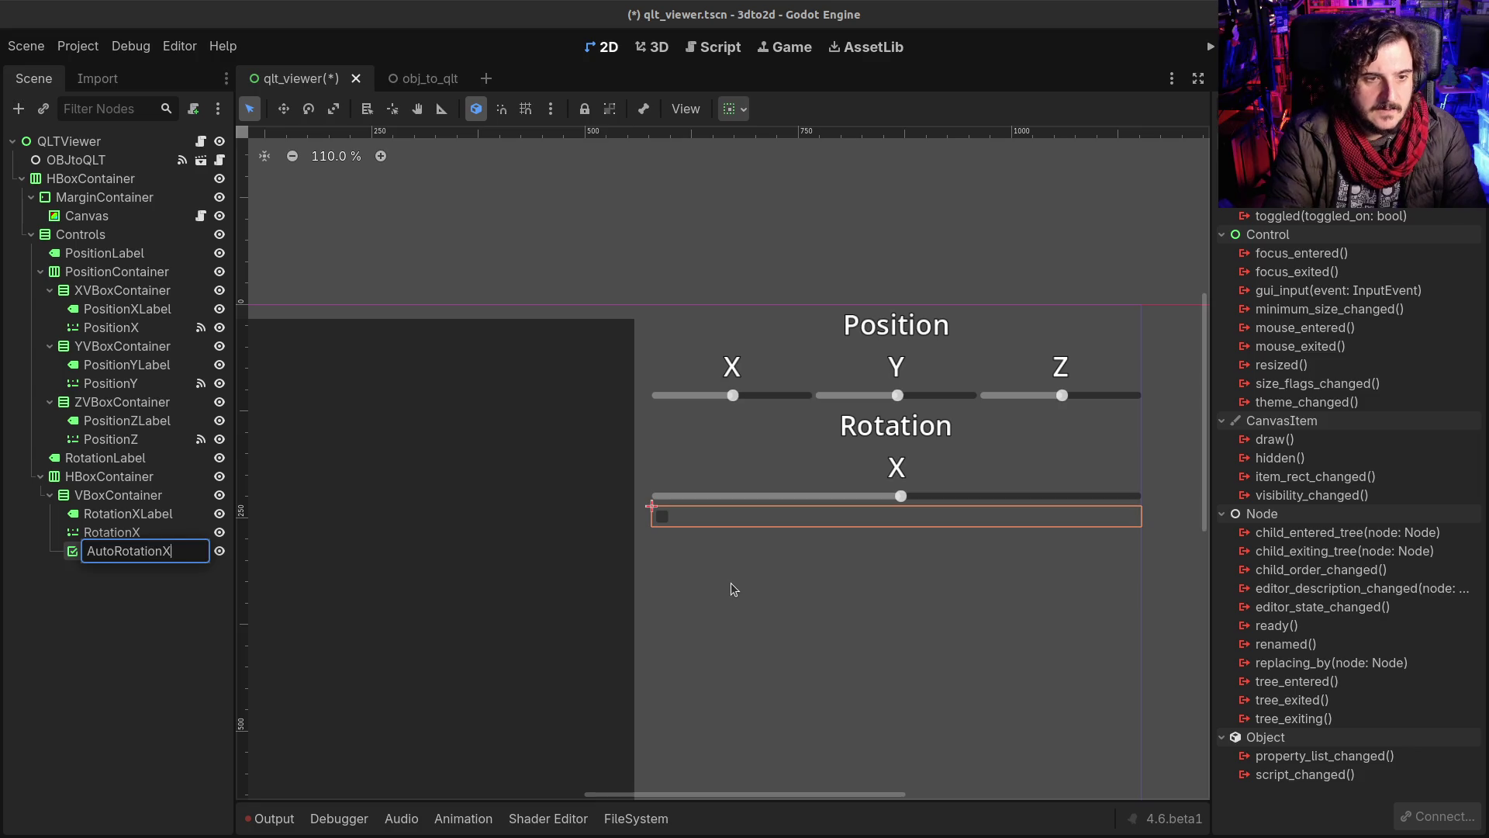
# Step: Rename the checkbox to AutoRotateX, set its text to 'Autorotate', and save the scene
pyautogui.press('F2')
pyautogui.write('e')
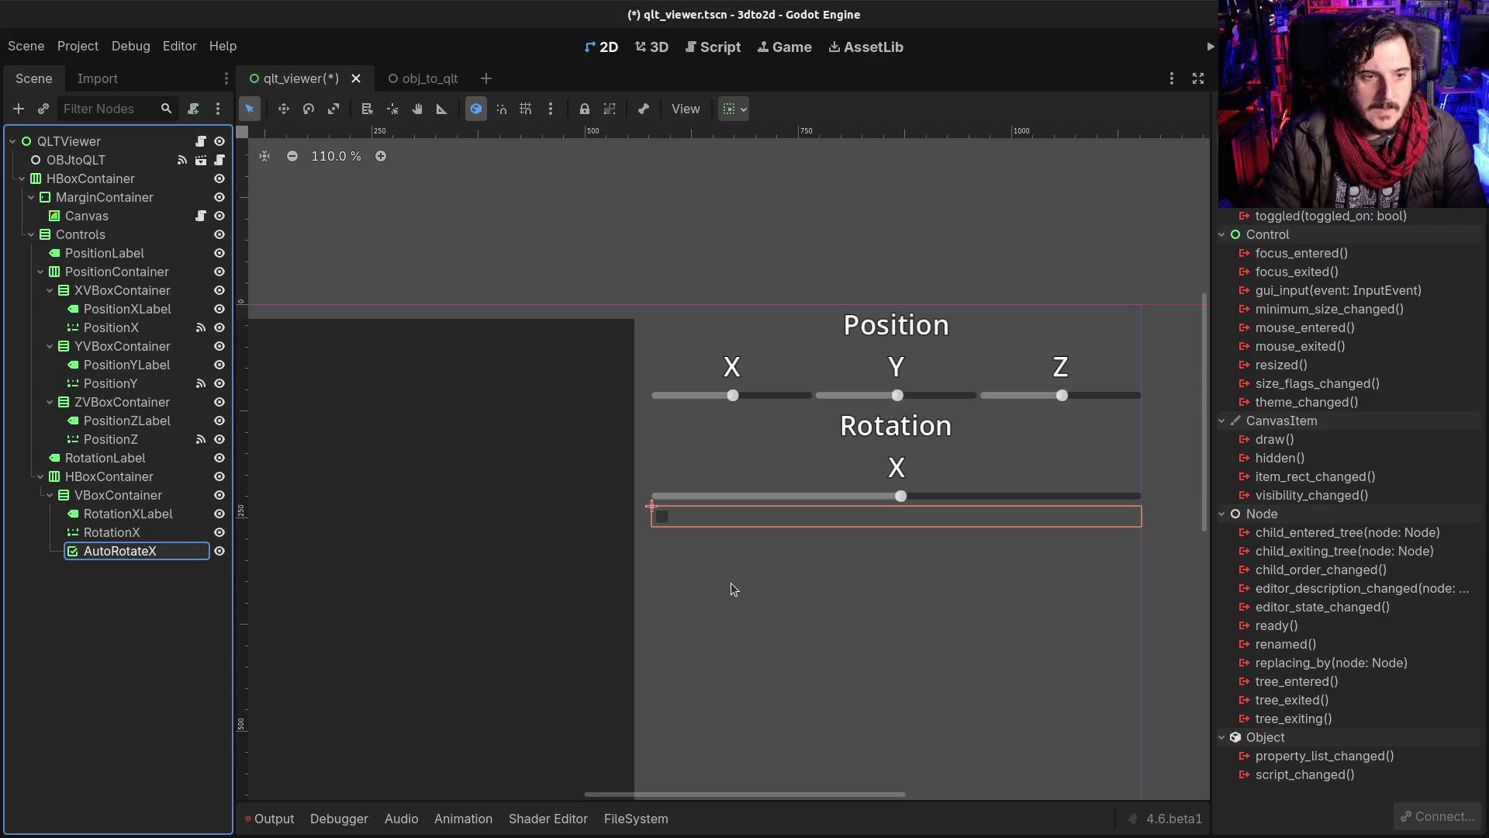
pyautogui.press('Return')
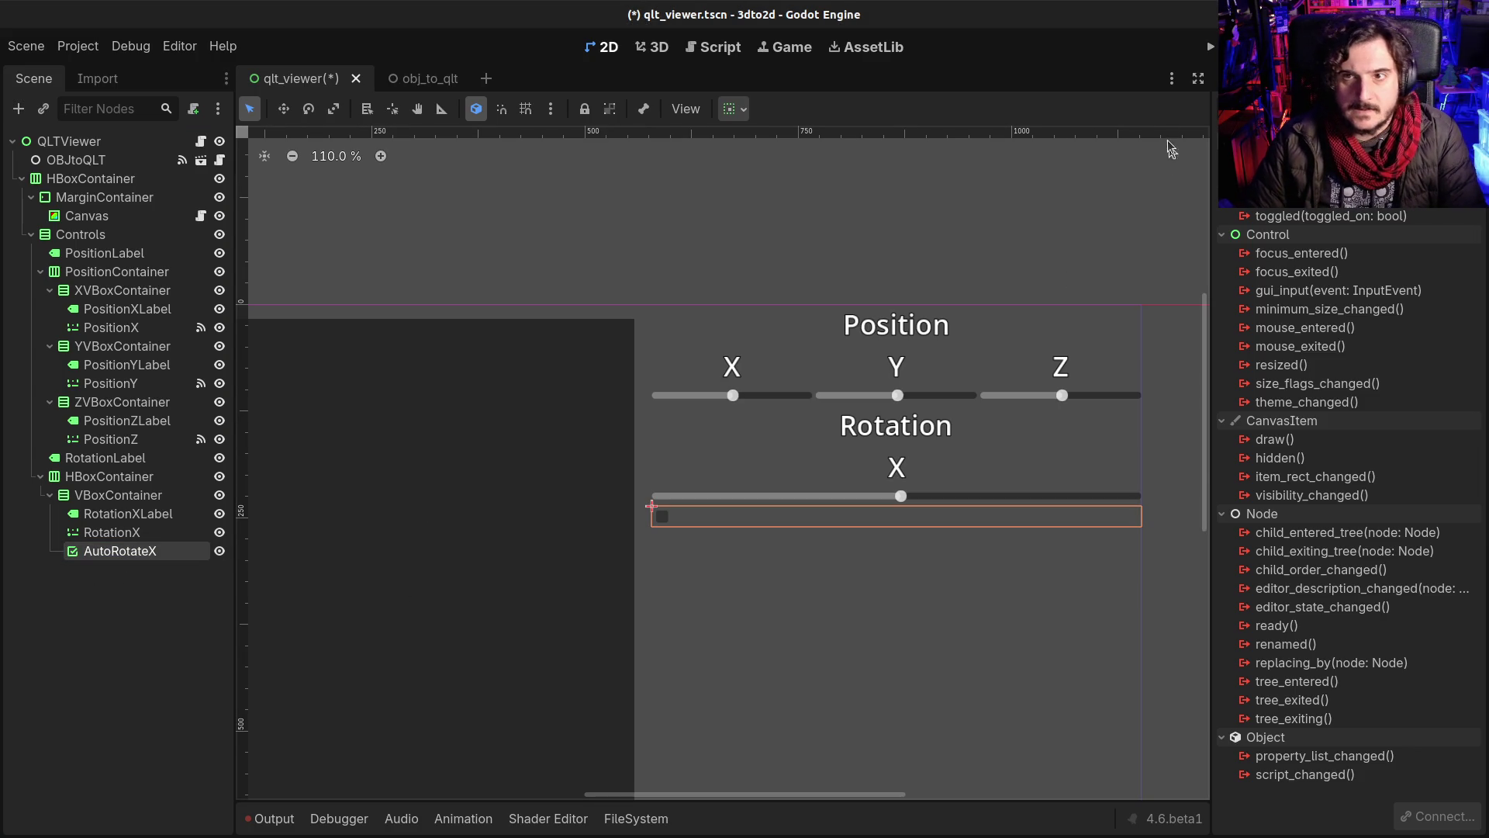
pyautogui.click(1249, 78)
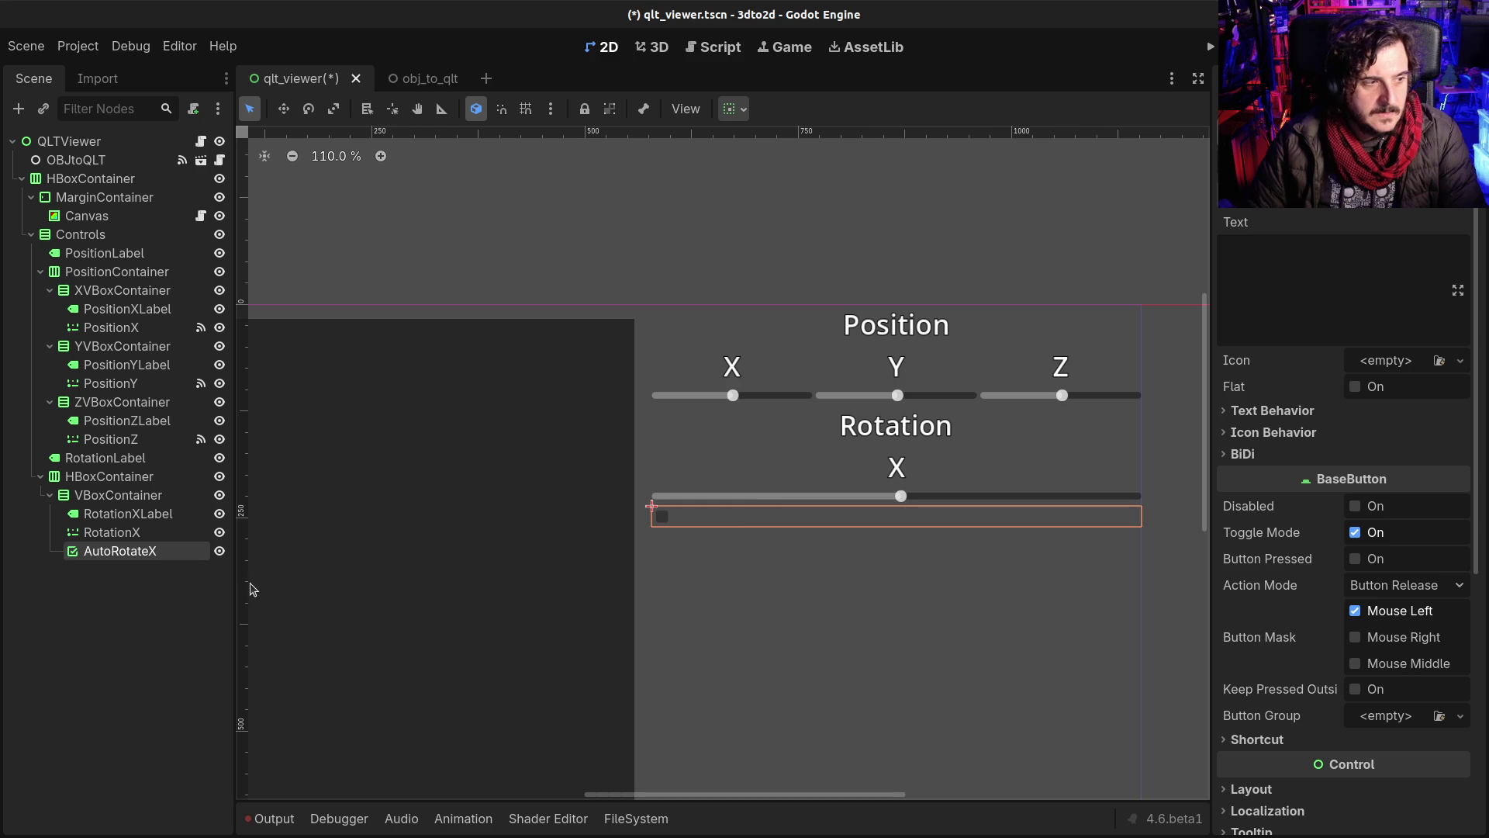
pyautogui.scroll(-4, 711, 520)
pyautogui.moveTo(746, 625); pyautogui.dragTo(795, 518)
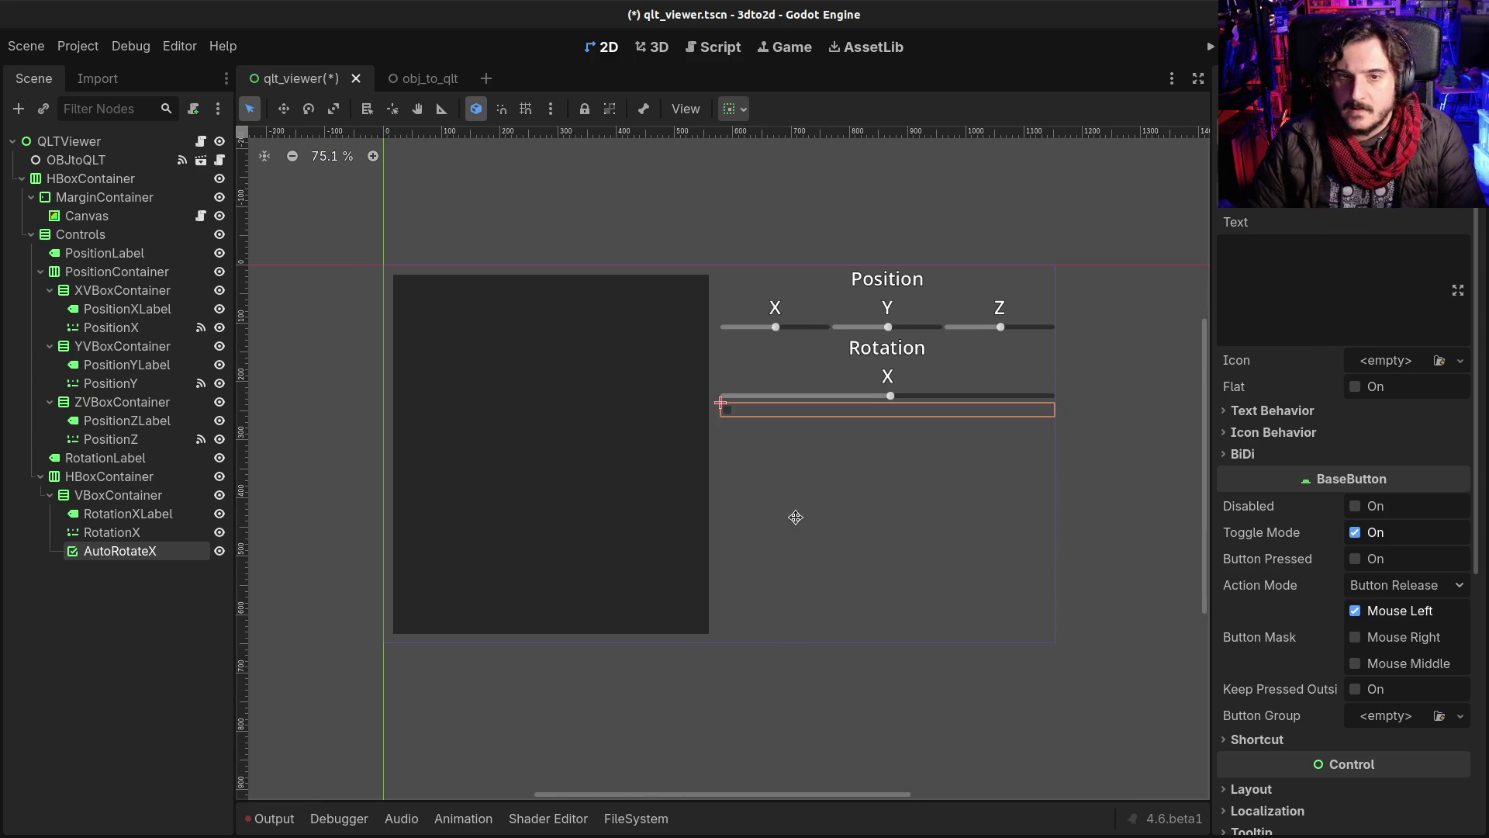
pyautogui.click(1274, 287)
pyautogui.write('Autorotate')
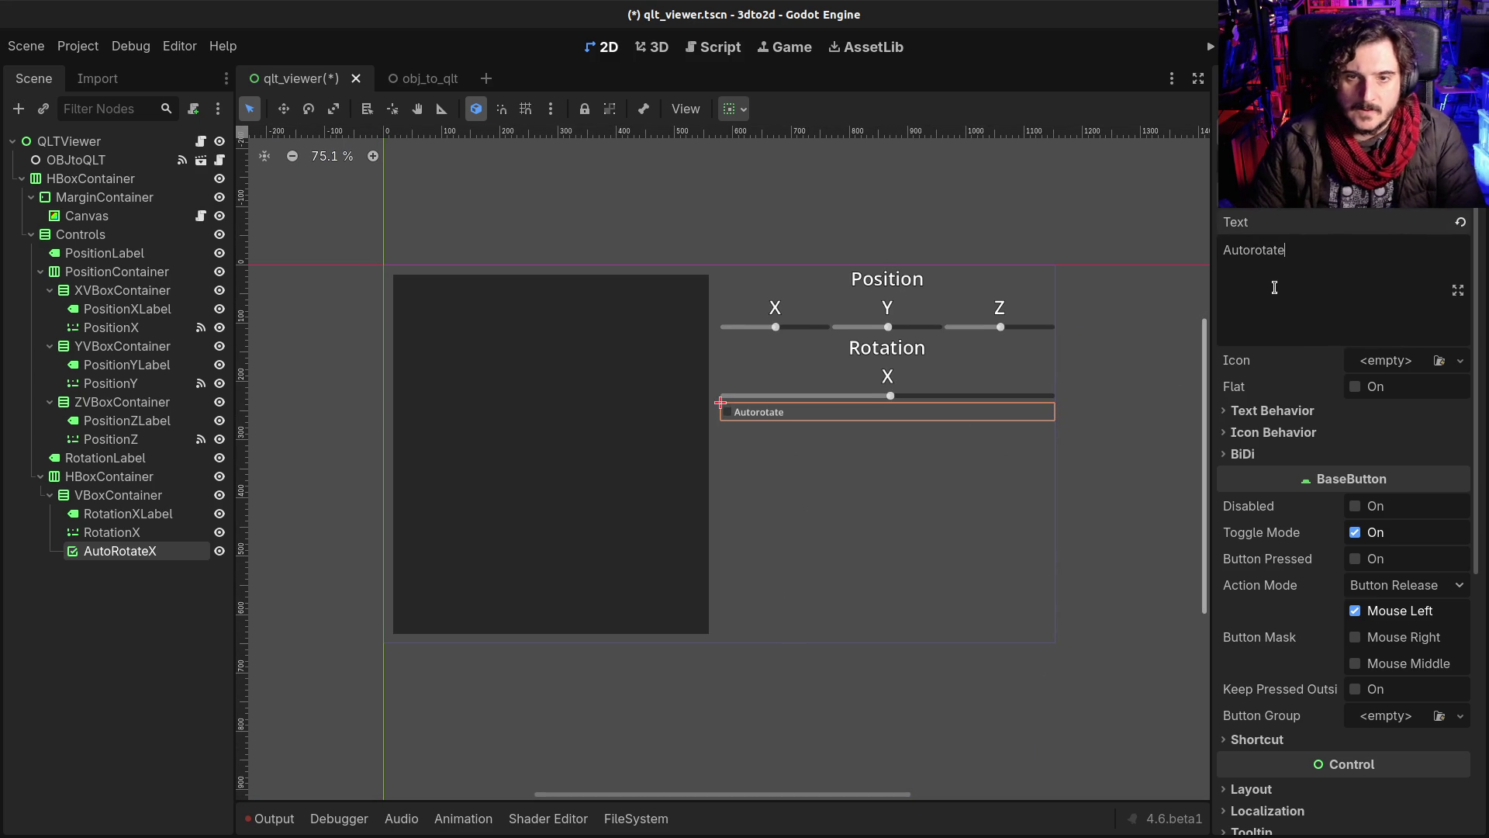
pyautogui.hotkey('ctrl', 's')
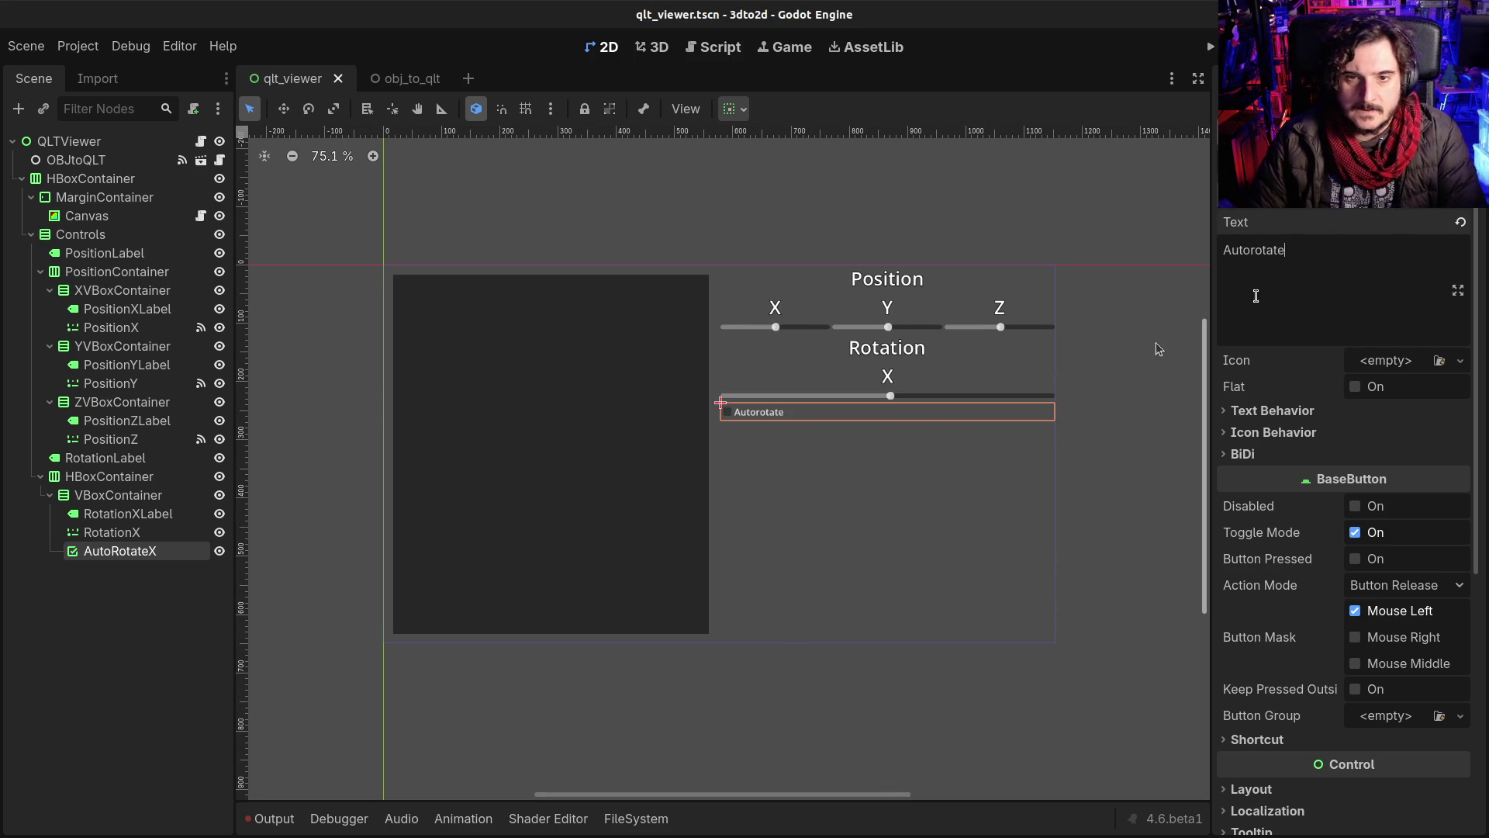
# Step: Set the AutoRotateX checkbox's Text Behavior alignment to Center
pyautogui.click(65, 556)
pyautogui.click(100, 500)
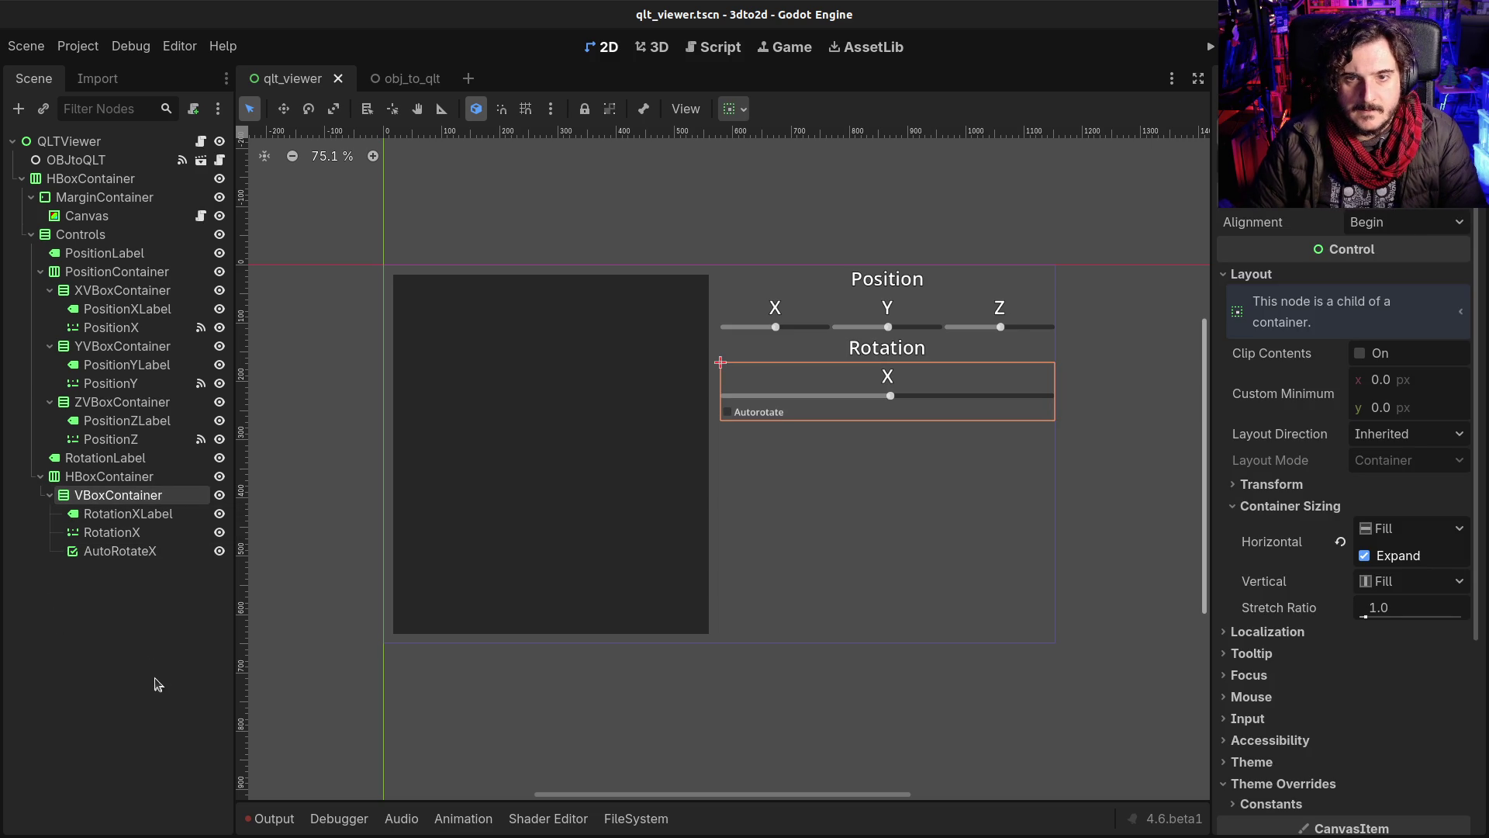
pyautogui.click(123, 551)
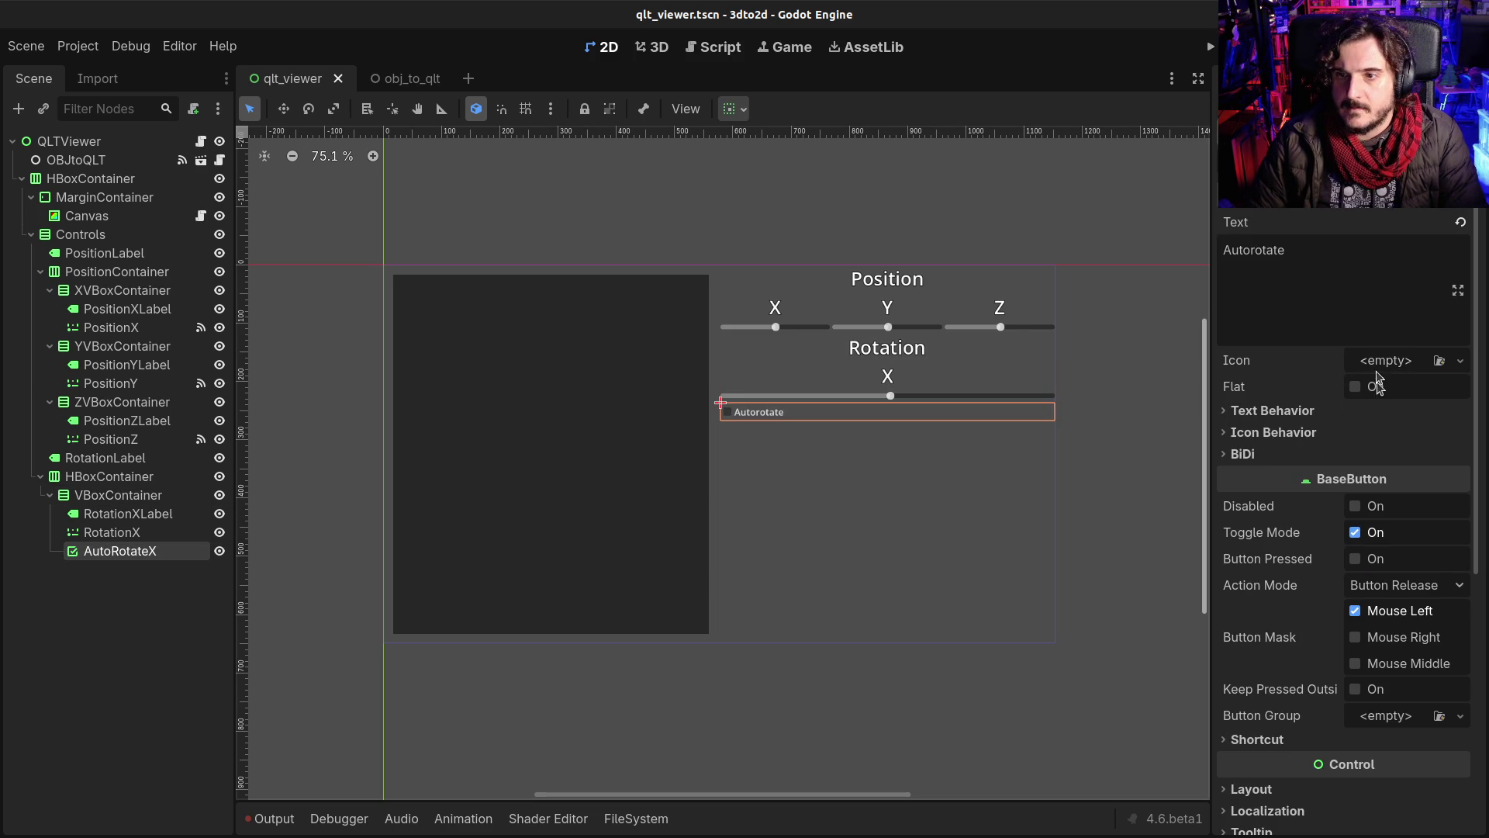
pyautogui.click(1287, 411)
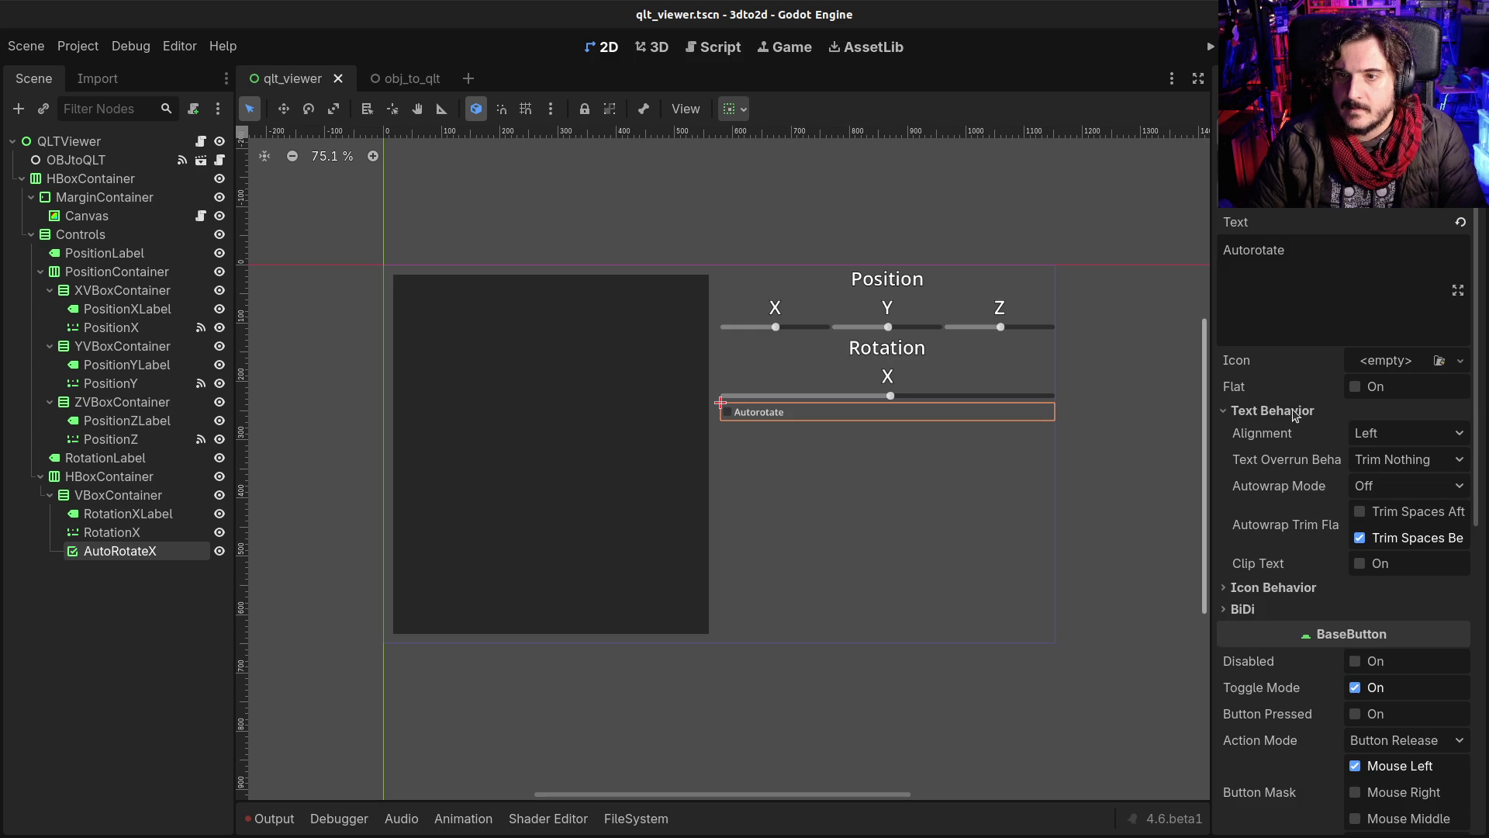
pyautogui.click(1356, 433)
pyautogui.click(1388, 479)
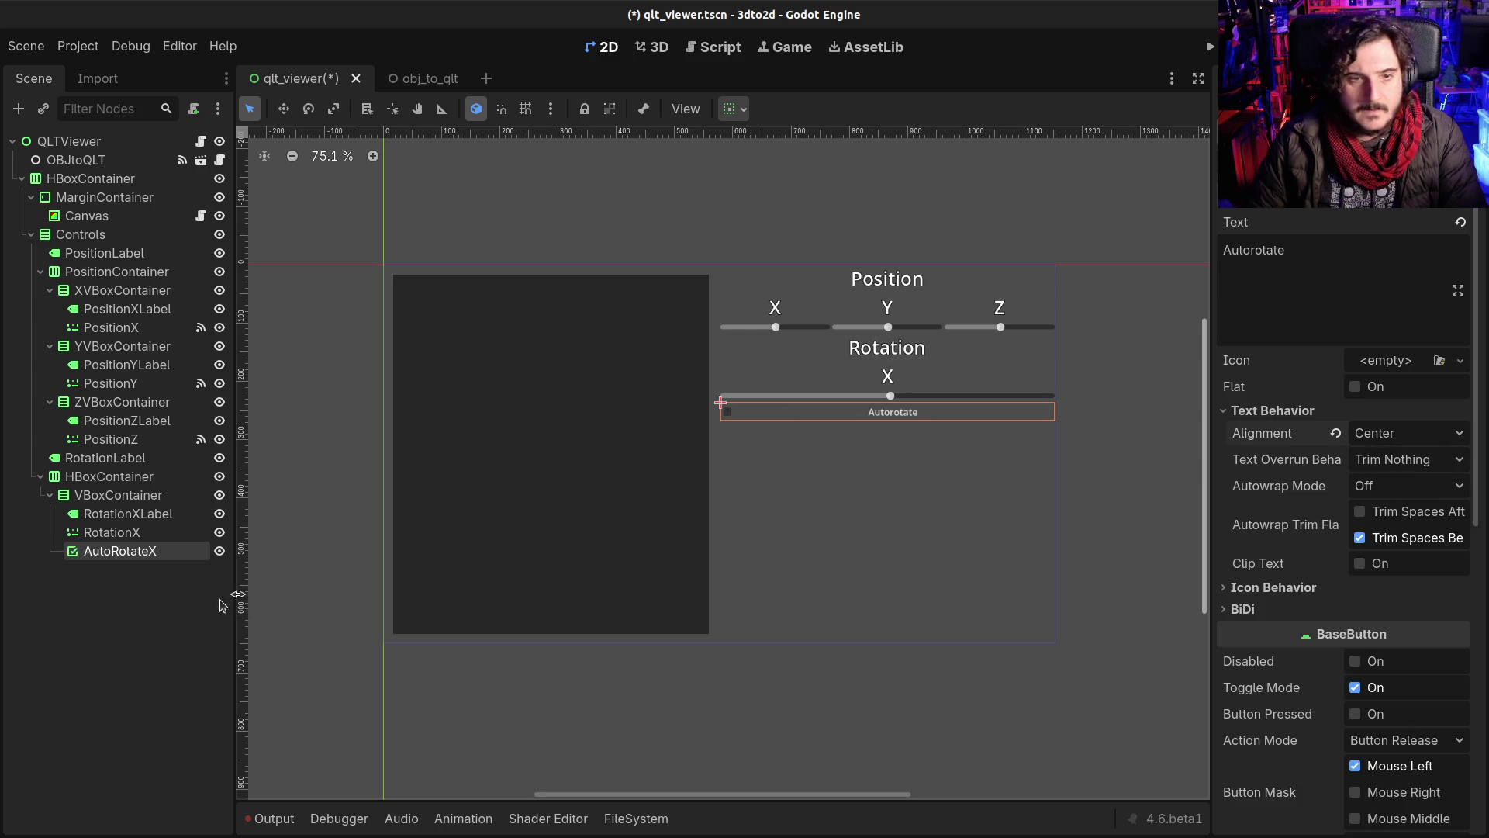
pyautogui.moveTo(99, 554); pyautogui.dragTo(75, 500)
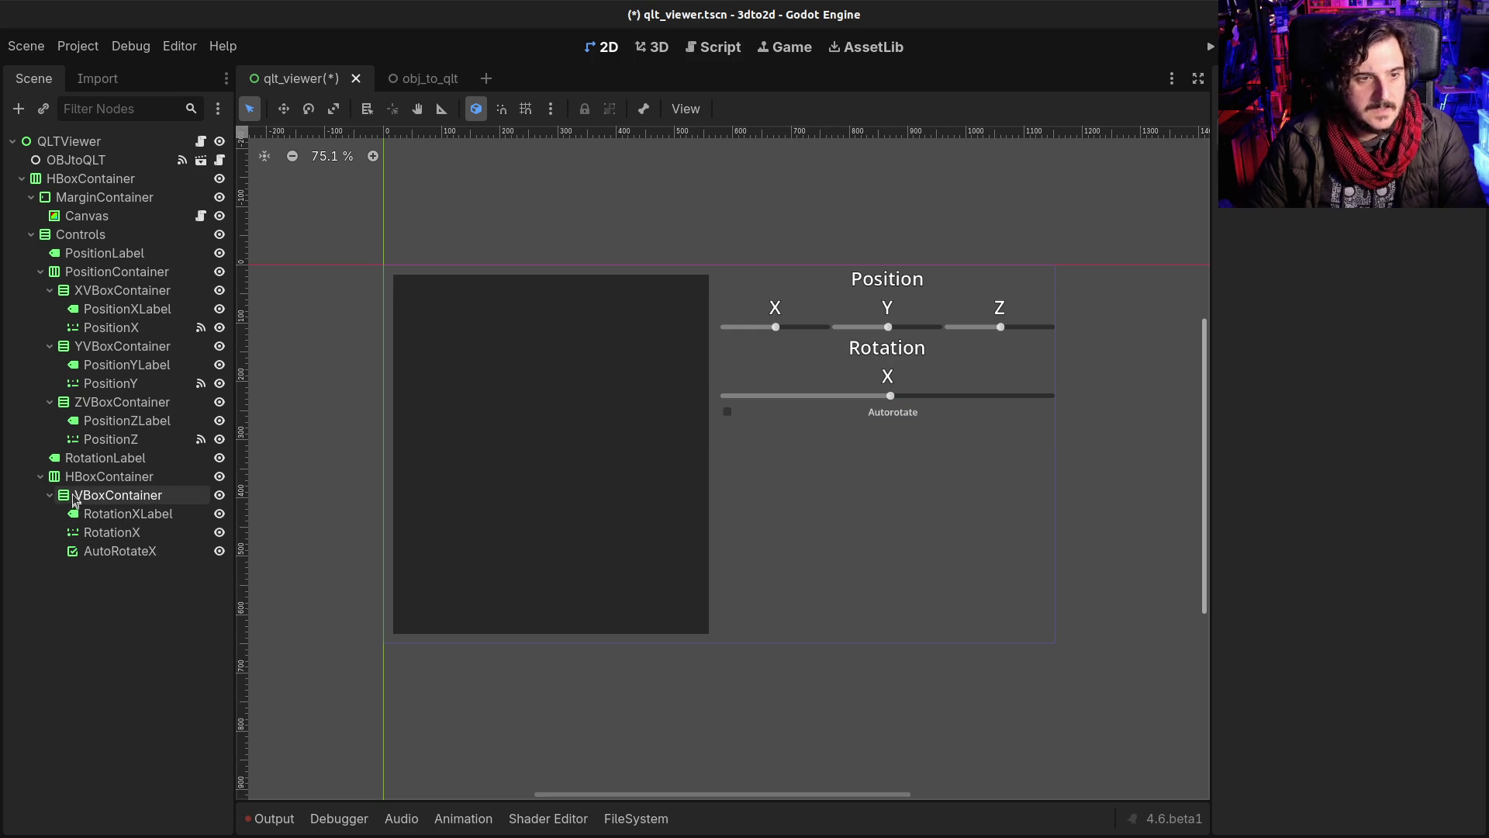
pyautogui.click(96, 500)
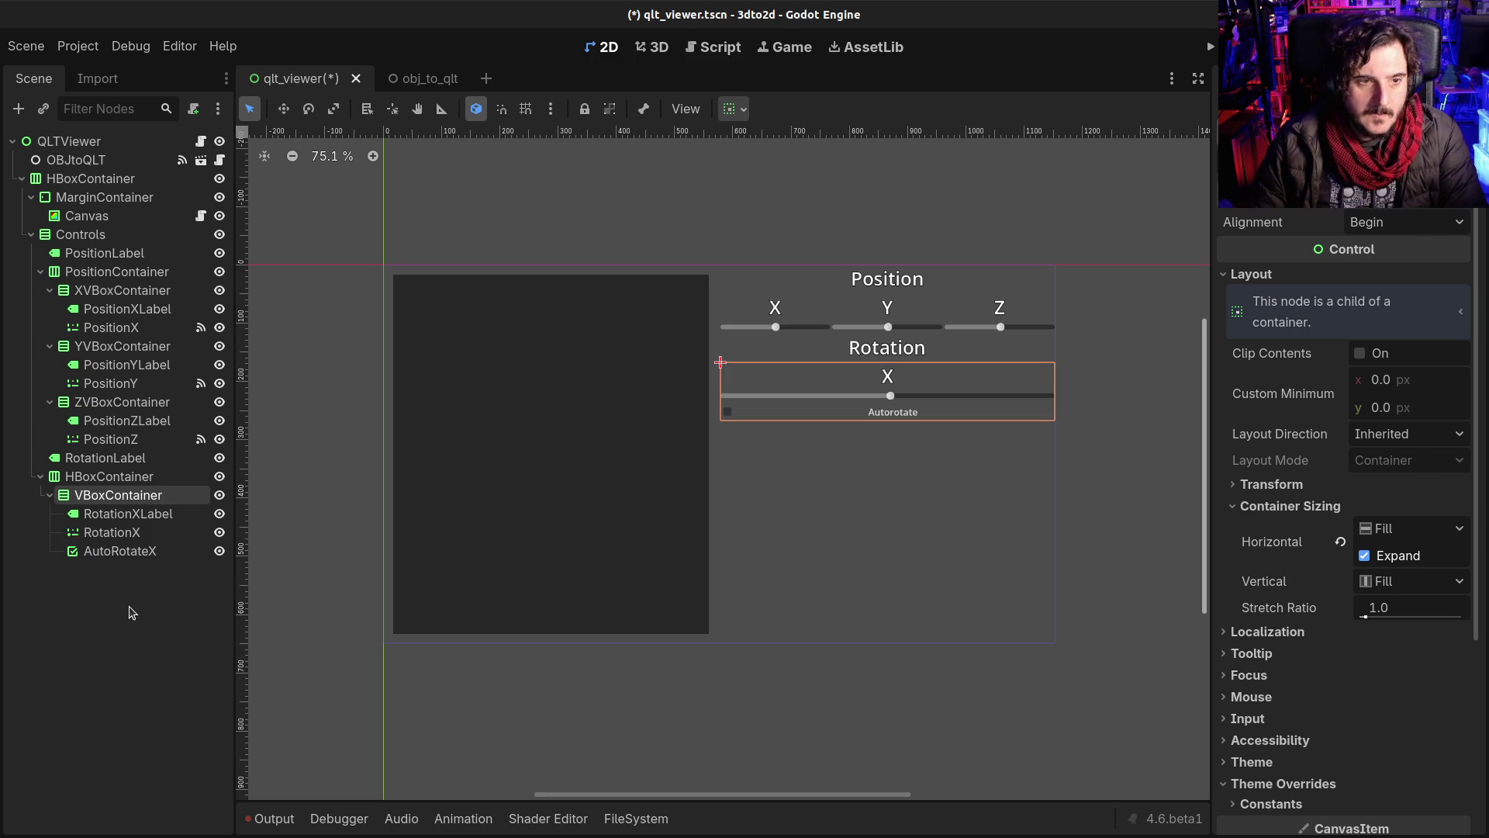
# Step: Duplicate the rotation VBoxContainer twice and rename the original to XVBoxContainer
pyautogui.hotkey('ctrl', 'd')
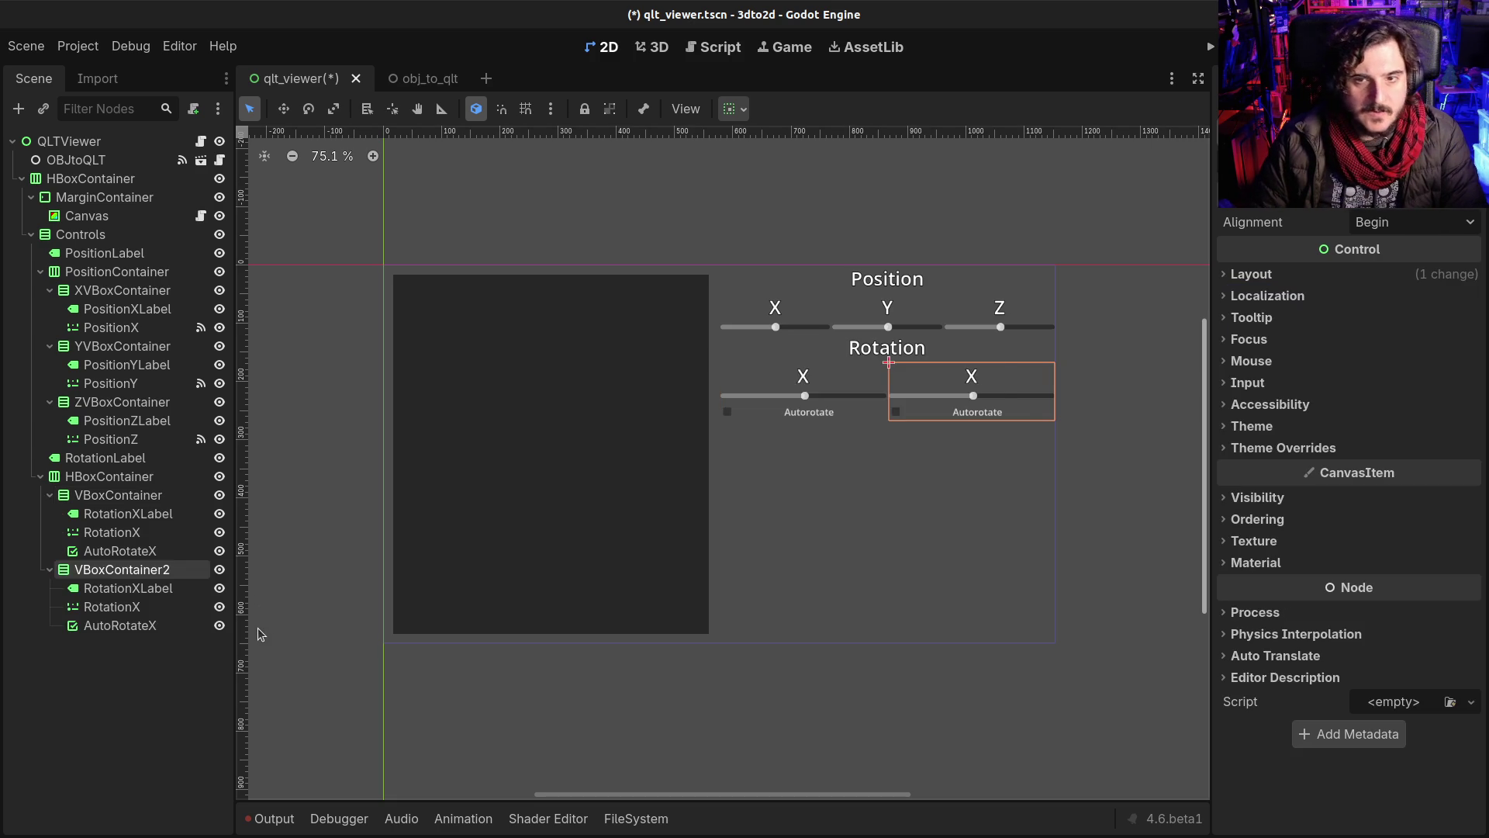
pyautogui.hotkey('ctrl', 'd')
pyautogui.click(120, 494)
pyautogui.press('F2')
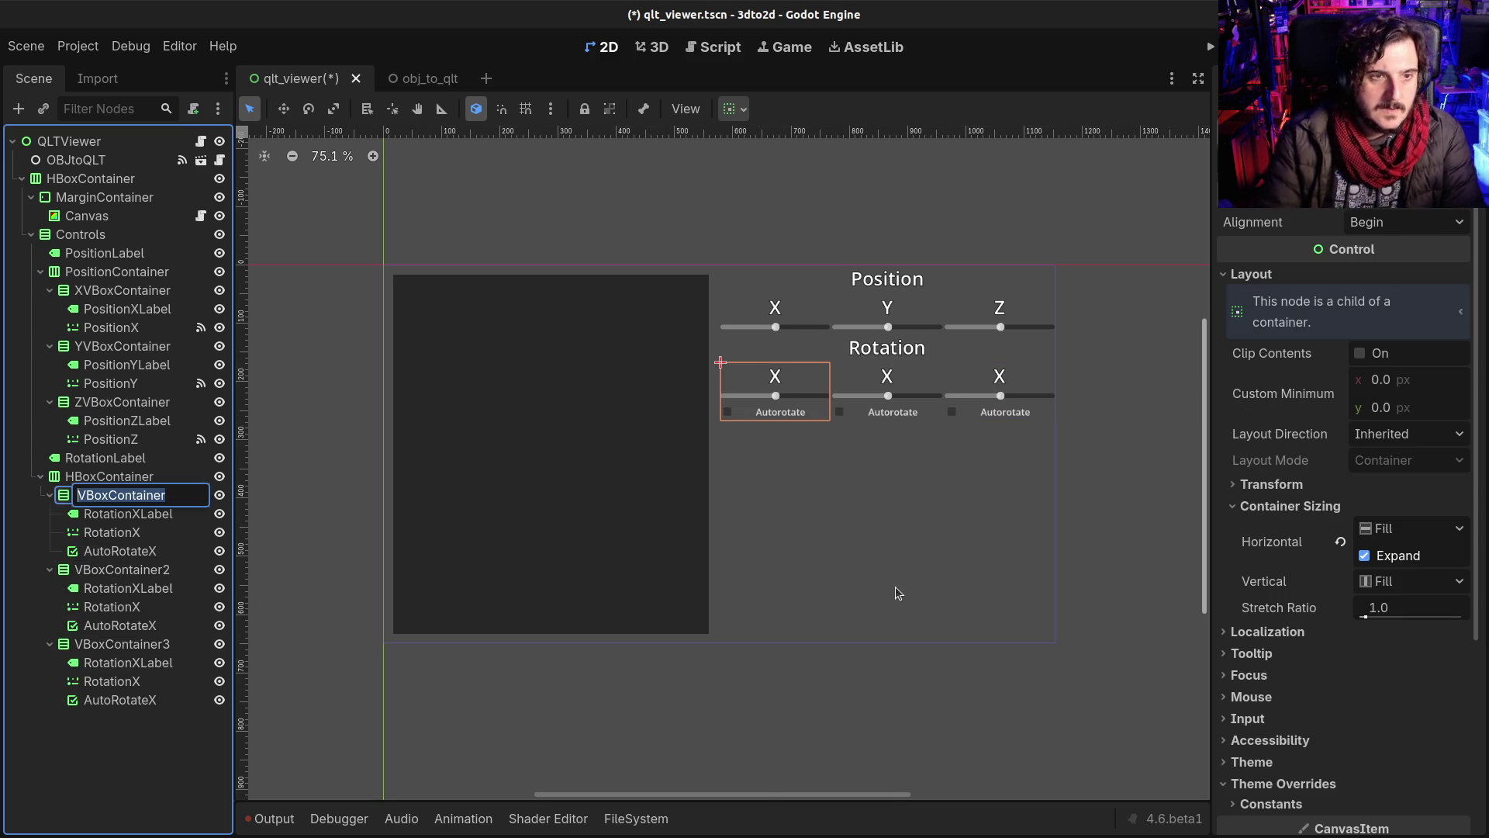
pyautogui.press('Home')
pyautogui.write('X')
pyautogui.press('Return')
# Step: Rename the two copies to YVBoxContainer and ZVBoxContainer
pyautogui.press('Down')
pyautogui.press('Down')
pyautogui.press('Down')
pyautogui.press('F2')
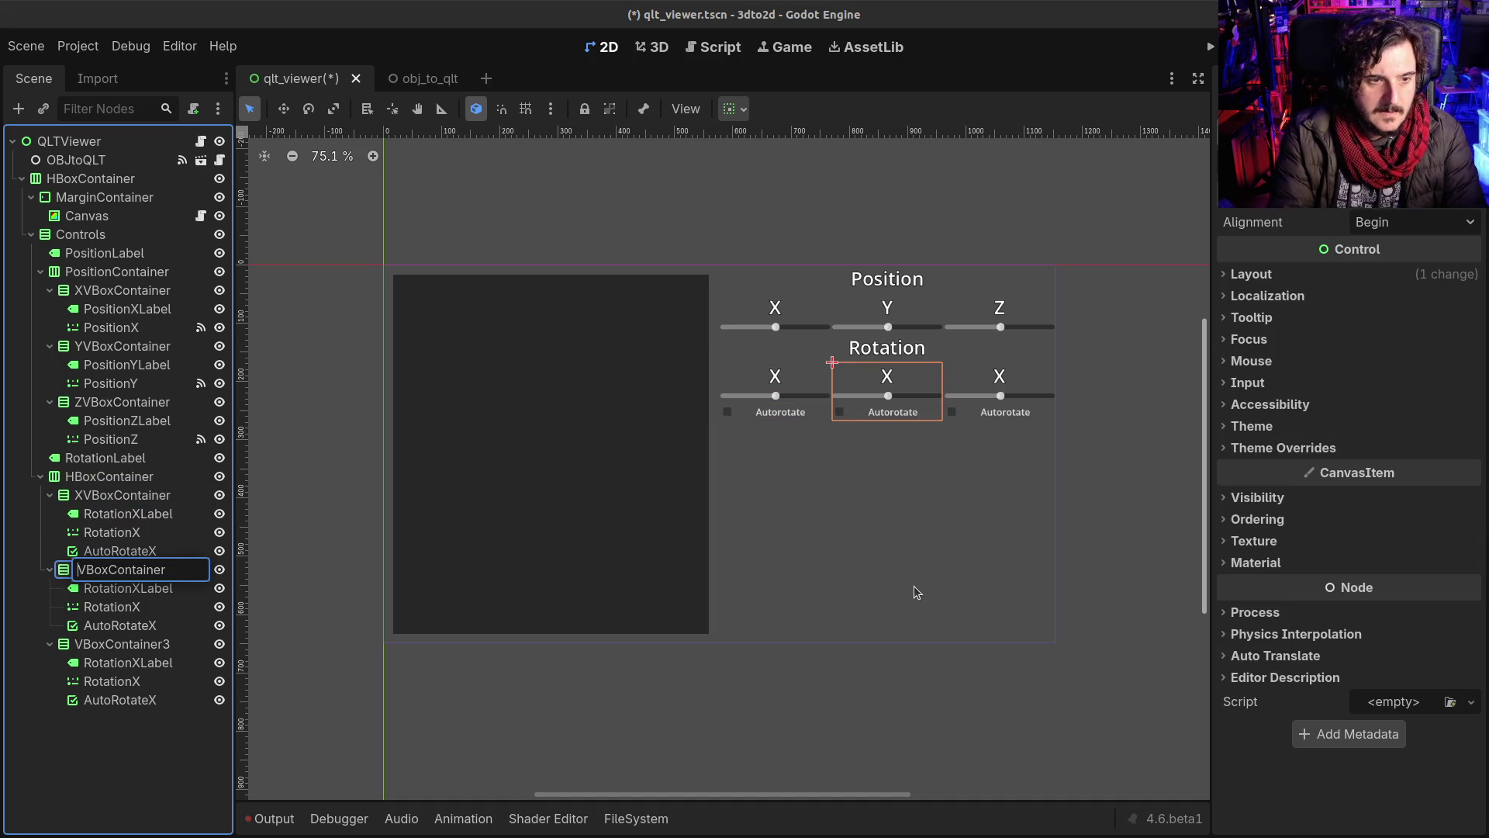
pyautogui.write('Y')
pyautogui.press('Return')
pyautogui.press('Down')
pyautogui.press('Down')
pyautogui.press('Down')
pyautogui.press('F2')
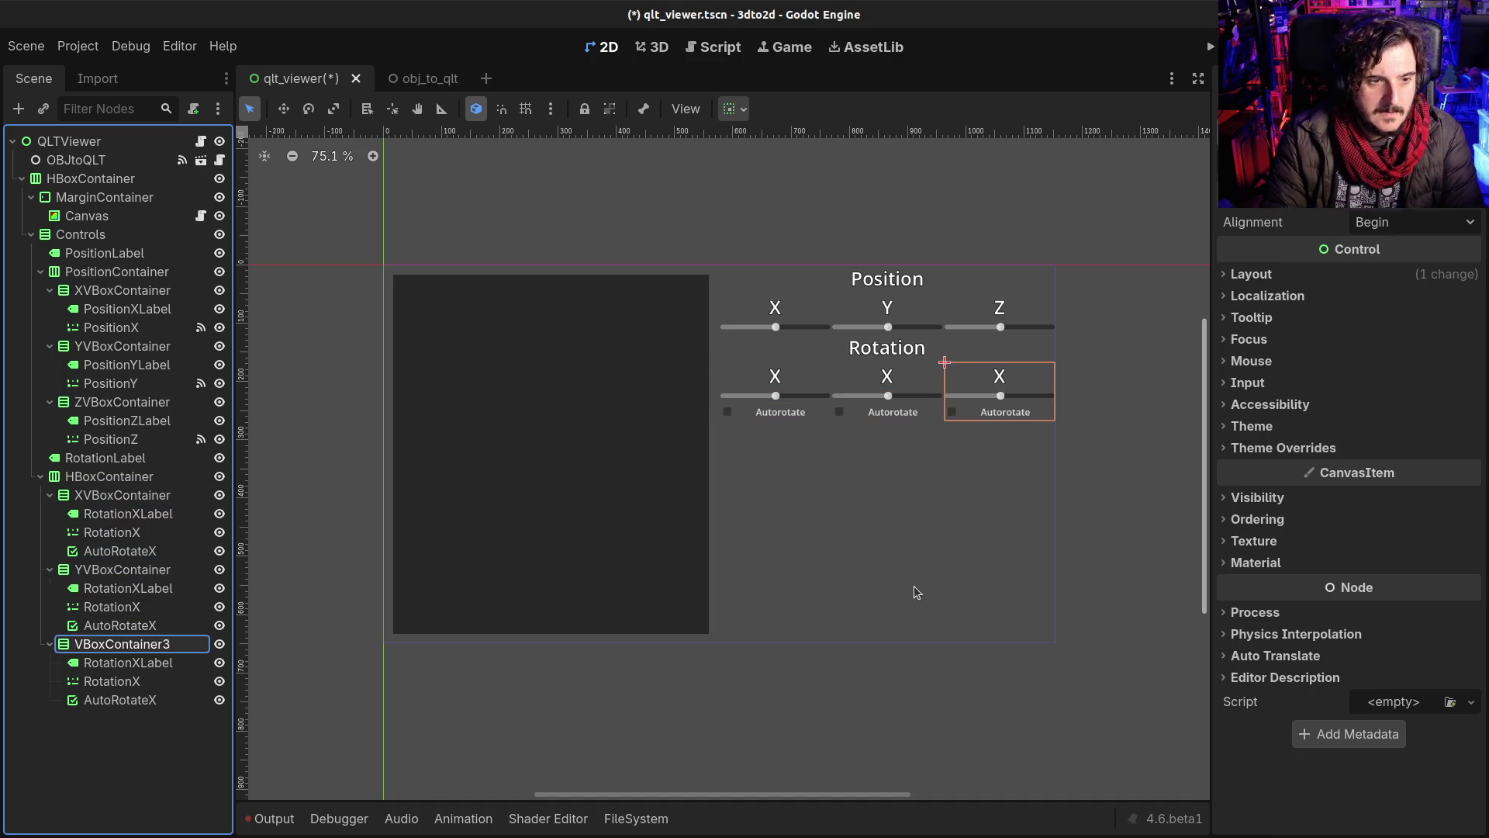
pyautogui.write('Z')
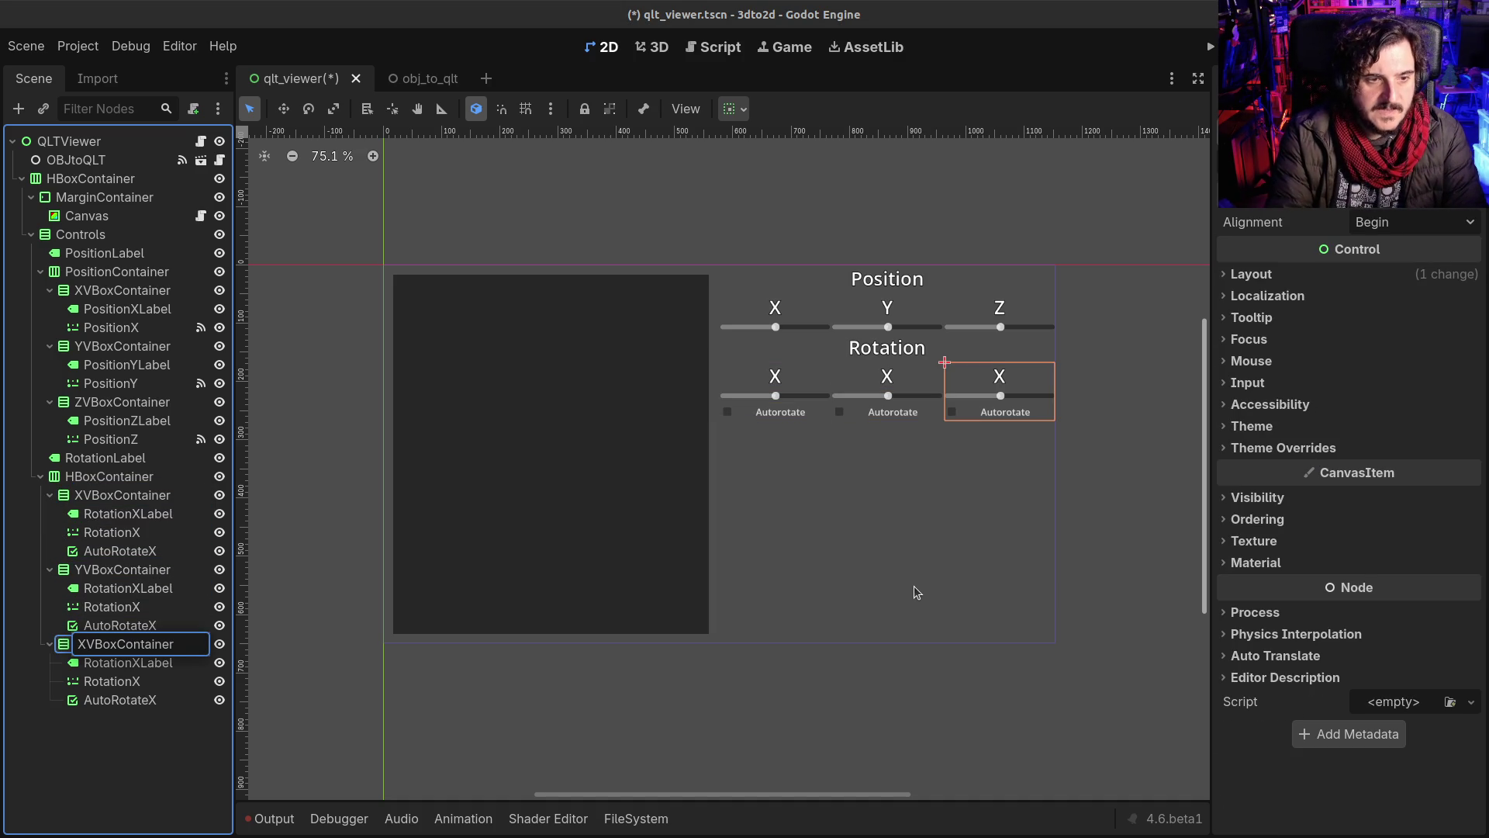
pyautogui.press('Return')
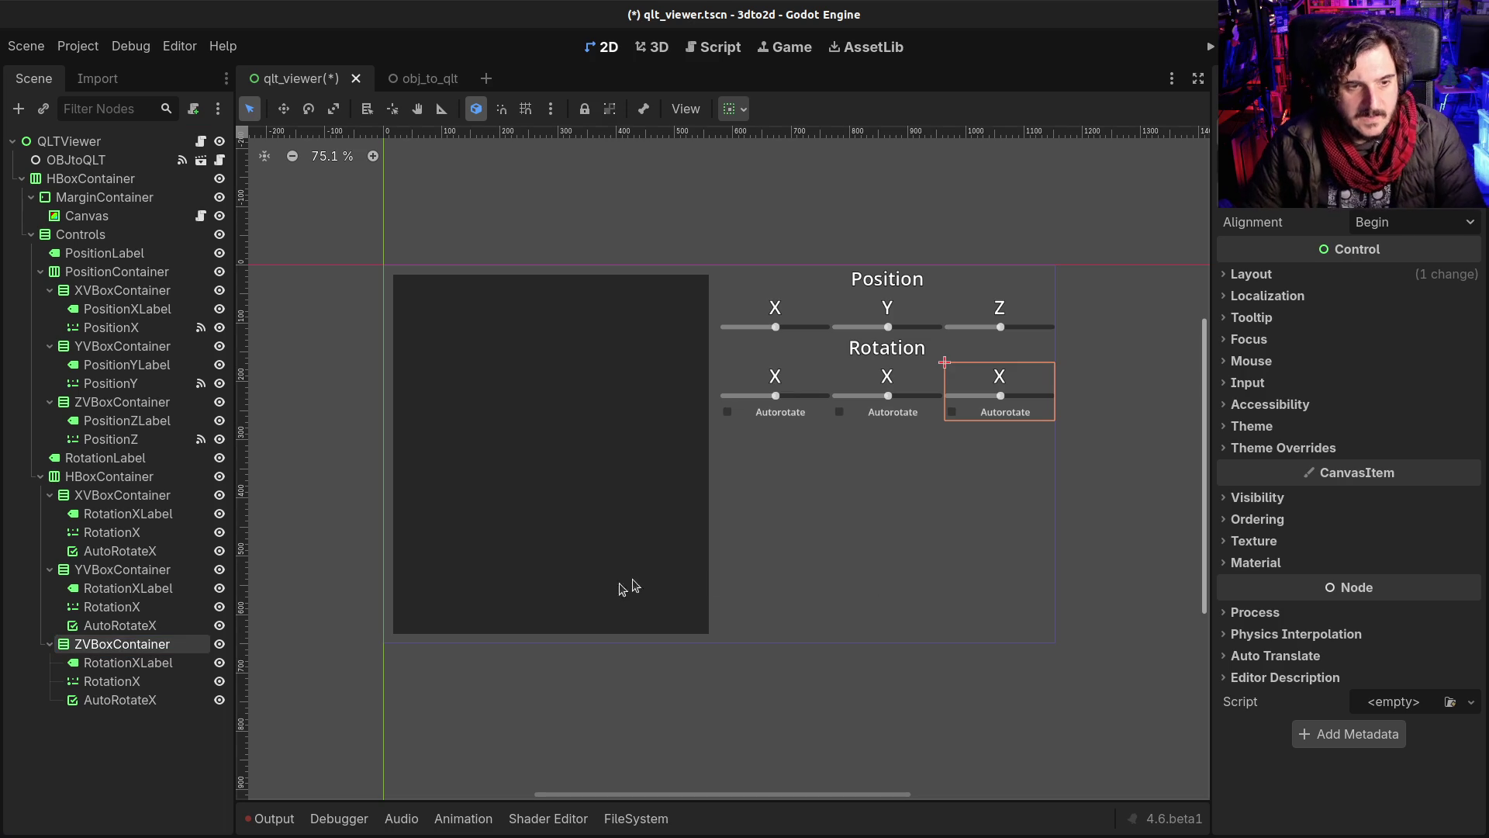
pyautogui.click(116, 588)
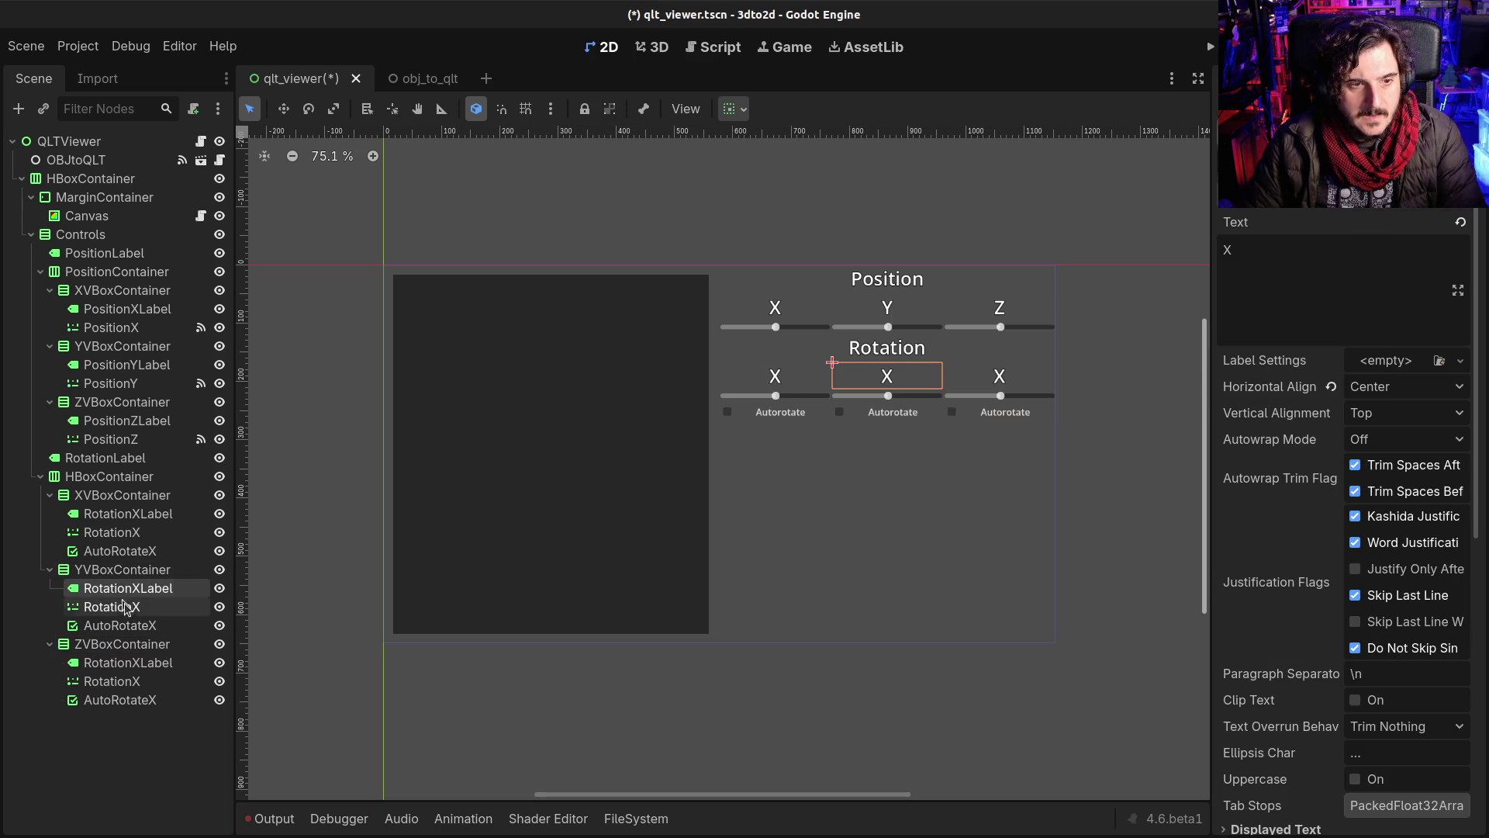
# Step: Rename the Y column's children to RotationYLabel, RotationY and AutoRotateY
pyautogui.press('F2')
pyautogui.press('Left')
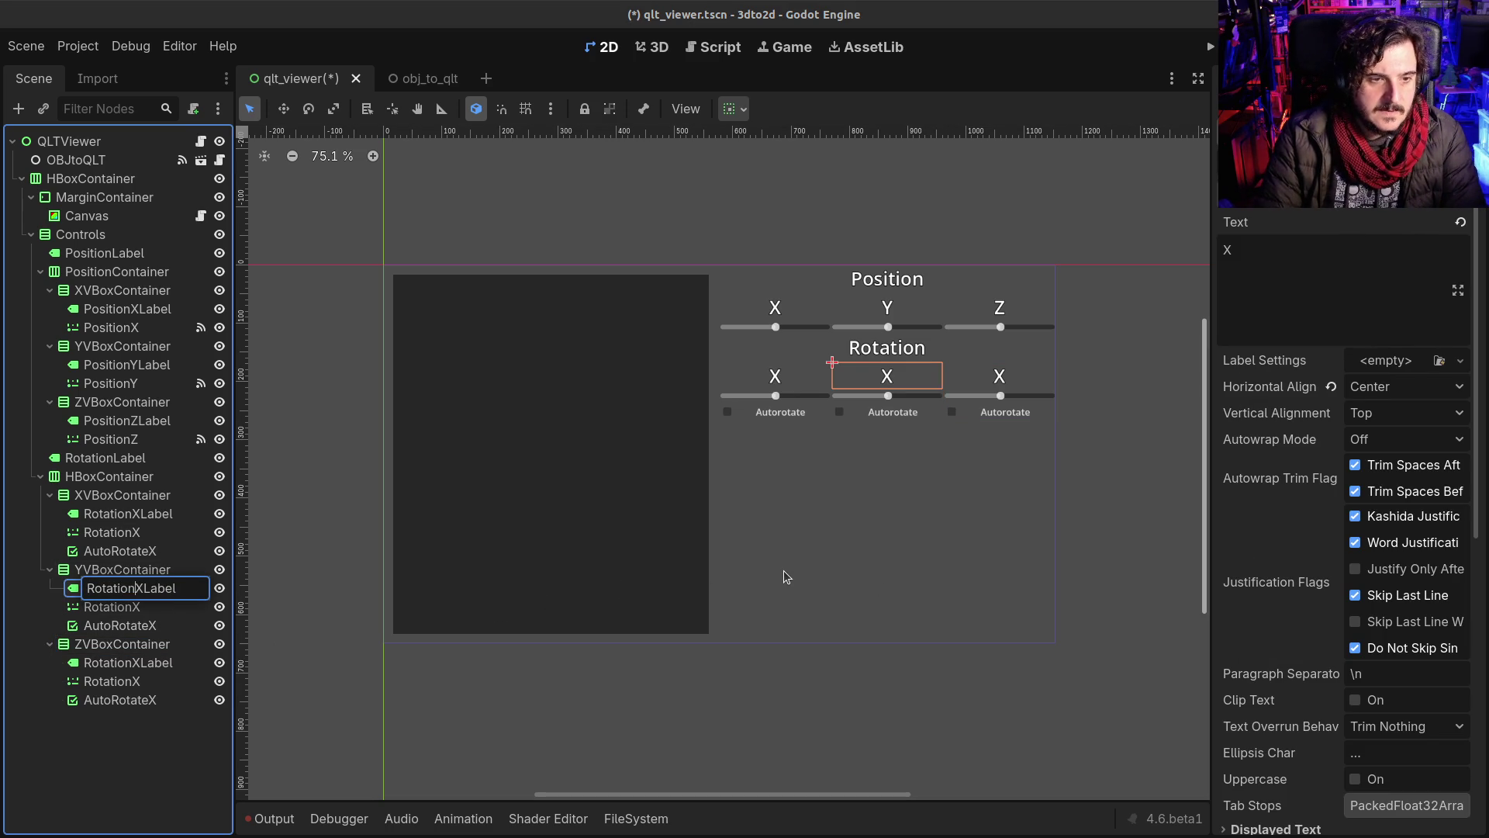
pyautogui.press('BackSpace')
pyautogui.write('Y')
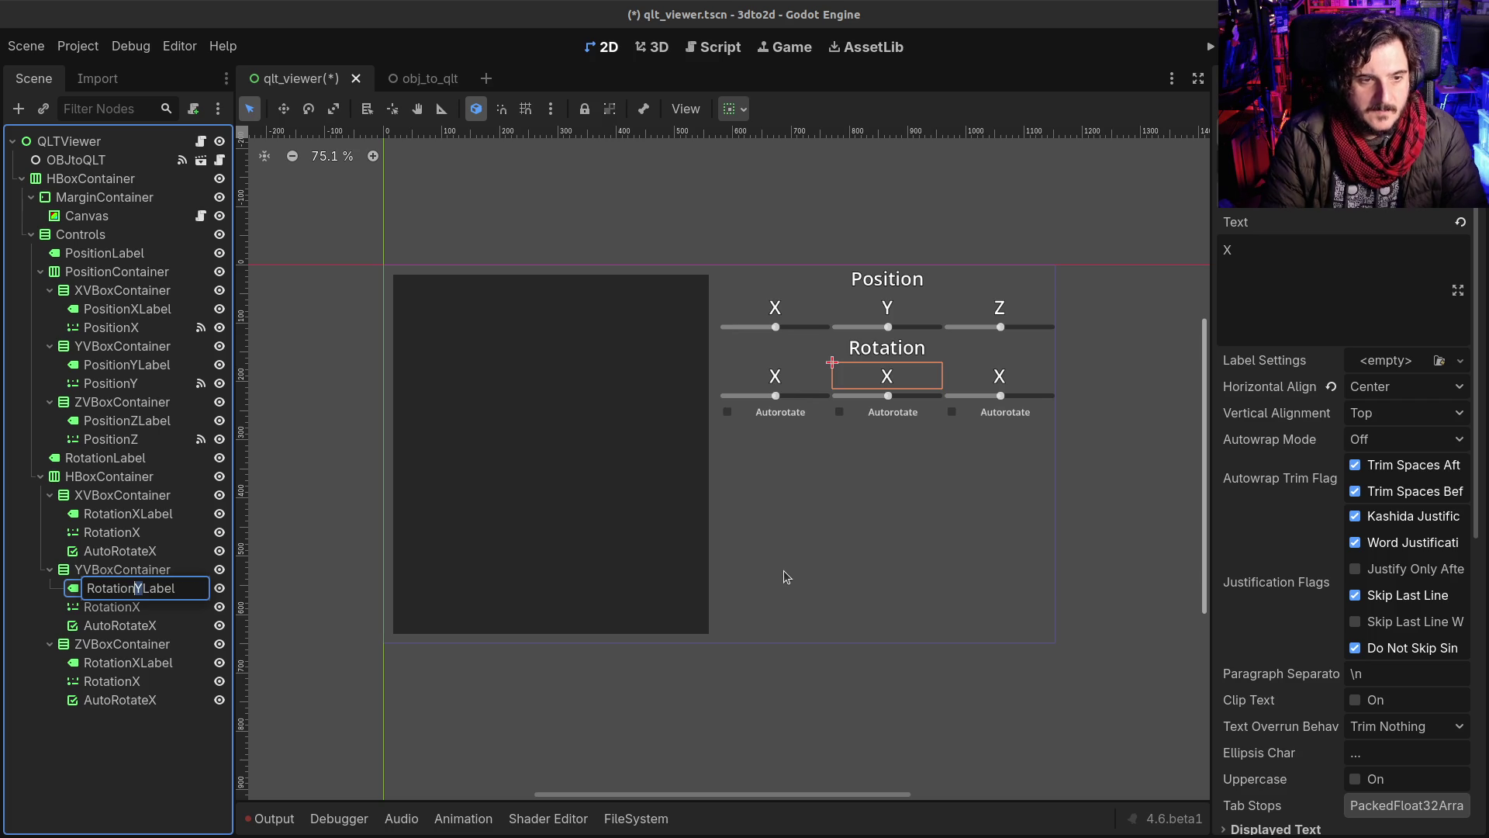
pyautogui.press('Return')
pyautogui.press('Down')
pyautogui.press('F2')
pyautogui.press('Return')
pyautogui.press('Down')
pyautogui.press('F2')
pyautogui.press('BackSpace')
pyautogui.write('Y')
pyautogui.press('Return')
# Step: Rename the Z column's children to RotationZLabel, RotationZ and AutoRotateZ
pyautogui.press('Down')
pyautogui.press('F2')
pyautogui.press('Return')
pyautogui.press('Down')
pyautogui.press('F2')
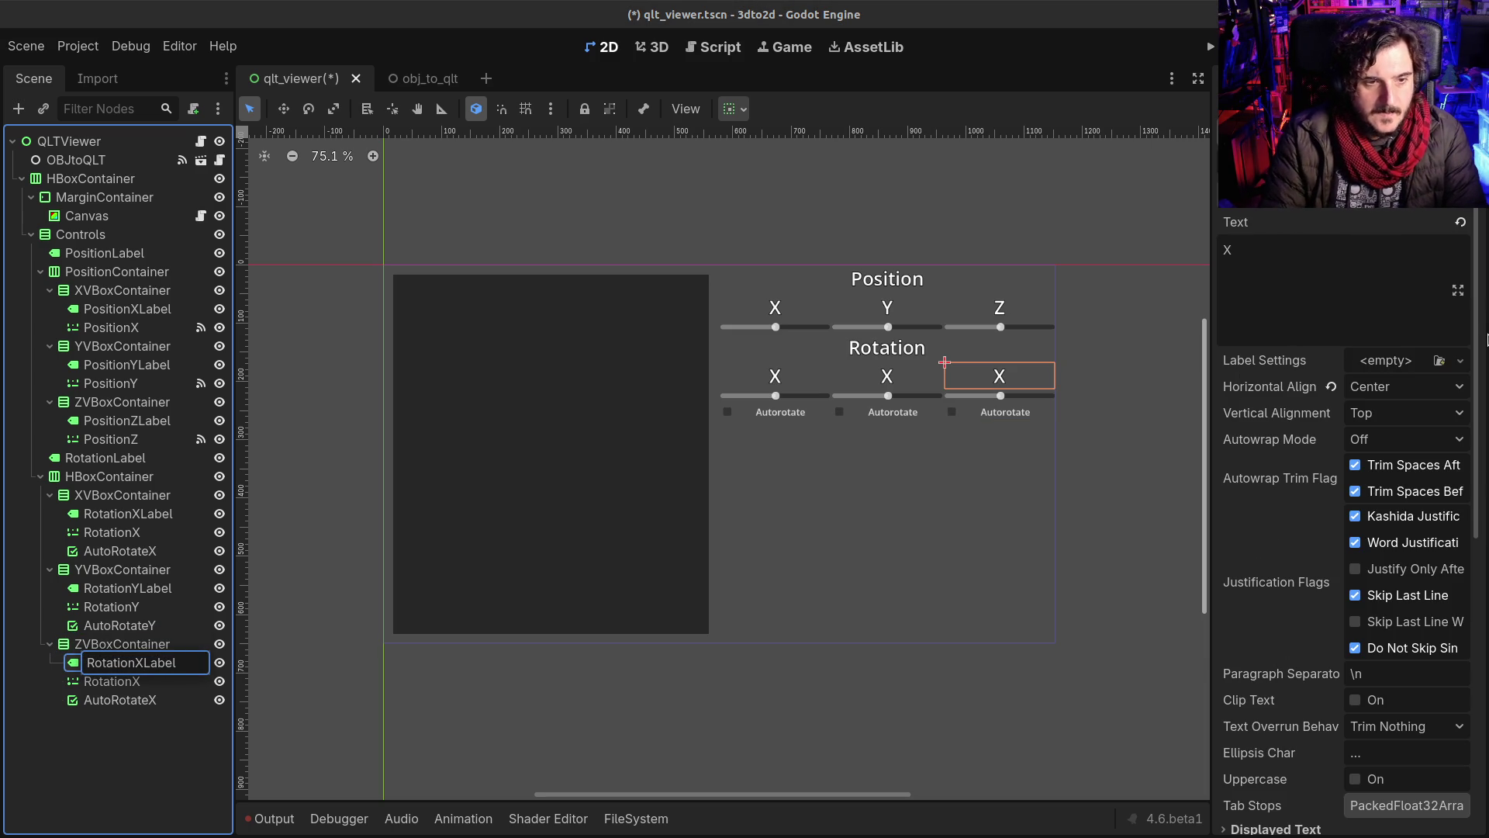
pyautogui.press('BackSpace')
pyautogui.write('Z')
pyautogui.press('Return')
pyautogui.press('Down')
pyautogui.press('F2')
pyautogui.press('BackSpace')
pyautogui.write('Z')
pyautogui.press('Return')
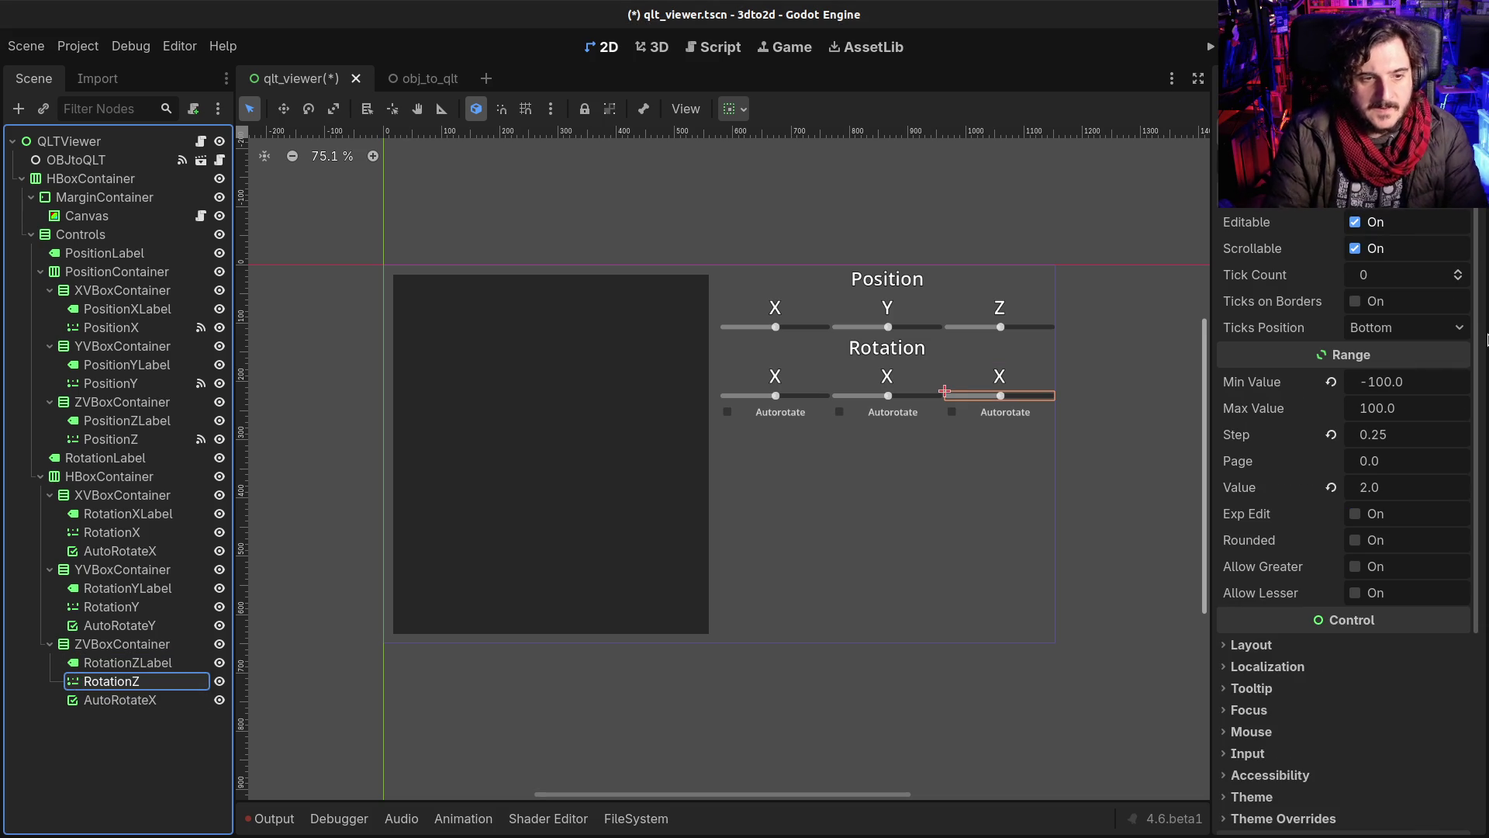
pyautogui.press('Down')
pyautogui.press('F2')
pyautogui.press('BackSpace')
pyautogui.write('Z')
pyautogui.press('Return')
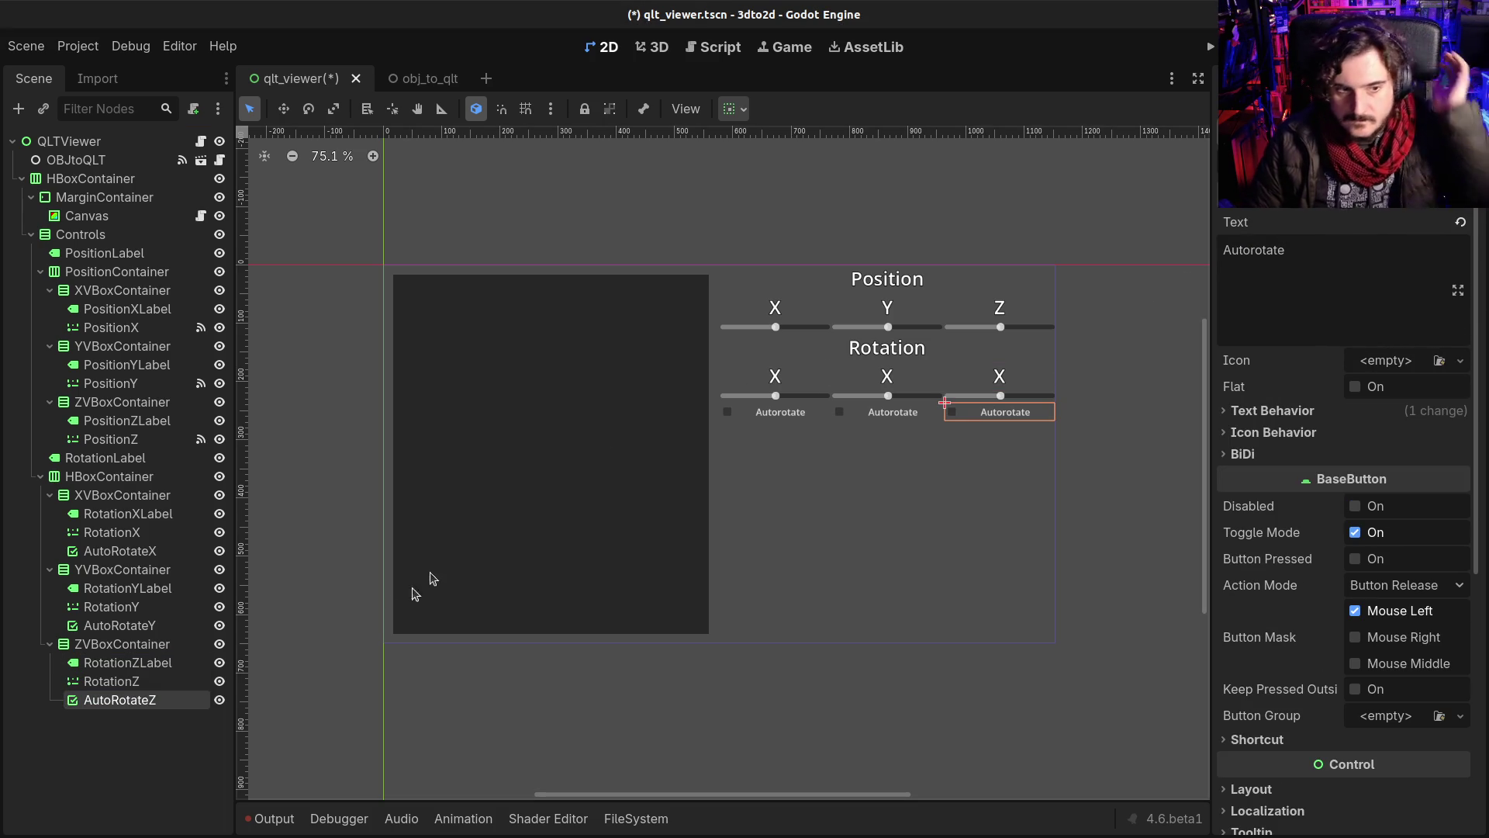
# Step: Set the second and third rotation labels' text to Y and Z, then save
pyautogui.click(111, 607)
pyautogui.click(122, 569)
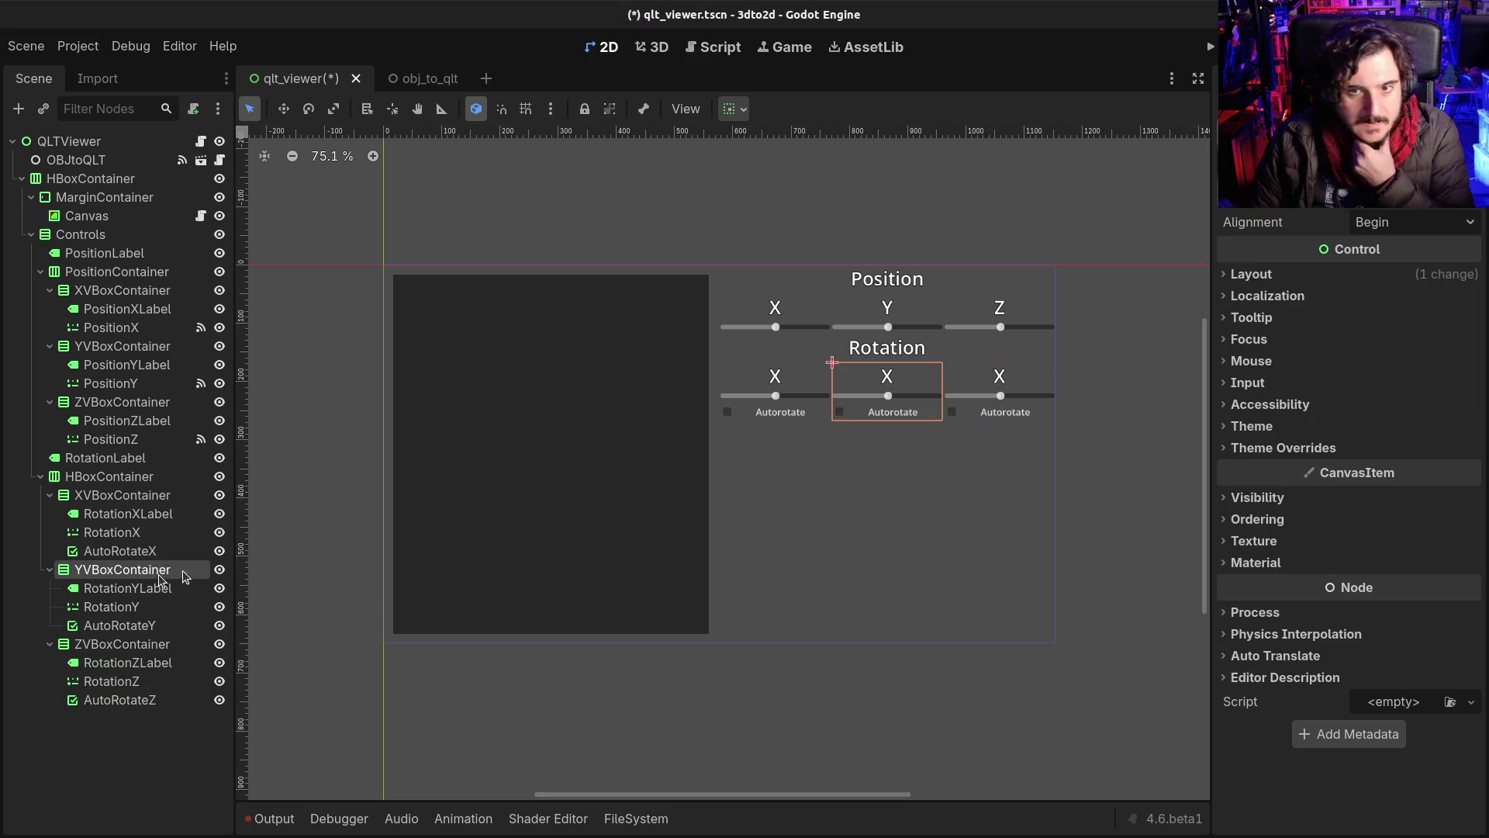
pyautogui.click(1097, 335)
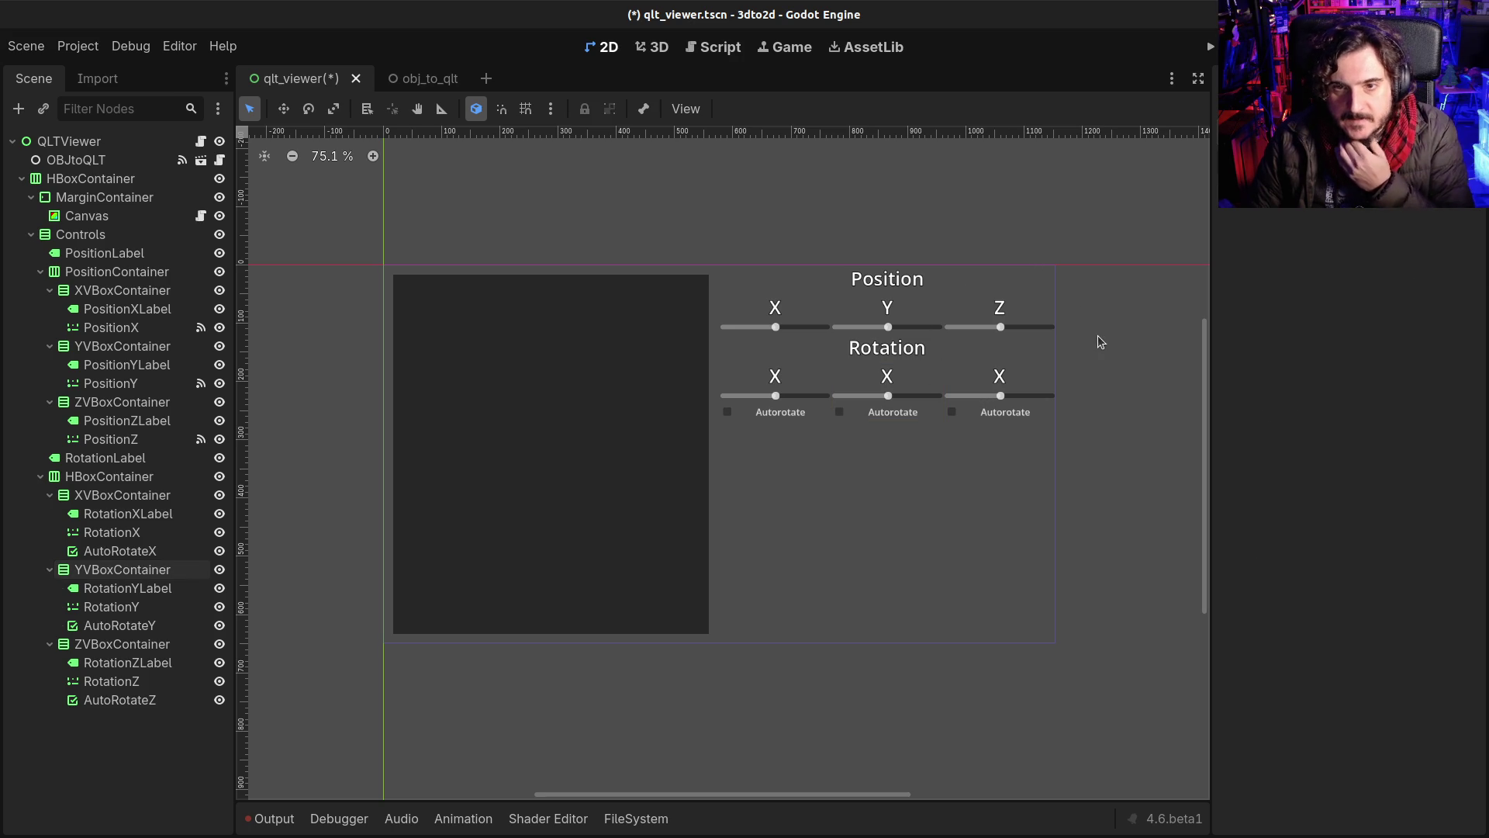
pyautogui.click(175, 605)
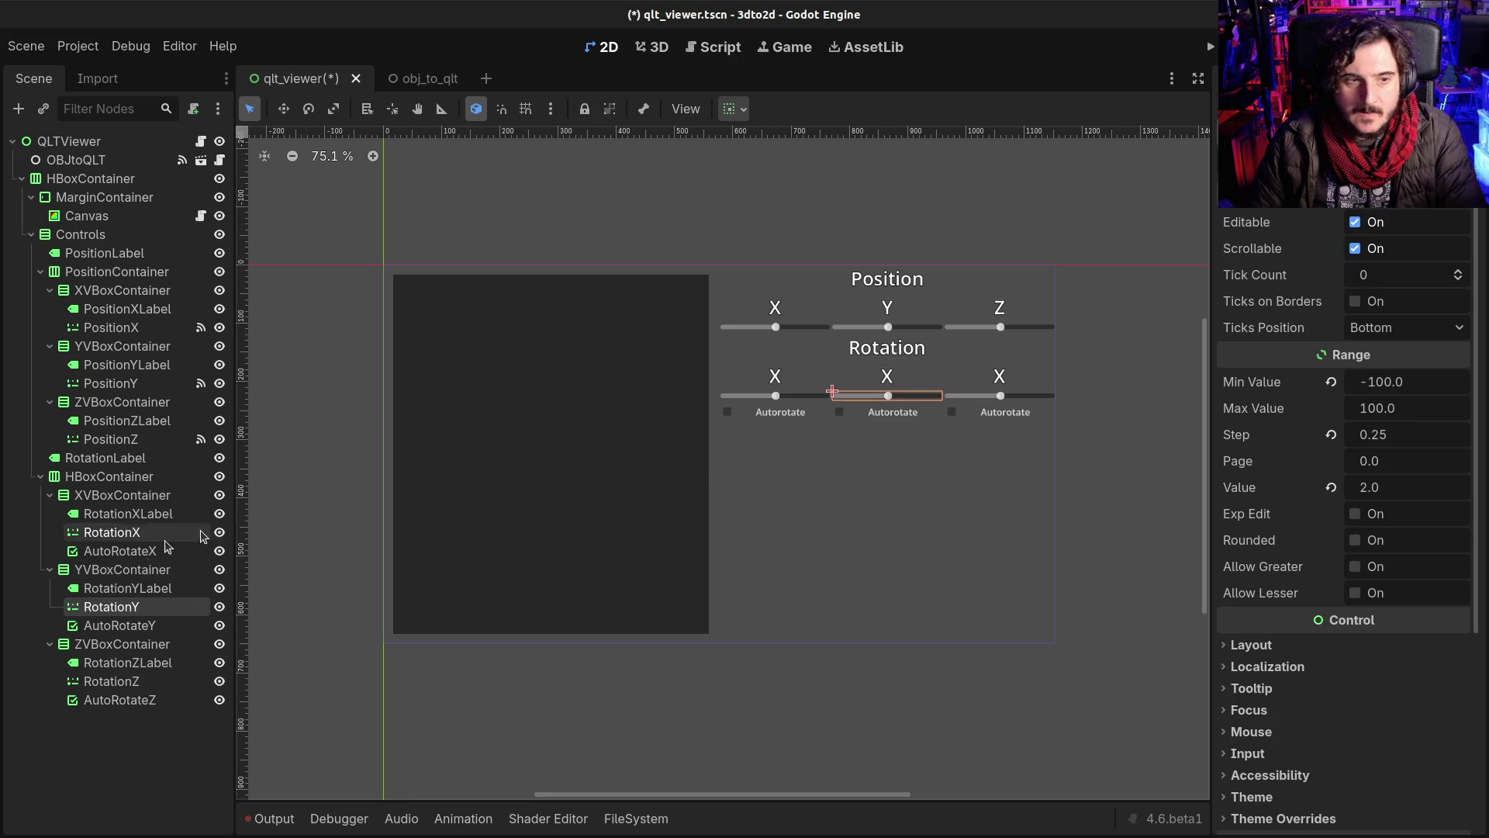
pyautogui.click(877, 378)
pyautogui.write('Y')
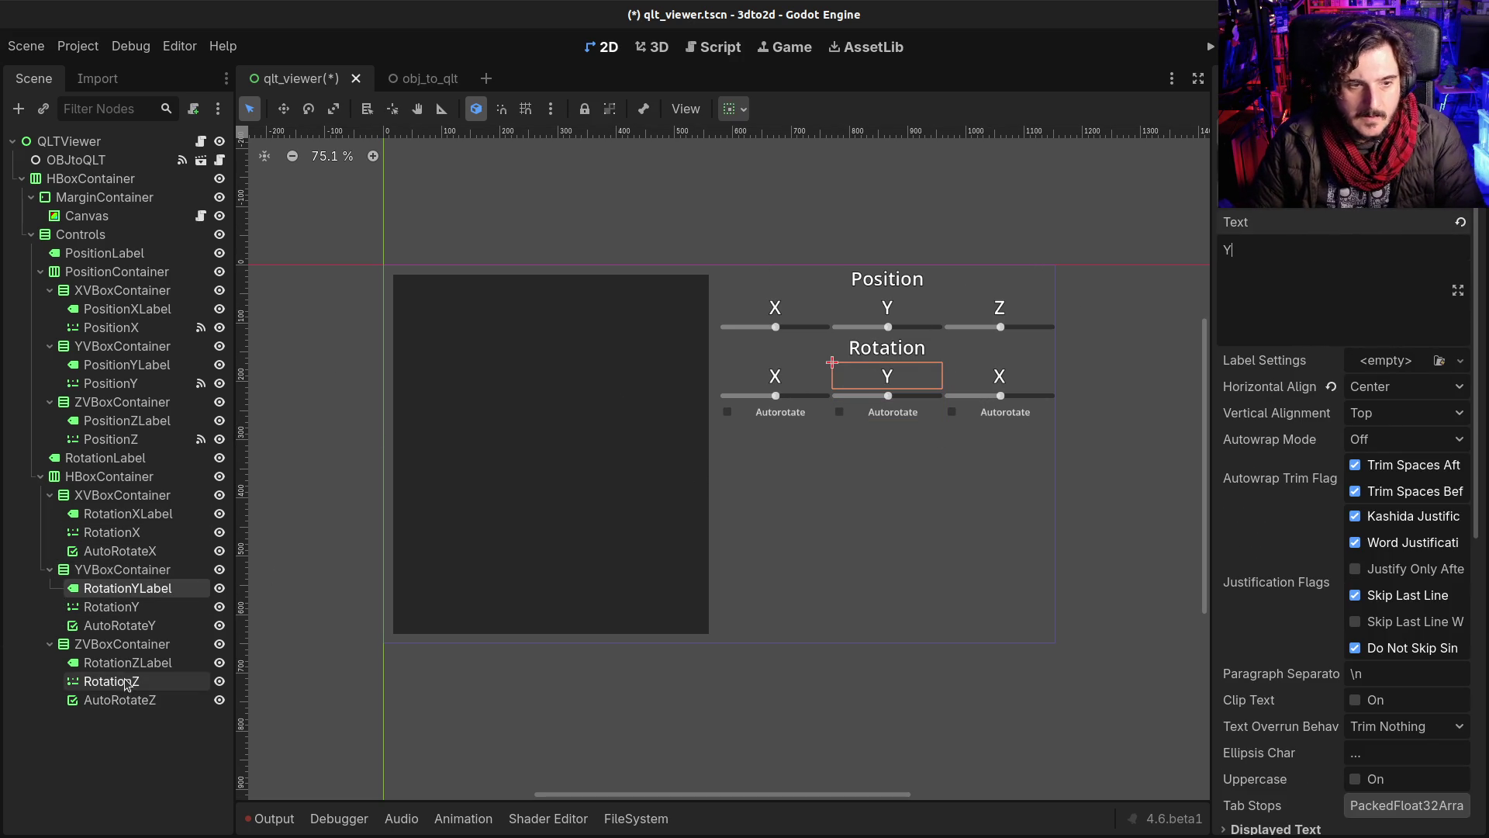
pyautogui.click(117, 681)
pyautogui.click(127, 664)
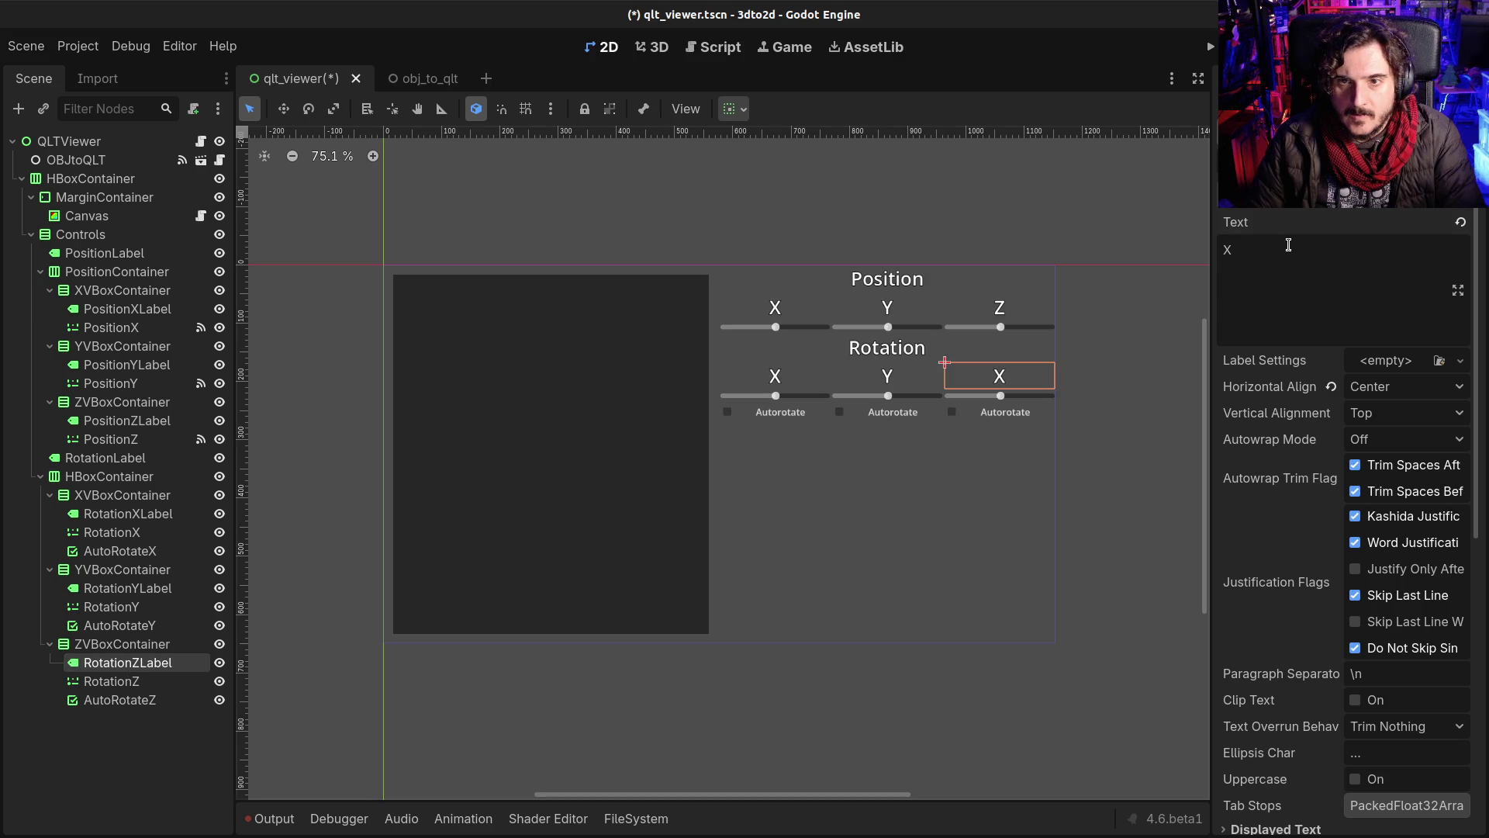
pyautogui.write('Z')
pyautogui.hotkey('ctrl', 's')
pyautogui.scroll(3, 838, 434)
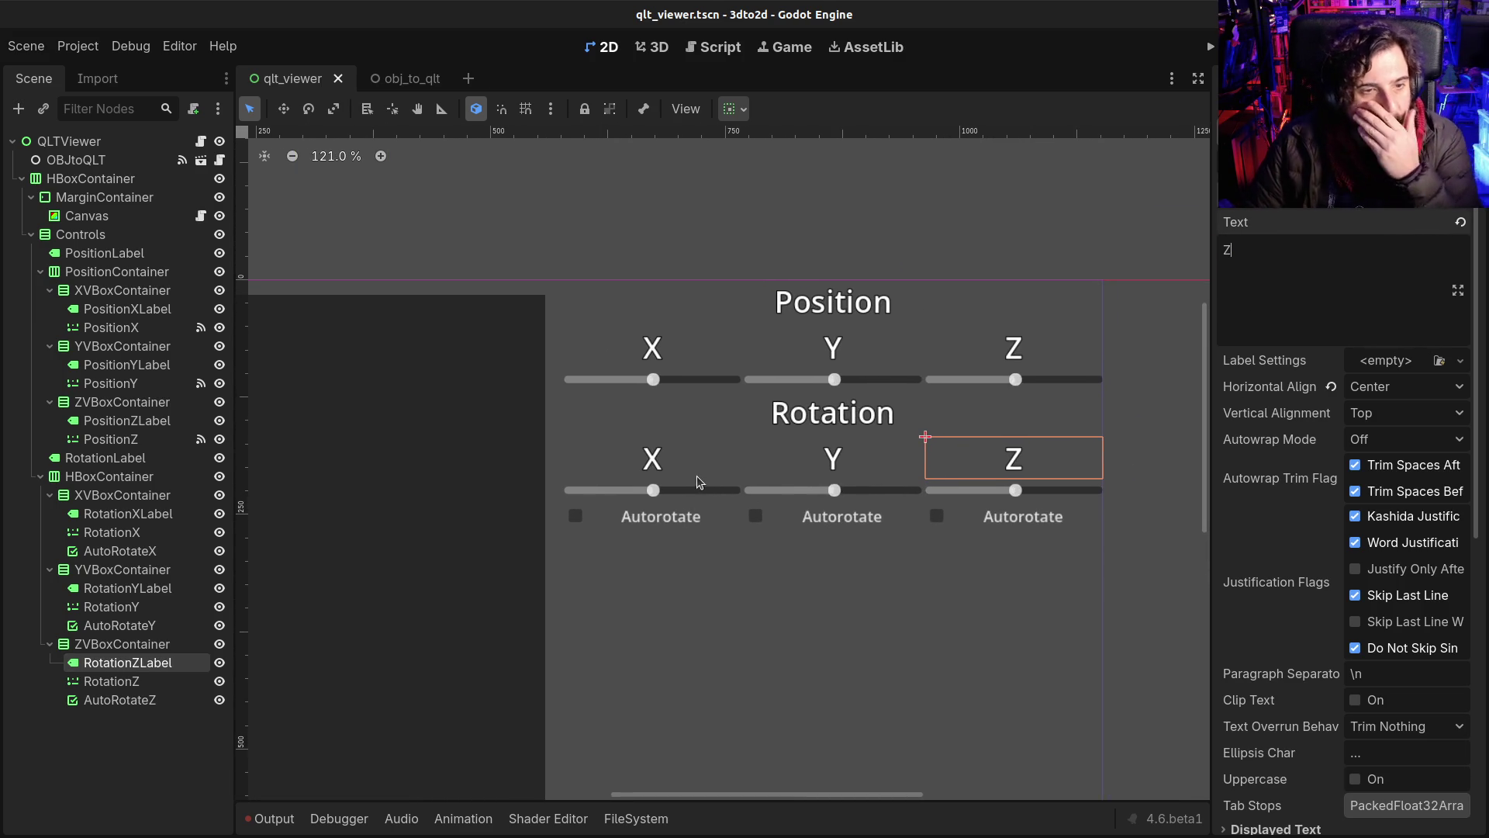
# Step: Check the Position row containers, then begin editing the rotation row HBoxContainer's name
pyautogui.click(100, 346)
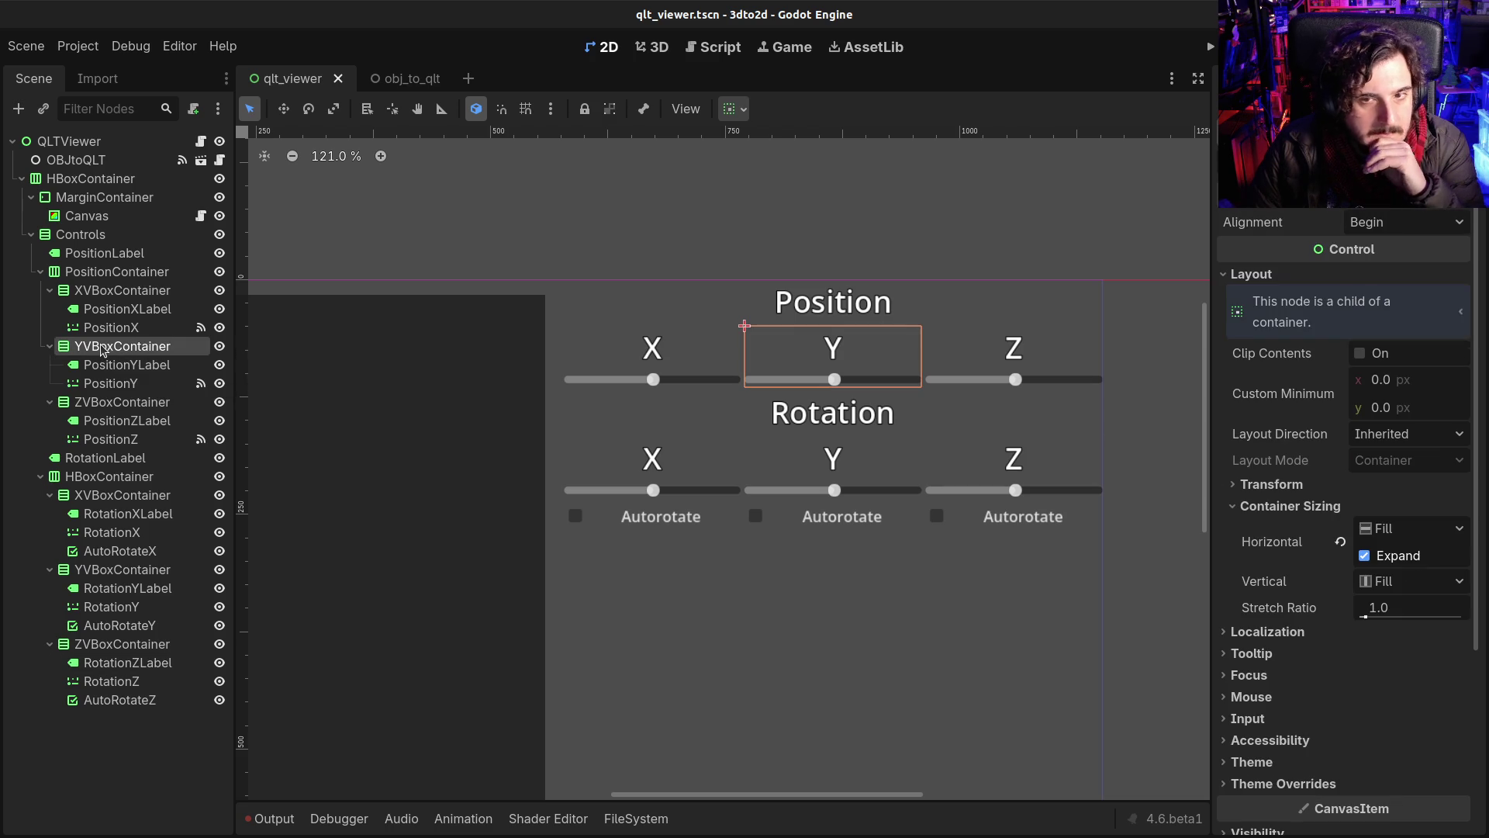
pyautogui.click(80, 271)
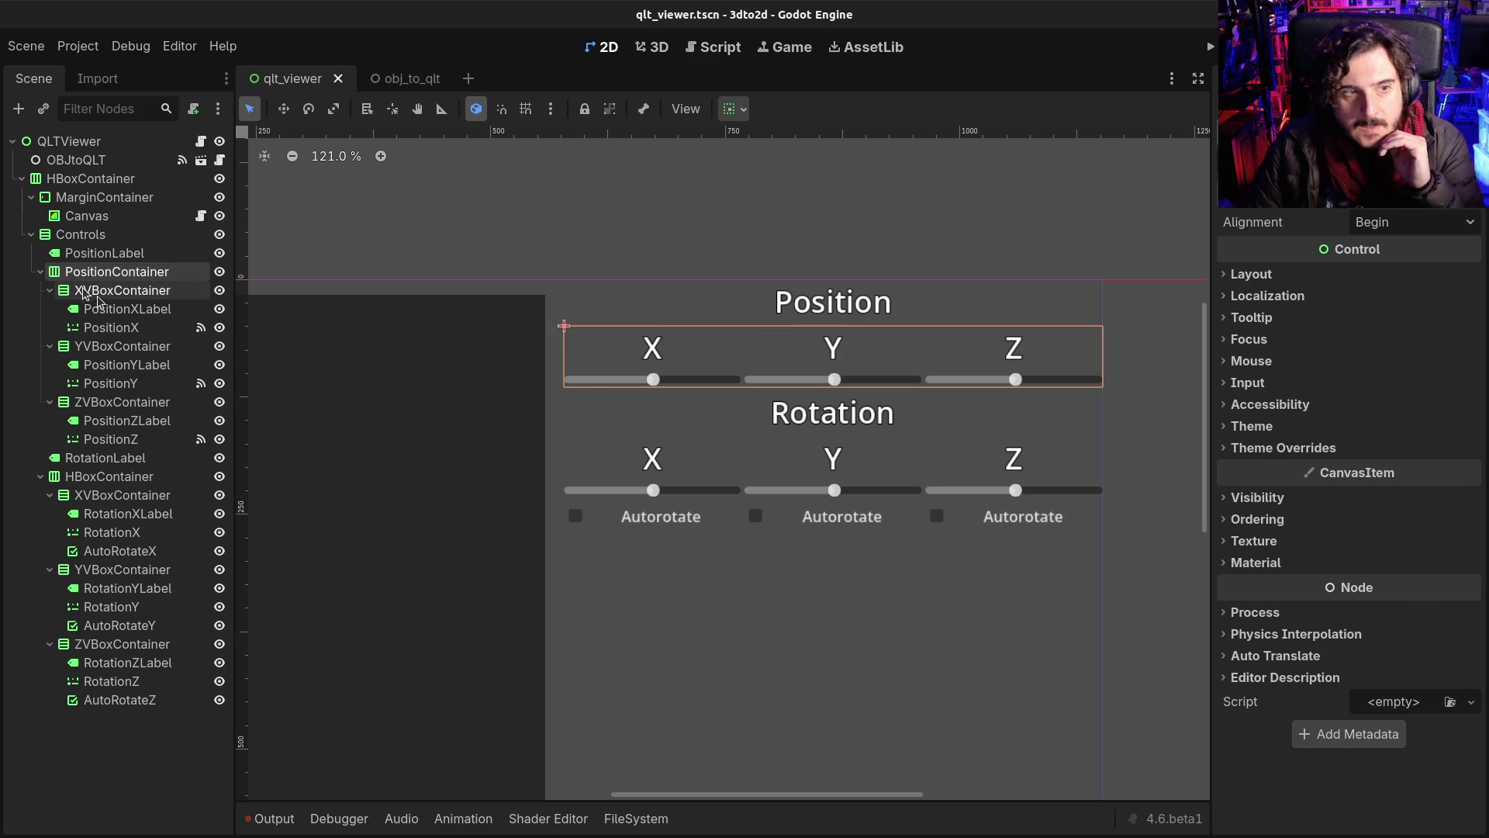
pyautogui.doubleClick(122, 500)
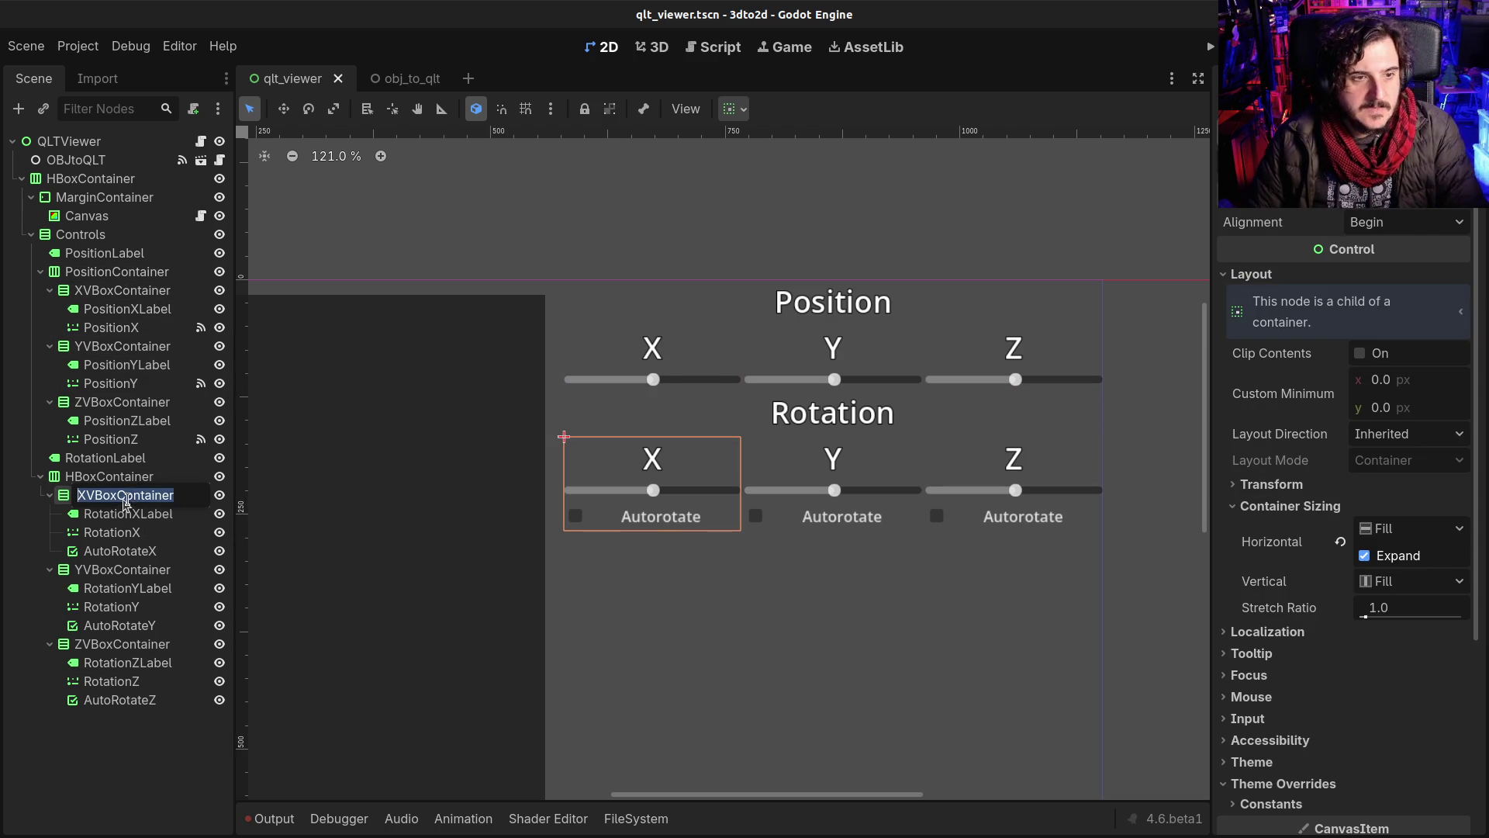
pyautogui.click(682, 527)
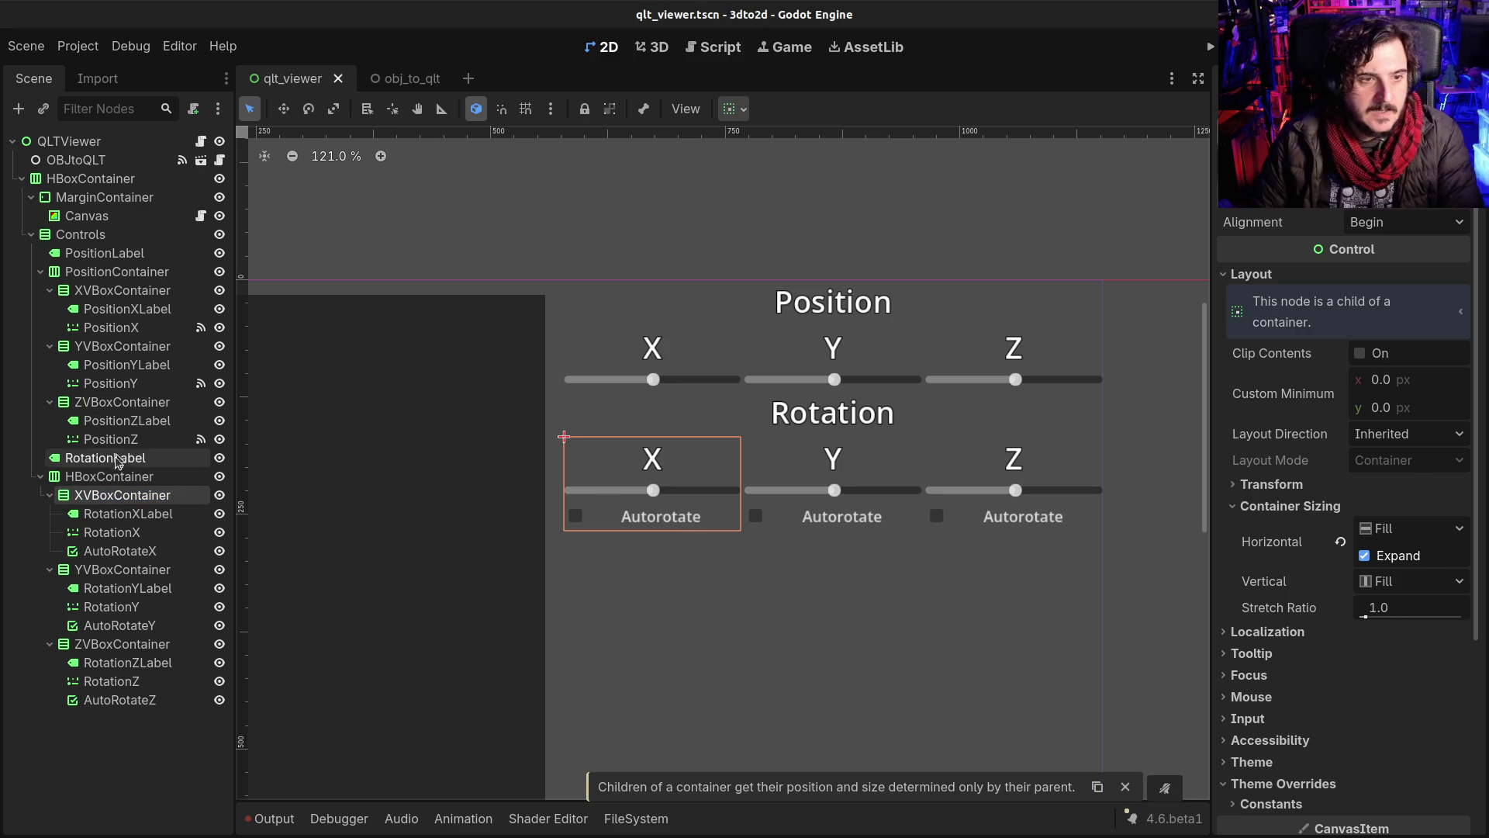
pyautogui.doubleClick(109, 476)
# Step: Rename the rotation row's HBoxContainer to RotationContainer
pyautogui.hotkey('shift', 'Right')
pyautogui.hotkey('shift', 'Right')
pyautogui.hotkey('shift', 'Right')
pyautogui.write('Rotation')
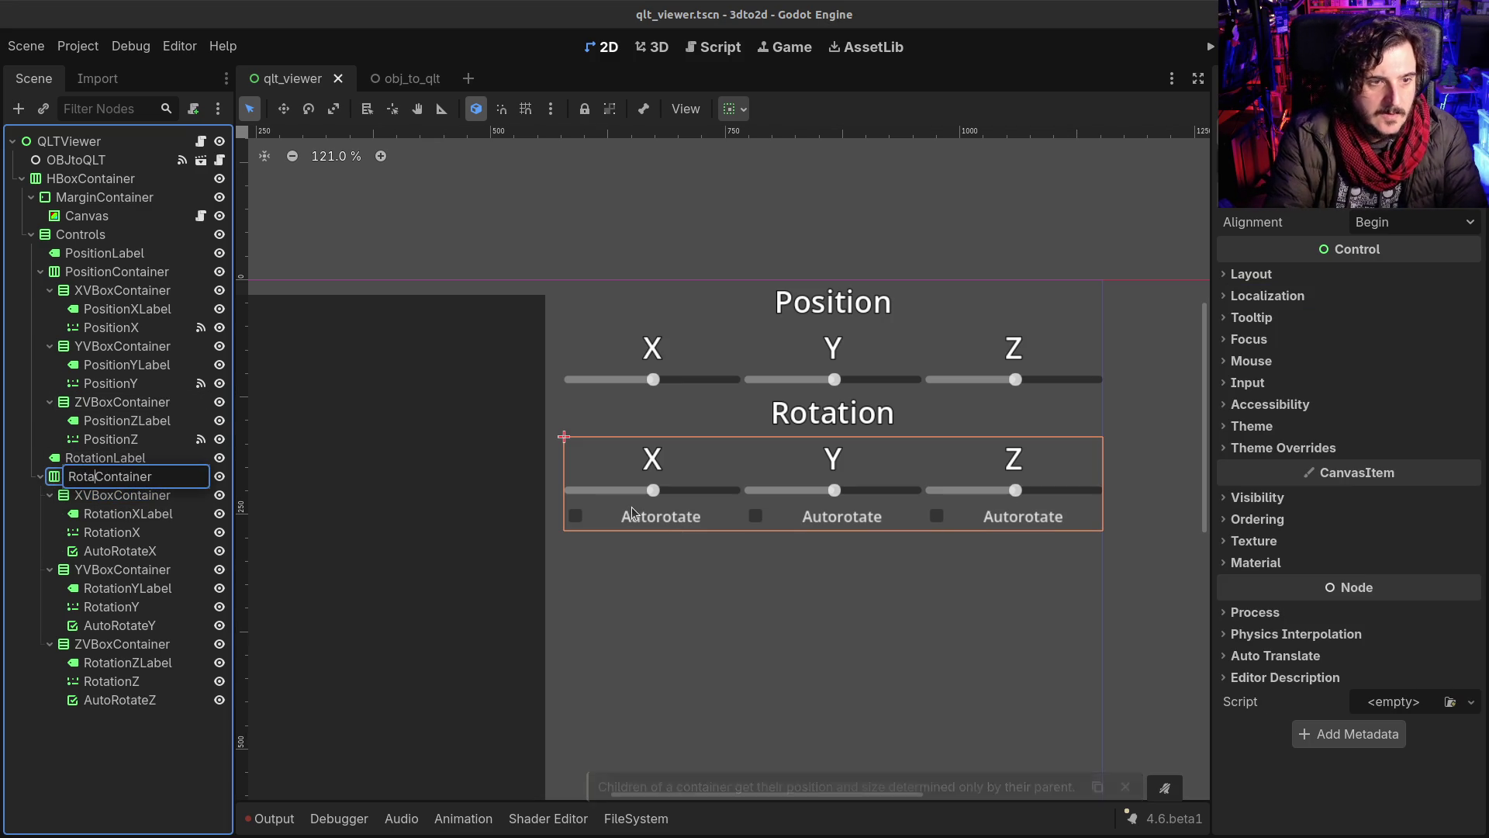
pyautogui.press('Return')
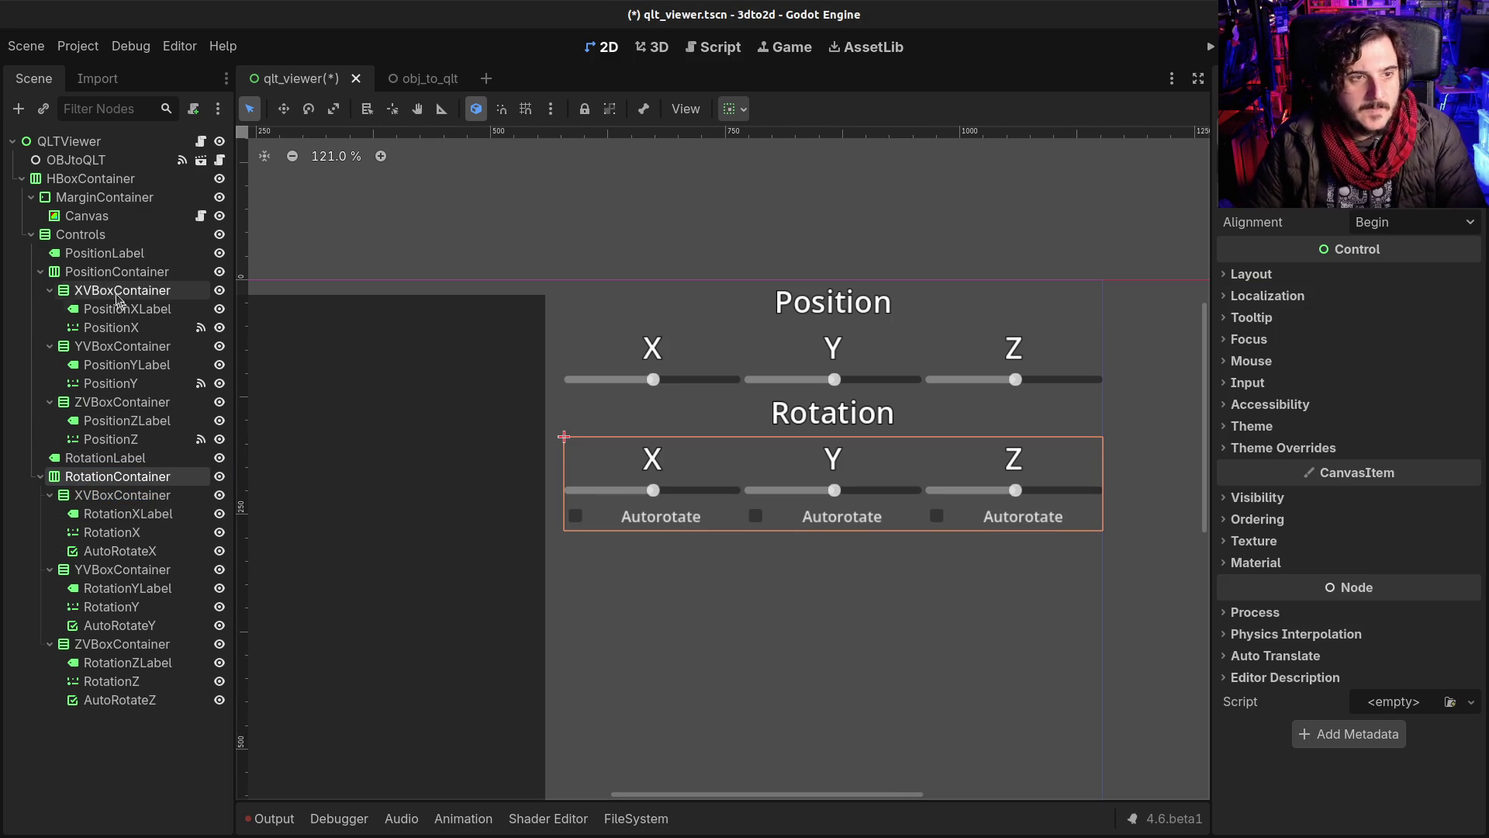
# Step: Give PositionContainer and RotationContainer a Separation constant override of 24 and save
pyautogui.keyDown('ctrl'); pyautogui.click(117, 272); pyautogui.keyUp('ctrl')
pyautogui.click(1278, 427)
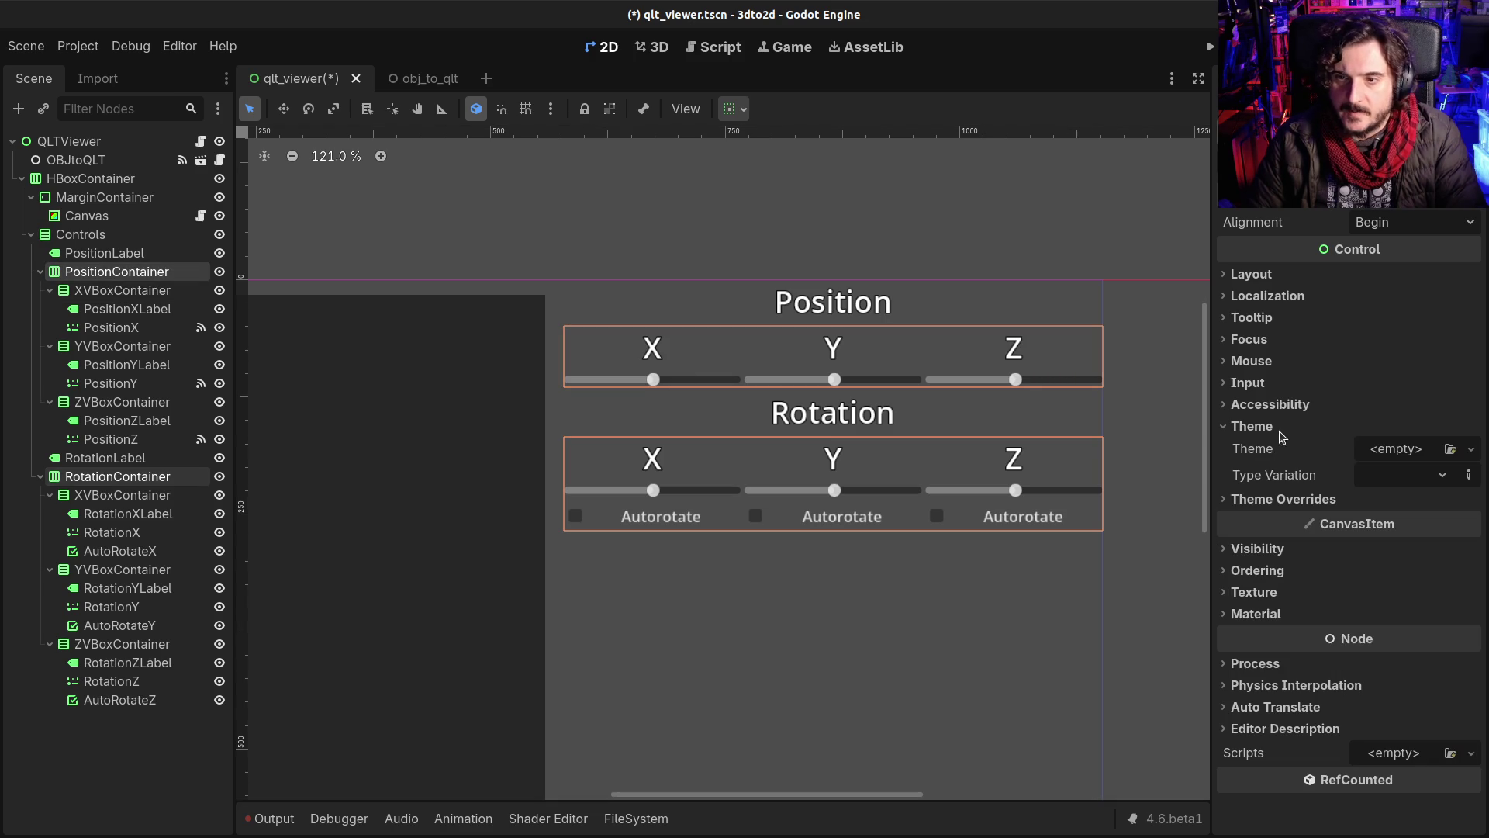
pyautogui.click(1267, 499)
pyautogui.click(1314, 516)
pyautogui.click(1382, 535)
pyautogui.write('6')
pyautogui.press('Return')
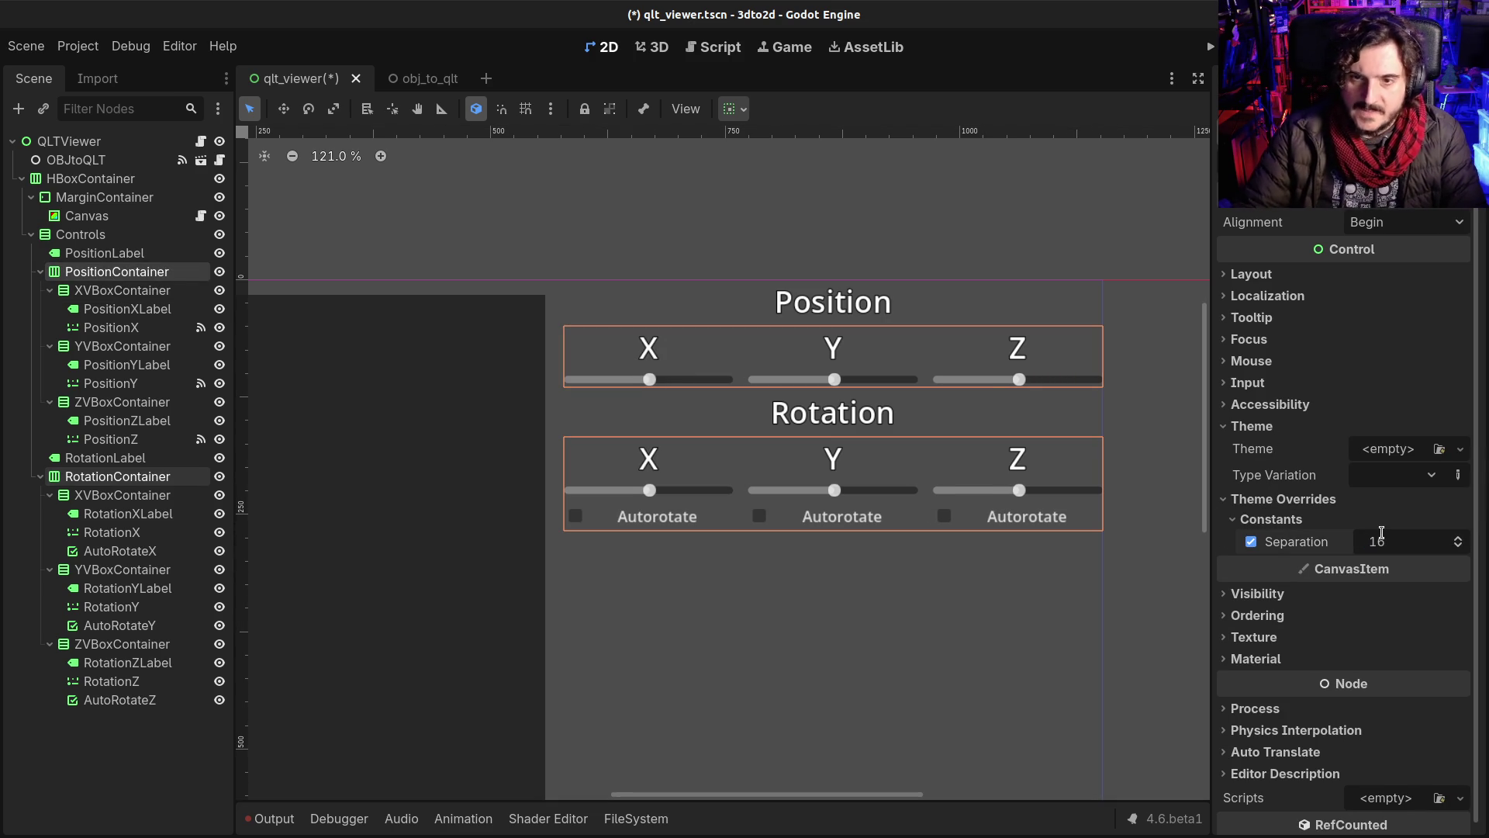
pyautogui.click(1382, 535)
pyautogui.write('24')
pyautogui.press('Return')
pyautogui.hotkey('ctrl', 's')
pyautogui.click(913, 612)
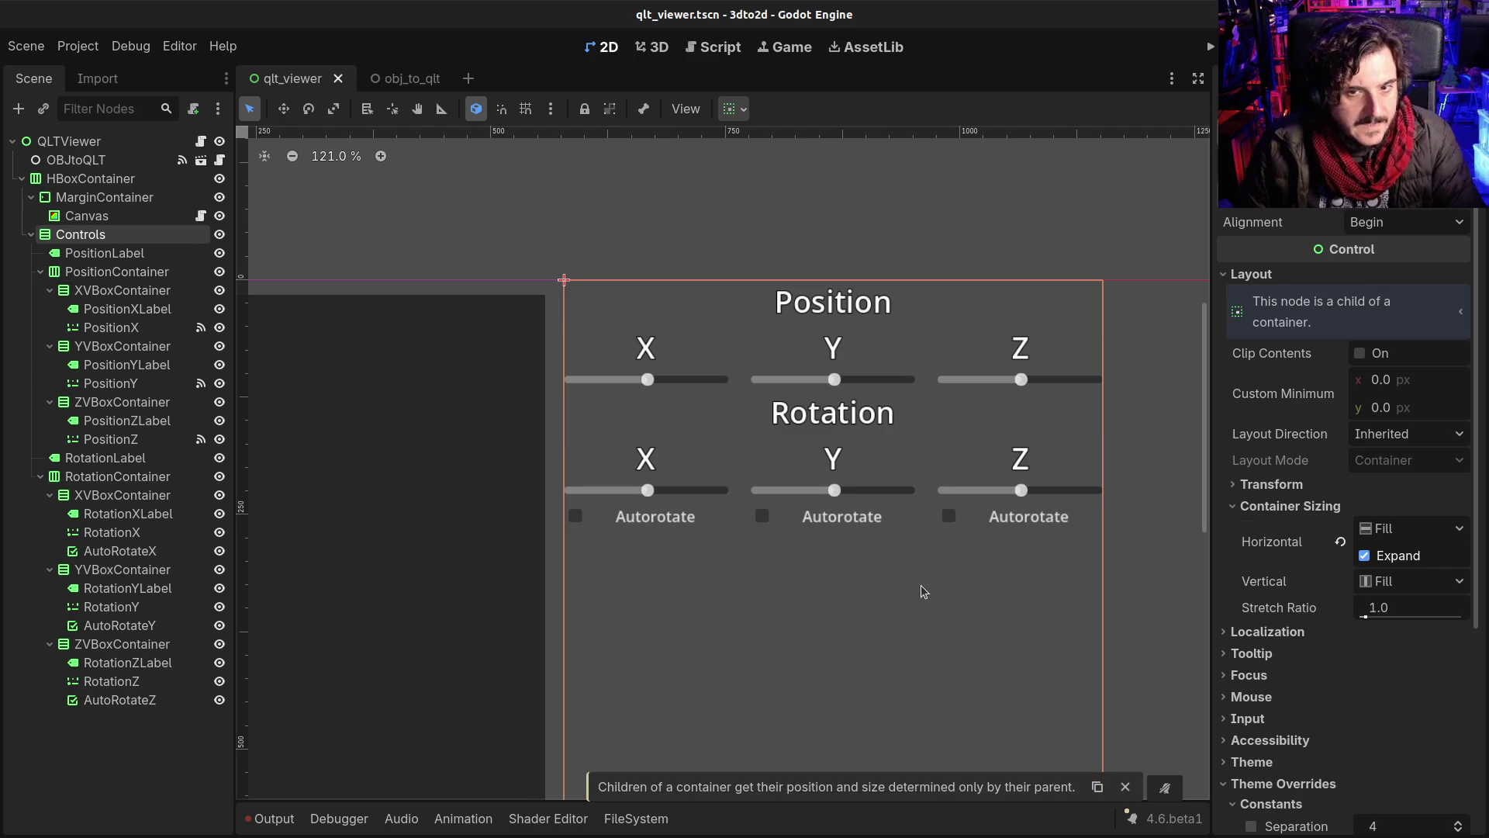
pyautogui.click(894, 210)
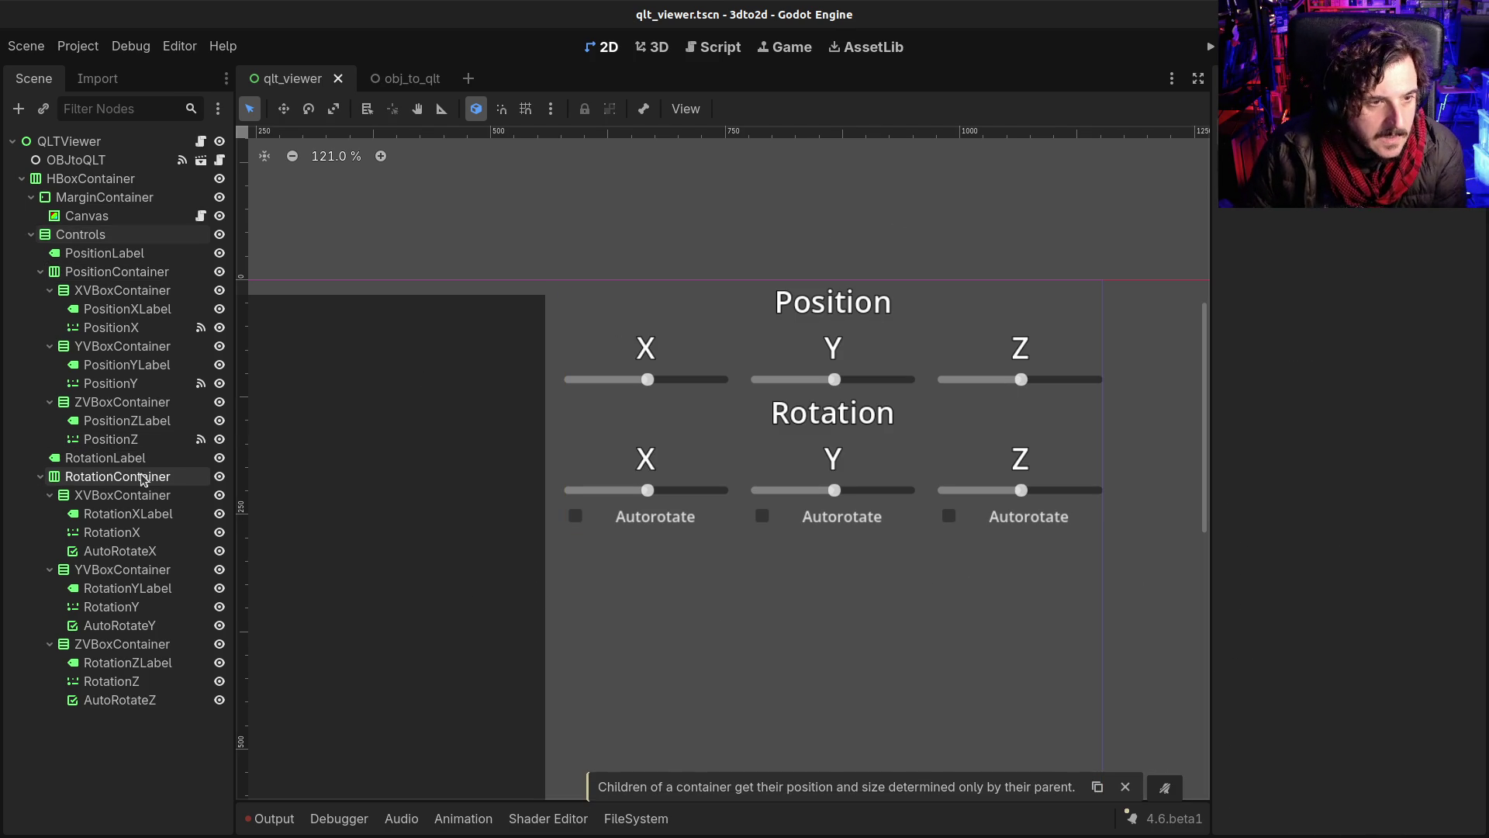
pyautogui.click(77, 234)
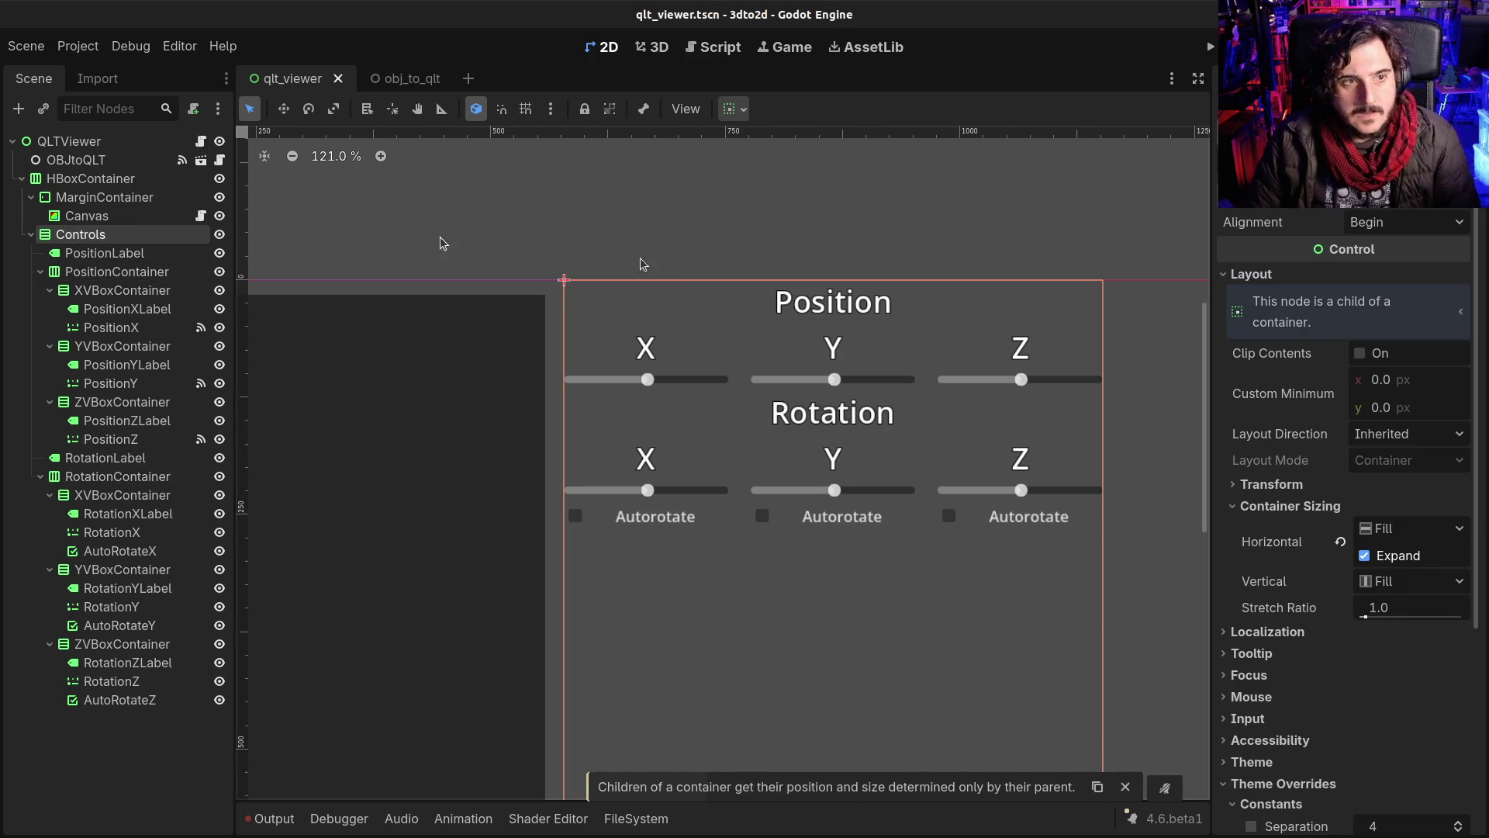
pyautogui.scroll(-5, 1310, 659)
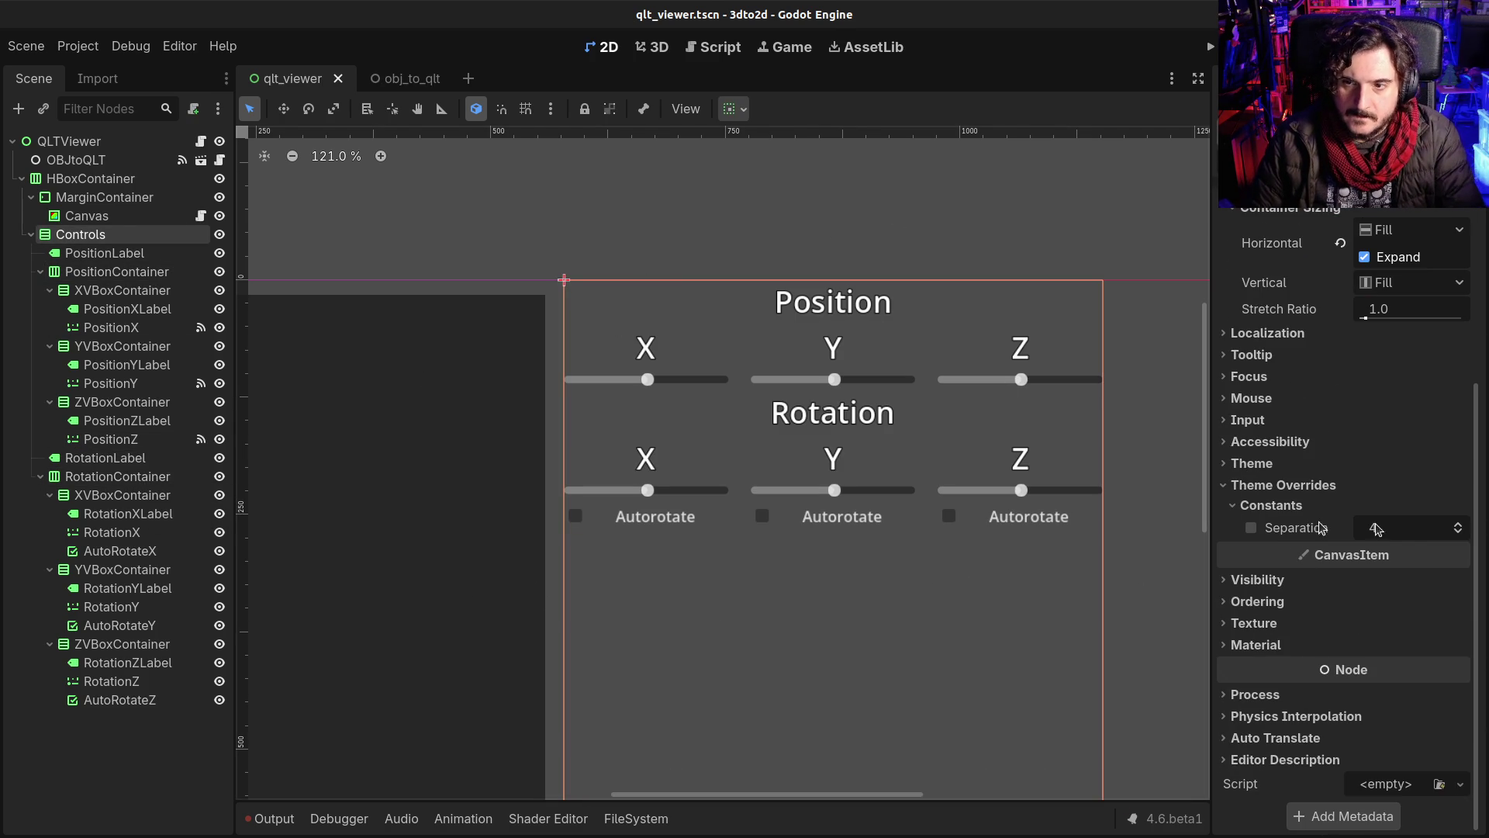
pyautogui.click(1392, 526)
pyautogui.write('2')
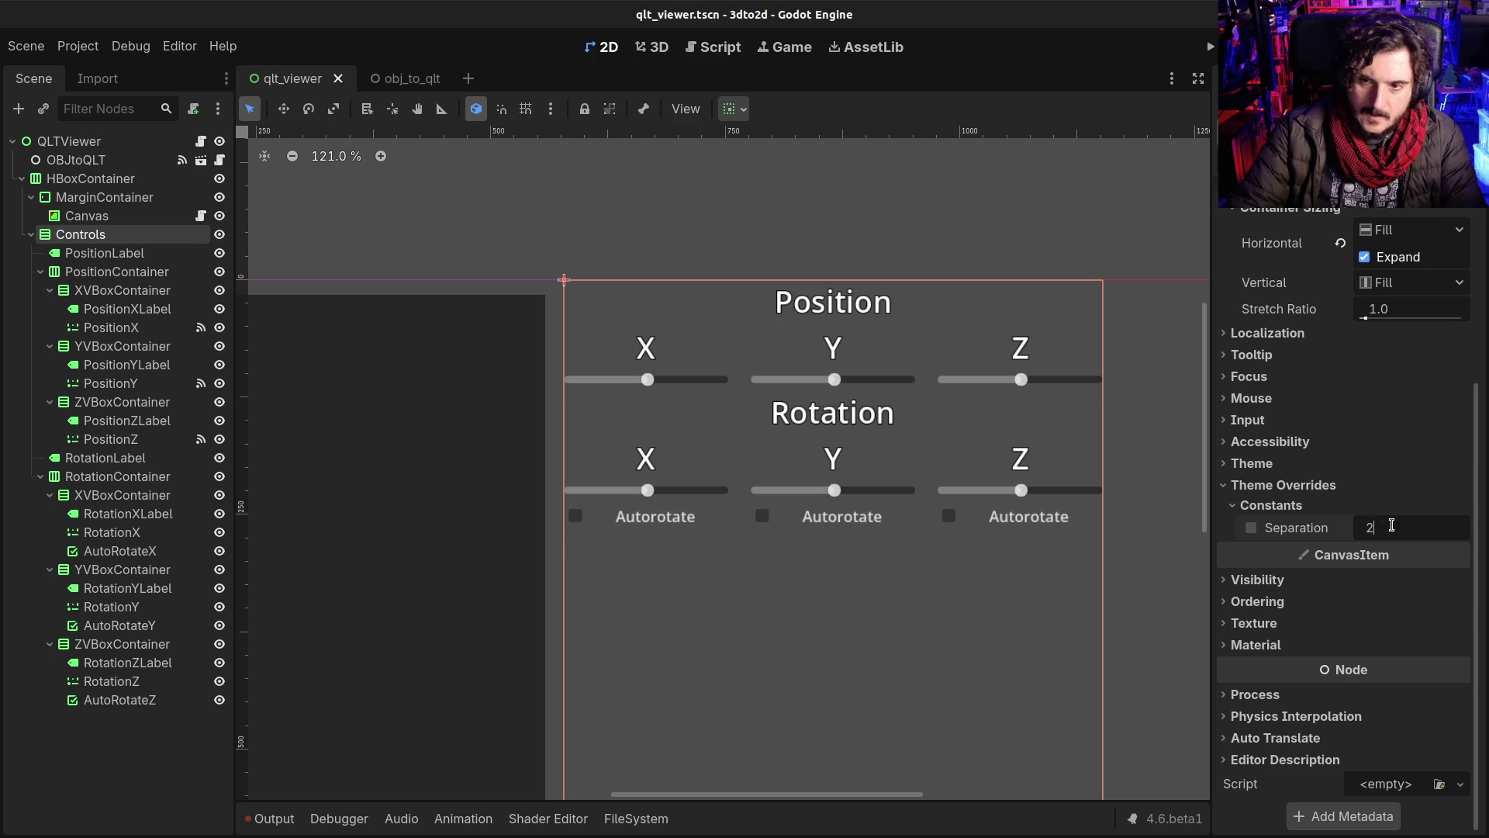
pyautogui.write('4')
pyautogui.press('Return')
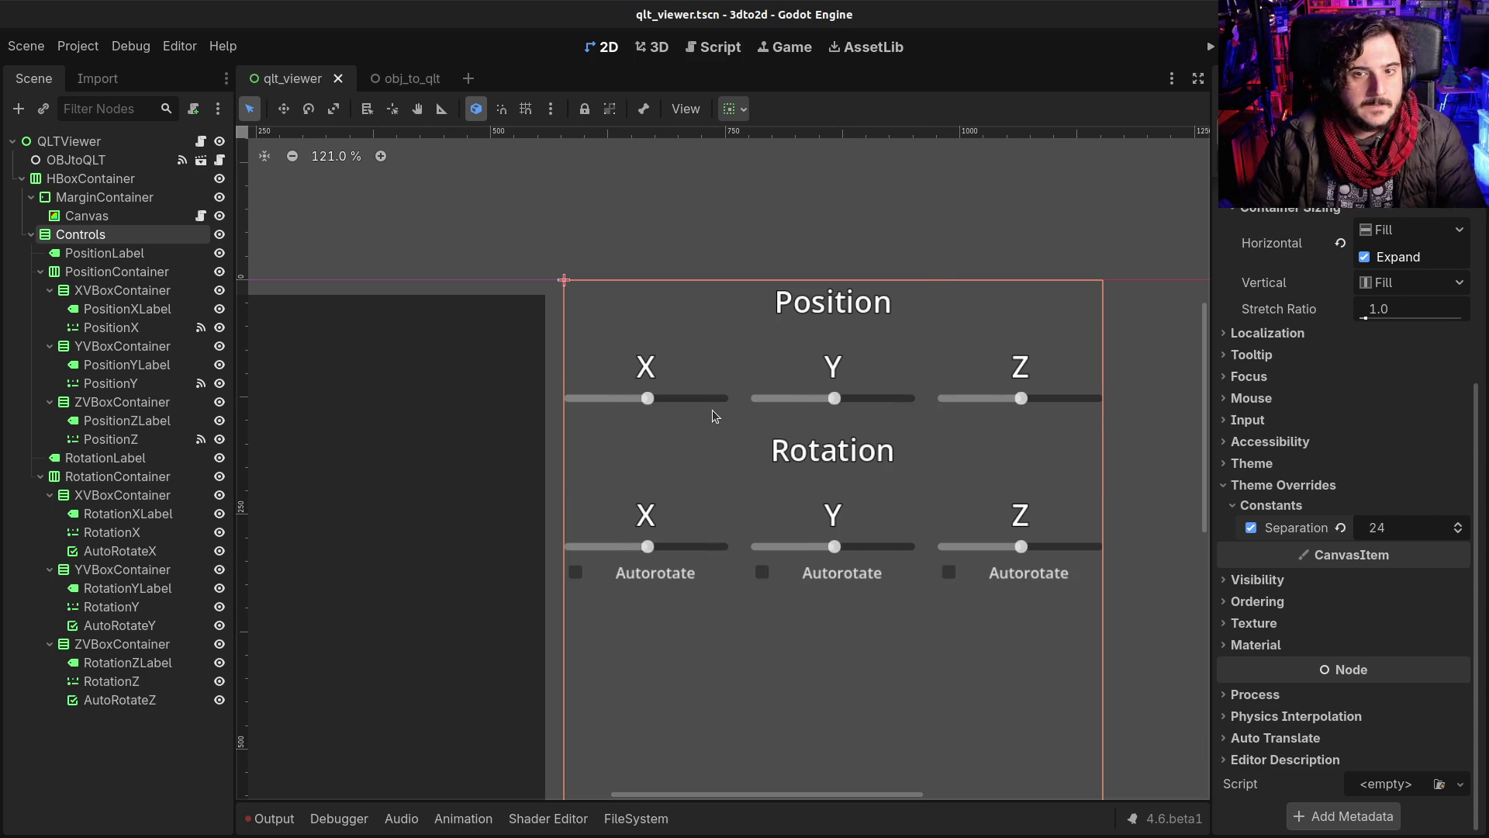
pyautogui.hotkey('ctrl', 'z')
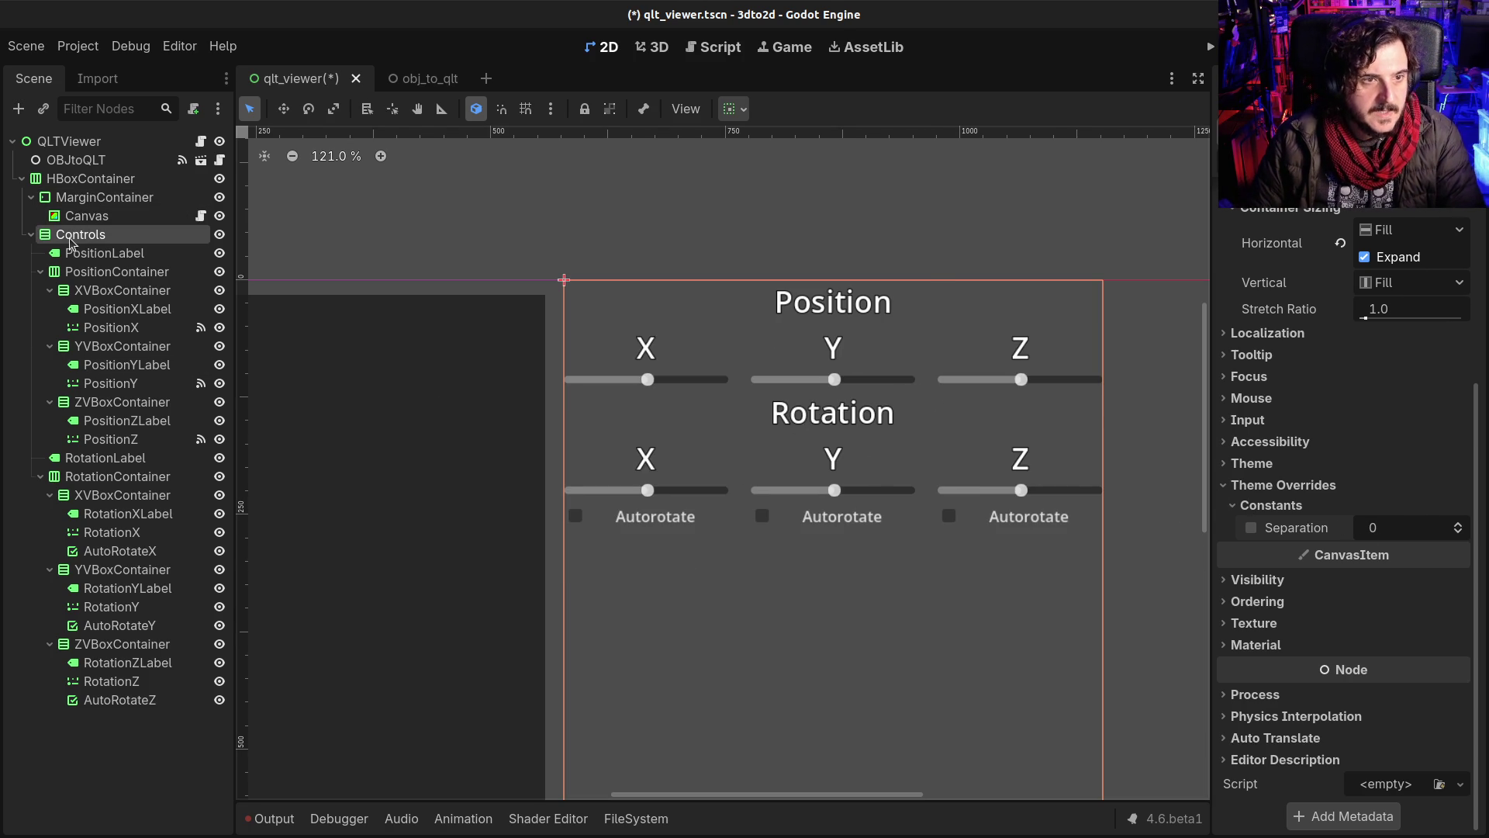
pyautogui.hotkey('ctrl', 'a')
pyautogui.write('s')
# Step: Create an HSeparator node under Controls
pyautogui.press('BackSpace')
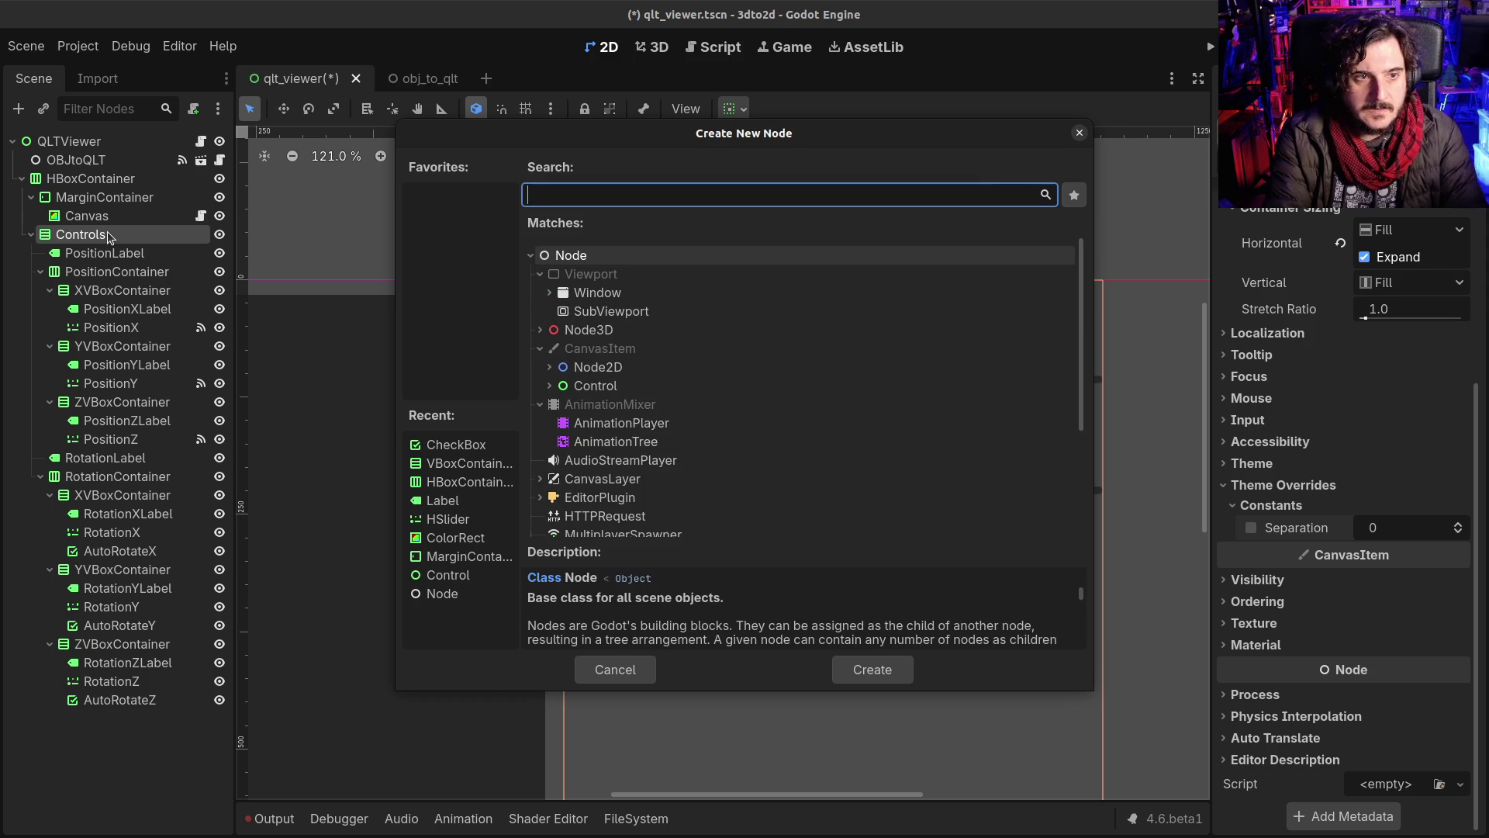
pyautogui.write('hspear')
pyautogui.press('BackSpace')
pyautogui.press('BackSpace')
pyautogui.press('BackSpace')
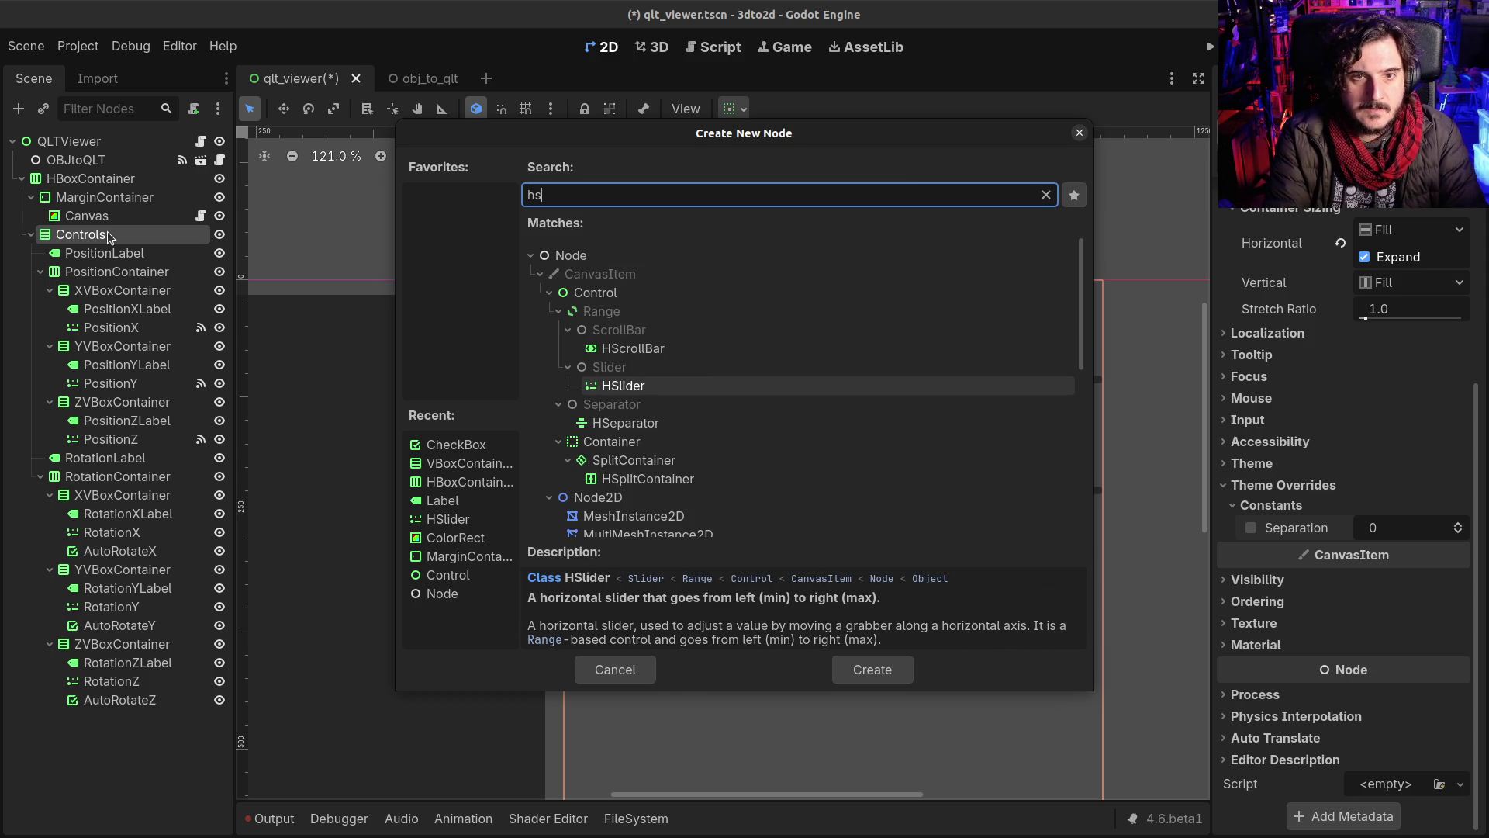
pyautogui.press('Down')
pyautogui.press('Down')
pyautogui.press('Return')
pyautogui.hotkey('ctrl', 's')
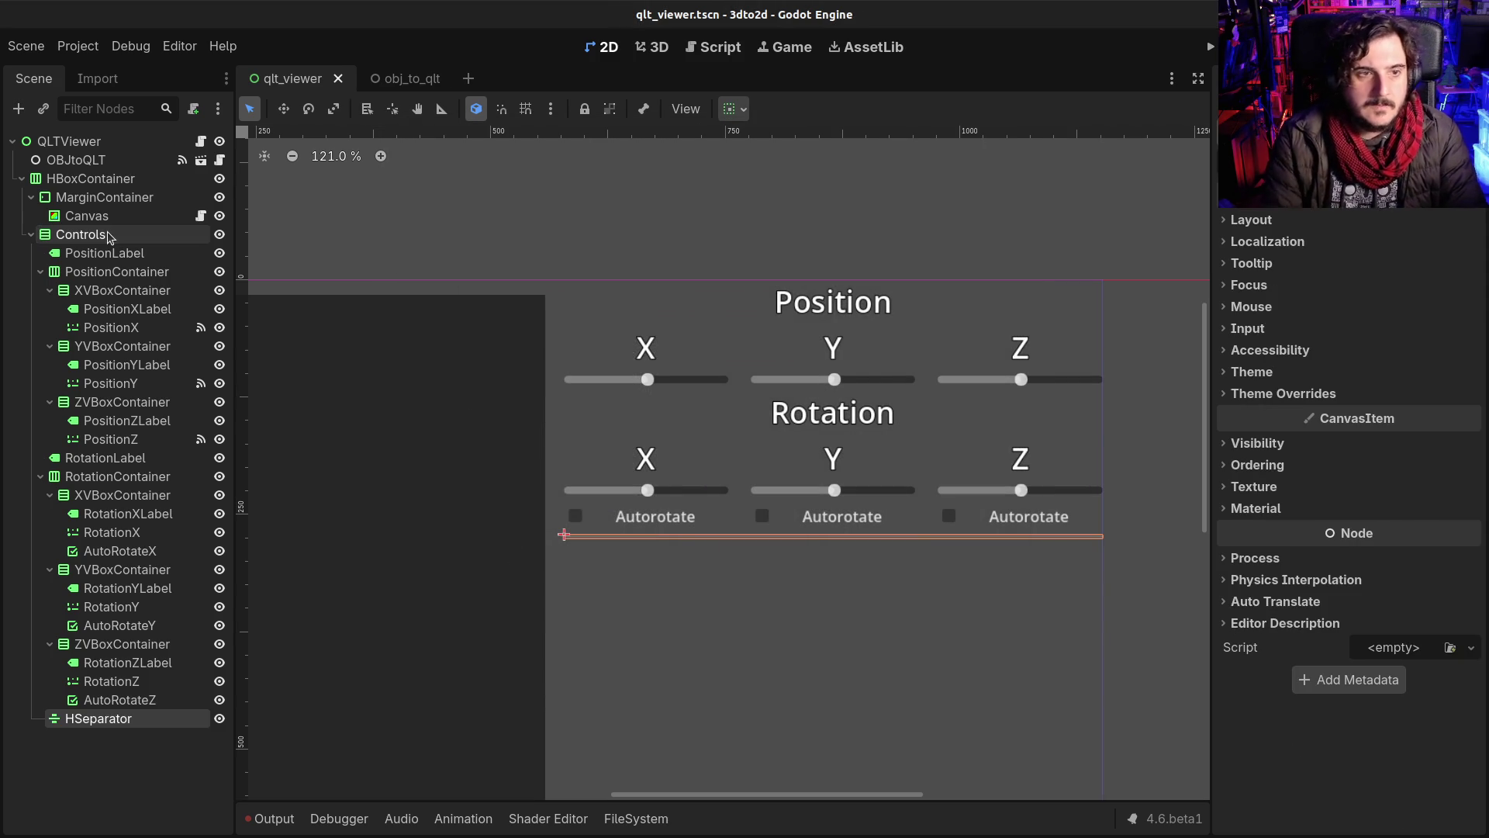
# Step: Place the HSeparator above RotationContainer with a StyleBoxEmpty style and Separation 16, then save
pyautogui.moveTo(120, 695)
pyautogui.mouseDown()
pyautogui.moveTo(152, 528)
pyautogui.moveTo(136, 436)
pyautogui.moveTo(108, 472)
pyautogui.mouseUp()
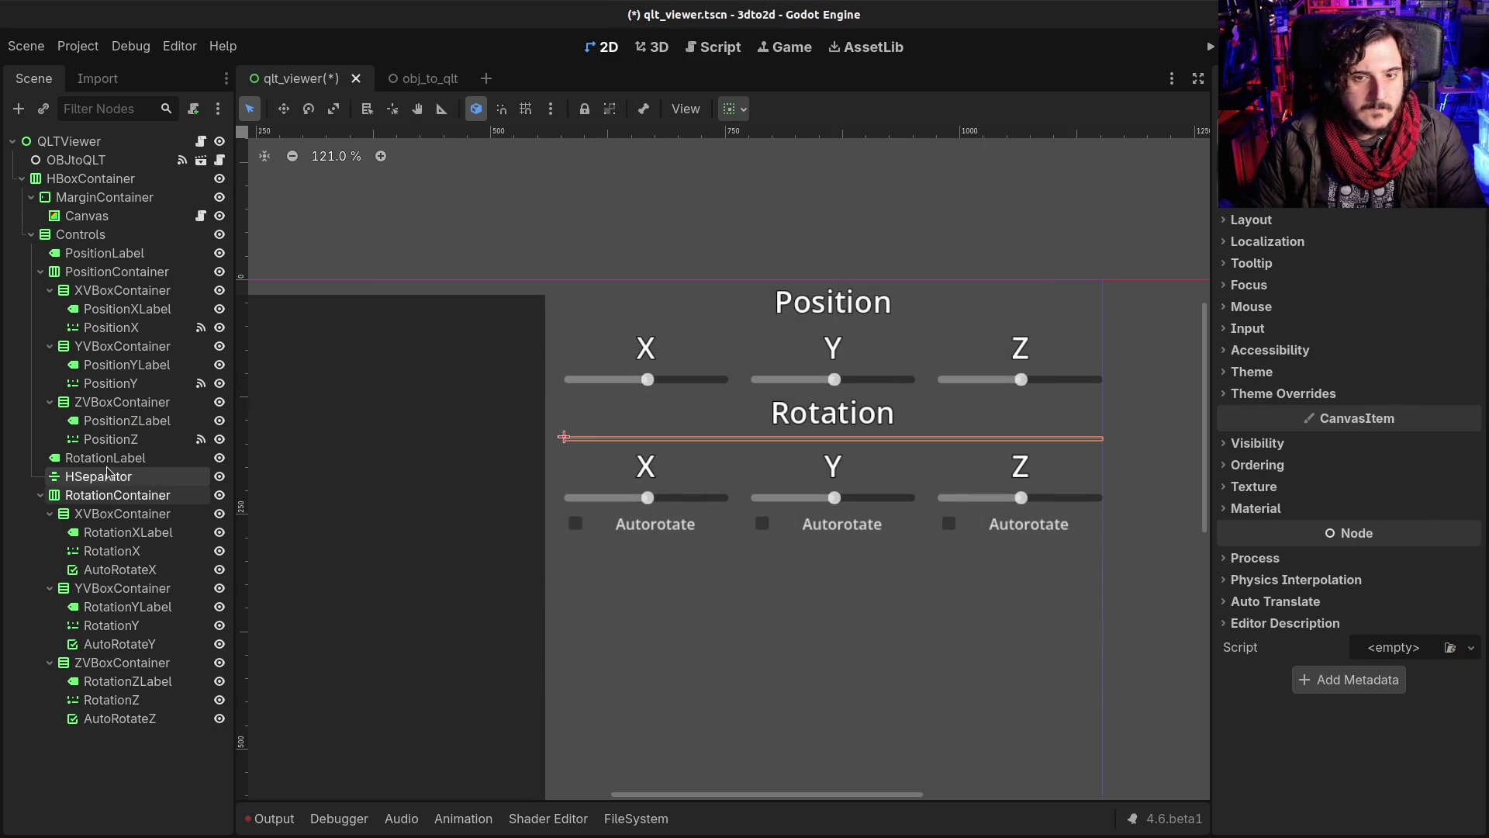
pyautogui.click(1292, 395)
pyautogui.click(1279, 435)
pyautogui.click(1412, 457)
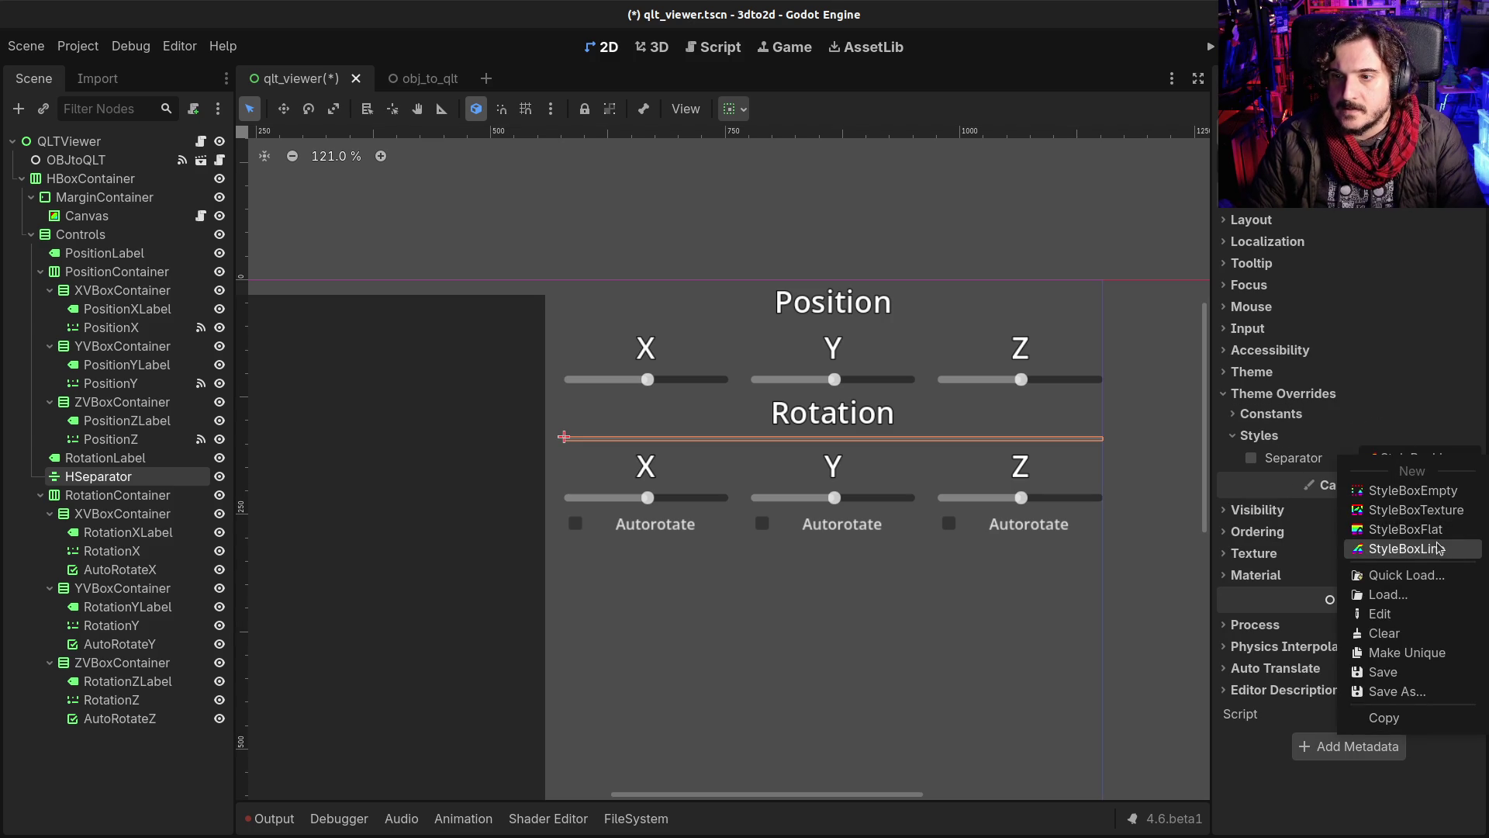
pyautogui.click(1419, 491)
pyautogui.click(1288, 415)
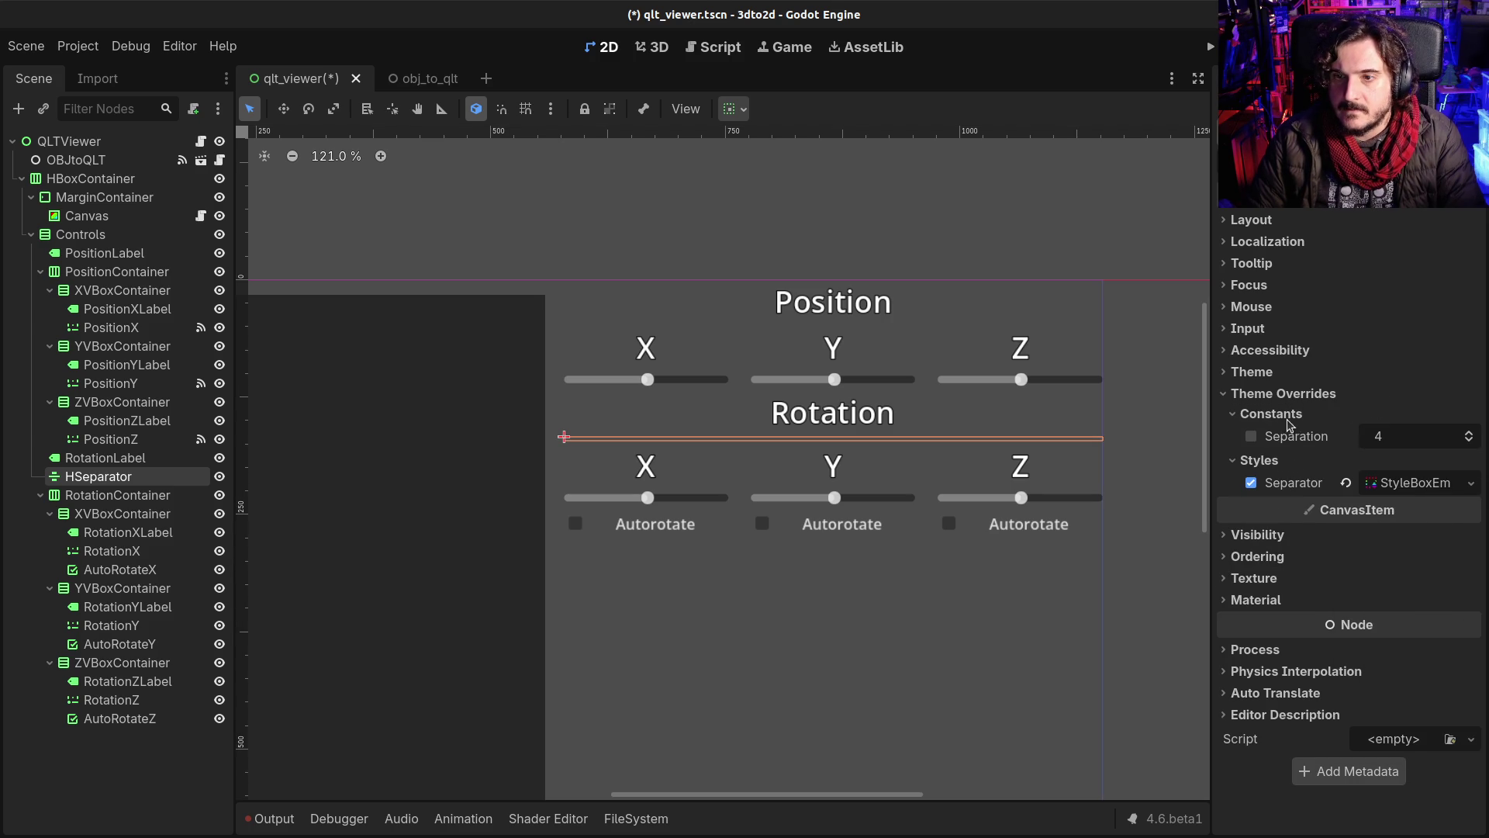
pyautogui.moveTo(1359, 439); pyautogui.dragTo(1355, 440)
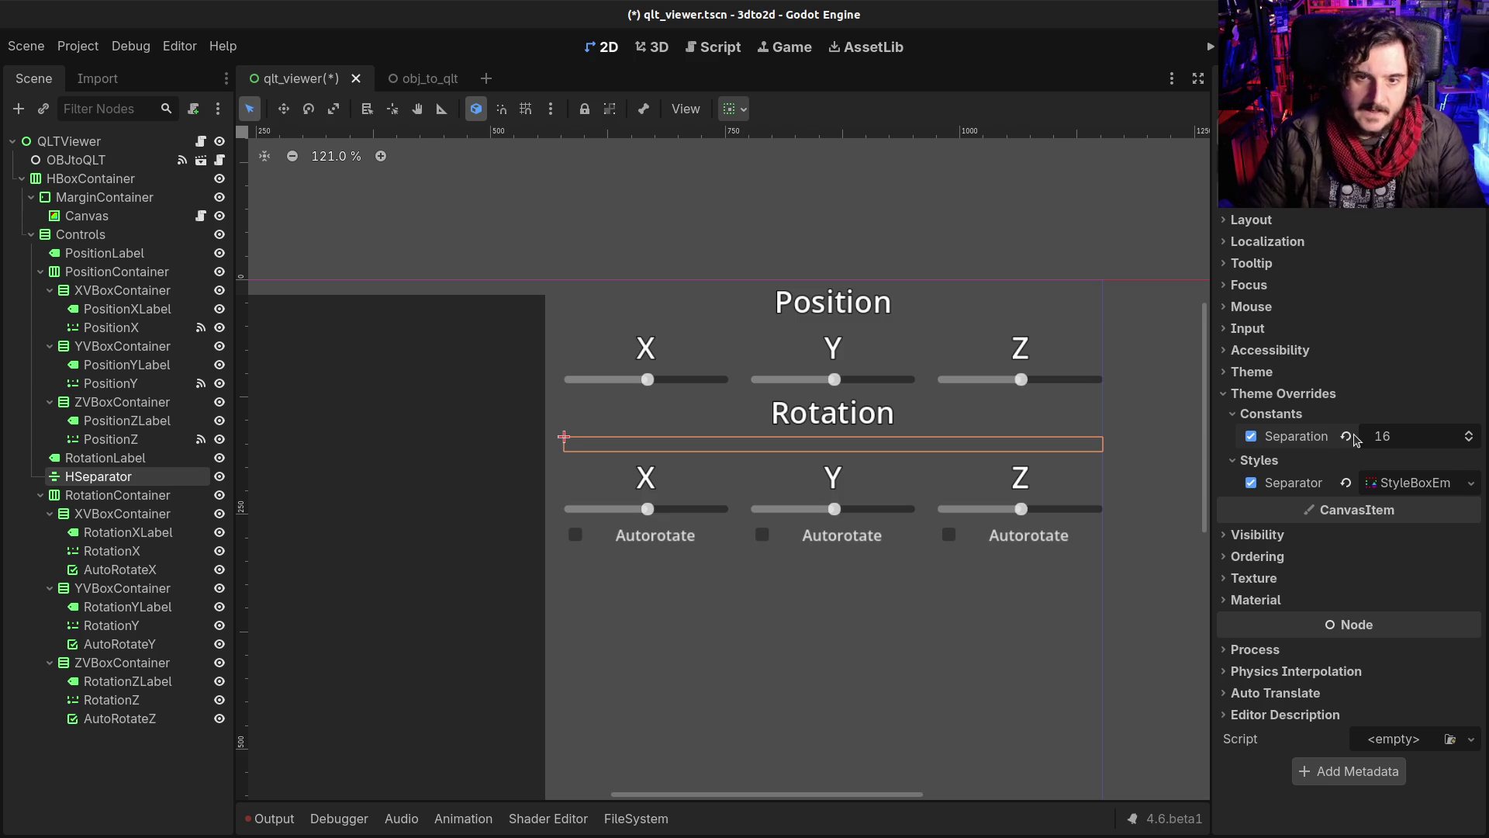
pyautogui.hotkey('ctrl', 's')
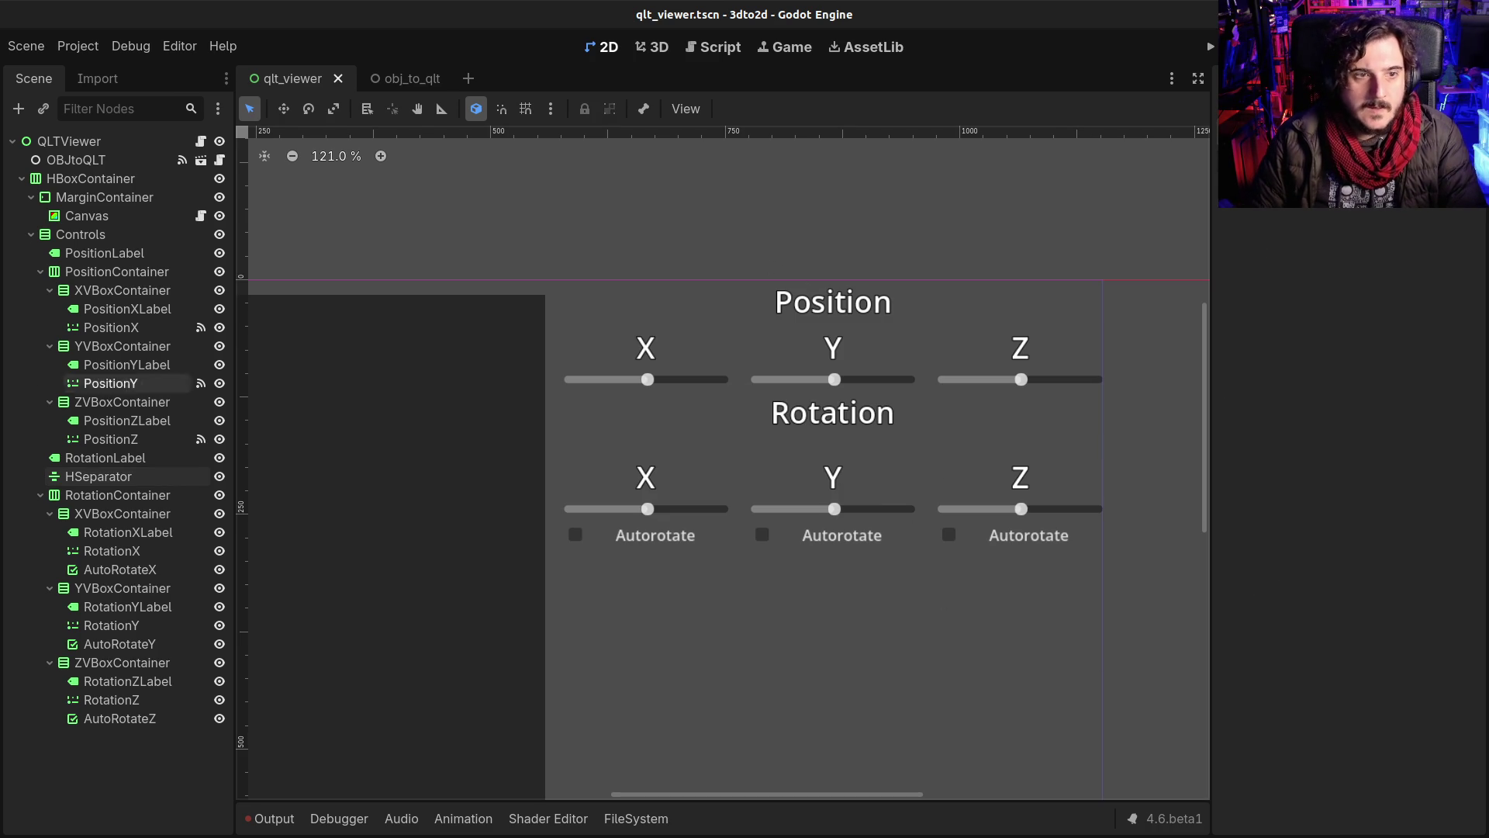
# Step: Set the Controls panel's Alignment to Center and save the scene
pyautogui.click(81, 234)
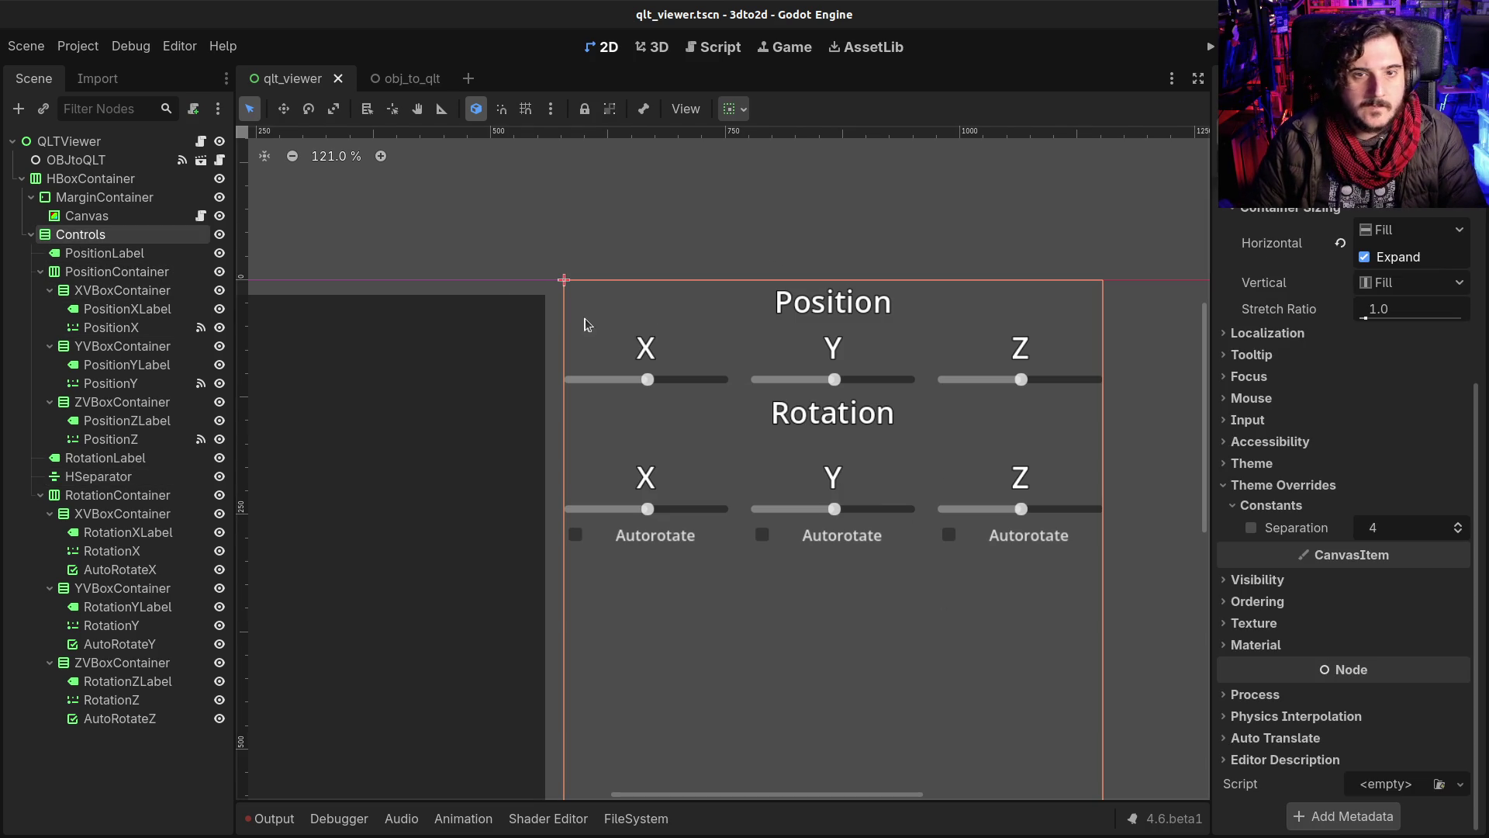
pyautogui.scroll(4, 1369, 413)
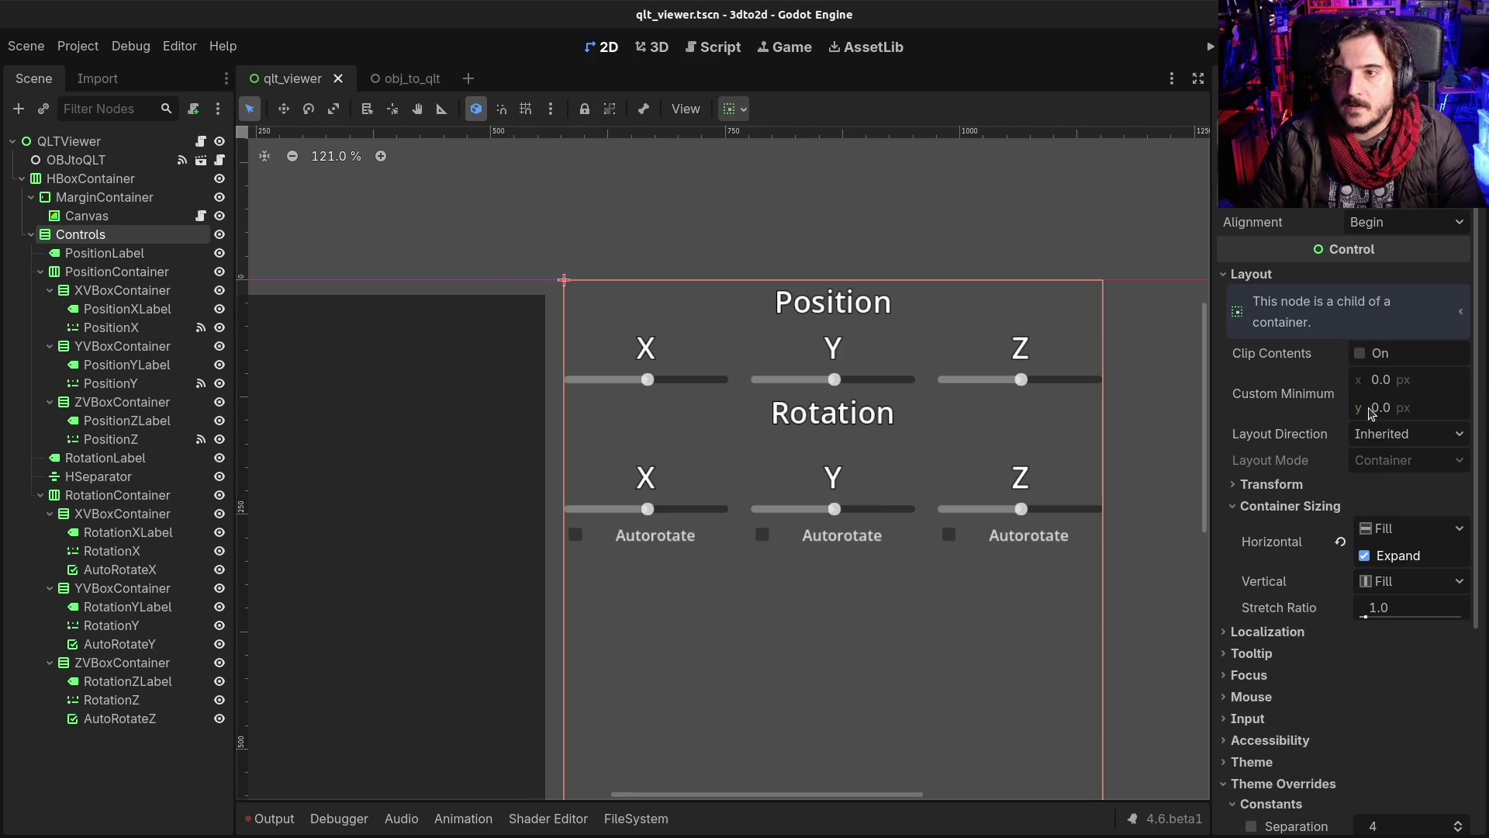
pyautogui.click(1427, 220)
pyautogui.click(1384, 266)
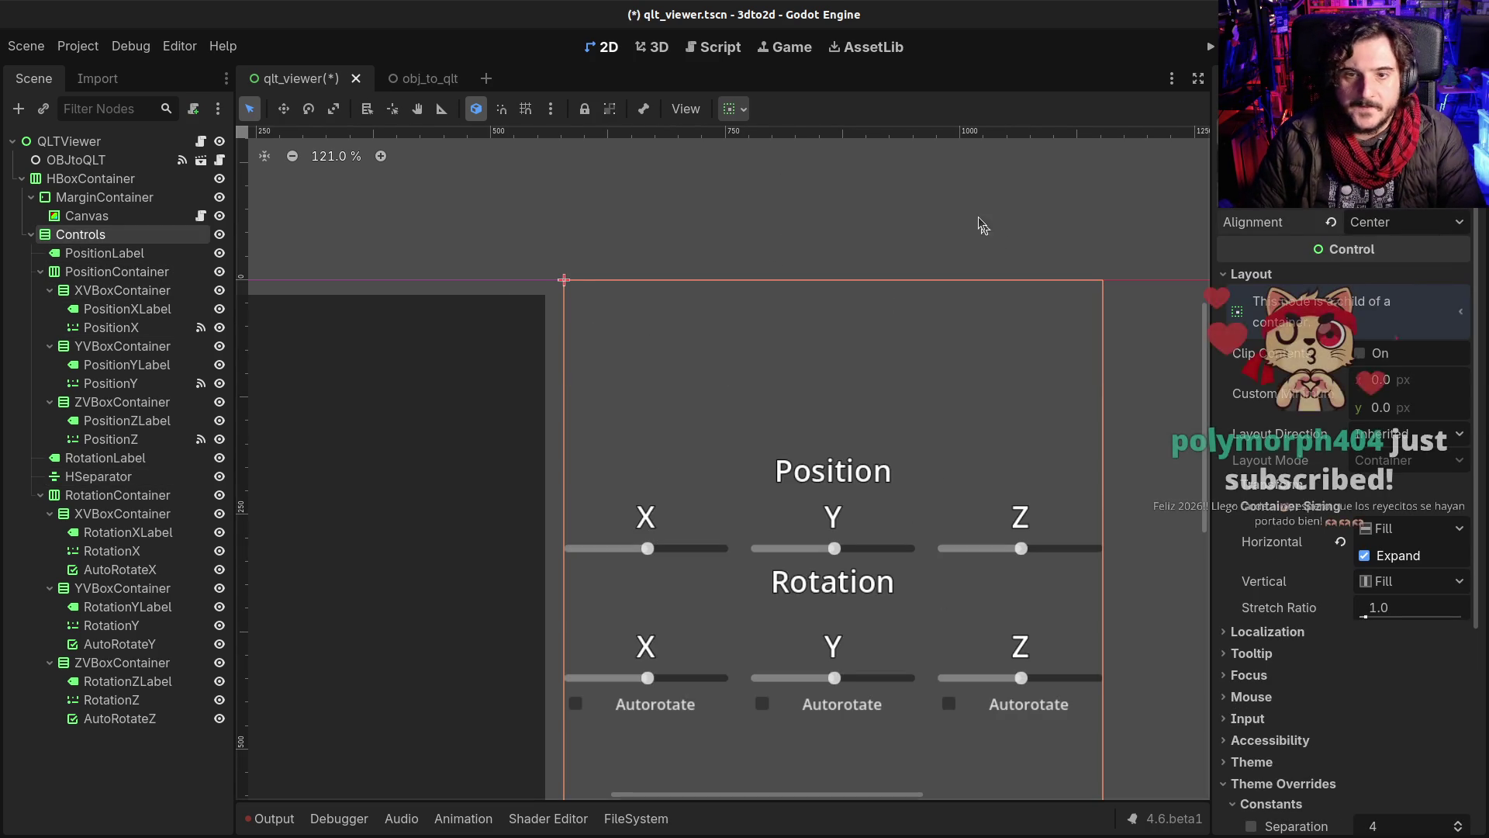
pyautogui.hotkey('ctrl', 's')
pyautogui.scroll(-3, 935, 338)
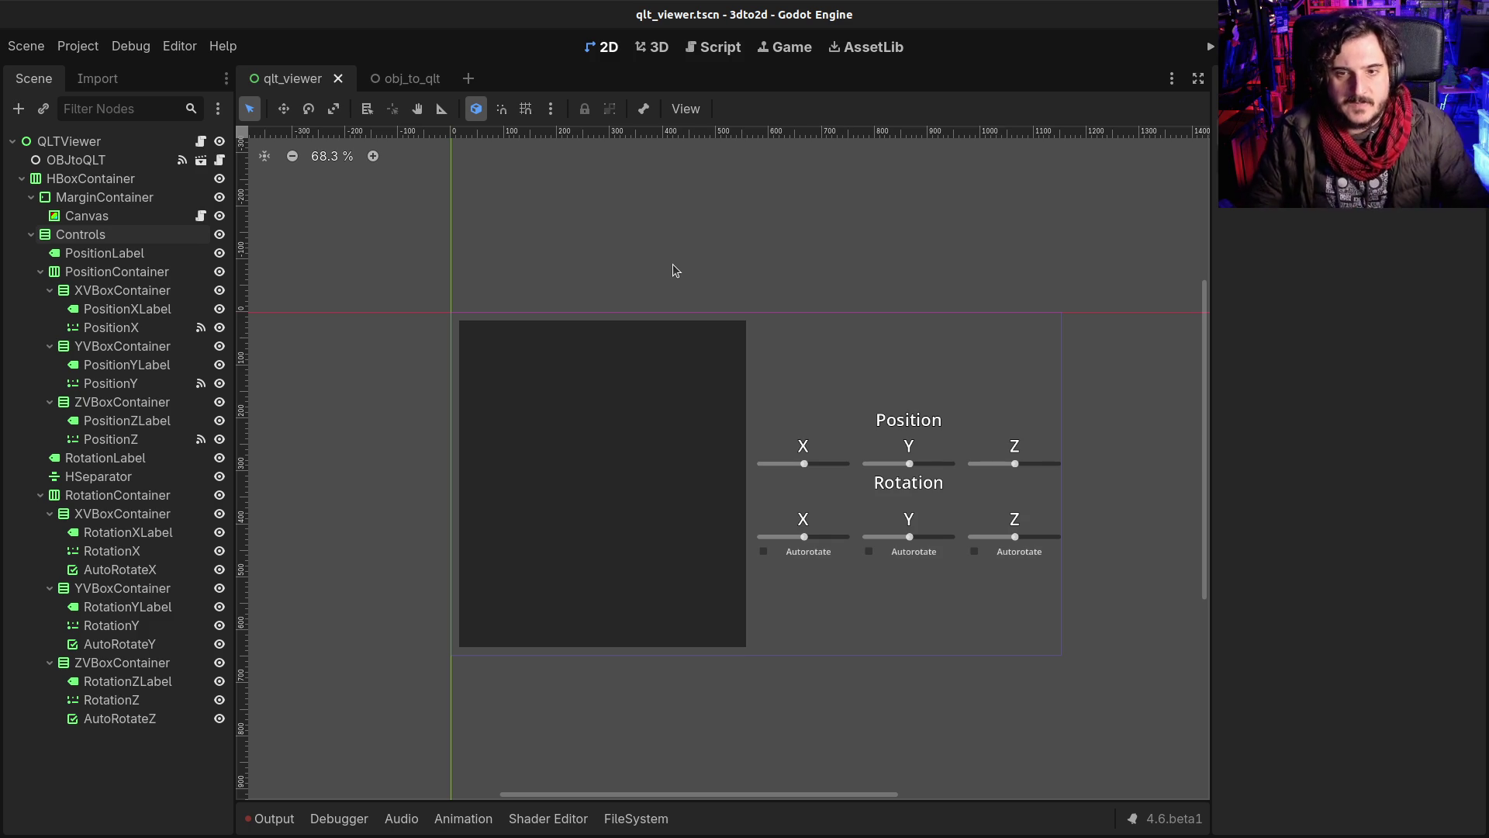
# Step: Move the HSeparator above RotationLabel and save the scene
pyautogui.moveTo(116, 476); pyautogui.dragTo(124, 453)
pyautogui.hotkey('ctrl', 's')
pyautogui.click(1130, 400)
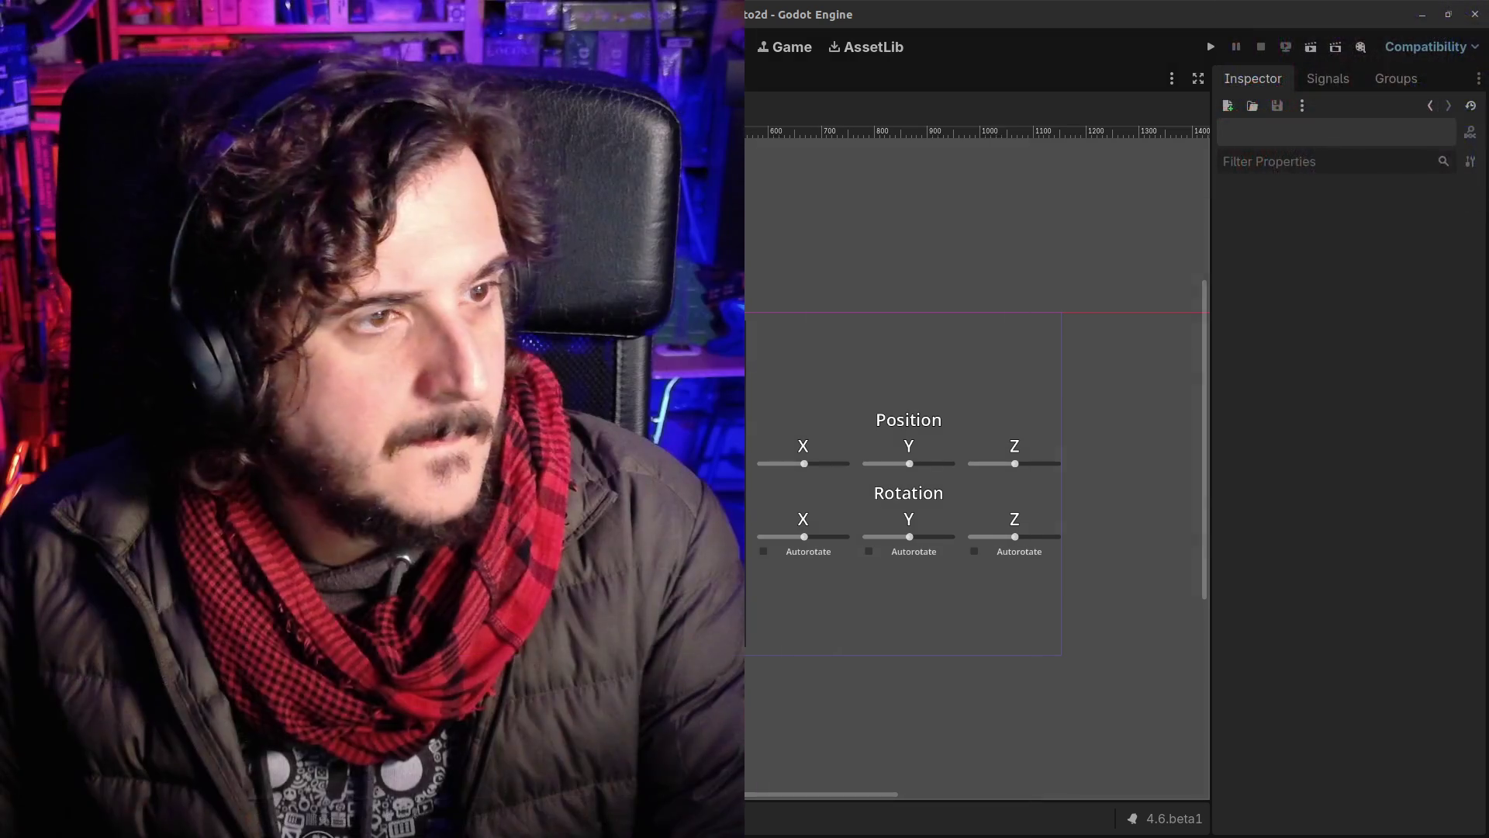
# Step: Switch to the browser showing the Reddit 'What Pixel Art used to look like' post
pyautogui.hotkey('alt', 'Tab')
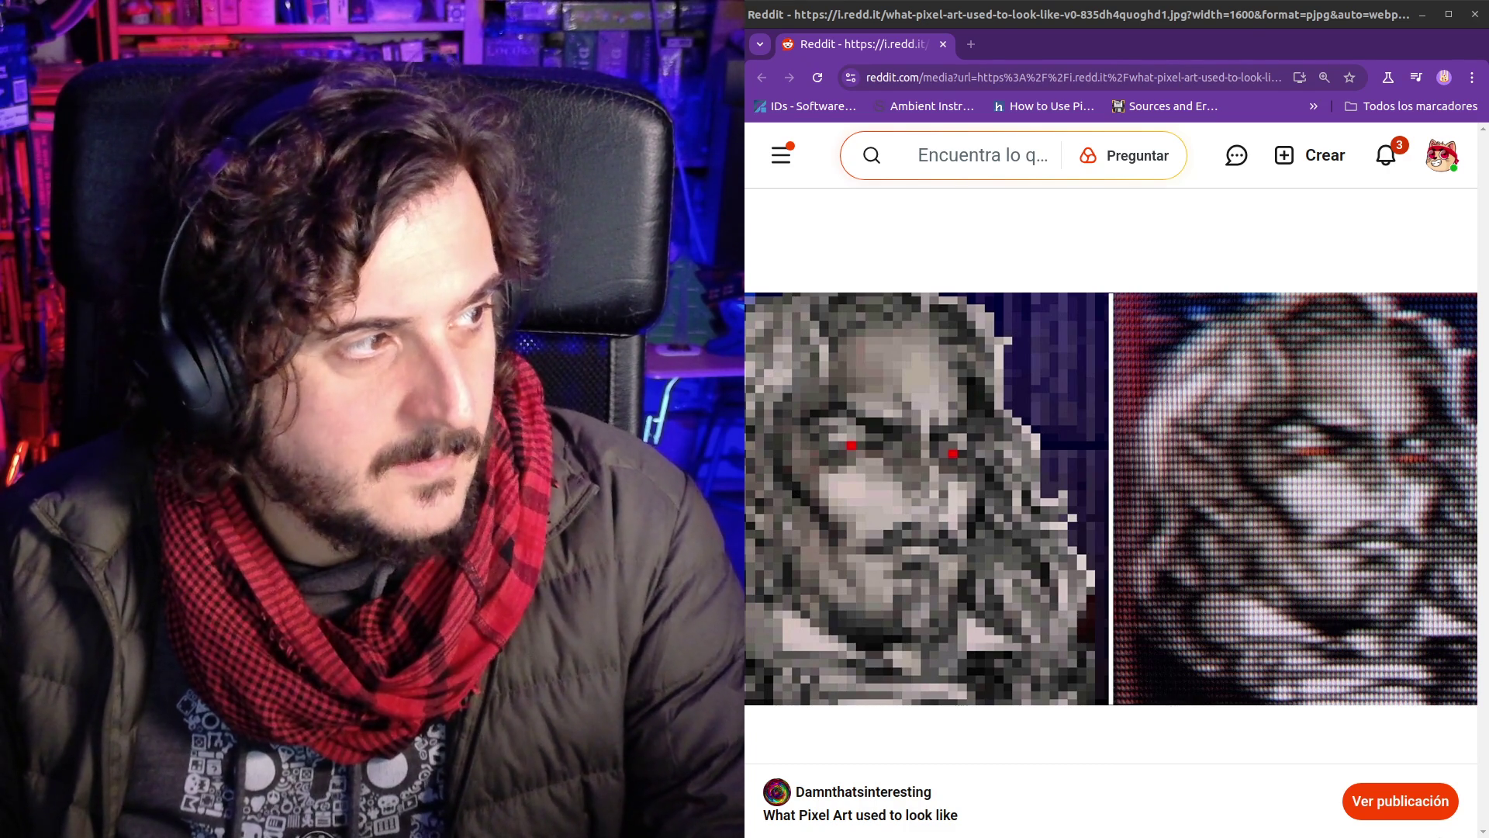
# Step: Zoom the slug.jpg comparison to 125%, then view the ANIMAL WELL Steam page with its trailer paused
pyautogui.hotkey('alt', 'Tab')
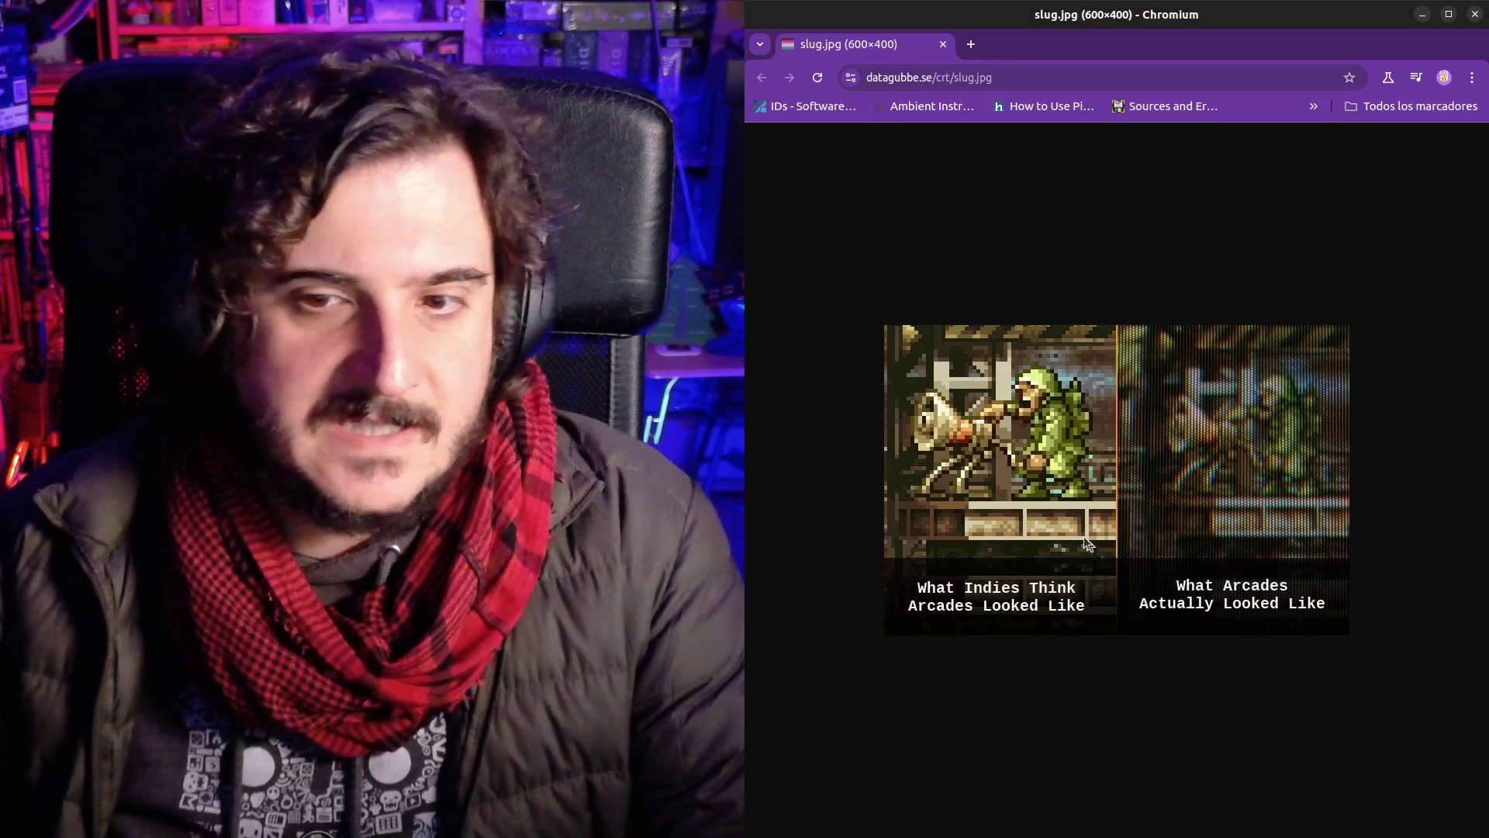
pyautogui.hotkey('ctrl', '+')
pyautogui.hotkey('ctrl', '+')
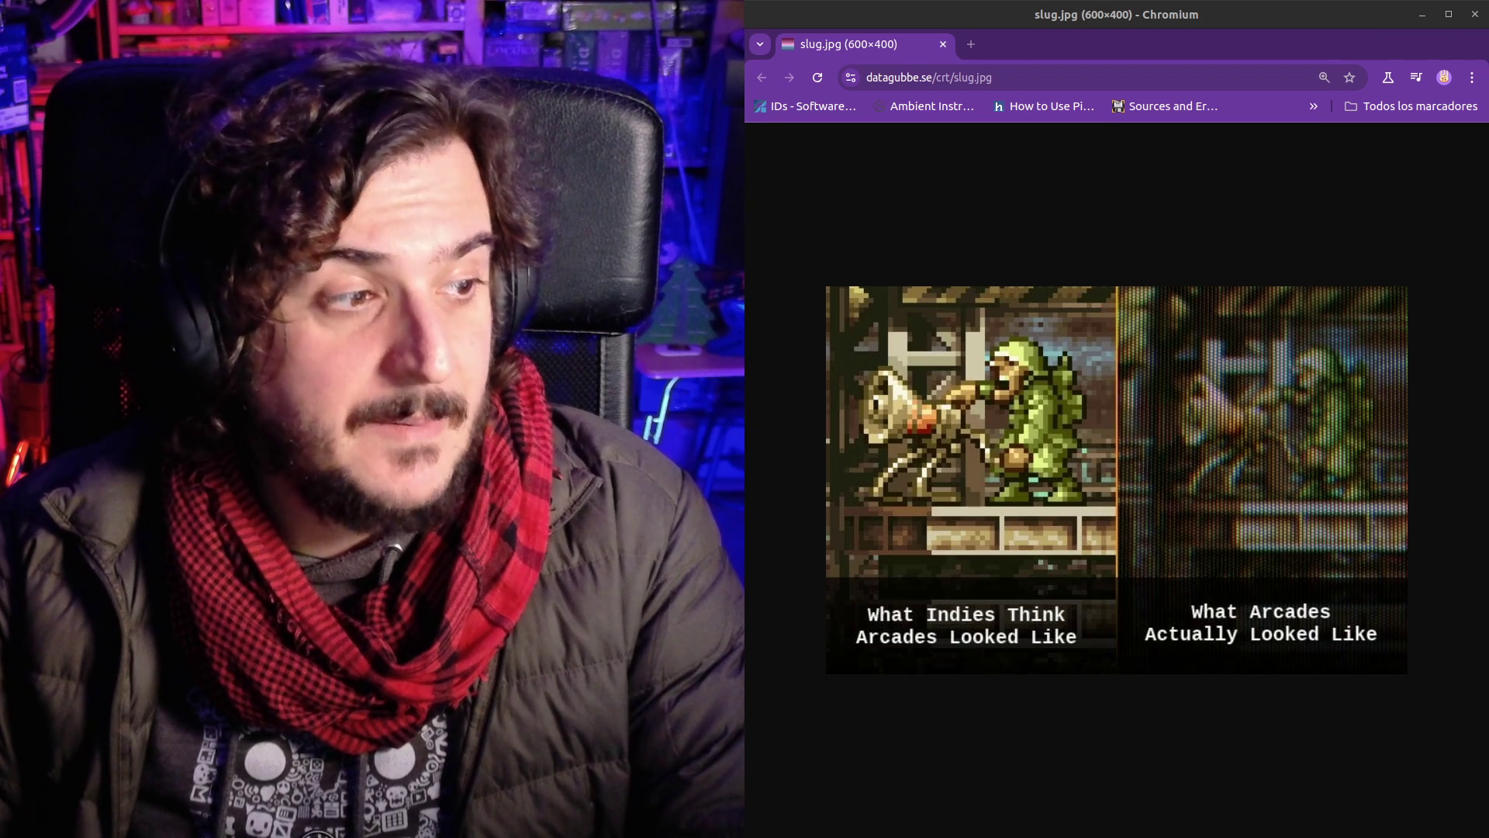
pyautogui.hotkey('alt', 'Tab')
pyautogui.scroll(-5, 1165, 647)
pyautogui.scroll(-2, 1165, 647)
pyautogui.click(779, 609)
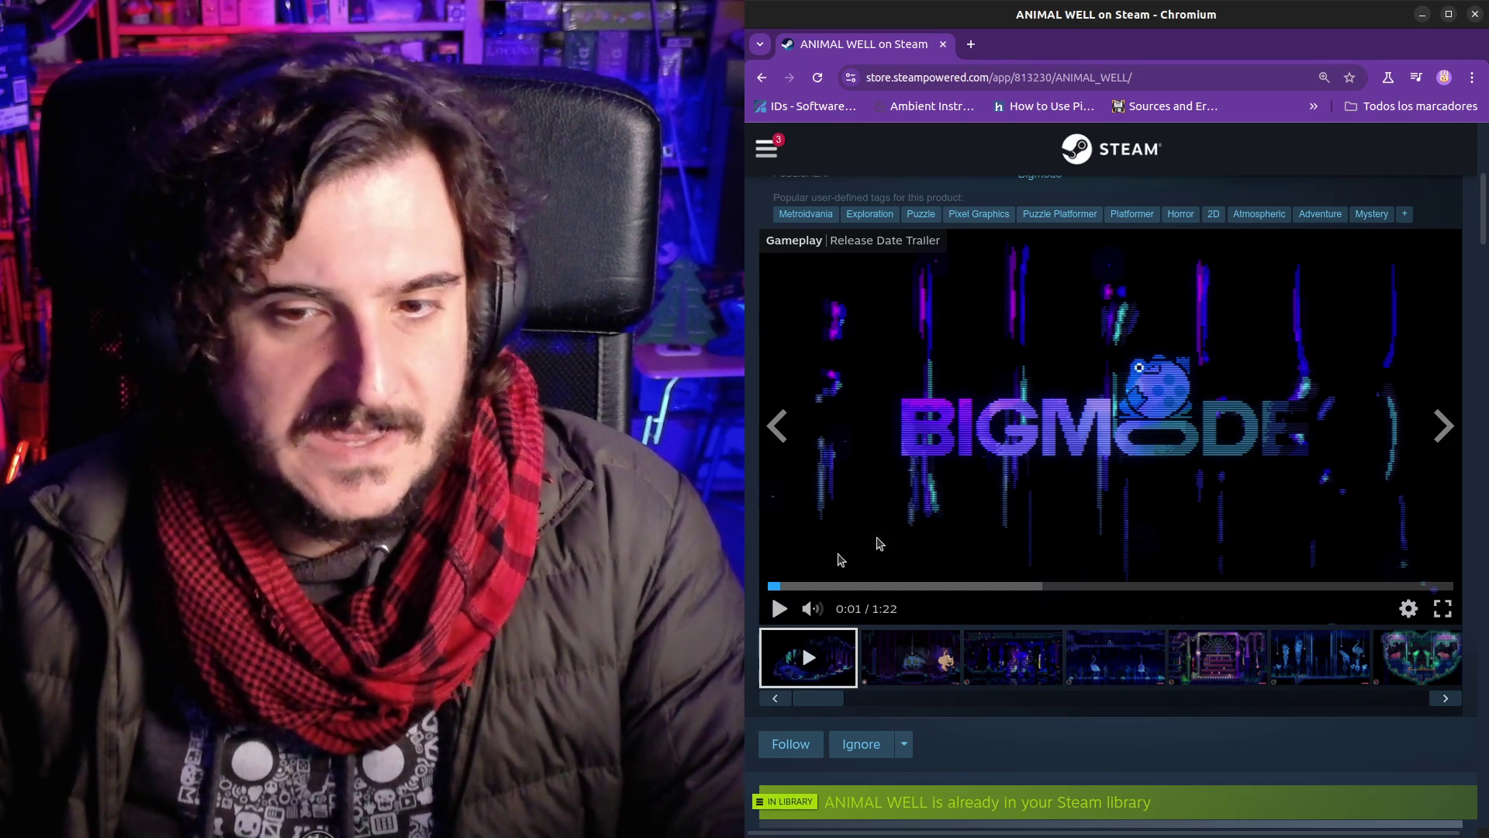
# Step: Watch the ANIMAL WELL trailer from its 0:03 pause through to 1:20, leaving it paused there
pyautogui.click(1041, 394)
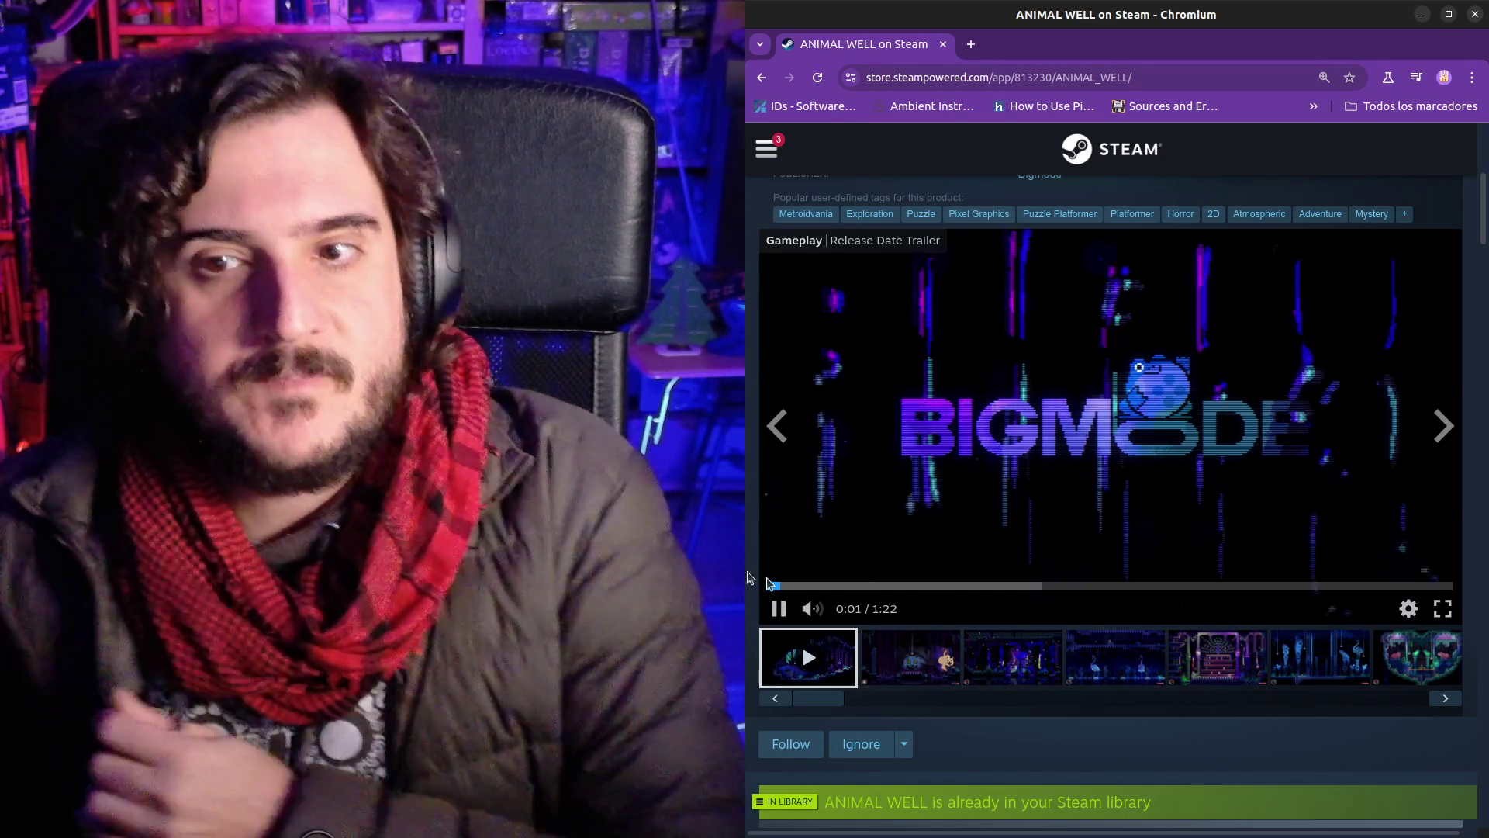
pyautogui.click(1026, 494)
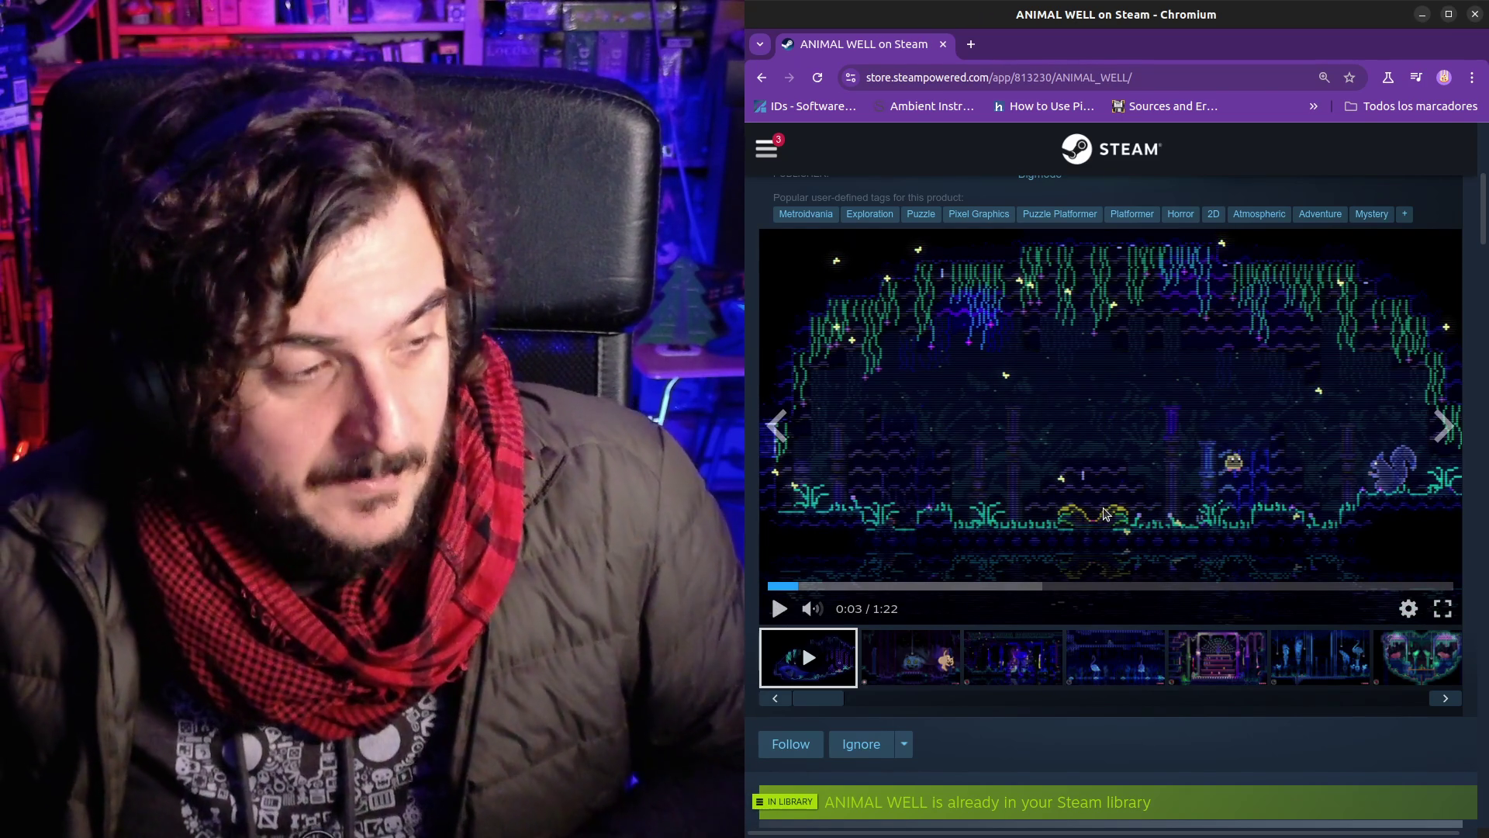
pyautogui.click(1066, 526)
pyautogui.moveTo(813, 609)
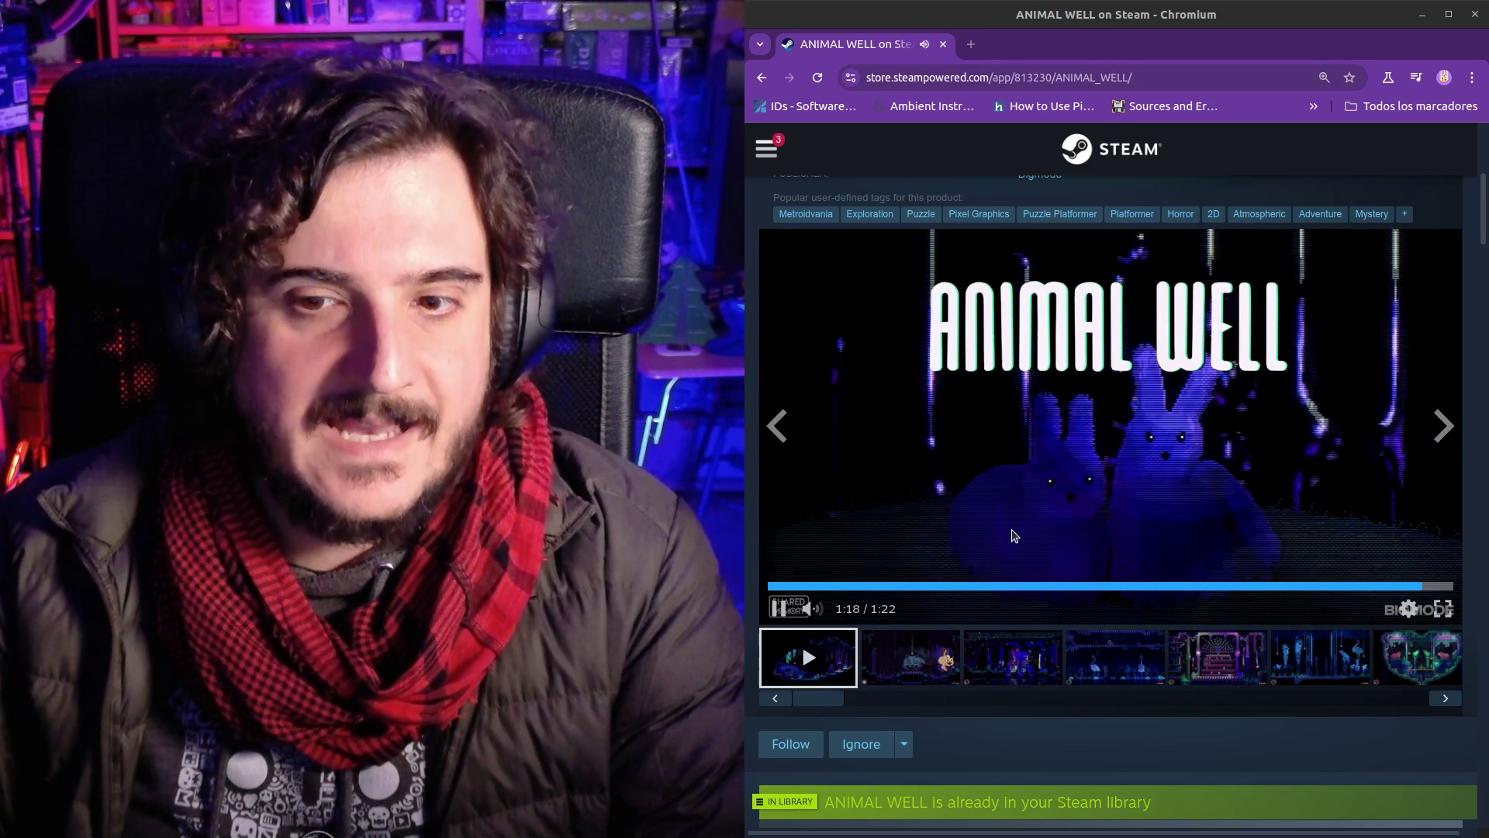
pyautogui.click(790, 611)
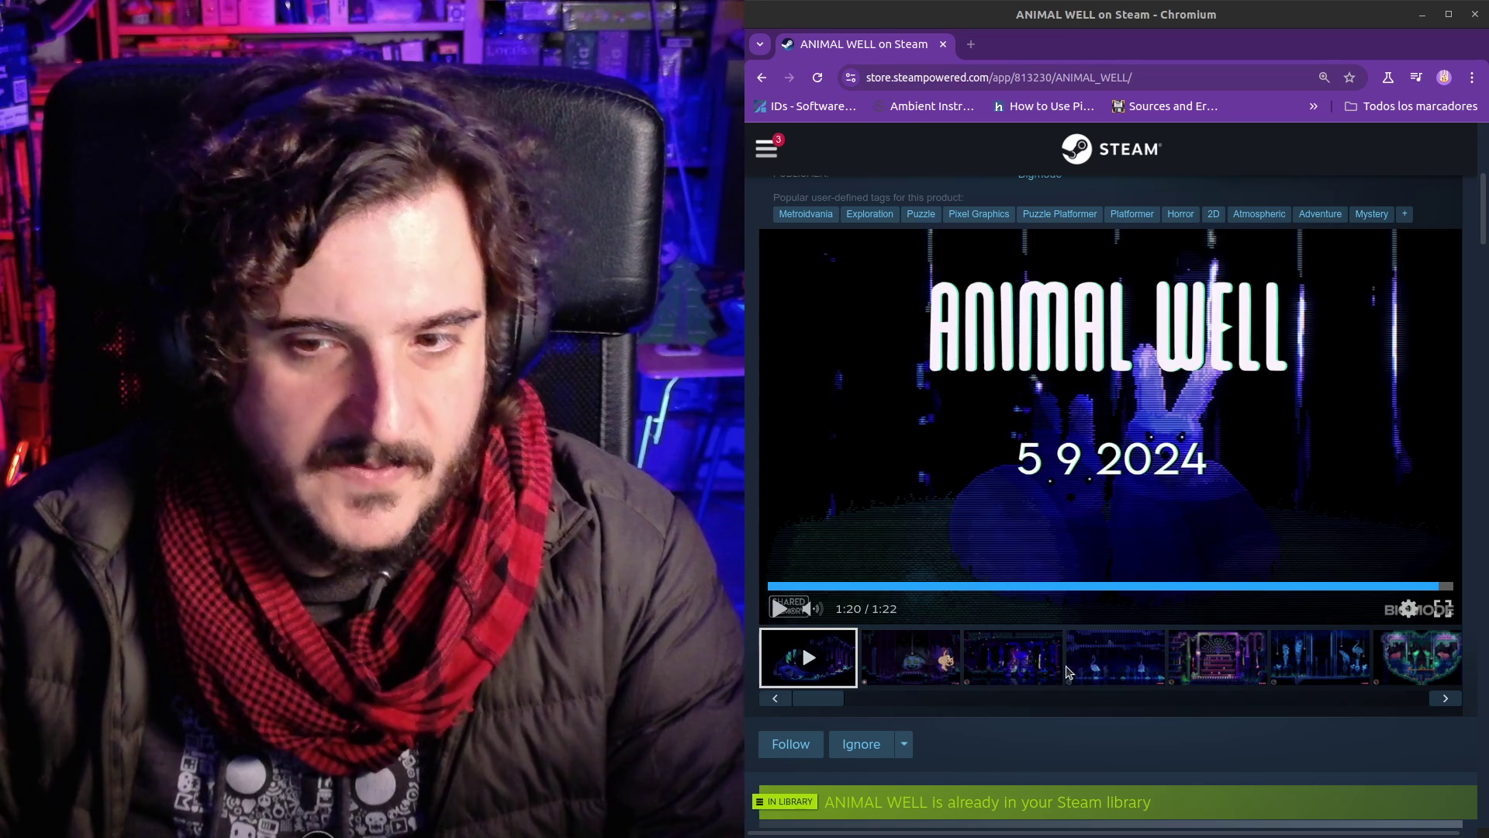
pyautogui.scroll(-5, 1107, 752)
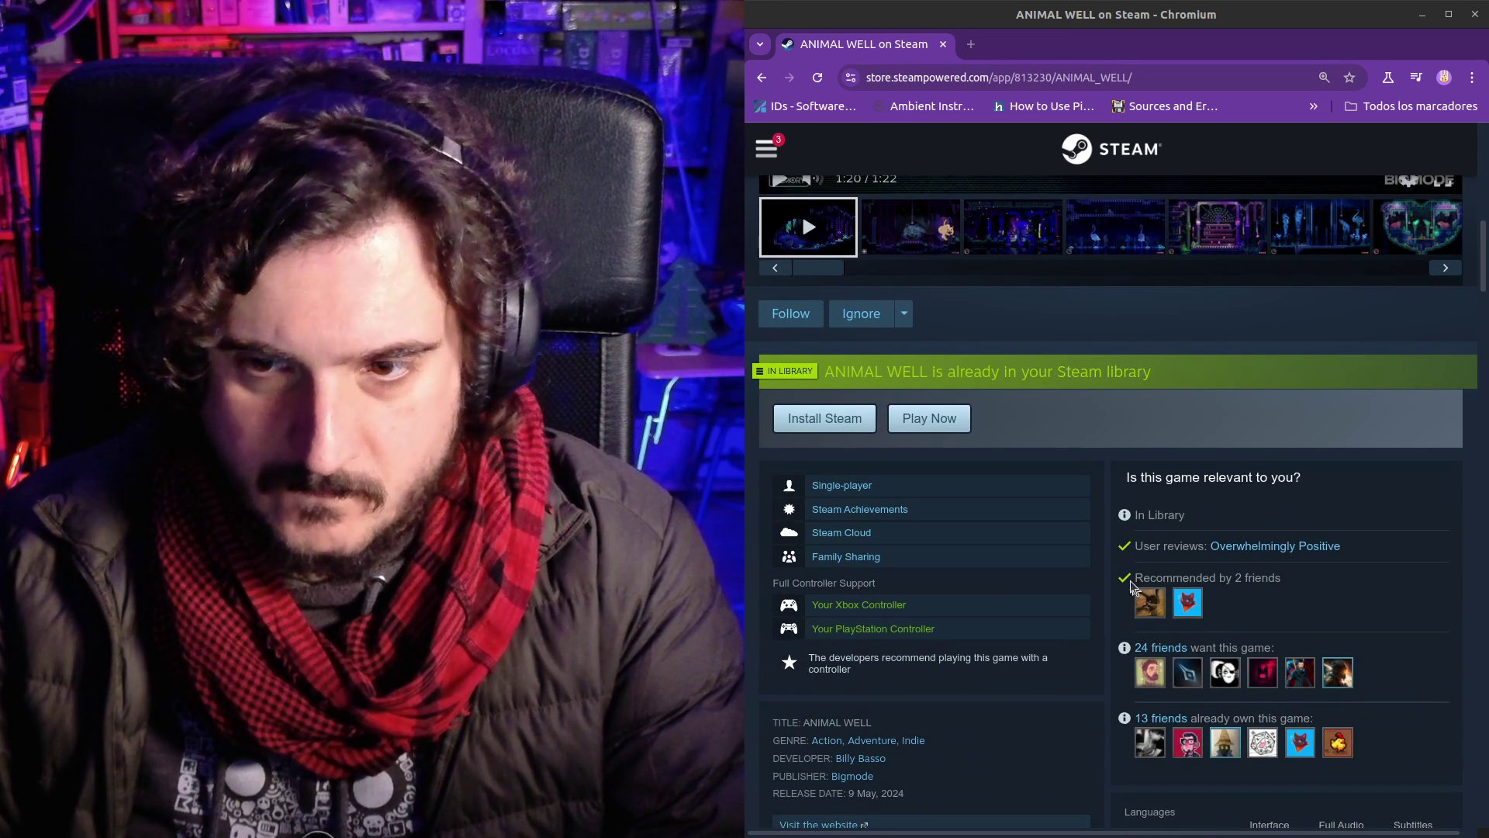
# Step: Browse the Bigmode publisher page's New Releases, then open the You Have to Win the Game store page
pyautogui.scroll(-4, 1117, 582)
pyautogui.scroll(5, 1086, 570)
pyautogui.scroll(9, 1081, 565)
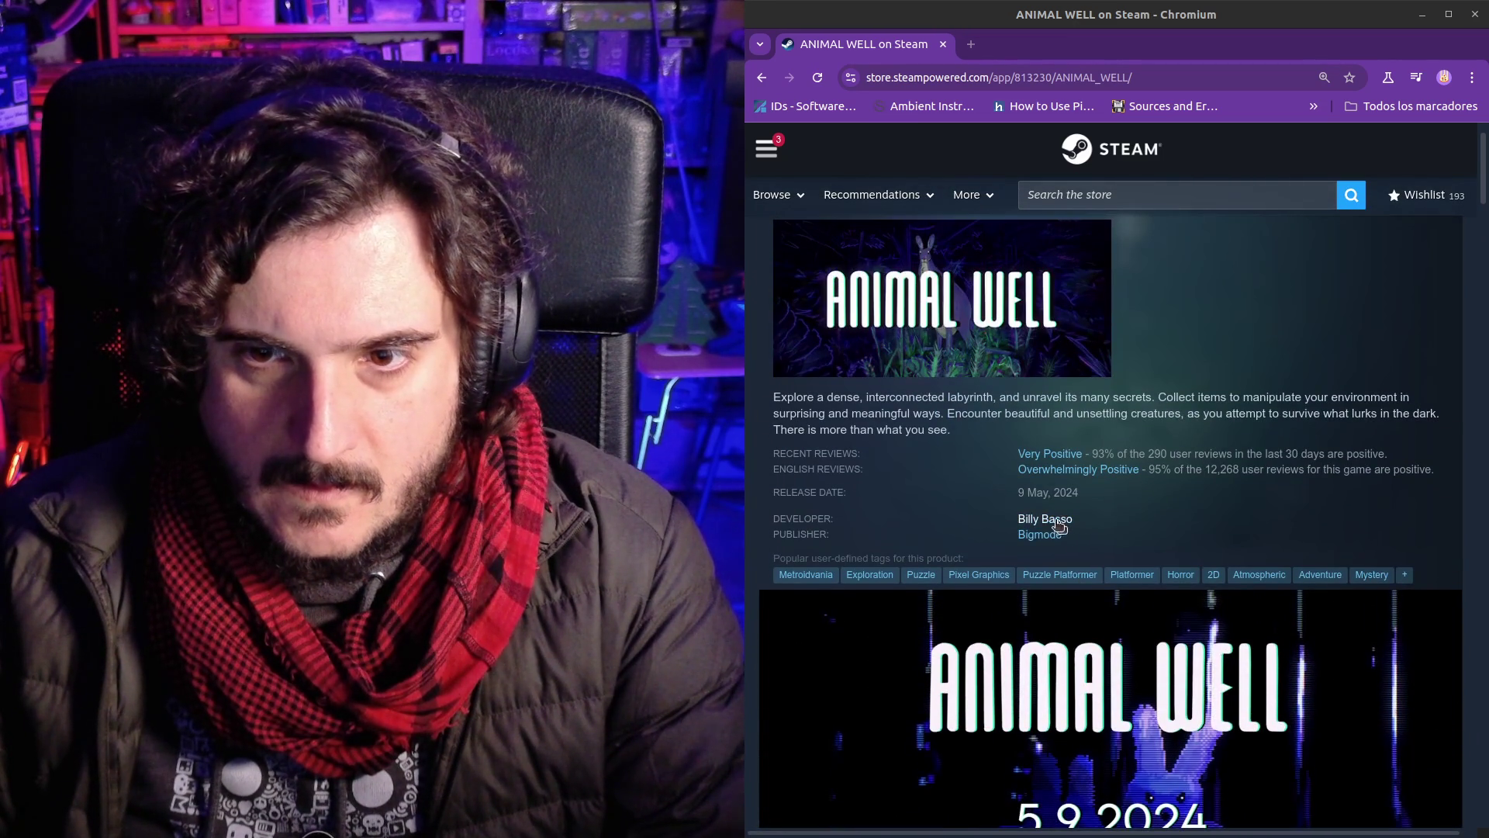
pyautogui.click(1043, 535)
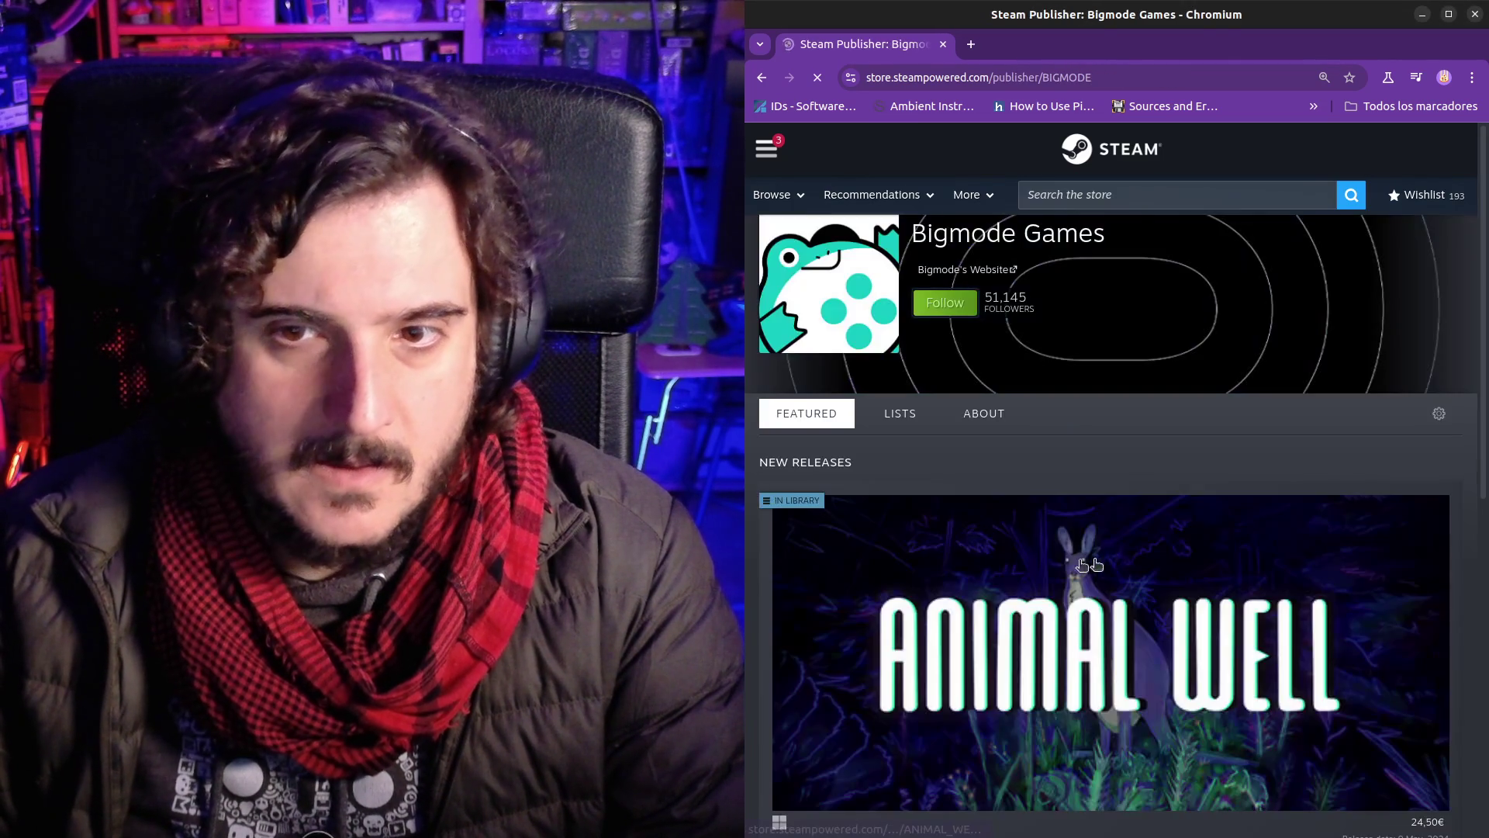
pyautogui.scroll(-8, 1034, 542)
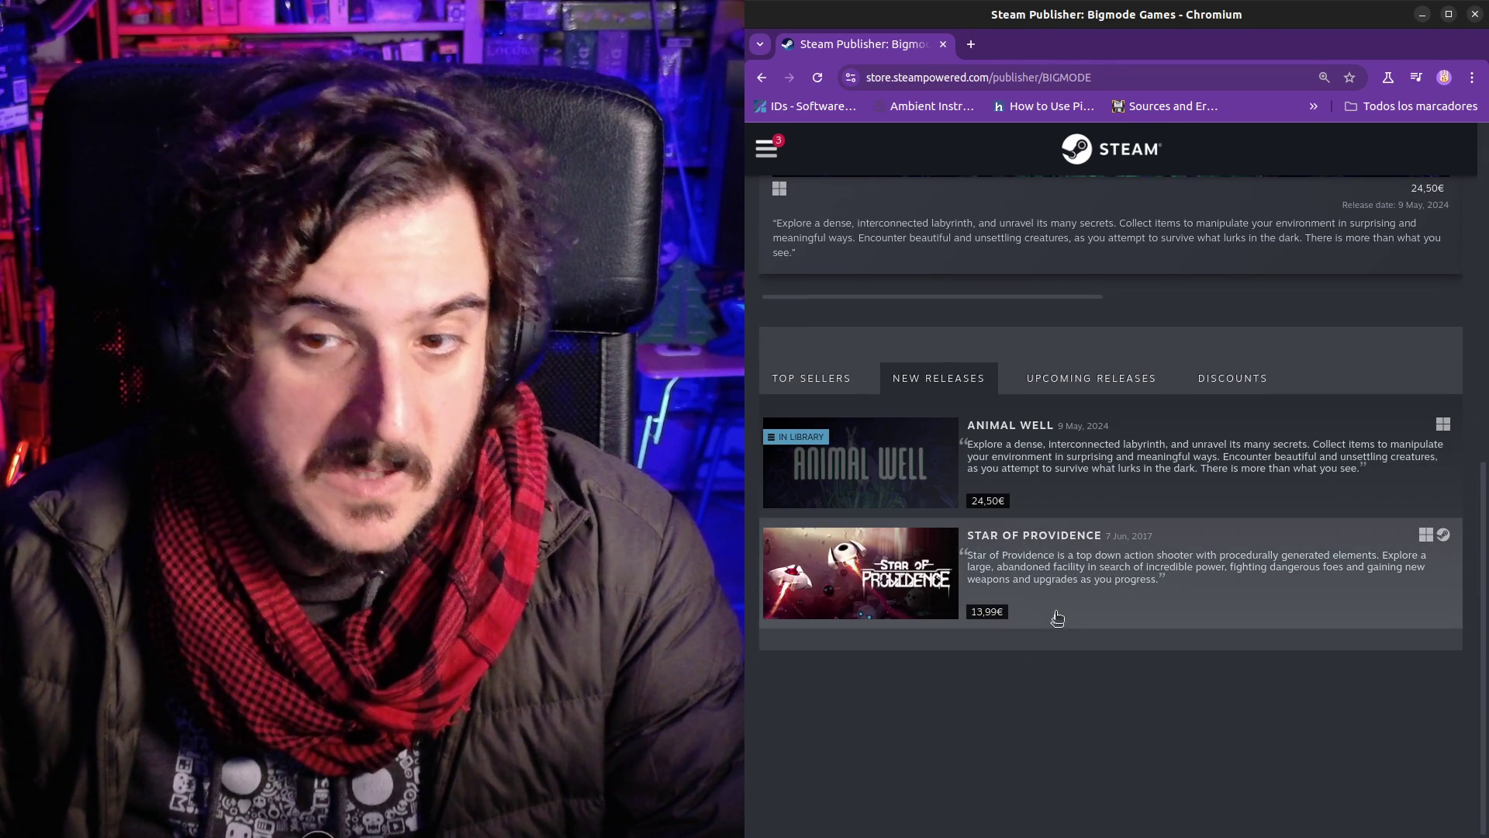
pyautogui.moveTo(909, 598)
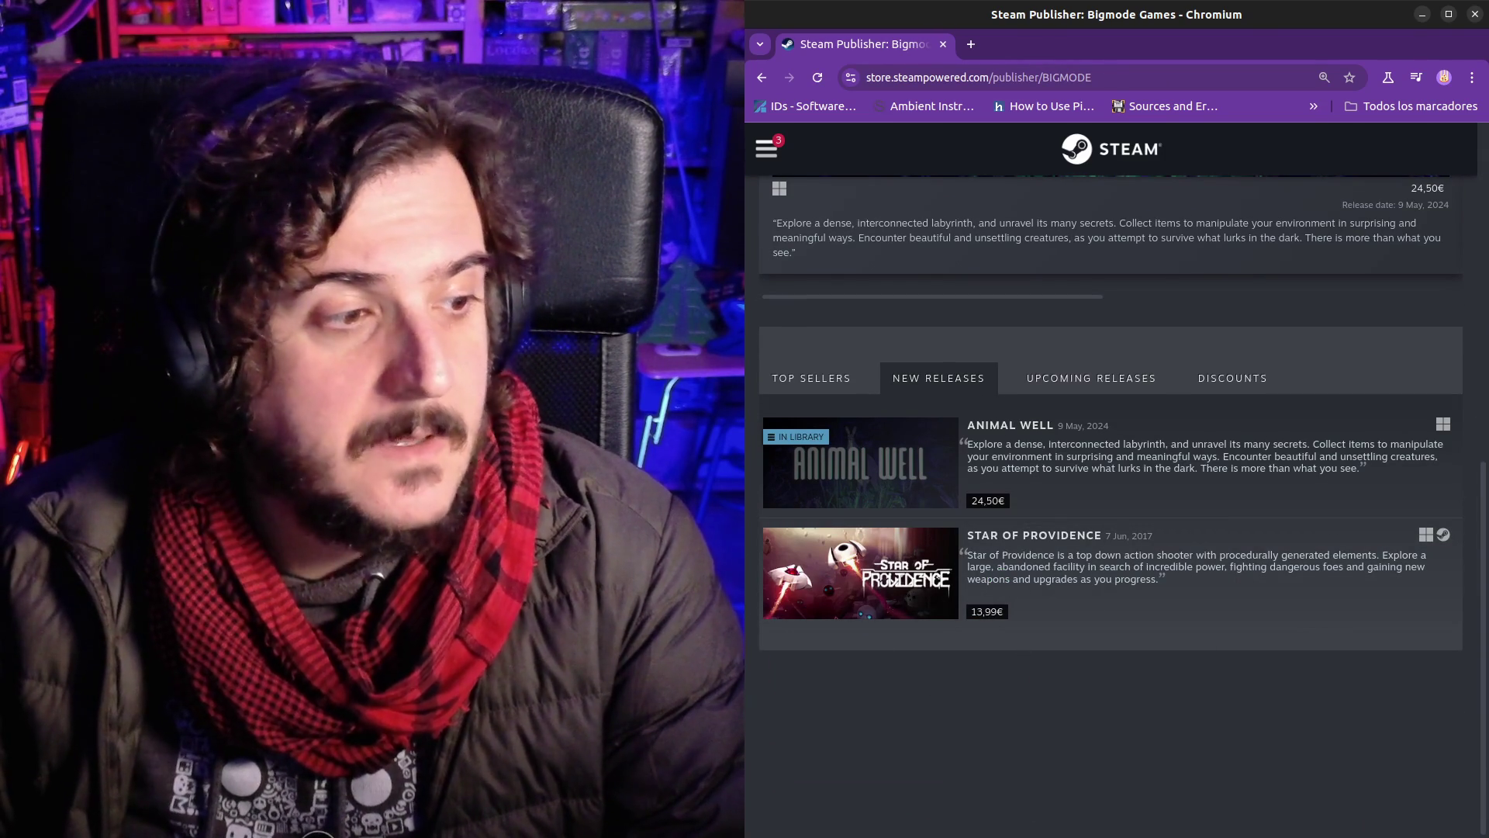
pyautogui.moveTo(744, 310)
pyautogui.mouseDown()
pyautogui.moveTo(775, 307)
pyautogui.moveTo(860, 70)
pyautogui.moveTo(868, 81)
pyautogui.mouseUp()
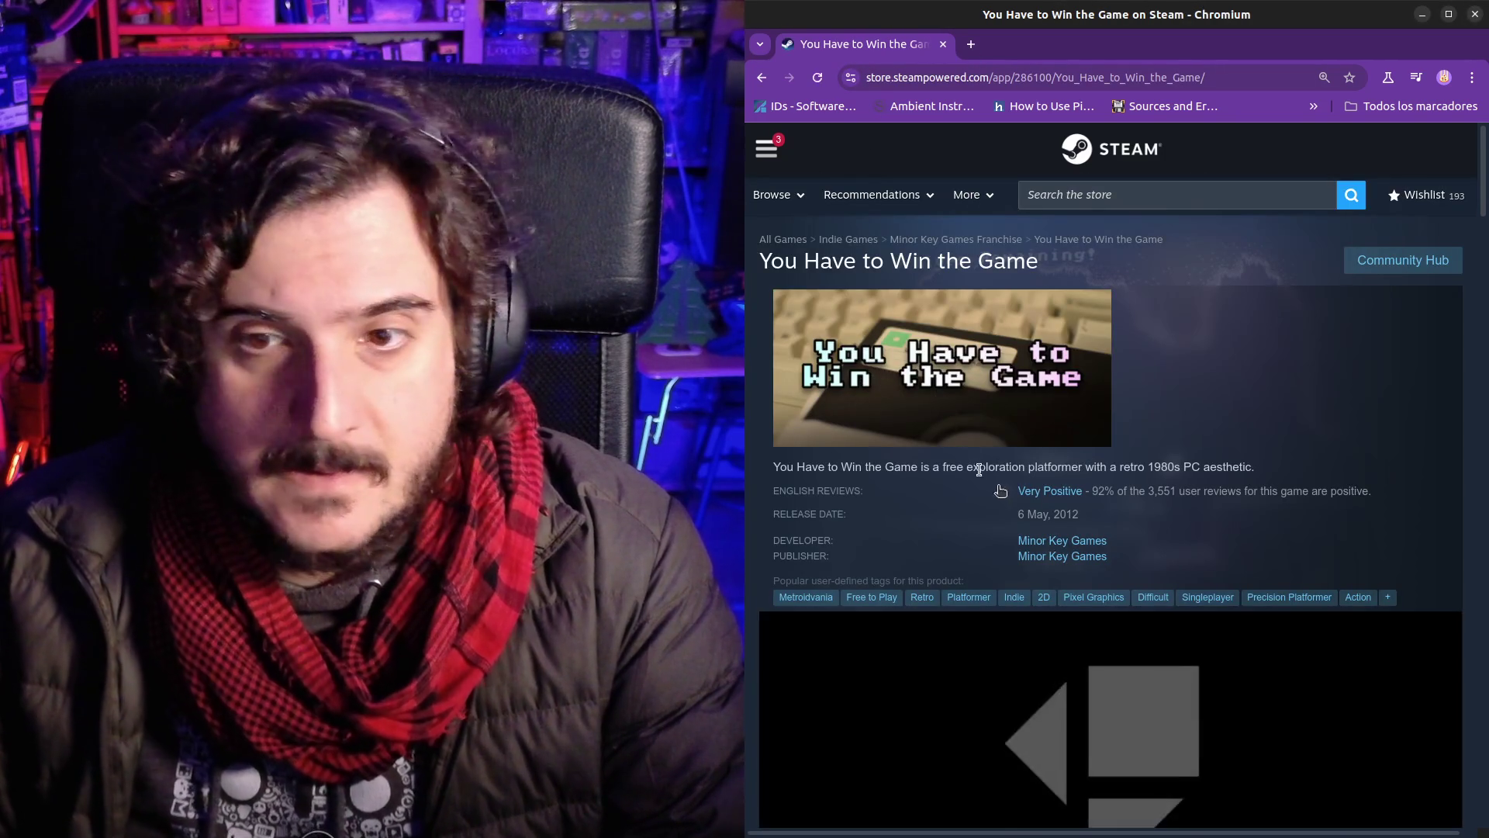
# Step: Watch the You Have to Win the Game trailer to its end card, pausing once at 1:10
pyautogui.scroll(-3, 1022, 571)
pyautogui.click(975, 566)
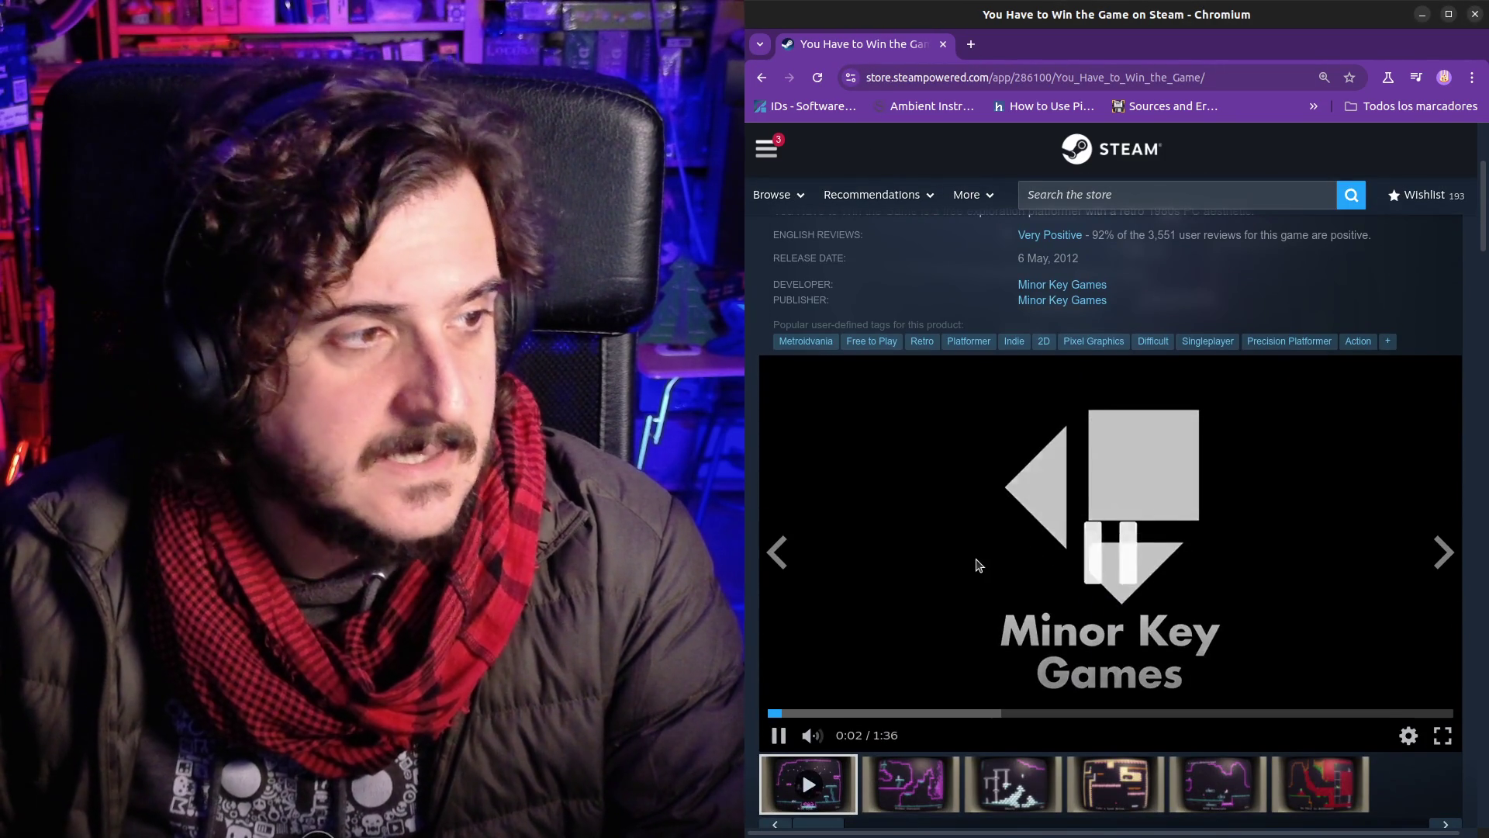
pyautogui.scroll(-2, 975, 490)
pyautogui.click(975, 492)
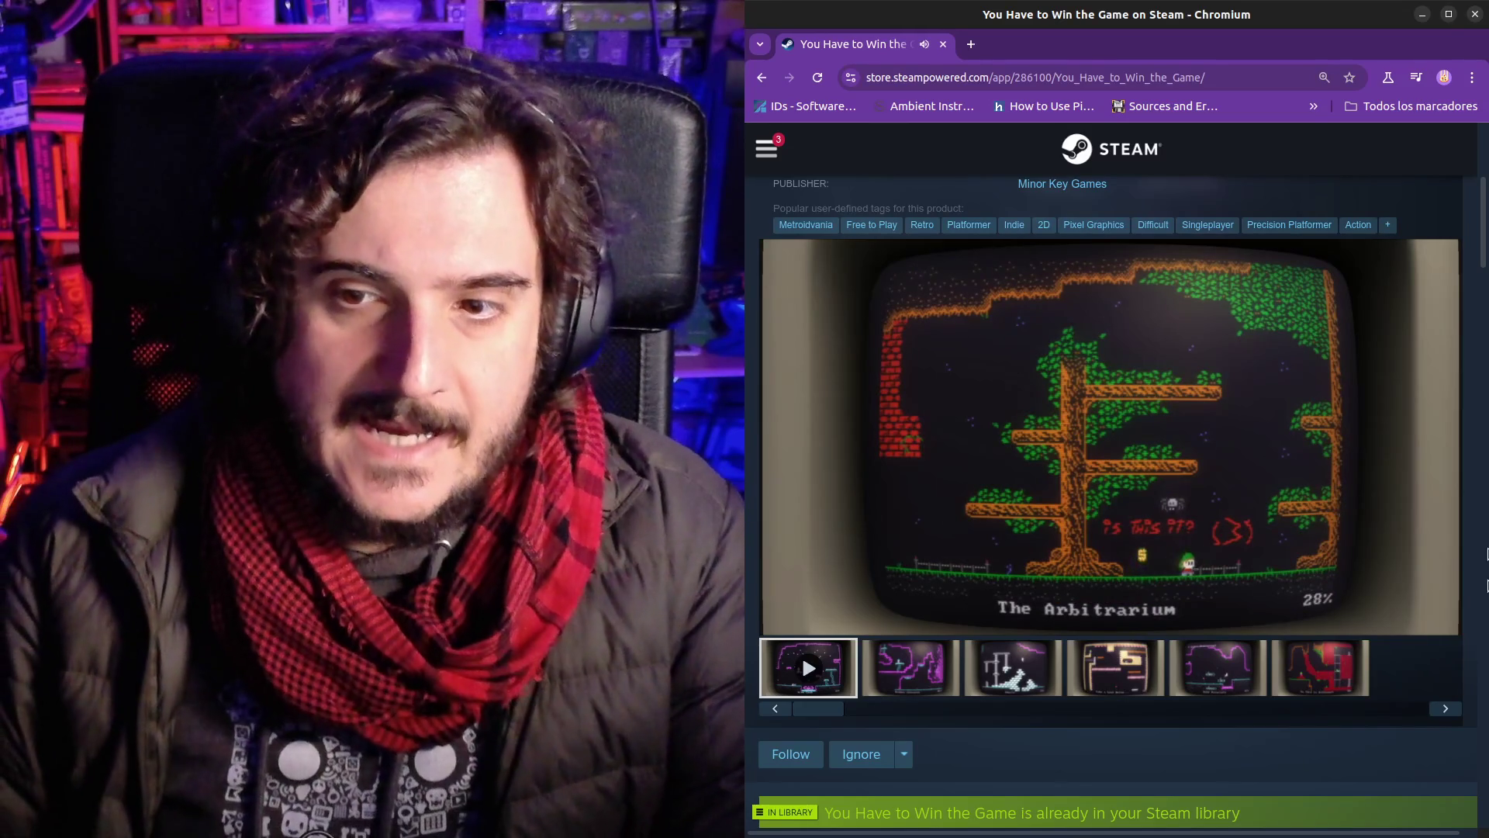
pyautogui.moveTo(1239, 484)
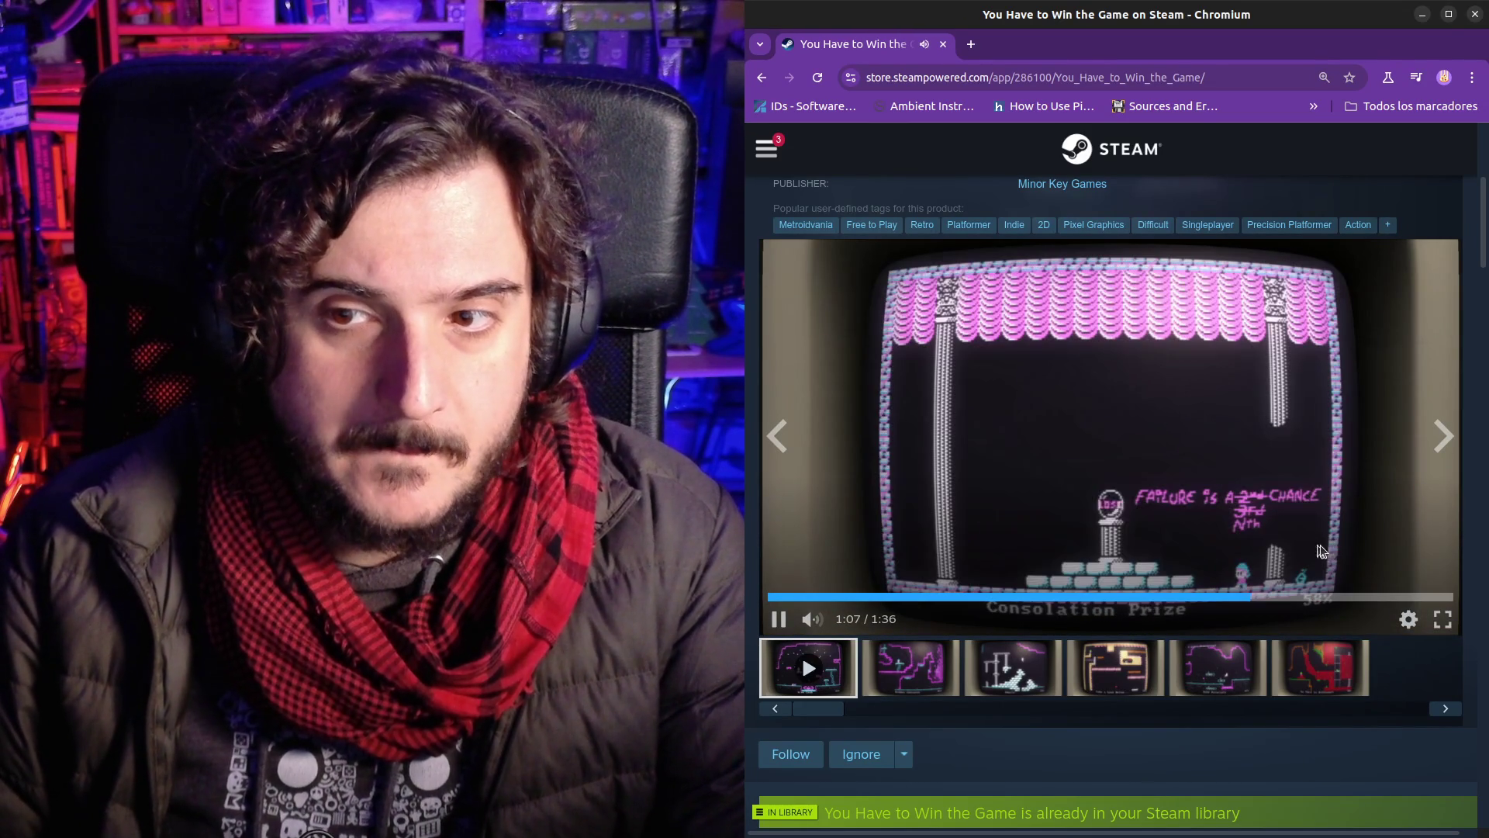
pyautogui.click(1237, 581)
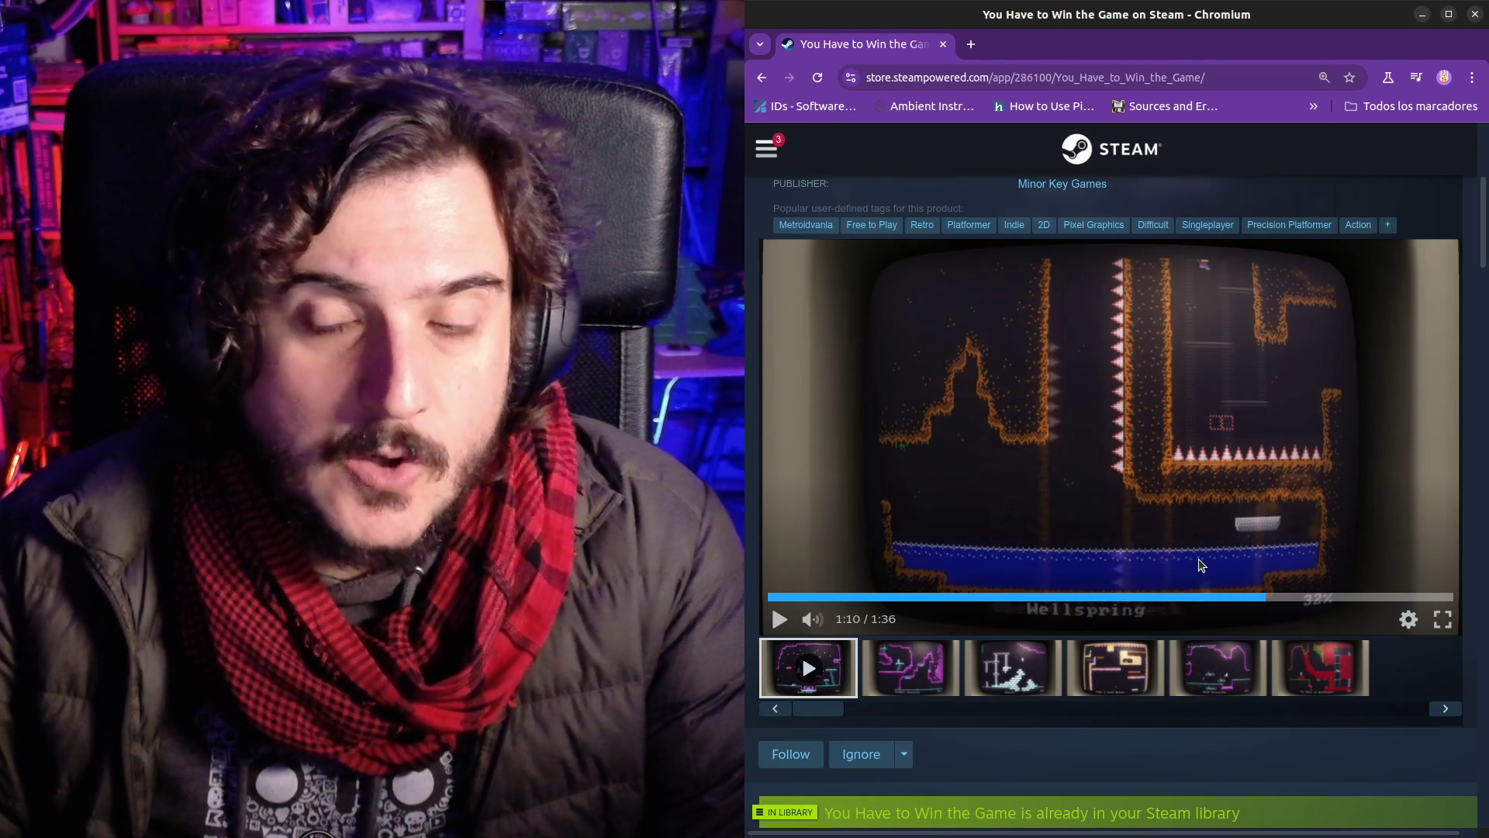
pyautogui.click(1200, 565)
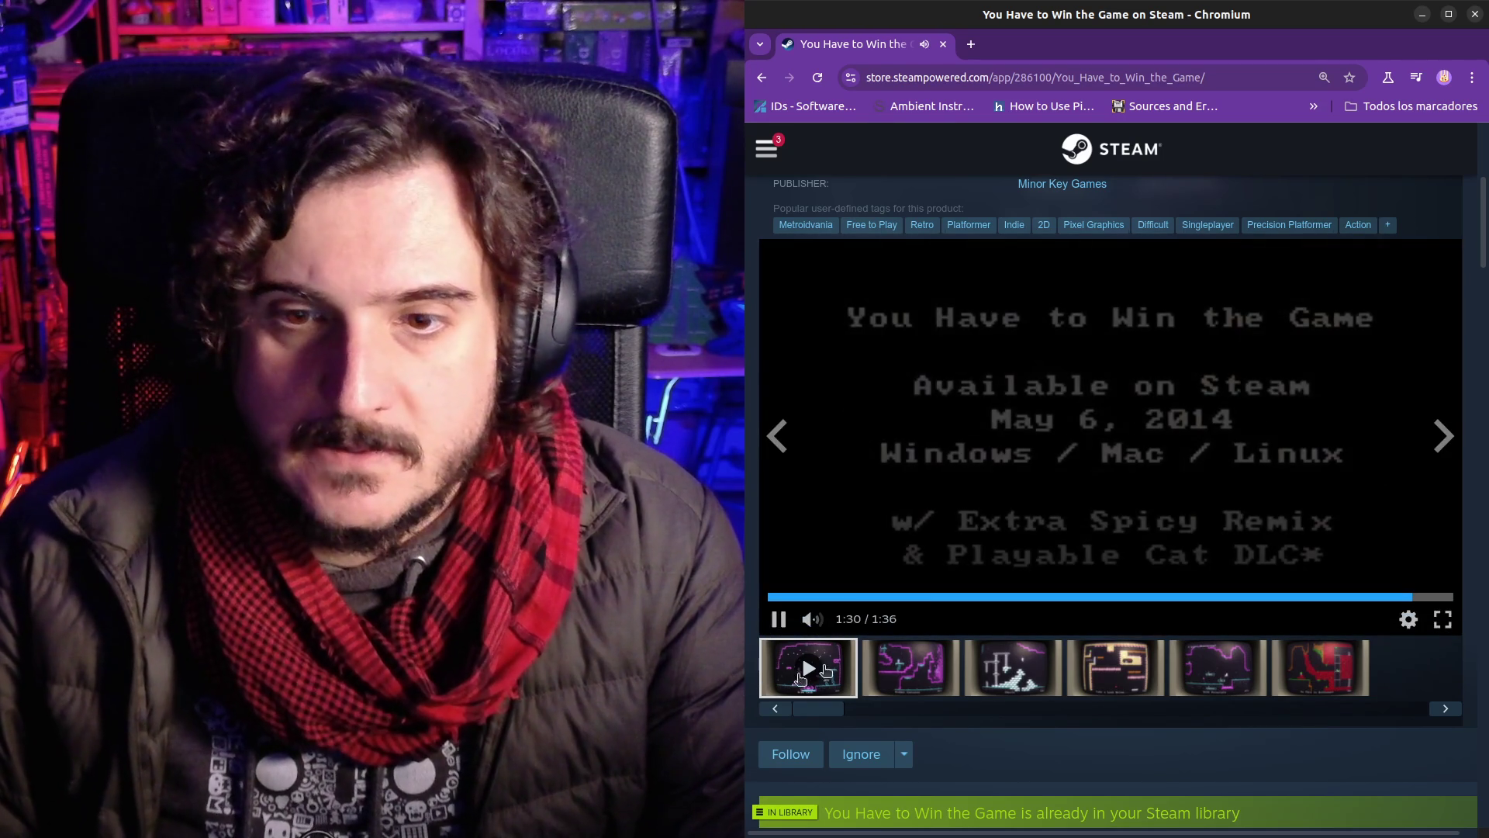
pyautogui.click(1144, 629)
pyautogui.scroll(-4, 1143, 629)
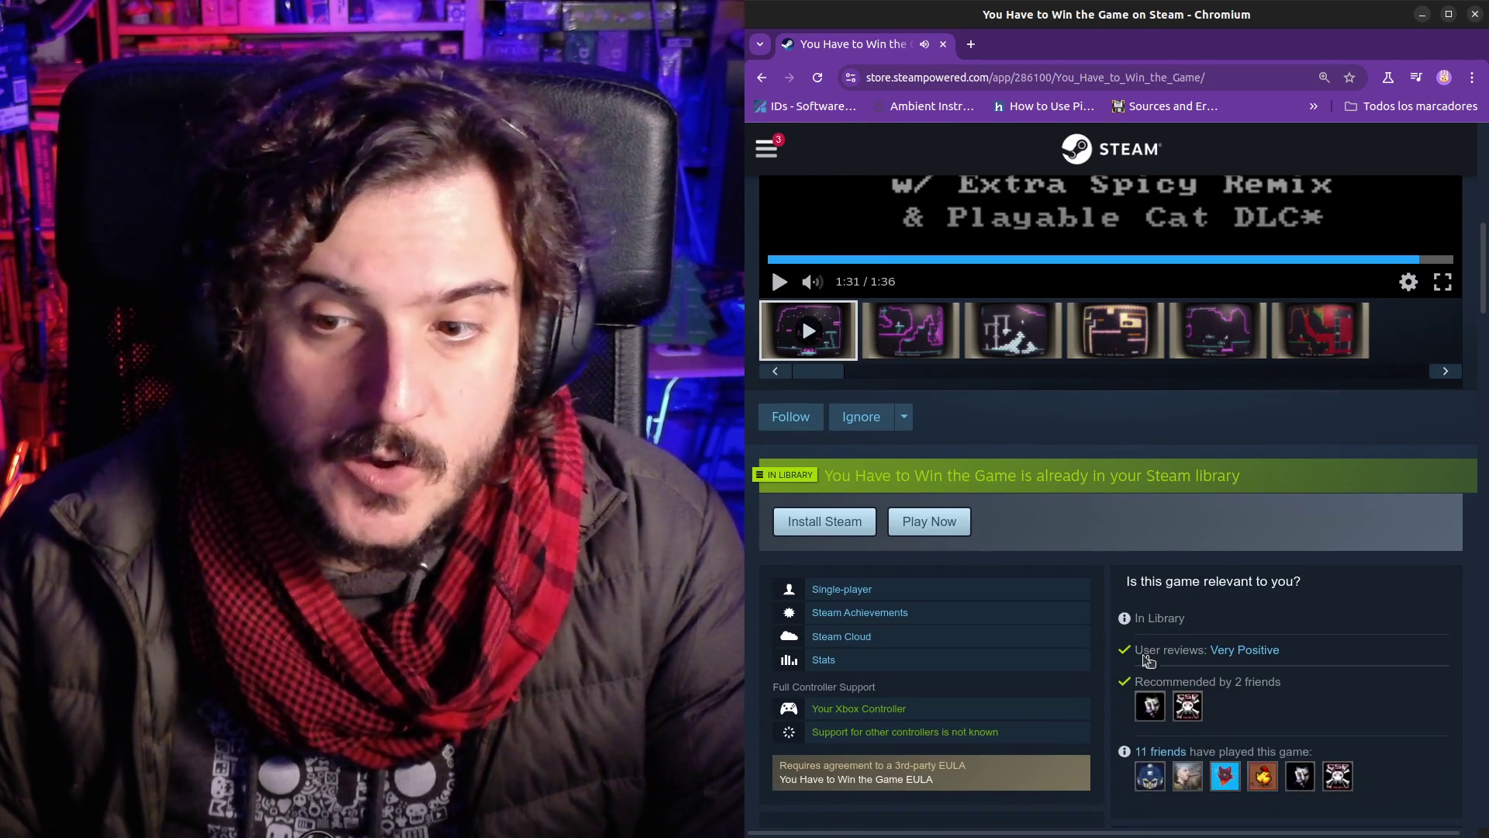
pyautogui.scroll(2, 1072, 657)
pyautogui.scroll(4, 1072, 657)
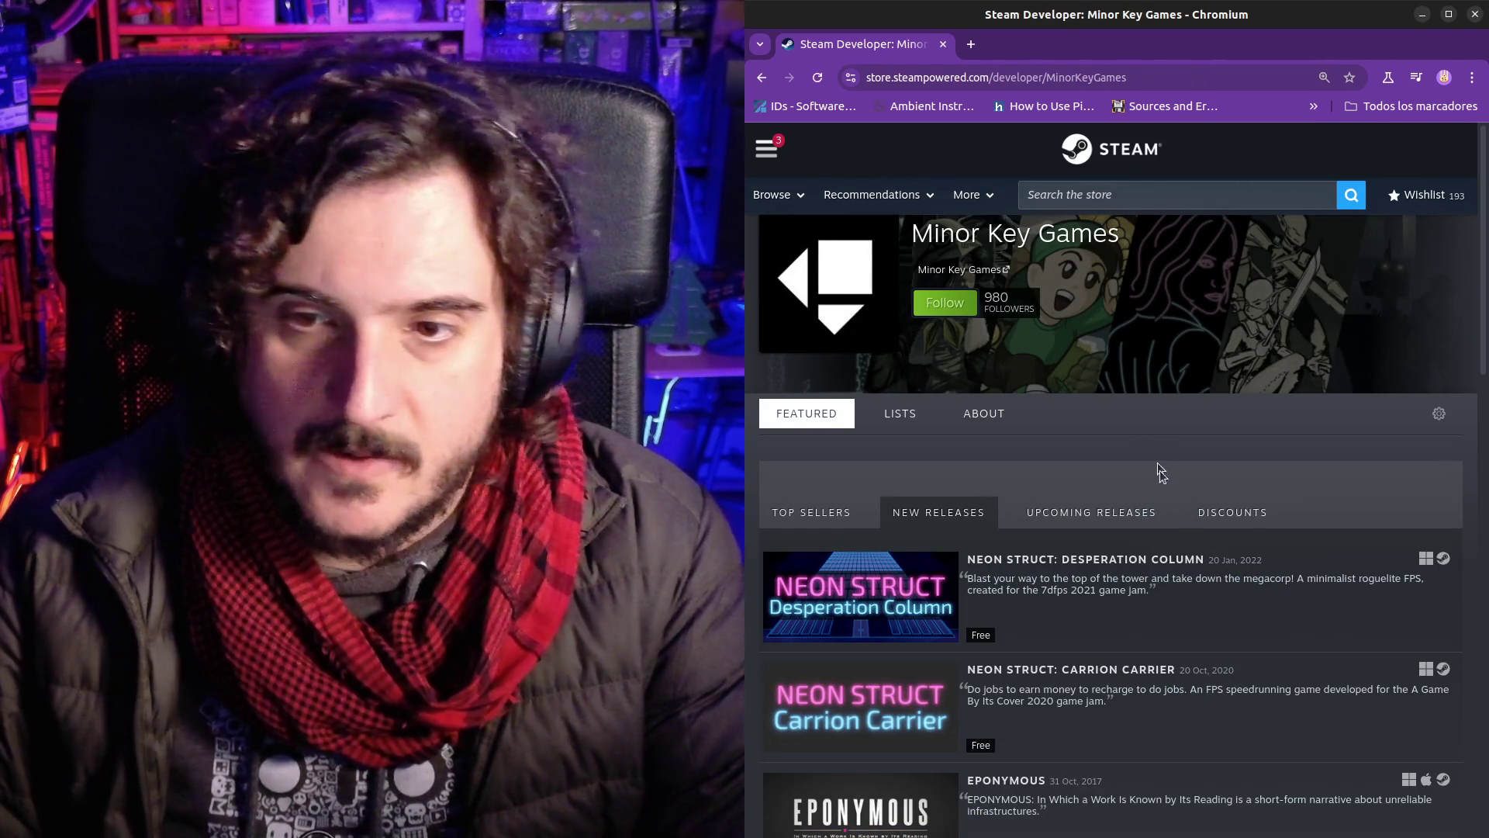
# Step: Go back from the Minor Key Games list to You Have to Win the Game and open the Sonic 2 emulator-versus-CRT post on X
pyautogui.scroll(-8, 1181, 541)
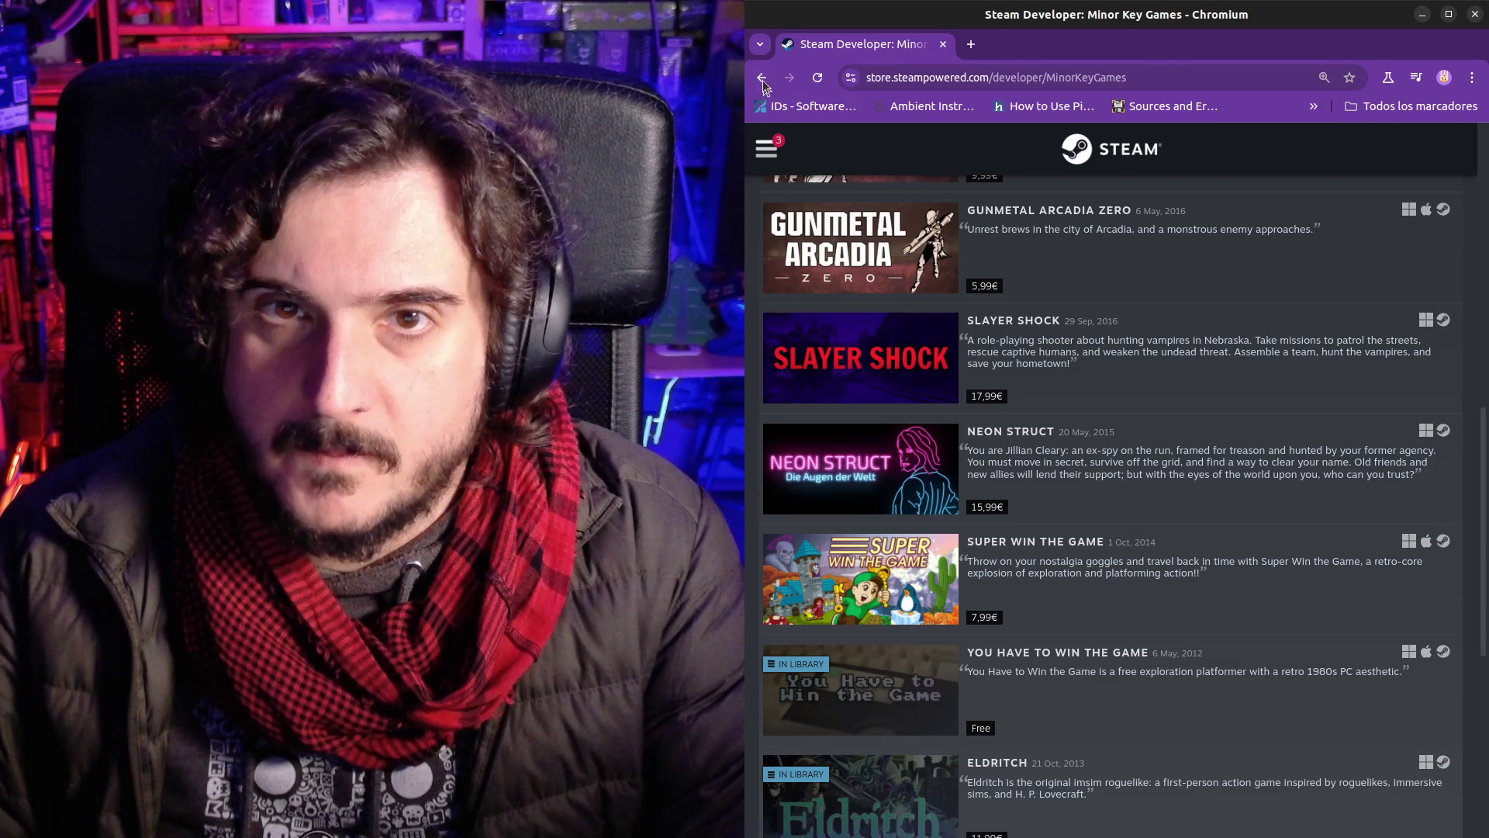
pyautogui.click(761, 78)
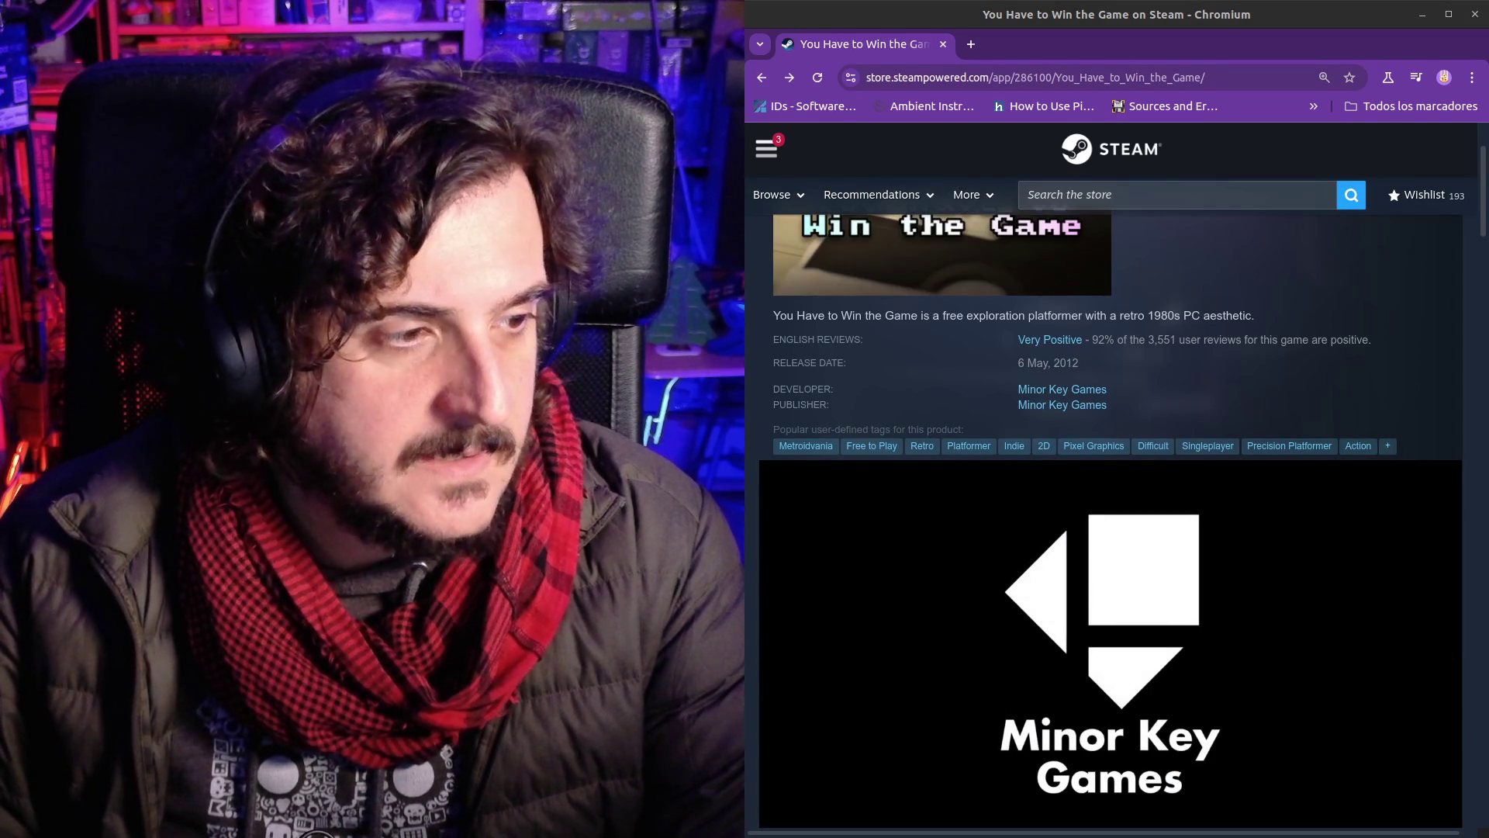
pyautogui.moveTo(930, 203); pyautogui.dragTo(931, 78)
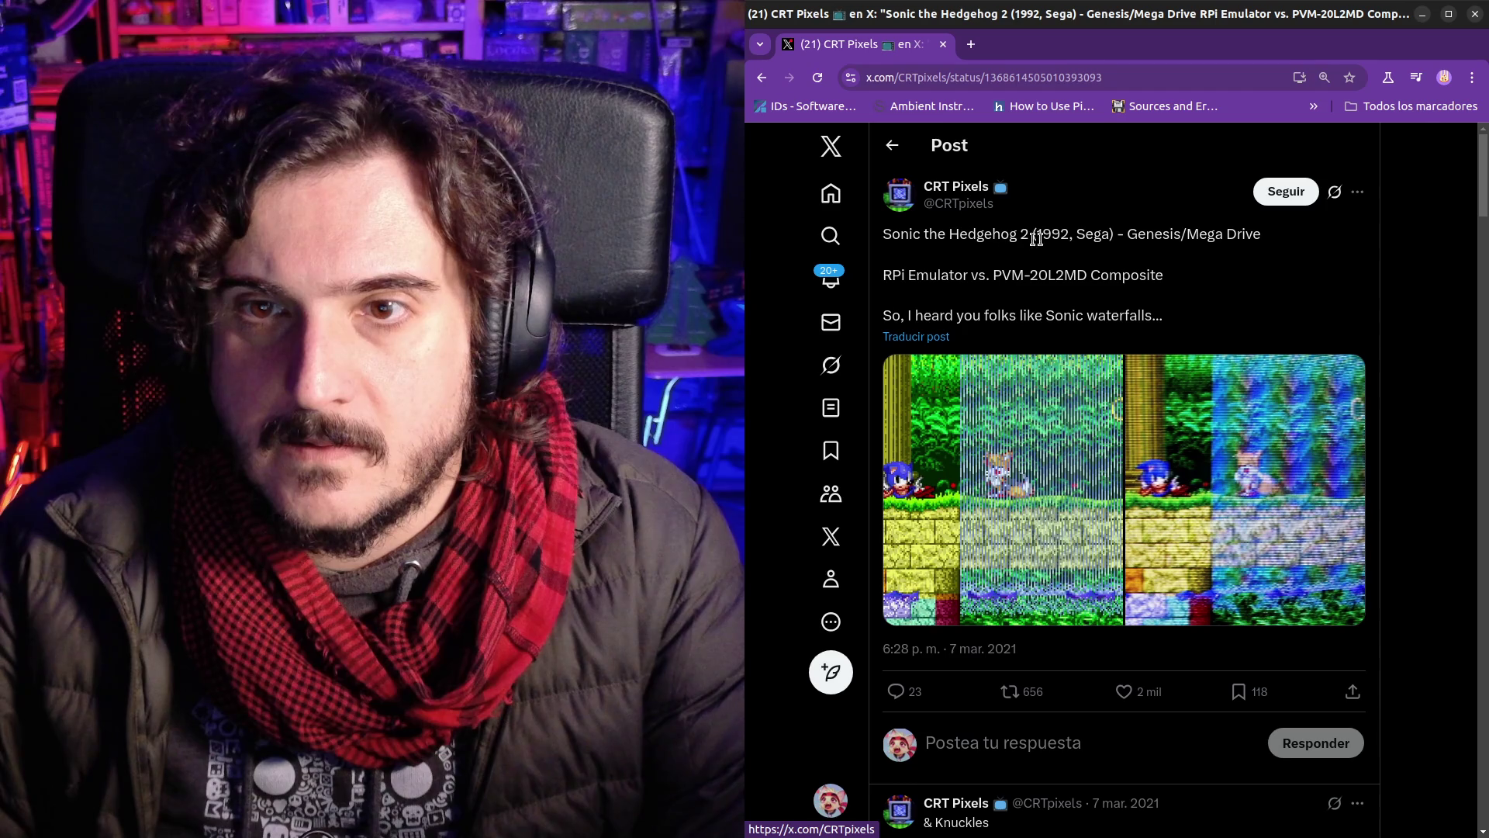
# Step: Compare the post's sharp emulator photo and CRT monitor photo, flipping between them several times
pyautogui.click(1047, 470)
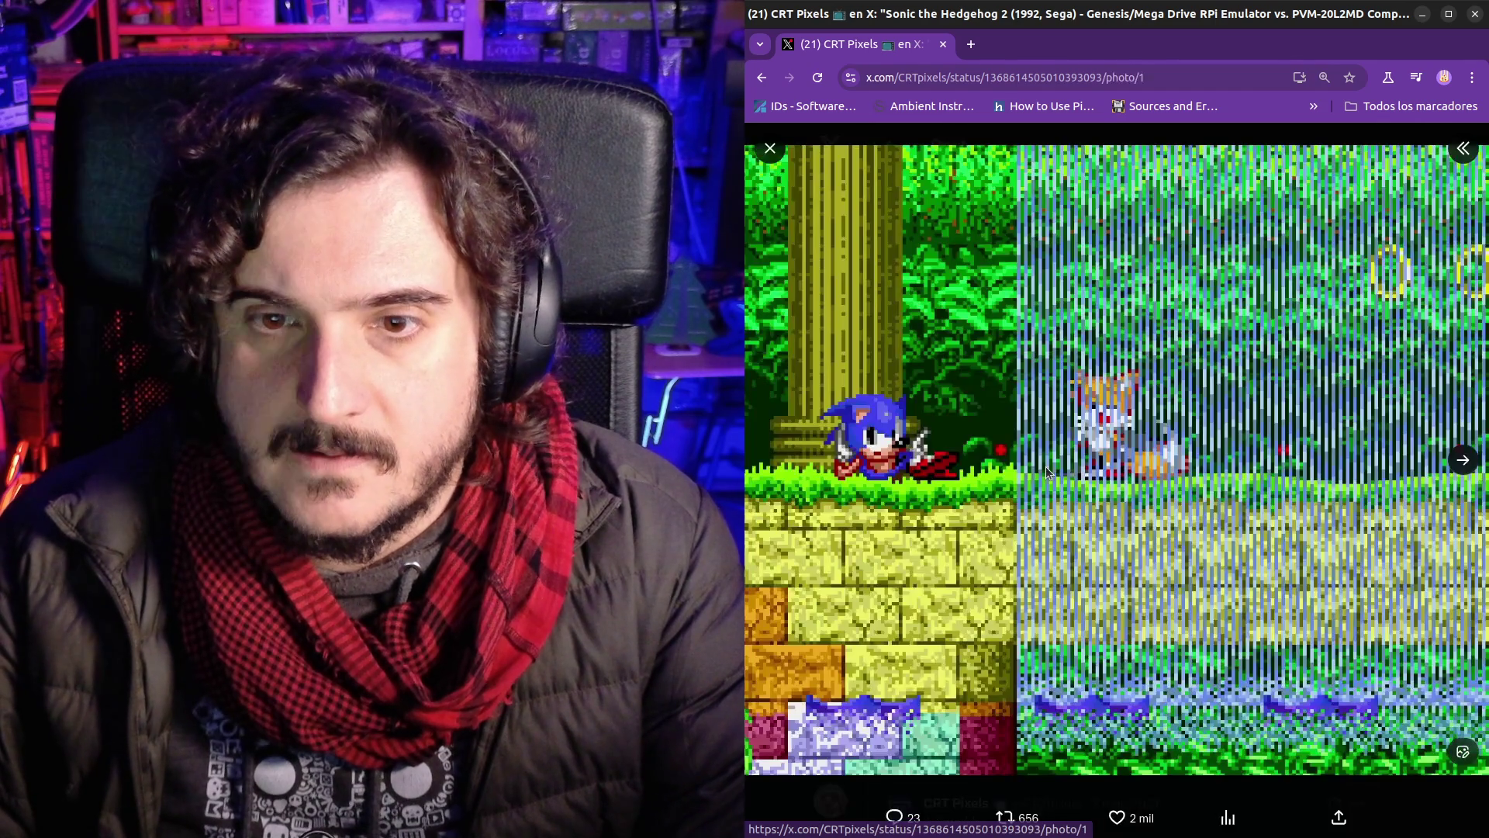
pyautogui.click(1461, 461)
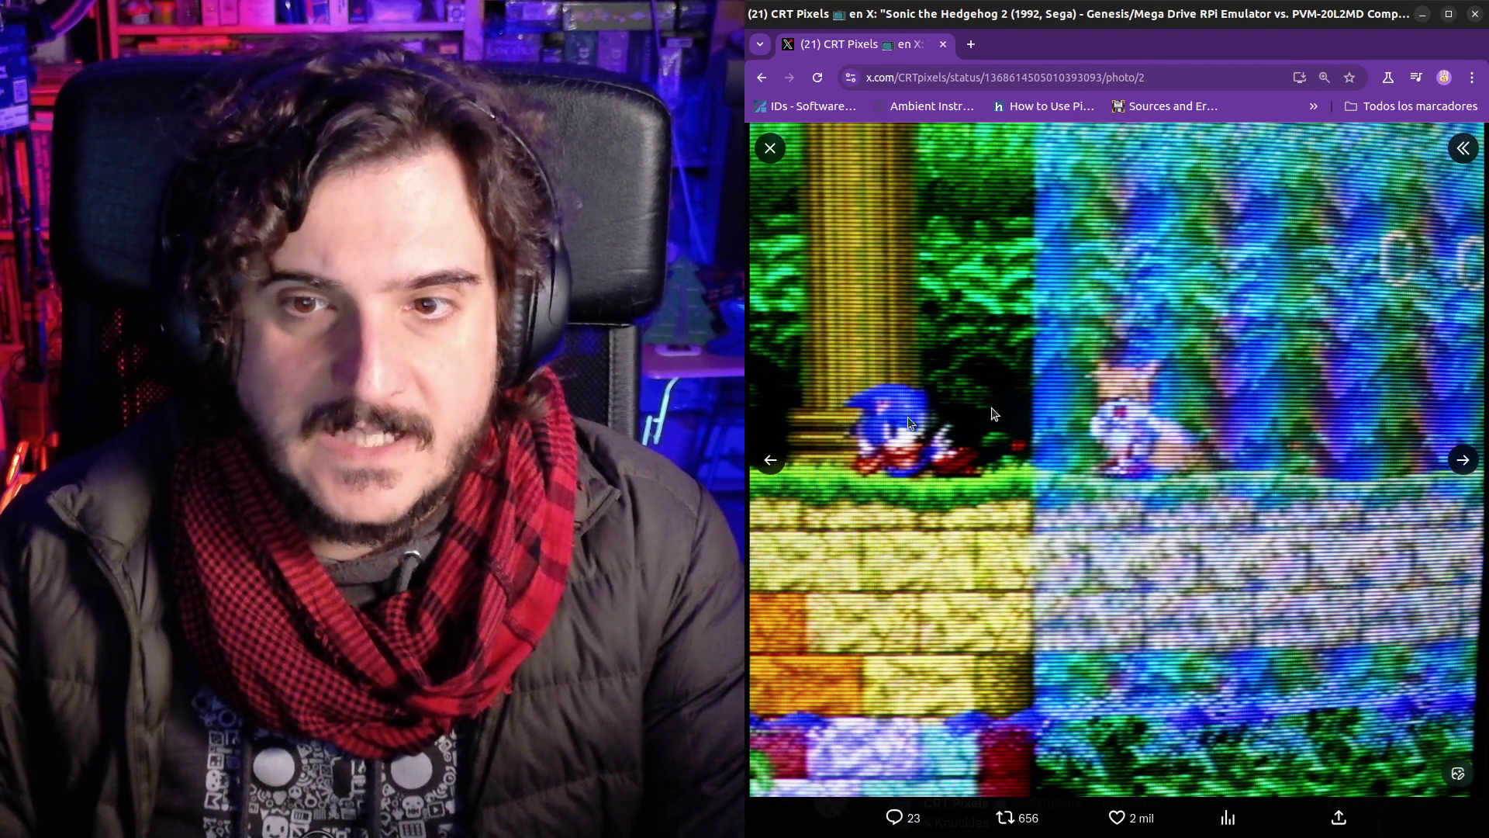
pyautogui.click(773, 461)
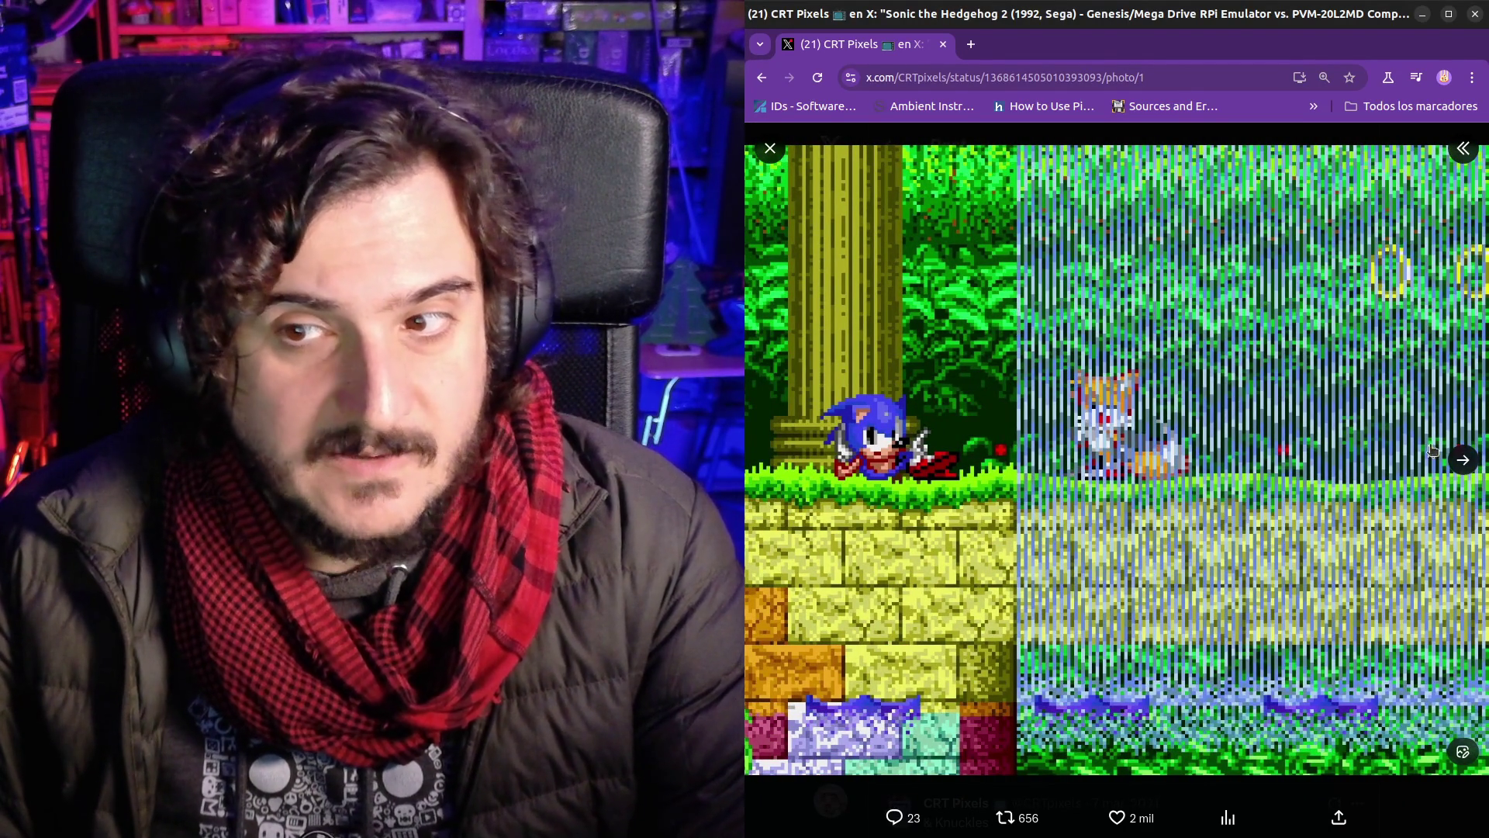
pyautogui.click(1464, 462)
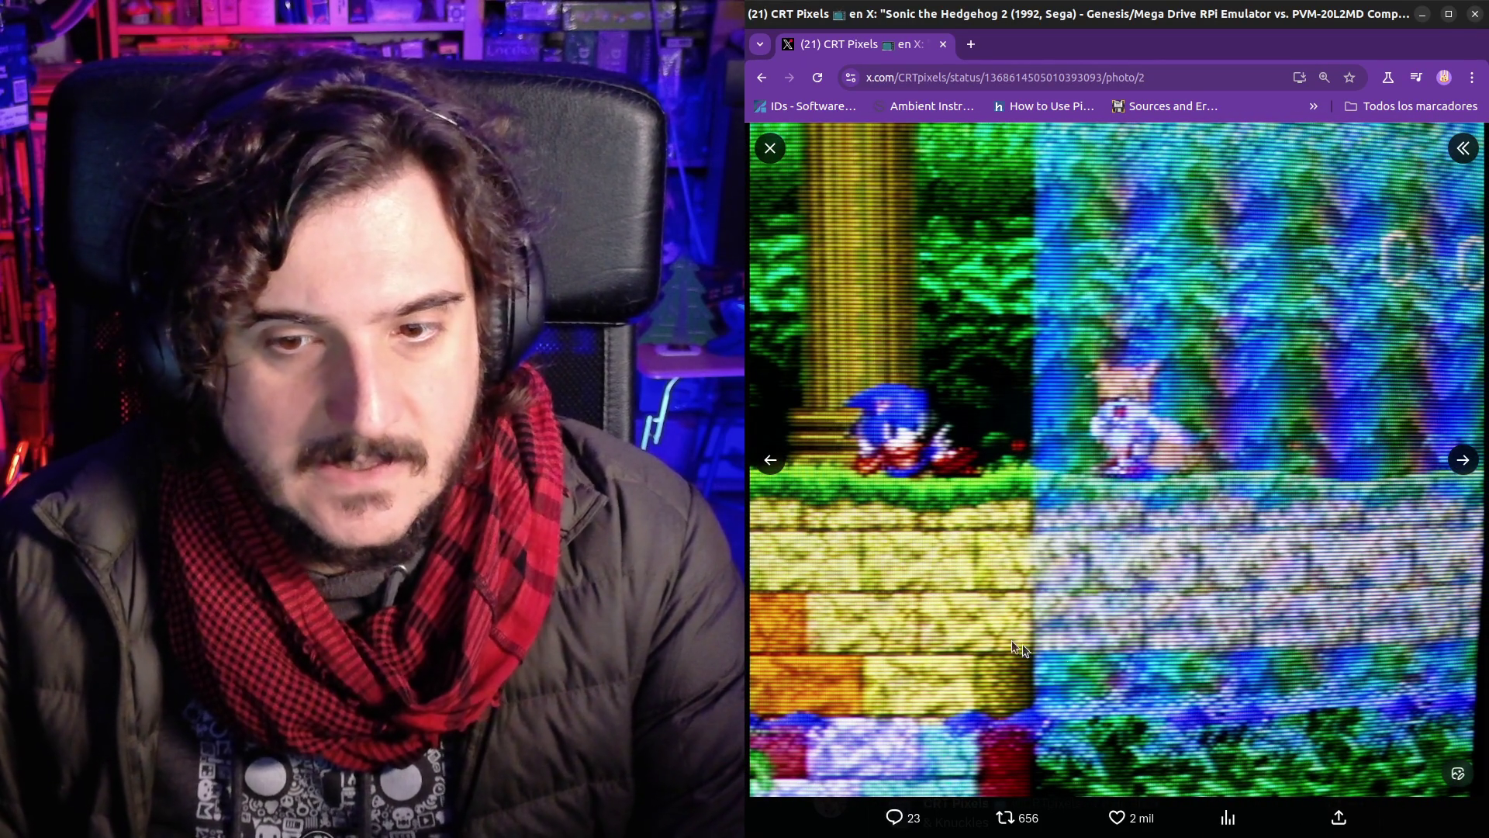
pyautogui.click(777, 466)
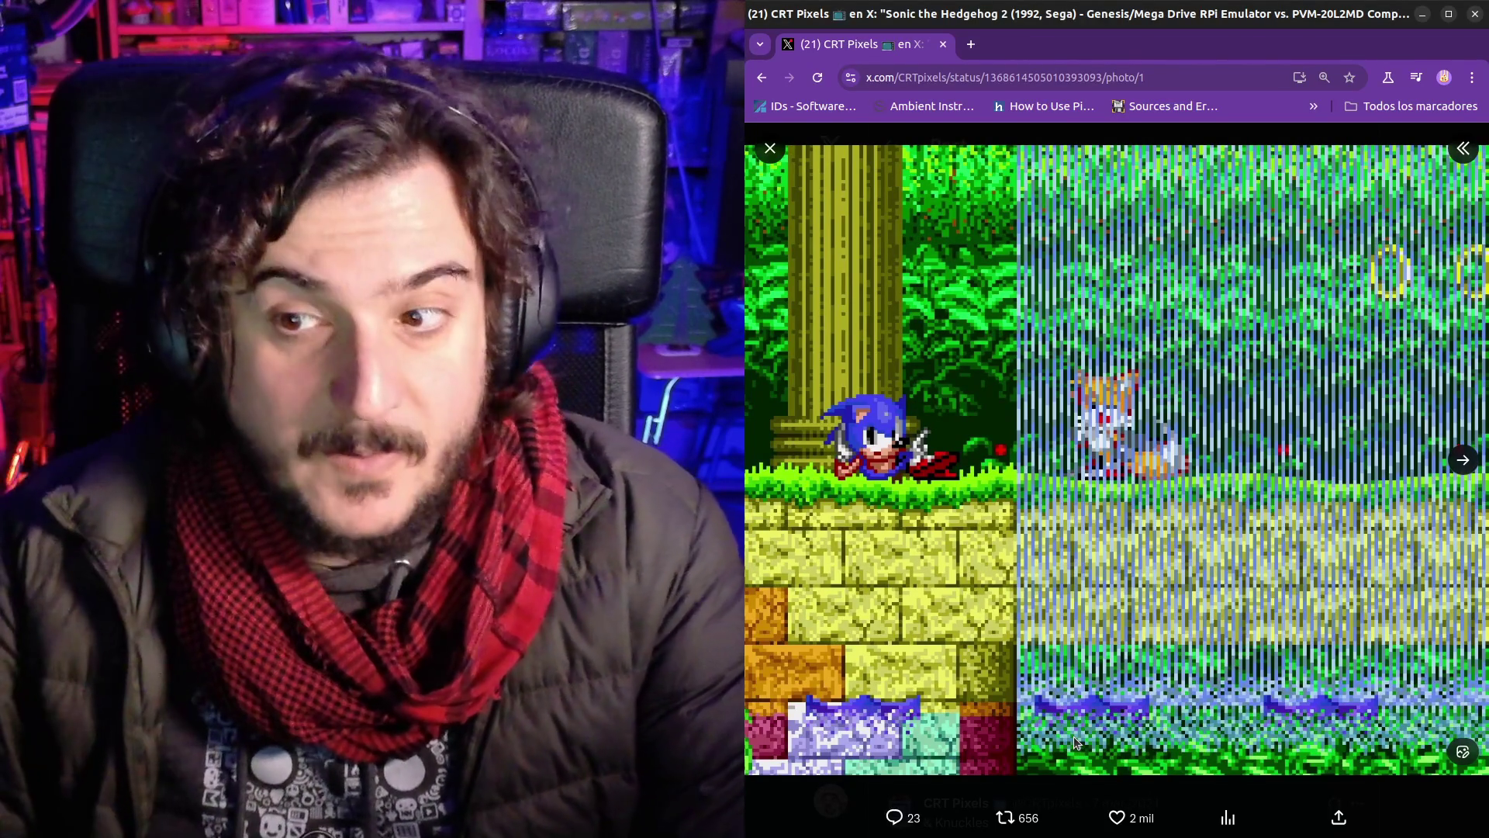
pyautogui.click(1472, 453)
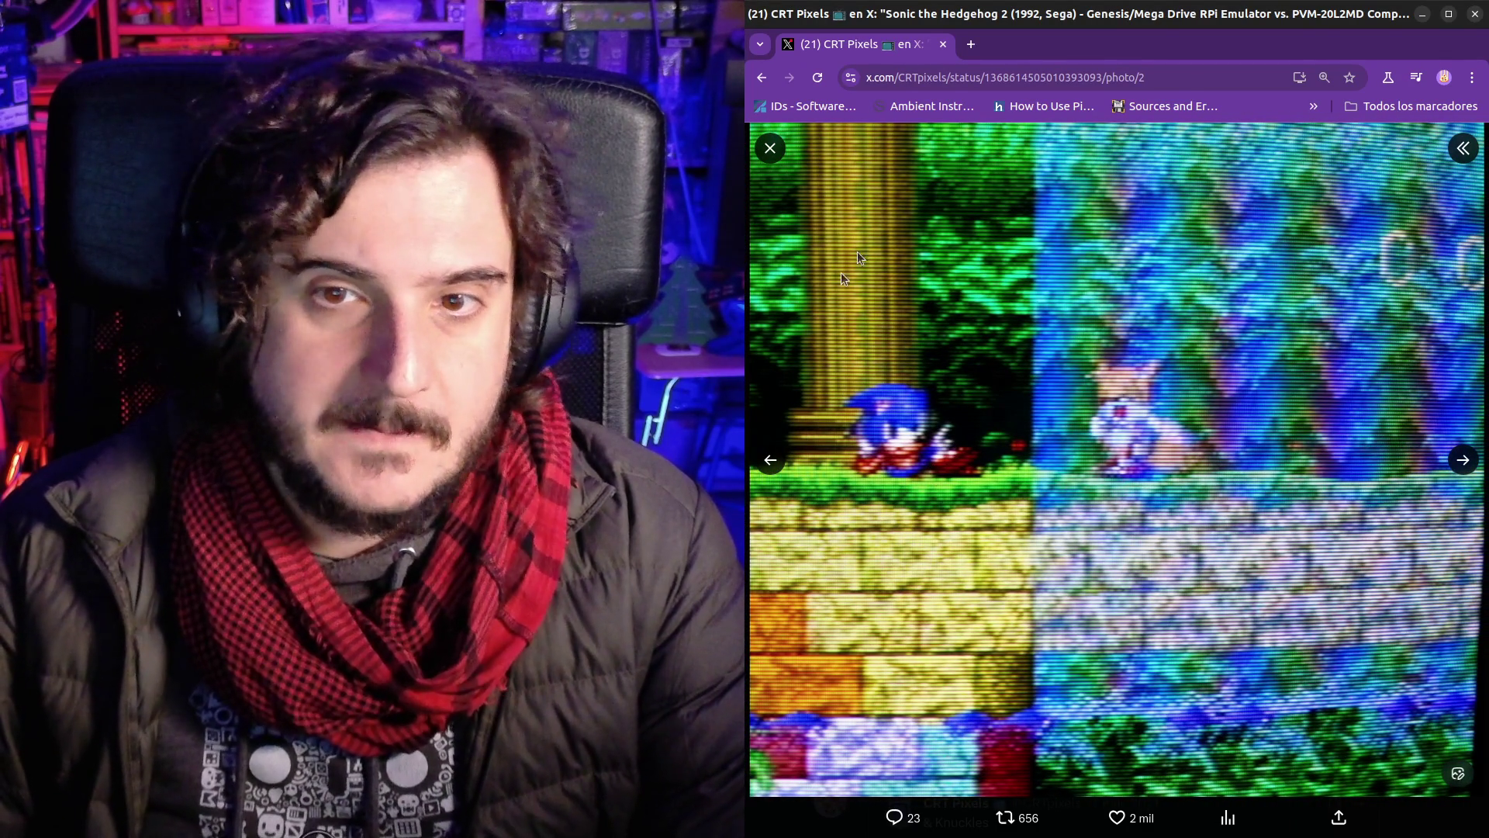
pyautogui.click(770, 463)
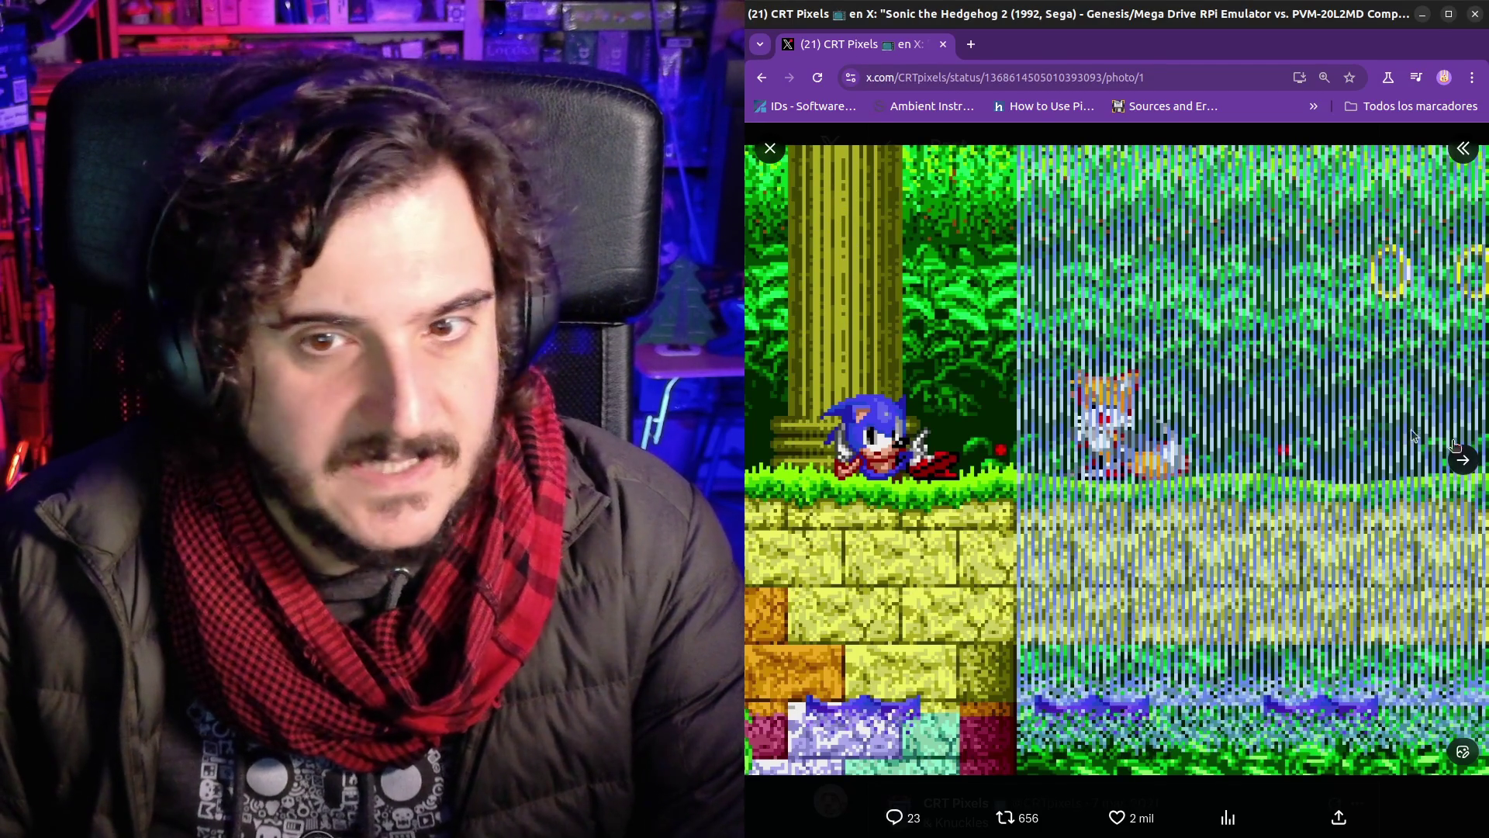
pyautogui.press('Right')
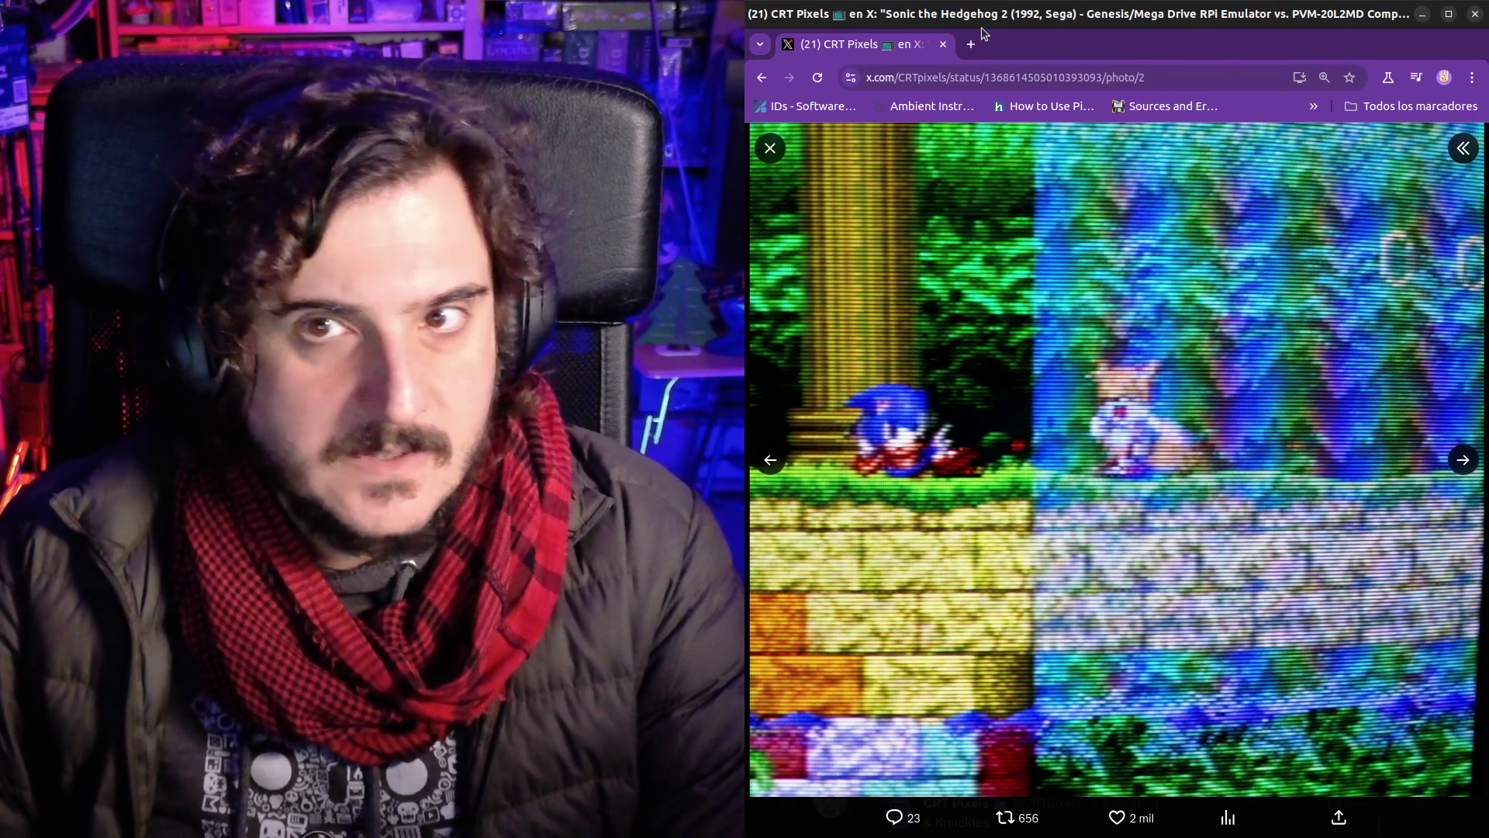
# Step: Close the slug.jpg image window and both Reddit image windows
pyautogui.hotkey('alt', 'Tab')
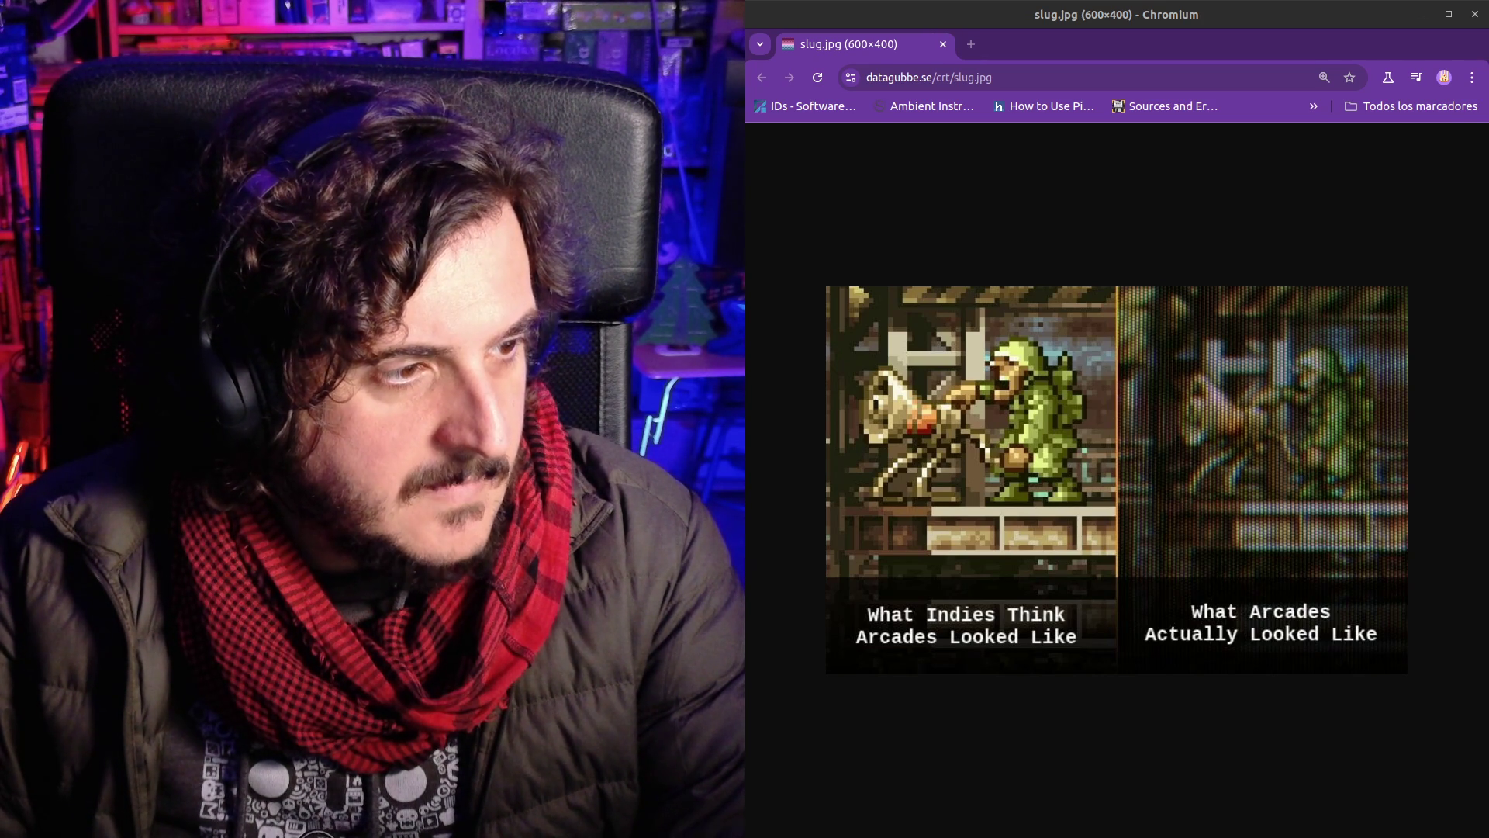
pyautogui.click(1473, 15)
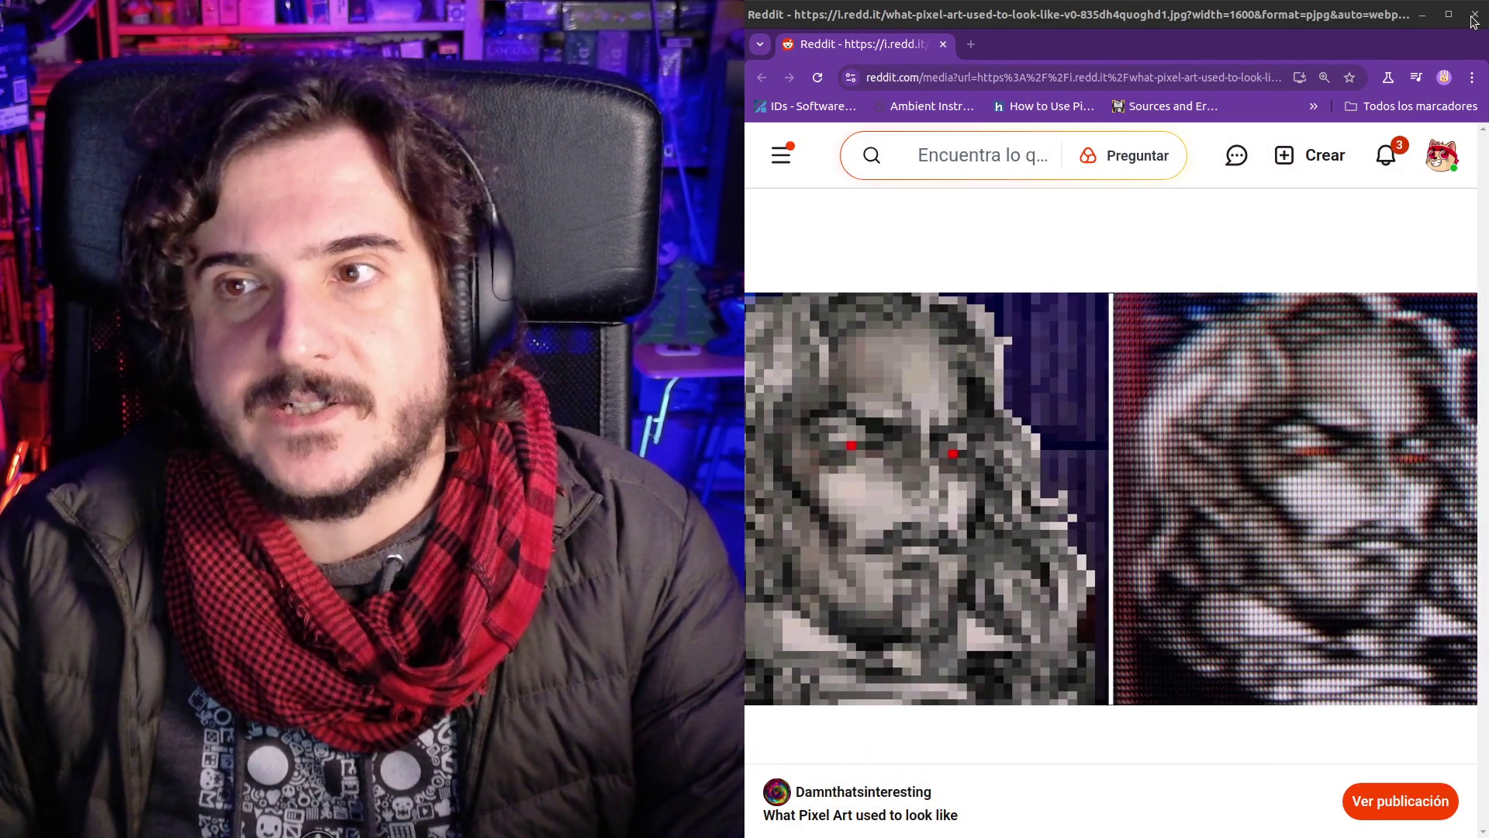
pyautogui.click(1472, 21)
pyautogui.click(1472, 21)
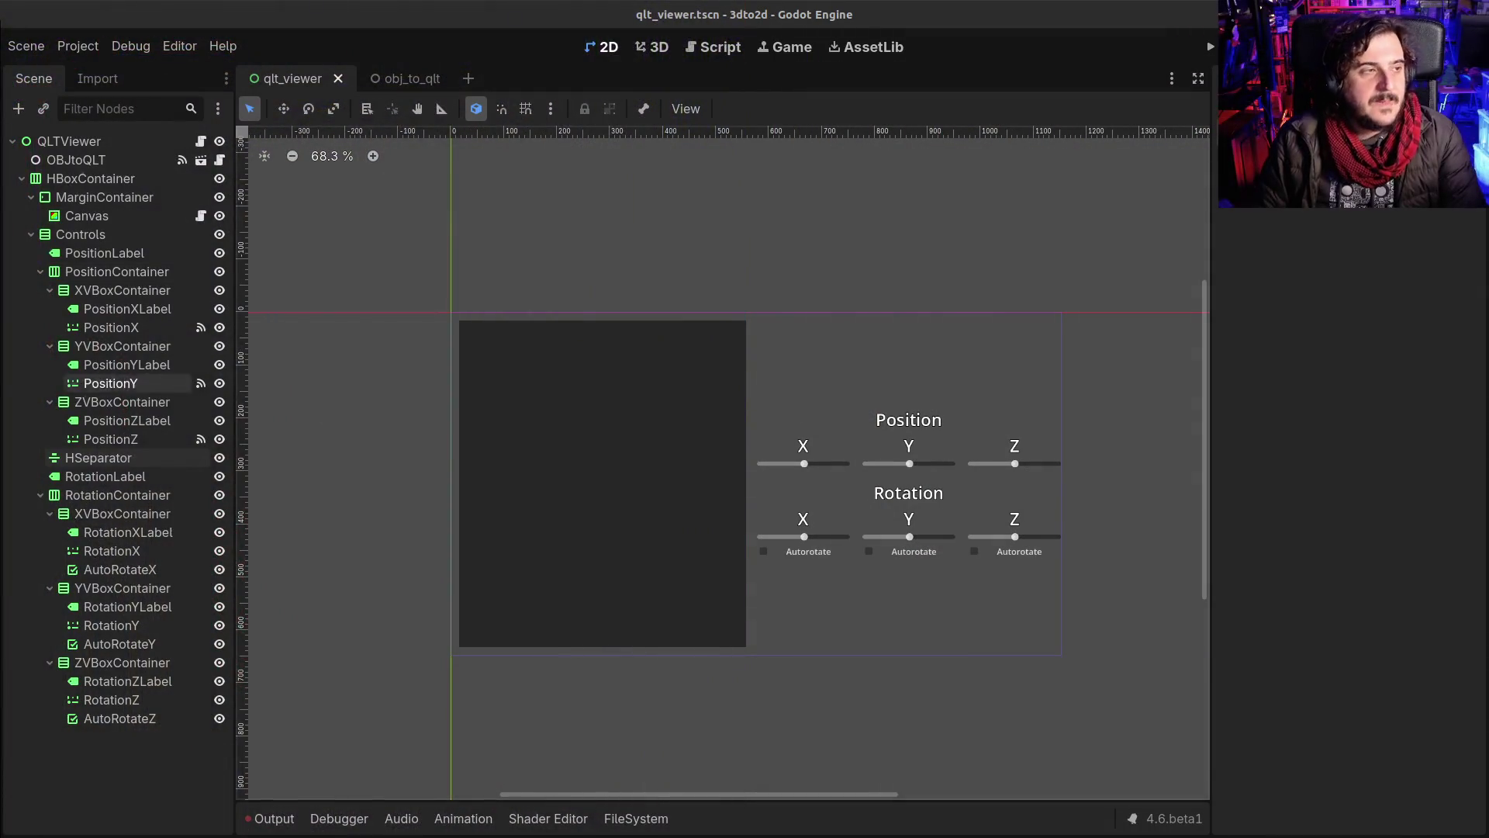
# Step: Switch to the Script editor showing qlt_viewer.gd
pyautogui.hotkey('ctrl', 'F3')
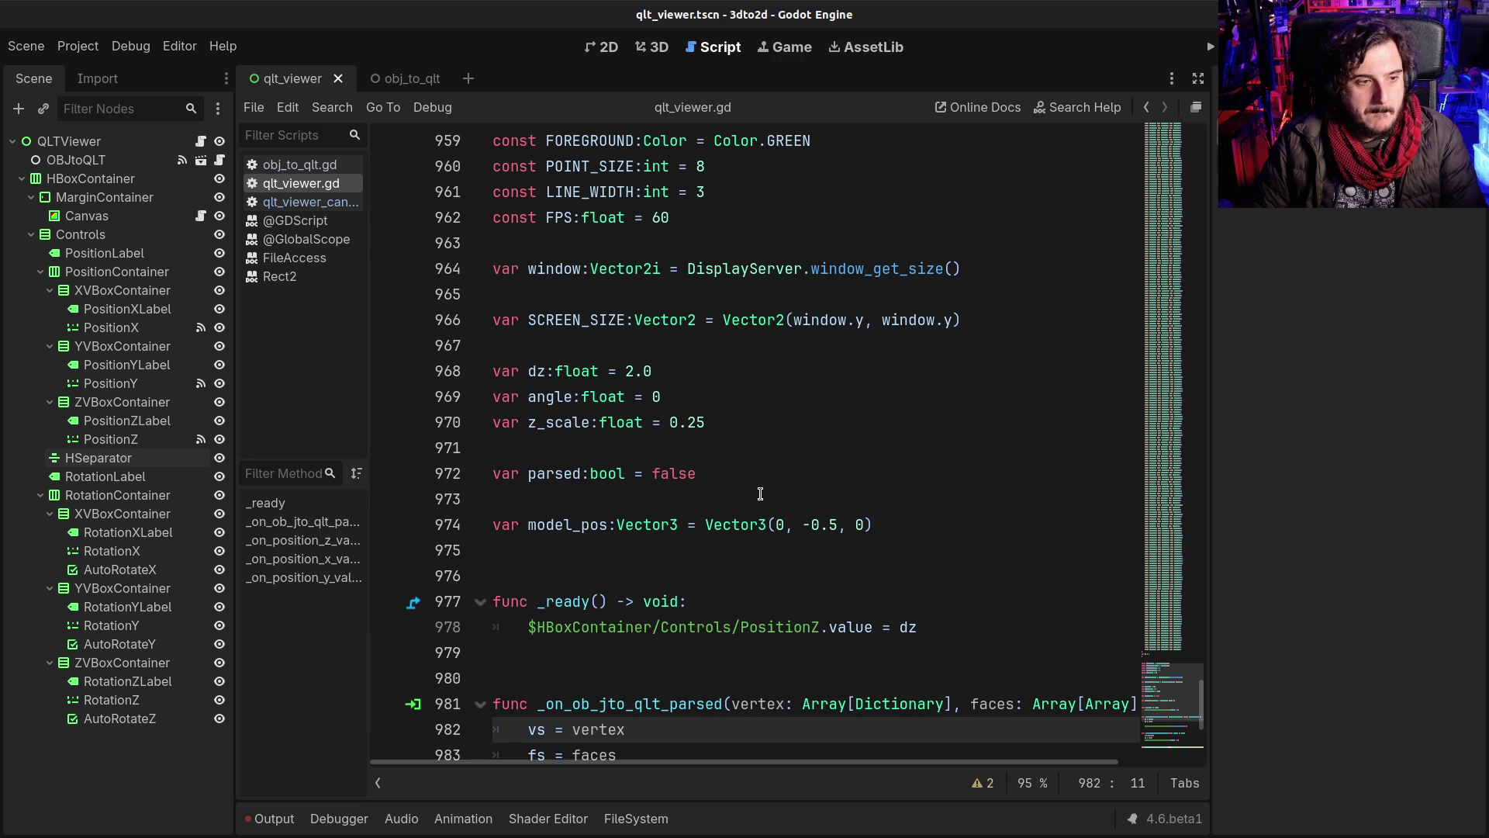
# Step: Type 'var autorotate_x:bool = false' on a new line below model_pos
pyautogui.click(930, 530)
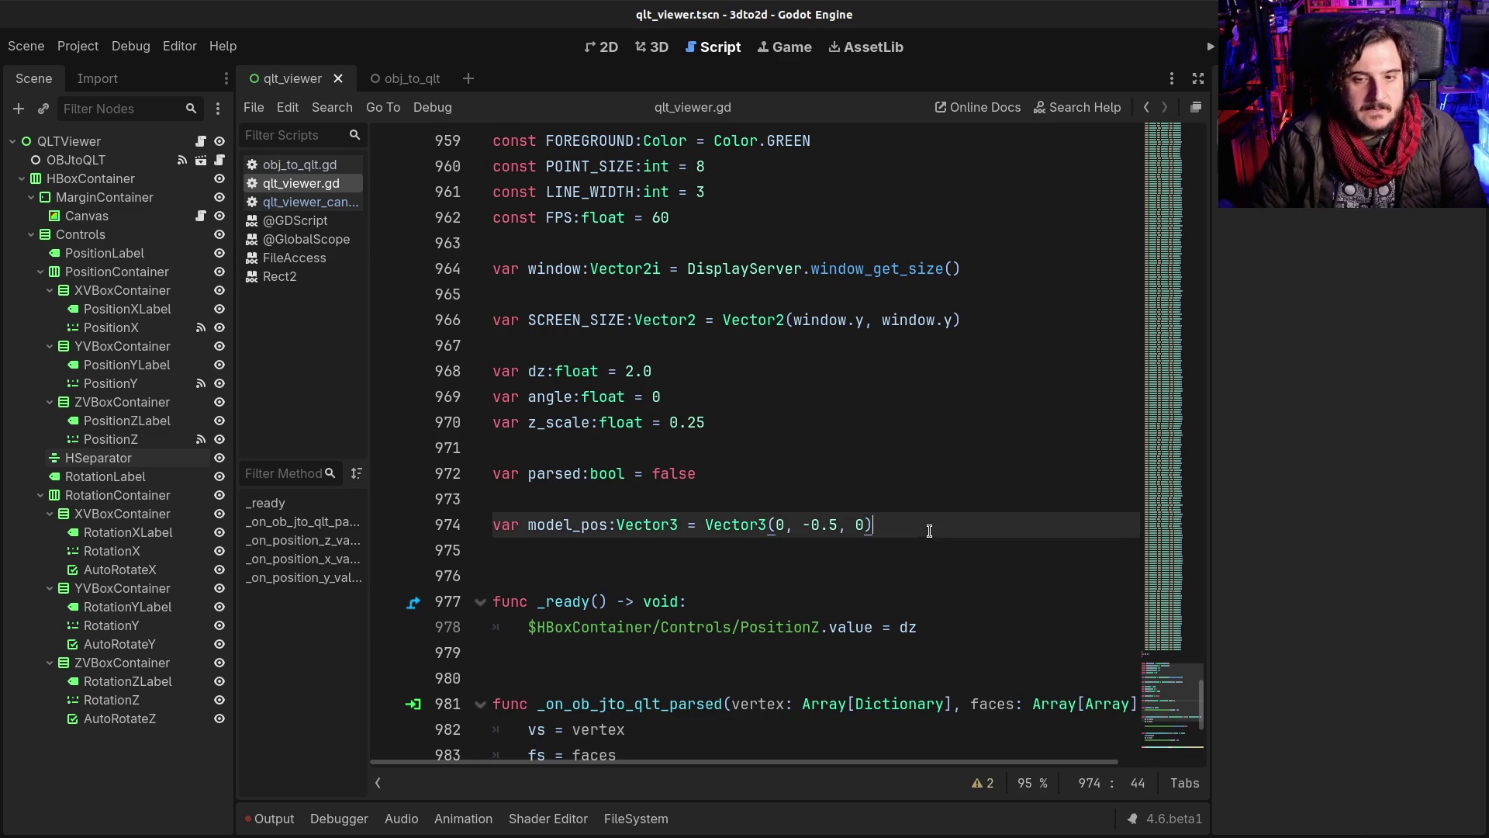
pyautogui.press('Return')
pyautogui.press('Return')
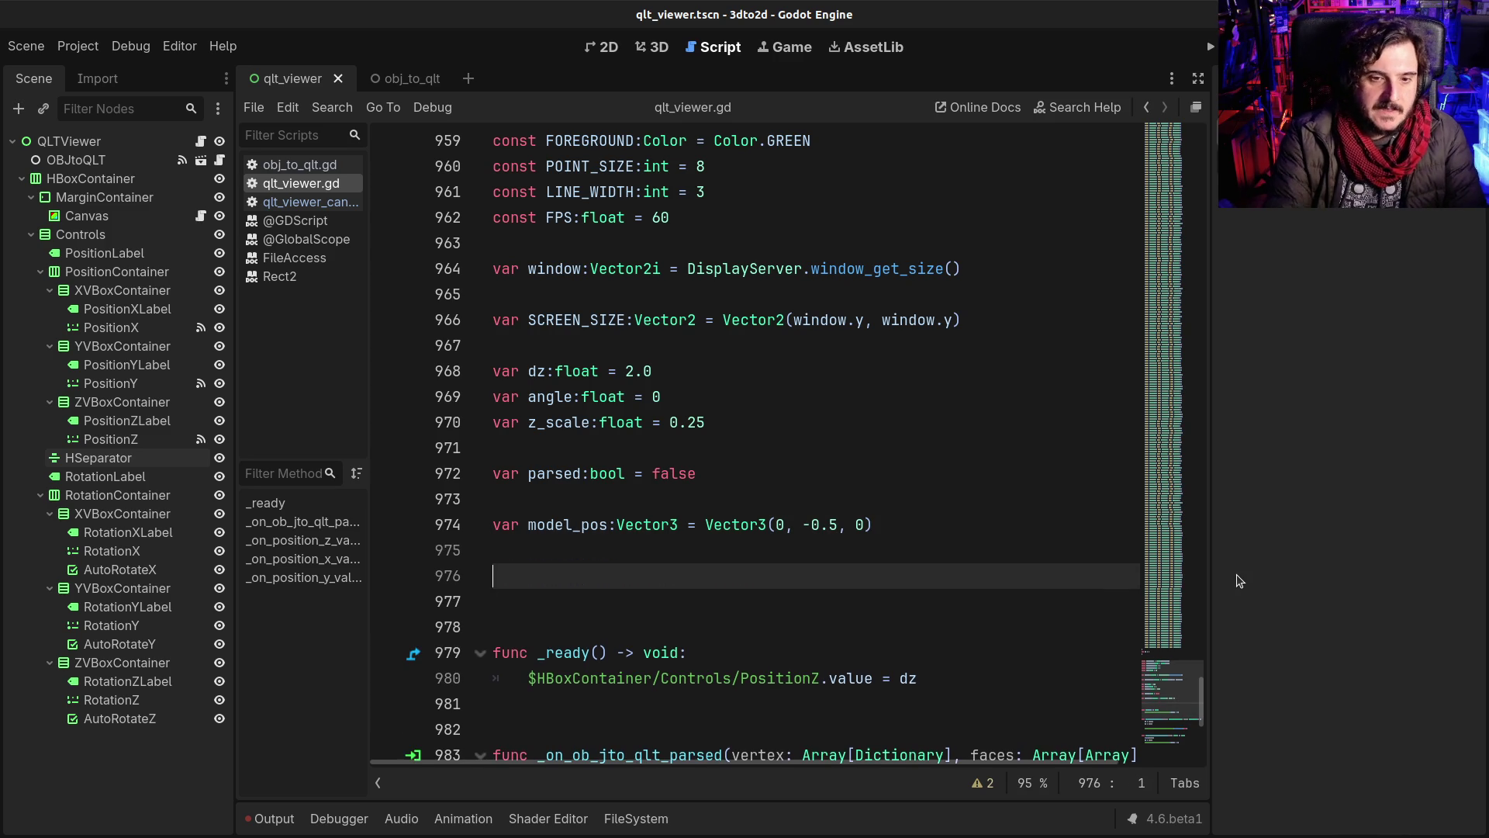
pyautogui.write('if')
pyautogui.press('BackSpace')
pyautogui.press('BackSpace')
pyautogui.write('var ')
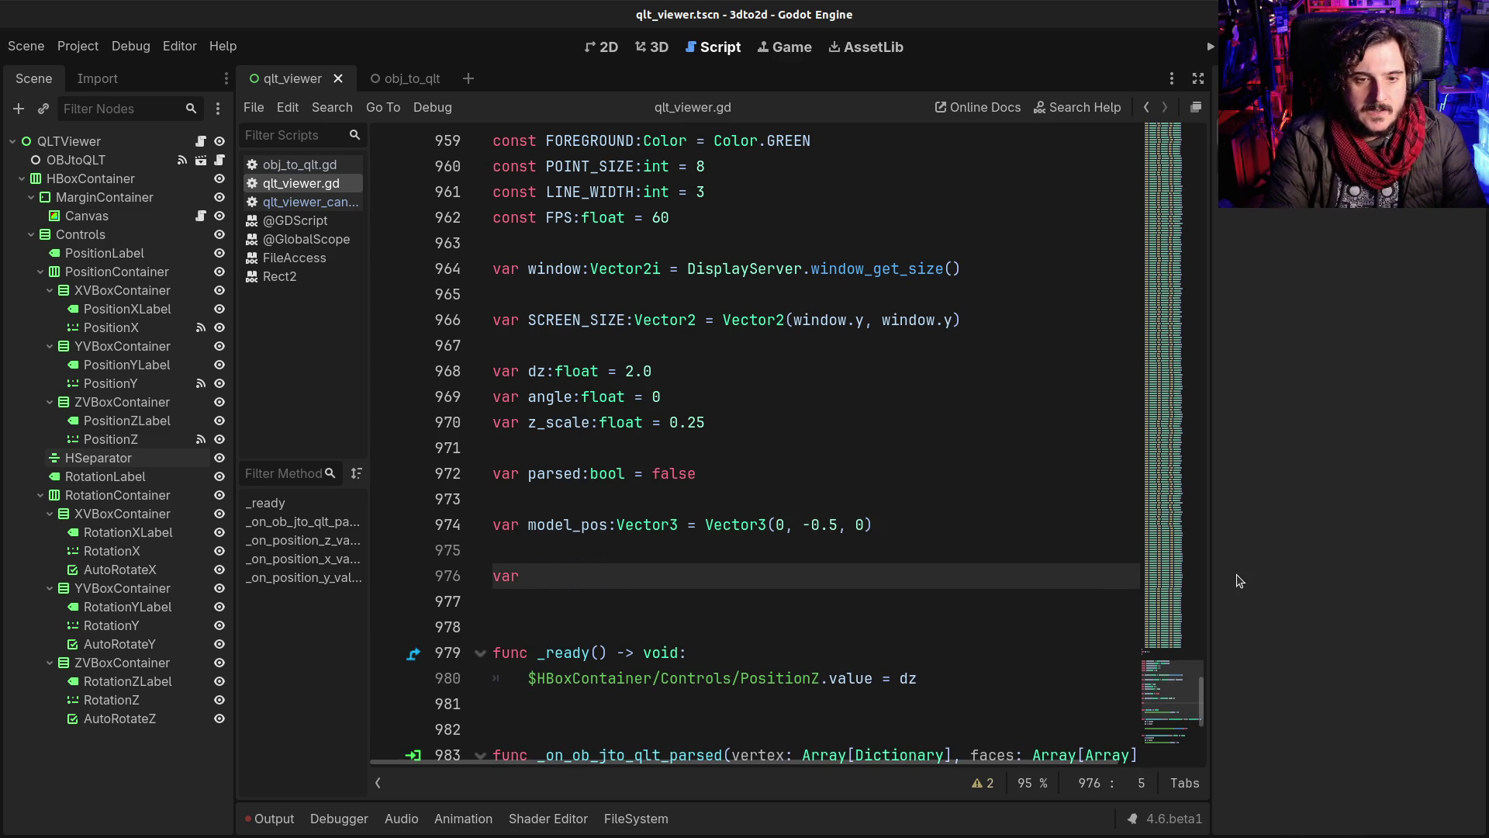
pyautogui.write('auto')
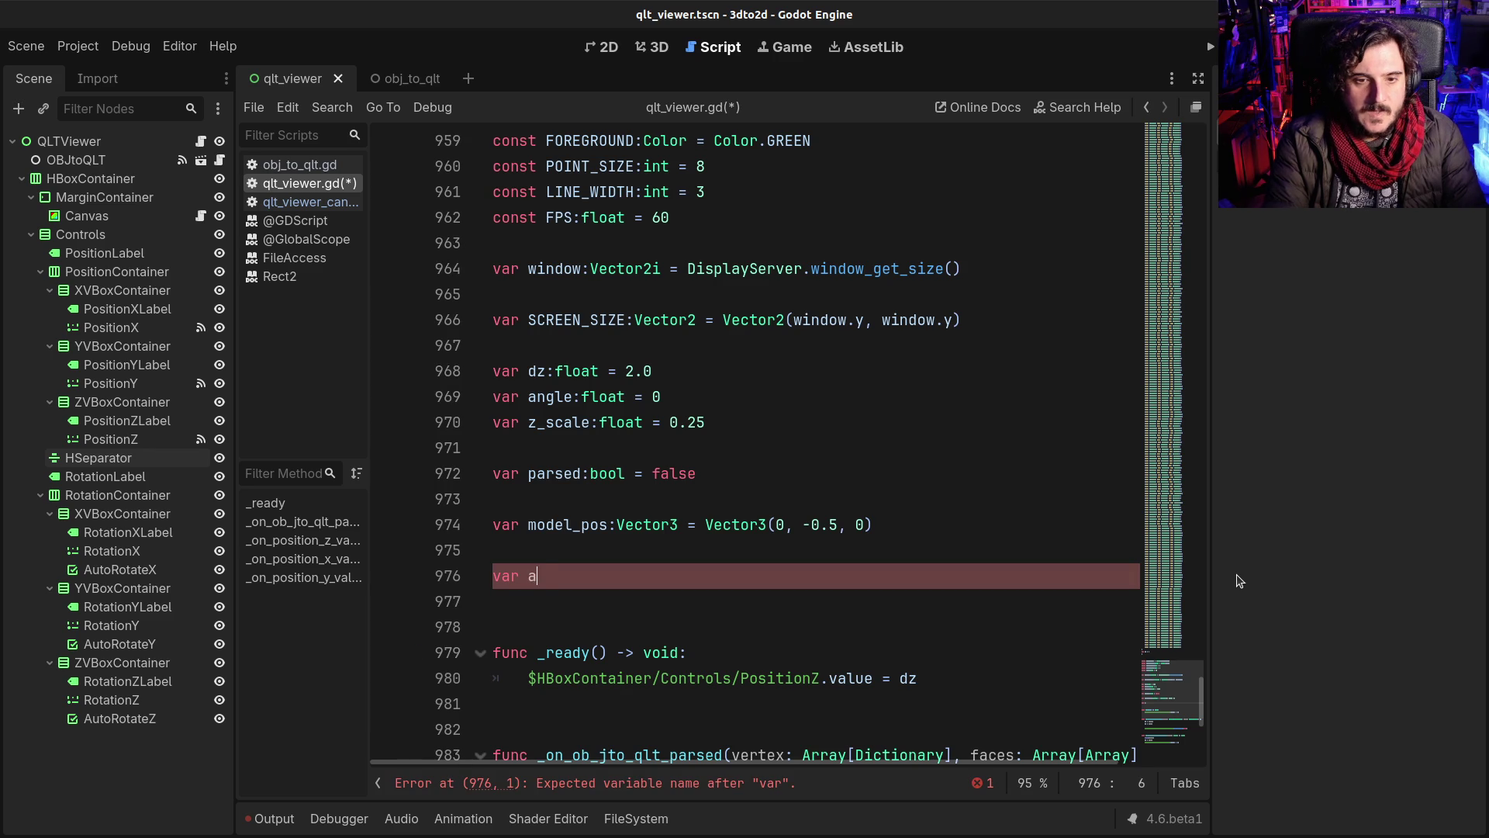
pyautogui.press('BackSpace')
pyautogui.press('BackSpace')
pyautogui.write('t')
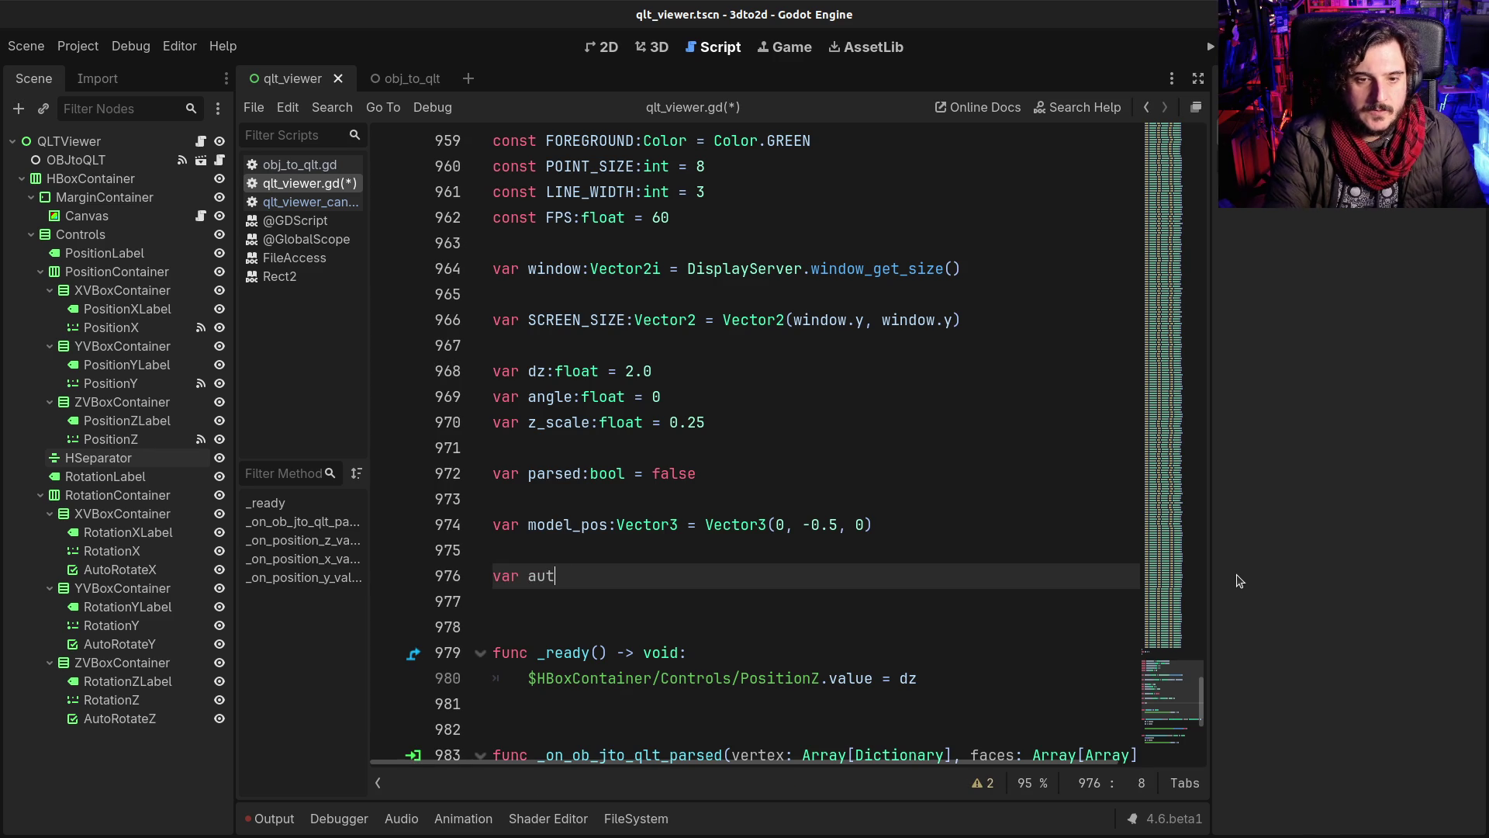
pyautogui.write('oro')
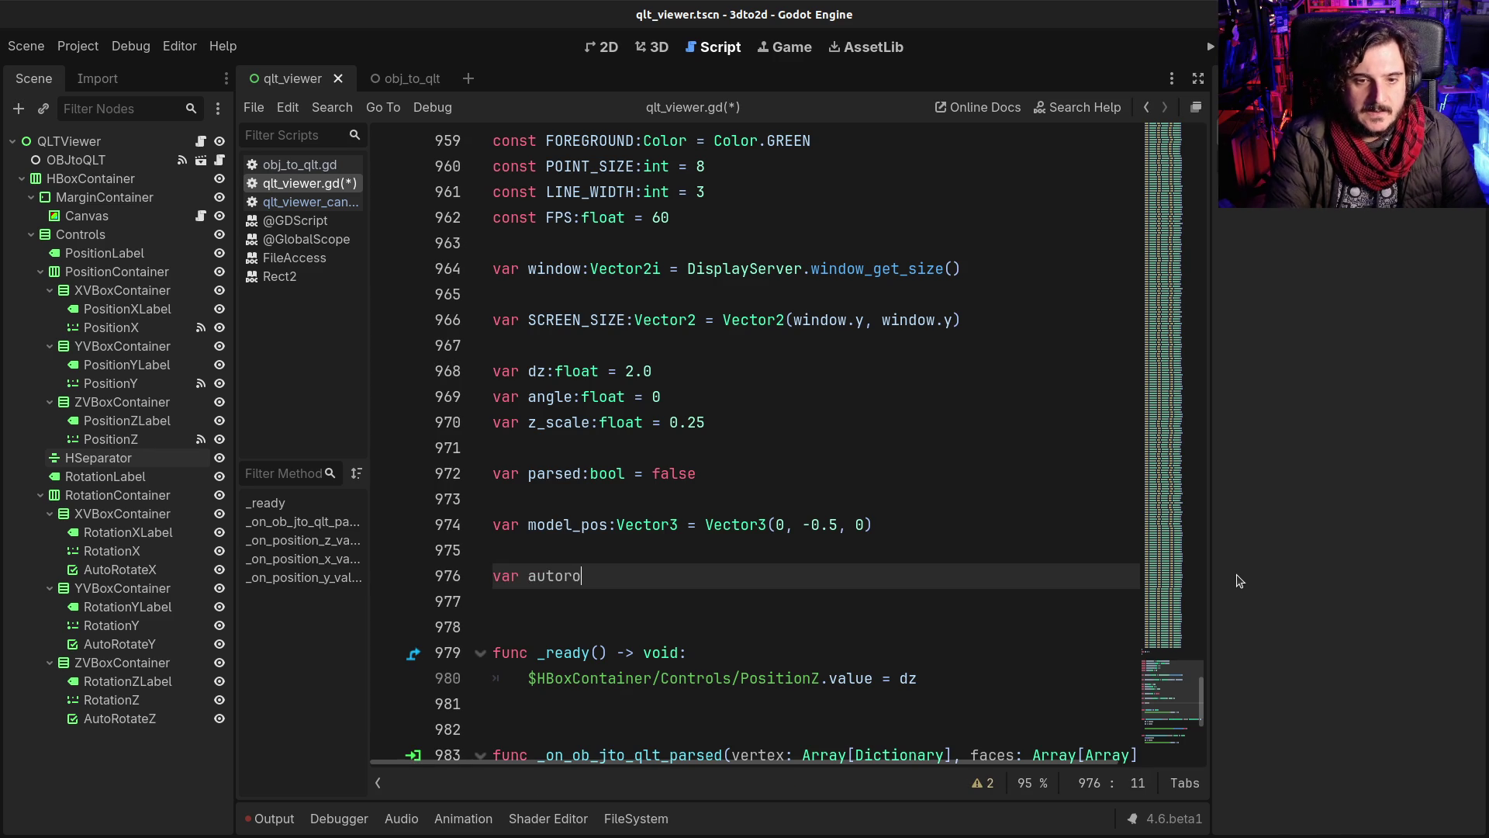
pyautogui.write('tate_x:boo')
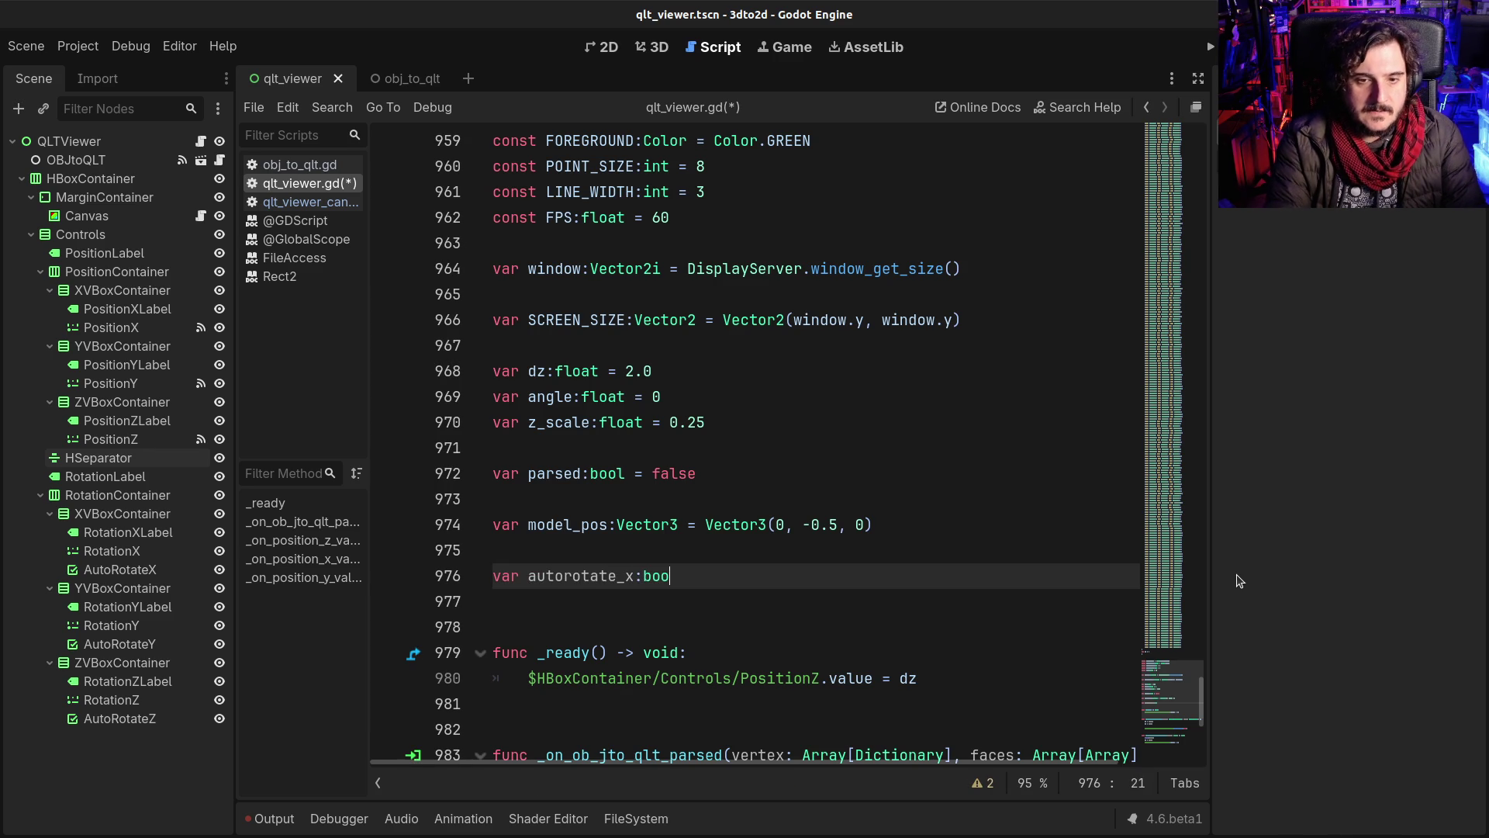
pyautogui.write('l = false')
pyautogui.hotkey('shift', 'Home')
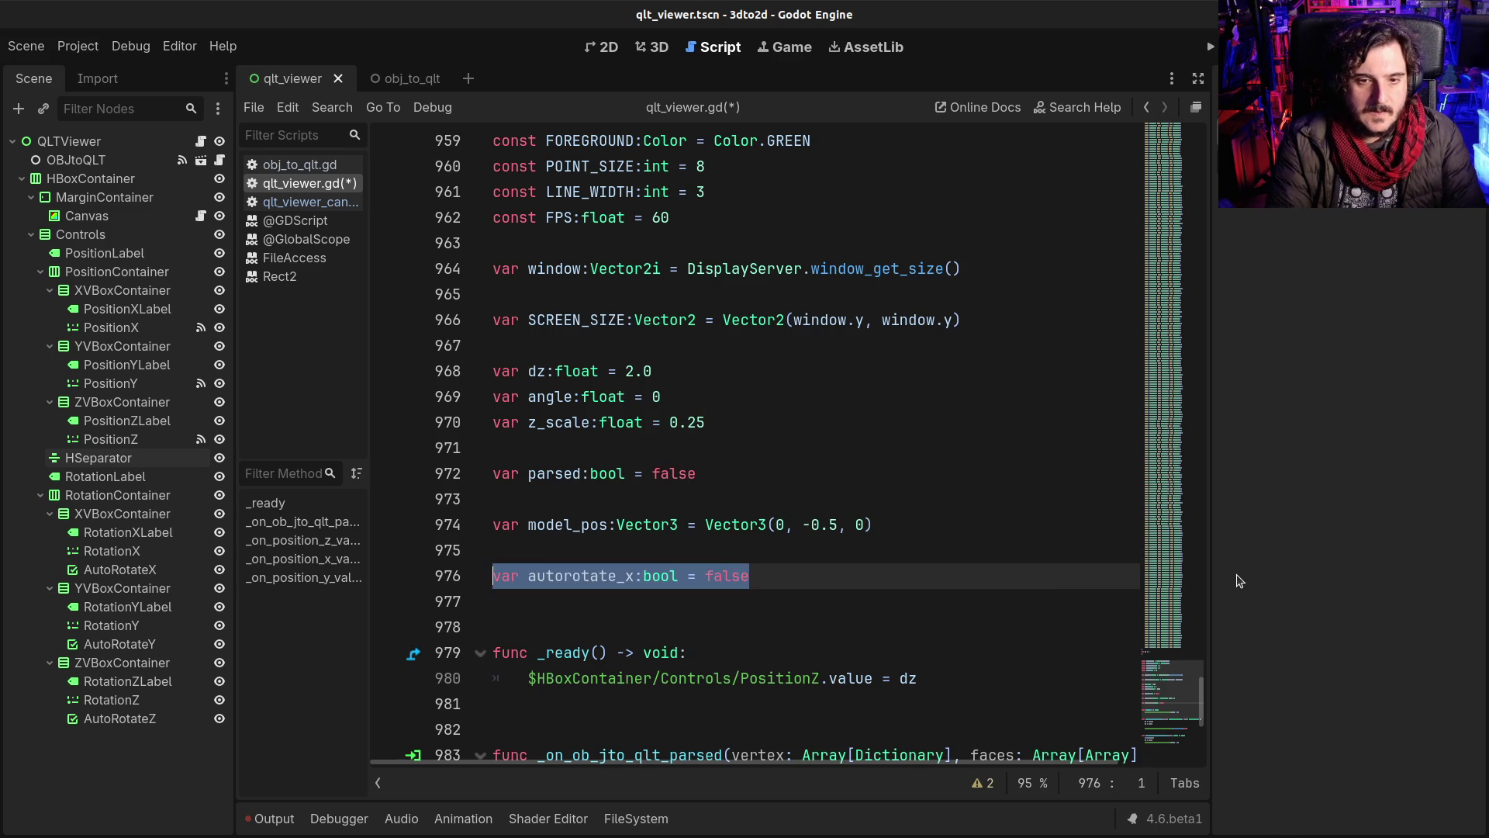
# Step: Discard the botched duplicate lines and rework the declaration back to autorotate_x:bool = false
pyautogui.hotkey('ctrl', 'alt', 'Down')
pyautogui.hotkey('ctrl', 'alt', 'Down')
pyautogui.press('Up')
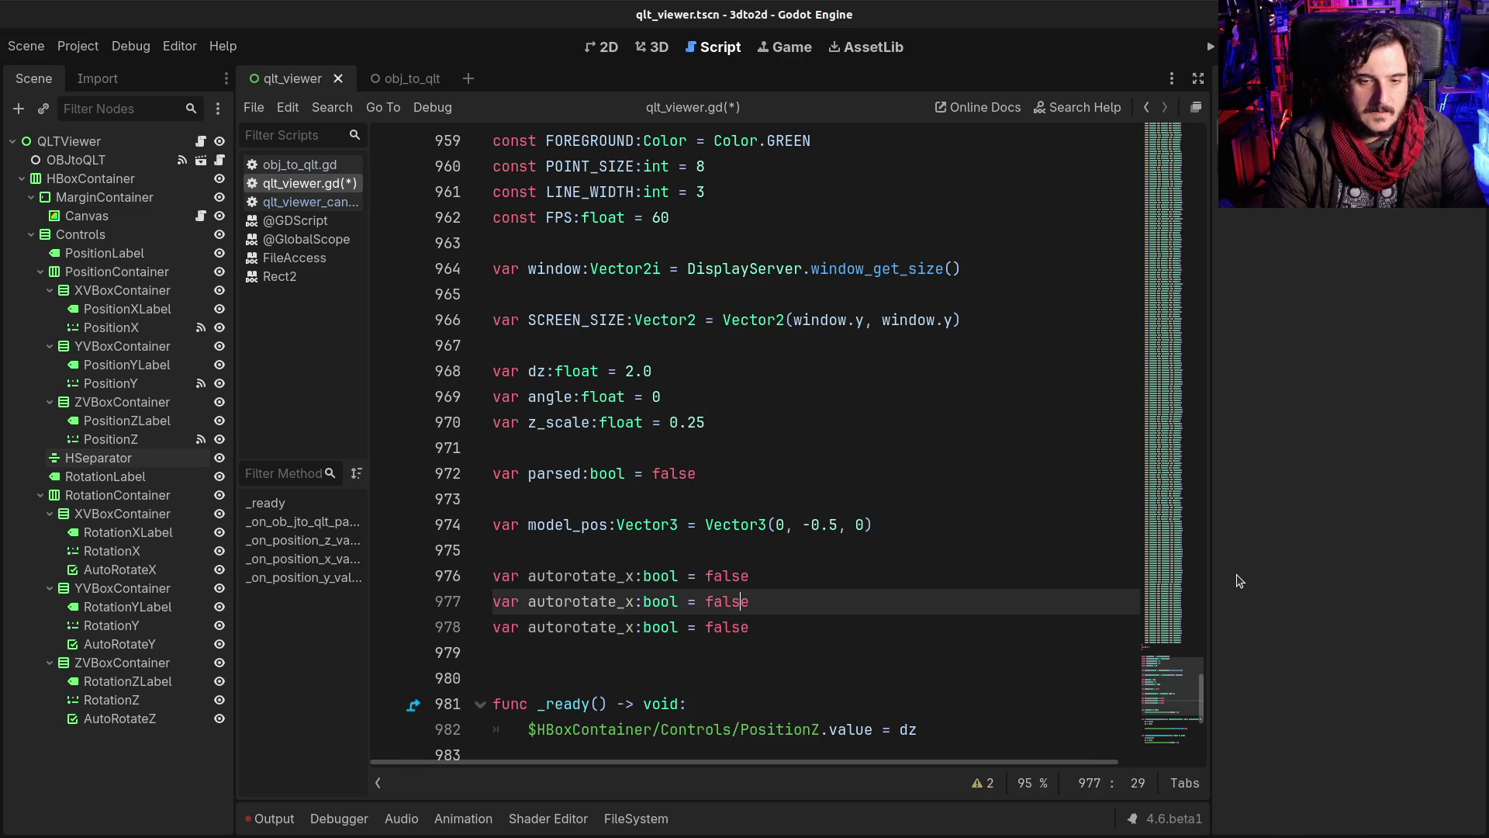
pyautogui.press('Left')
pyautogui.press('Left')
pyautogui.press('Left')
pyautogui.press('BackSpace')
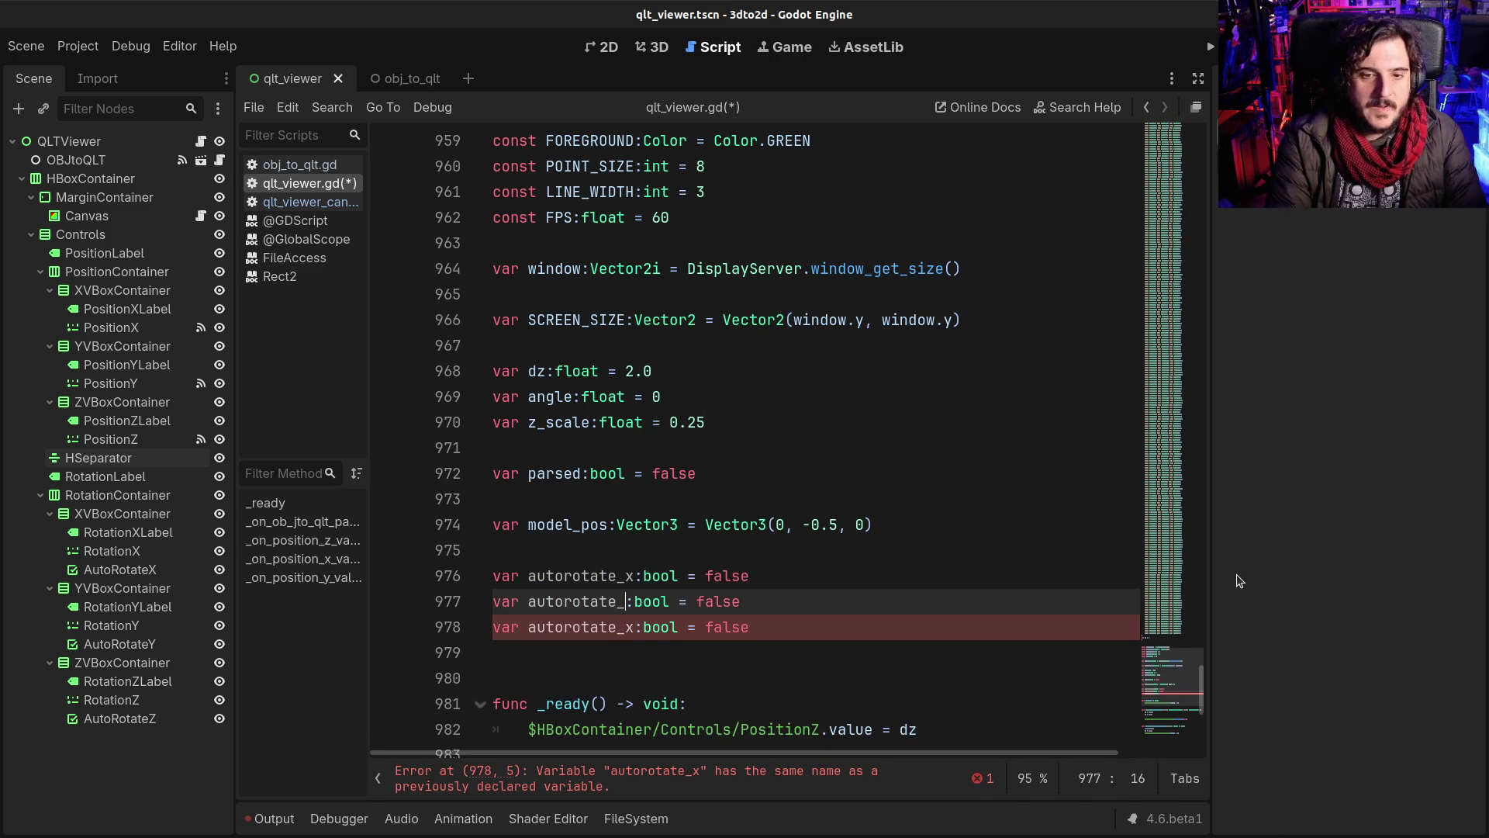
pyautogui.press('Up')
pyautogui.press('Left')
pyautogui.hotkey('shift', 'End')
pyautogui.hotkey('shift', 'Down')
pyautogui.hotkey('shift', 'Down')
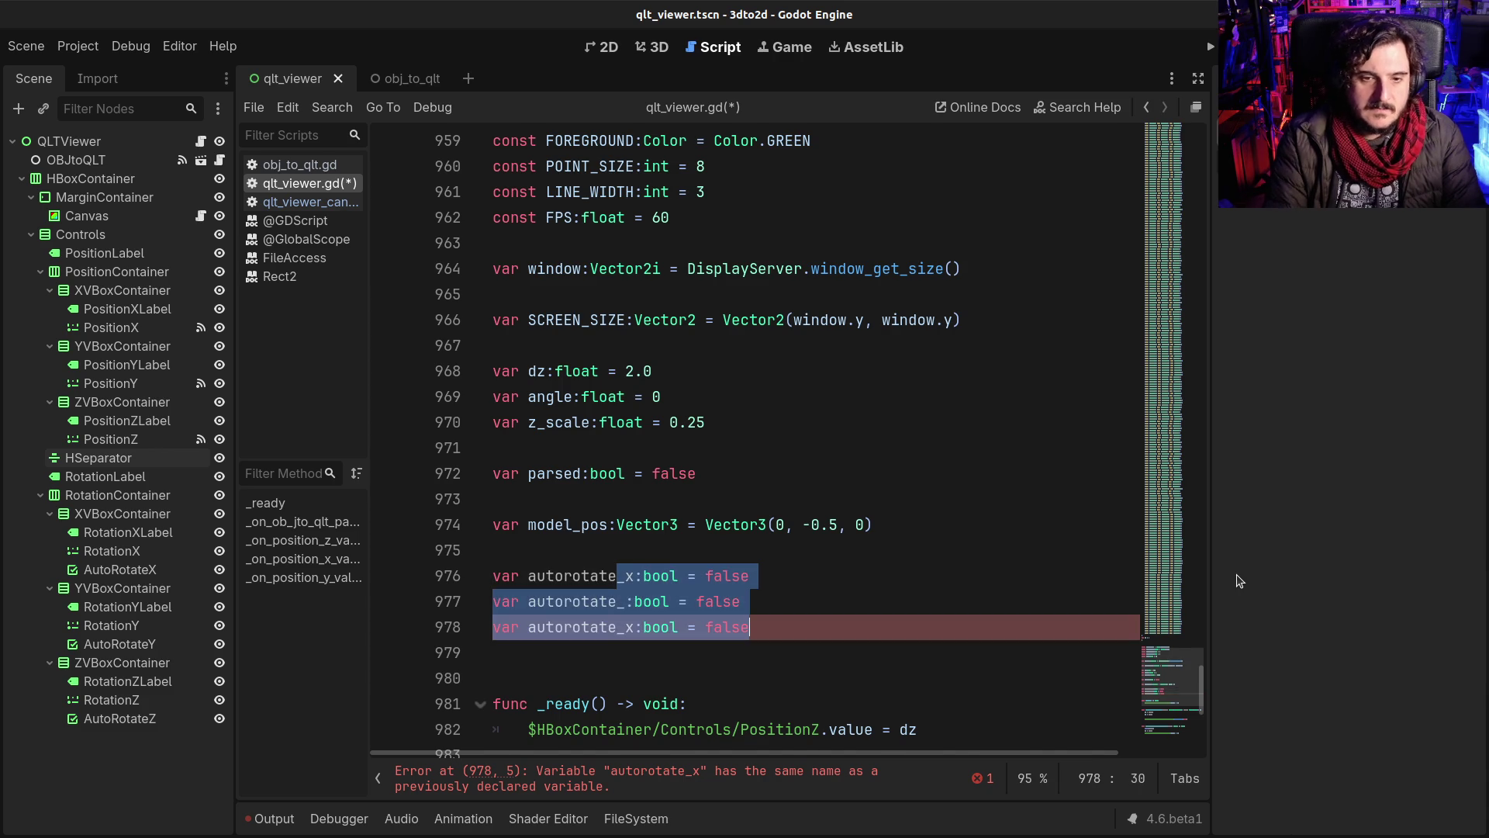
pyautogui.press('BackSpace')
pyautogui.press('BackSpace')
pyautogui.write('e:V')
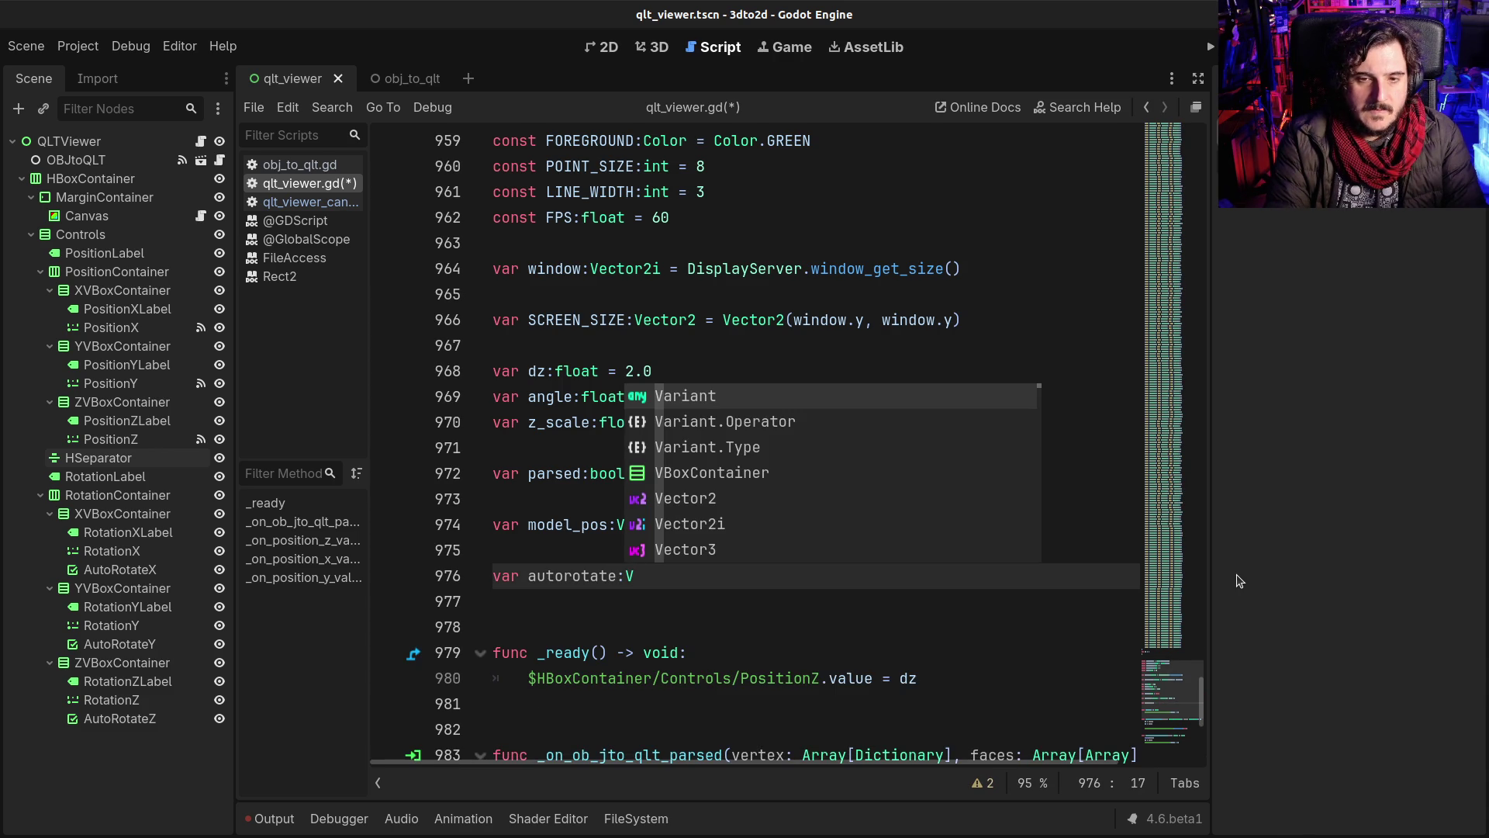
pyautogui.write('ec')
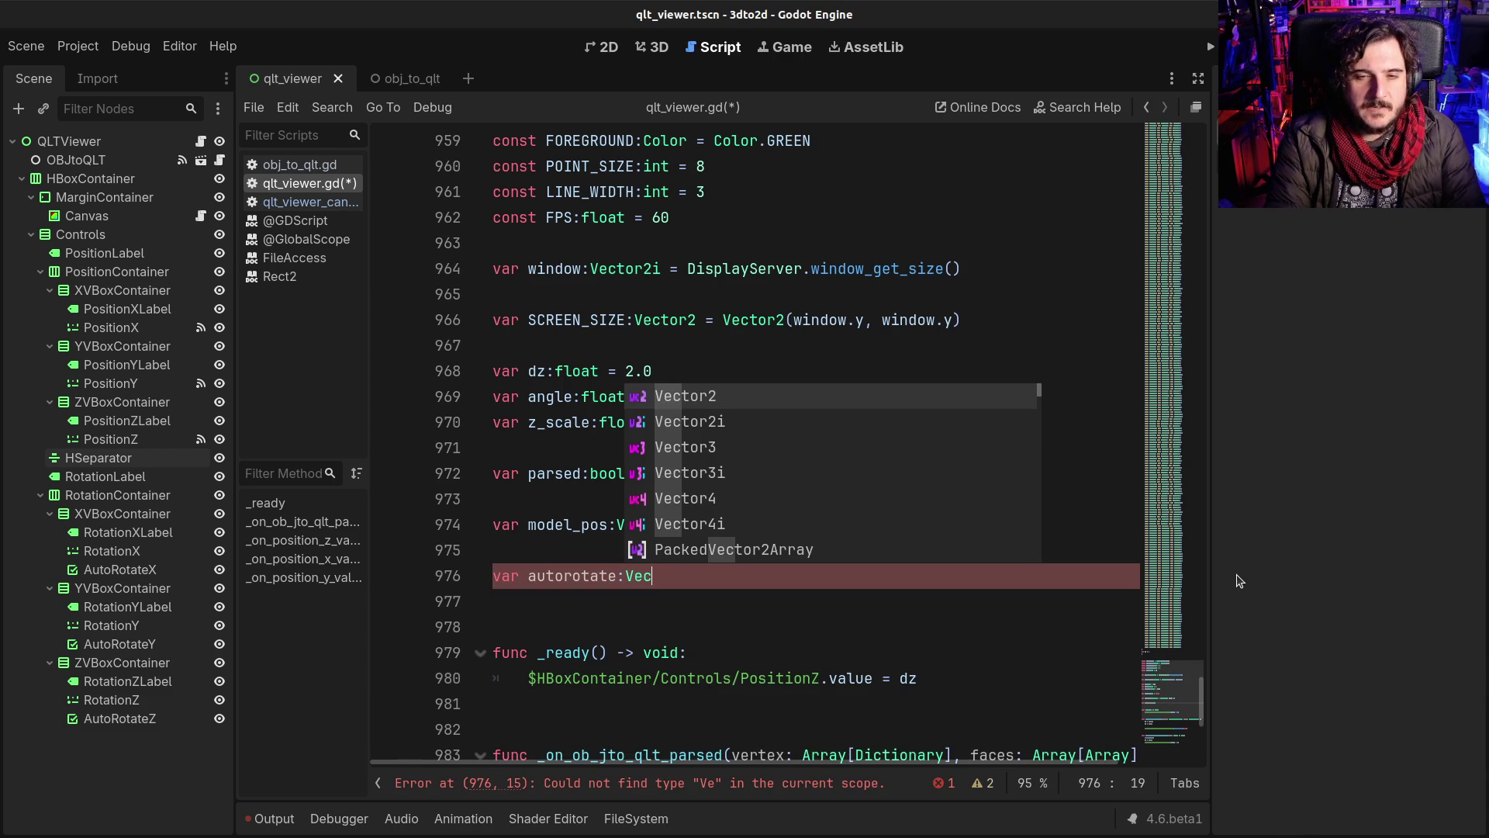
pyautogui.write('tor3b')
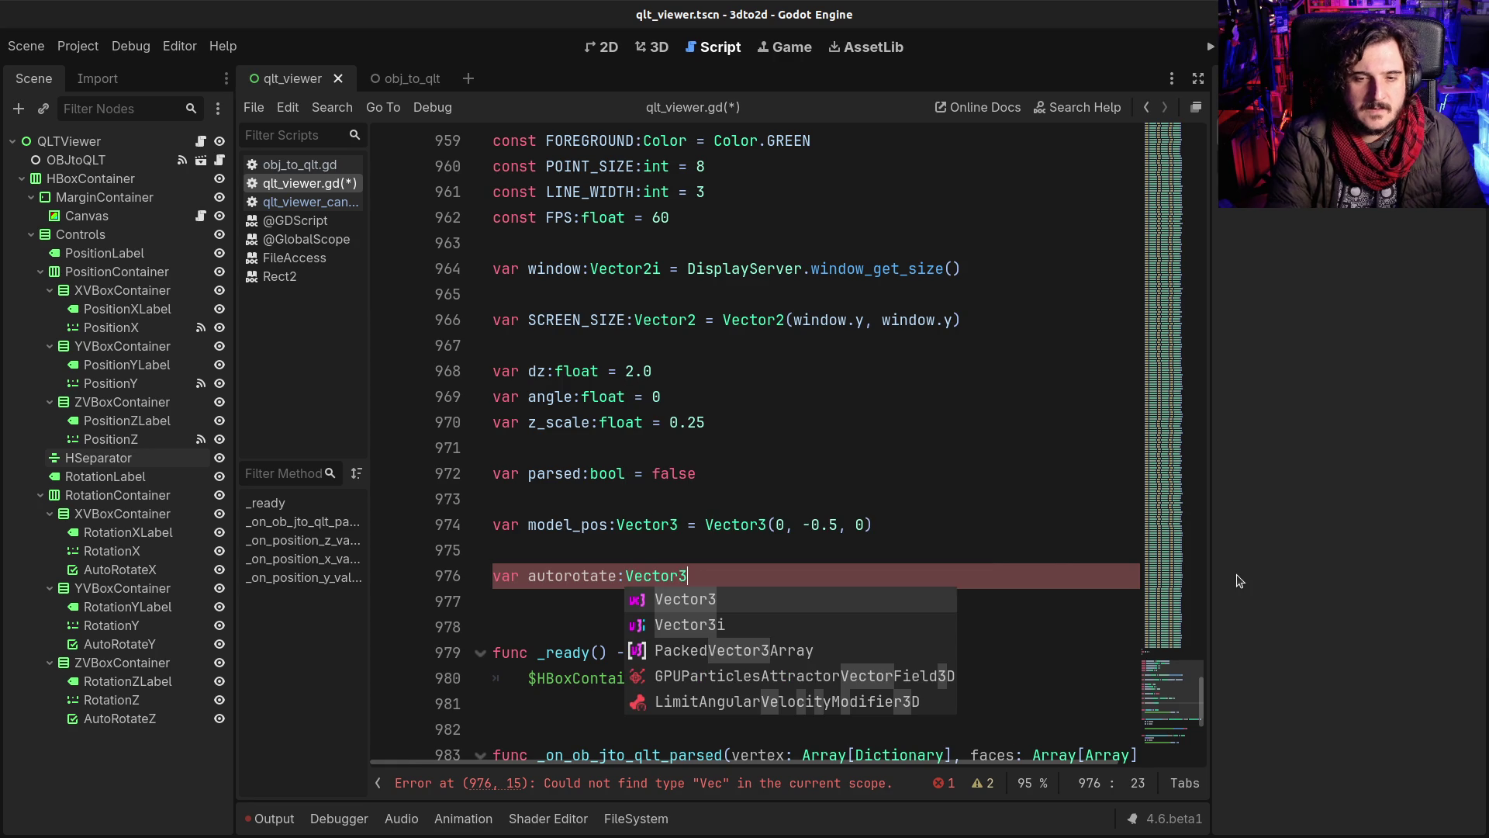
pyautogui.press('BackSpace')
pyautogui.press('BackSpace')
pyautogui.press('BackSpace')
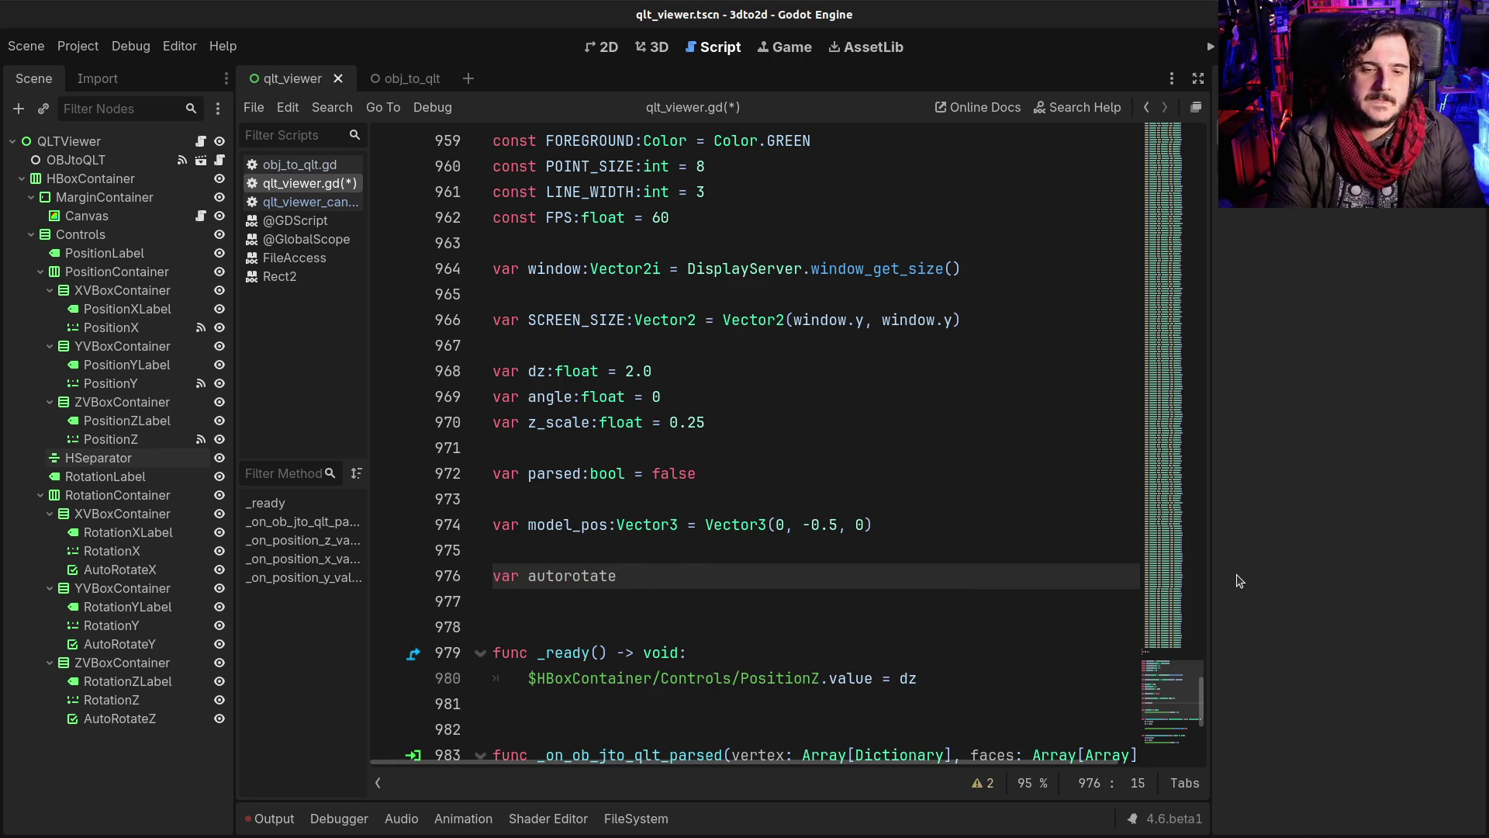
pyautogui.write('_x:bool =')
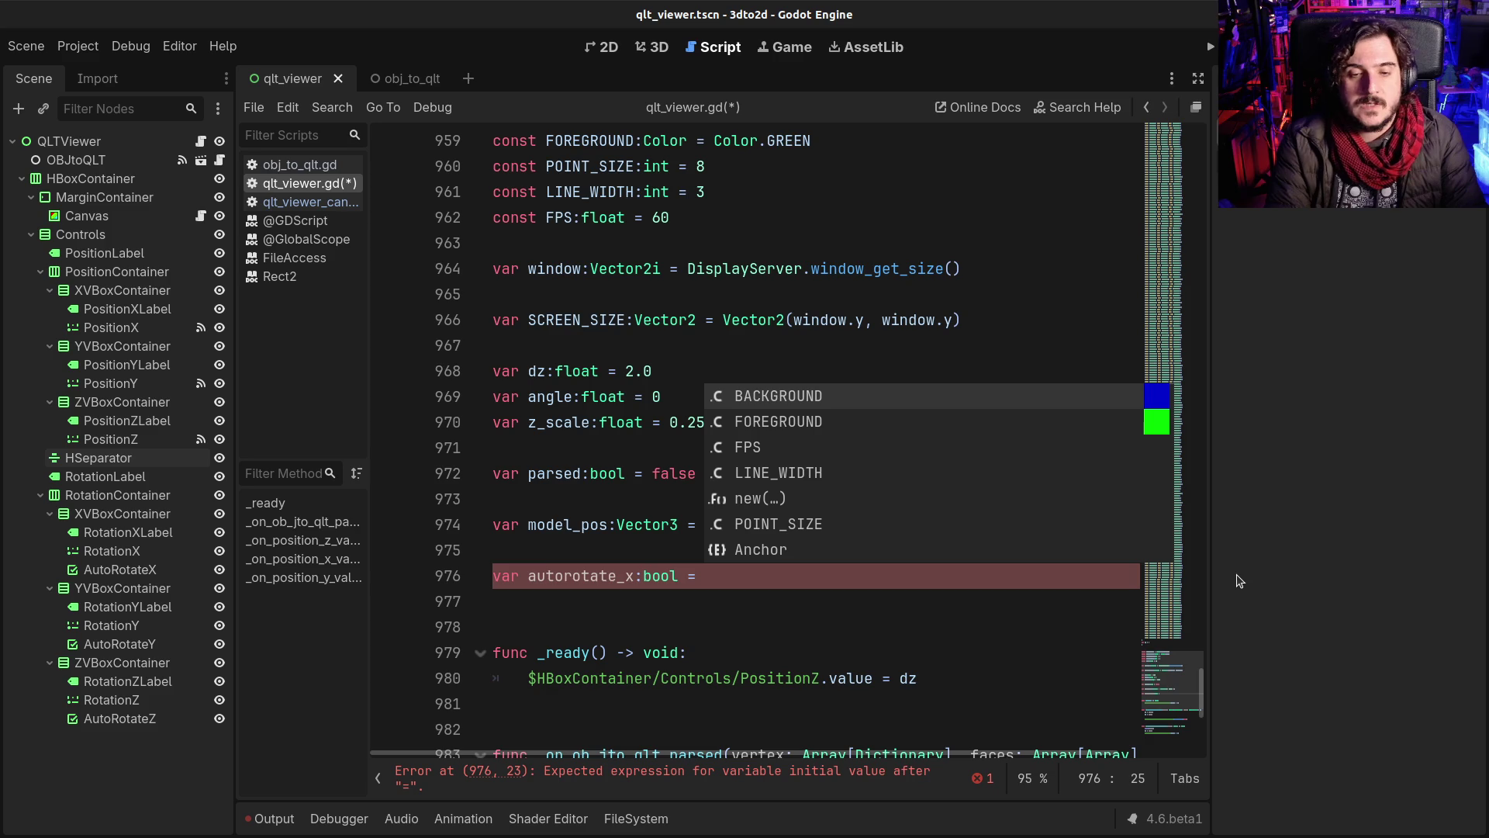
pyautogui.write('false')
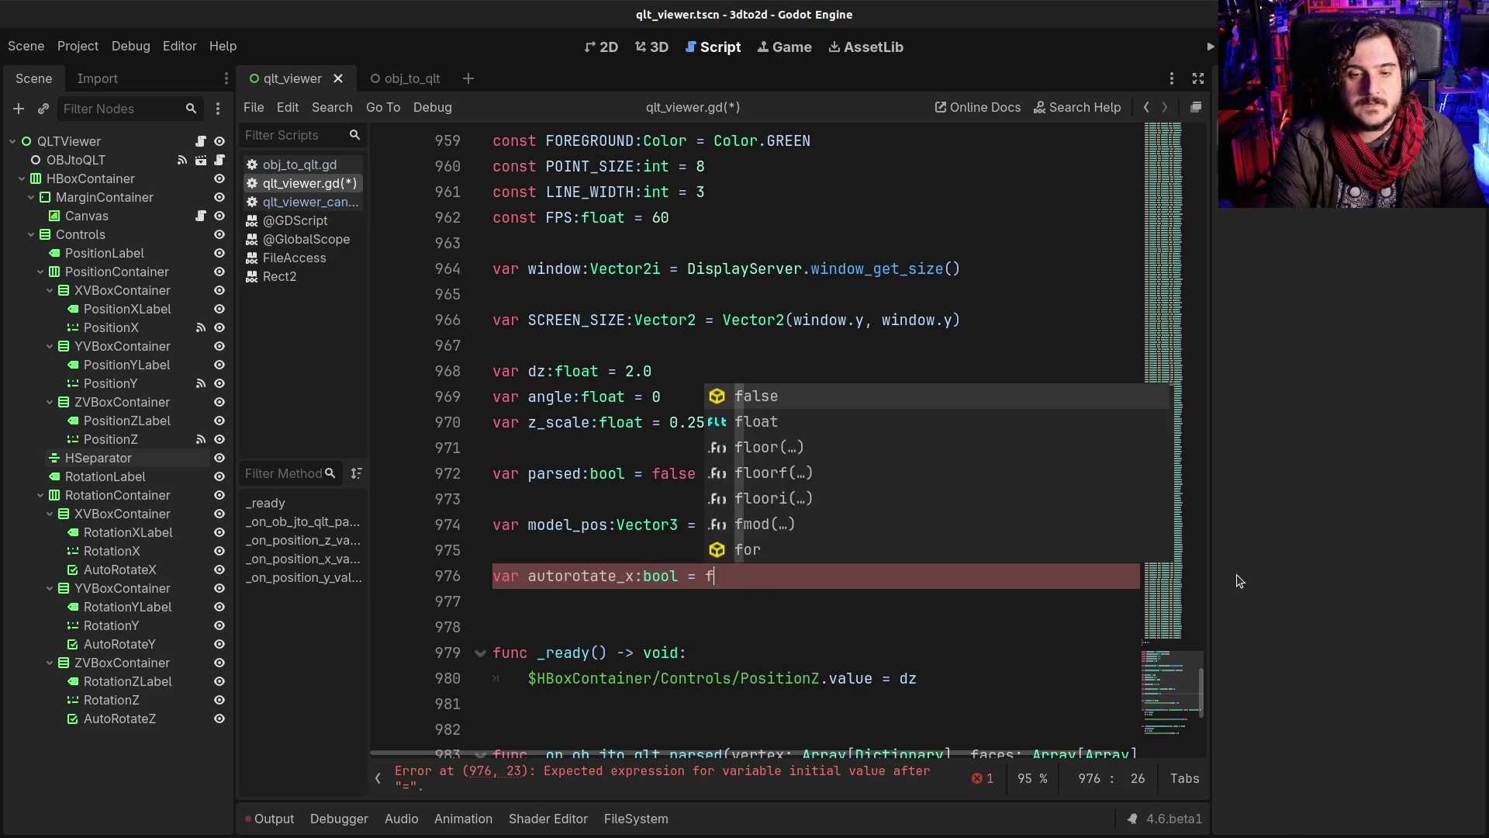
# Step: Copy the line twice, rename the copies autorotate_y and autorotate_z, and save the script
pyautogui.hotkey('shift', 'Home')
pyautogui.hotkey('ctrl', 'c')
pyautogui.press('End')
pyautogui.press('Return')
pyautogui.hotkey('ctrl', 'v')
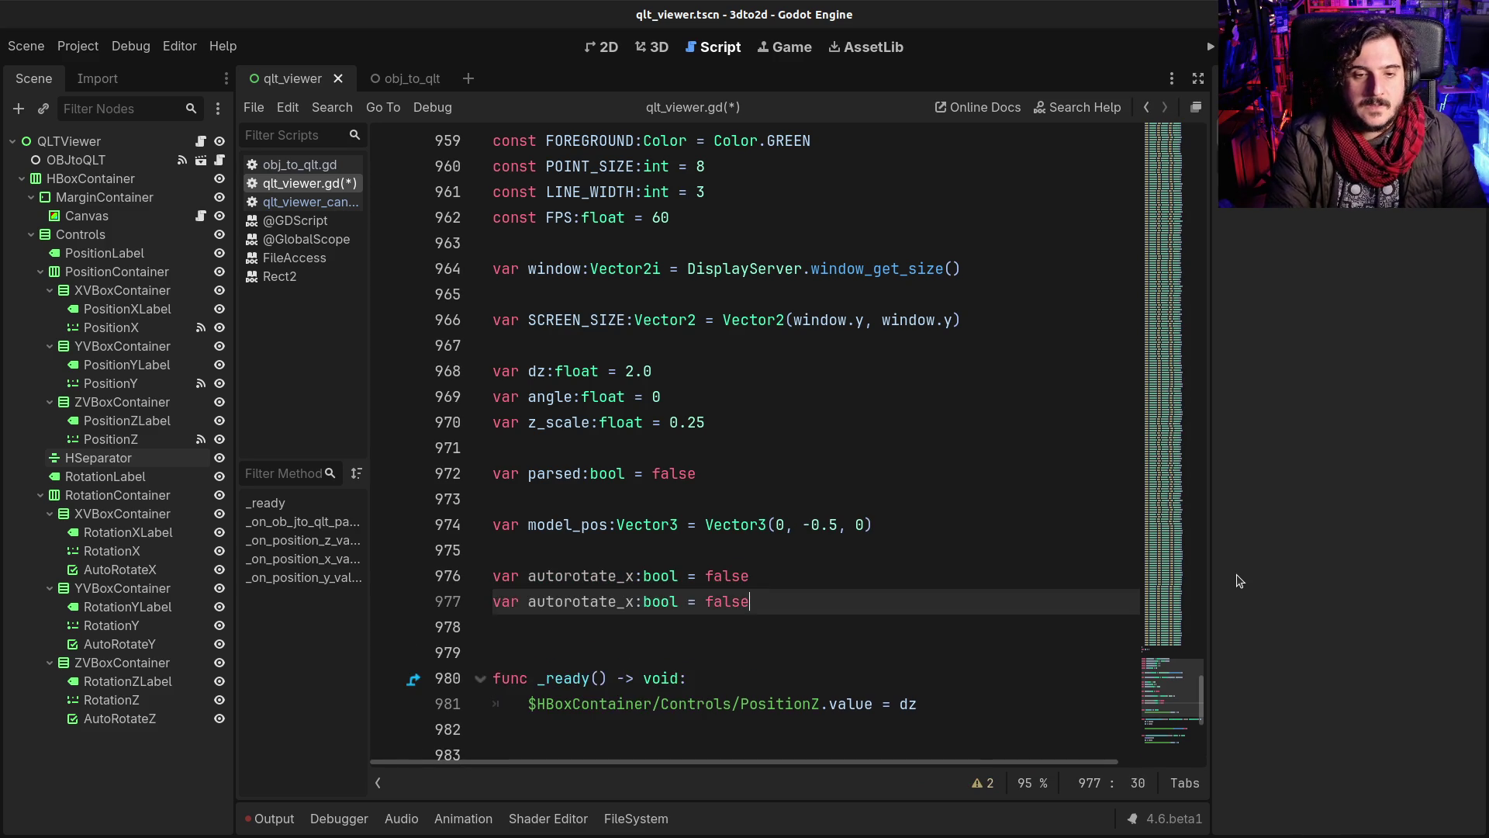
pyautogui.press('Return')
pyautogui.hotkey('ctrl', 'v')
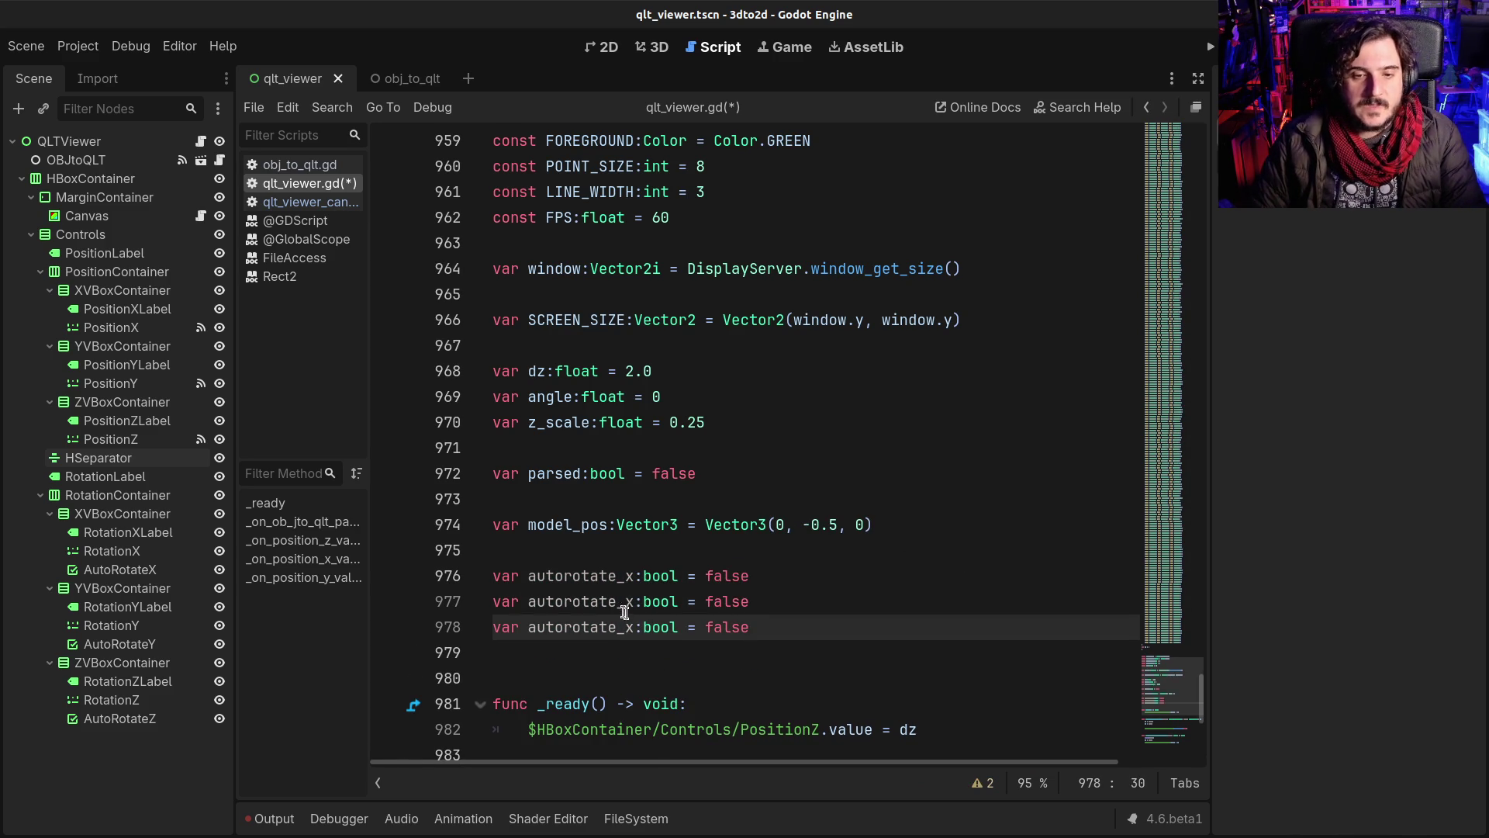
pyautogui.click(627, 602)
pyautogui.write('y')
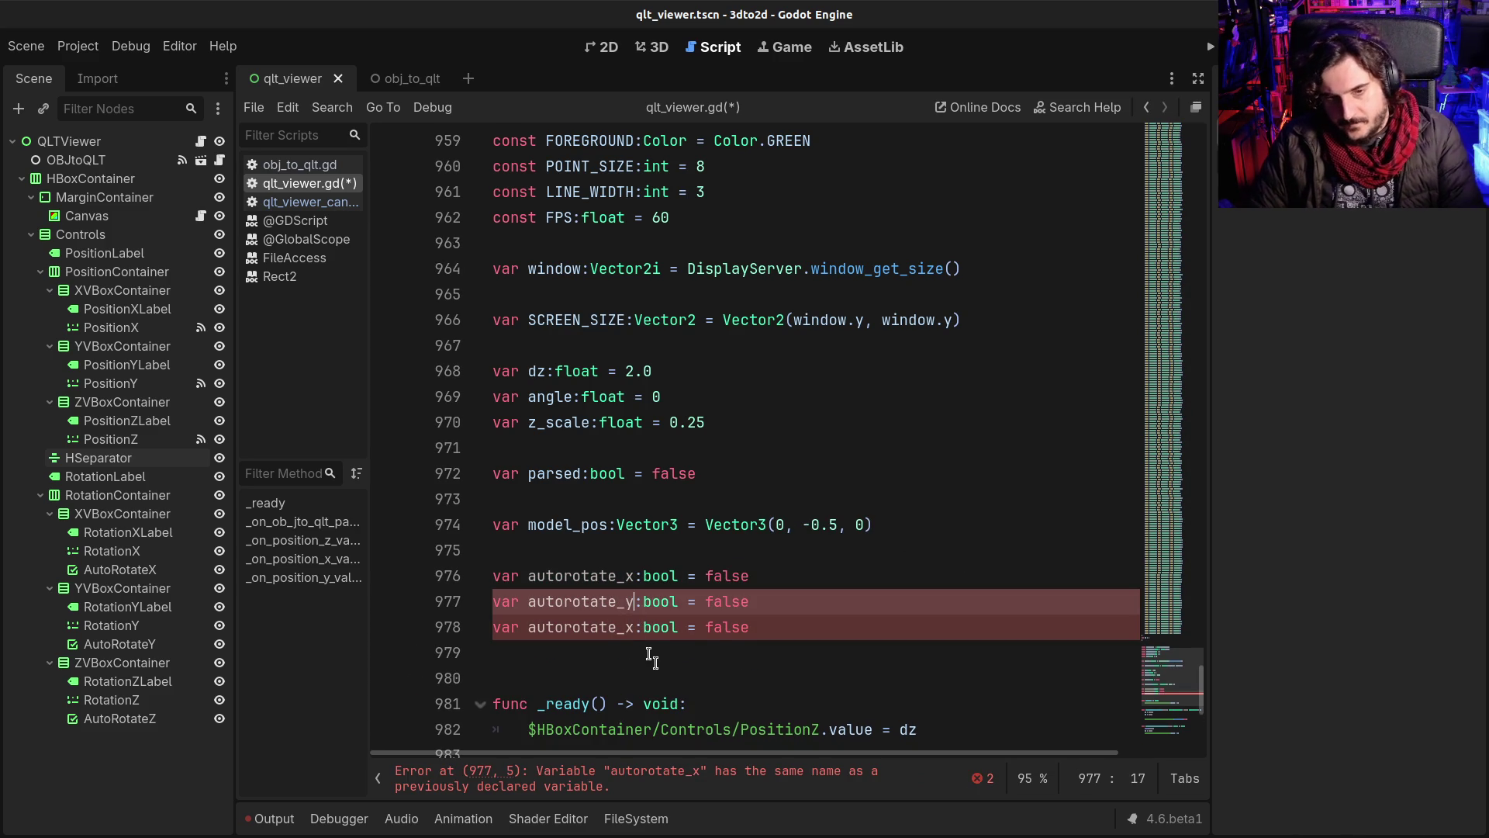
pyautogui.click(626, 628)
pyautogui.write('z')
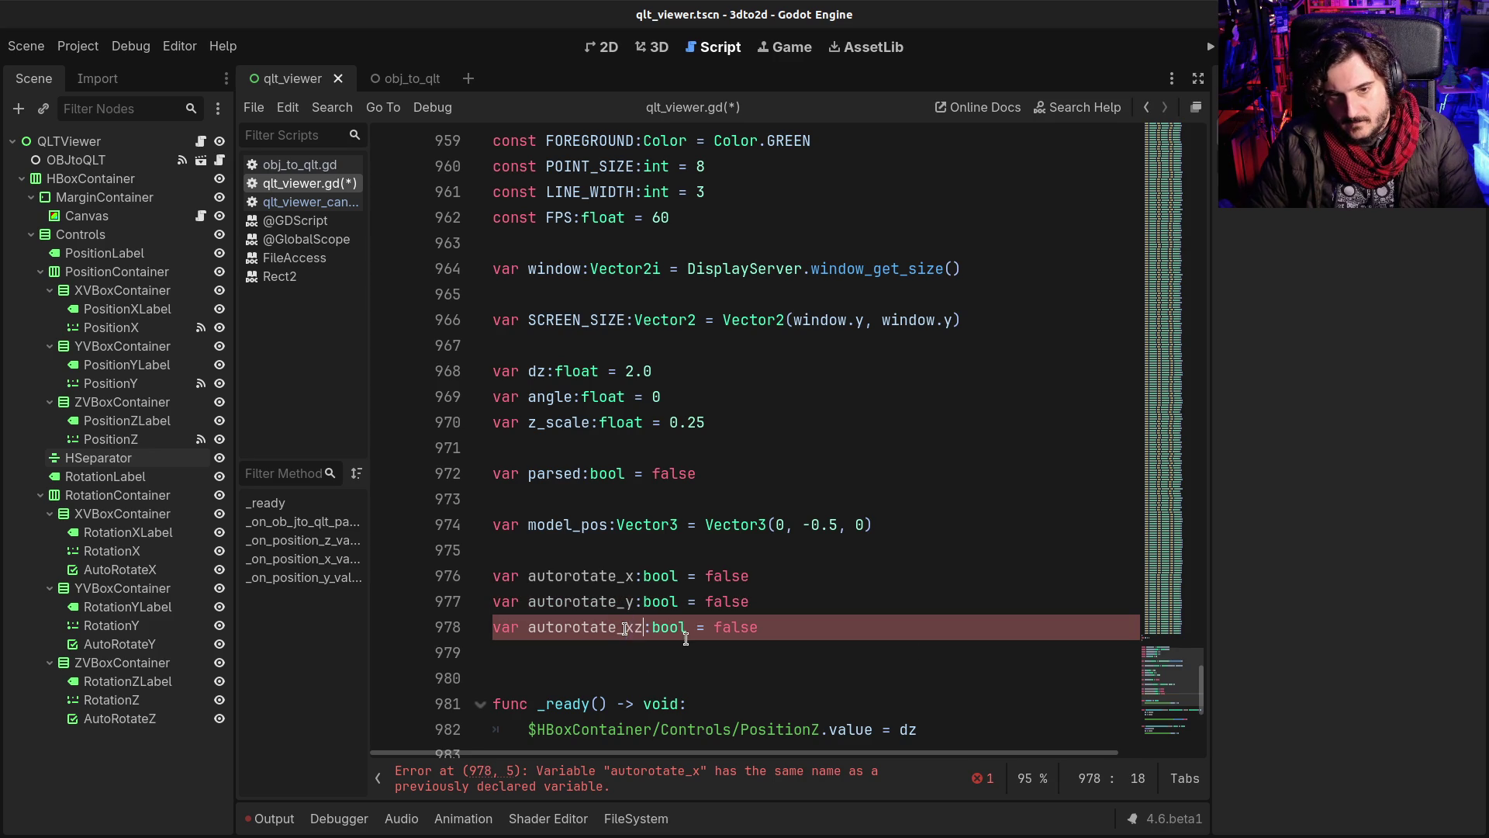
pyautogui.hotkey('ctrl', 's')
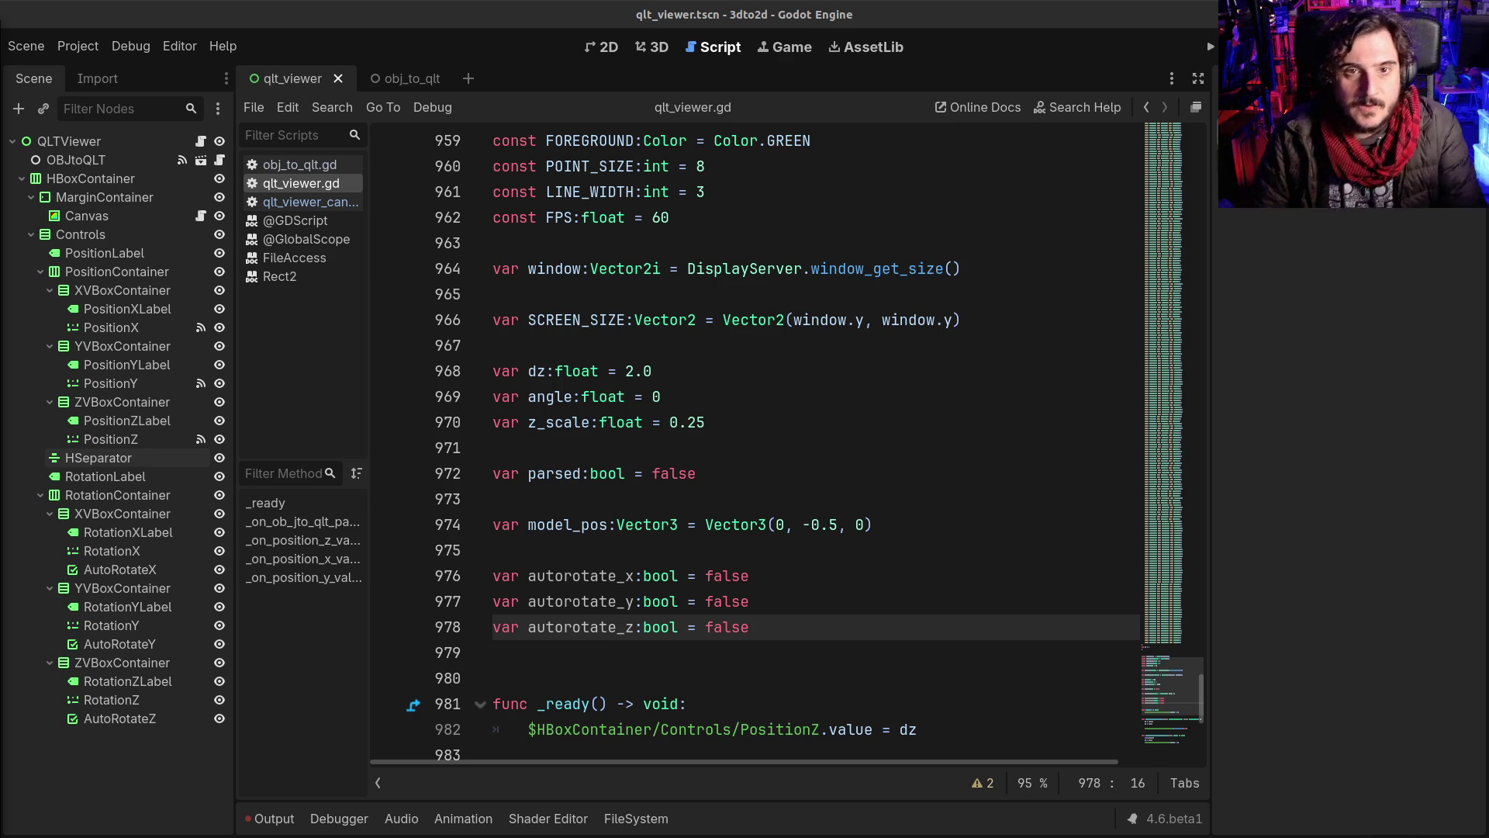
# Step: Drag icon.svg from the project's root folder onto the 2D canvas as a sprite and zoom in
pyautogui.click(601, 48)
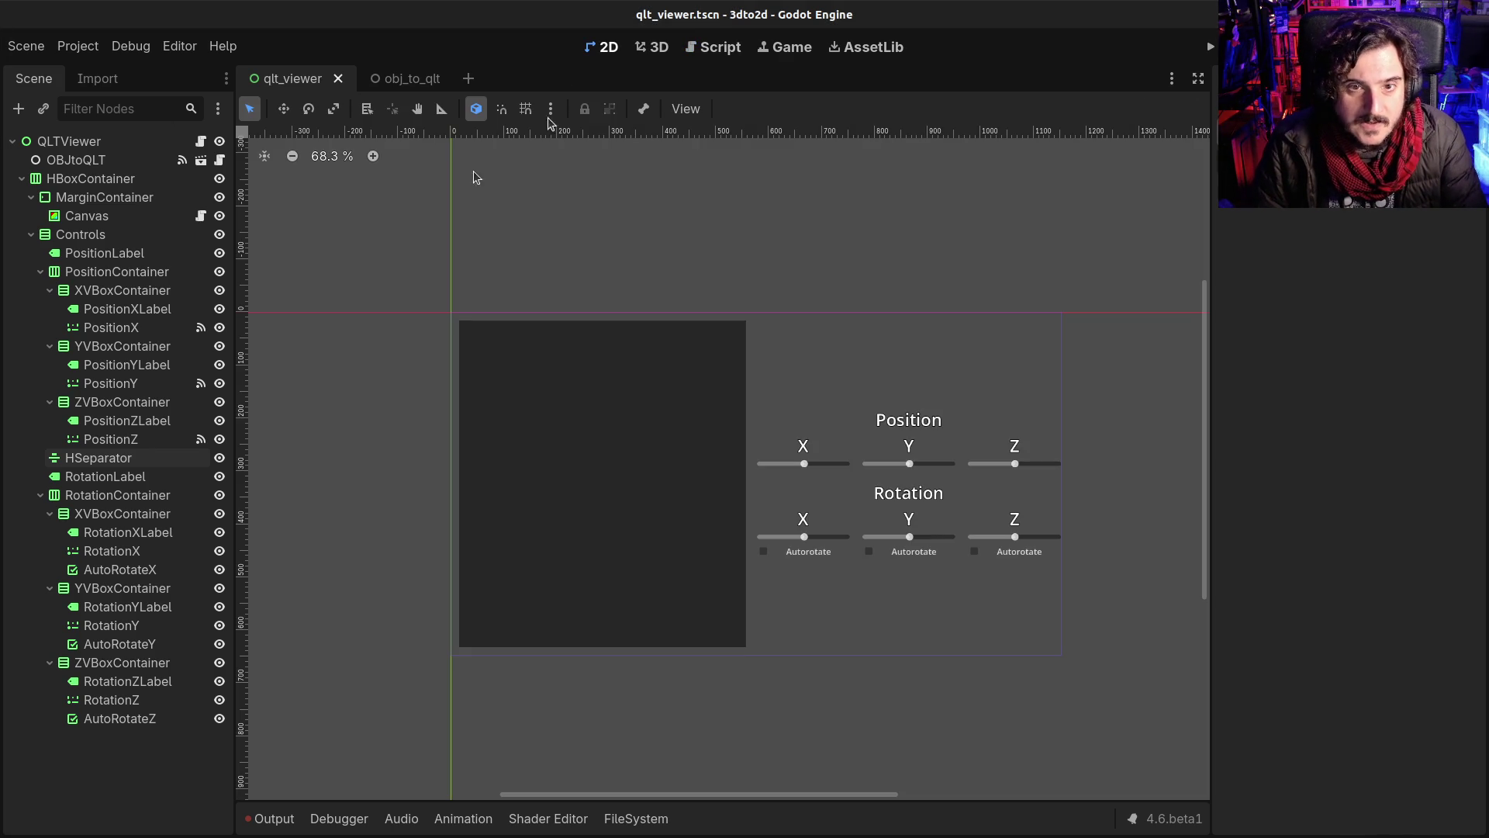
pyautogui.click(69, 141)
pyautogui.click(272, 819)
pyautogui.scroll(-2, 380, 466)
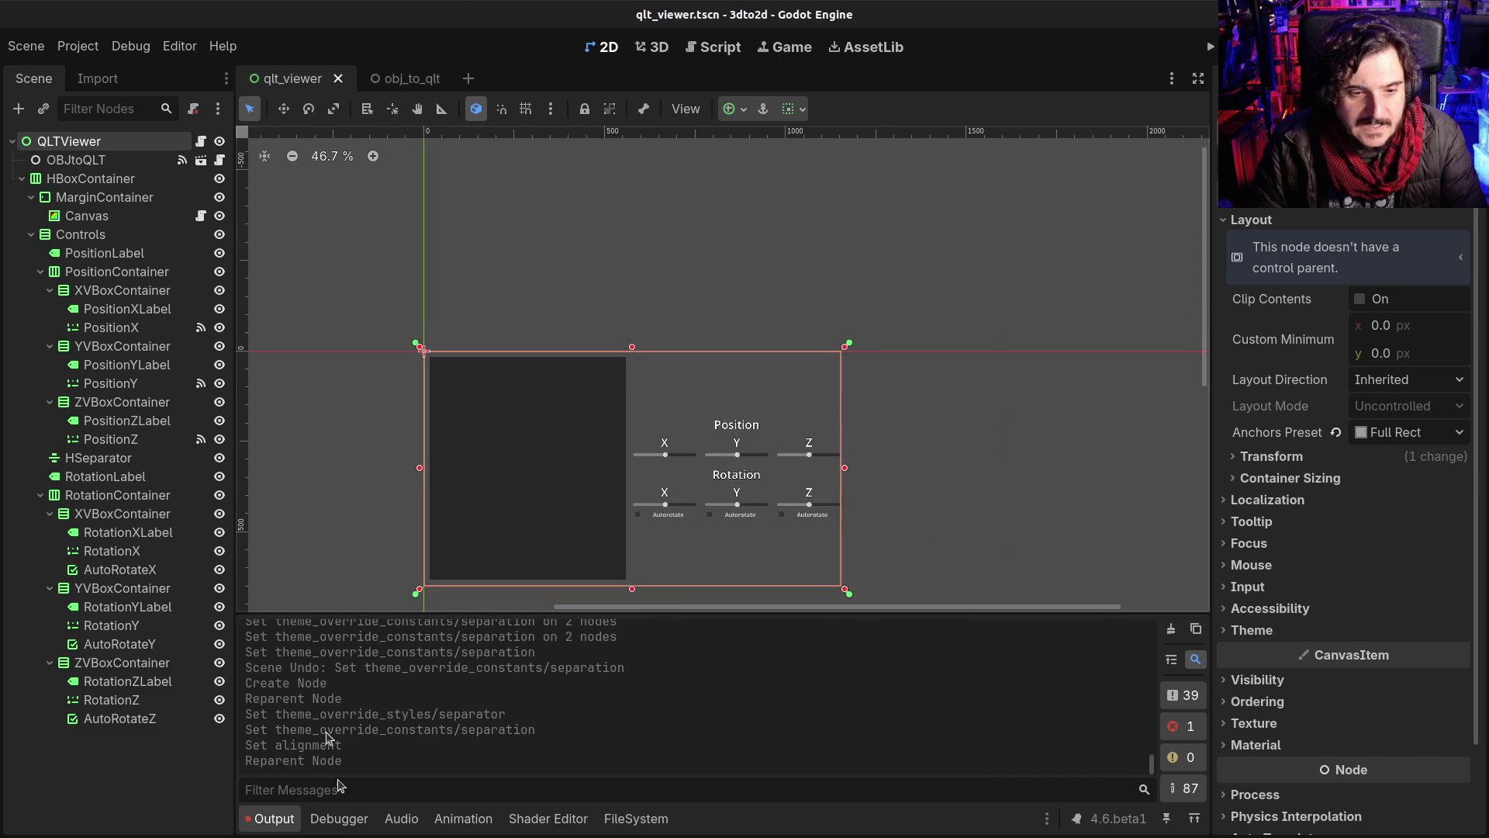
pyautogui.click(636, 818)
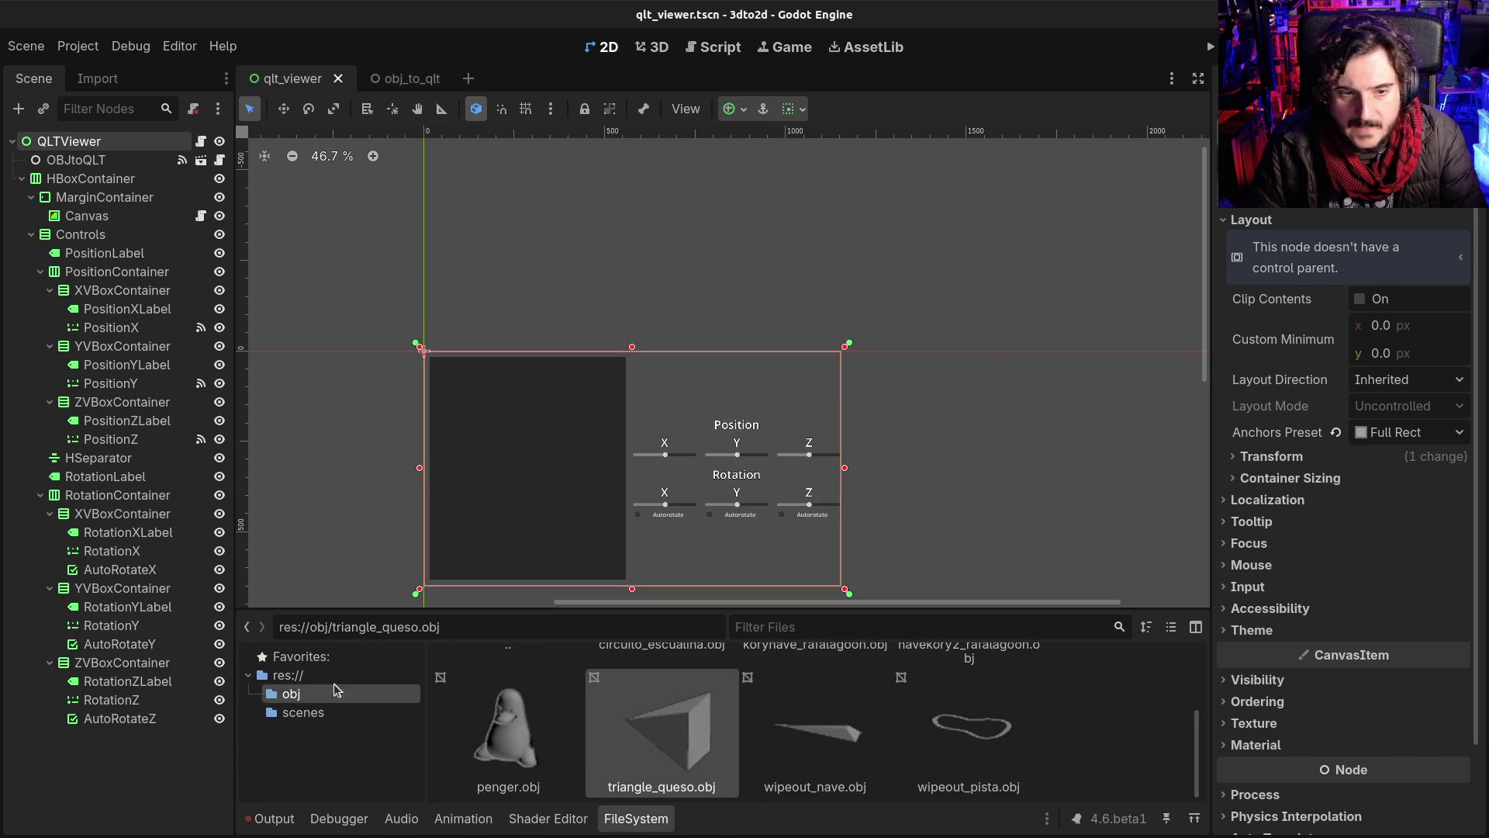
pyautogui.click(288, 675)
pyautogui.click(812, 706)
pyautogui.moveTo(812, 706)
pyautogui.mouseDown()
pyautogui.moveTo(870, 349)
pyautogui.moveTo(874, 371)
pyautogui.mouseUp()
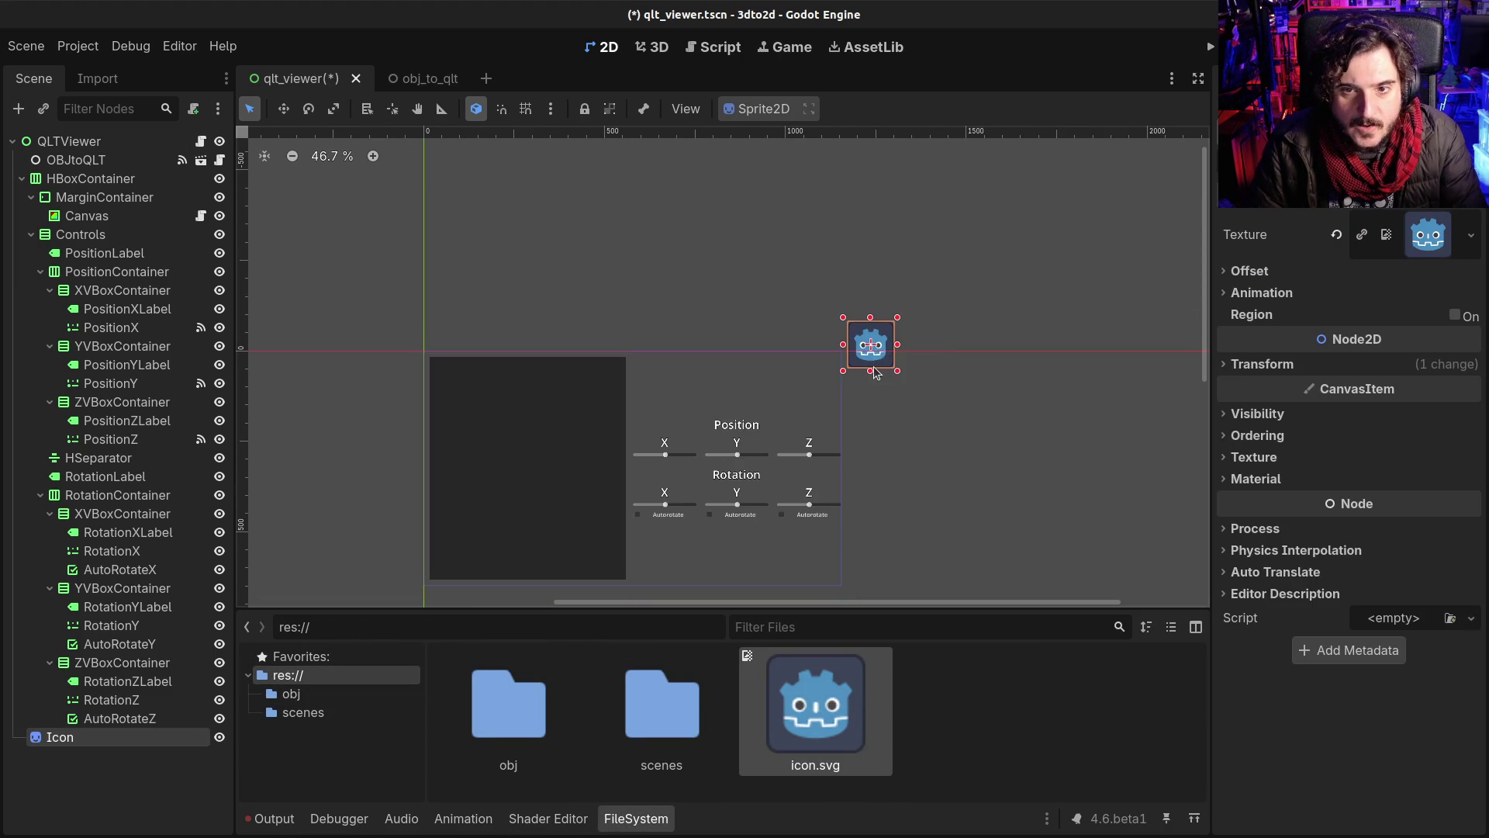
pyautogui.scroll(5, 874, 371)
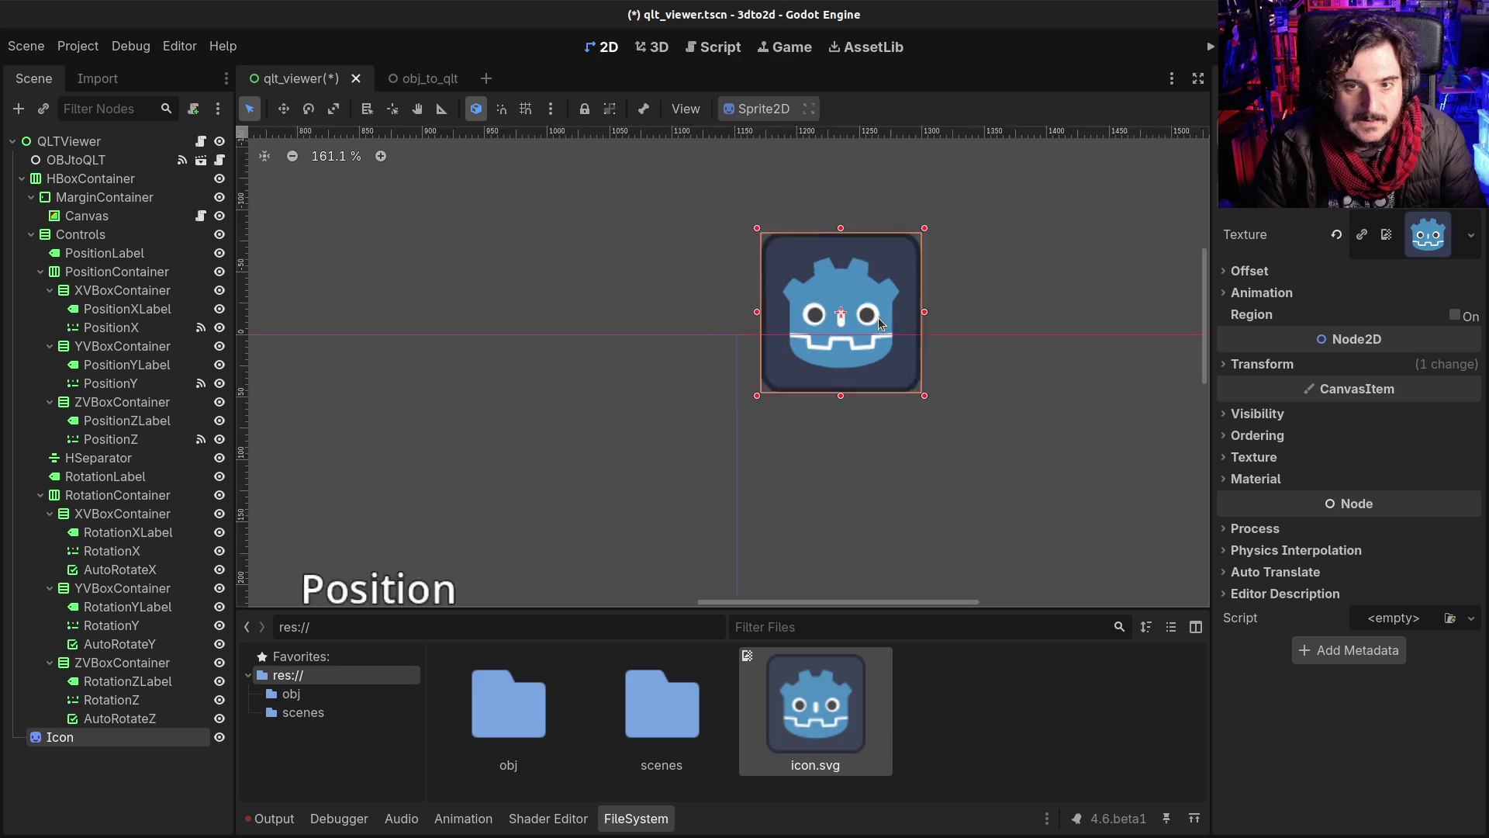
pyautogui.scroll(6, 876, 320)
pyautogui.hscroll(2, 806, 268)
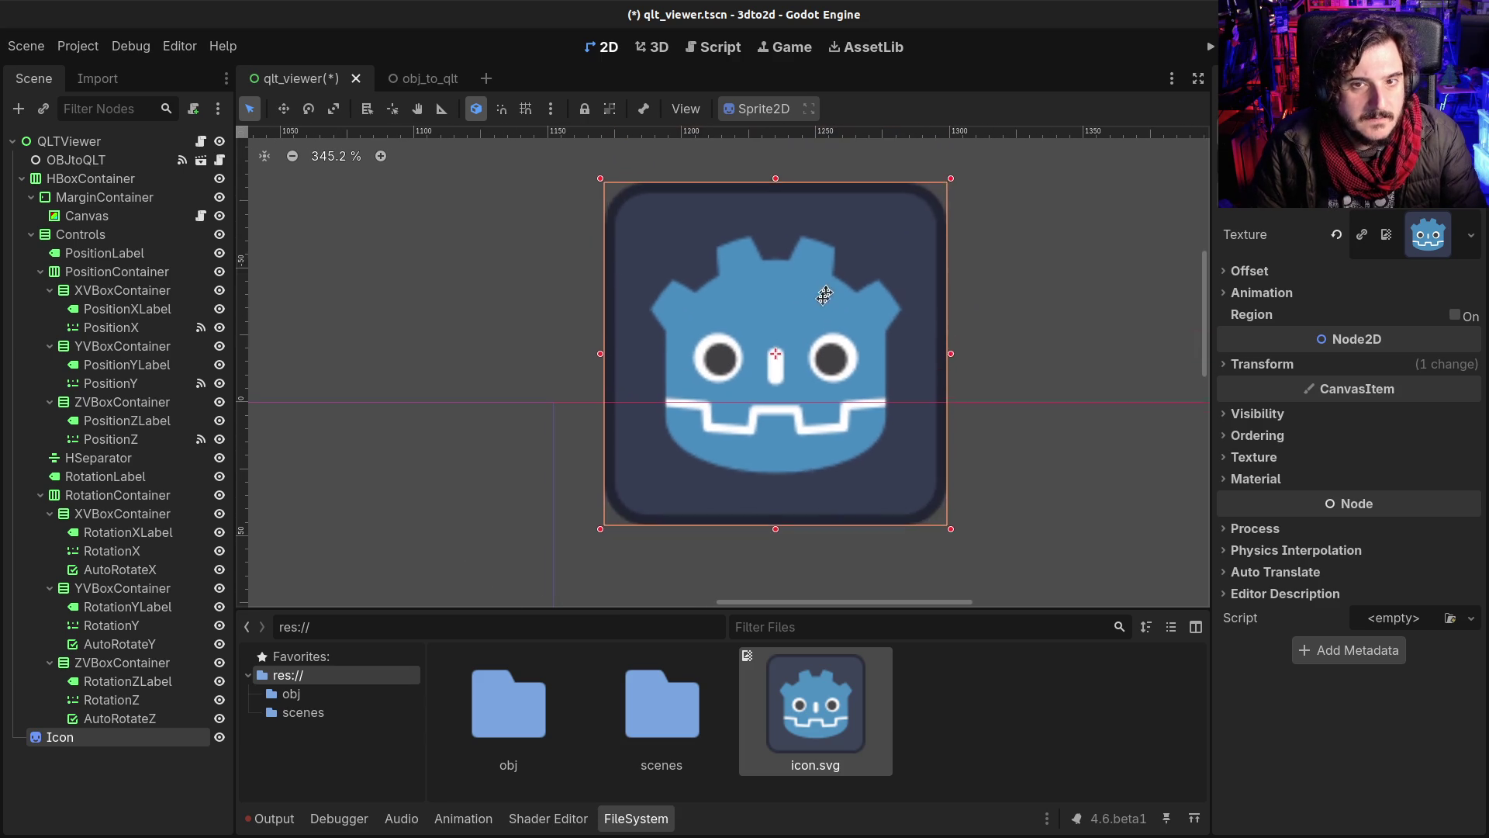
pyautogui.scroll(3, 814, 291)
# Step: Rotate the icon sprite with the Rotate tool, leaving it tilted about 34° counter-clockwise
pyautogui.click(308, 108)
pyautogui.moveTo(656, 208)
pyautogui.mouseDown()
pyautogui.moveTo(577, 240)
pyautogui.moveTo(540, 380)
pyautogui.moveTo(618, 481)
pyautogui.moveTo(635, 489)
pyautogui.moveTo(618, 465)
pyautogui.moveTo(668, 269)
pyautogui.moveTo(730, 248)
pyautogui.mouseUp()
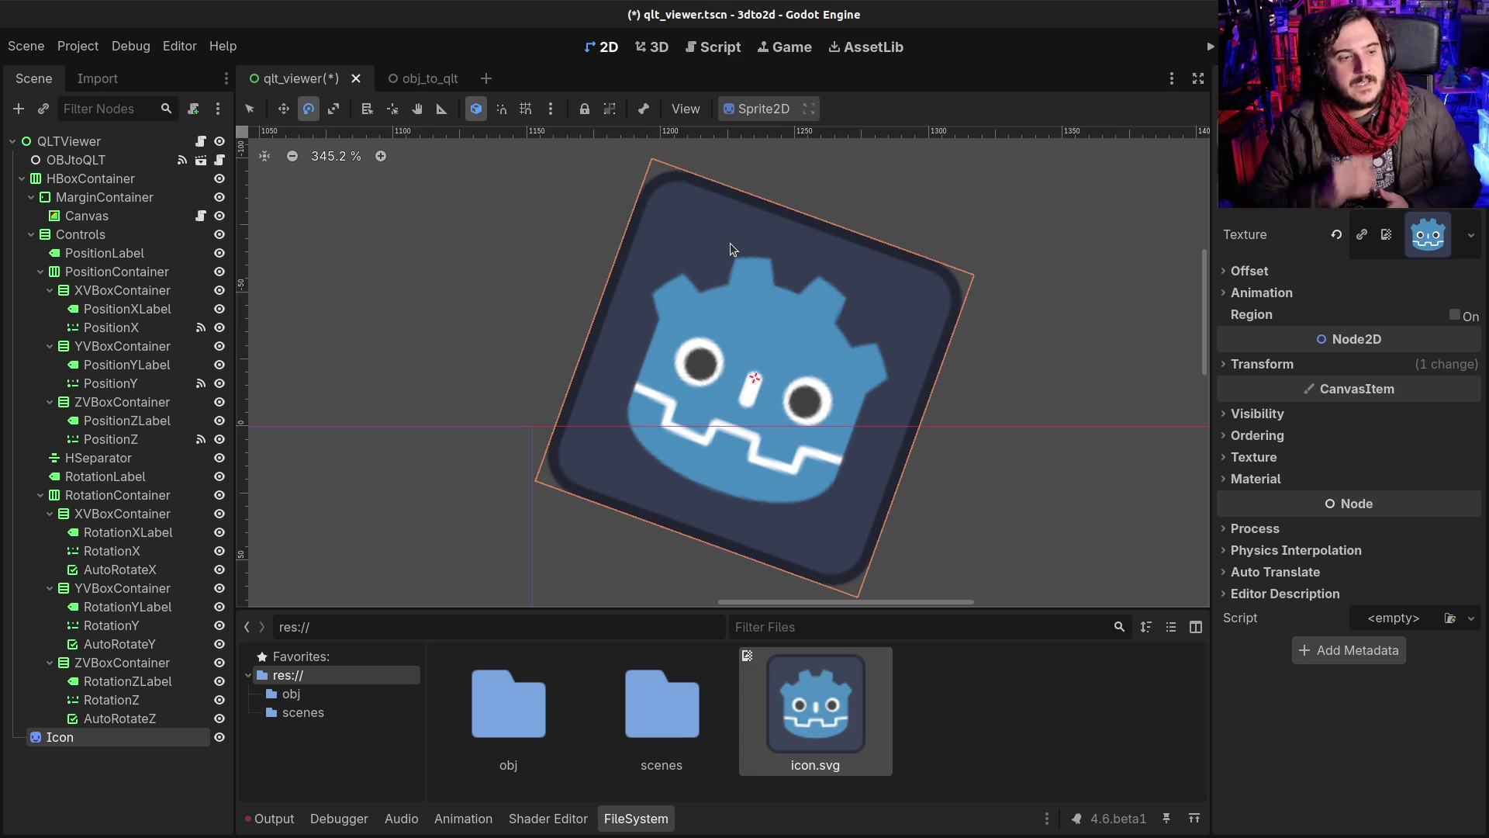
pyautogui.moveTo(730, 249)
pyautogui.mouseDown()
pyautogui.moveTo(655, 299)
pyautogui.moveTo(636, 354)
pyautogui.mouseUp()
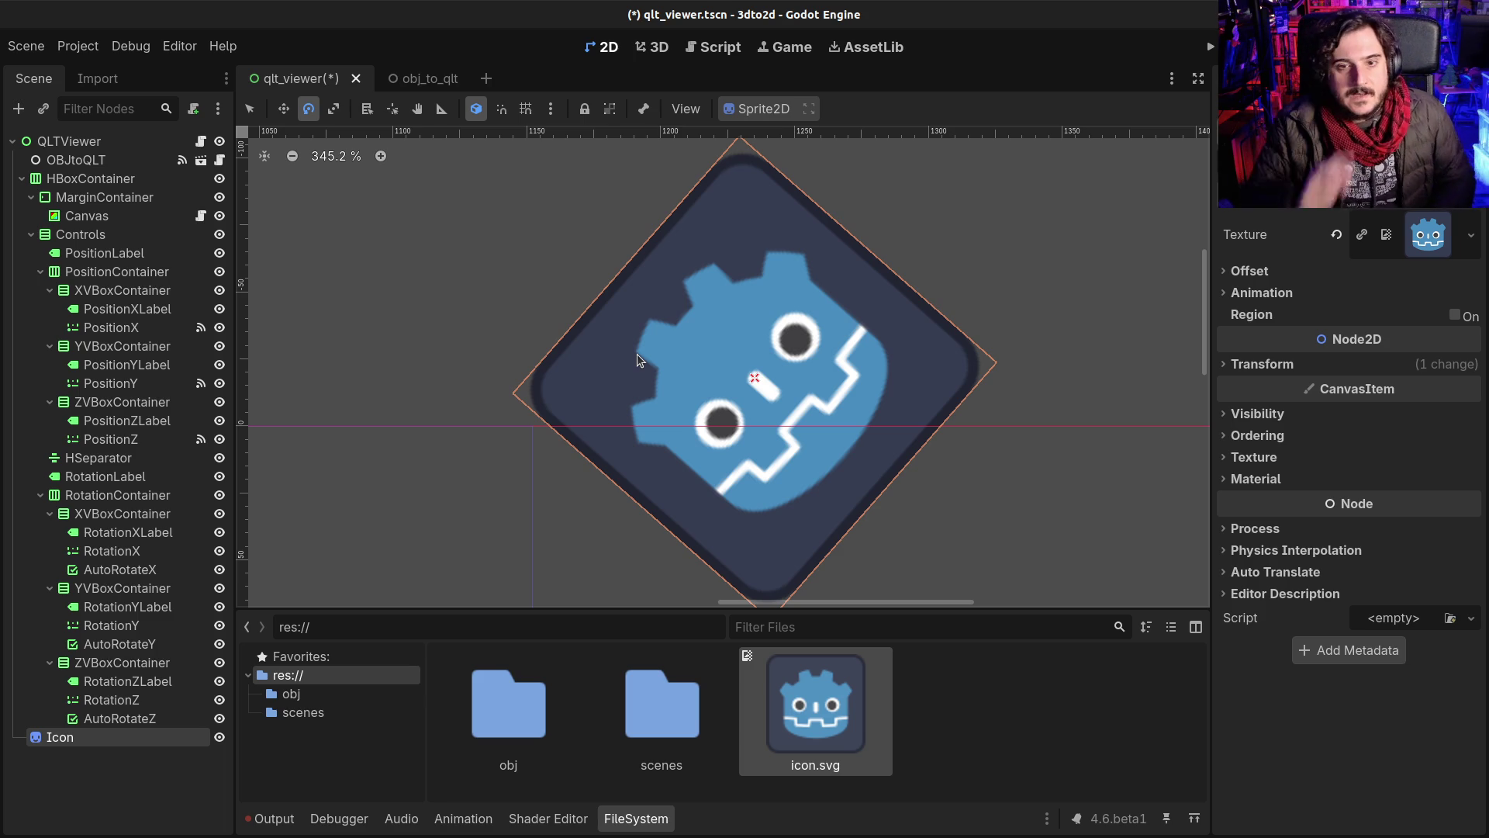
pyautogui.moveTo(647, 351)
pyautogui.mouseDown()
pyautogui.moveTo(686, 358)
pyautogui.moveTo(731, 329)
pyautogui.moveTo(735, 308)
pyautogui.mouseUp()
pyautogui.moveTo(858, 306)
pyautogui.mouseDown()
pyautogui.moveTo(971, 294)
pyautogui.moveTo(941, 373)
pyautogui.mouseUp()
pyautogui.hotkey('ctrl', 'z')
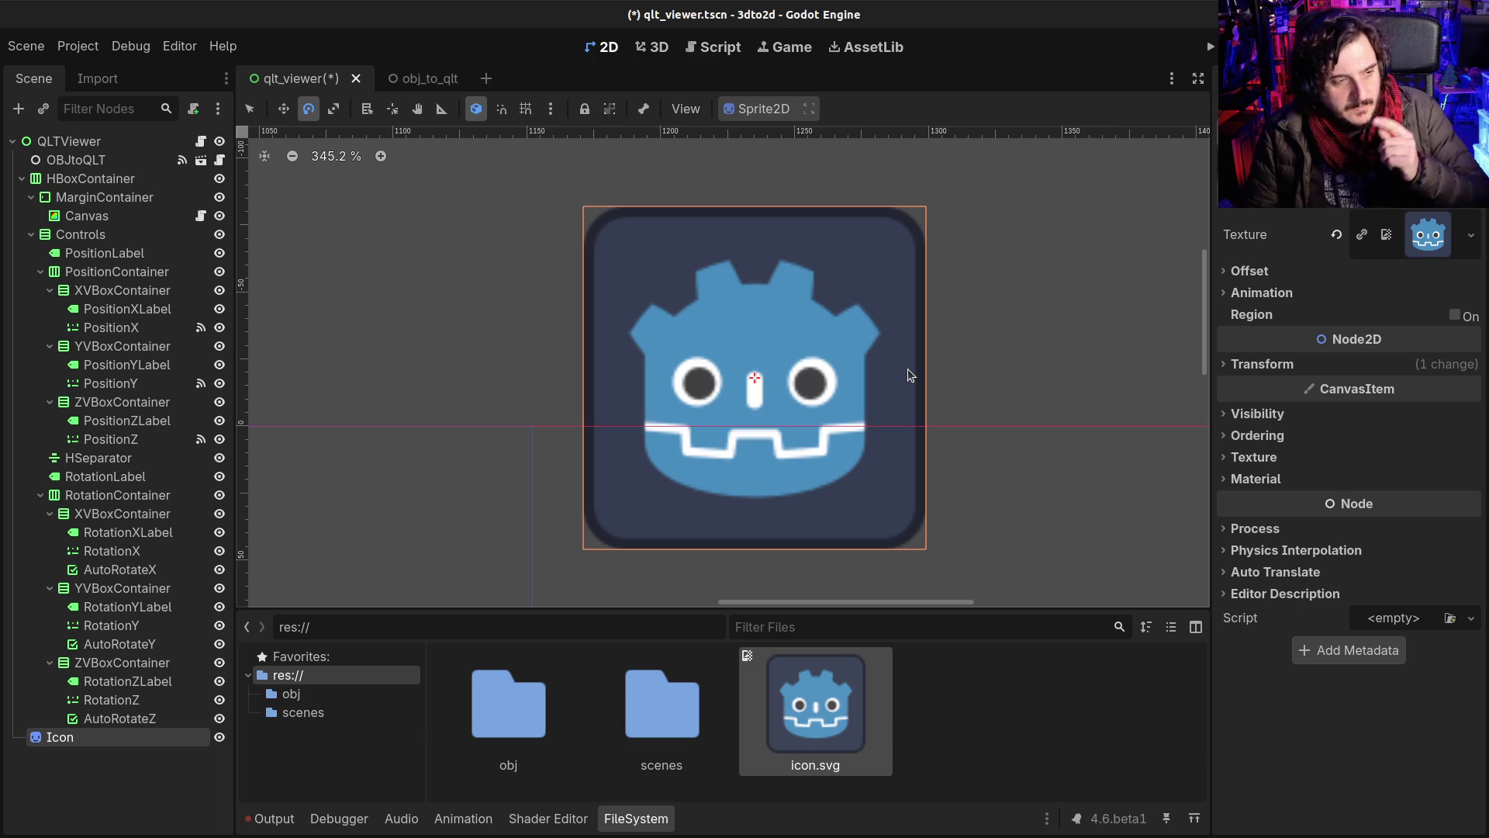
pyautogui.moveTo(897, 353); pyautogui.dragTo(874, 264)
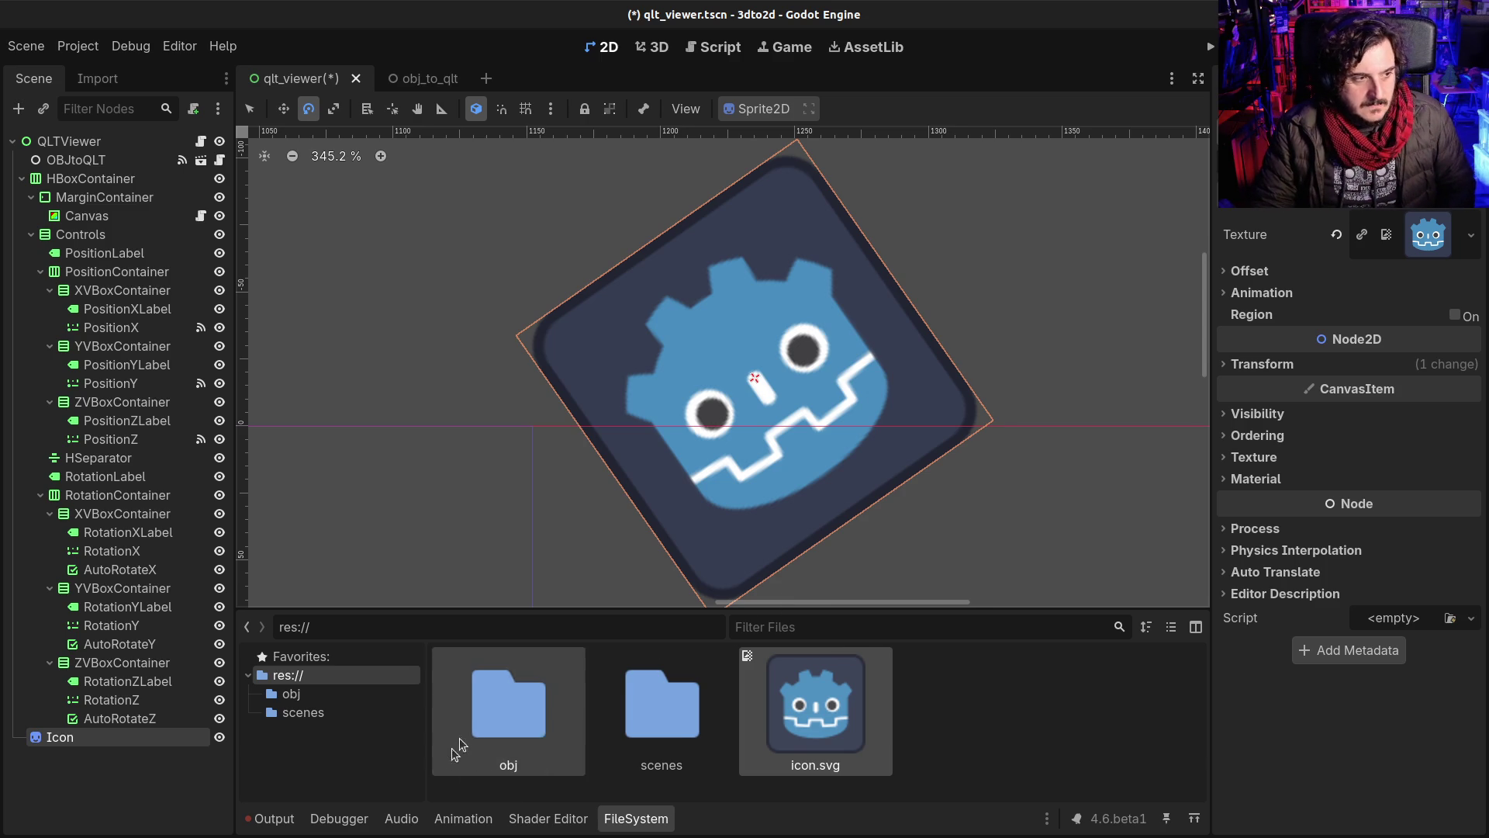
# Step: Collapse the FileSystem dock, delete the Icon node, and zoom out to frame the viewer layout
pyautogui.click(624, 821)
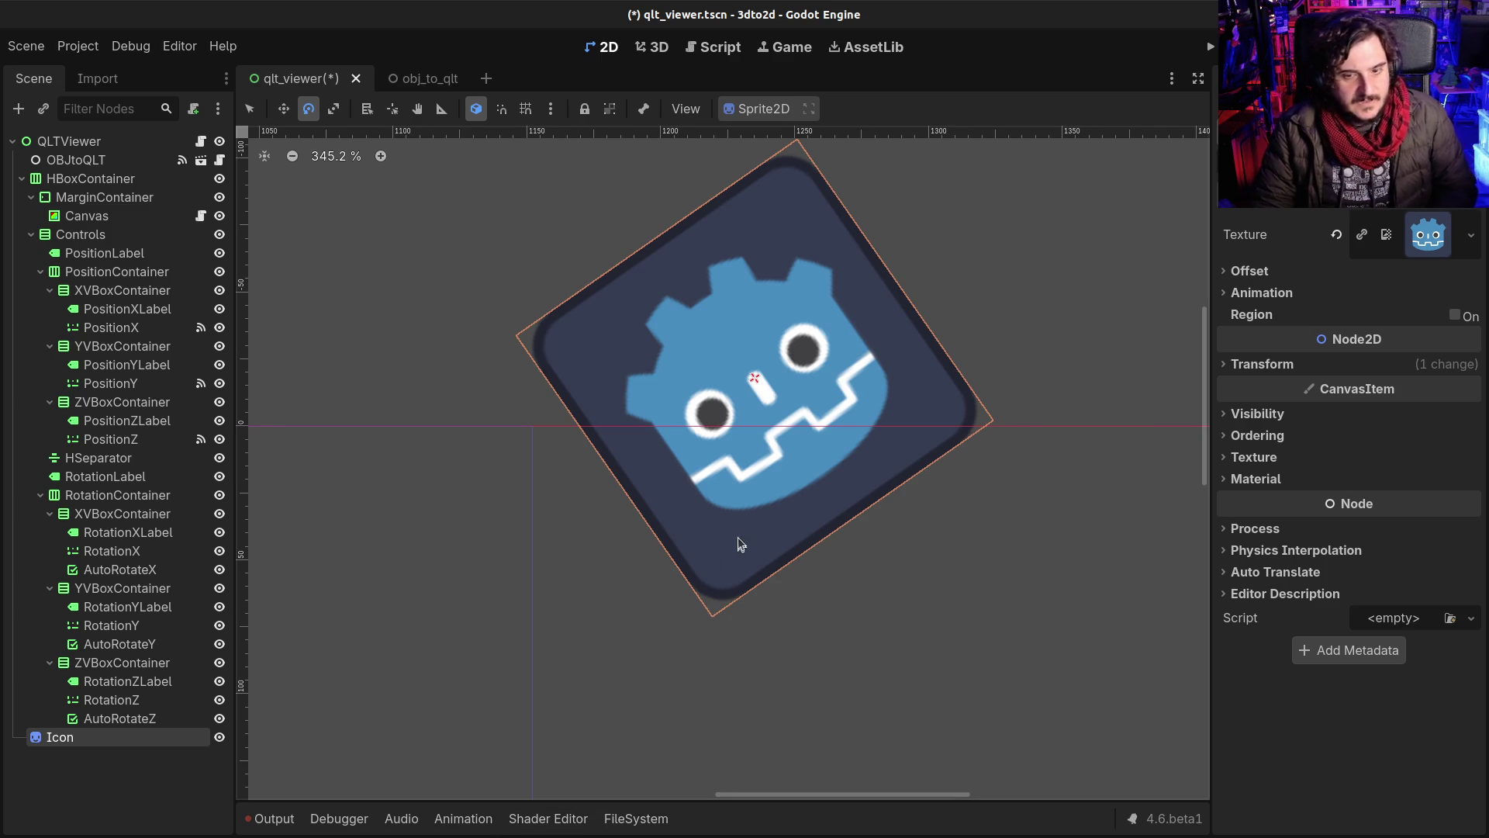
pyautogui.press('Delete')
pyautogui.press('Return')
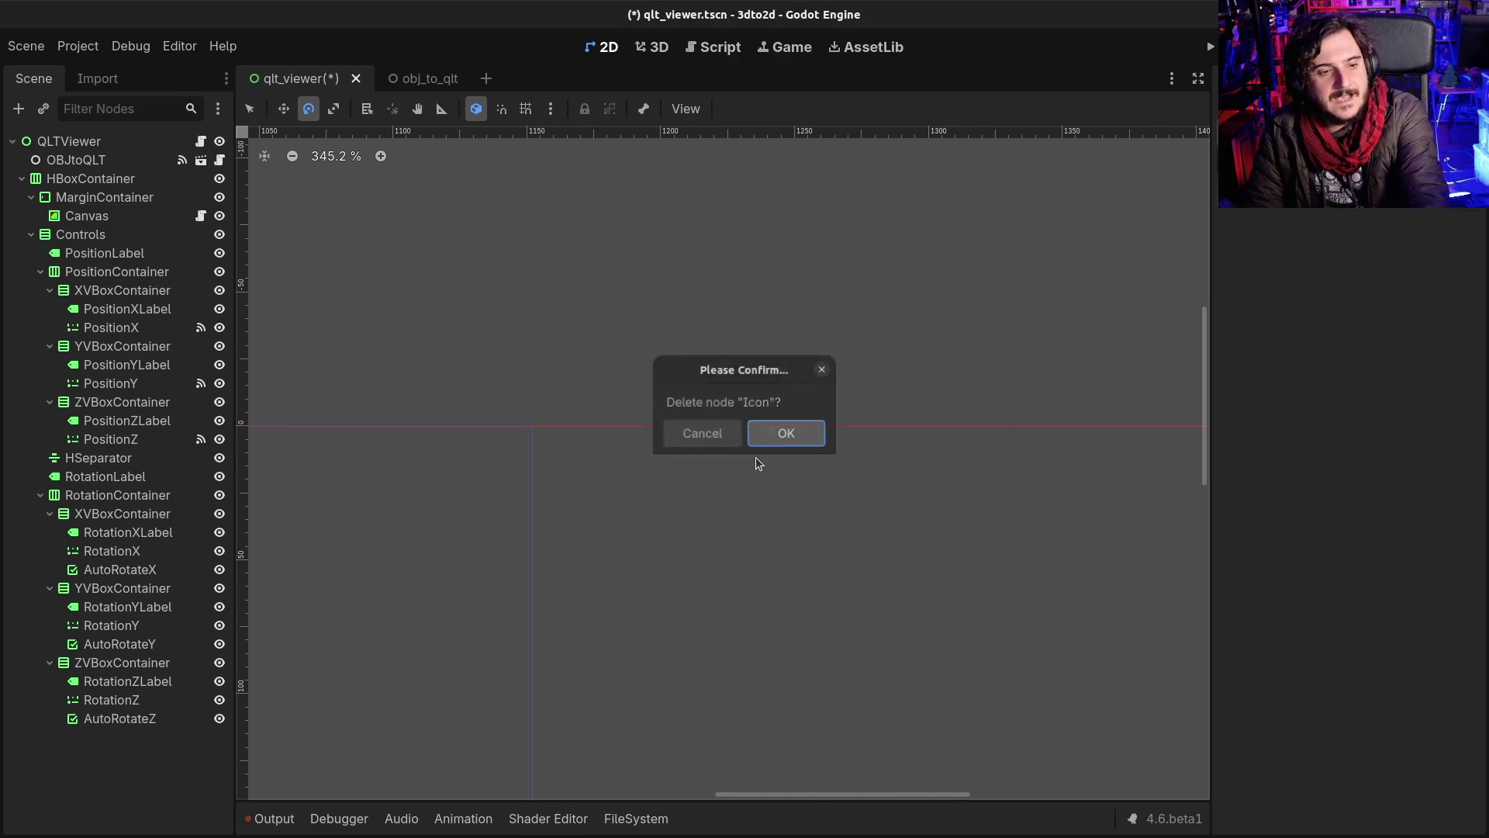
pyautogui.scroll(-8, 715, 473)
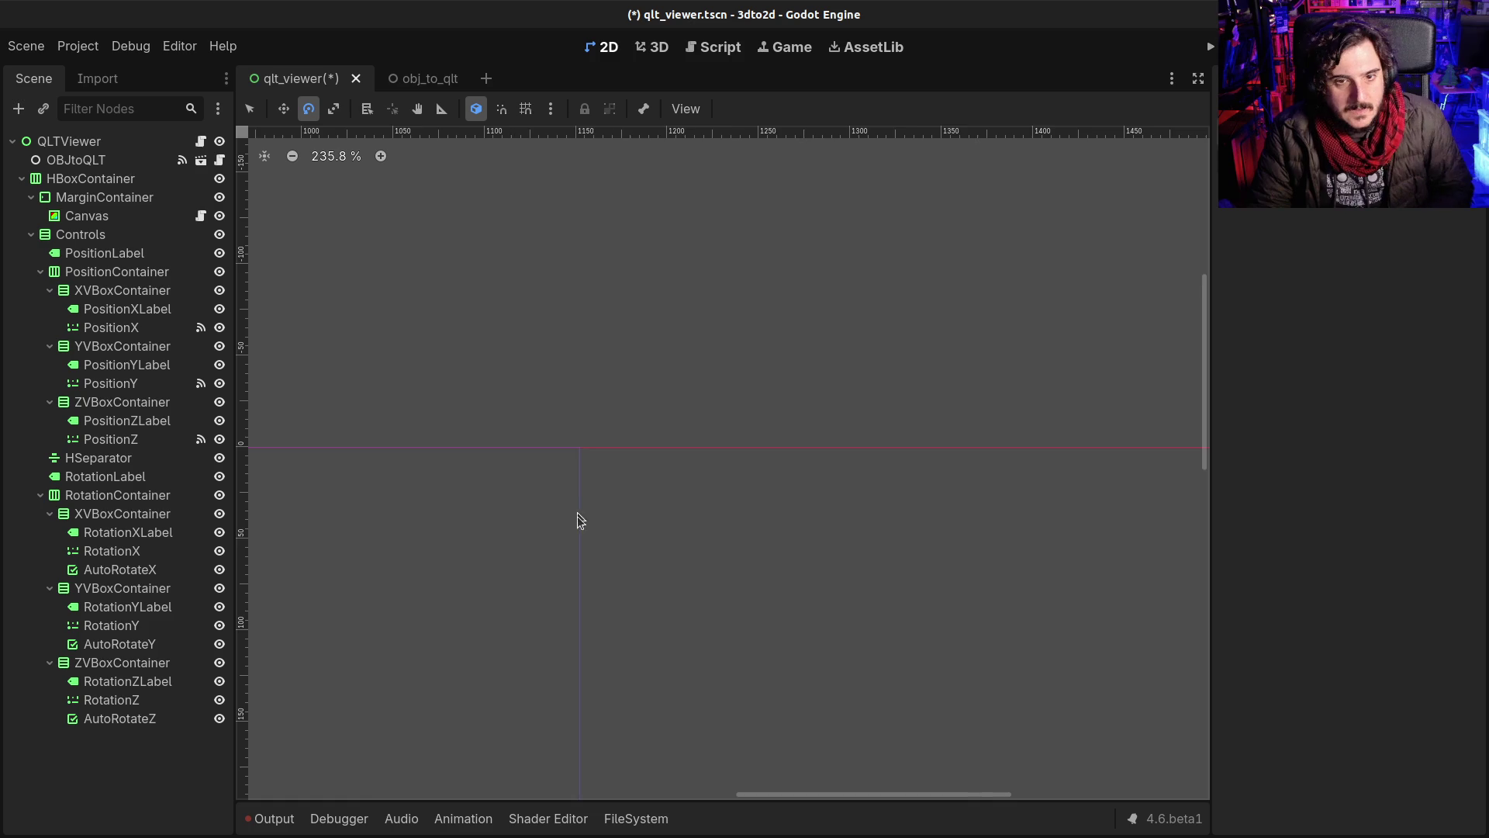
pyautogui.scroll(-5, 770, 446)
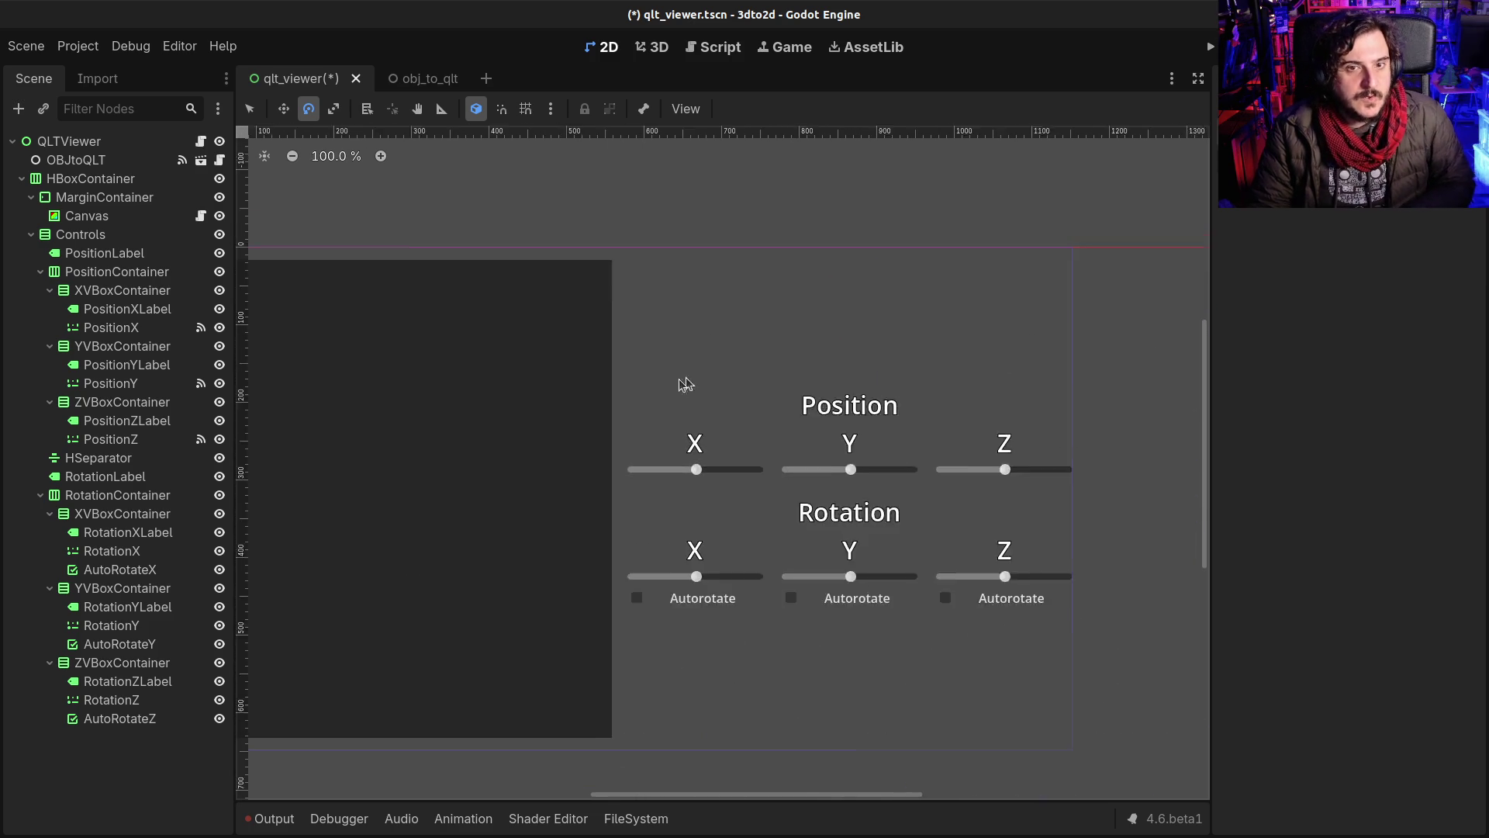
pyautogui.moveTo(808, 355); pyautogui.dragTo(741, 374)
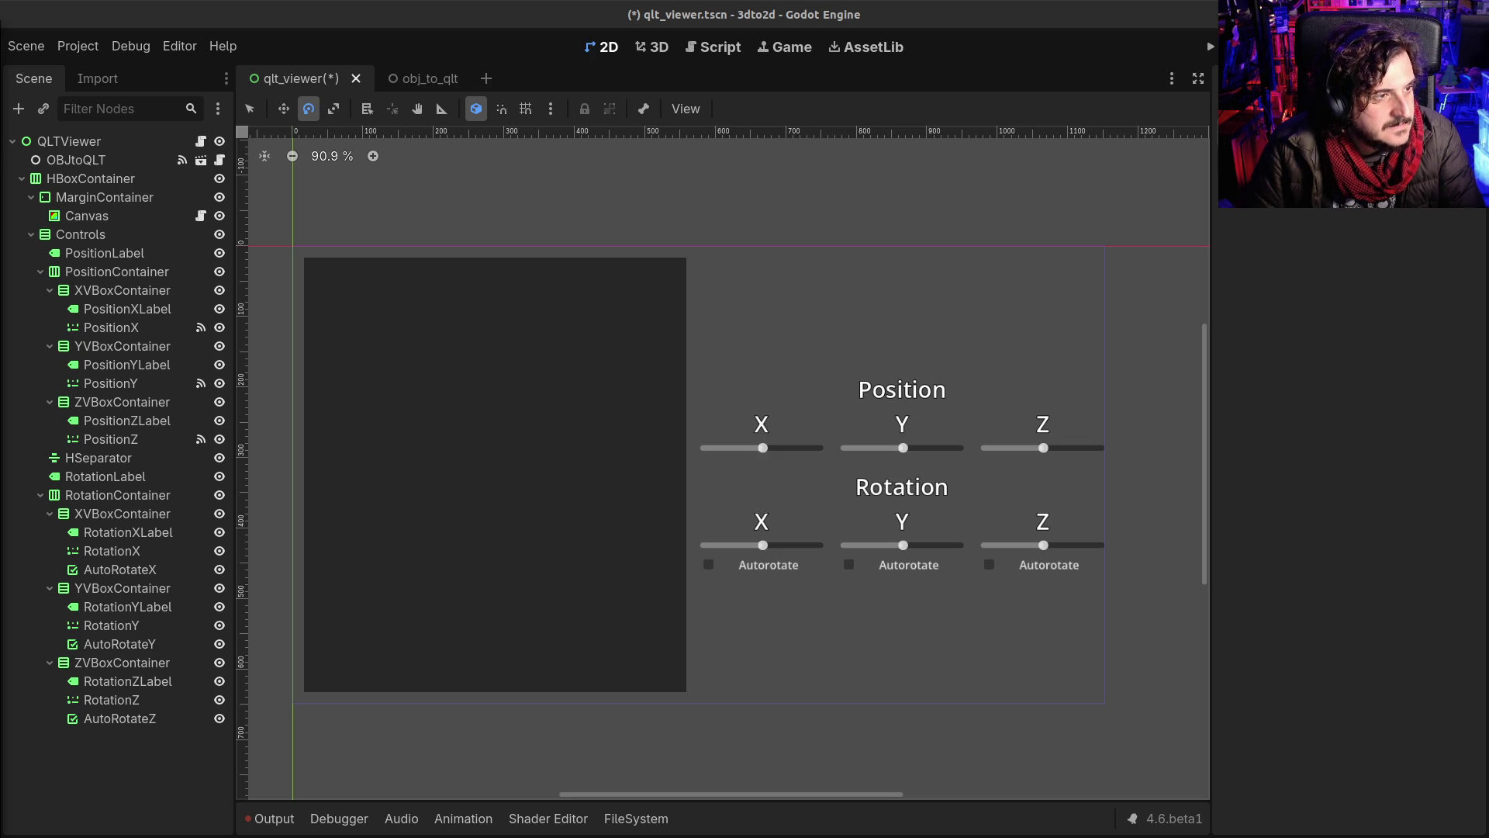
pyautogui.hotkey('alt', 'Tab')
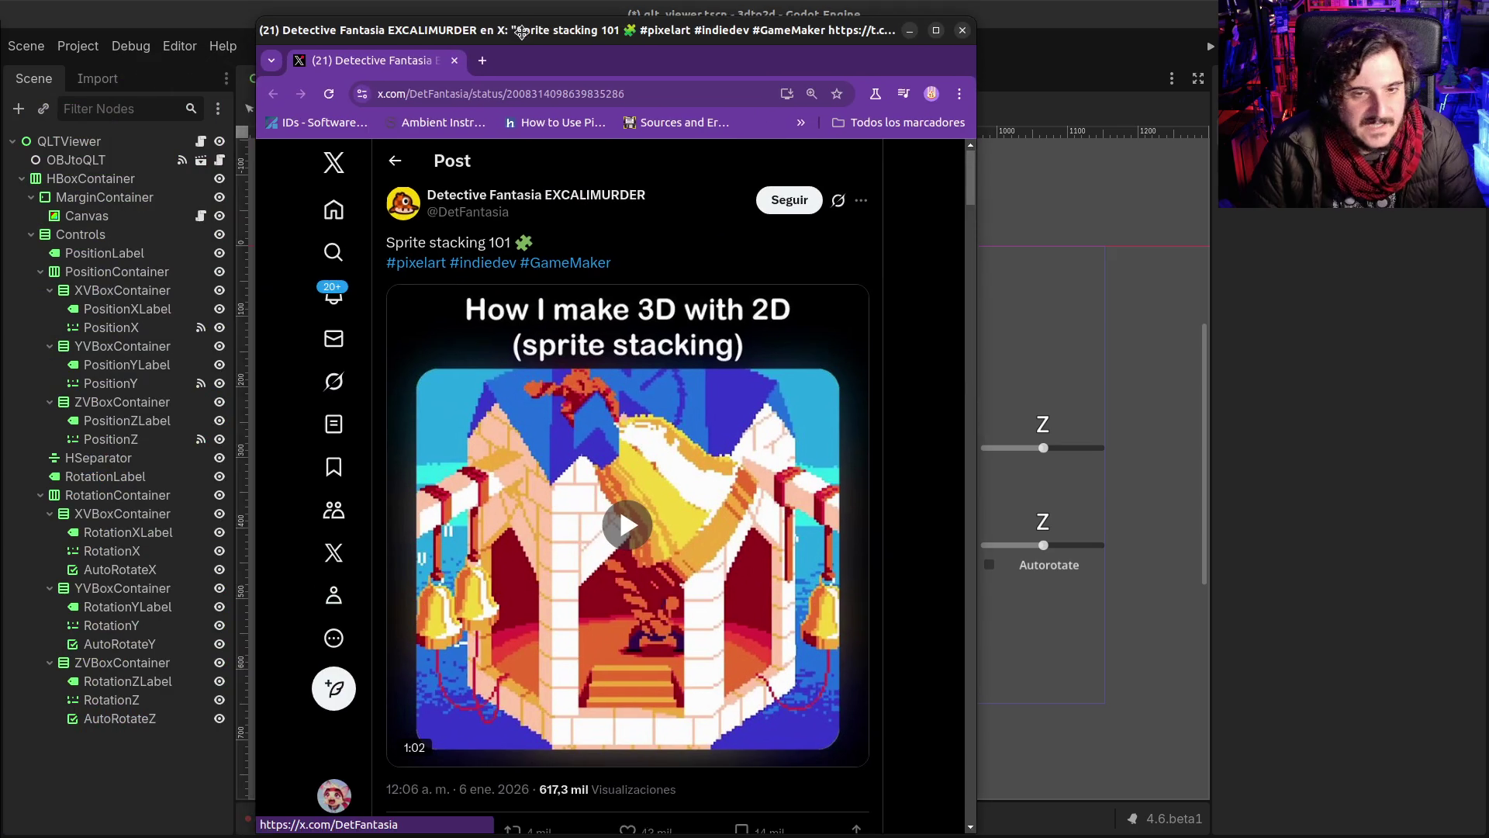
# Step: Play the Sprite stacking 101 video, then unmute the site and replay it from the start
pyautogui.click(618, 562)
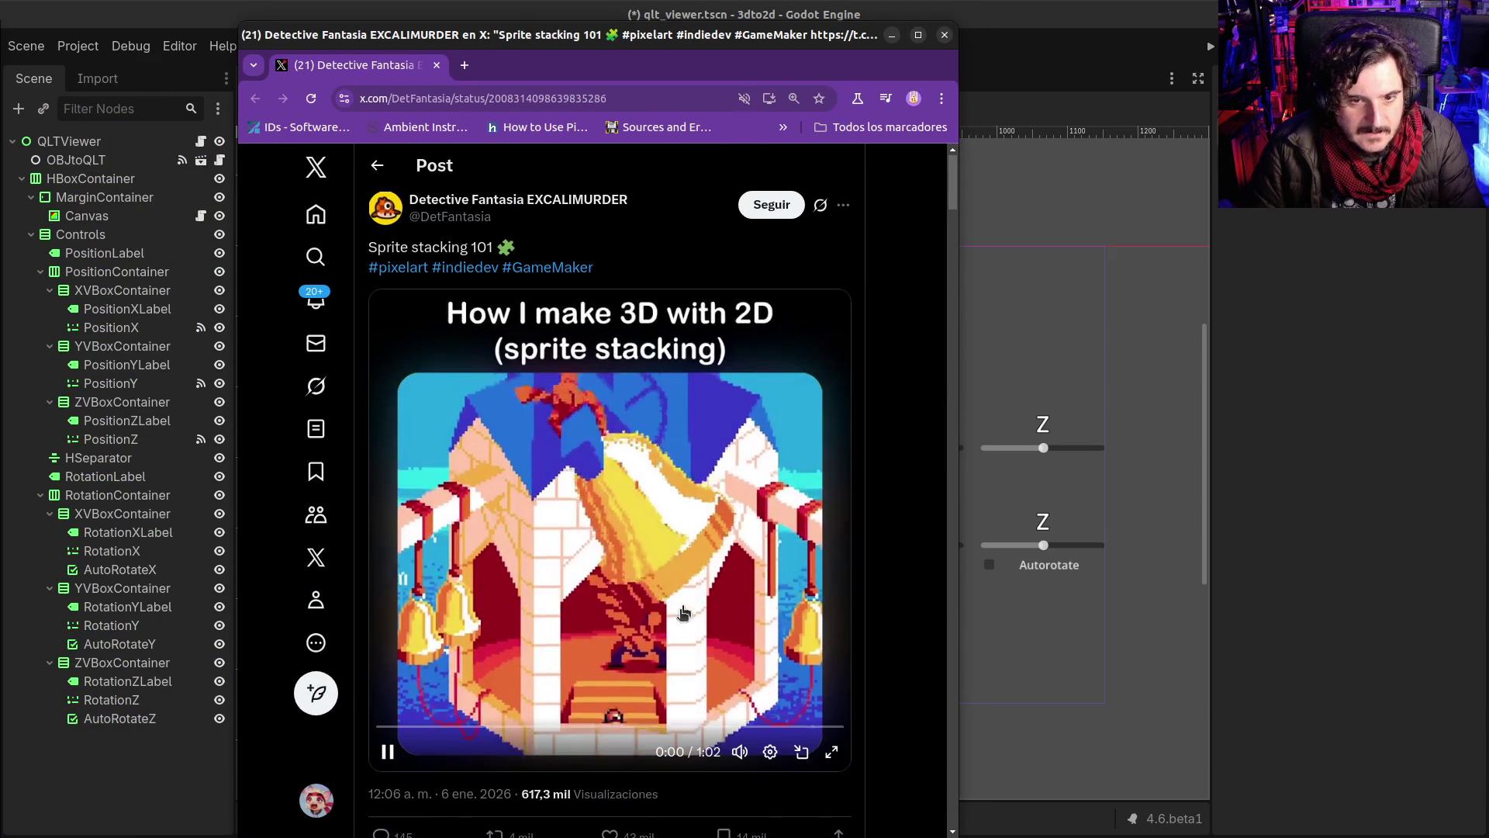
pyautogui.click(613, 570)
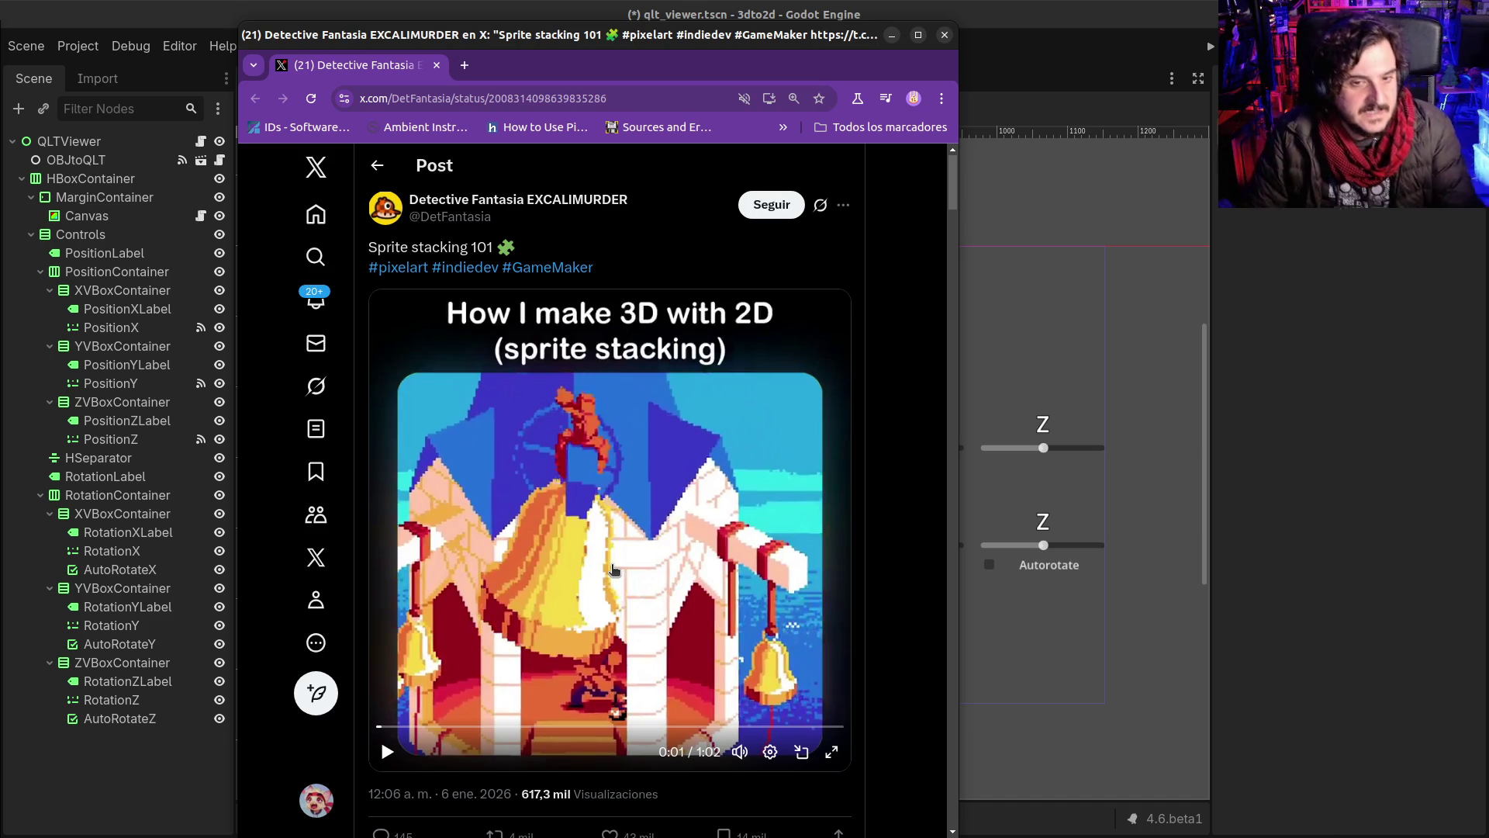
pyautogui.click(613, 570)
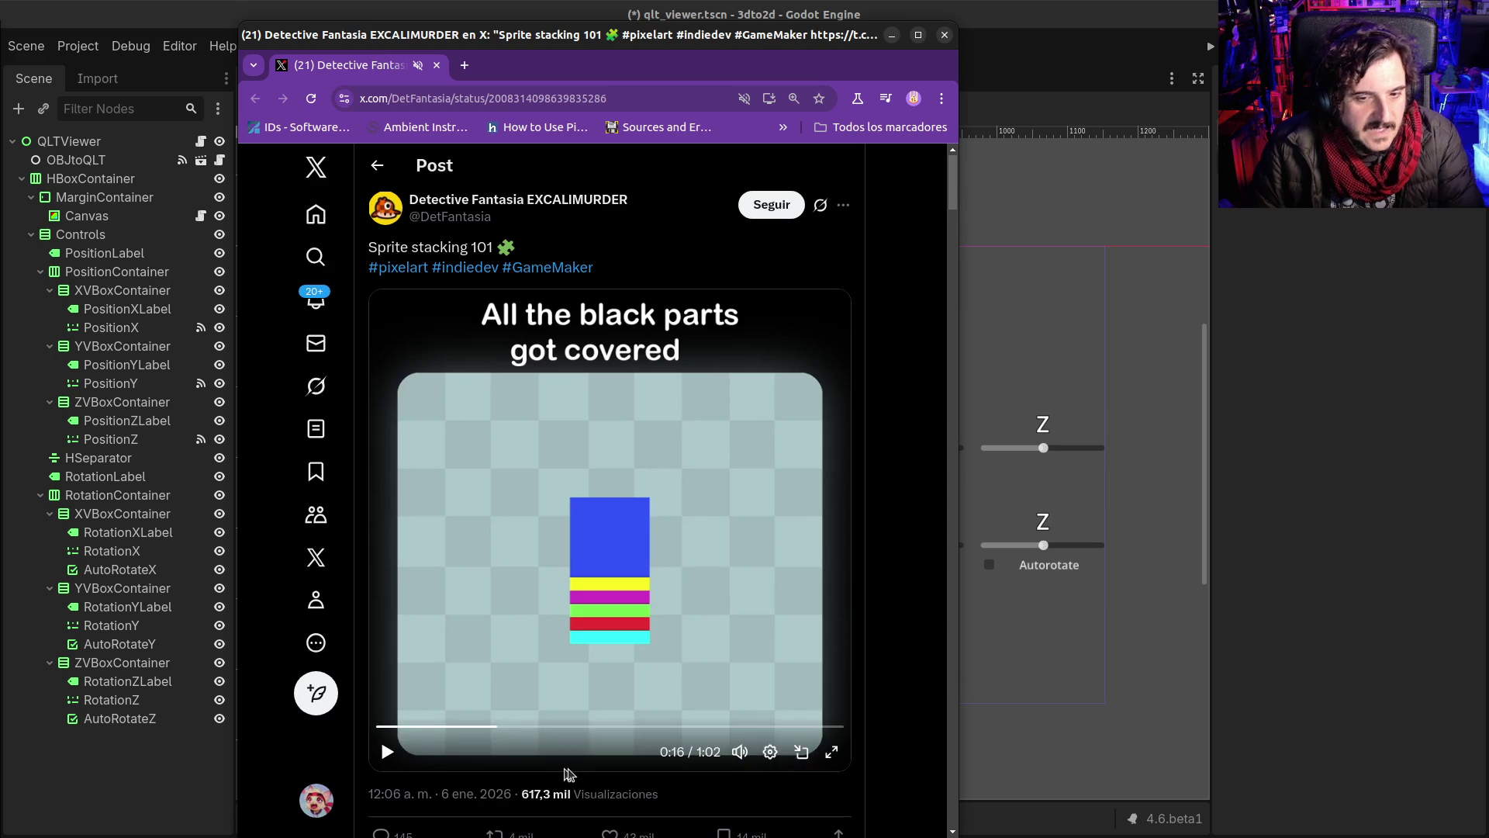
pyautogui.click(650, 606)
pyautogui.rightClick(341, 66)
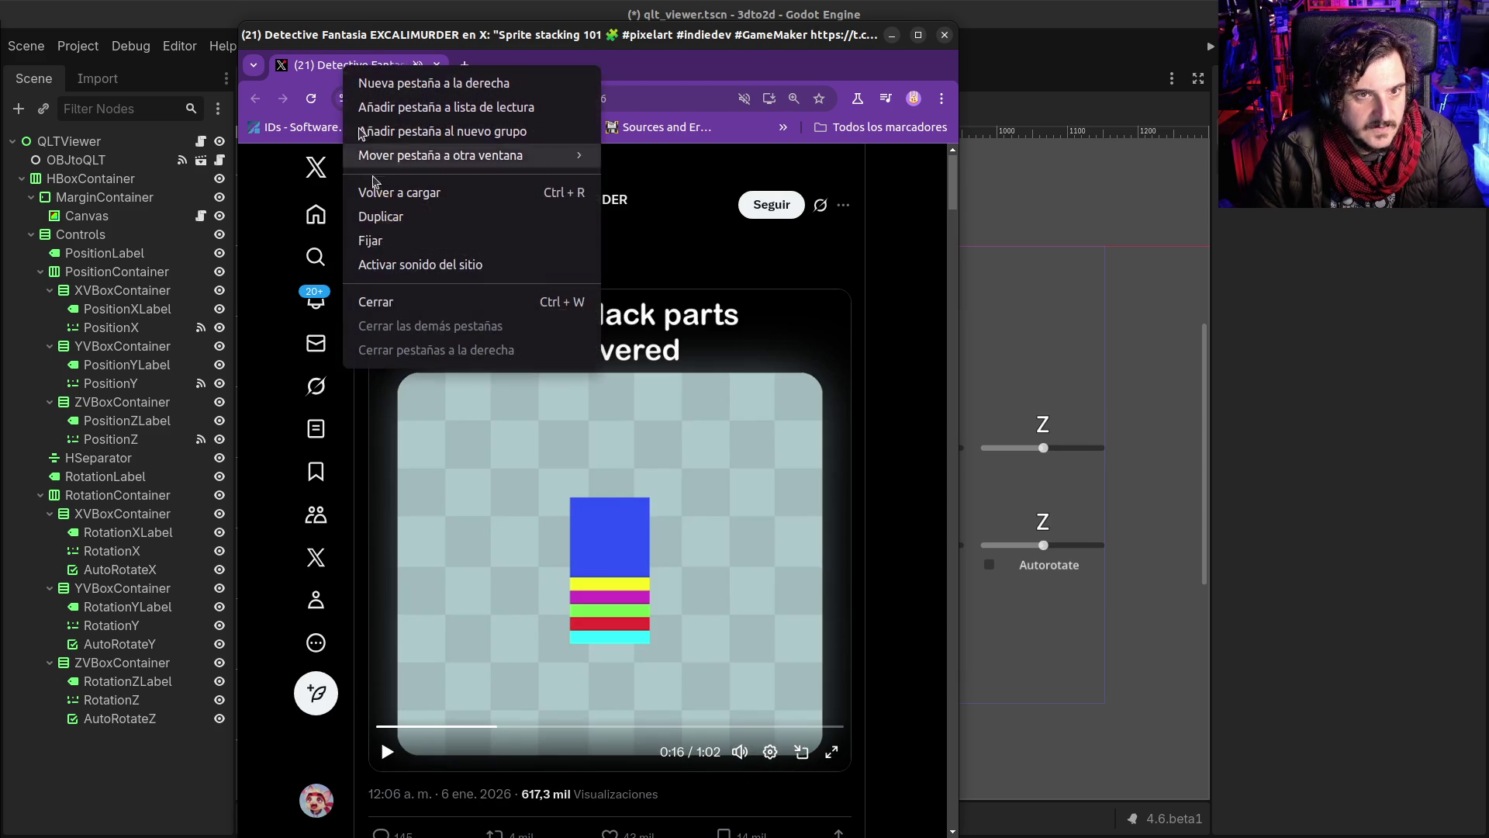
pyautogui.click(384, 264)
pyautogui.moveTo(446, 726); pyautogui.dragTo(355, 727)
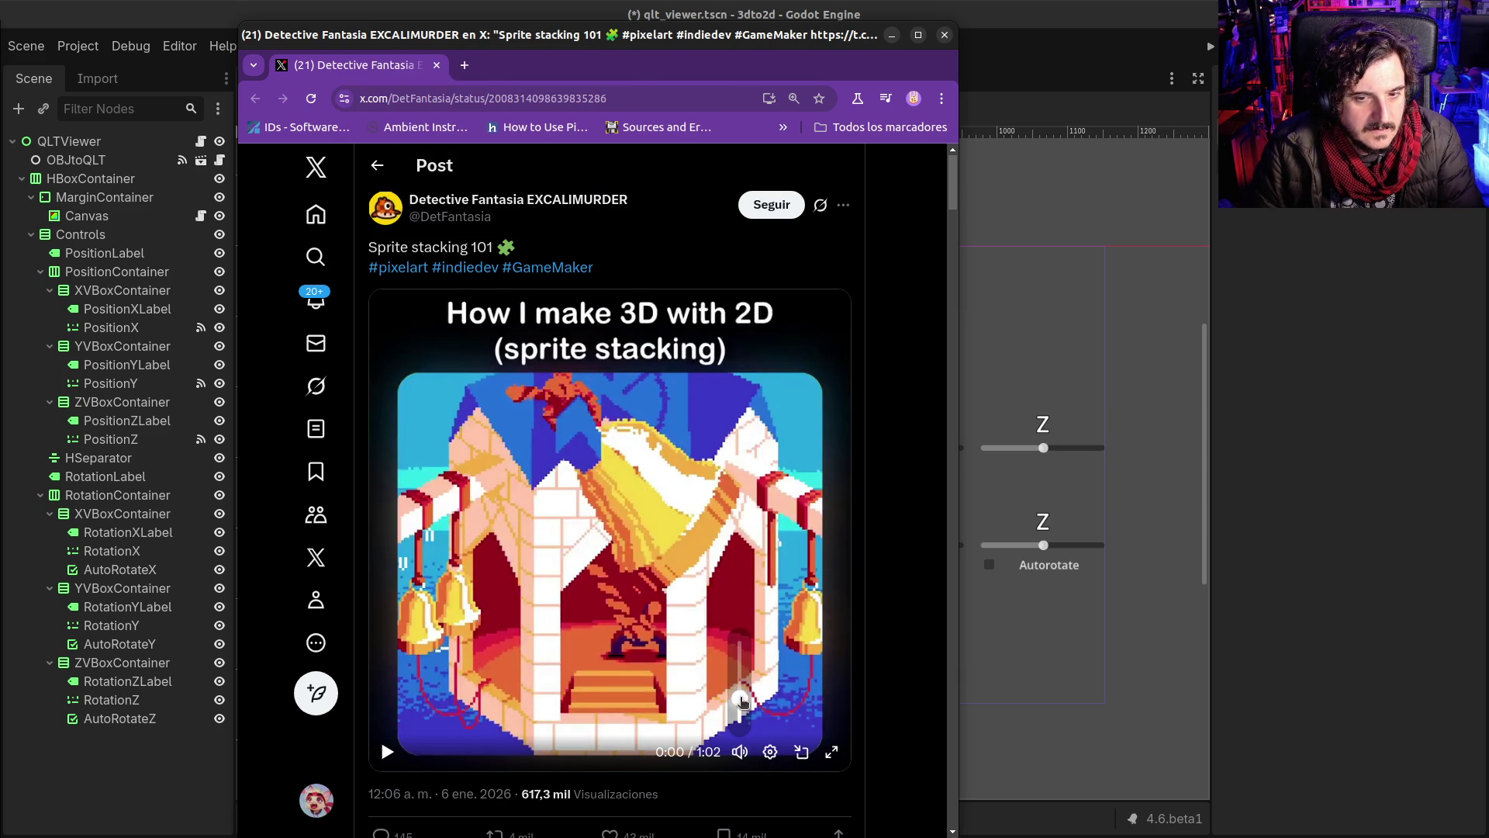
pyautogui.click(386, 750)
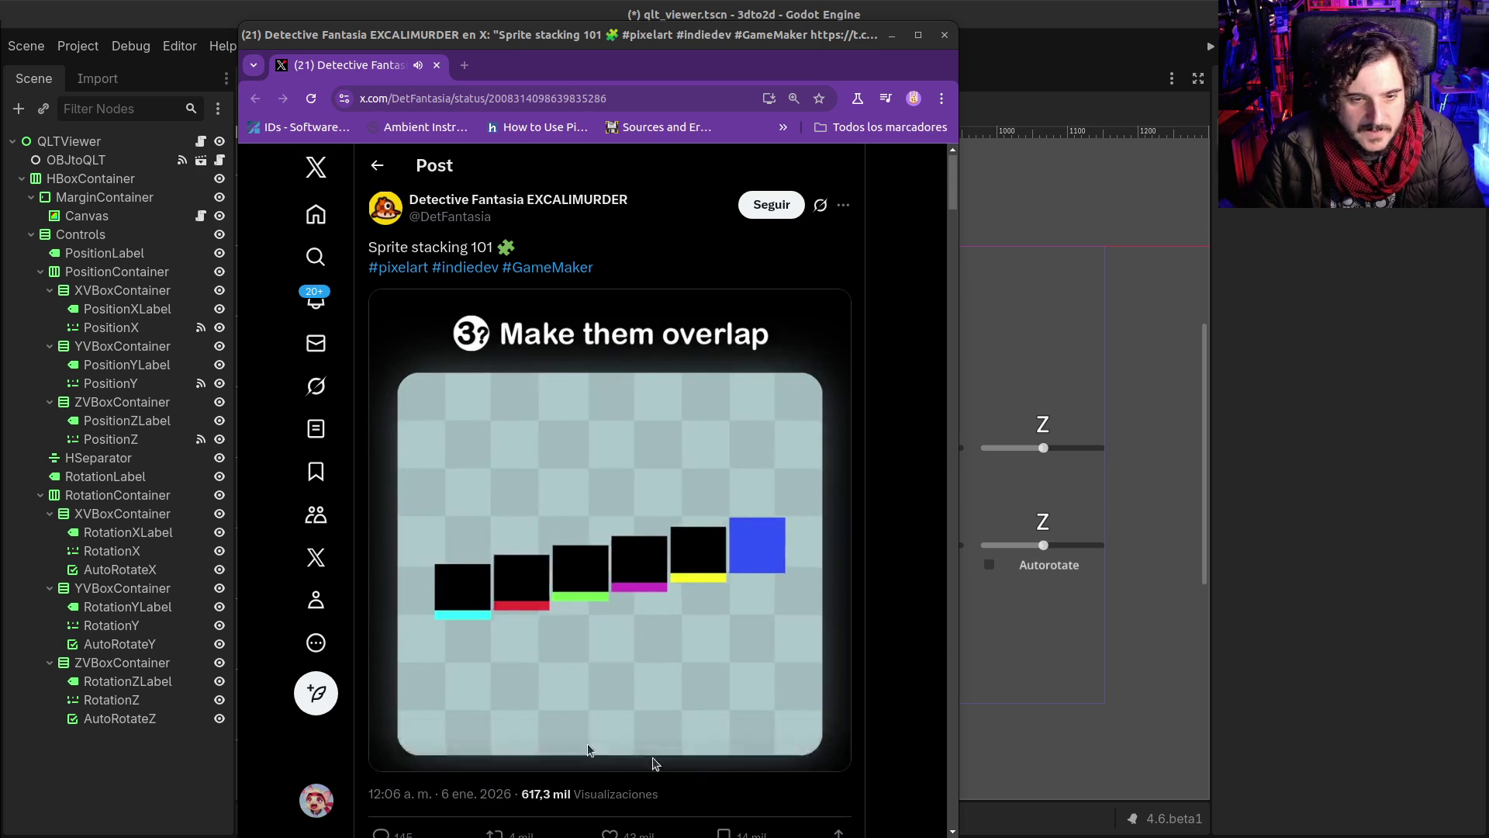
# Step: Bookmark the post and open the 'Nebulus - ZX Spectrum Walkthrough 1/3' YouTube video
pyautogui.moveTo(740, 746)
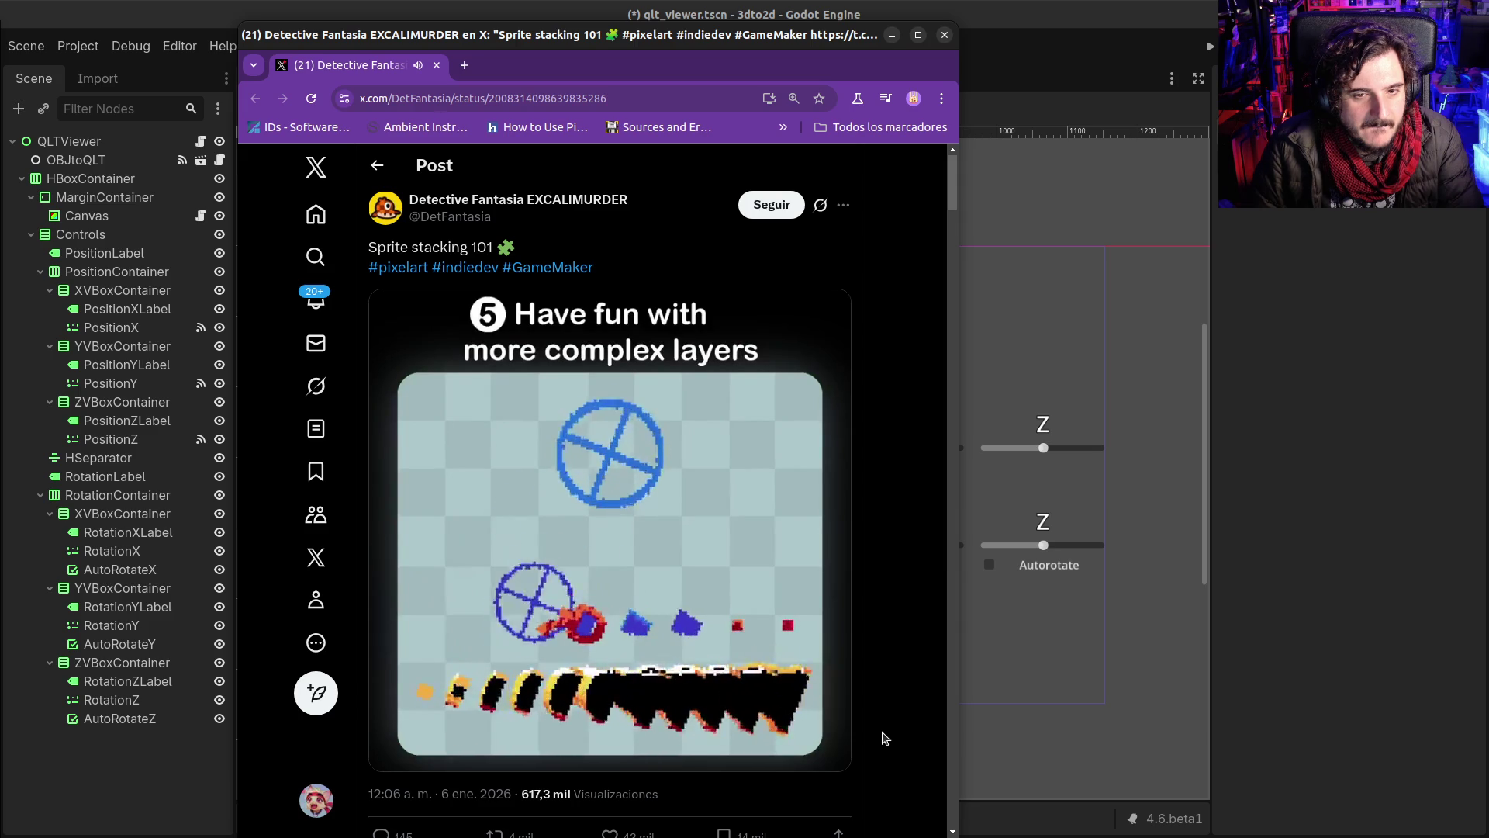
pyautogui.scroll(-1, 870, 701)
pyautogui.press('b')
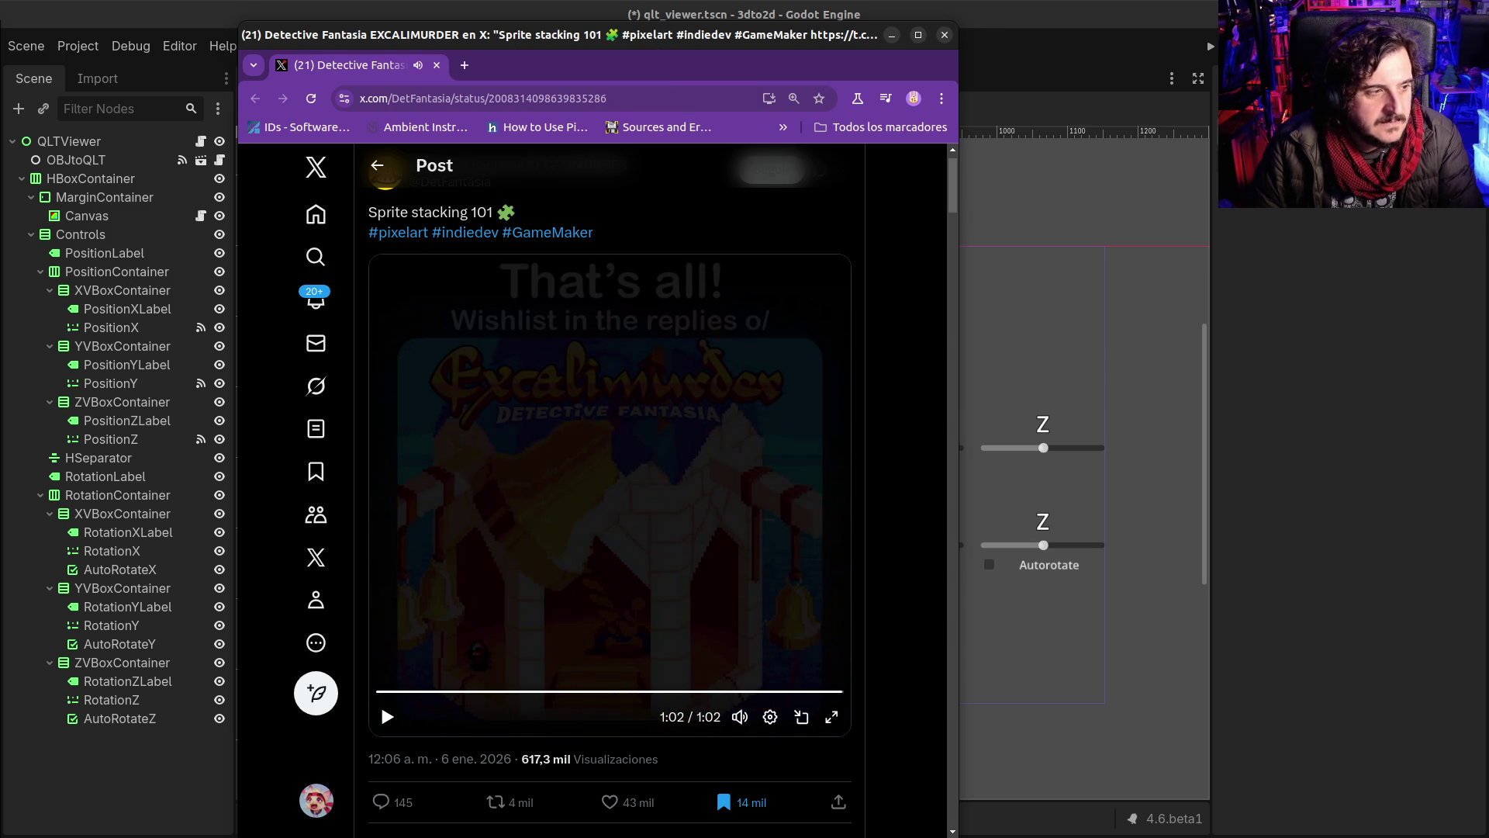
pyautogui.moveTo(180, 319)
pyautogui.mouseDown()
pyautogui.moveTo(270, 63)
pyautogui.moveTo(349, 65)
pyautogui.mouseUp()
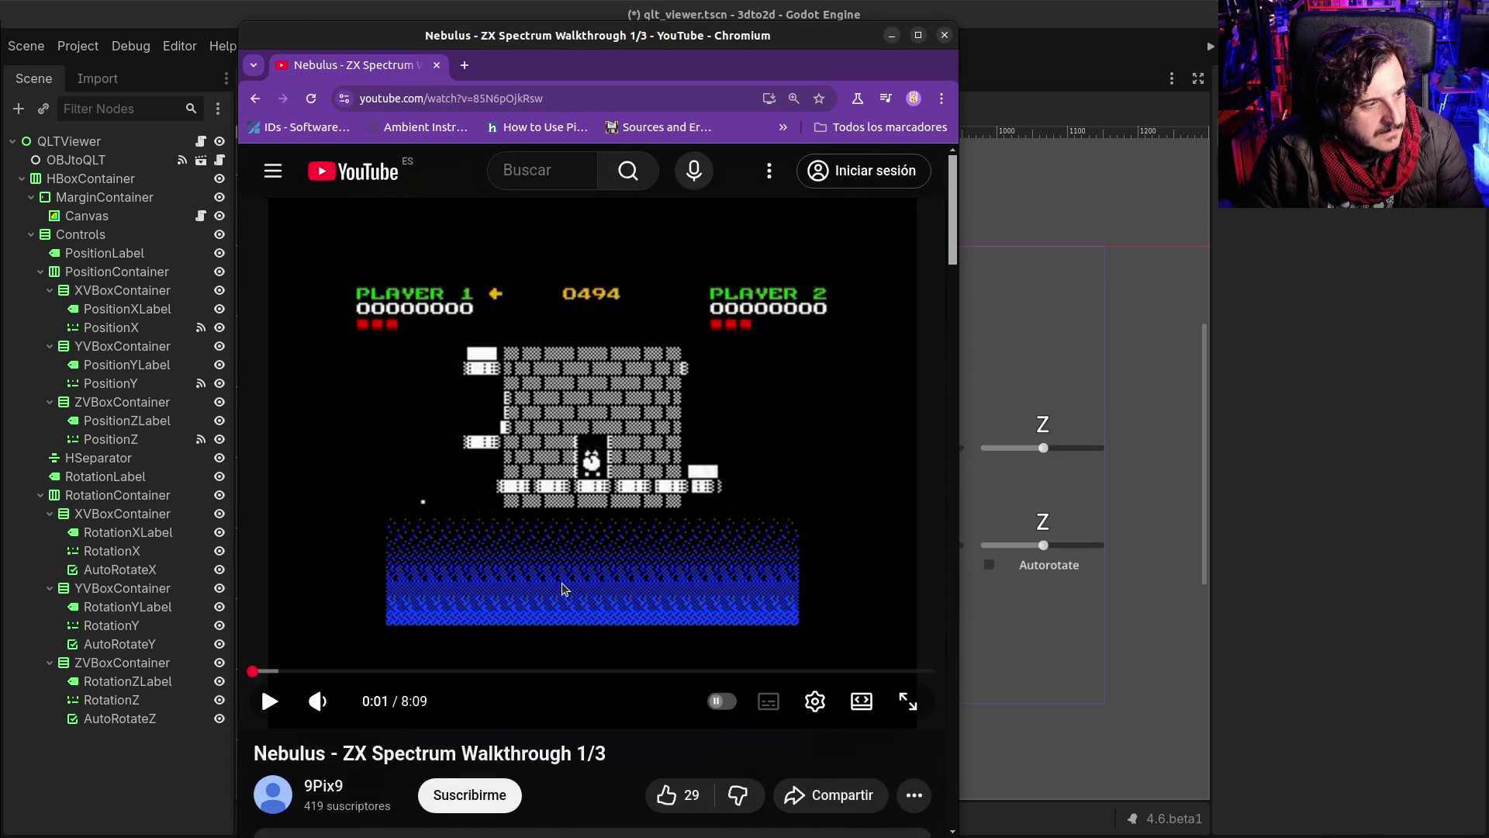
# Step: Play and pause the Nebulus ZX Spectrum walkthrough several times, leaving it playing
pyautogui.click(564, 594)
pyautogui.click(592, 599)
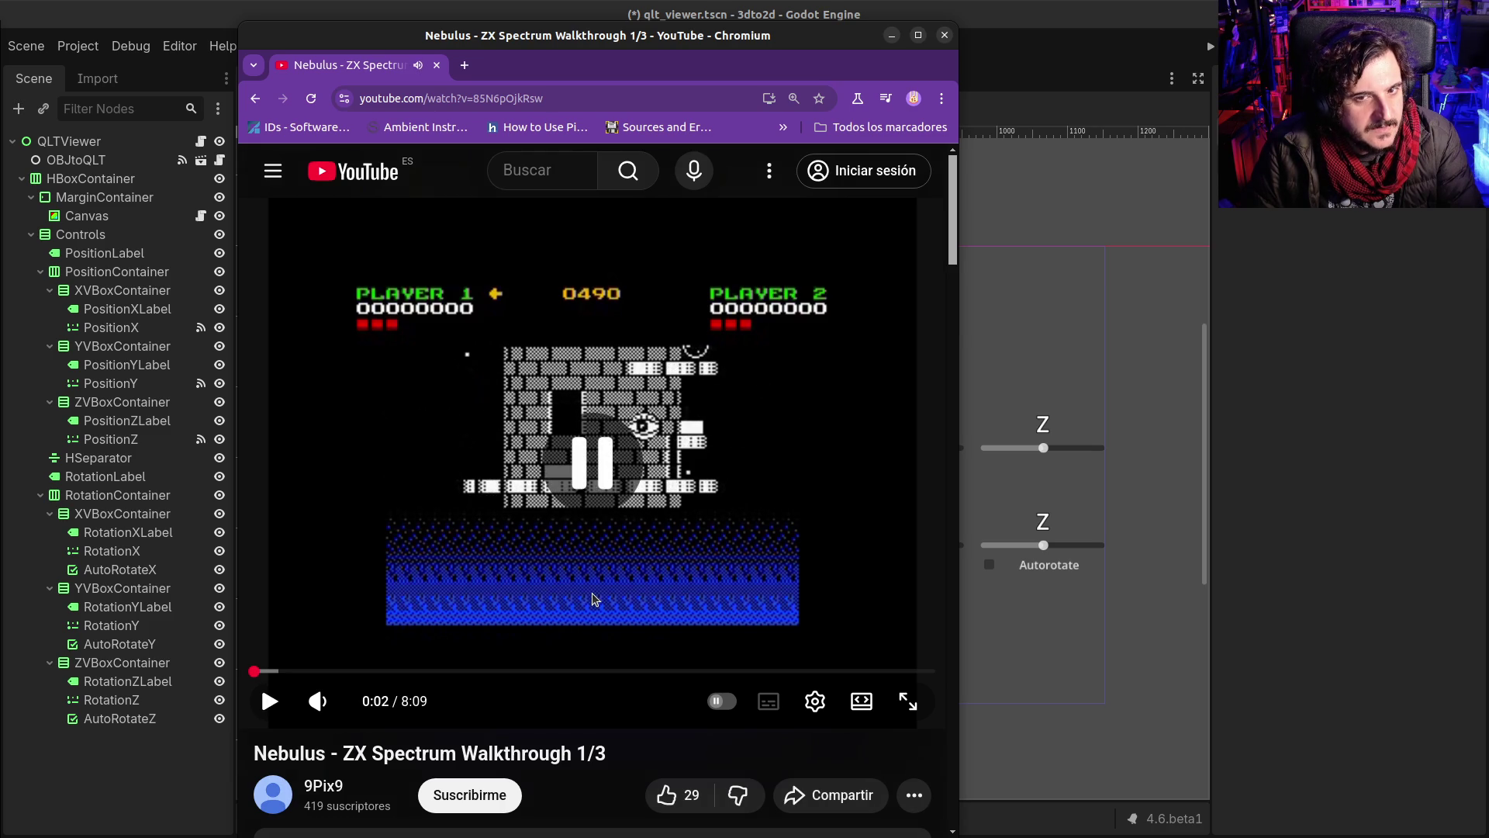
pyautogui.click(592, 598)
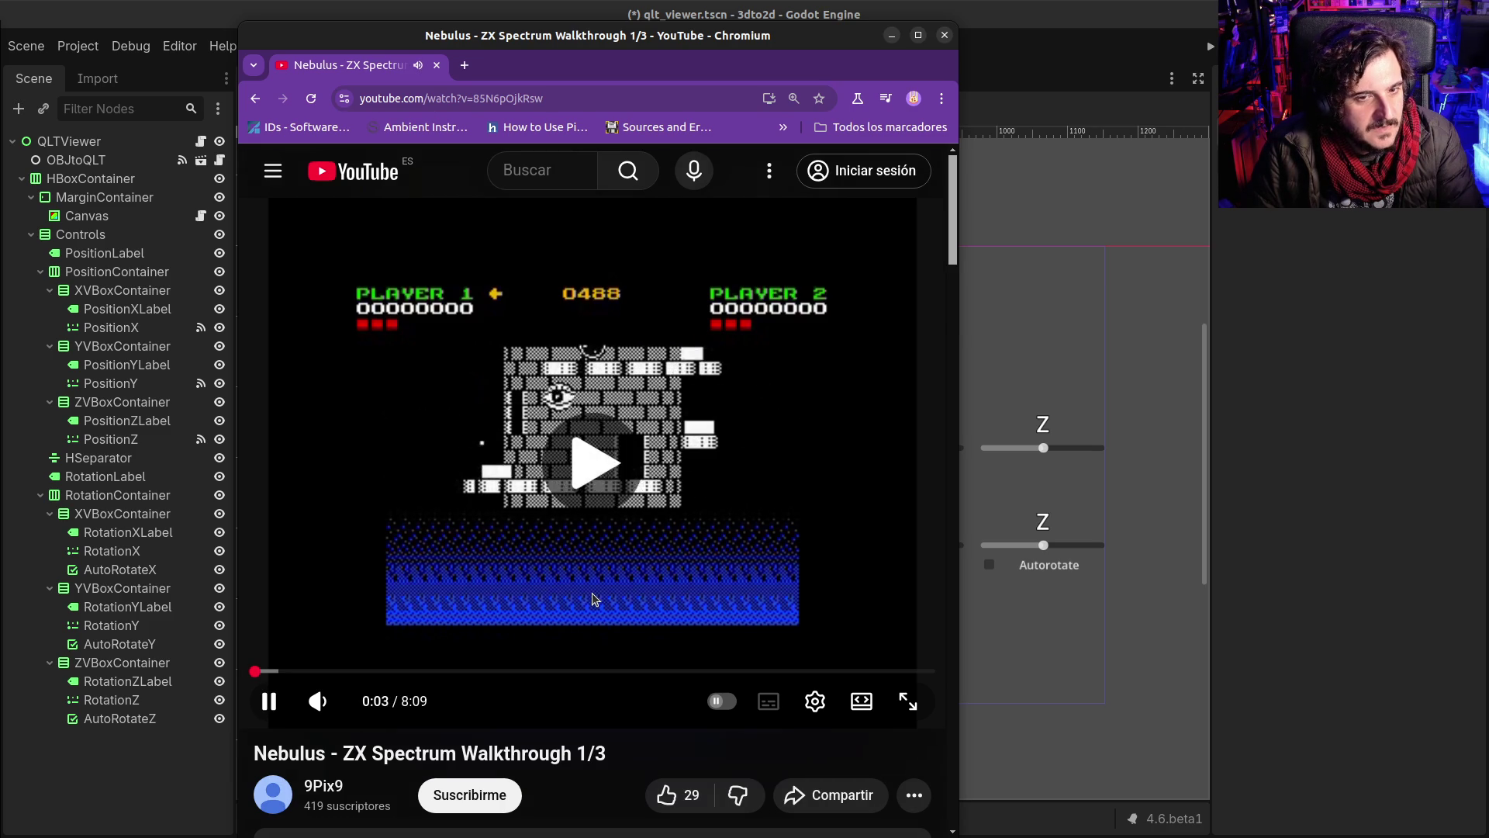
pyautogui.click(594, 598)
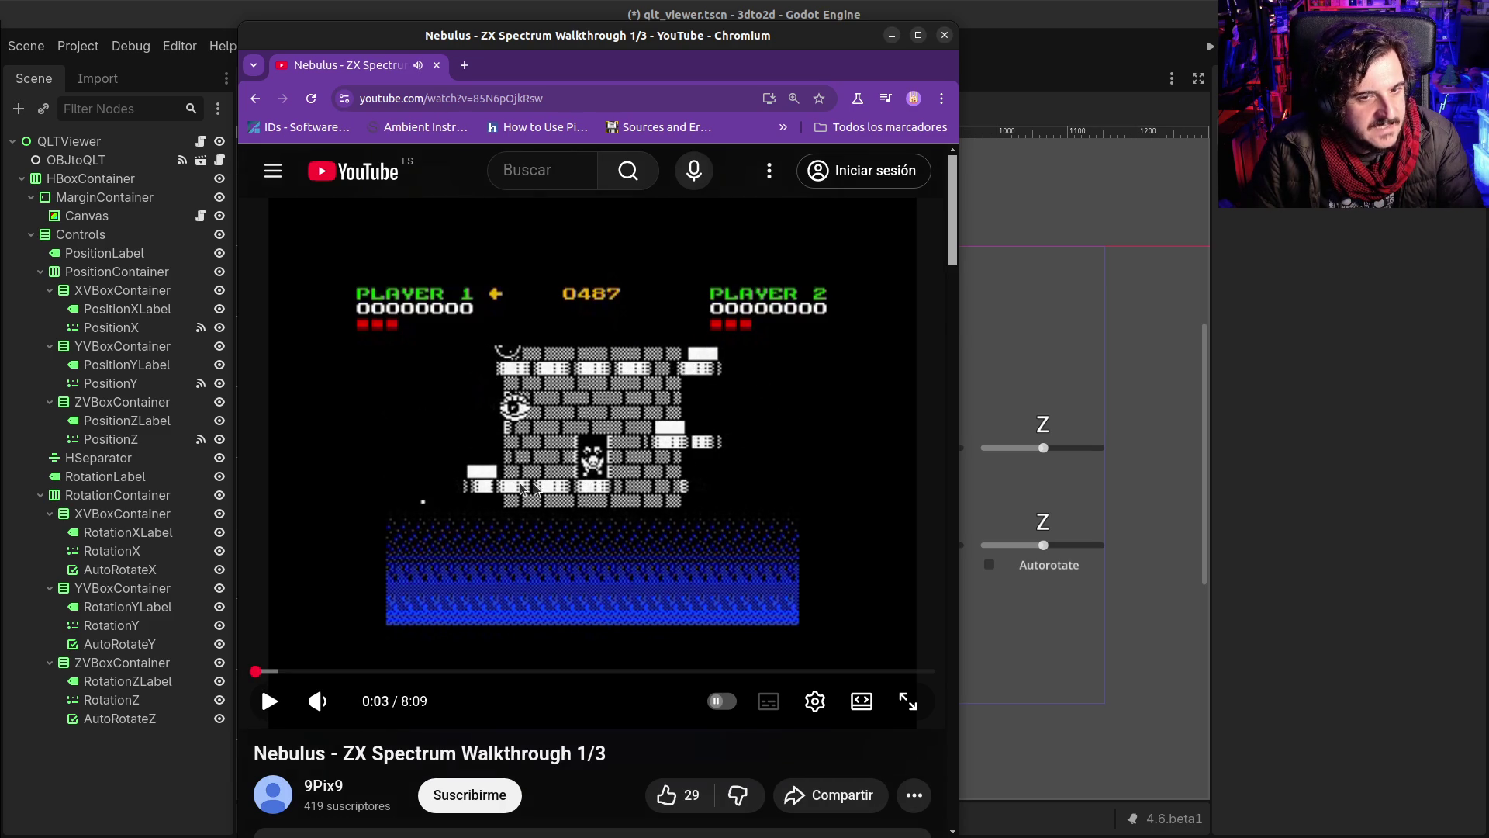
pyautogui.click(485, 556)
pyautogui.click(574, 575)
pyautogui.click(572, 542)
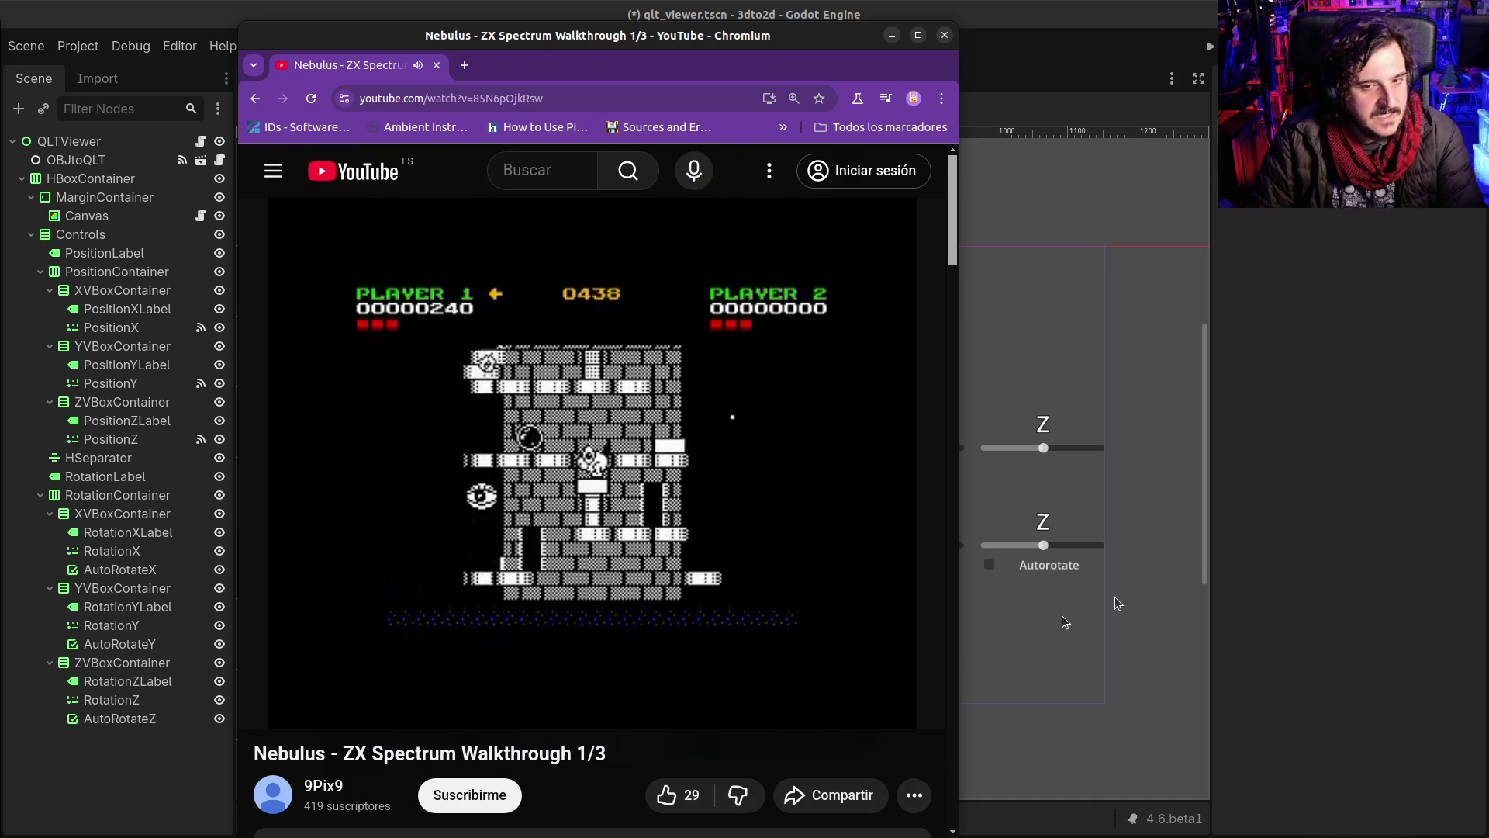
# Step: Pause the walkthrough and move the Chromium window aside to reveal the Godot editor
pyautogui.moveTo(727, 562)
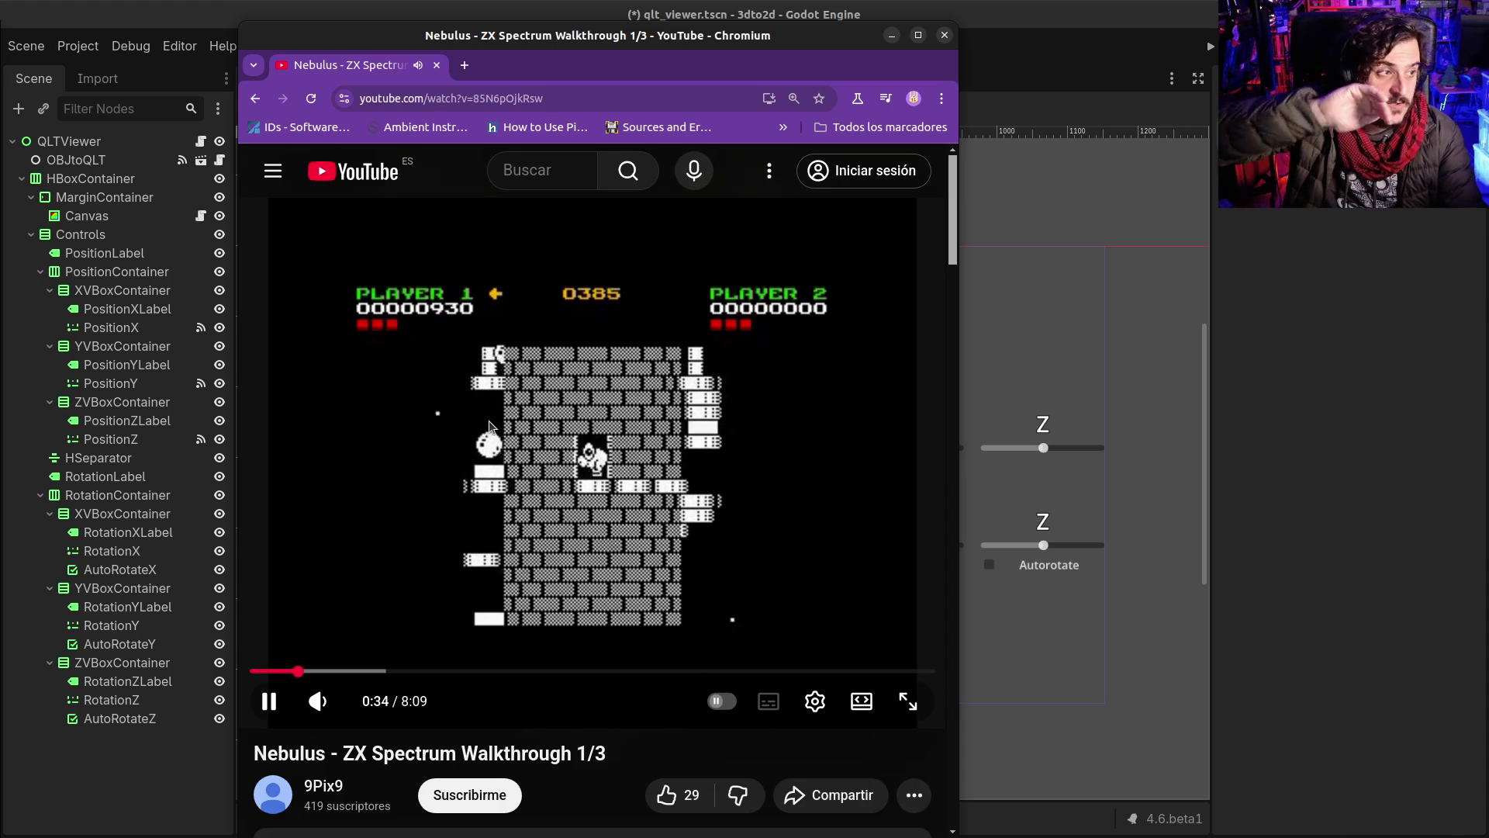
pyautogui.click(454, 440)
pyautogui.moveTo(723, 43); pyautogui.dragTo(4, 86)
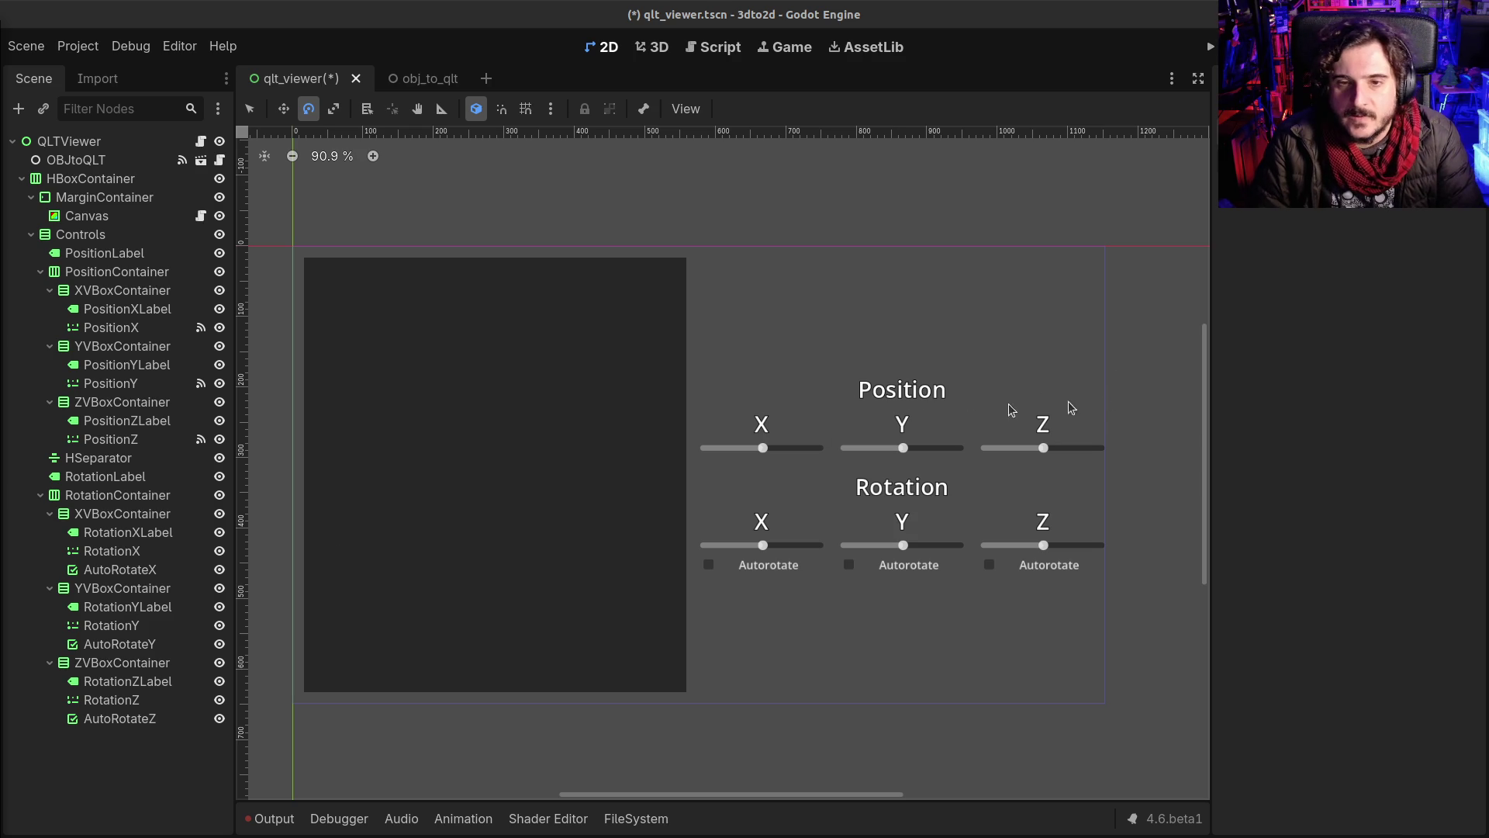
# Step: Select the RotationZ slider and set its Min Value to -180 and Max Value to 180
pyautogui.click(116, 718)
pyautogui.click(1323, 259)
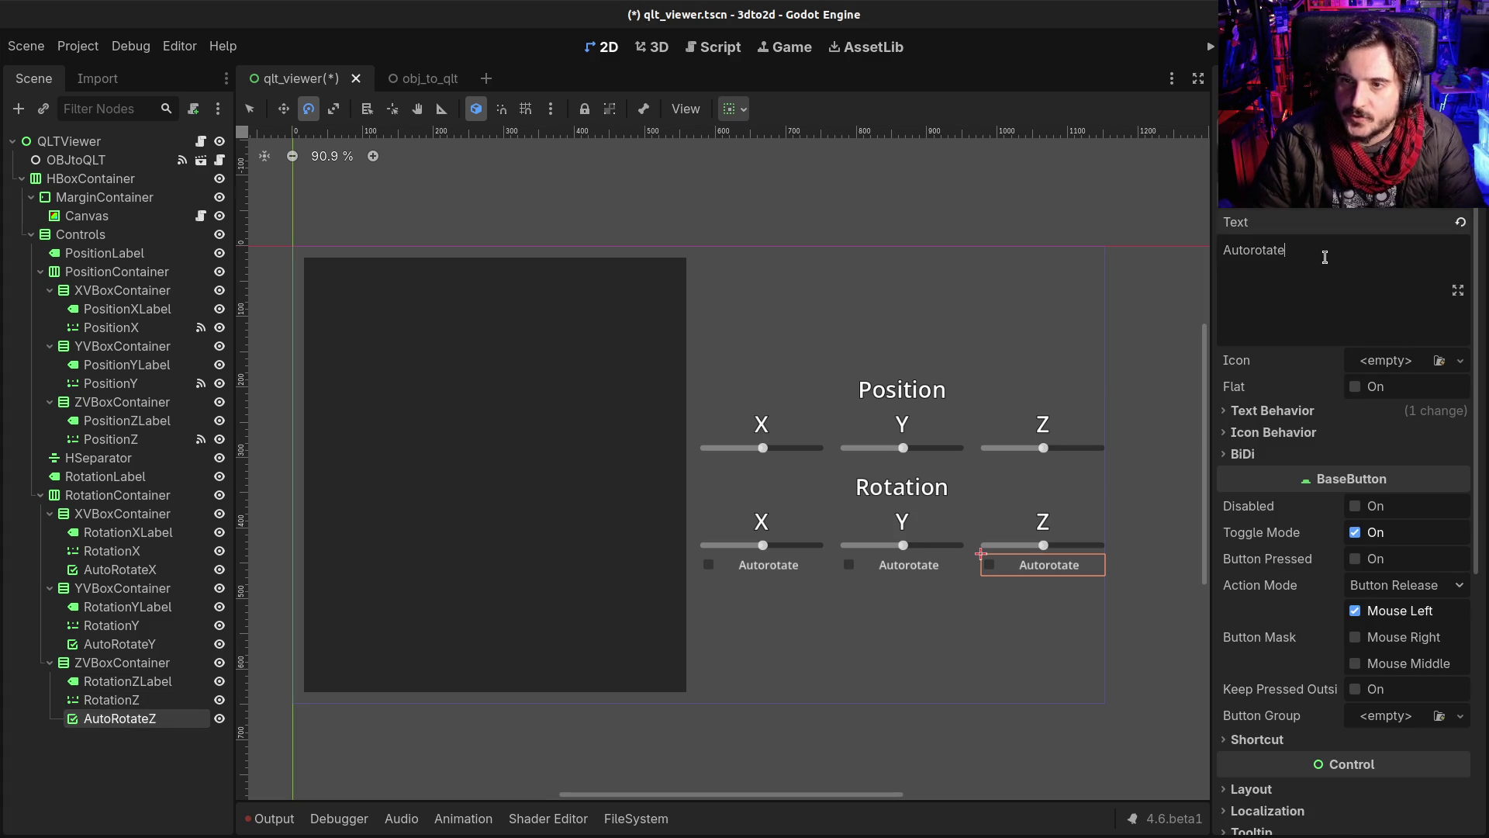
pyautogui.click(111, 699)
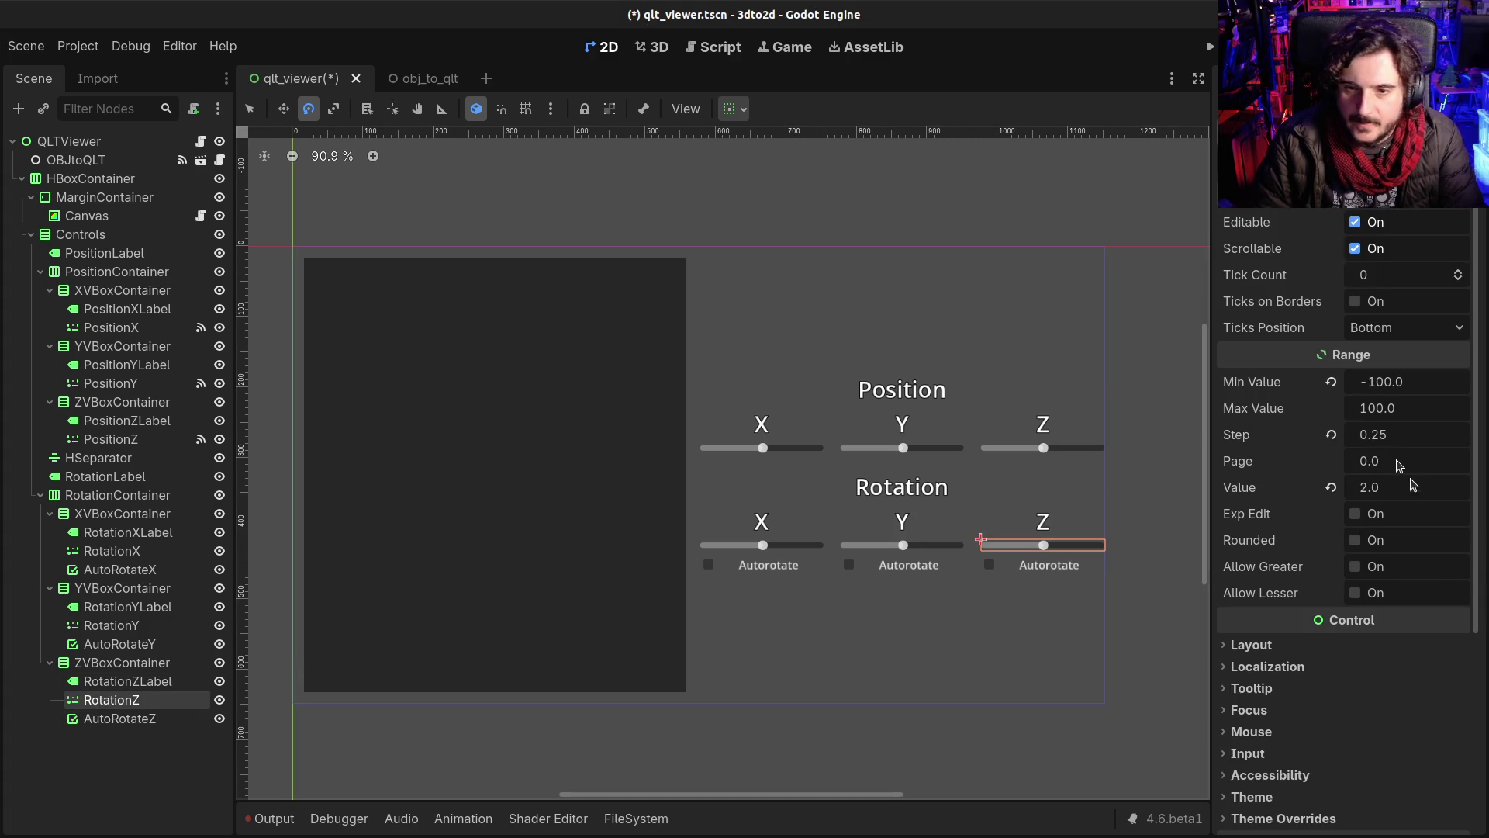
pyautogui.click(1380, 386)
pyautogui.write('-')
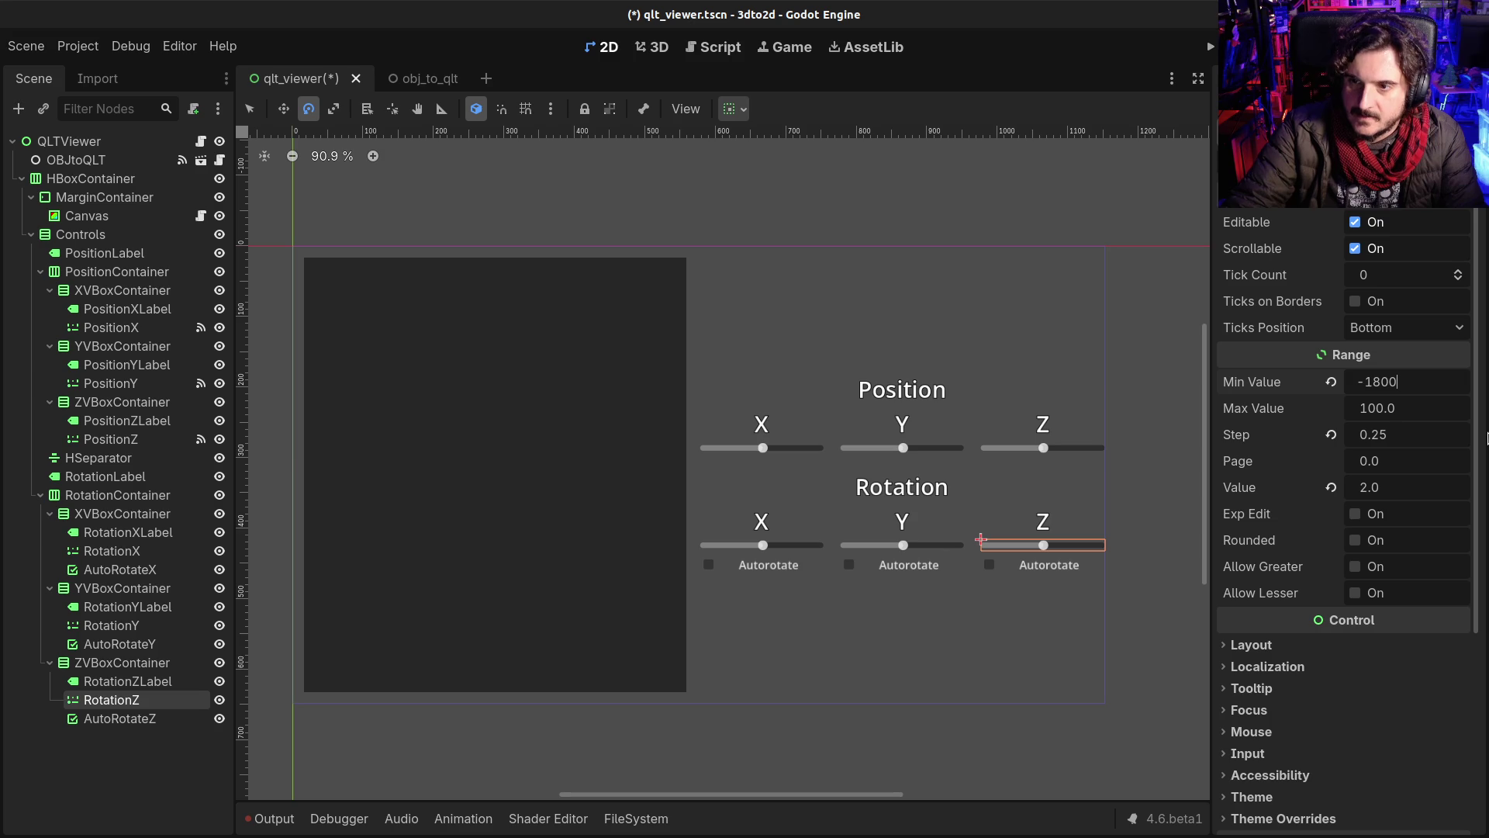
pyautogui.press('Tab')
pyautogui.write('180')
pyautogui.press('Return')
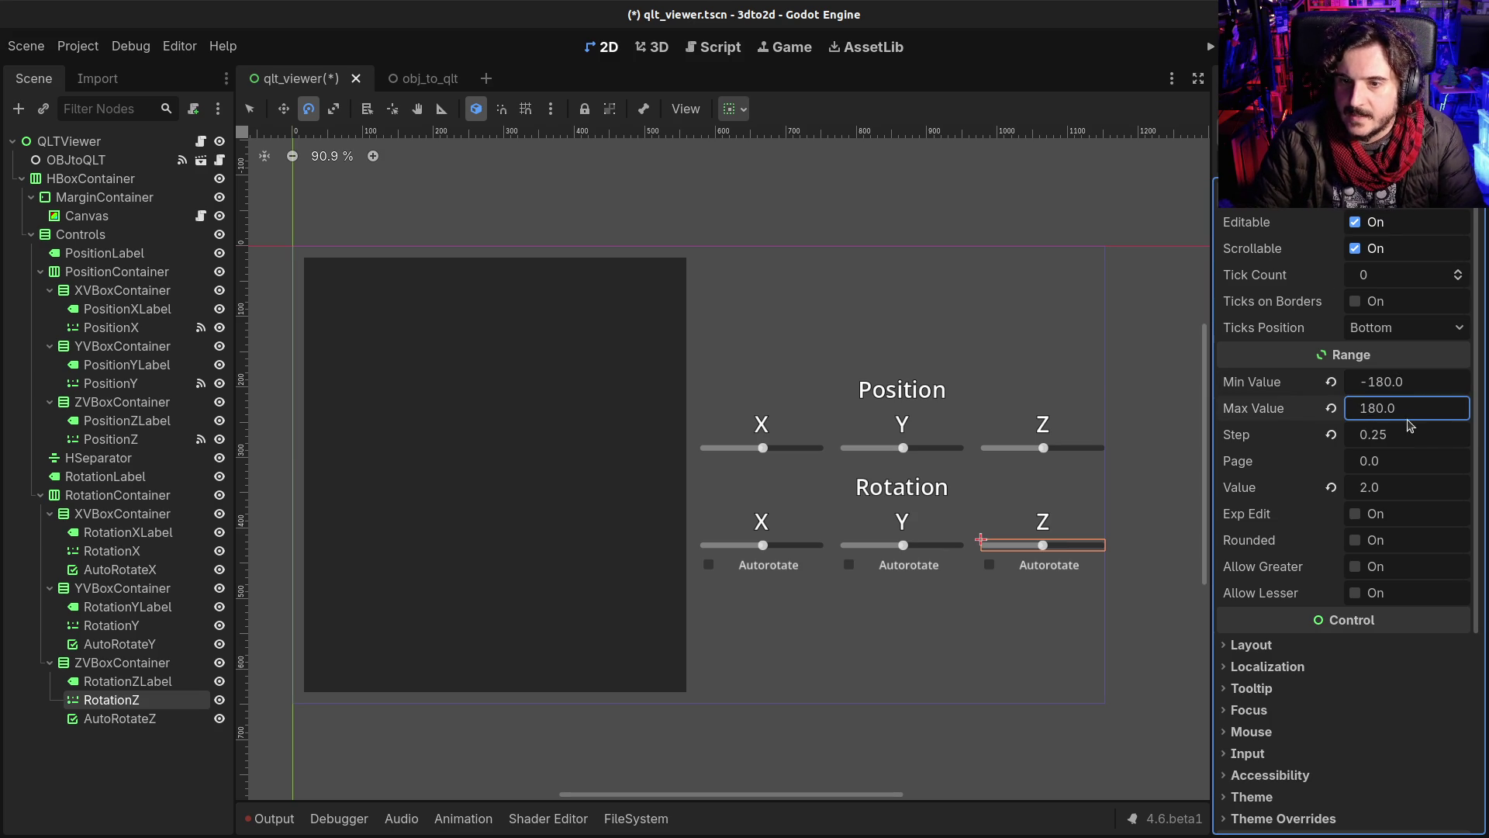
# Step: Set the slider's Step to 1 and Value to 0, then save the scene
pyautogui.click(1396, 438)
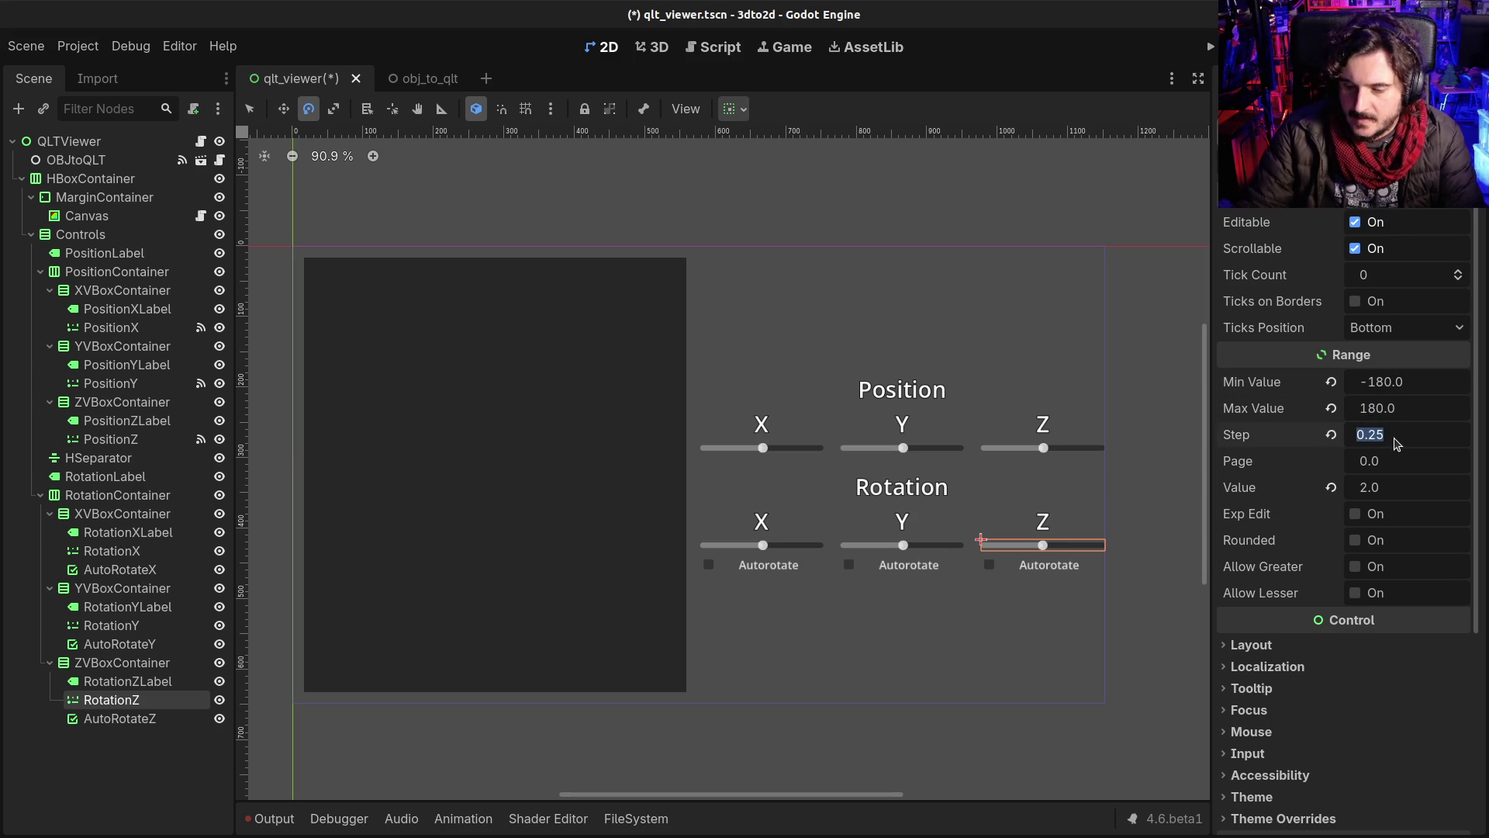
pyautogui.write('1')
pyautogui.press('Return')
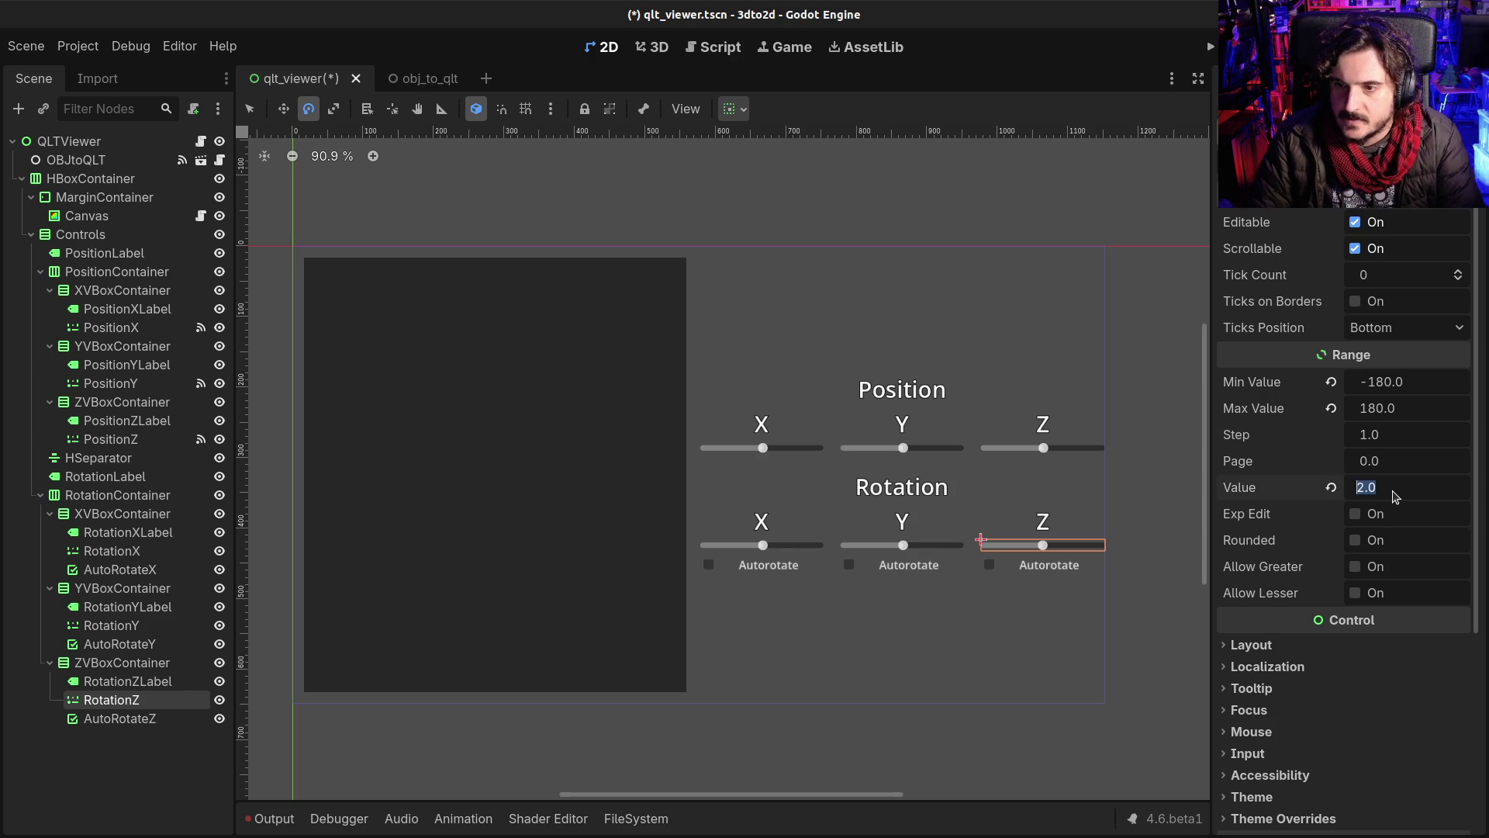
pyautogui.write('0')
pyautogui.press('Return')
pyautogui.hotkey('ctrl', 's')
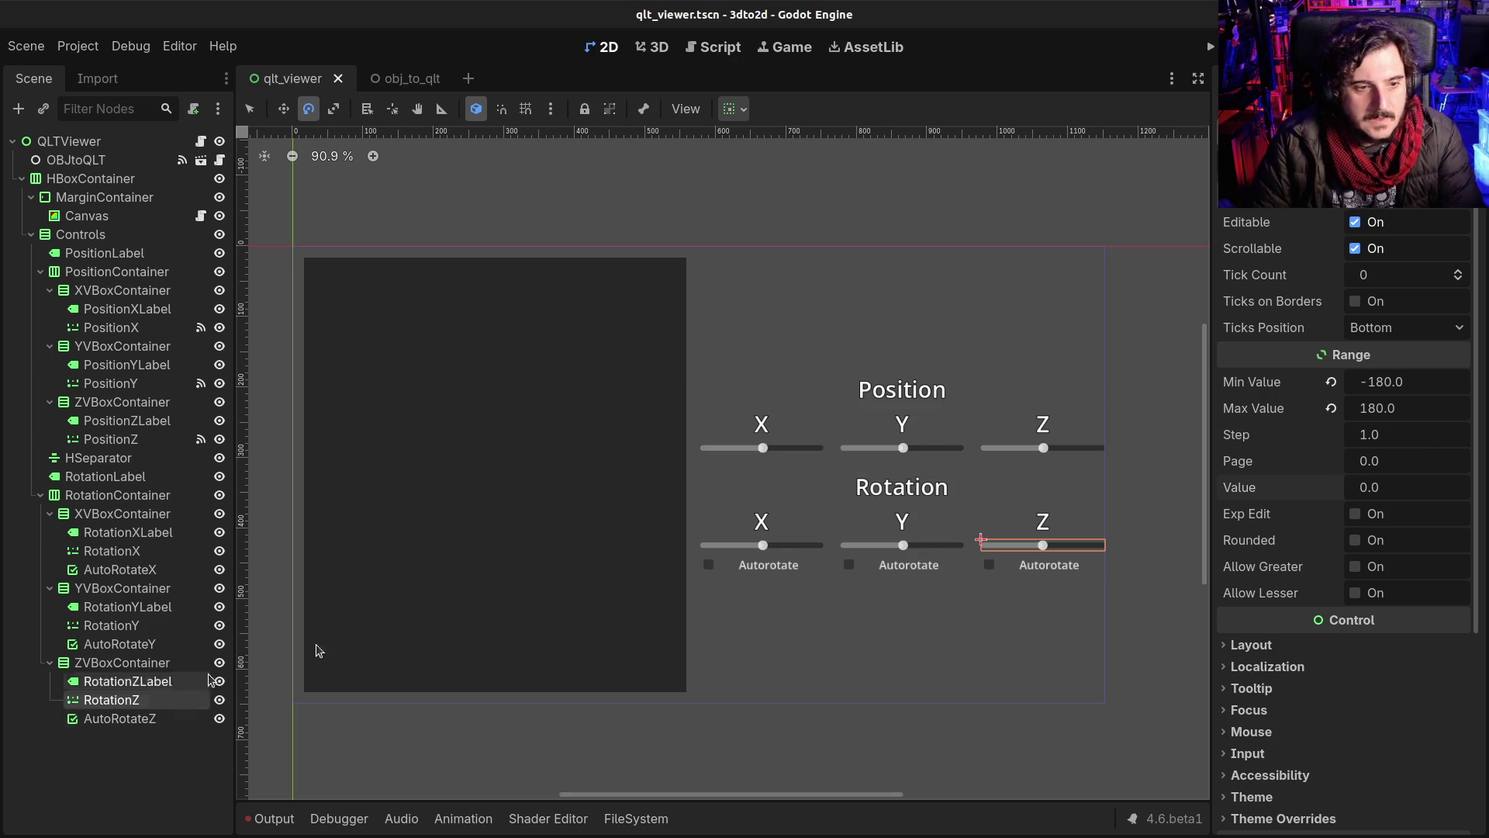
# Step: Connect RotationZ's value_changed signal to a new _on_rotation_z_value_changed stub and select its pass line
pyautogui.click(1311, 78)
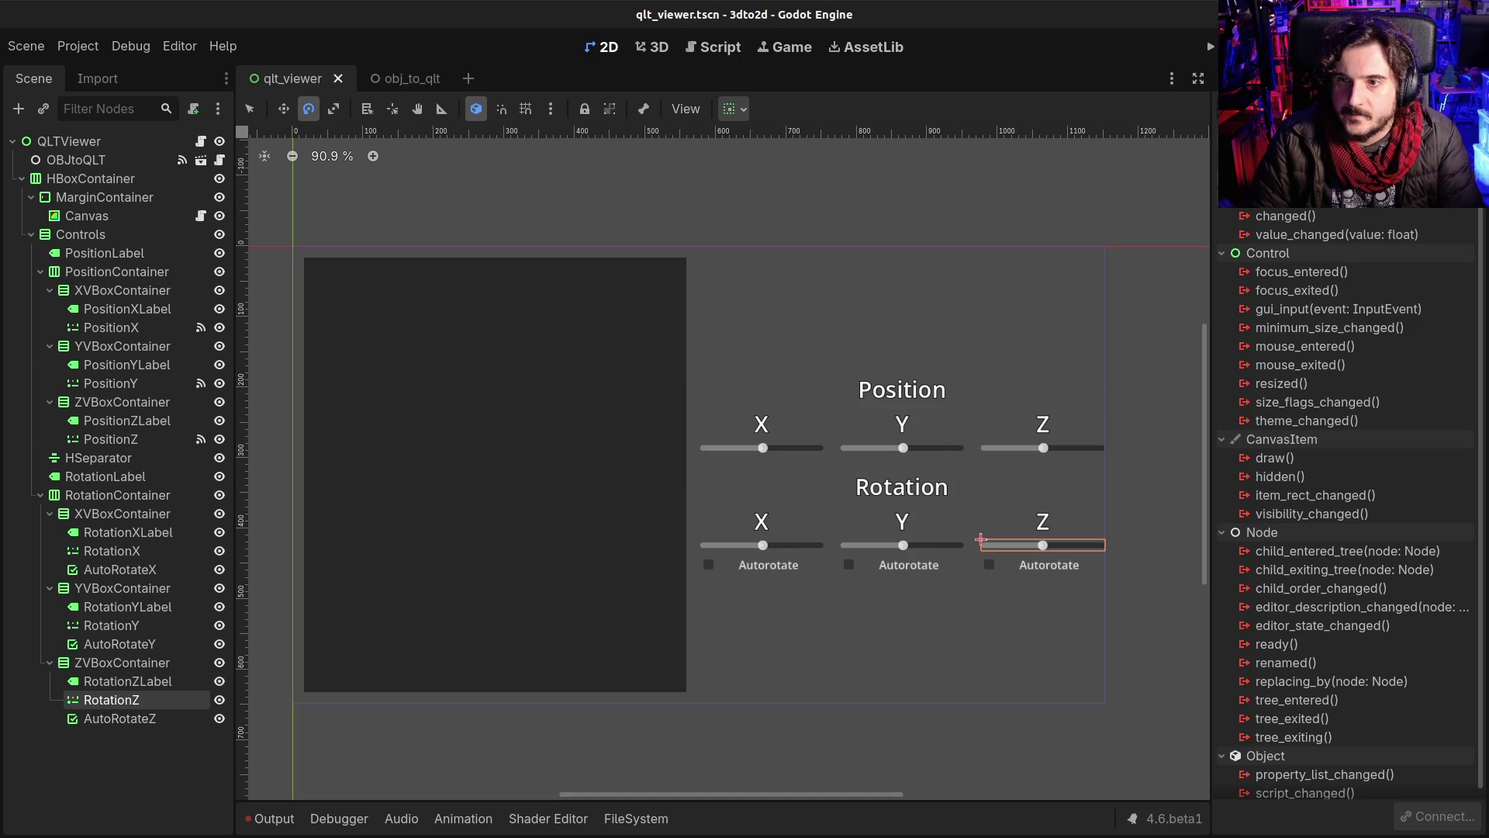
pyautogui.doubleClick(1337, 235)
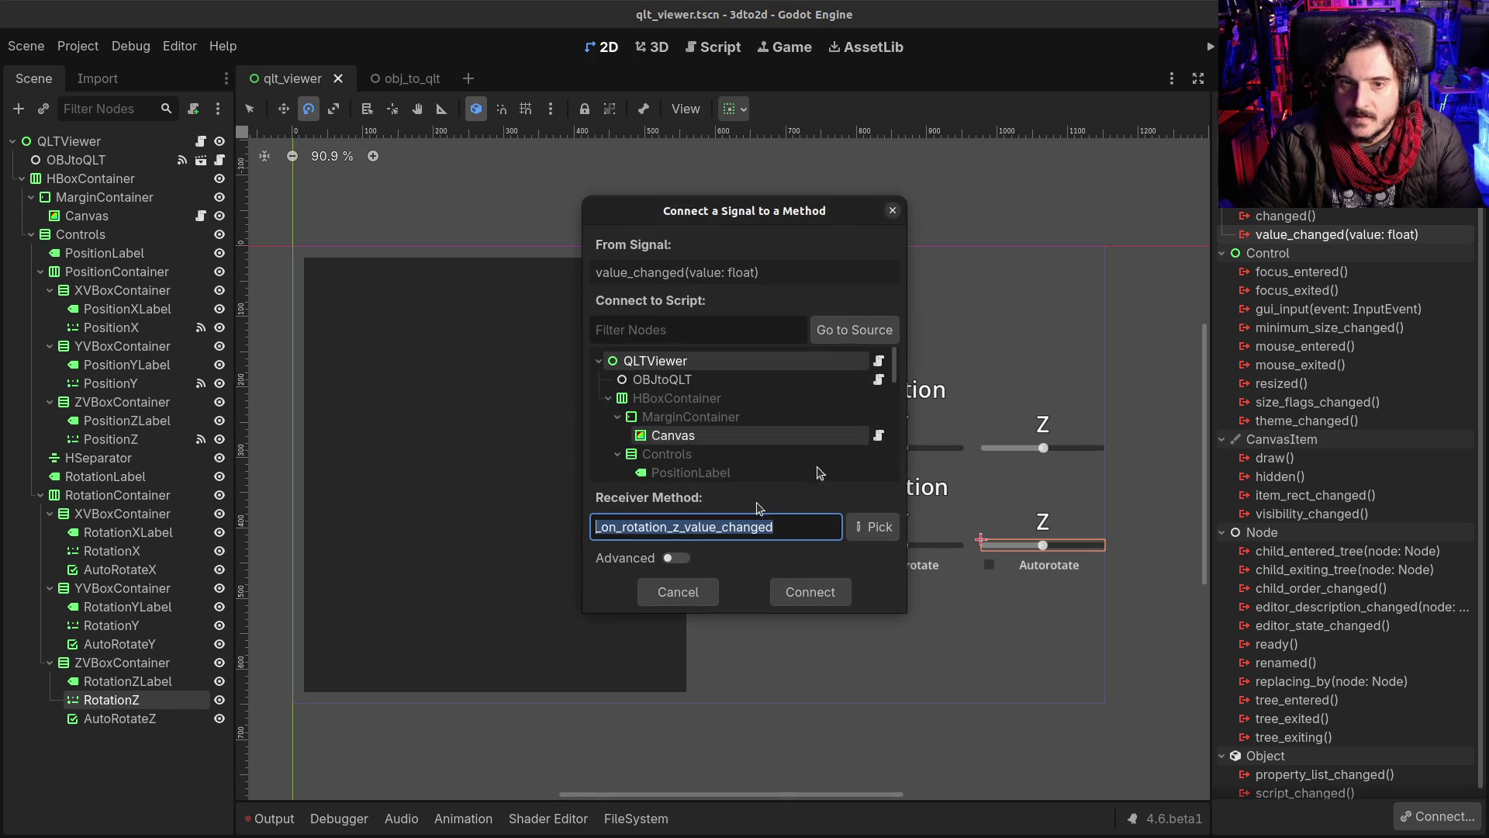
pyautogui.click(822, 596)
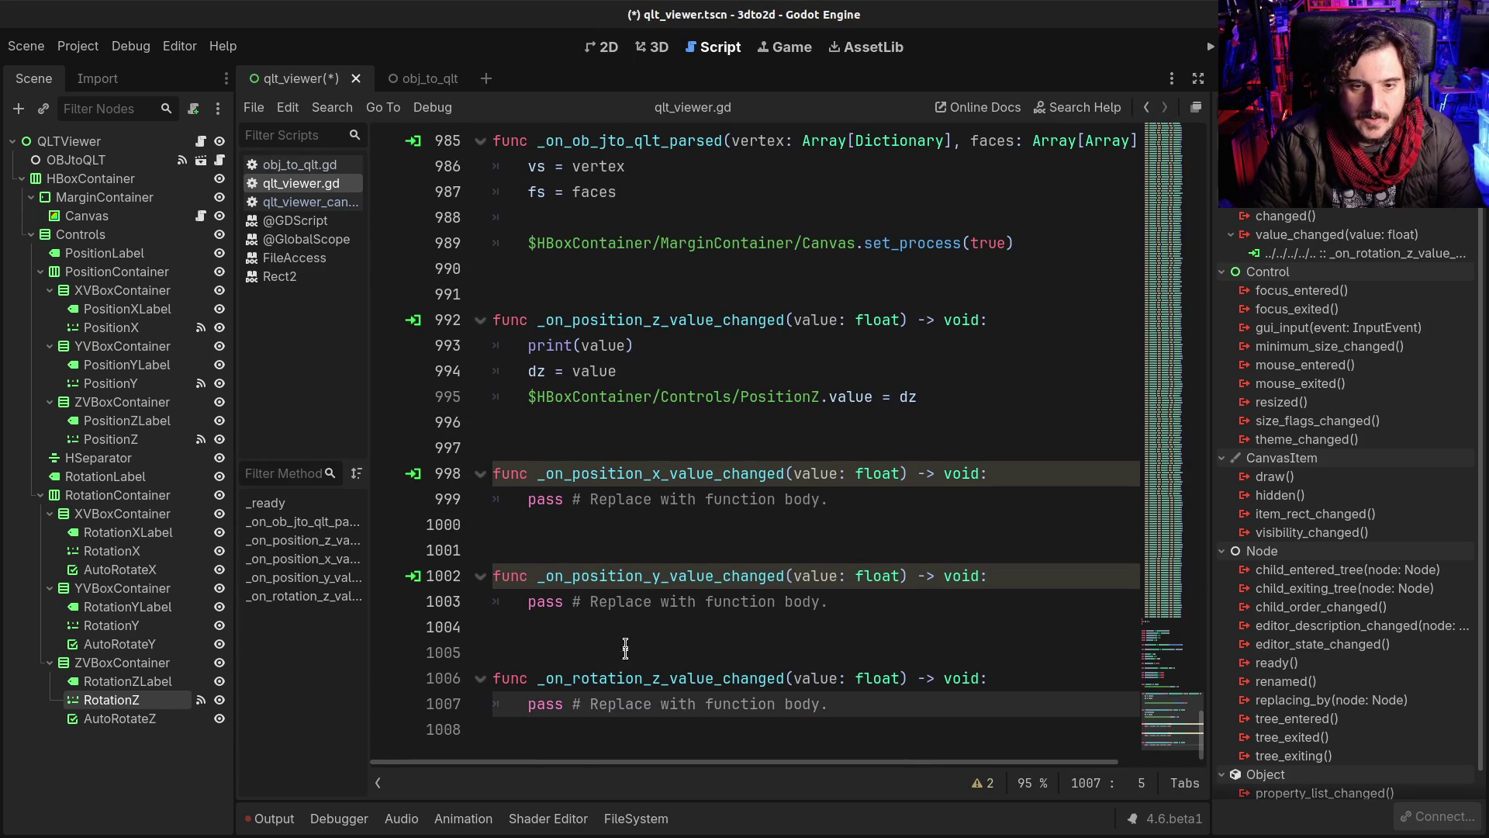
pyautogui.press('End')
pyautogui.hotkey('shift', 'Home')
pyautogui.hotkey('shift', 'Home')
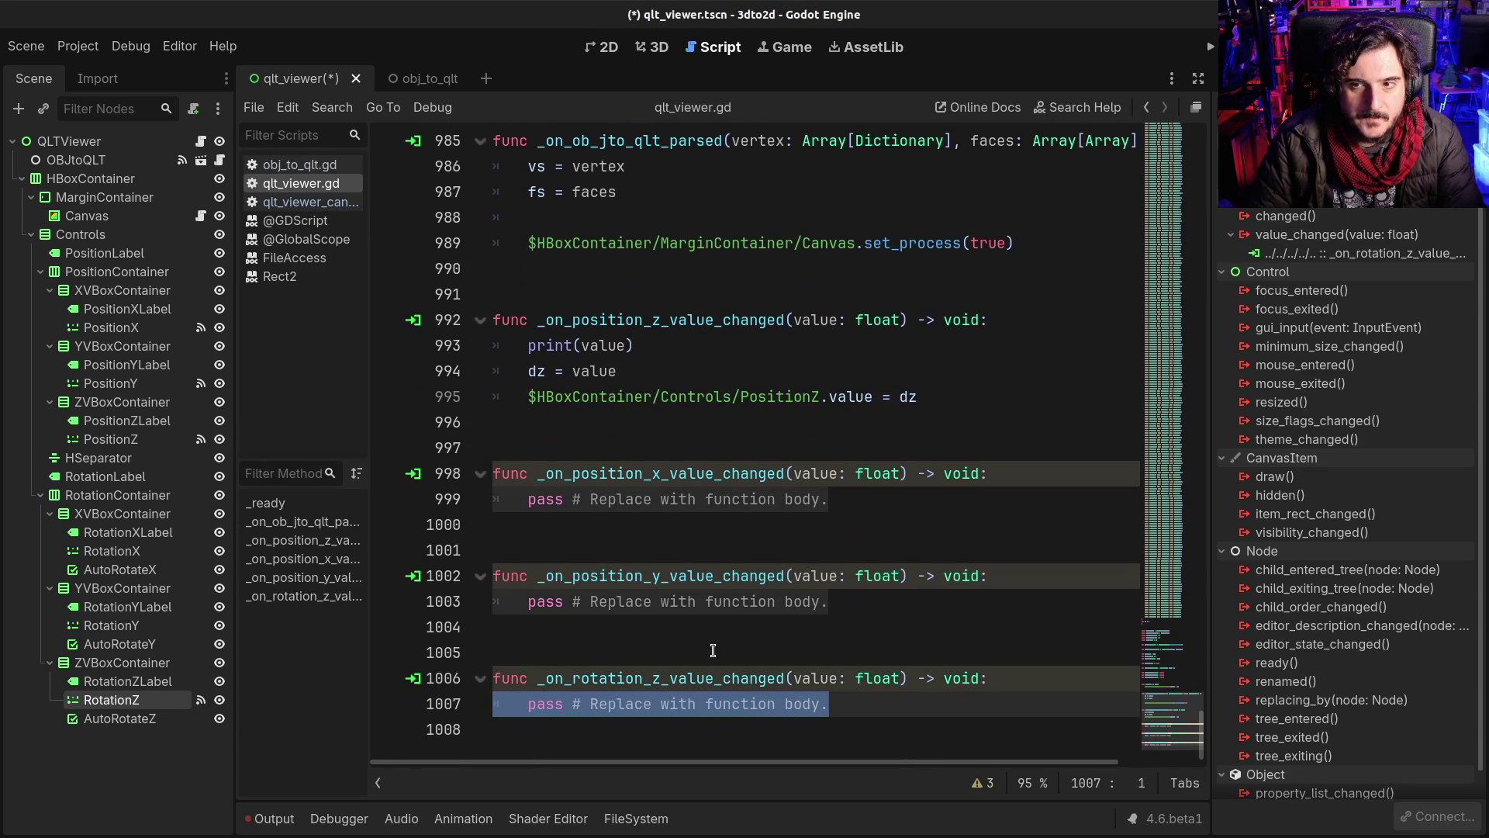
pyautogui.scroll(8, 712, 650)
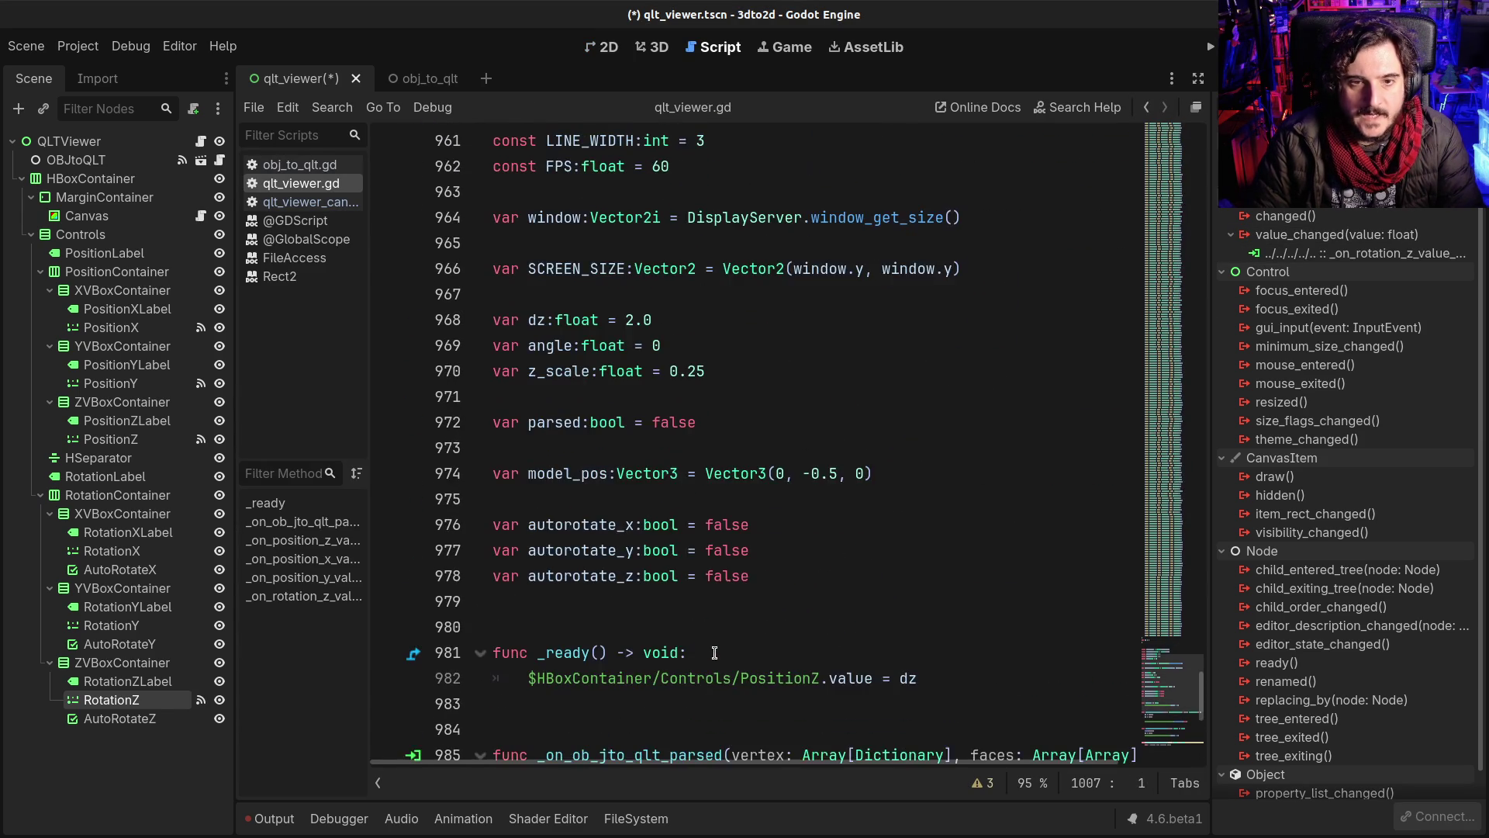
# Step: Change 'angle' to 'angle_y' on line 969 of qlt_viewer.gd
pyautogui.scroll(-2, 714, 652)
pyautogui.click(553, 191)
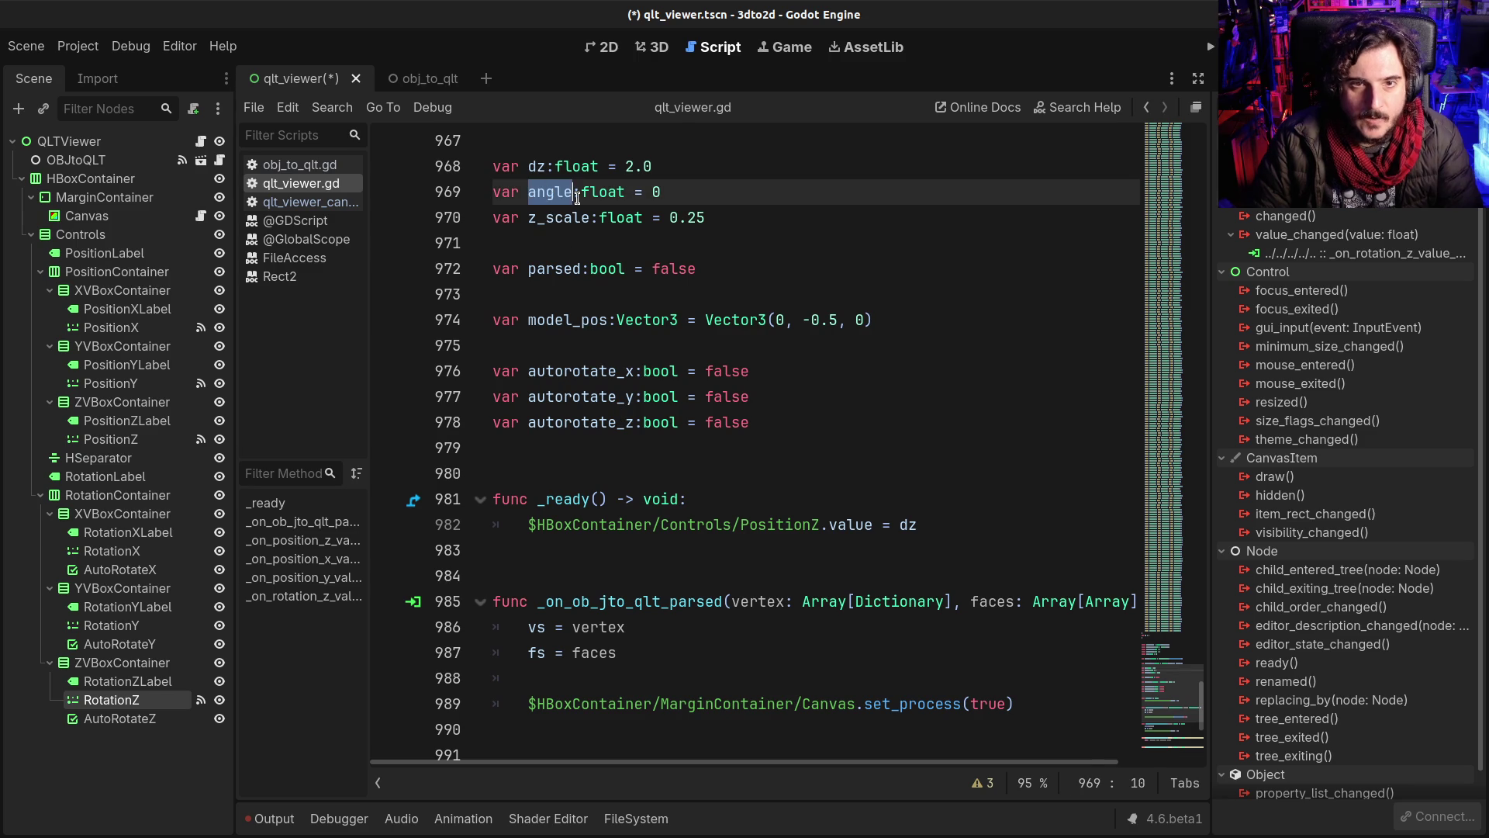
pyautogui.write('_')
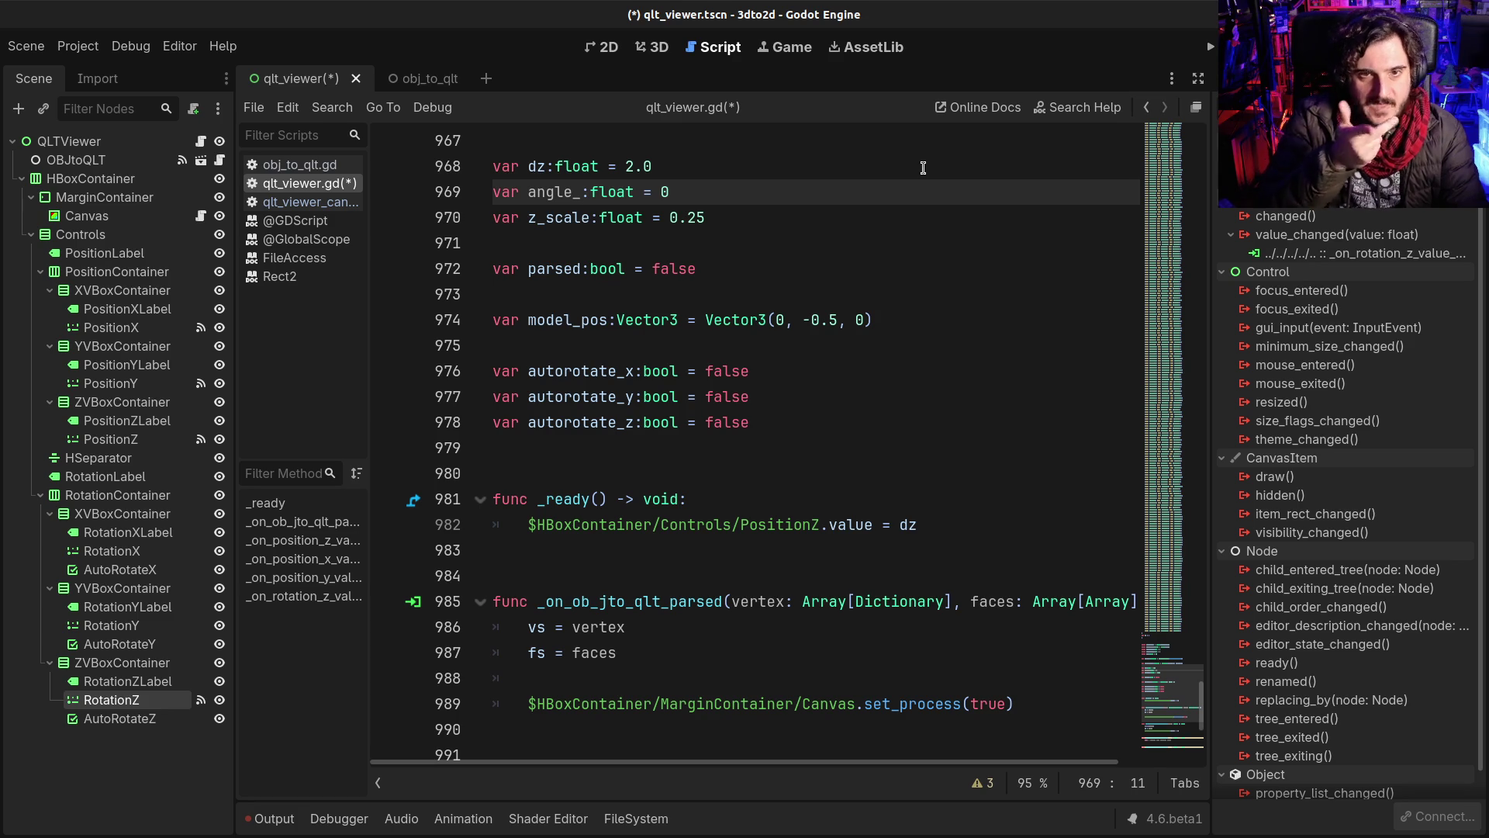
pyautogui.write('y')
pyautogui.doubleClick(558, 194)
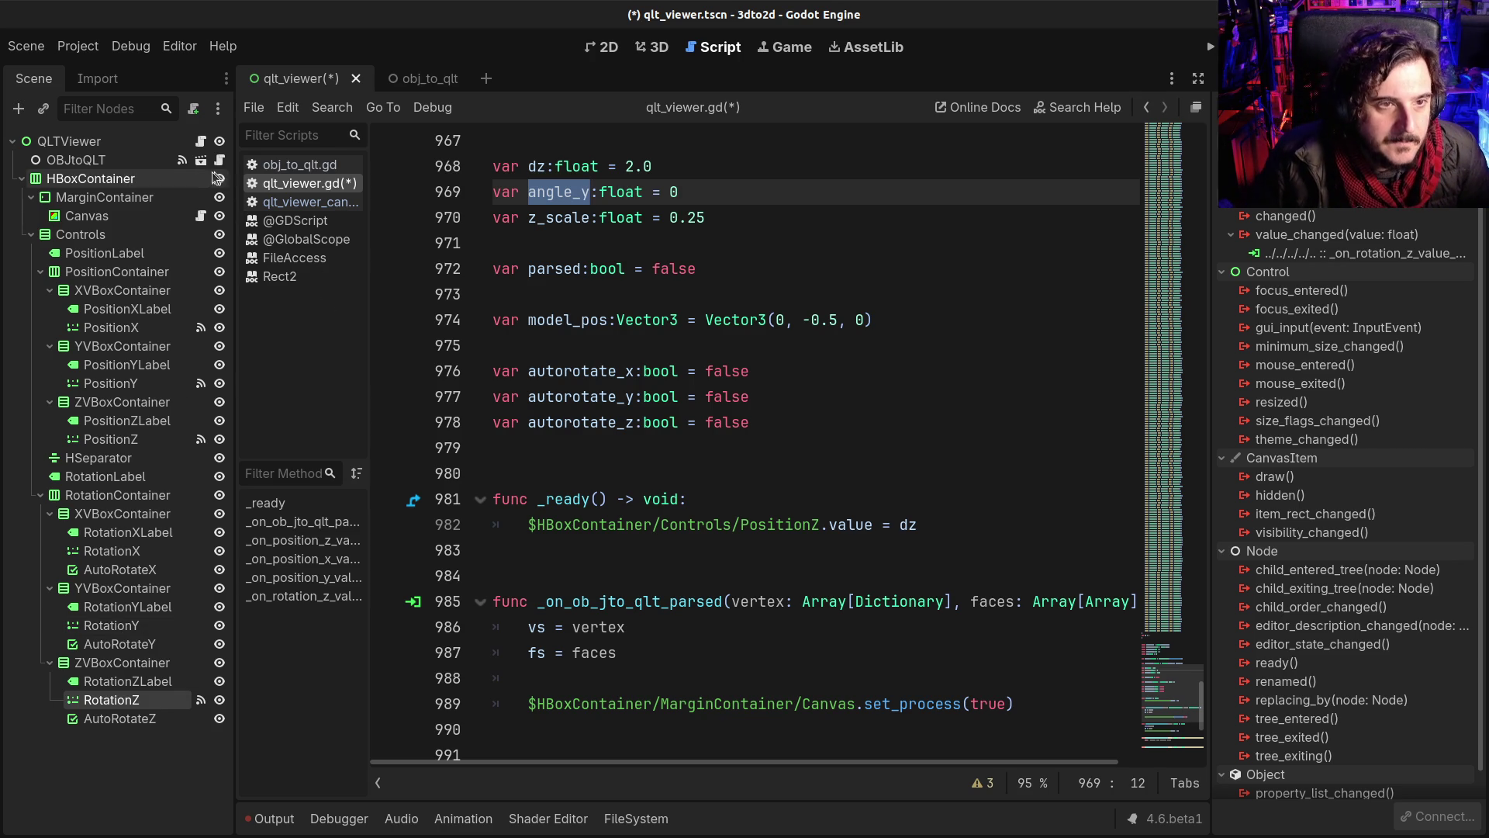
pyautogui.click(287, 203)
# Step: Read through qlt_viewer_canvas.gd, examining the project and rotate_xz helper functions
pyautogui.click(666, 400)
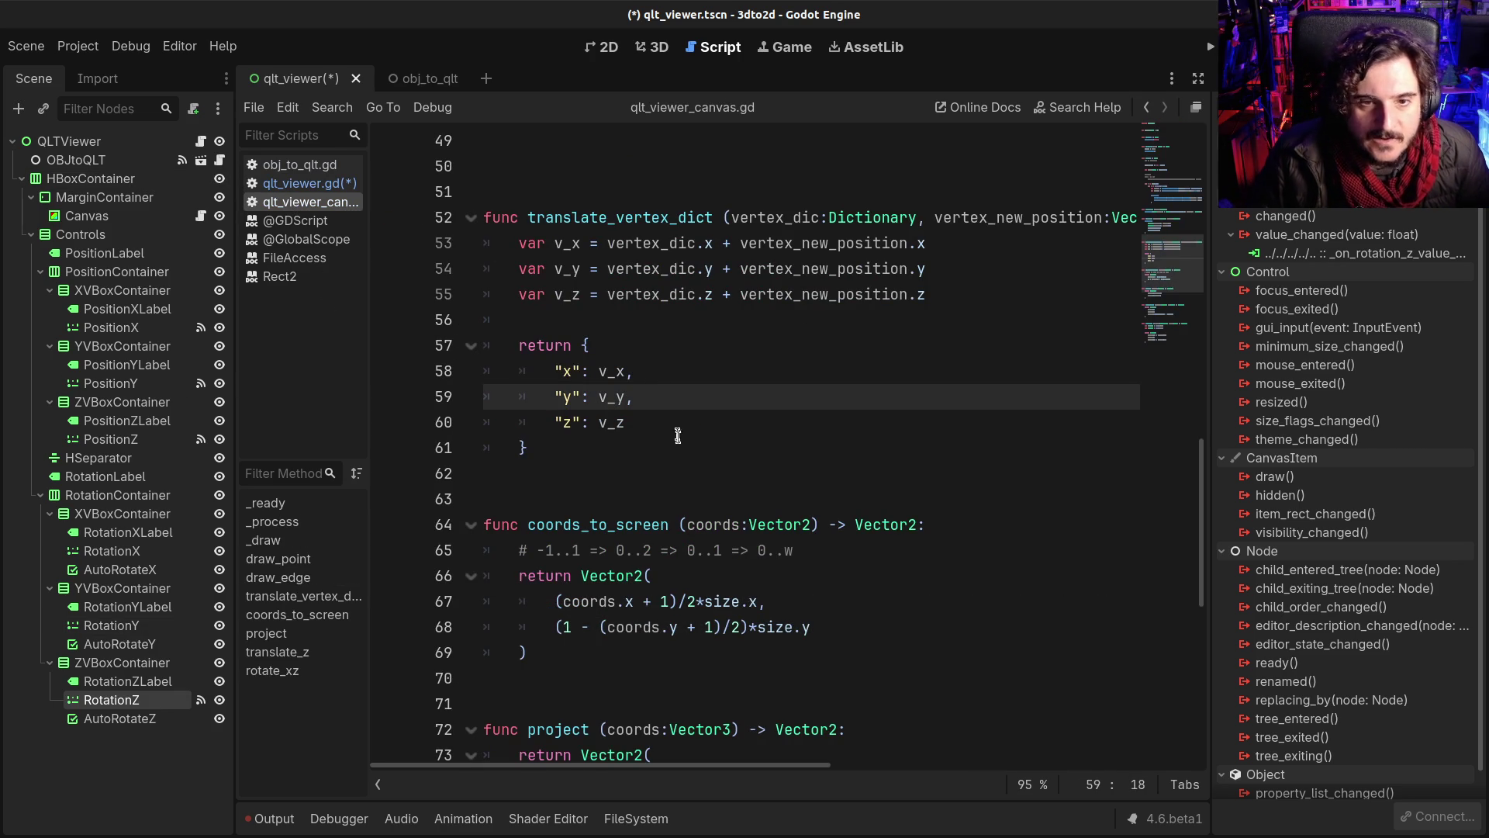
pyautogui.scroll(-2, 715, 552)
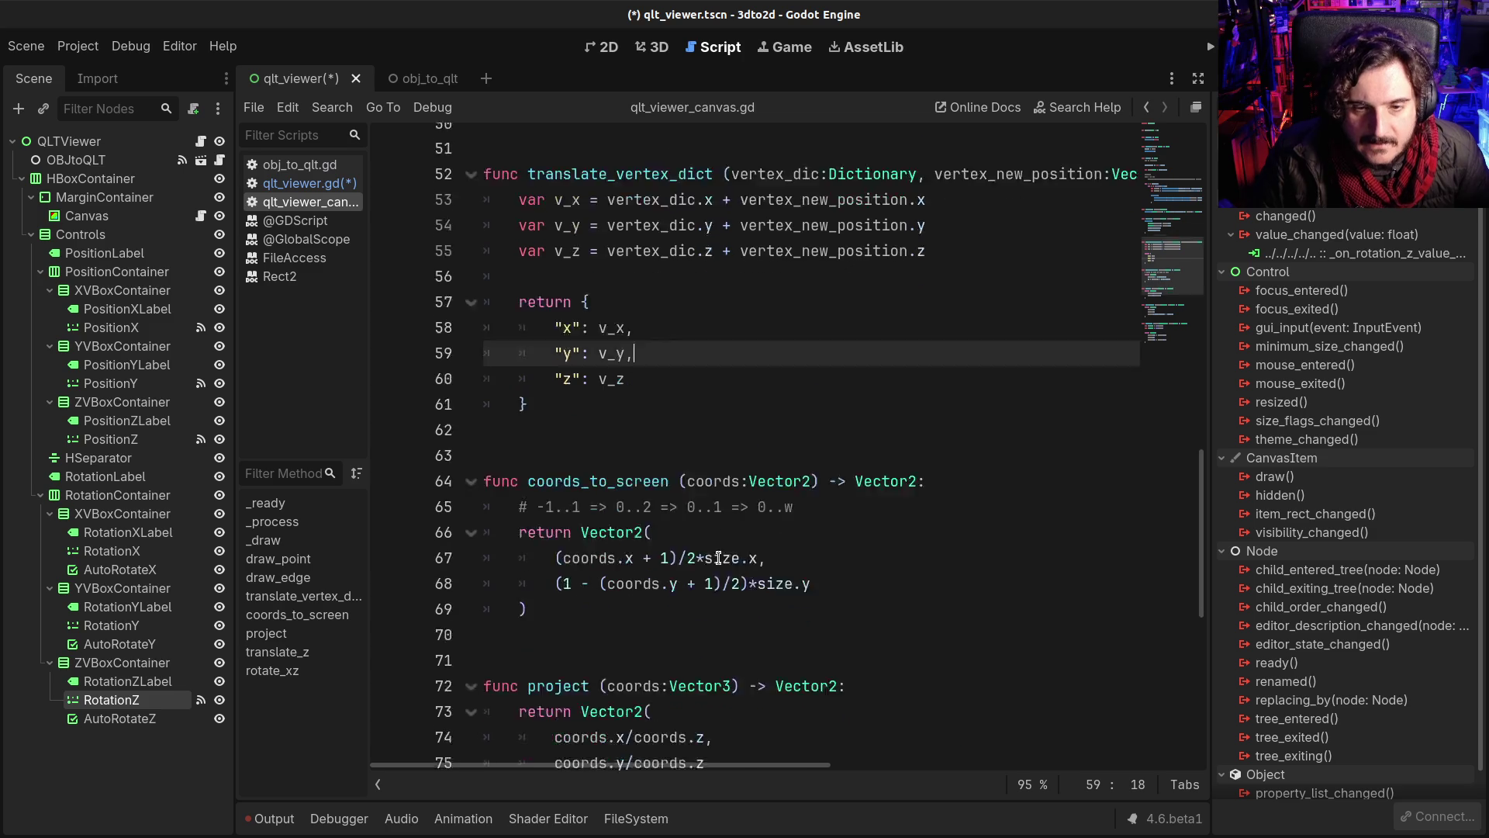
pyautogui.scroll(1, 721, 558)
pyautogui.scroll(-1, 724, 566)
pyautogui.click(696, 599)
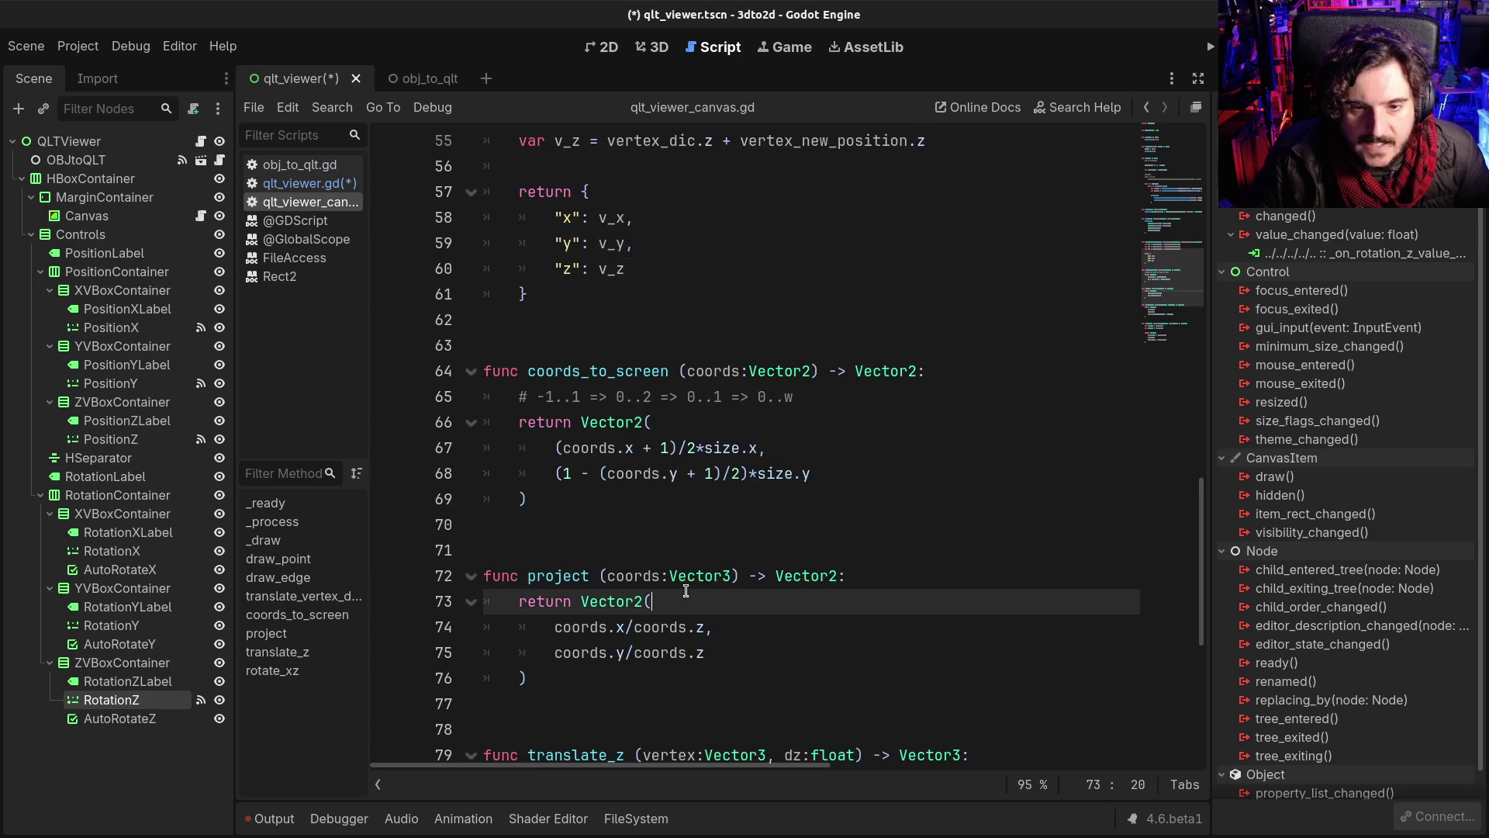
pyautogui.scroll(-5, 693, 597)
pyautogui.scroll(-1, 693, 597)
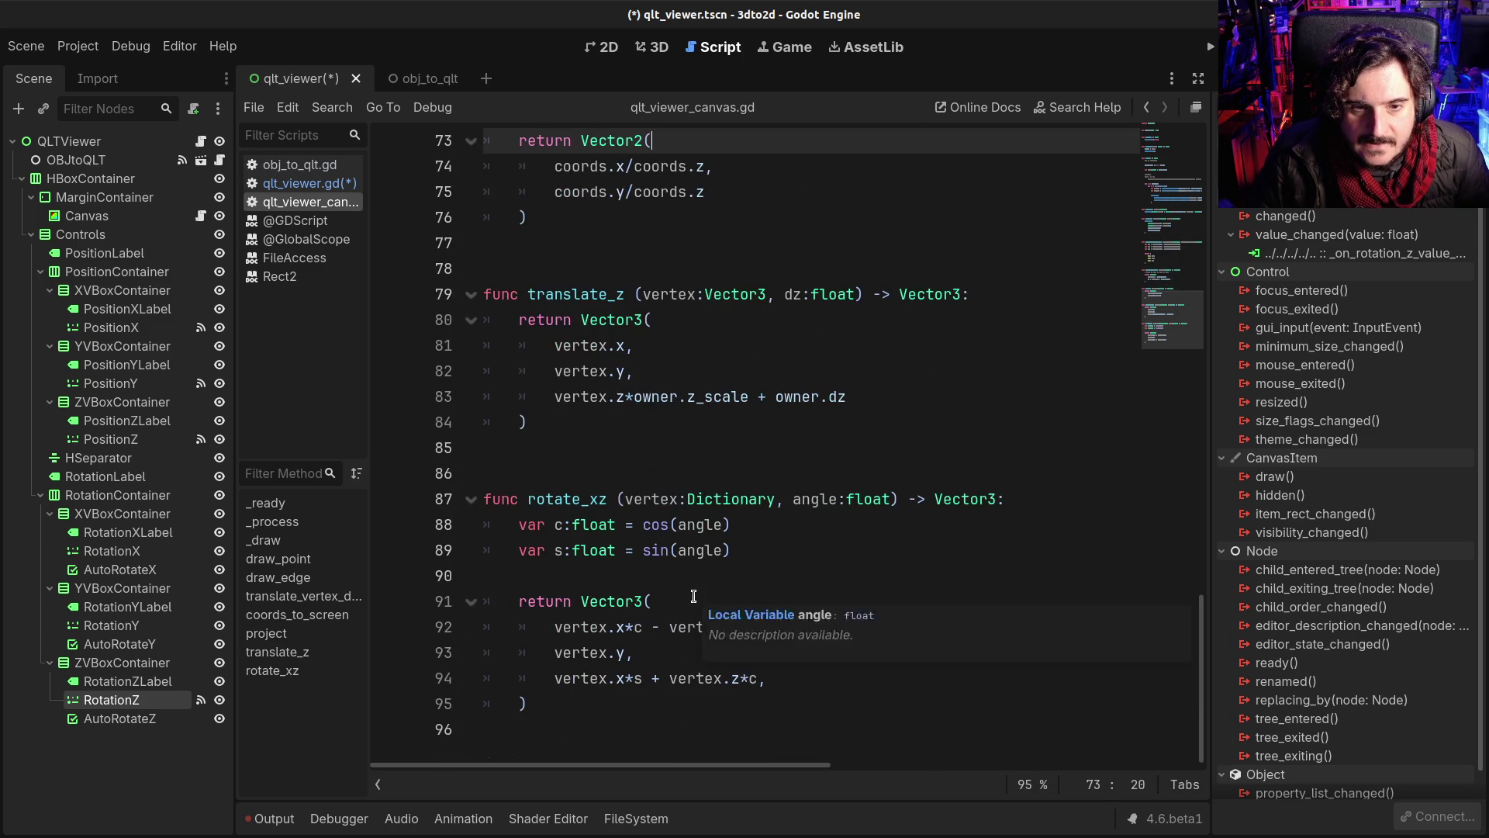
pyautogui.moveTo(554, 499); pyautogui.dragTo(608, 503)
pyautogui.click(594, 504)
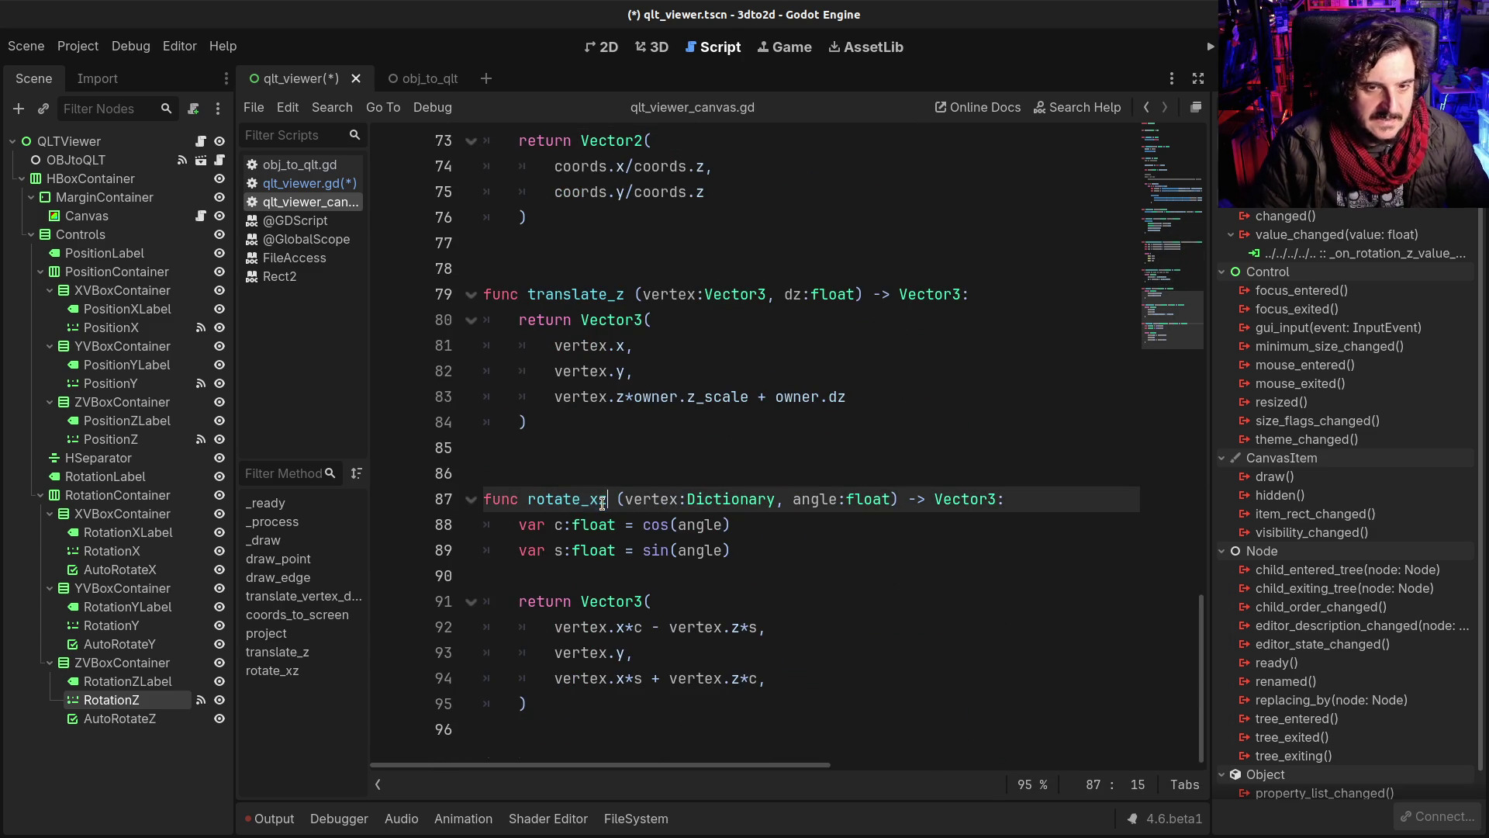
pyautogui.click(588, 503)
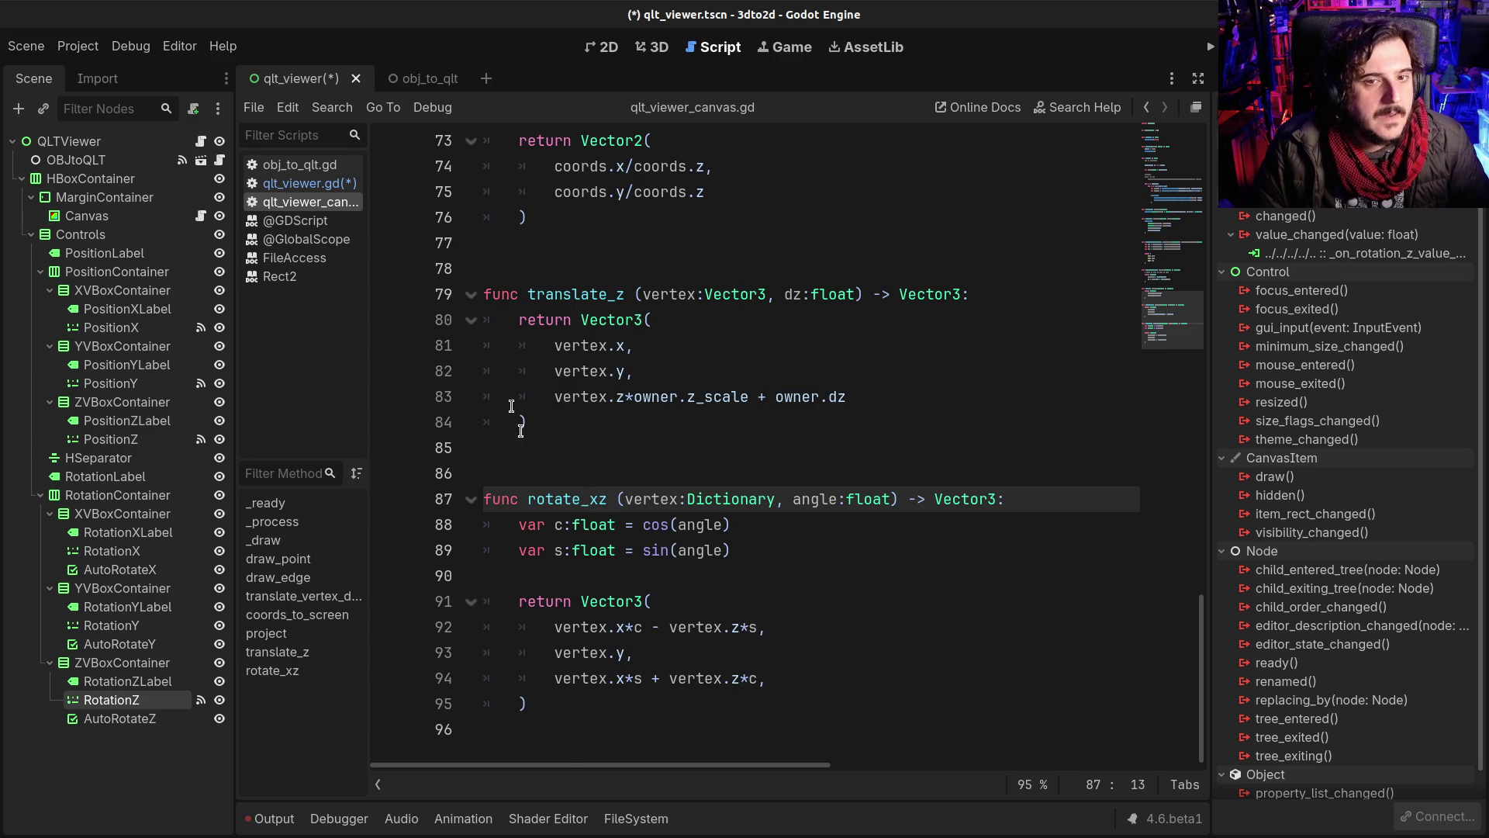
# Step: Review the vertex and edge drawing lines in _draw, including coords_to_screen on line 34
pyautogui.scroll(15, 514, 414)
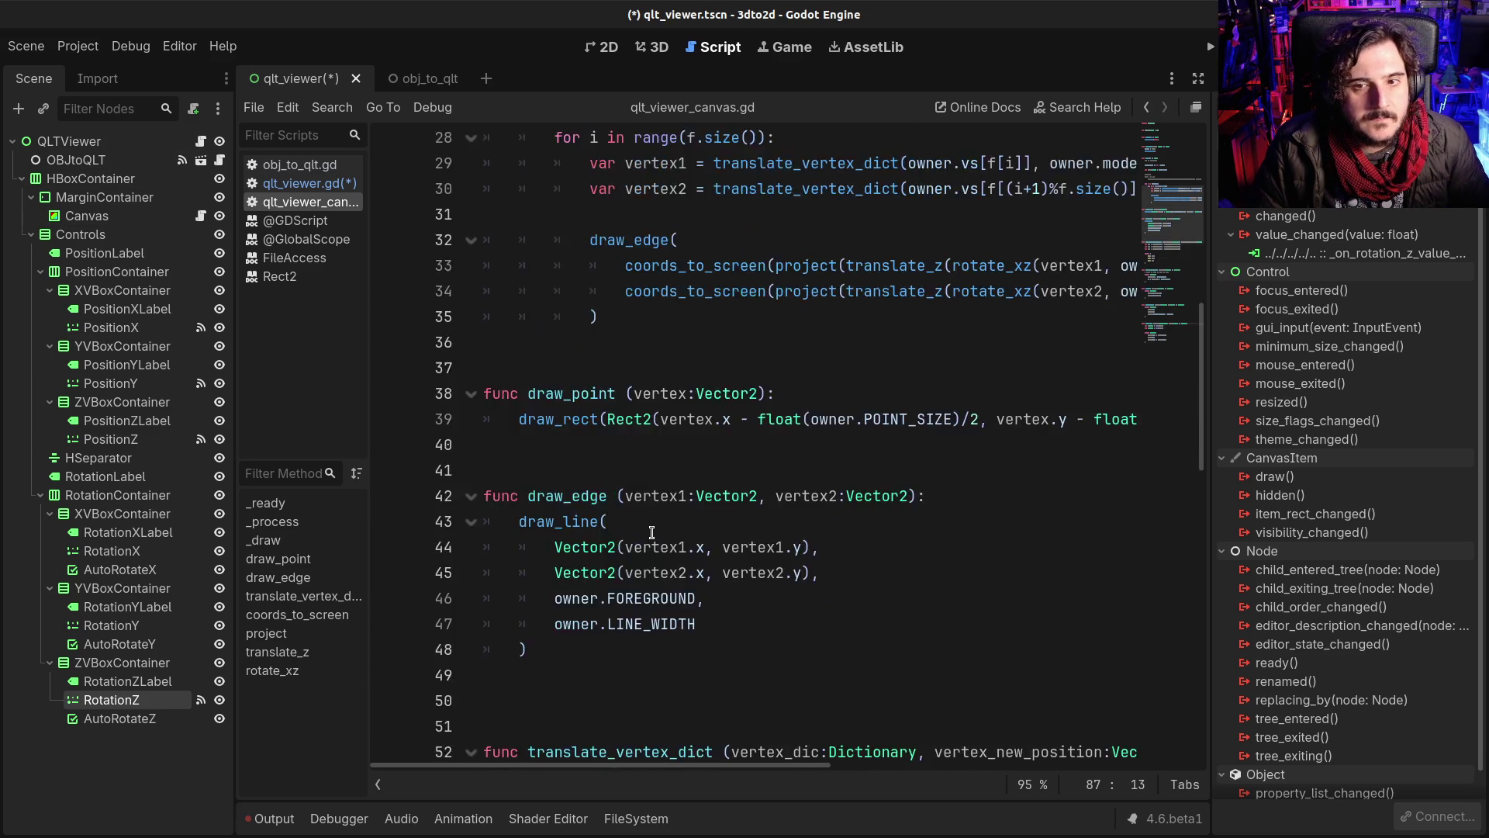
pyautogui.scroll(4, 651, 532)
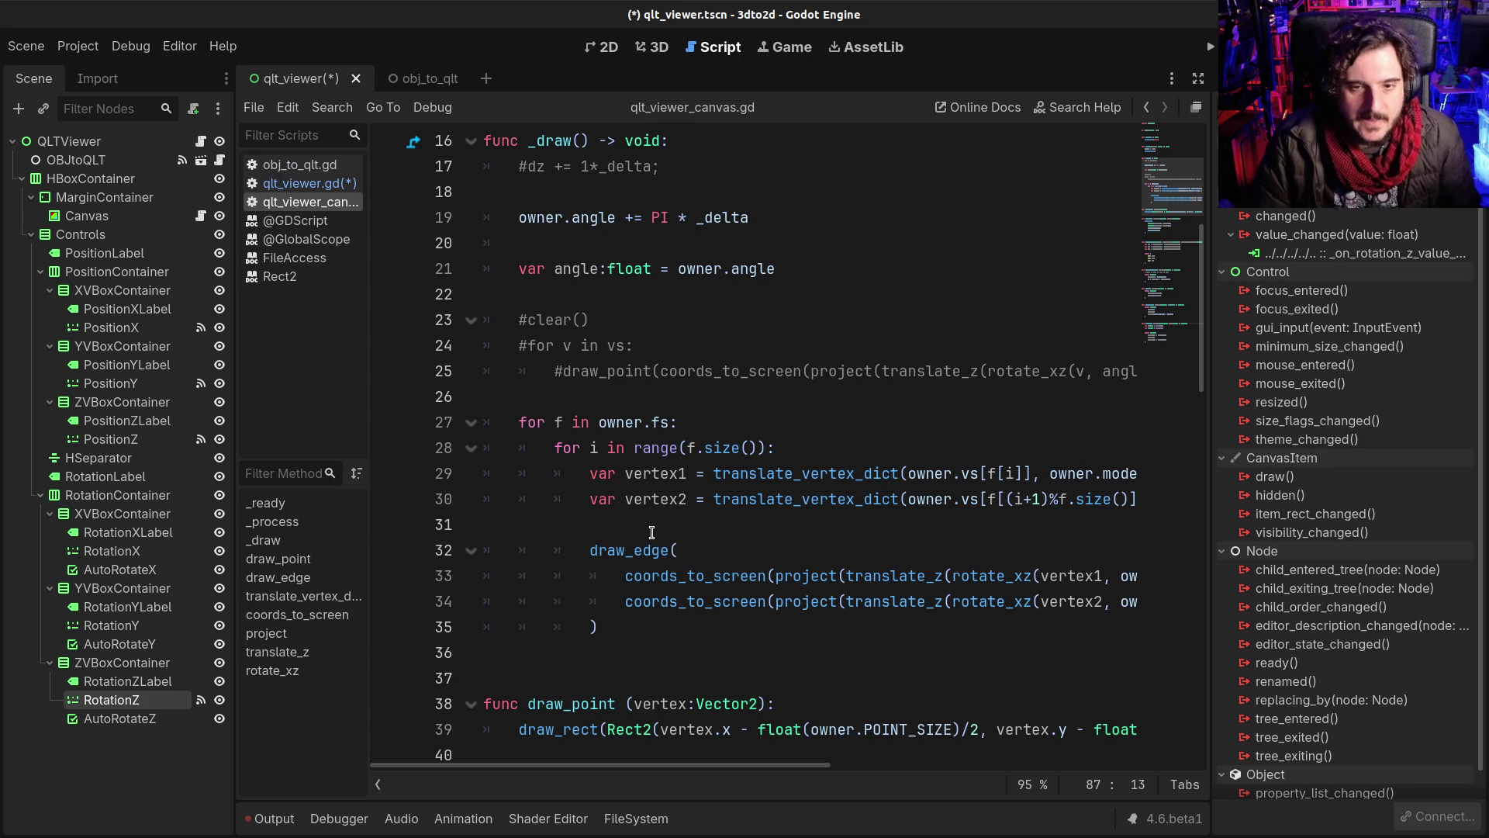
pyautogui.moveTo(651, 532); pyautogui.dragTo(768, 601)
pyautogui.click(769, 601)
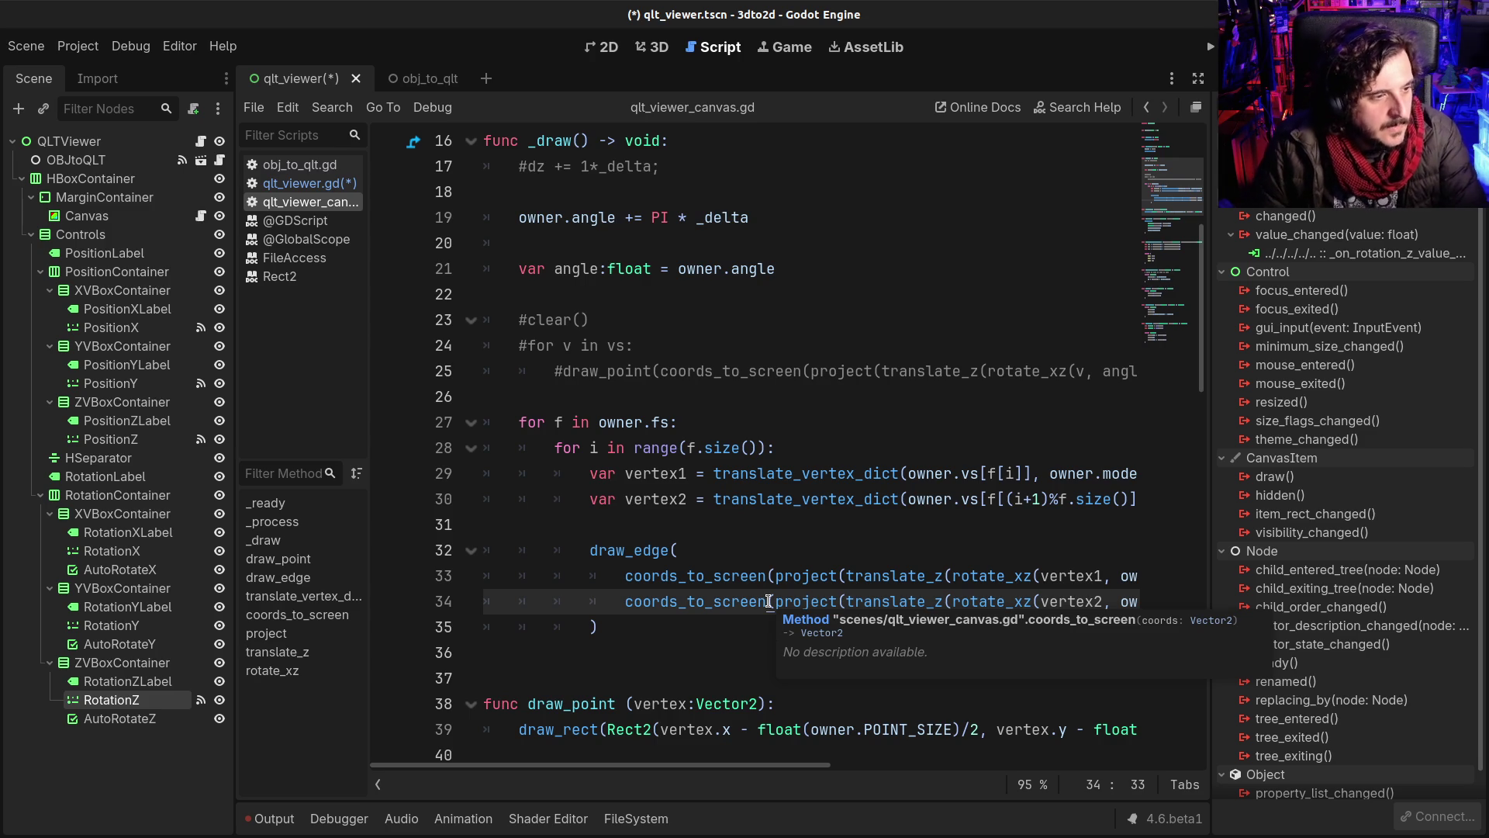
pyautogui.click(720, 560)
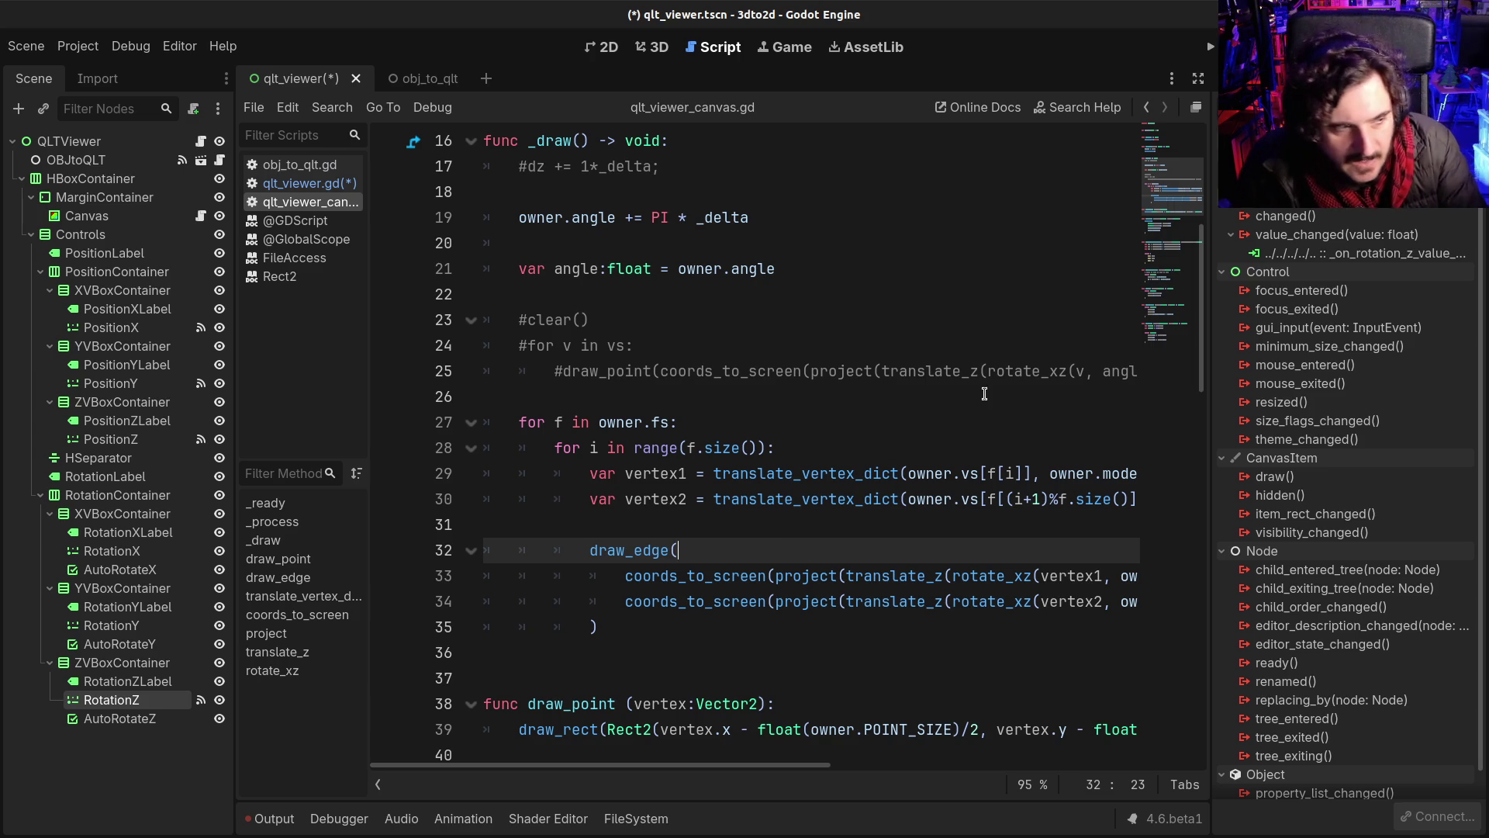
# Step: Hide the side docks for a wider code view and return to qlt_viewer.gd
pyautogui.click(1198, 81)
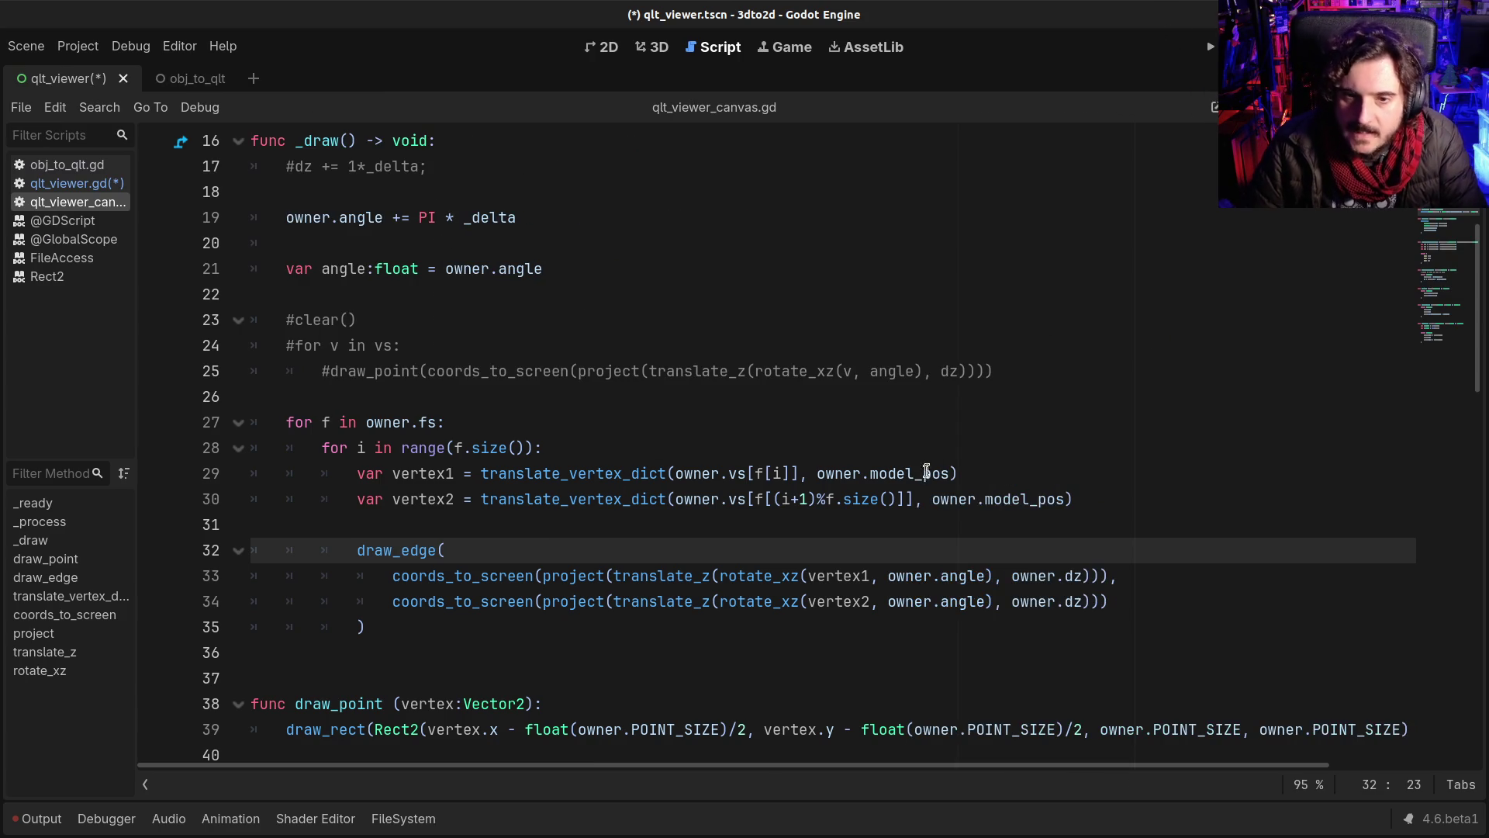
pyautogui.click(927, 469)
pyautogui.click(49, 184)
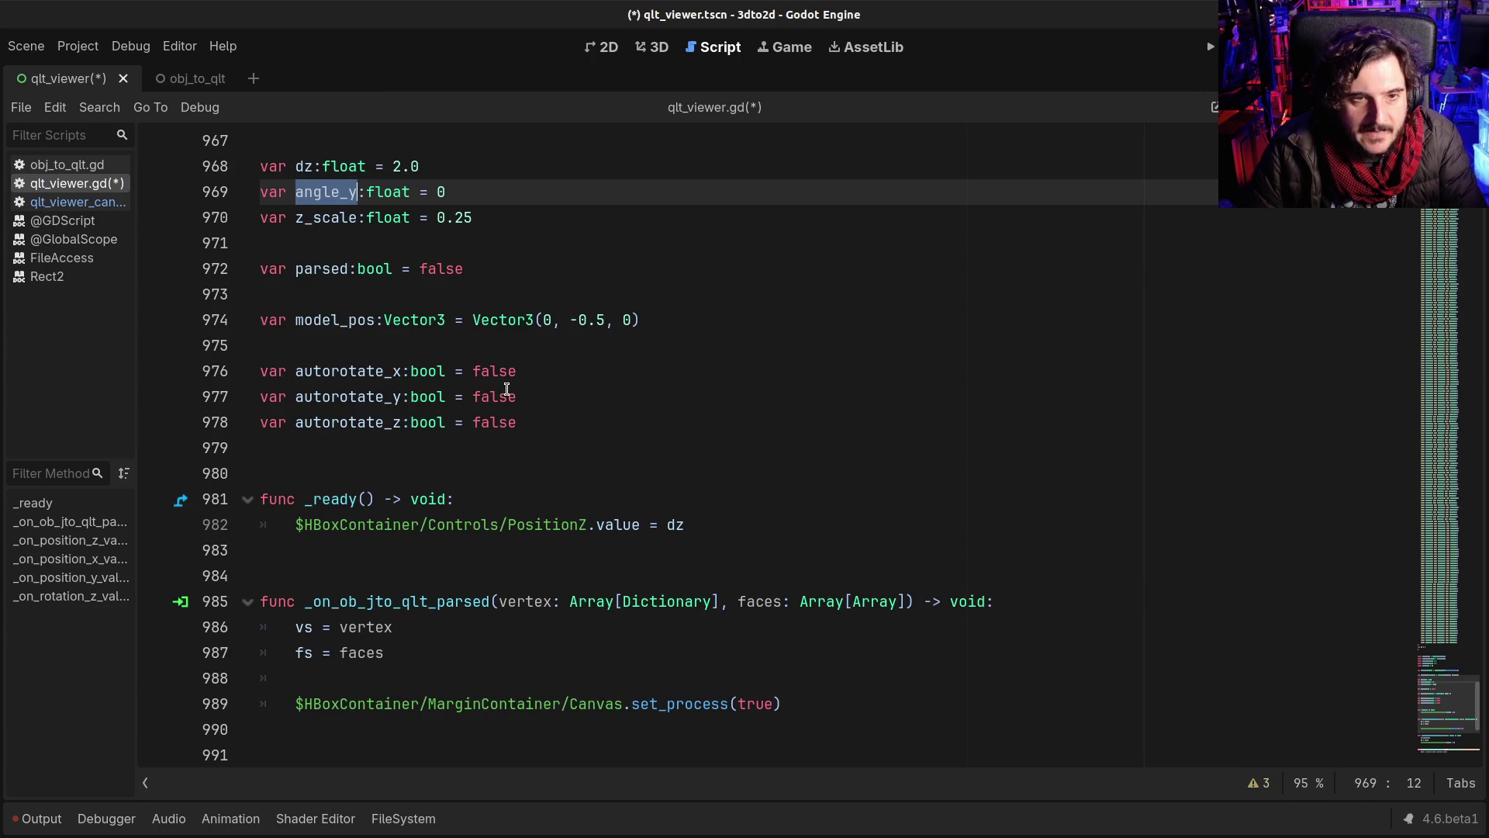
pyautogui.scroll(-6, 547, 525)
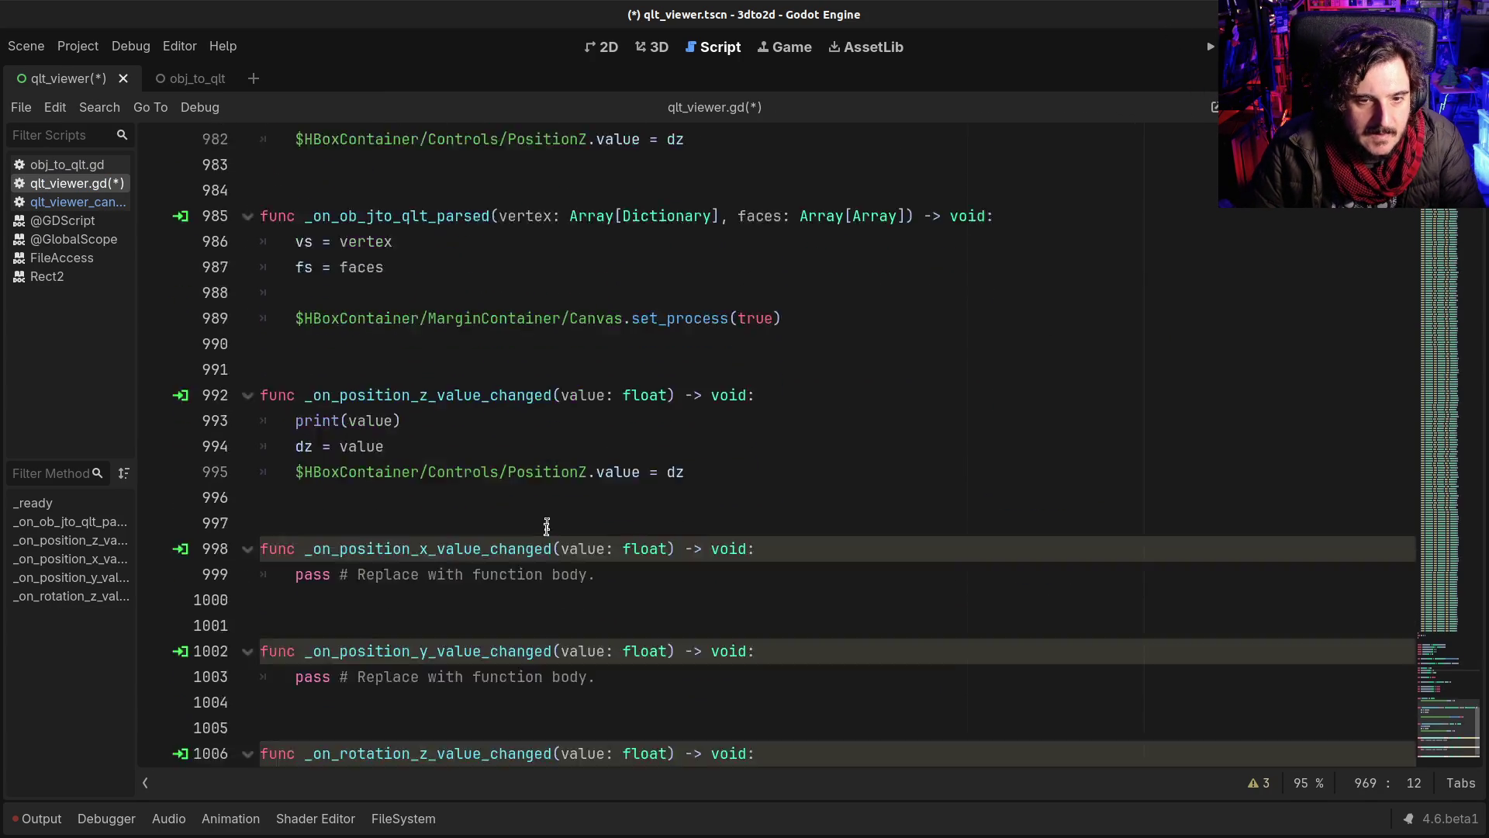
# Step: Leave distraction-free mode with Ctrl+Shift+F11 so the Scene and Node docks reappear
pyautogui.scroll(8, 547, 525)
pyautogui.scroll(-8, 466, 481)
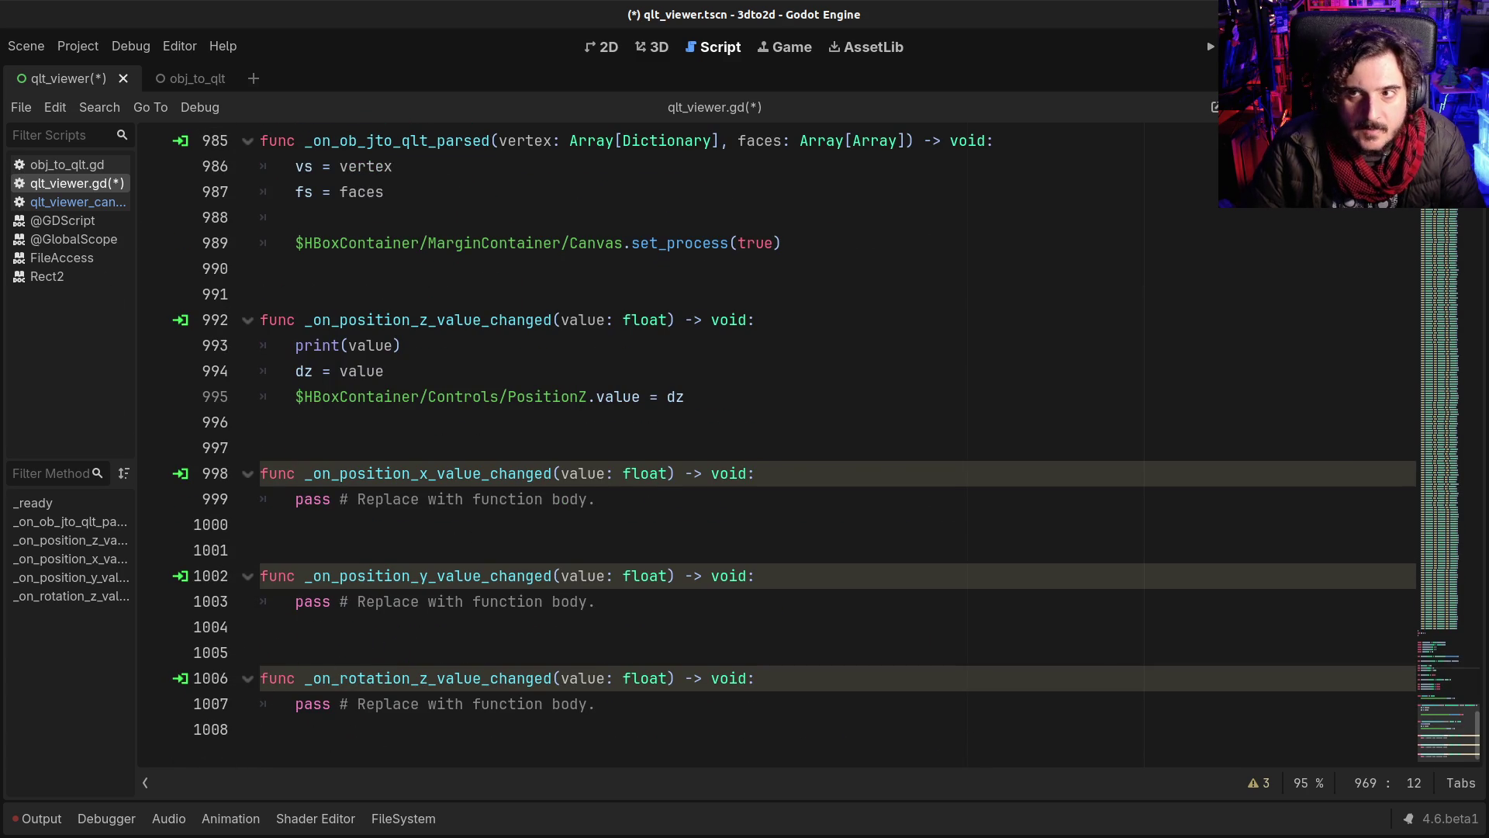
pyautogui.hotkey('ctrl', 'shift', 'F11')
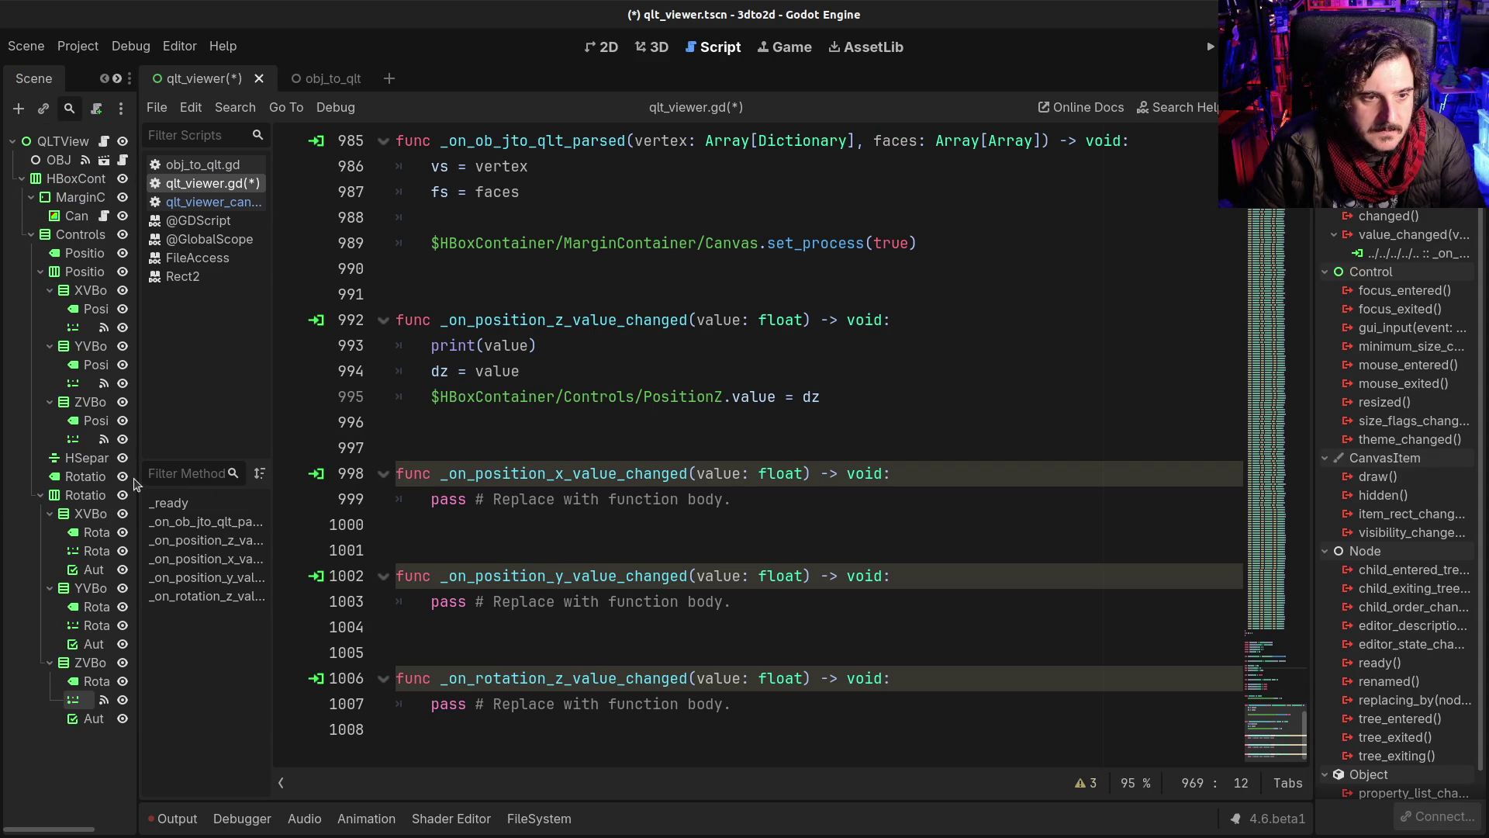
# Step: Widen the scene tree, select RotationY, and connect its value_changed to _on_rotation_y_value_changed
pyautogui.moveTo(139, 462); pyautogui.dragTo(193, 461)
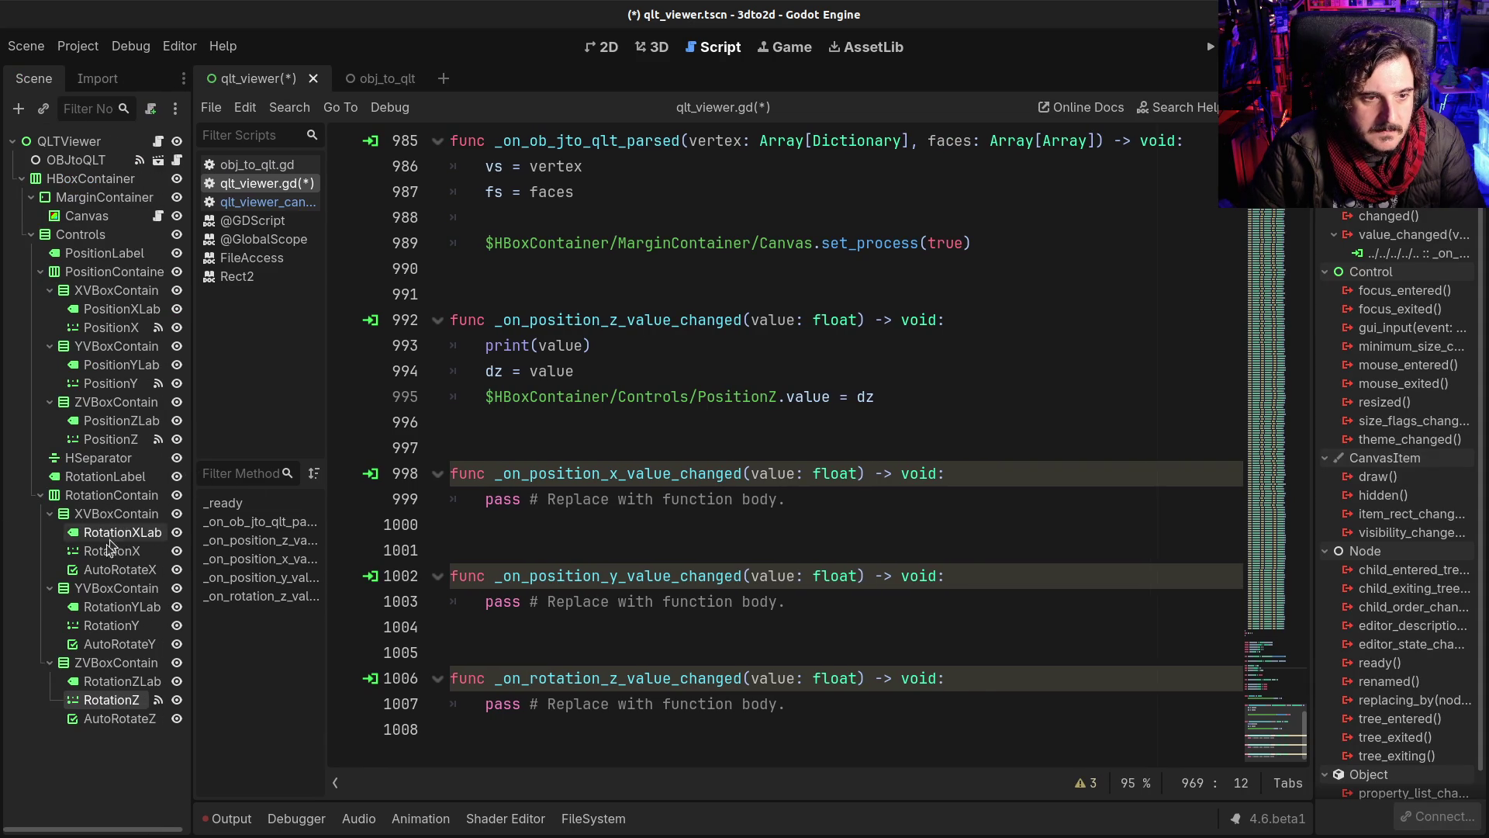
pyautogui.click(110, 625)
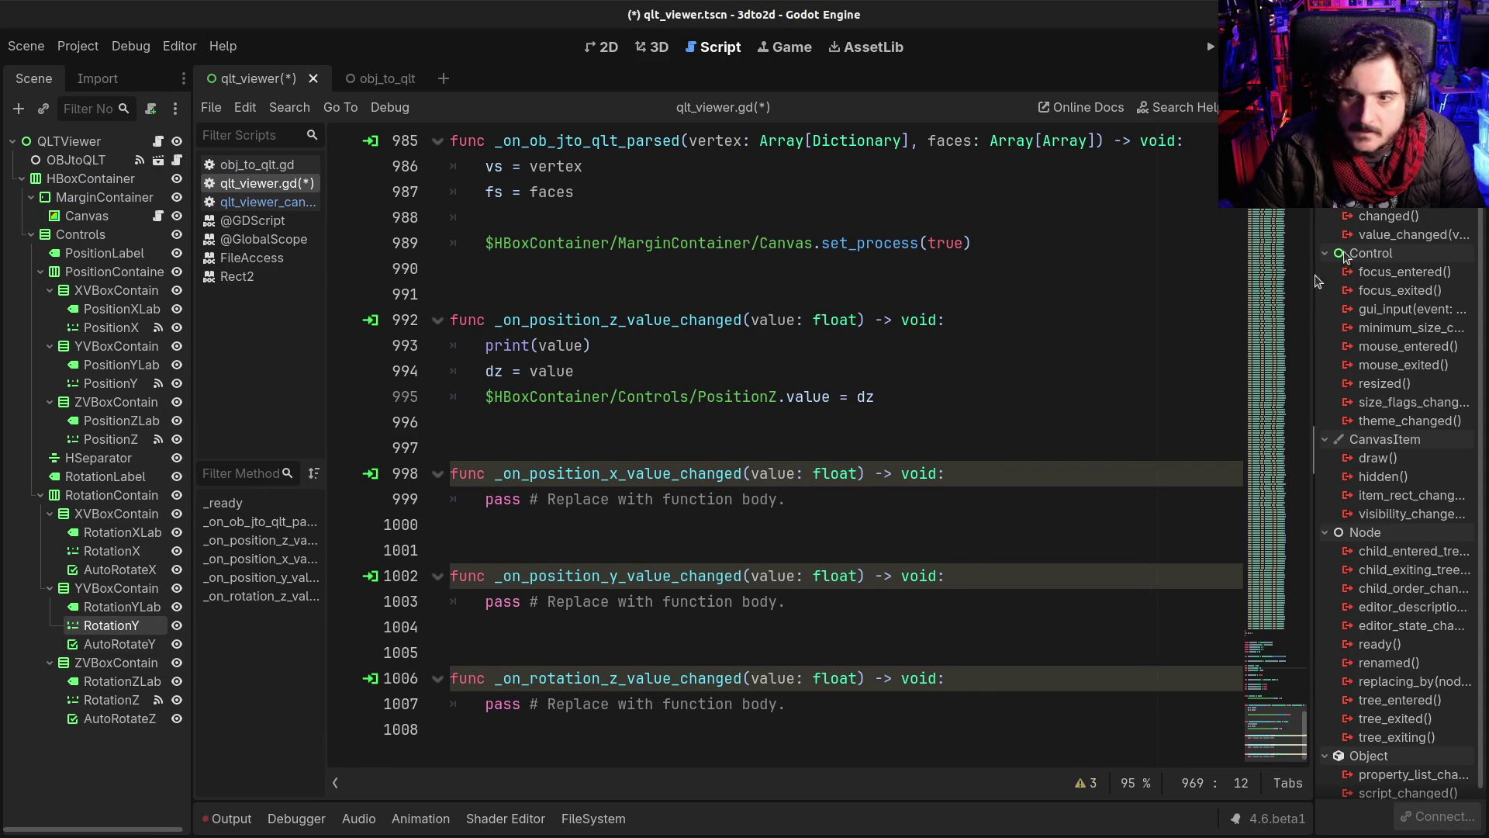
pyautogui.doubleClick(1402, 234)
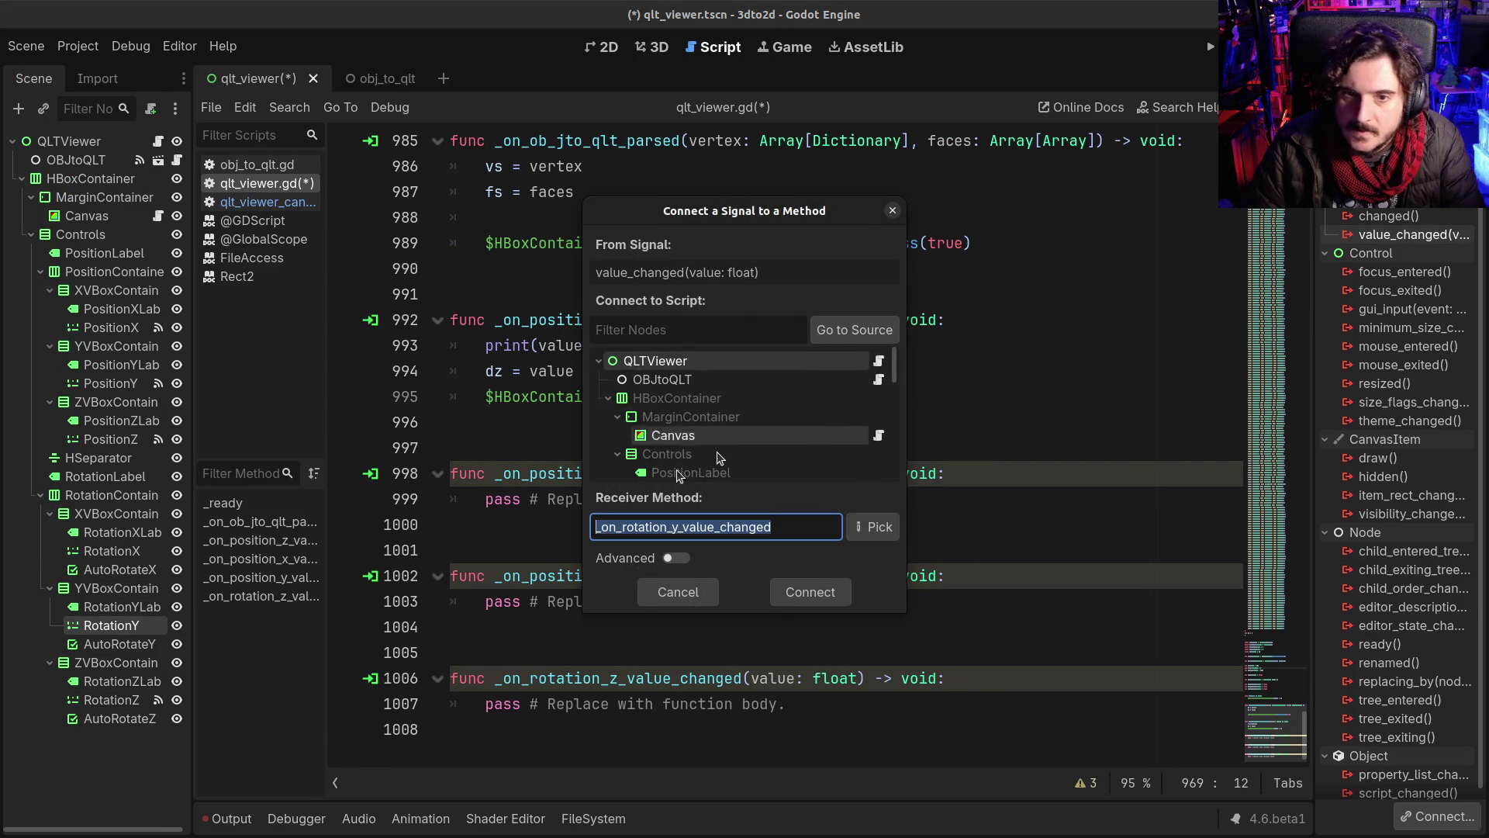
pyautogui.click(810, 592)
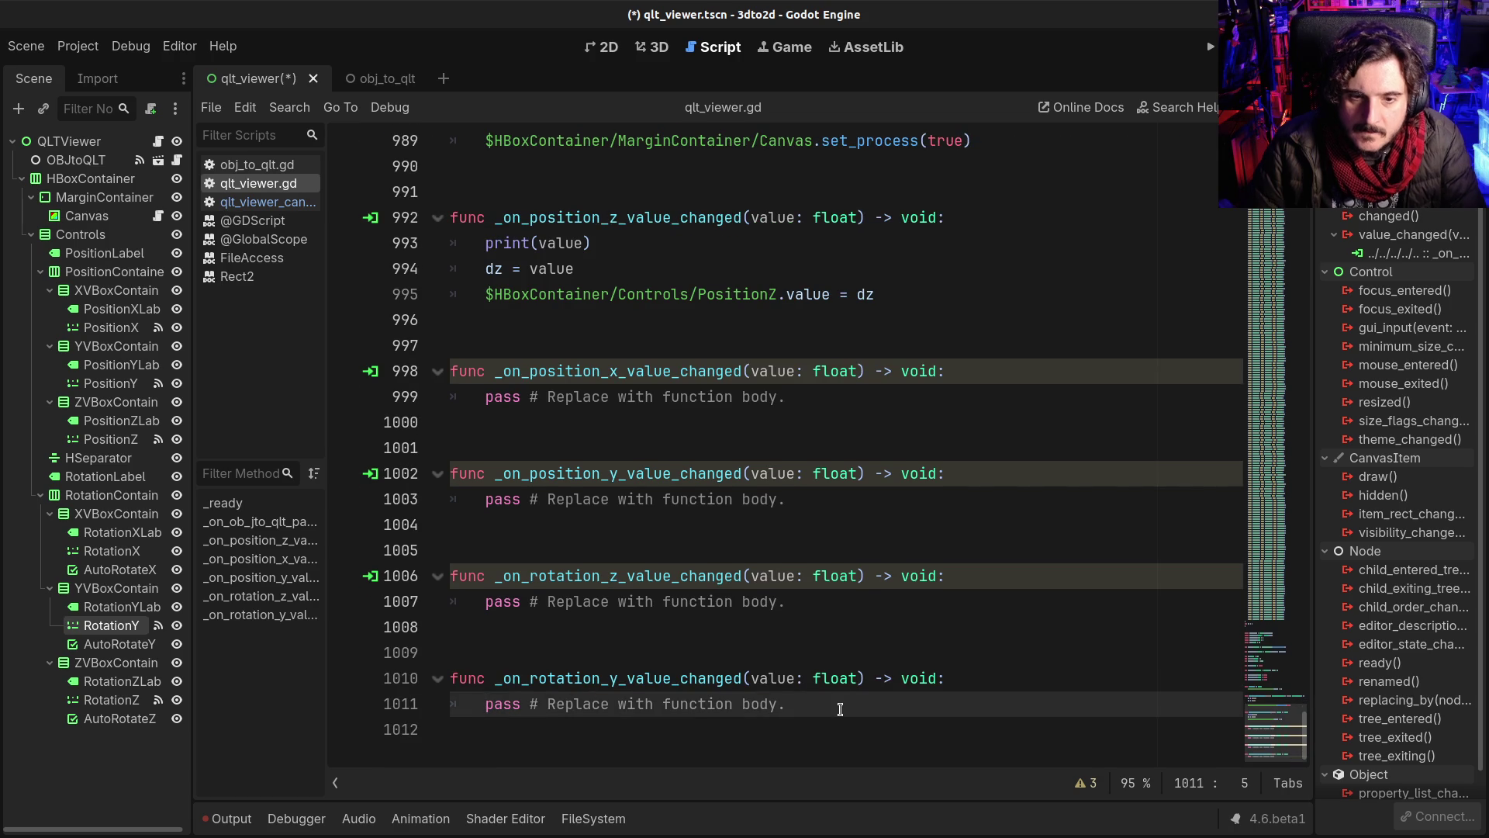
# Step: Replace the new handler's pass line with 'angle_y += value' and save the script
pyautogui.hotkey('shift', 'End')
pyautogui.write('pasangle_y +=?')
pyautogui.press('BackSpace')
pyautogui.press('Home')
pyautogui.press('Delete')
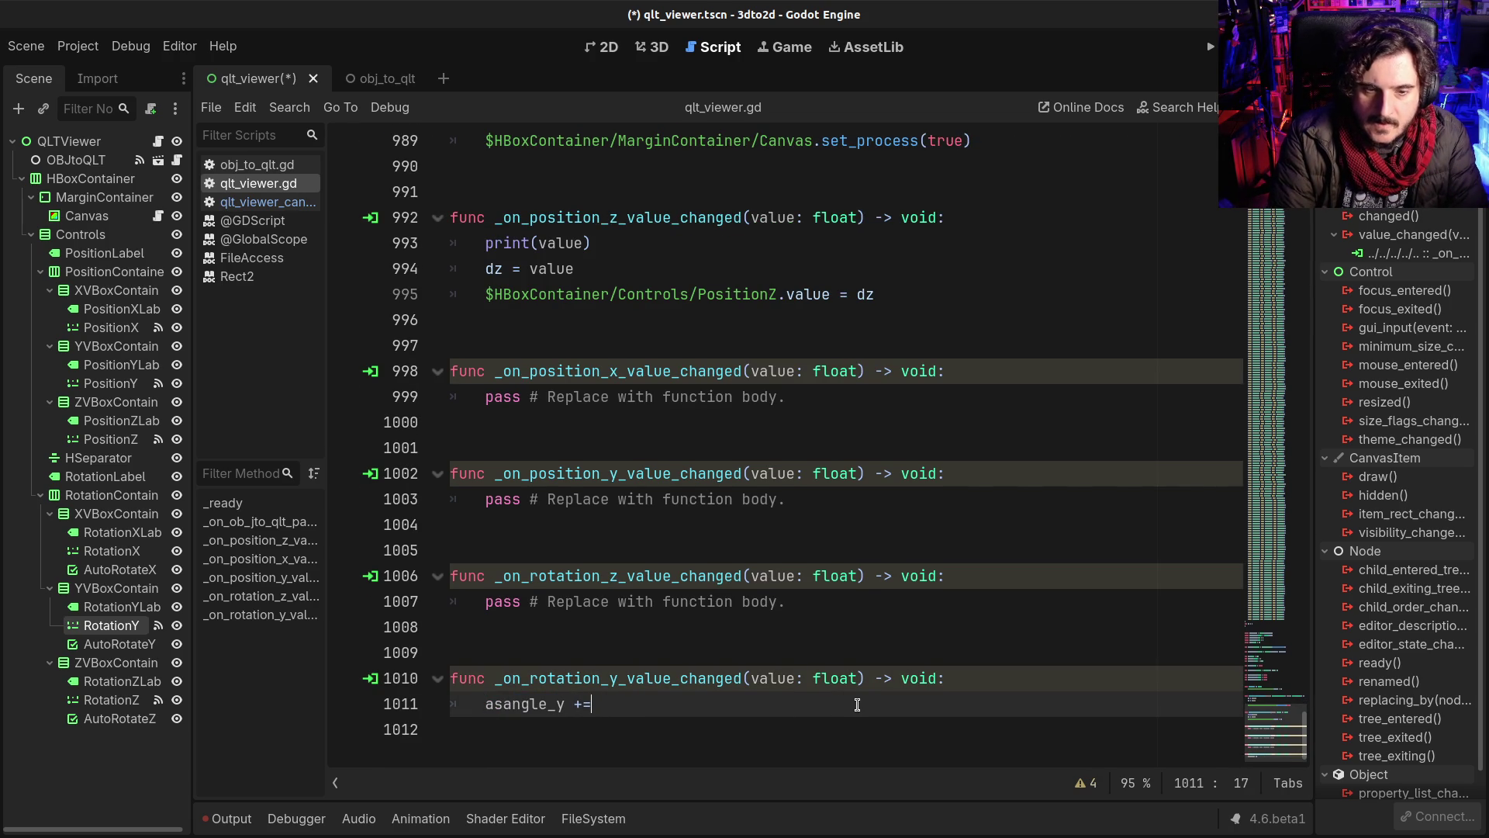
pyautogui.click(502, 703)
pyautogui.press('BackSpace')
pyautogui.press('BackSpace')
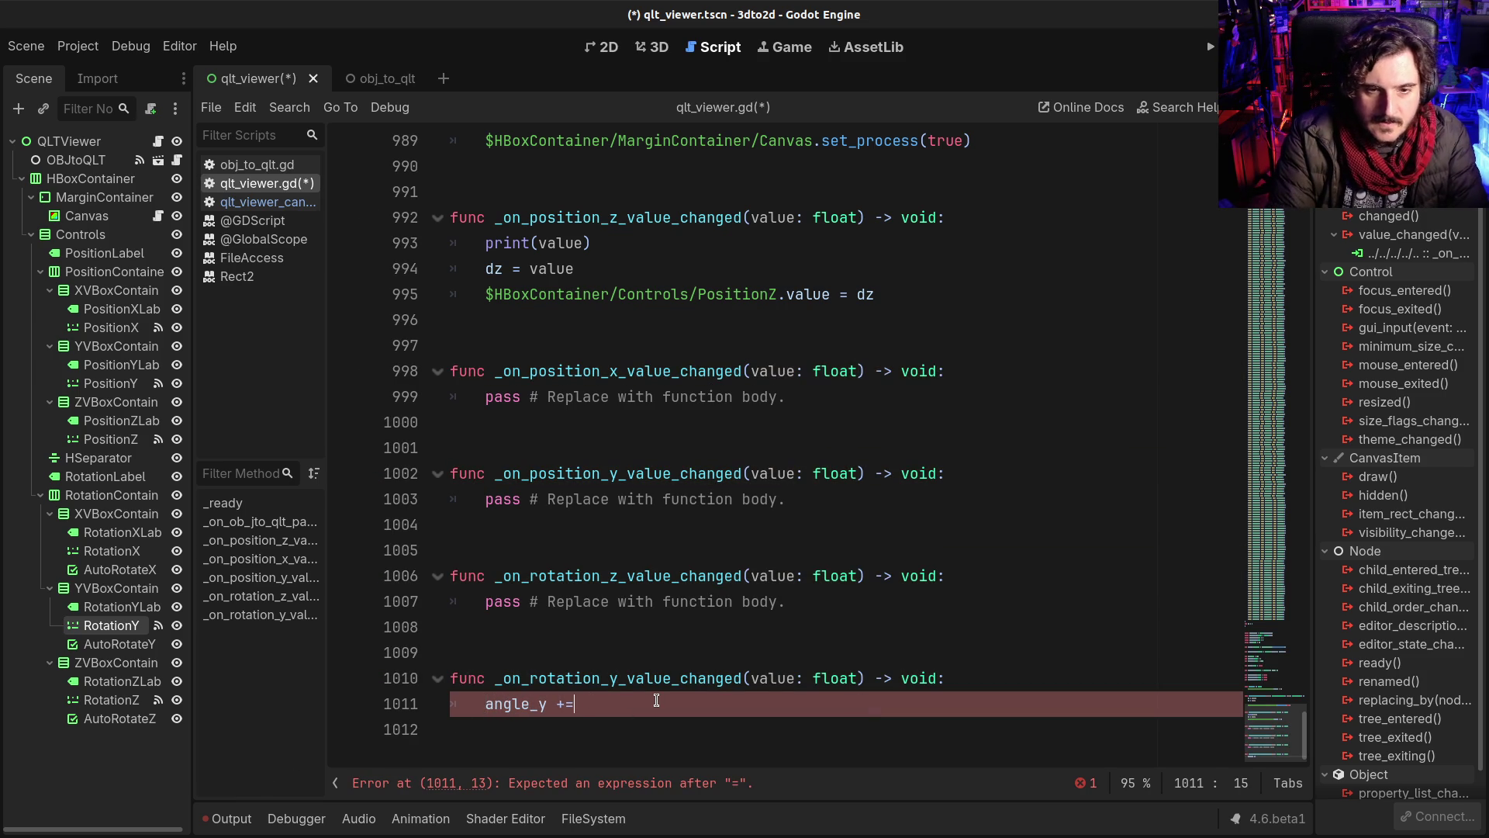
pyautogui.write(' value')
pyautogui.hotkey('ctrl', 's')
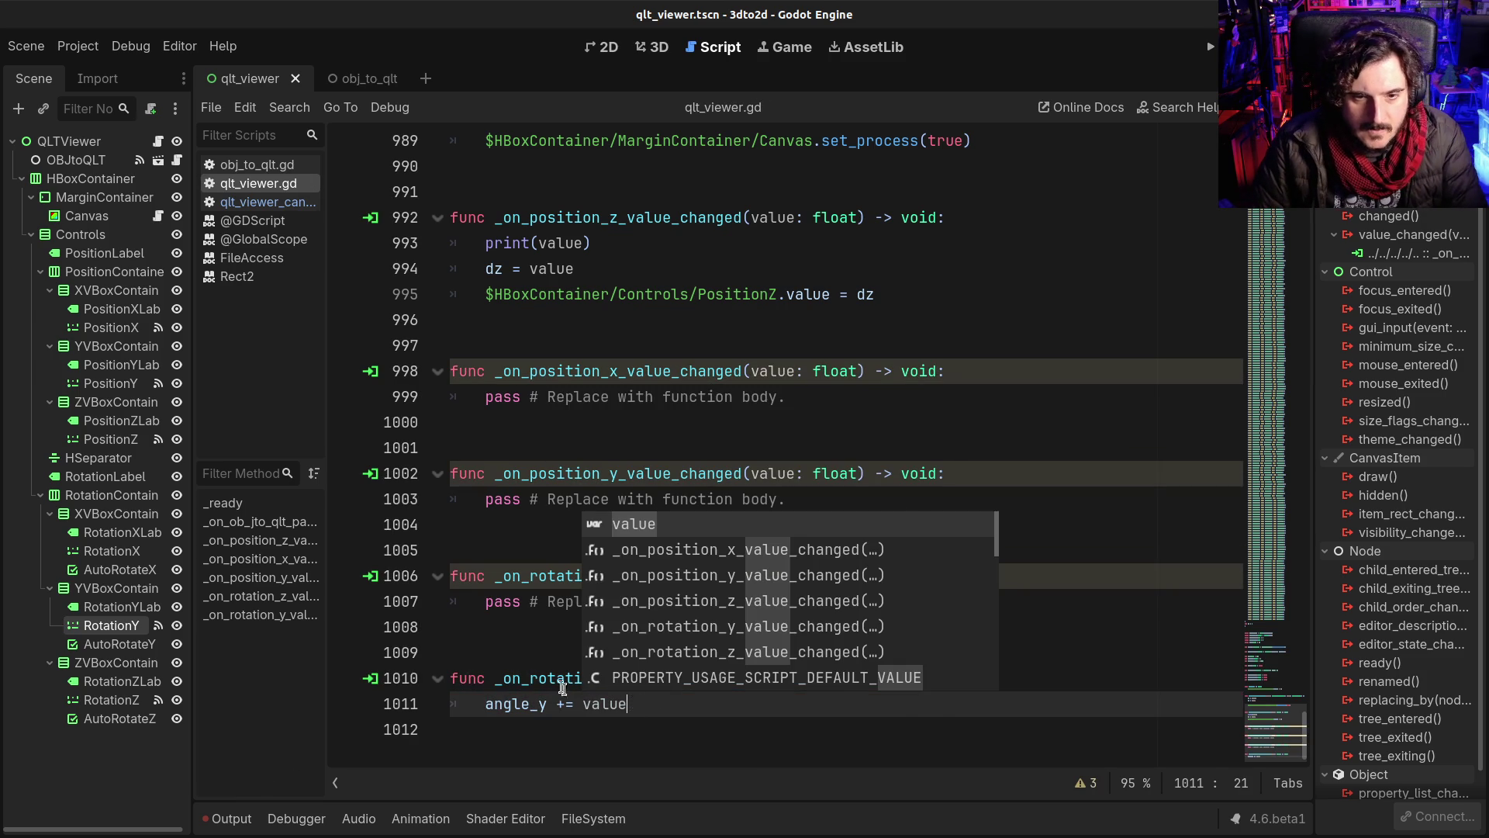
pyautogui.press('Escape')
# Step: Move the _on_rotation_y_value_changed handler above the rotation Z handler
pyautogui.scroll(2, 562, 688)
pyautogui.scroll(-2, 563, 688)
pyautogui.hotkey('shift', 'Left')
pyautogui.hotkey('shift', 'Up')
pyautogui.hotkey('shift', 'Home')
pyautogui.hotkey('ctrl', 'x')
pyautogui.click(502, 543)
pyautogui.hotkey('ctrl', 'v')
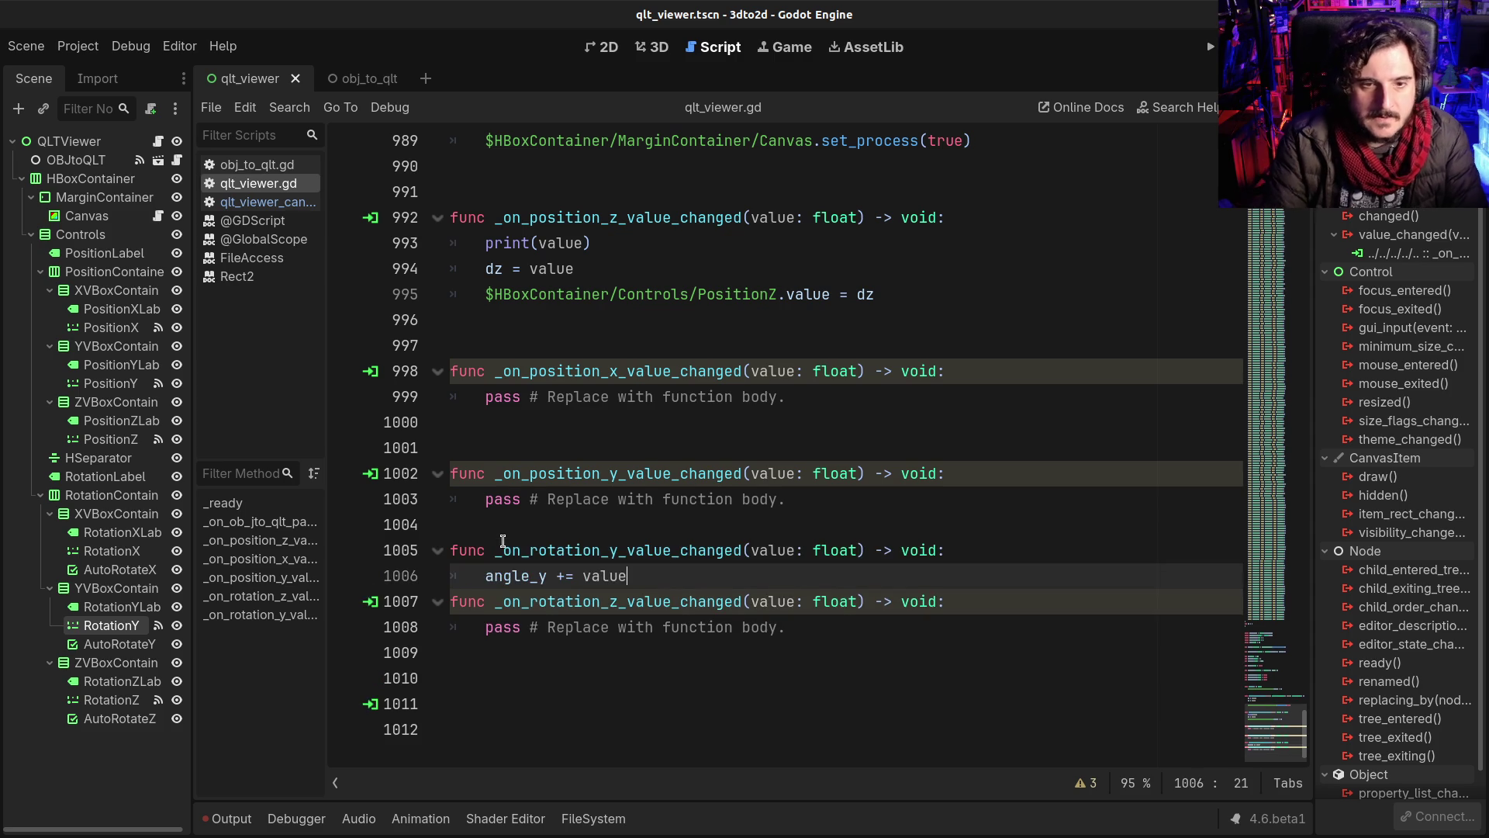
pyautogui.press('Return')
pyautogui.press('Return')
# Step: Check the angle_y declaration, then open the Canvas node's script
pyautogui.scroll(10, 466, 522)
pyautogui.scroll(5, 463, 524)
pyautogui.scroll(-4, 480, 526)
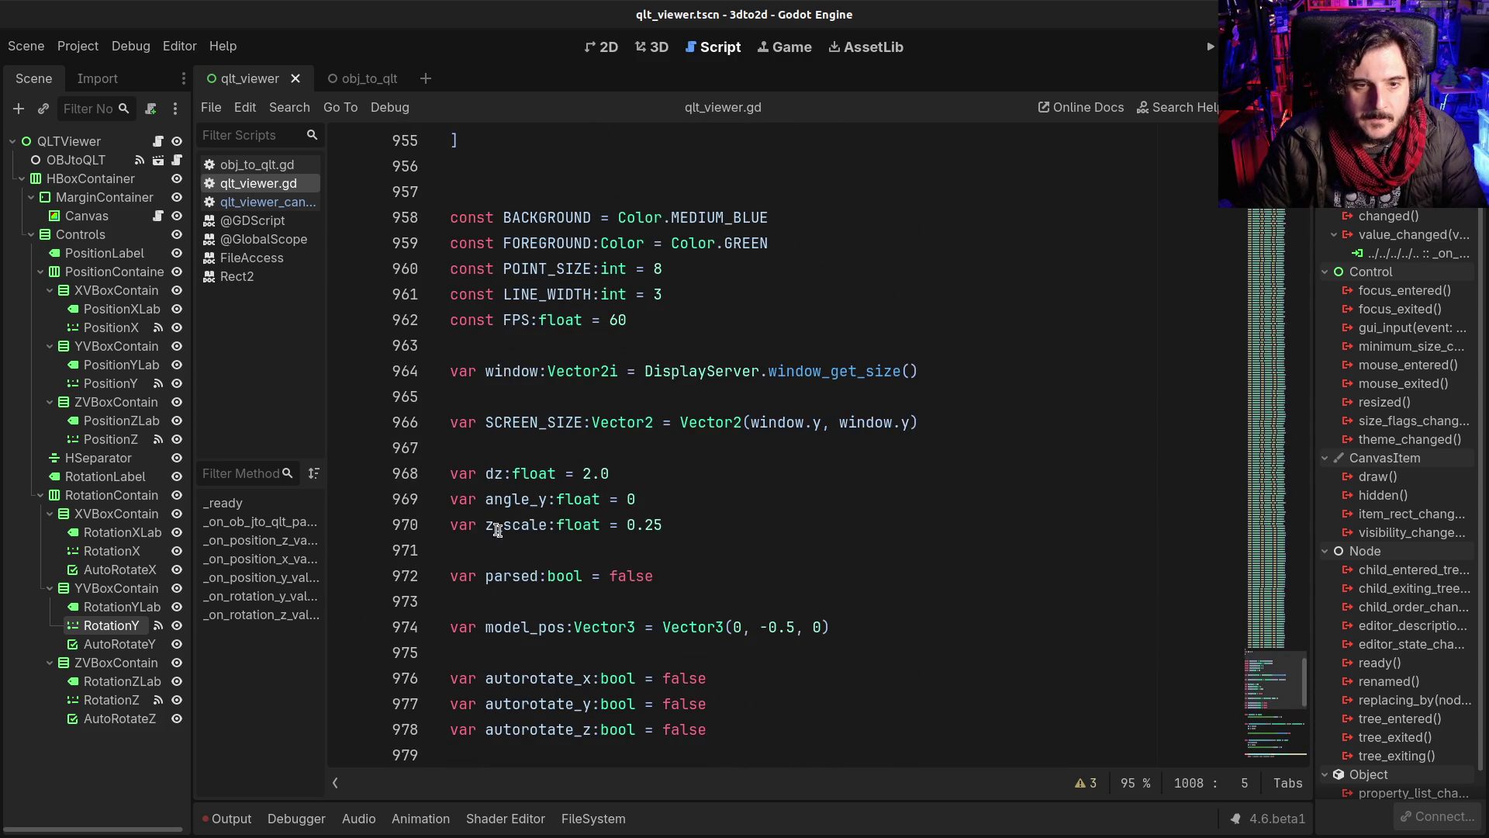
pyautogui.doubleClick(512, 500)
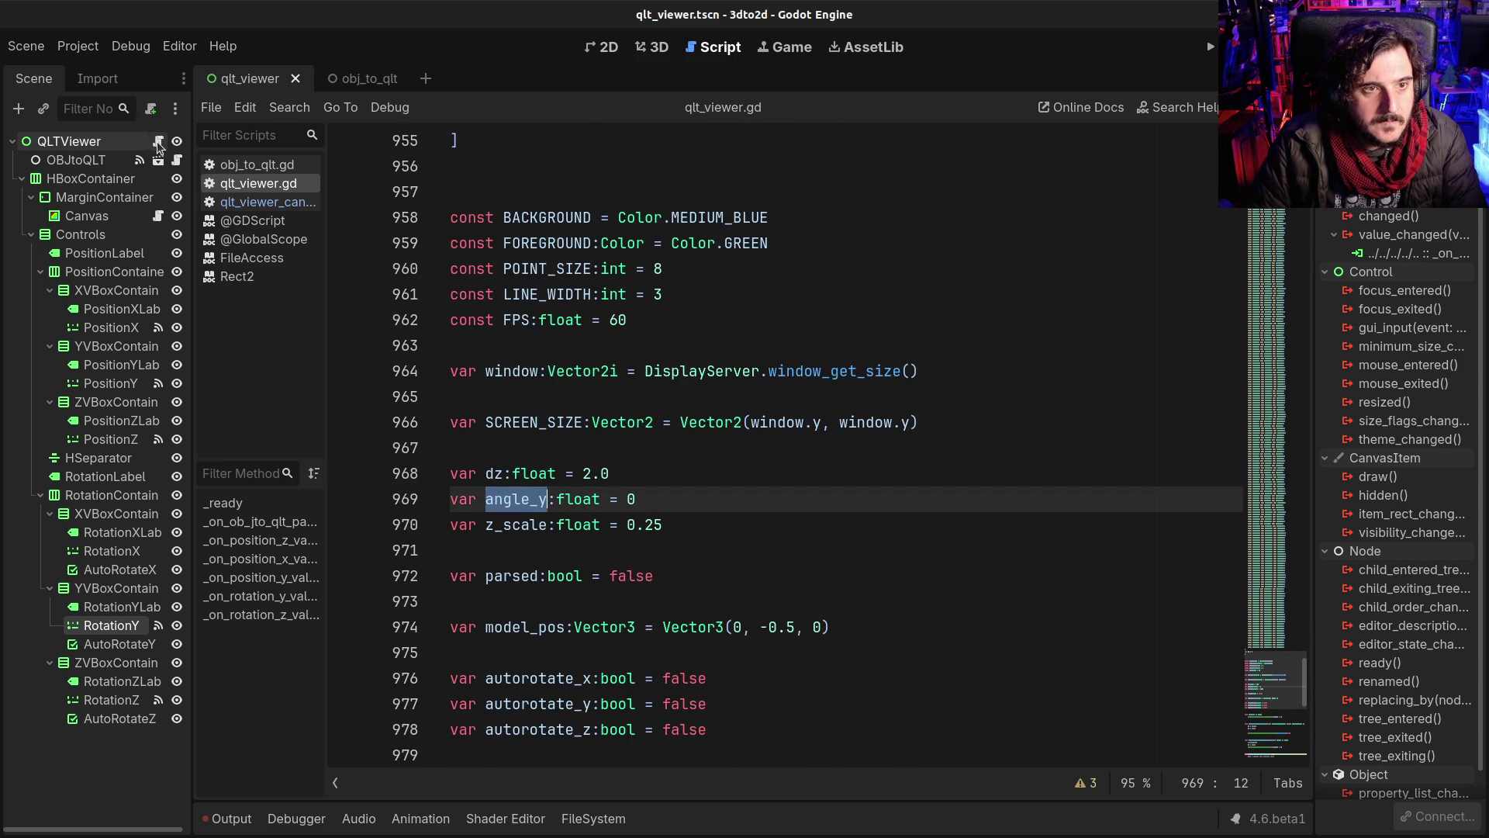
pyautogui.click(158, 215)
pyautogui.click(869, 527)
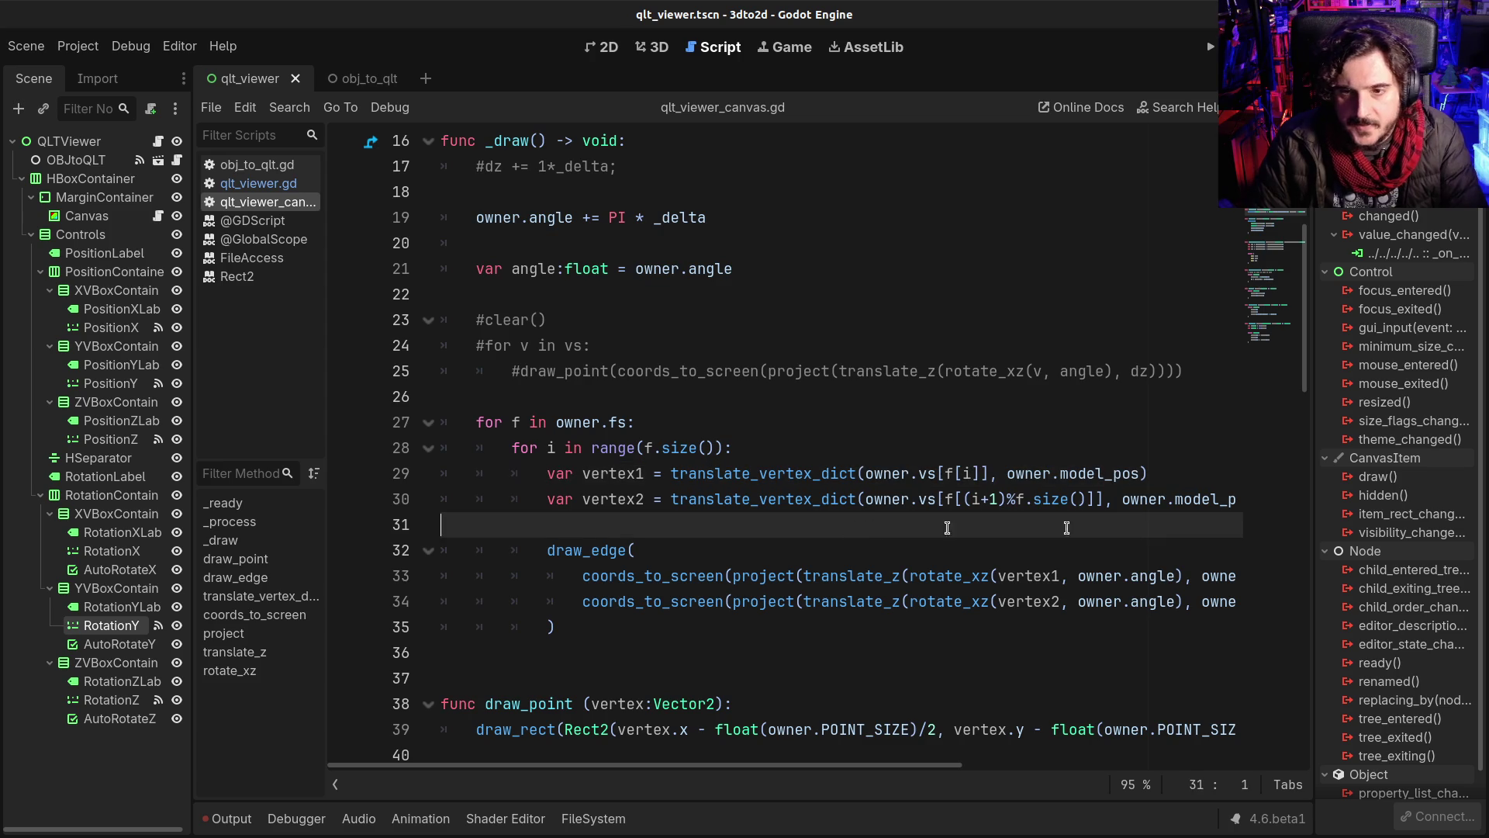
# Step: Expand the canvas script editor to full width and insert blank lines after the vertex1 line
pyautogui.hotkey('ctrl', 'shift', 'F11')
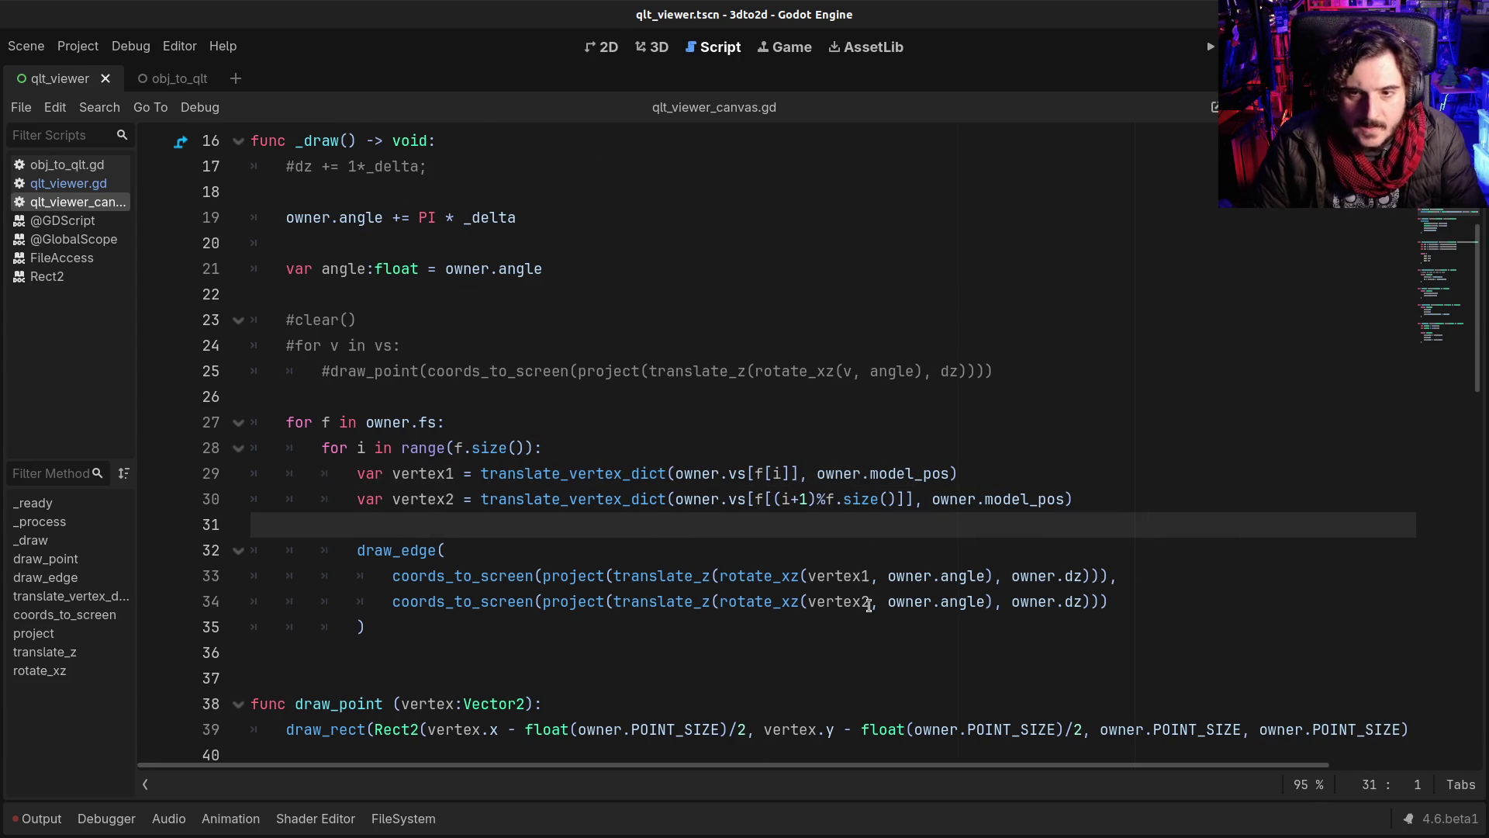
pyautogui.click(869, 604)
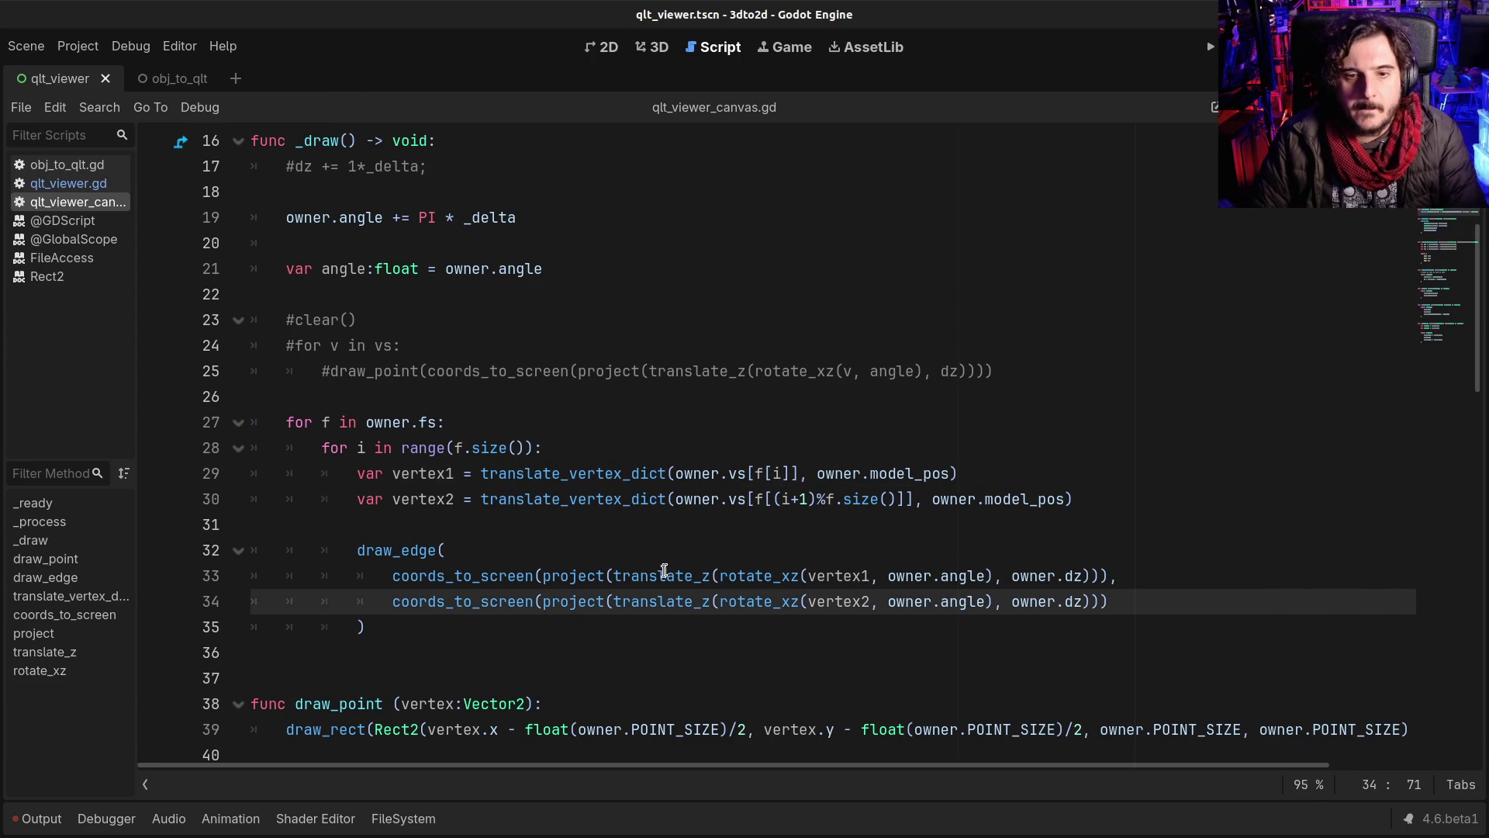
pyautogui.click(722, 575)
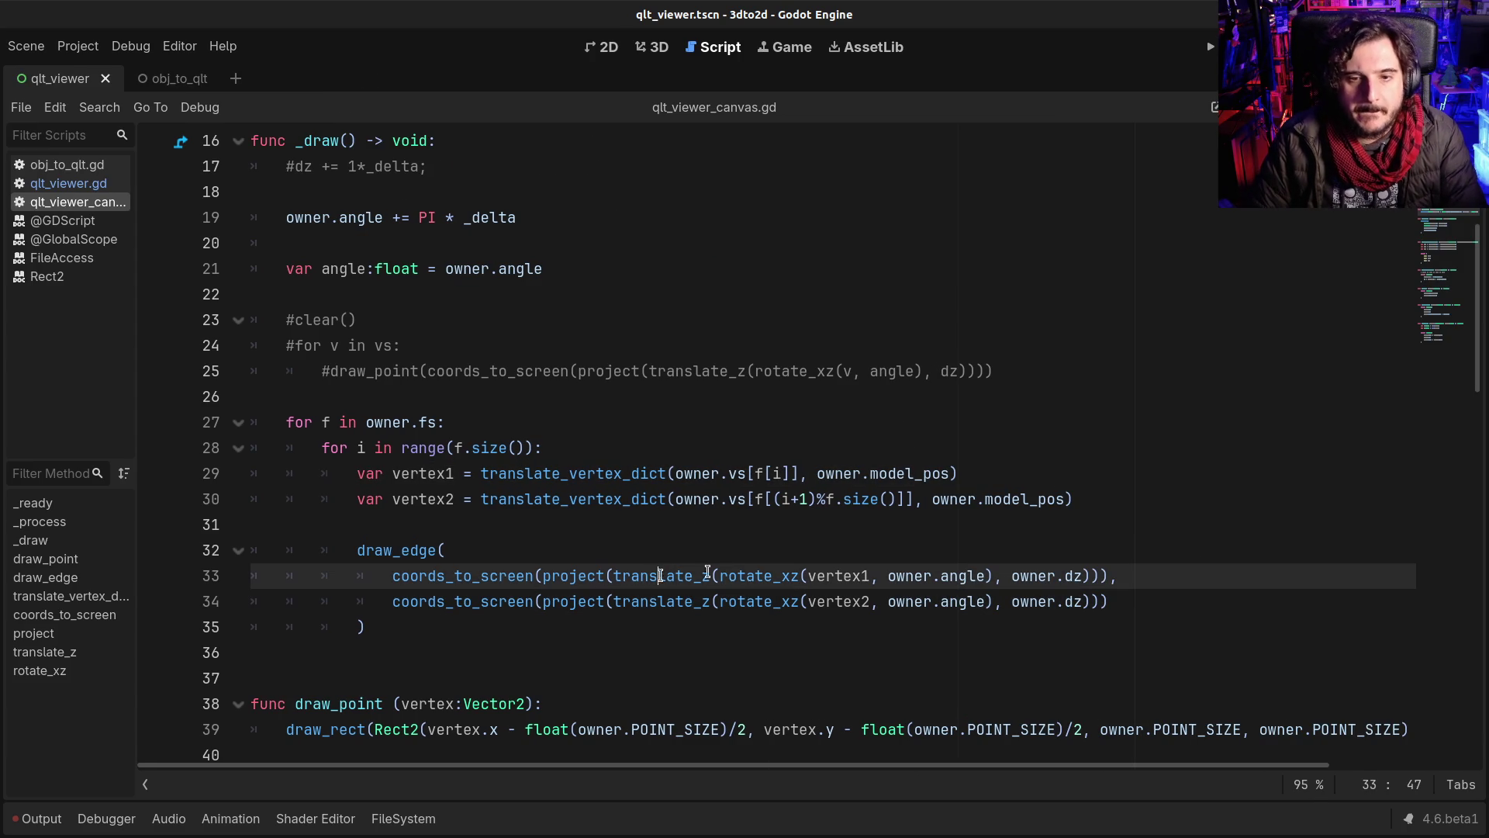
pyautogui.click(637, 526)
pyautogui.press('Up')
pyautogui.press('Up')
pyautogui.press('End')
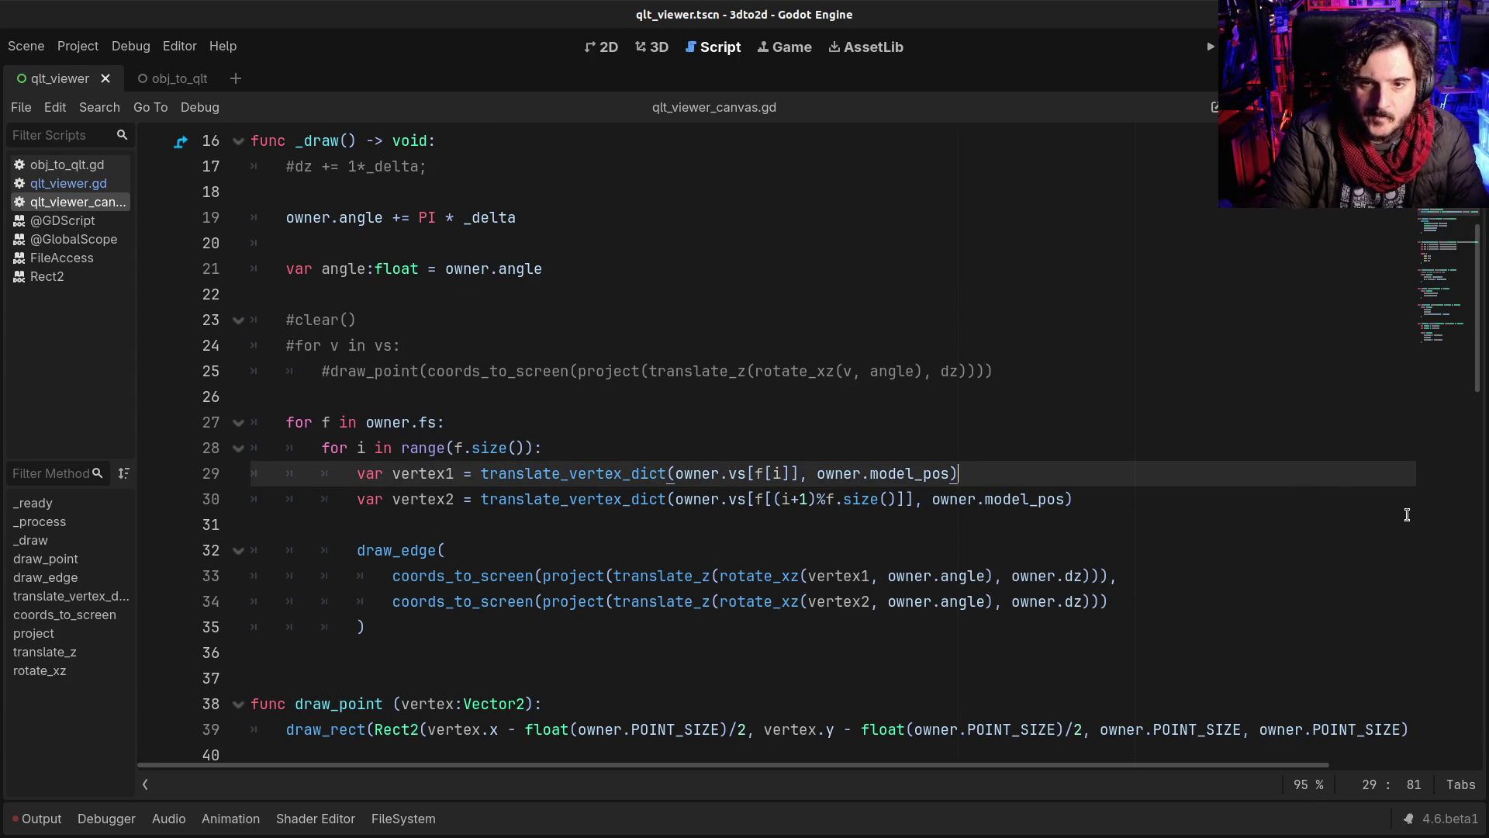
pyautogui.press('Return')
pyautogui.press('Return')
pyautogui.press('Return')
pyautogui.press('Up')
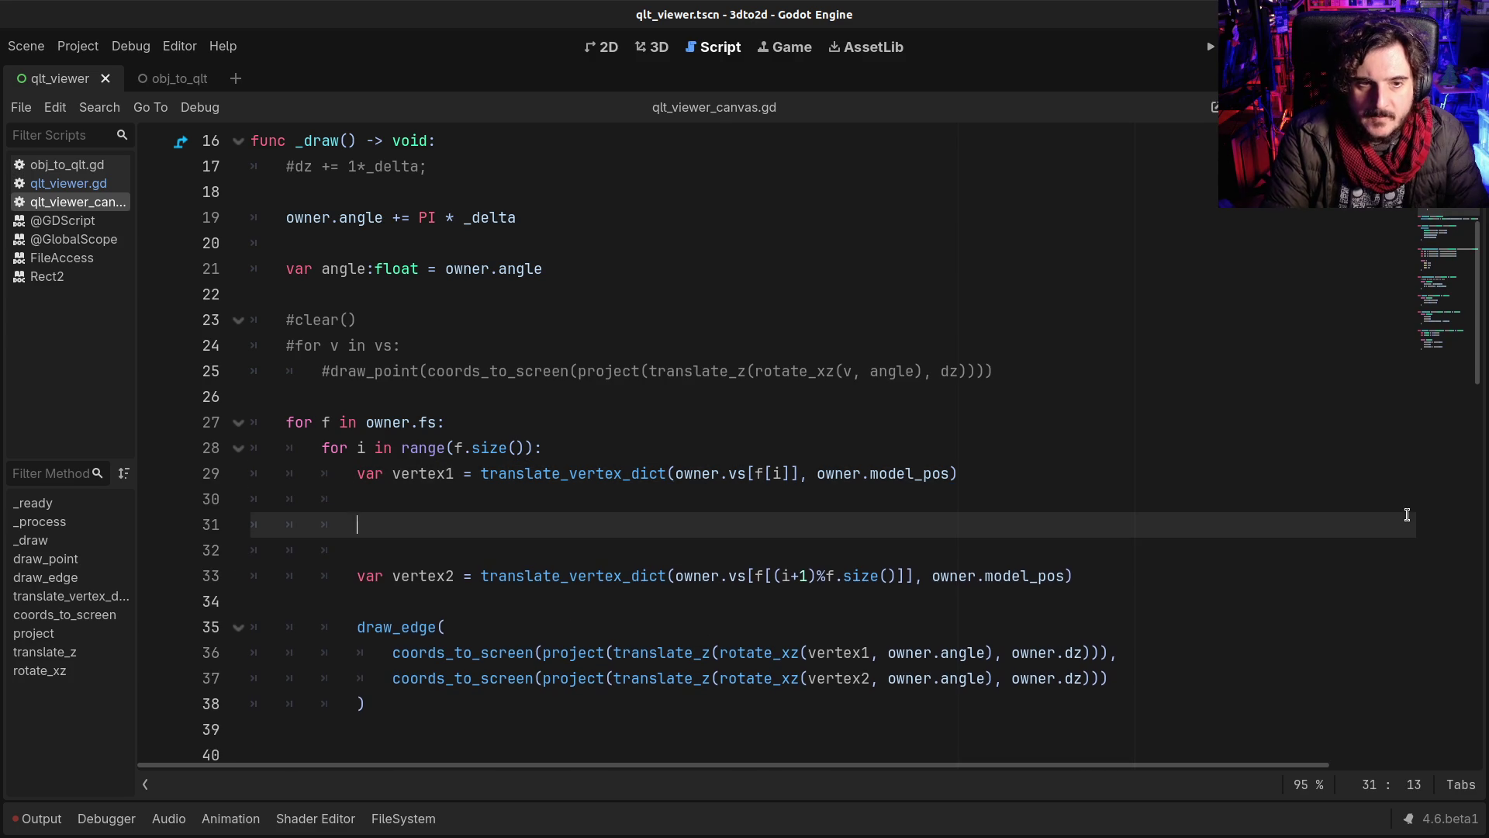
# Step: Inspect how translate_vertex_dict, model_pos, translate_z and rotate_xz are used in _draw
pyautogui.doubleClick(605, 473)
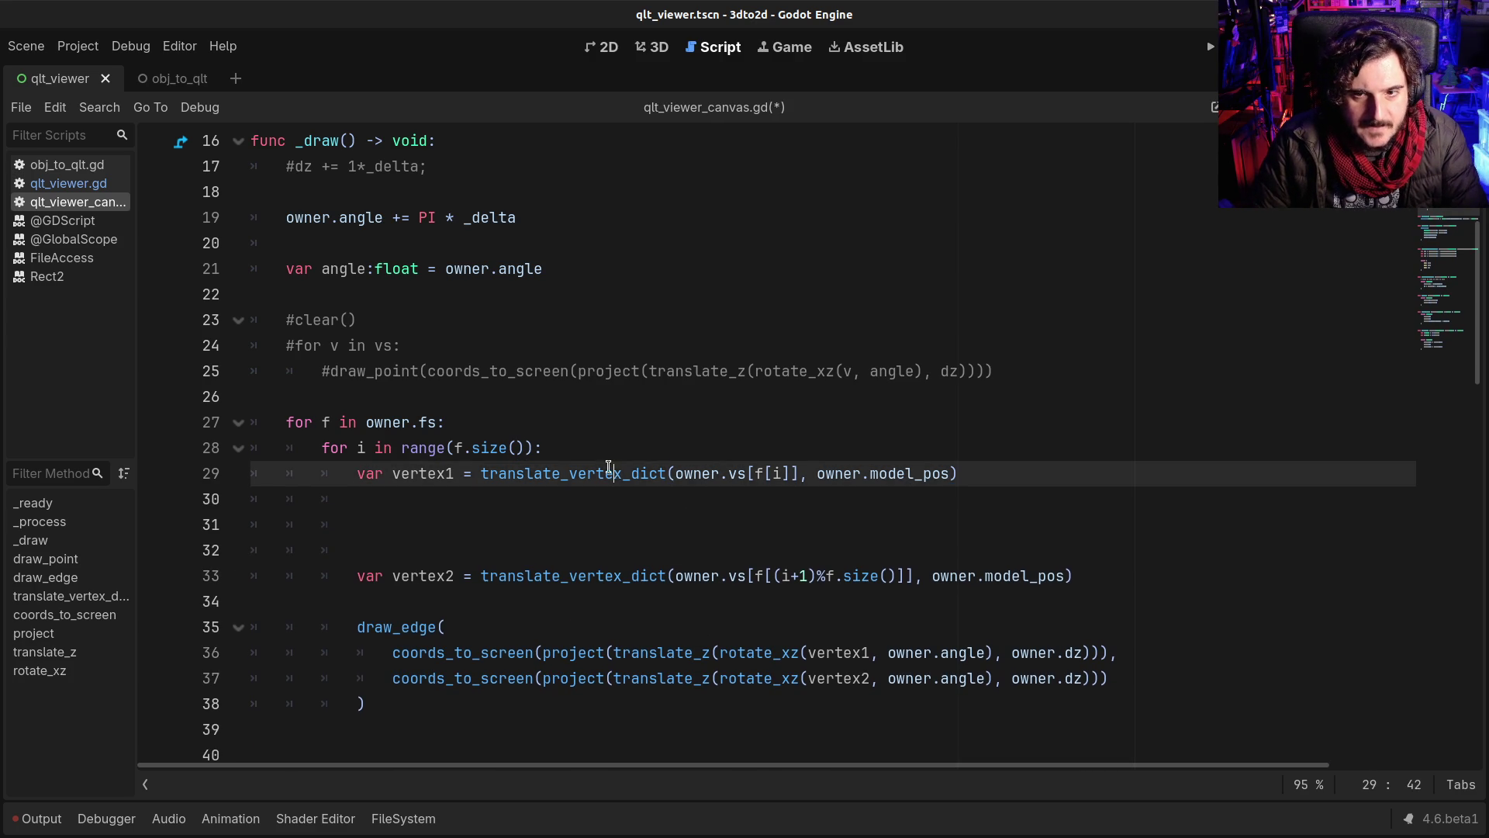
pyautogui.doubleClick(880, 475)
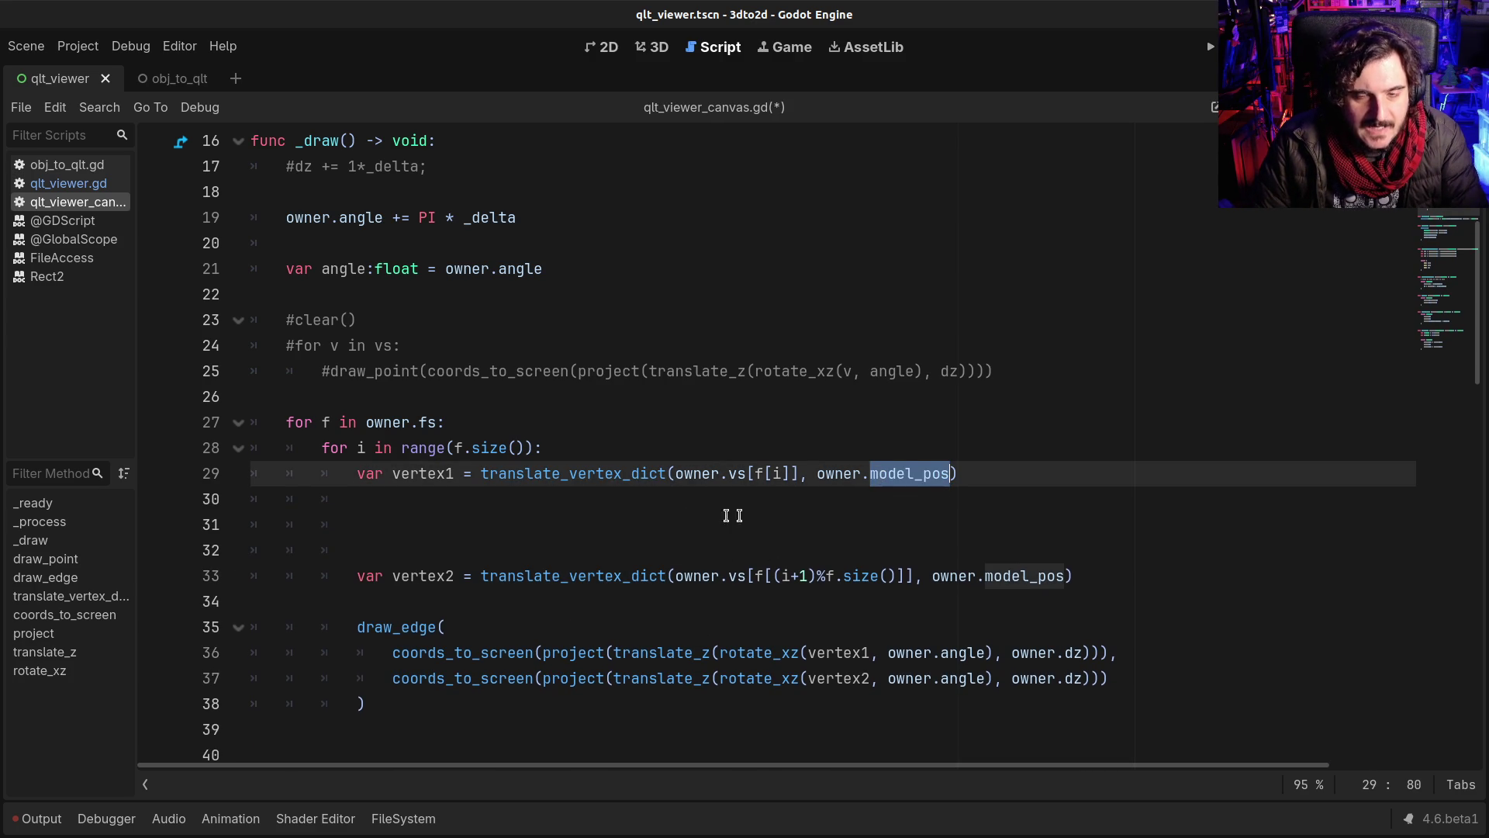
pyautogui.doubleClick(1001, 576)
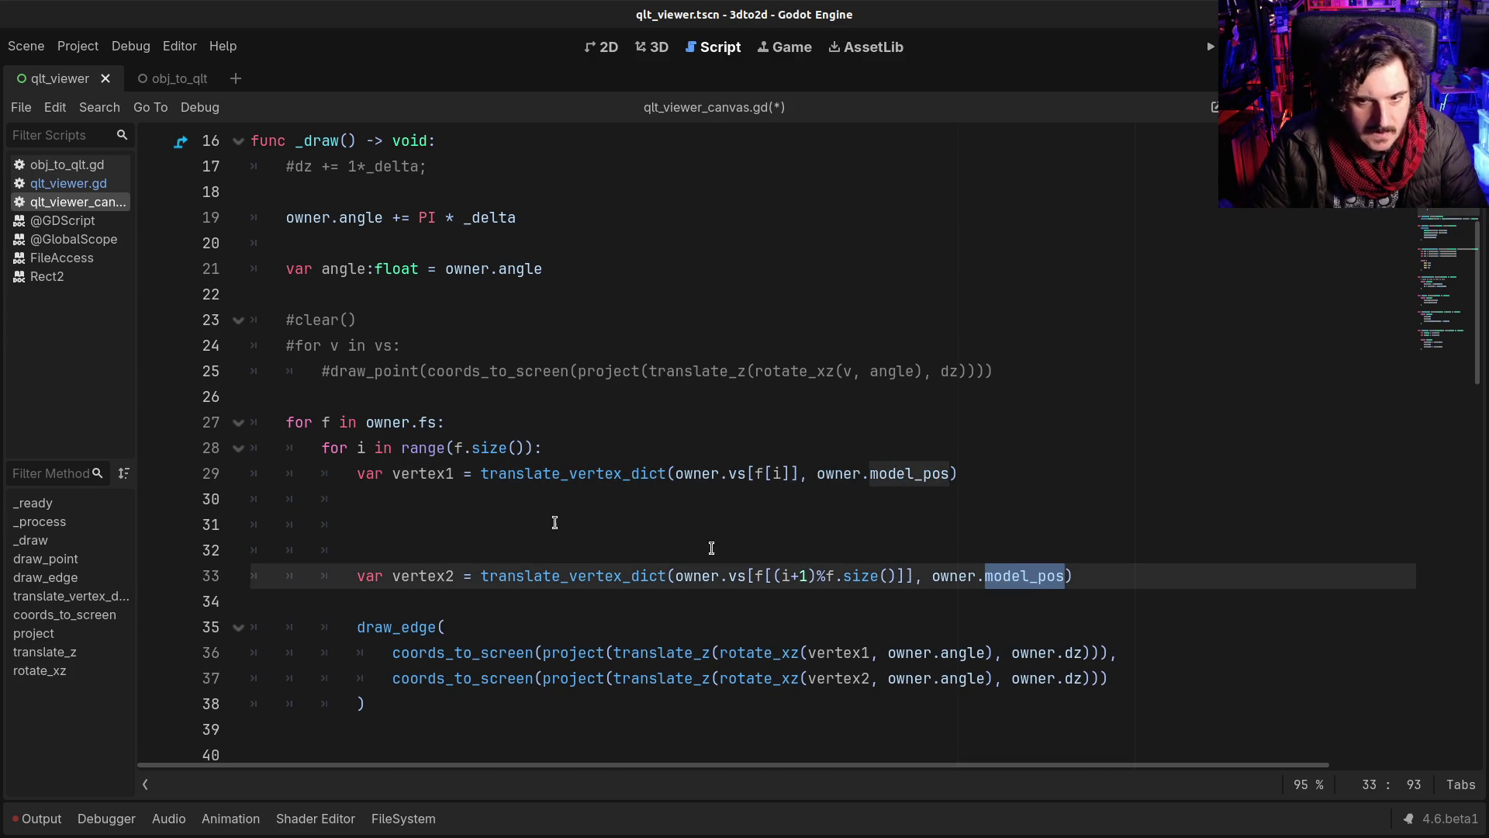
pyautogui.click(913, 618)
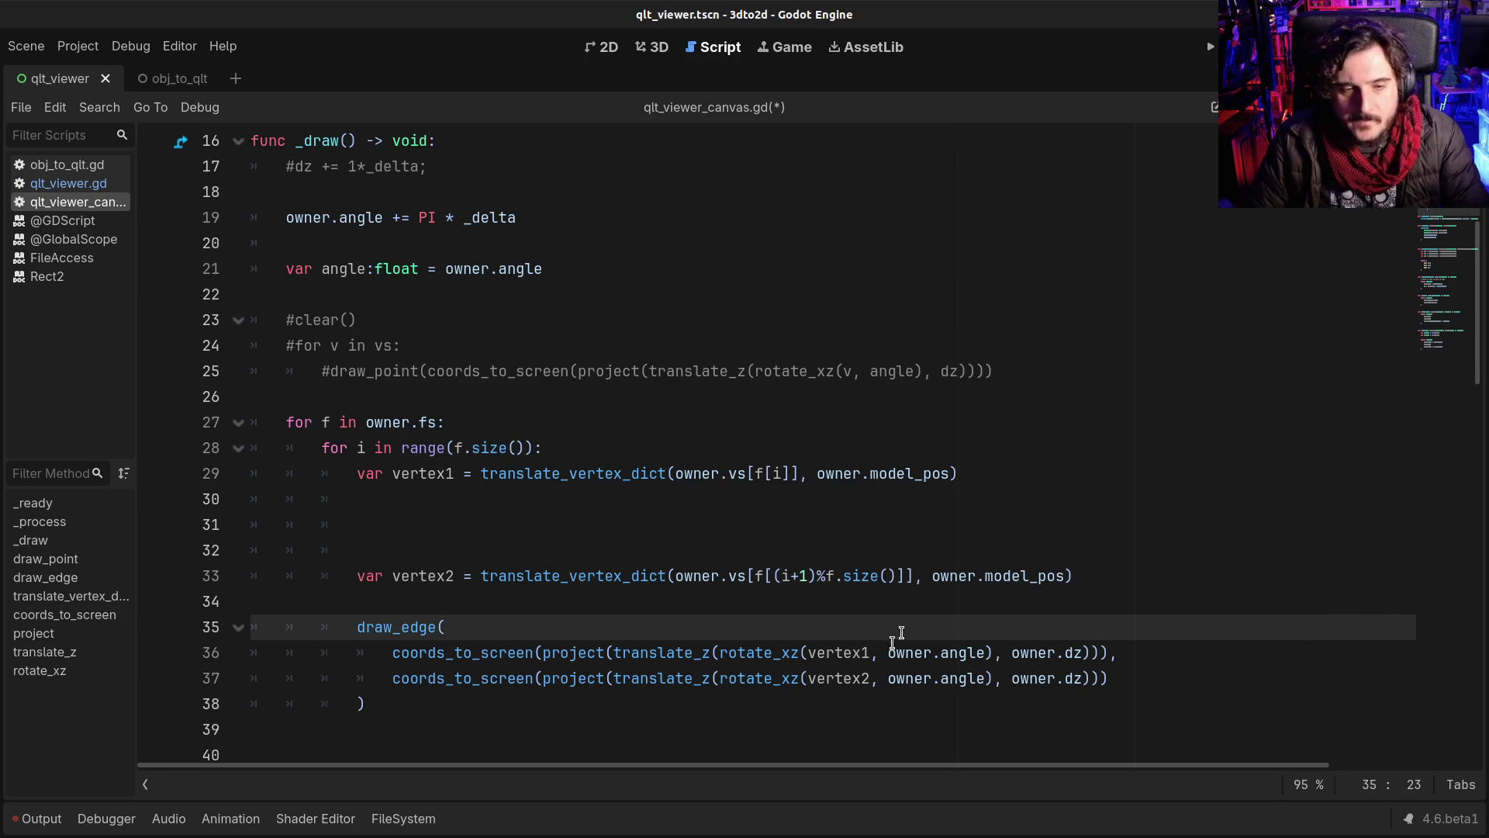
pyautogui.click(822, 655)
pyautogui.doubleClick(636, 652)
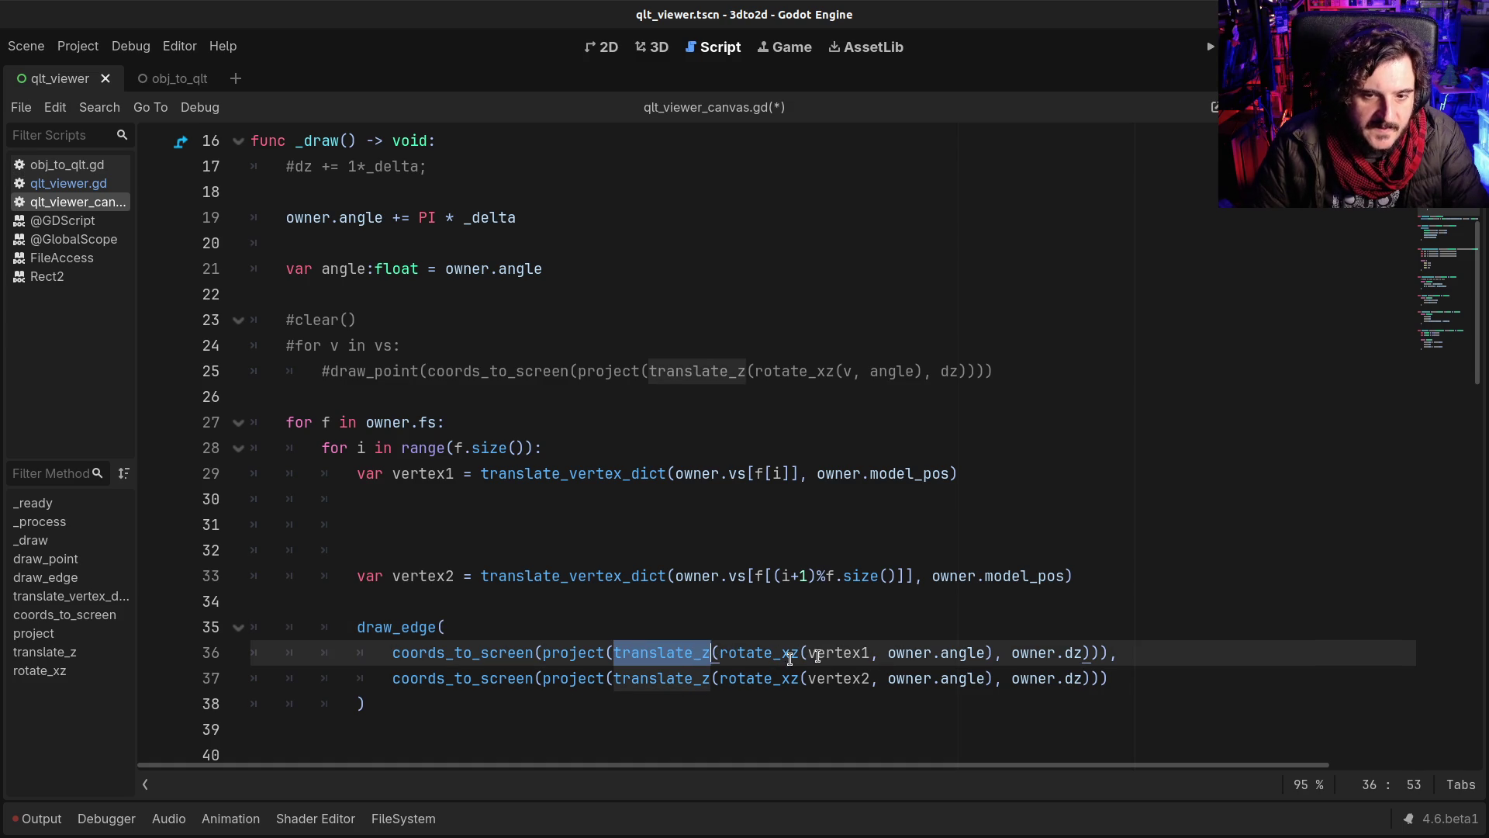
pyautogui.click(731, 650)
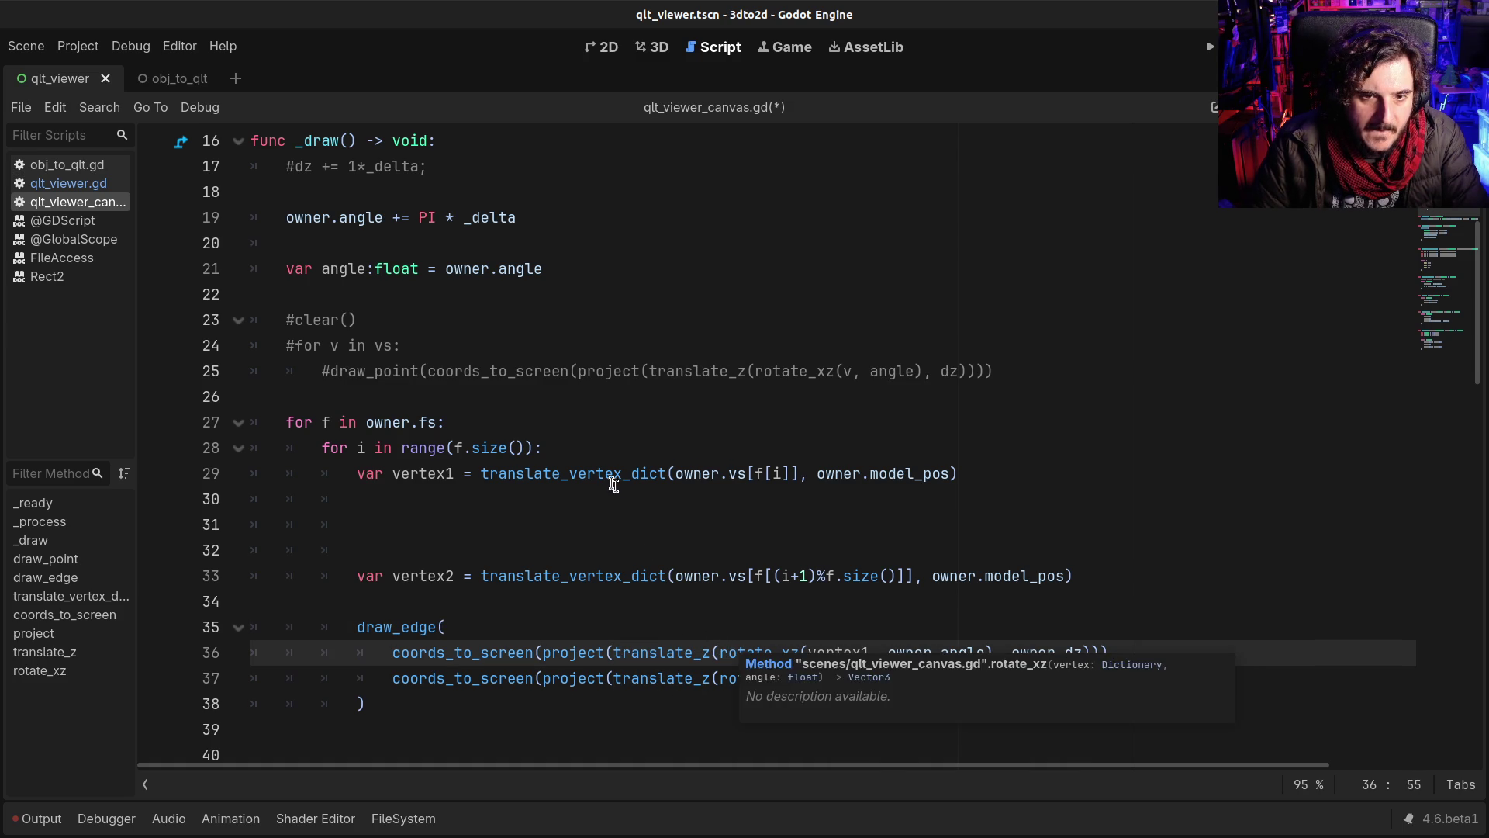
pyautogui.click(586, 473)
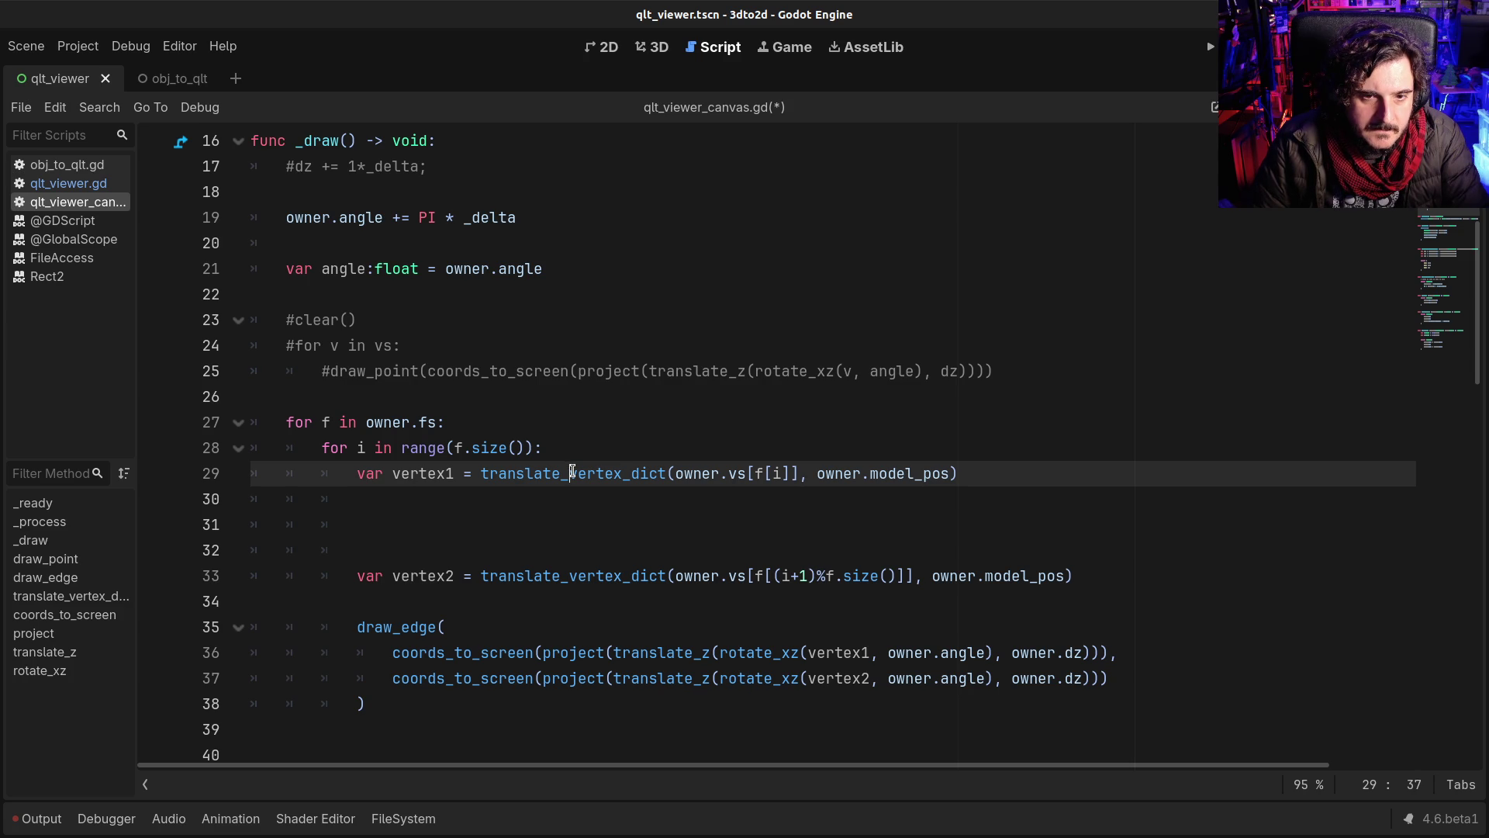
pyautogui.doubleClick(571, 473)
# Step: Rename the translate_vertex_dict helper at line 55 to translate_xyz and save
pyautogui.scroll(-9, 616, 512)
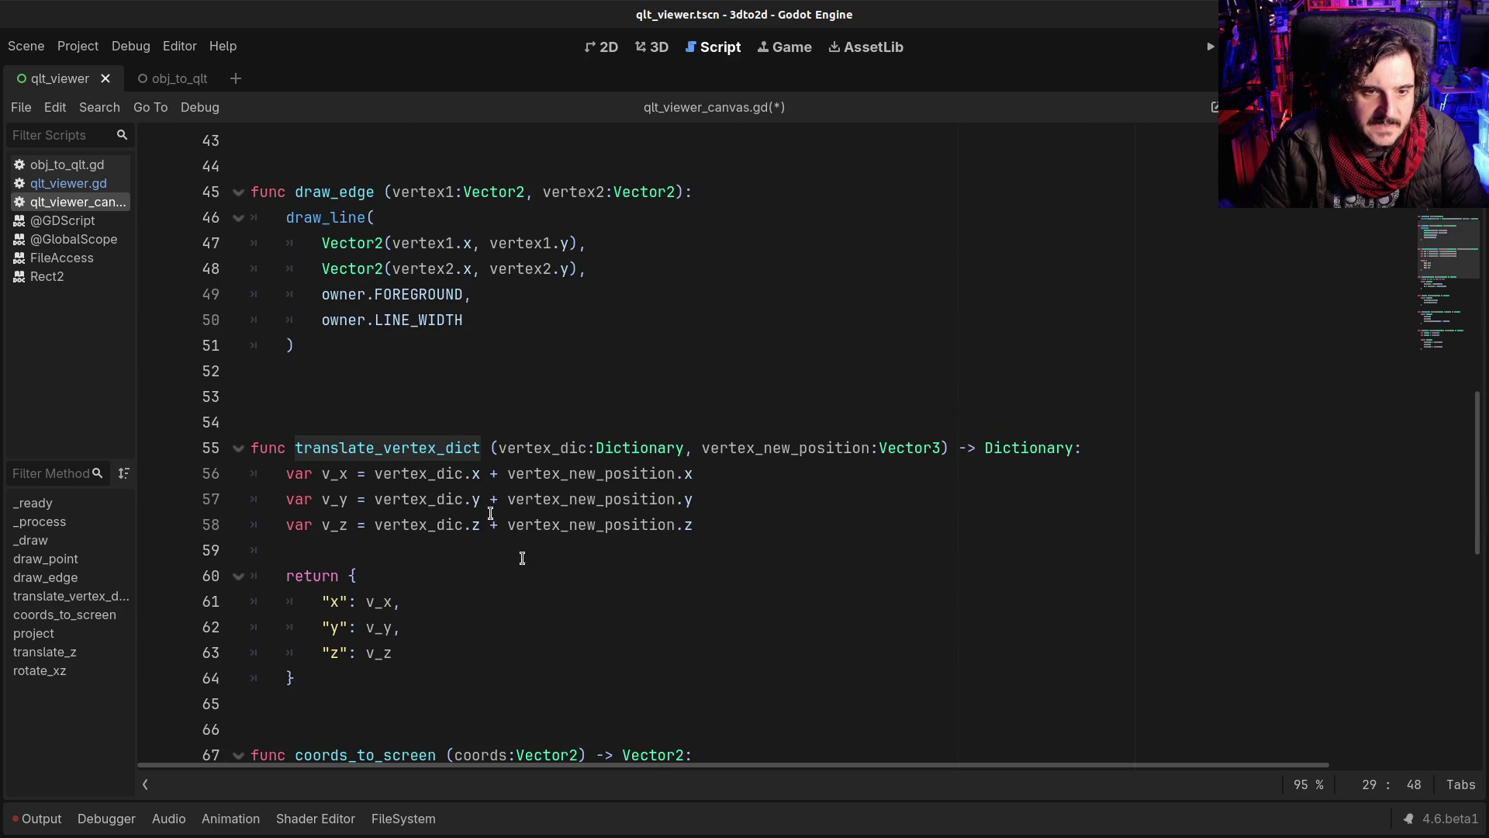
pyautogui.moveTo(384, 447); pyautogui.dragTo(481, 447)
pyautogui.write('xyz')
pyautogui.hotkey('ctrl', 's')
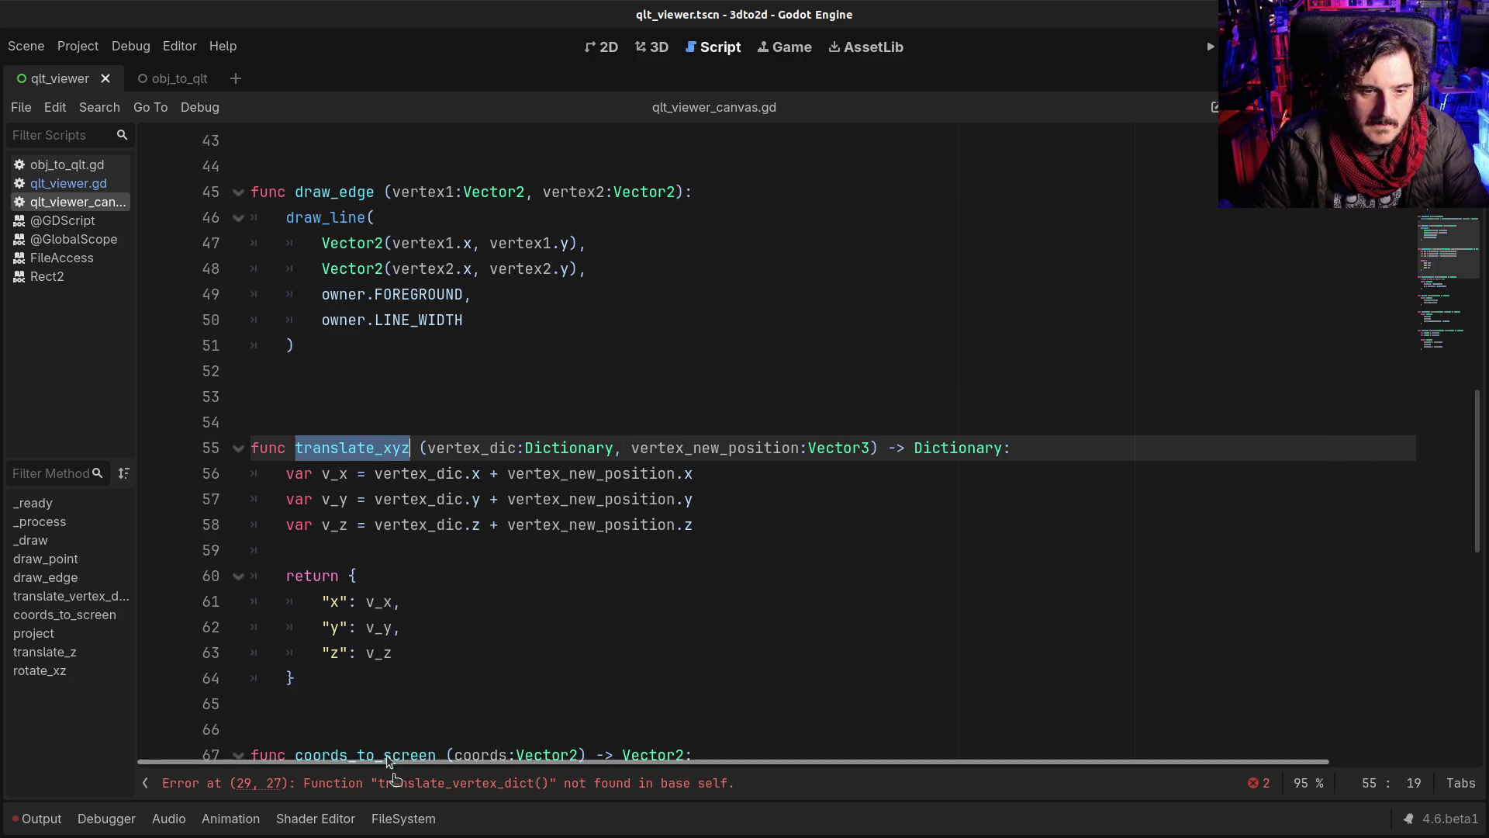
# Step: Replace the old helper calls on lines 29 and 33 with translate_xyz
pyautogui.click(399, 784)
pyautogui.hotkey('ctrl', 'd')
pyautogui.write('translate_xyz')
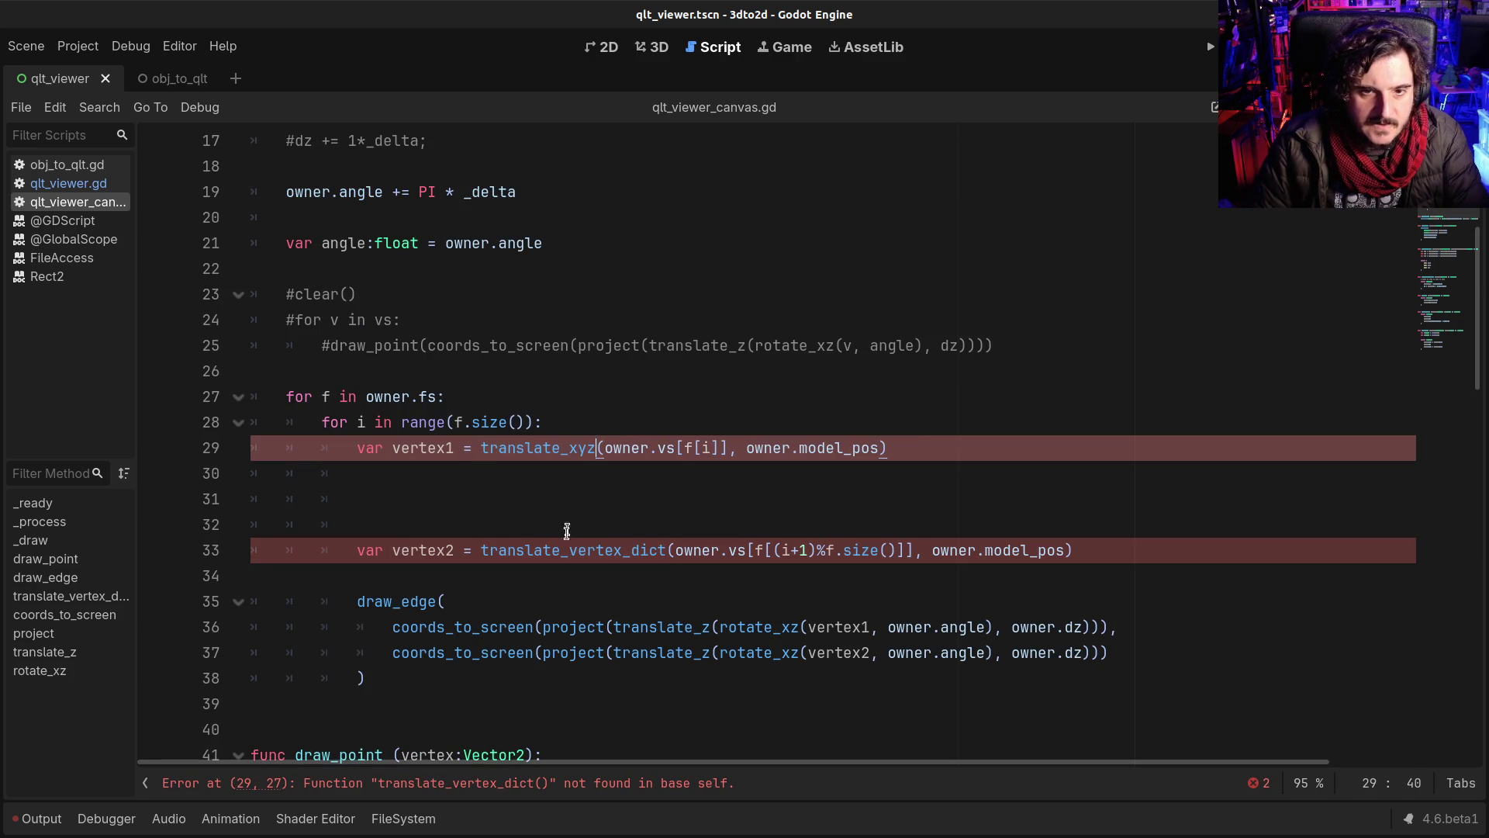
pyautogui.doubleClick(567, 547)
pyautogui.write('translate_xyz')
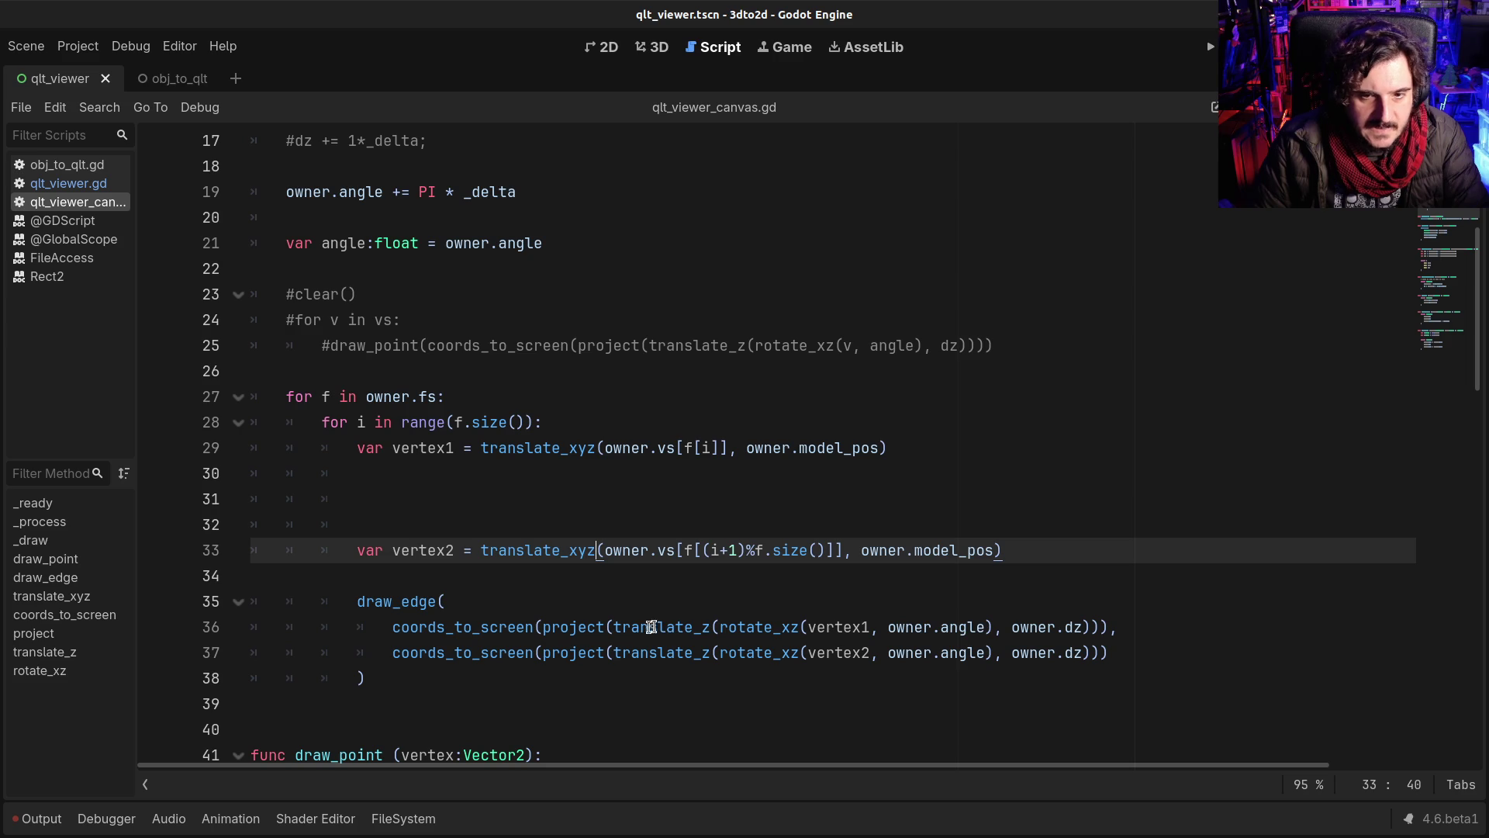
# Step: Remove the extra blank lines between the vertex assignments and add two before draw_edge
pyautogui.moveTo(615, 627); pyautogui.dragTo(647, 625)
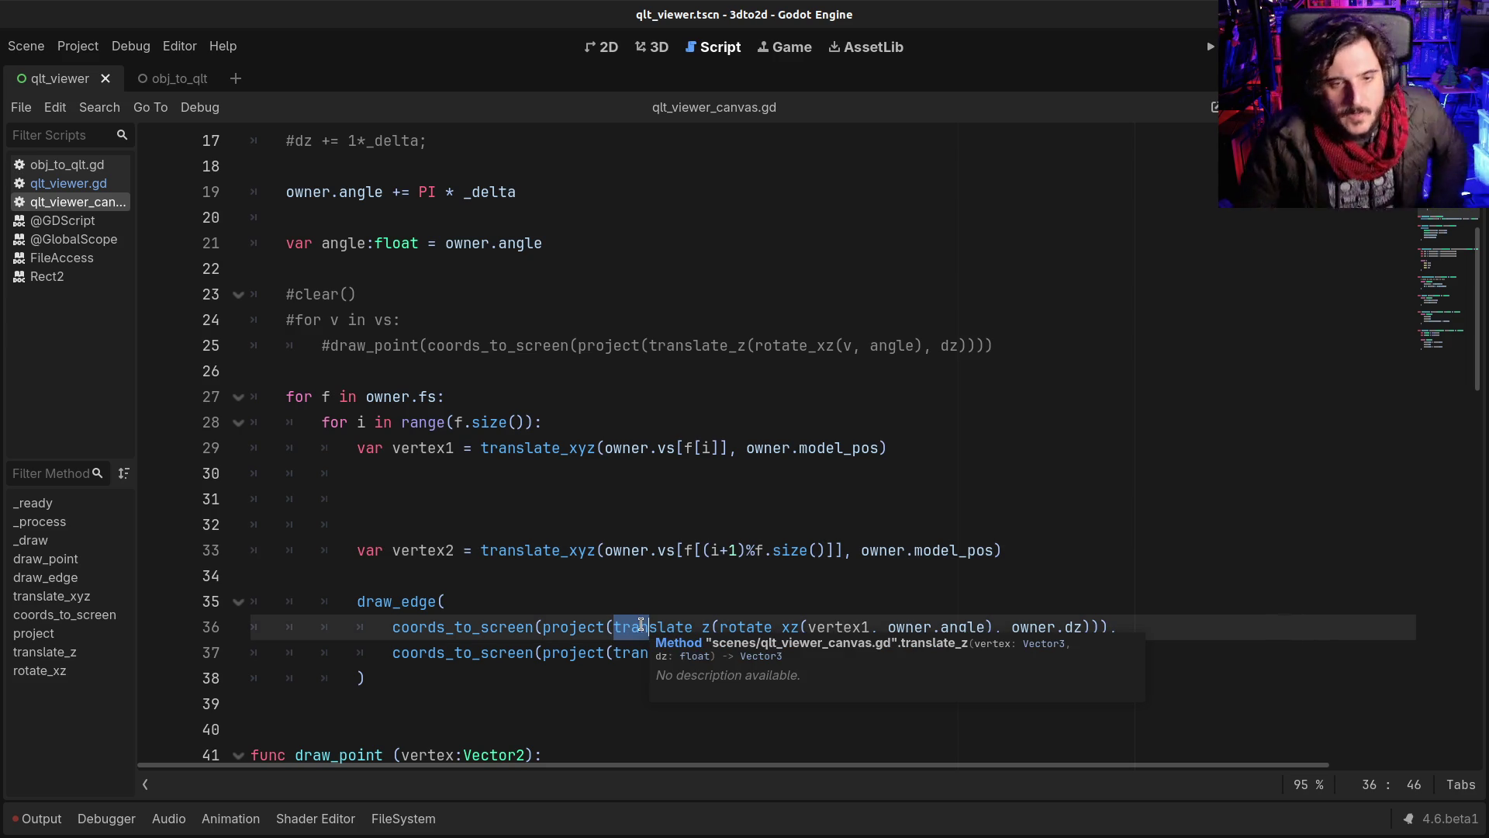
pyautogui.scroll(1, 641, 625)
pyautogui.scroll(-3, 644, 621)
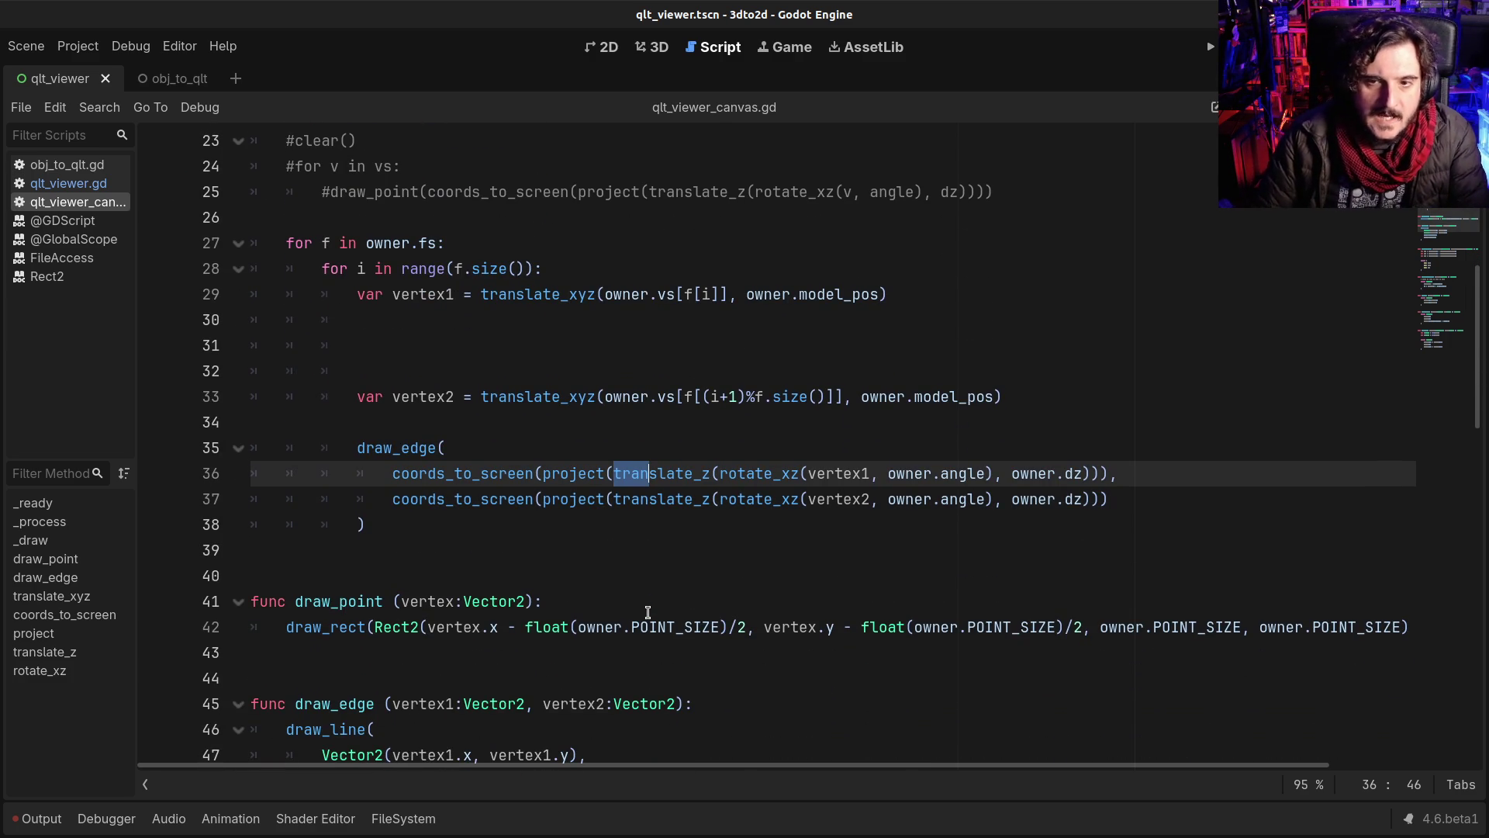
pyautogui.moveTo(433, 372); pyautogui.dragTo(188, 320)
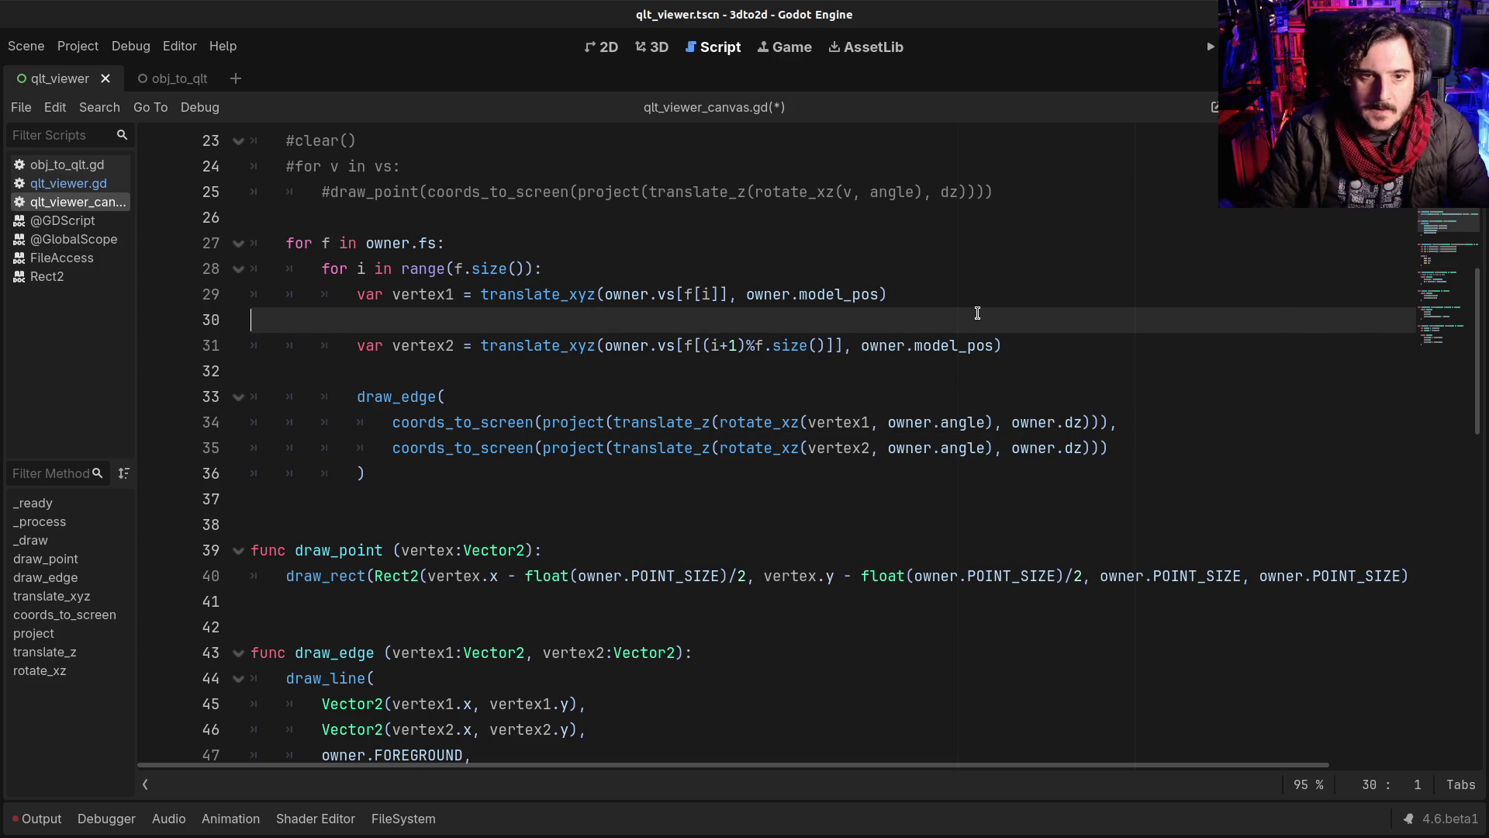
pyautogui.press('BackSpace')
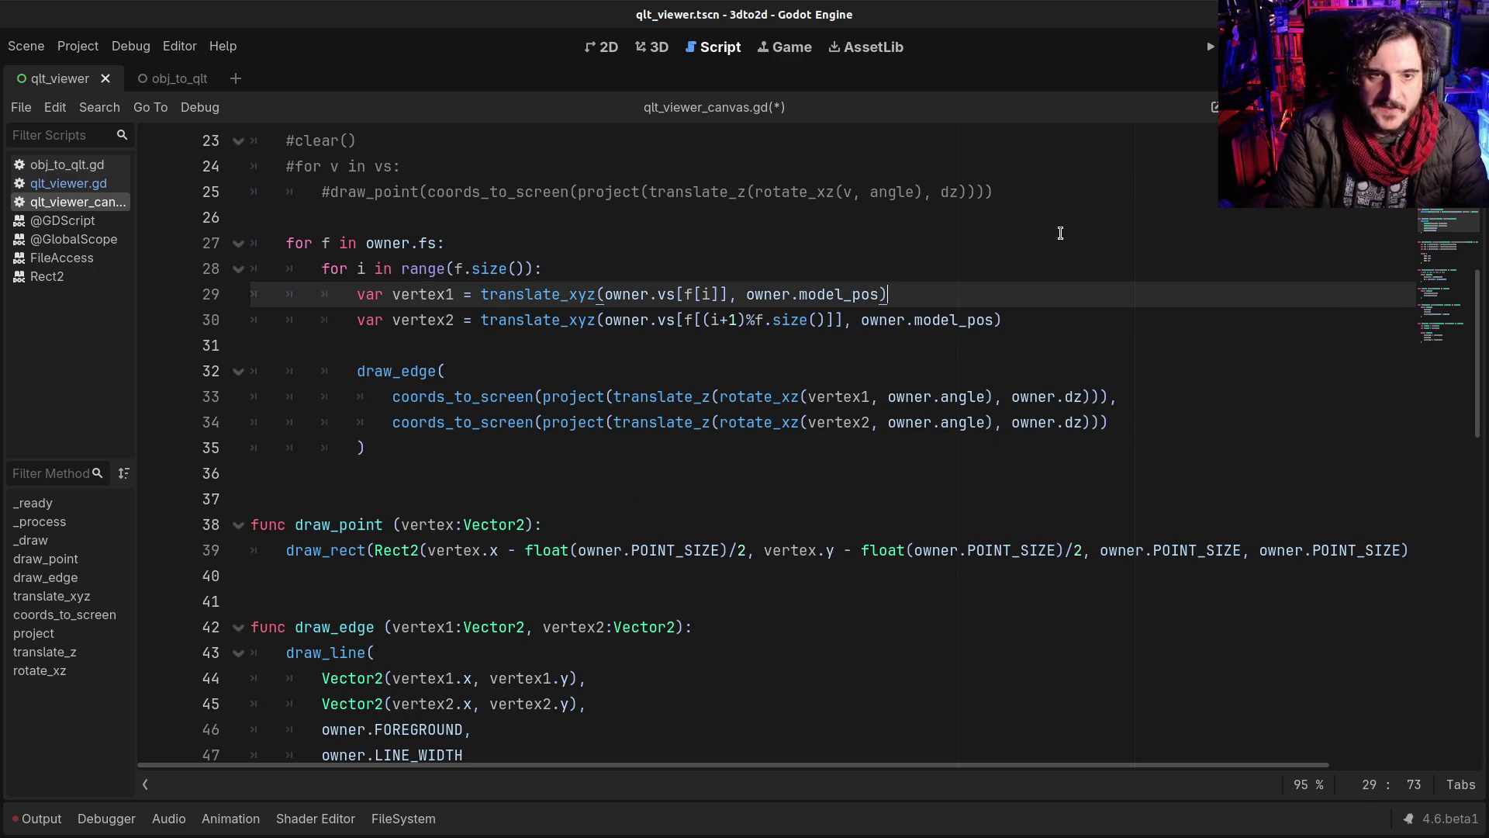
pyautogui.press('Down')
pyautogui.press('Return')
pyautogui.press('Return')
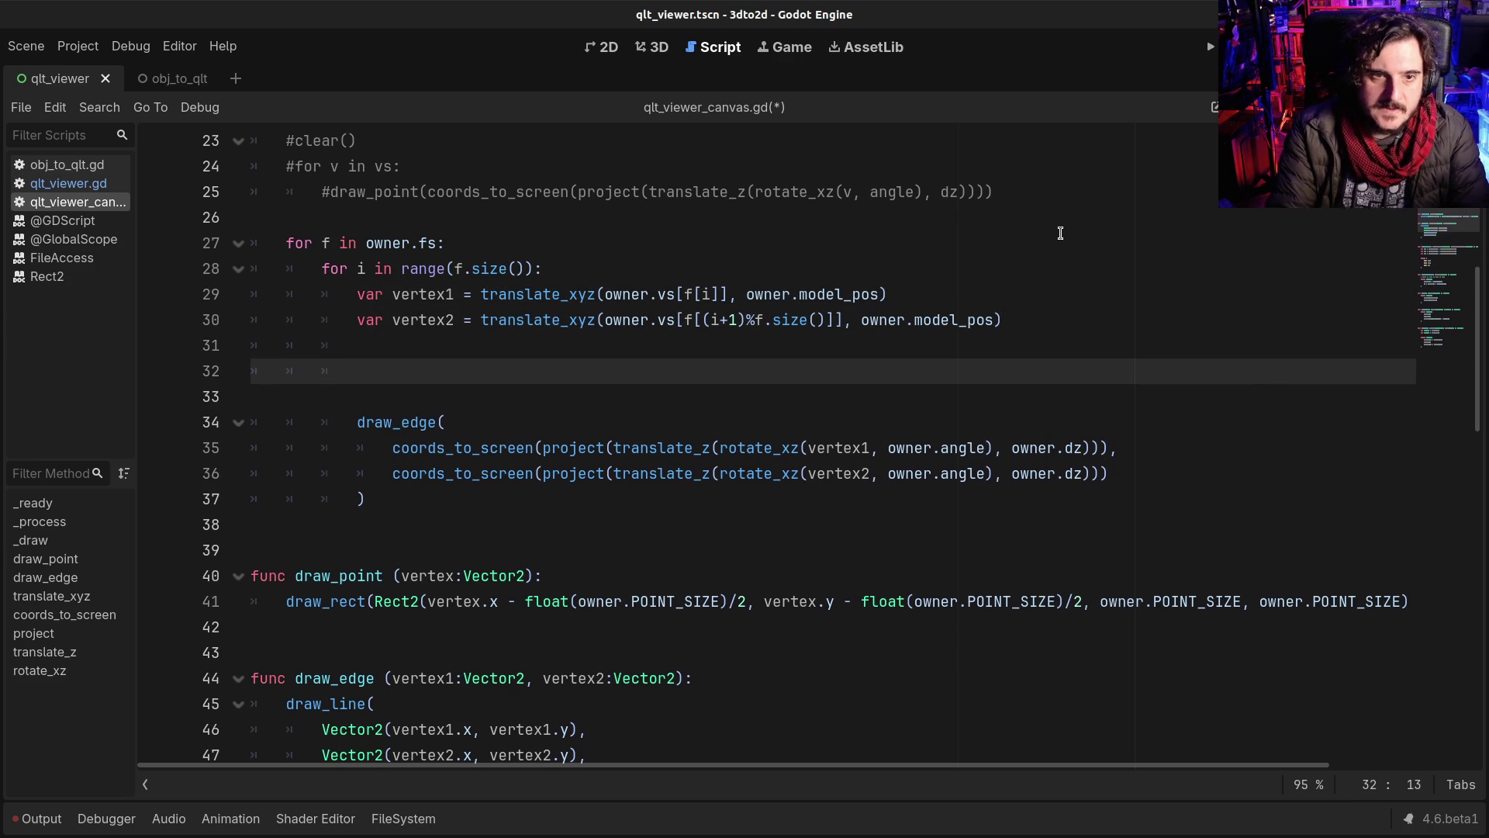
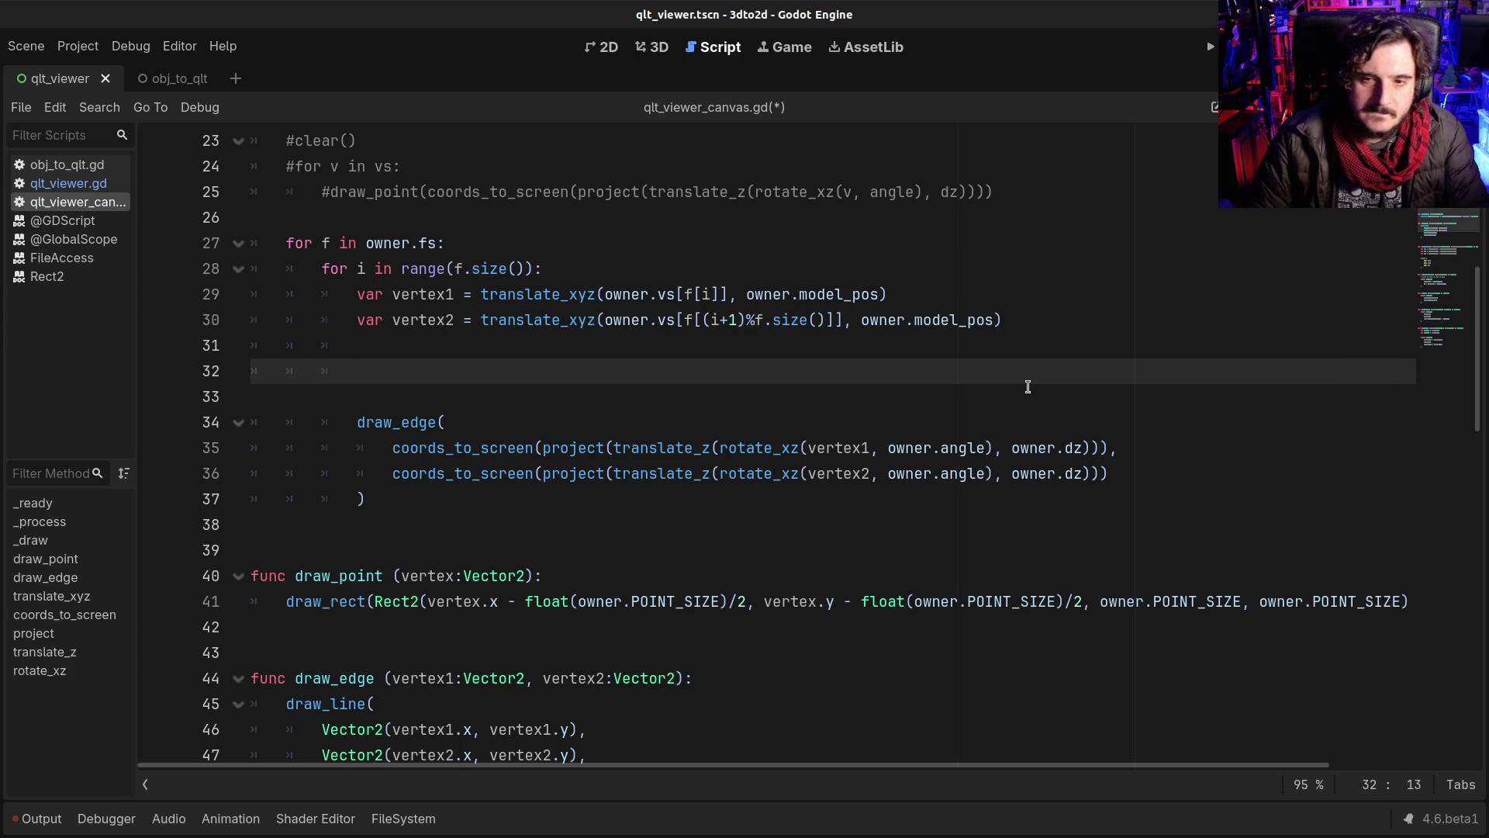
# Step: Change owner.angle to owner.angle_y in both draw_edge endpoint calls and save the script
pyautogui.doubleClick(962, 448)
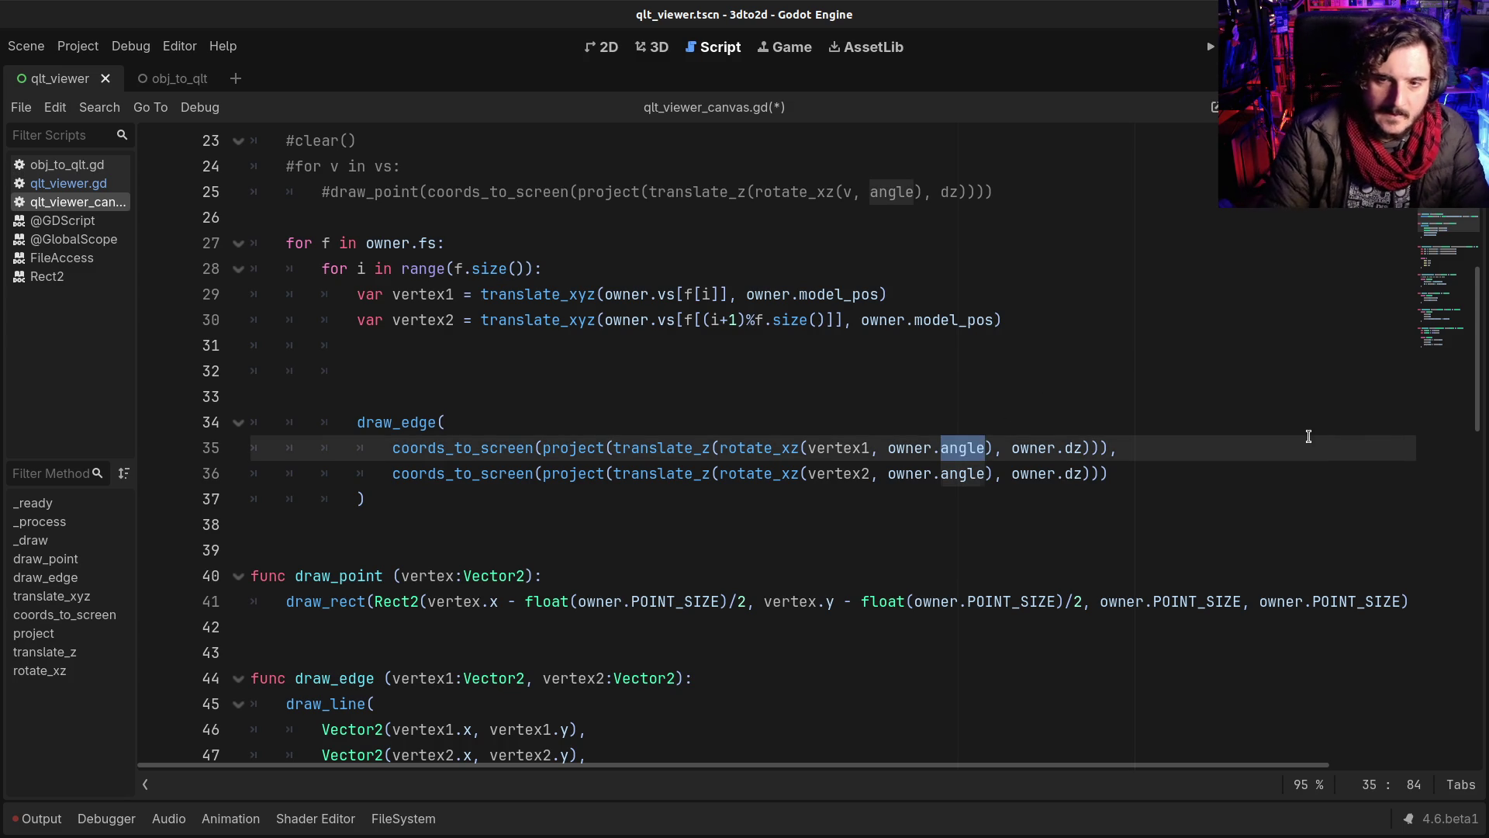
pyautogui.press('Right')
pyautogui.write('_y')
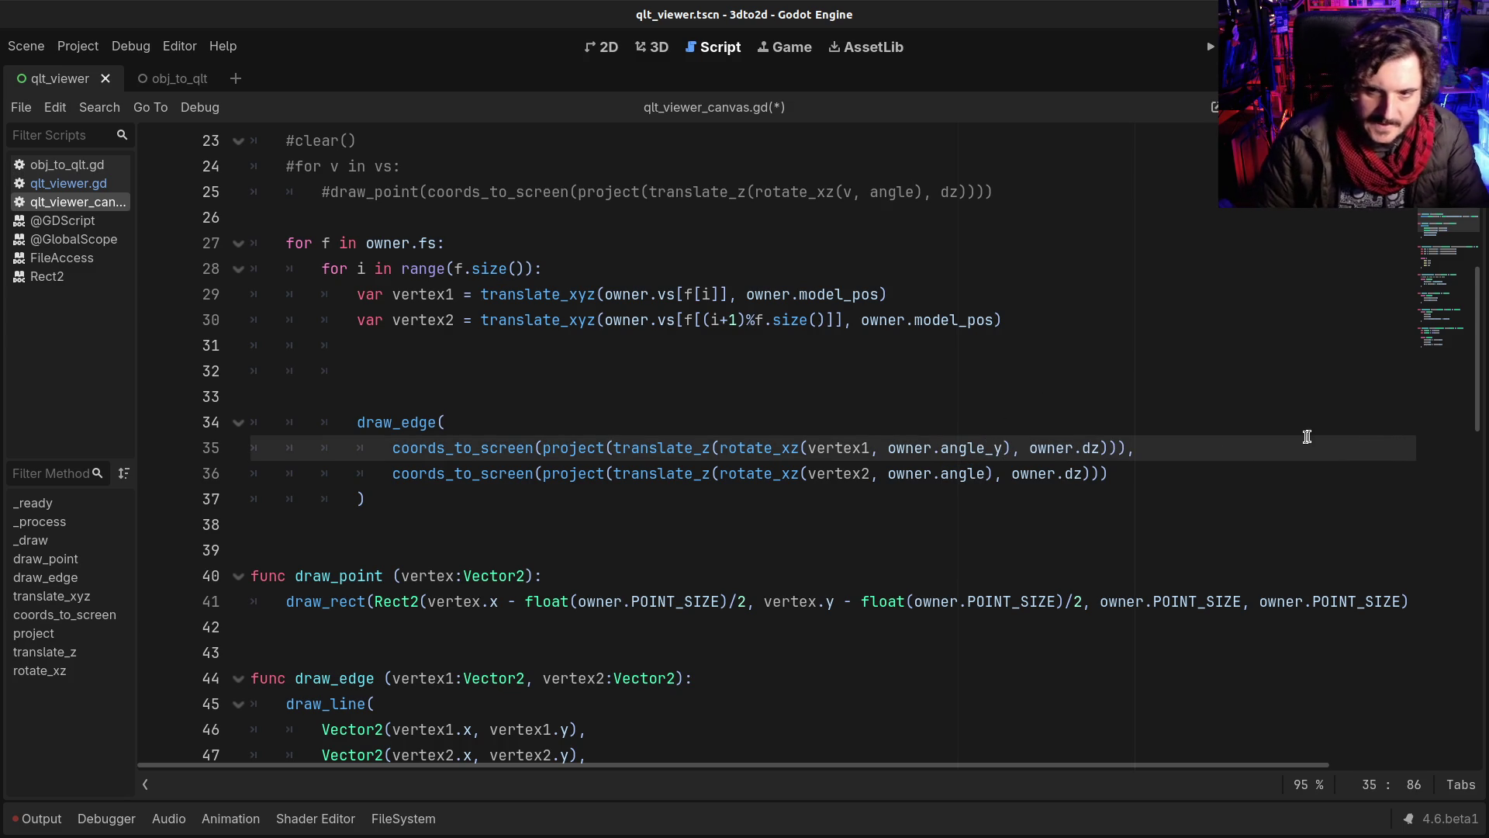
pyautogui.doubleClick(961, 473)
pyautogui.press('Right')
pyautogui.write('_y')
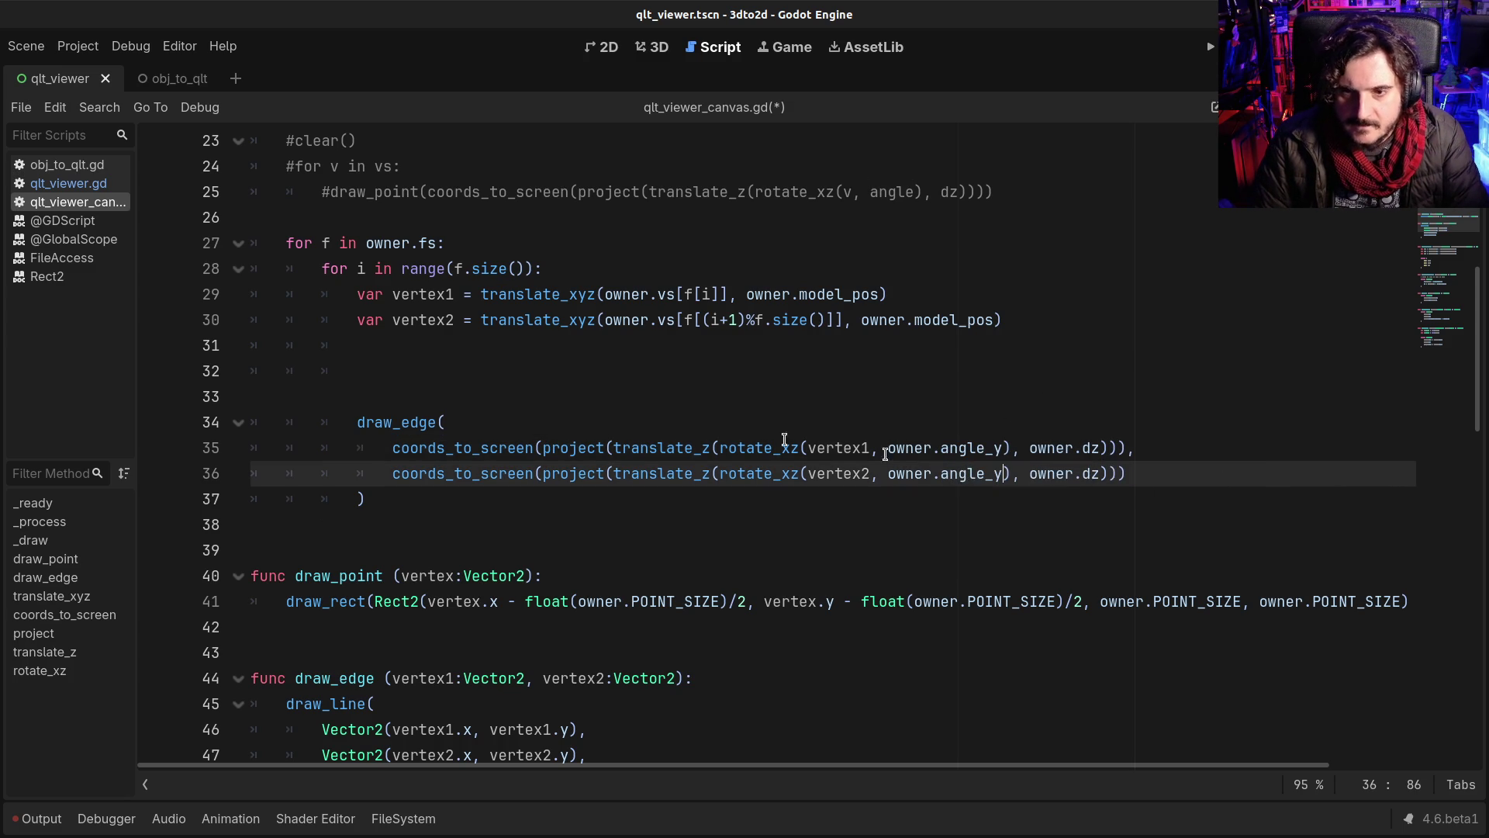
pyautogui.hotkey('ctrl', 's')
# Step: Comment out the owner.angle += increment line with #
pyautogui.scroll(4, 617, 430)
pyautogui.scroll(3, 618, 432)
pyautogui.click(280, 422)
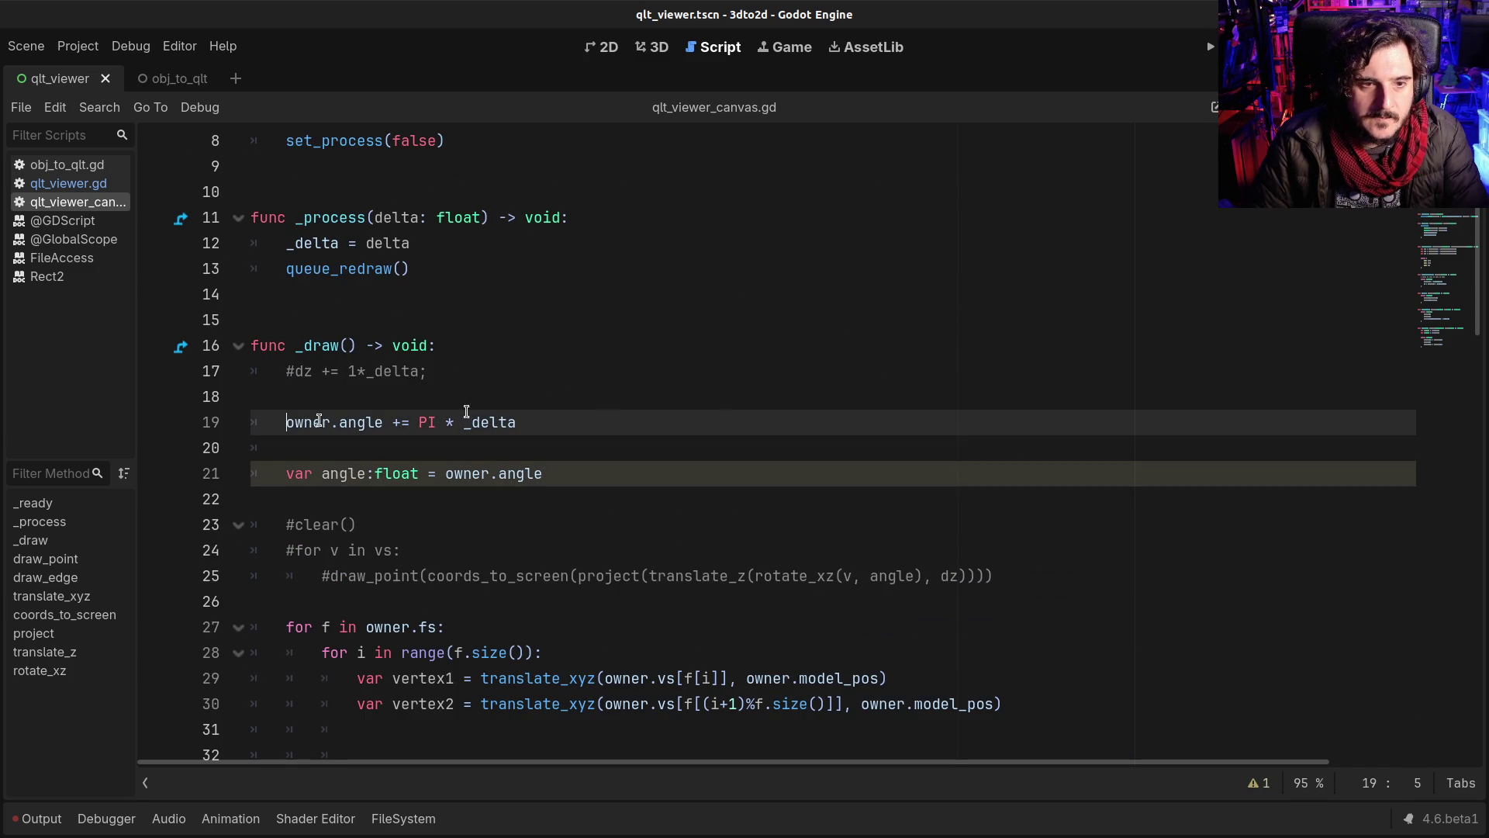
pyautogui.press('Return')
pyautogui.press('Up')
pyautogui.write('owner')
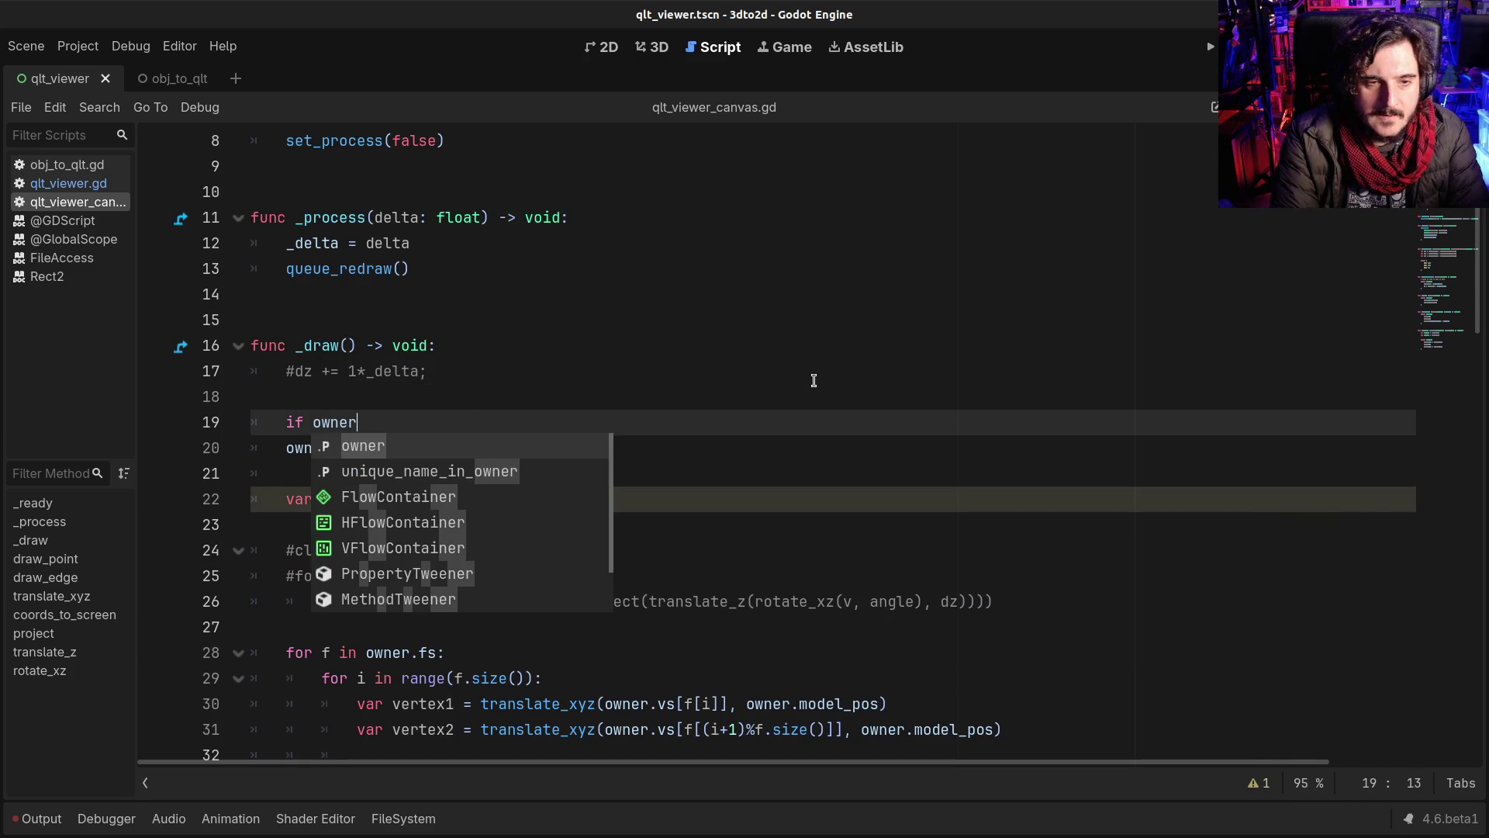
pyautogui.hotkey('shift', 'Home')
pyautogui.press('BackSpace')
pyautogui.press('Down')
pyautogui.write('k')
pyautogui.hotkey('ctrl', 's')
pyautogui.press('BackSpace')
pyautogui.write('#')
# Step: Delete the empty lines inside the loop, review the edge calls, and run the project with F5
pyautogui.scroll(-7, 814, 380)
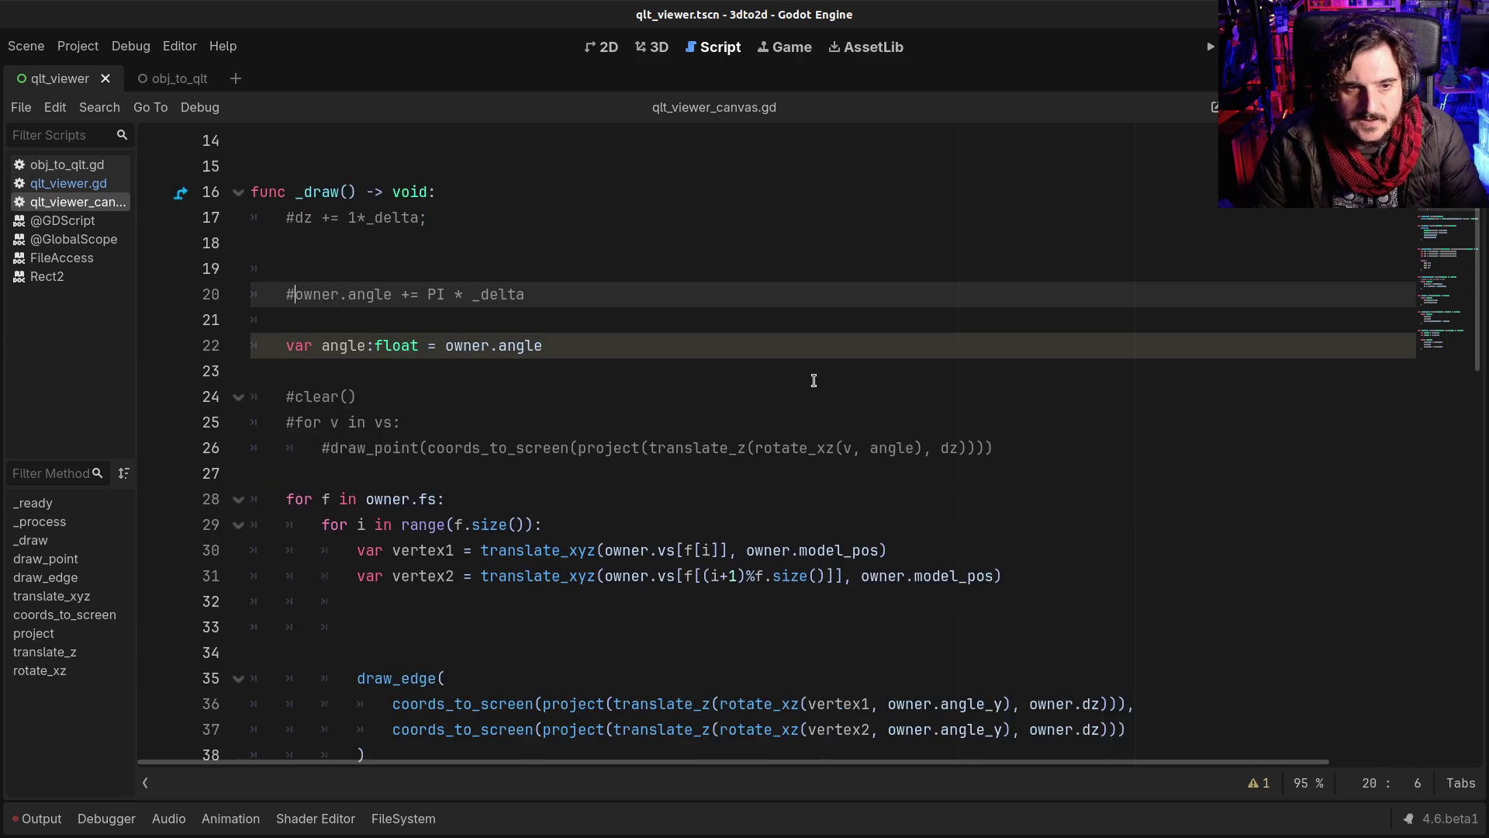
pyautogui.scroll(2, 762, 417)
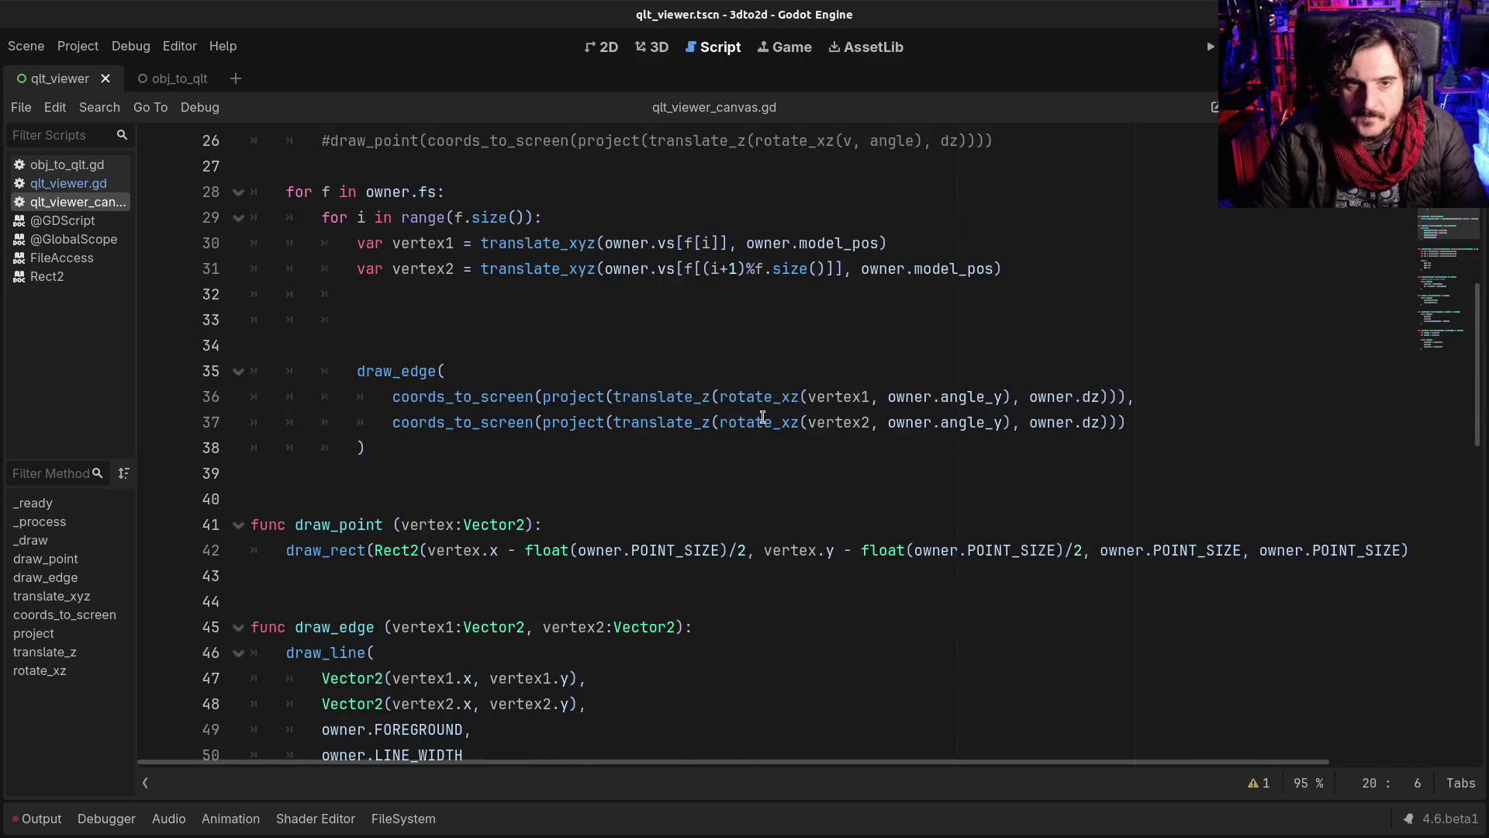
pyautogui.moveTo(326, 399); pyautogui.dragTo(141, 377)
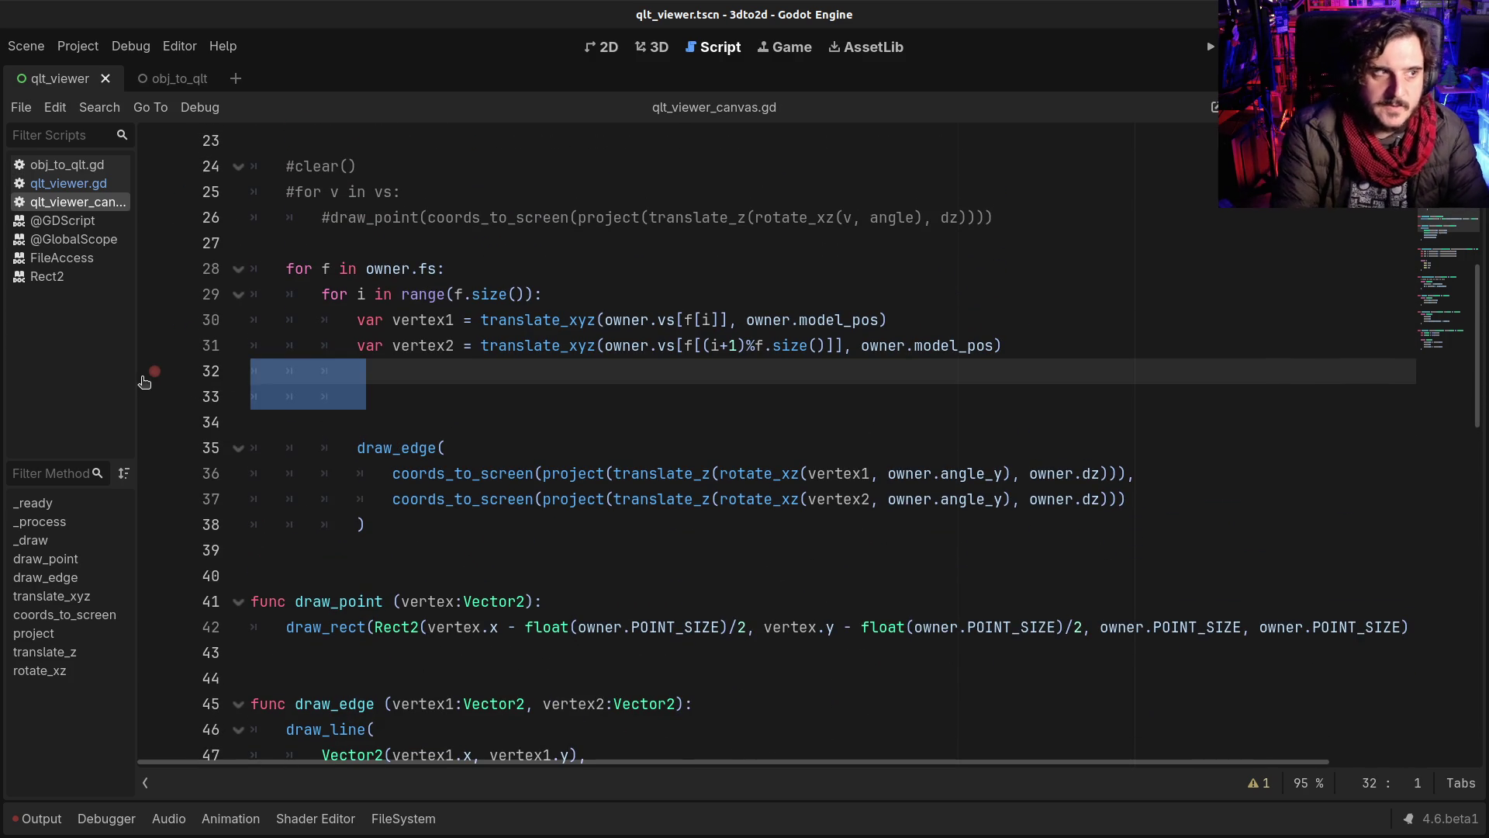
pyautogui.press('BackSpace')
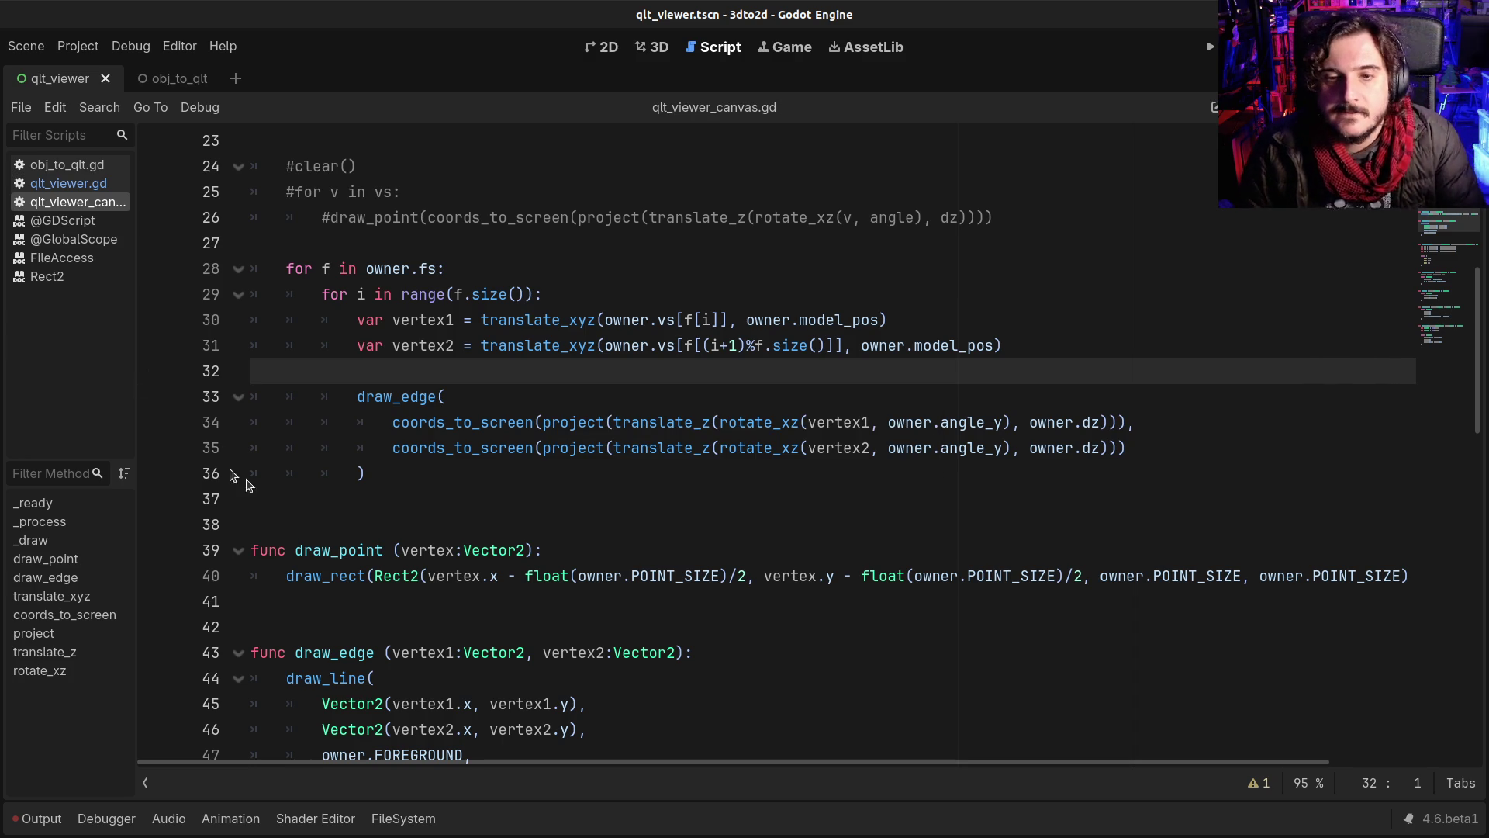
pyautogui.scroll(1, 766, 444)
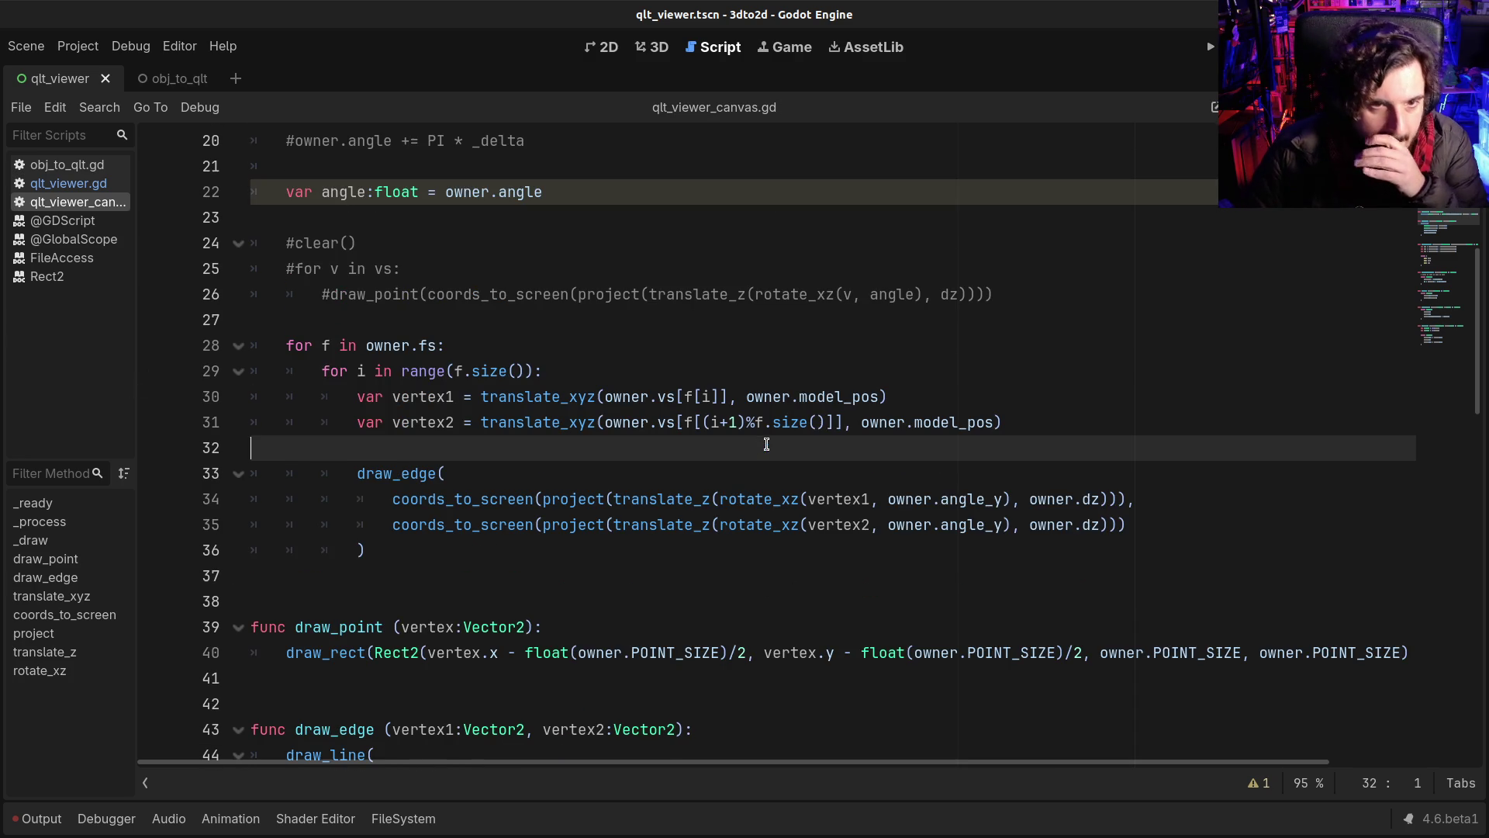
pyautogui.click(719, 503)
pyautogui.doubleClick(915, 504)
pyautogui.click(904, 526)
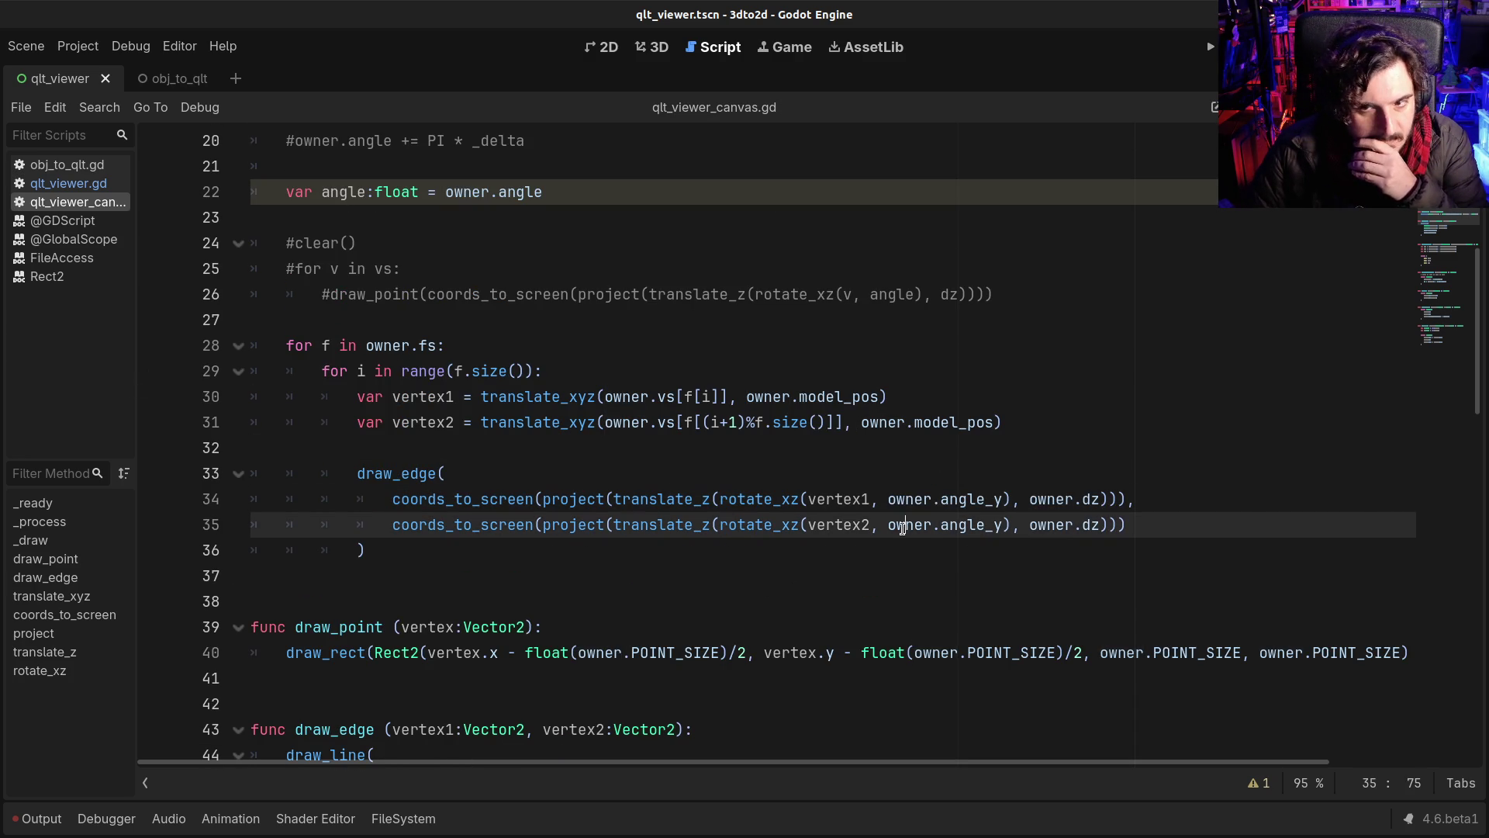
pyautogui.click(763, 496)
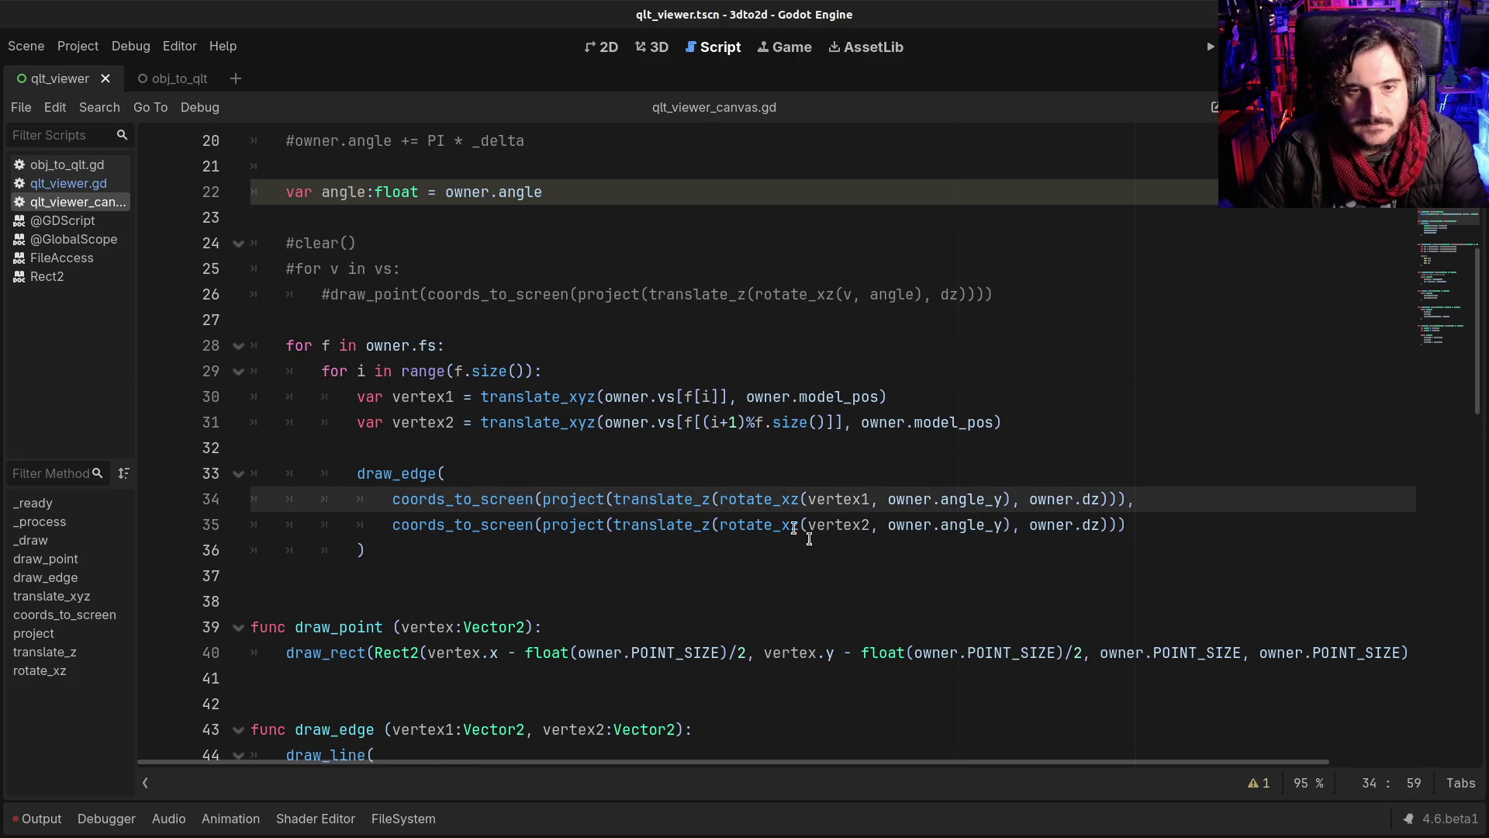
pyautogui.press('F5')
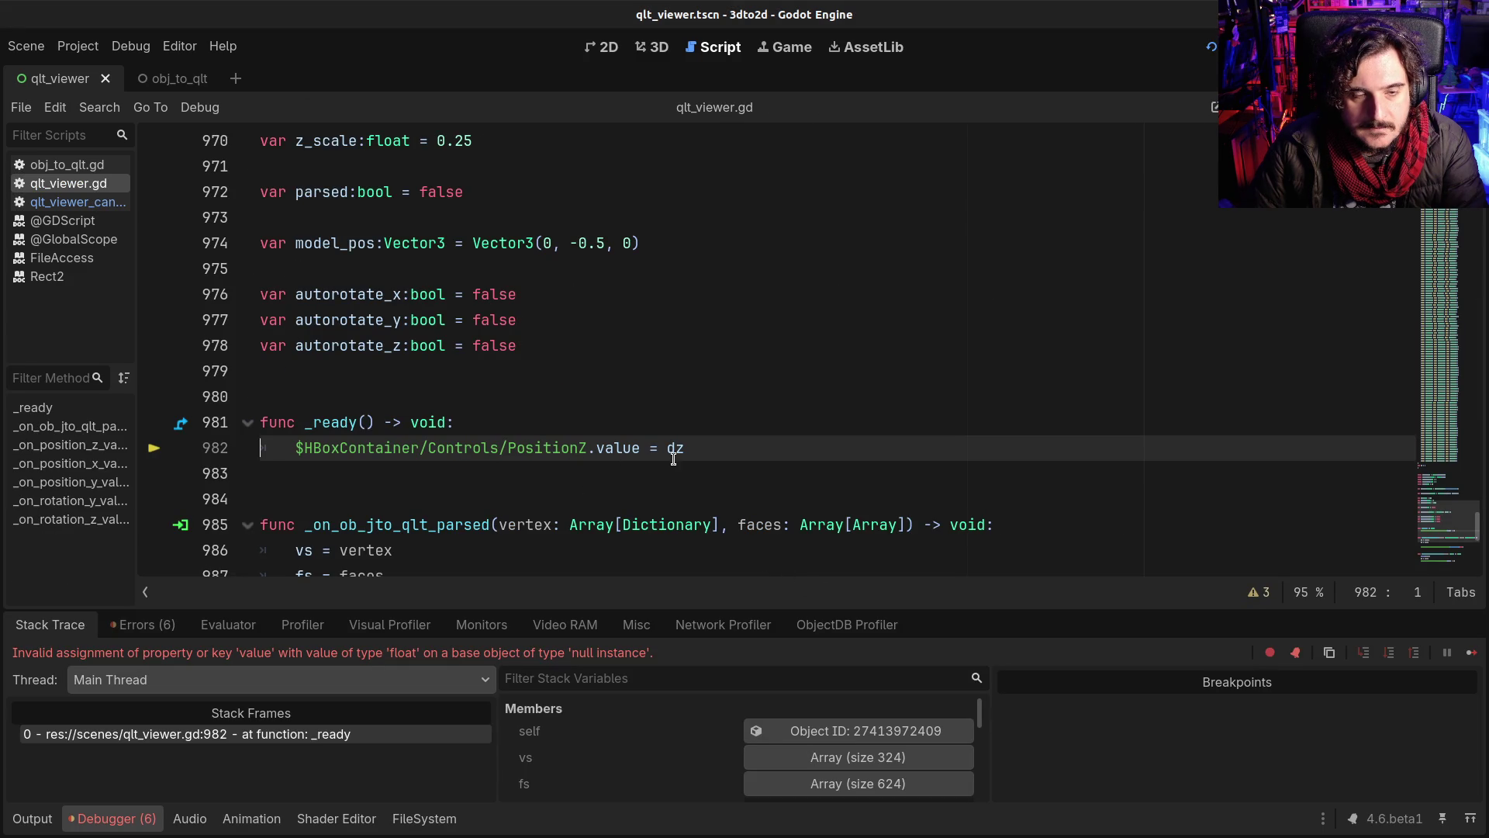
# Step: Exit distraction-free mode, stop the debug session, and widen the Scene dock
pyautogui.click(401, 448)
pyautogui.moveTo(401, 449); pyautogui.dragTo(554, 448)
pyautogui.click(554, 448)
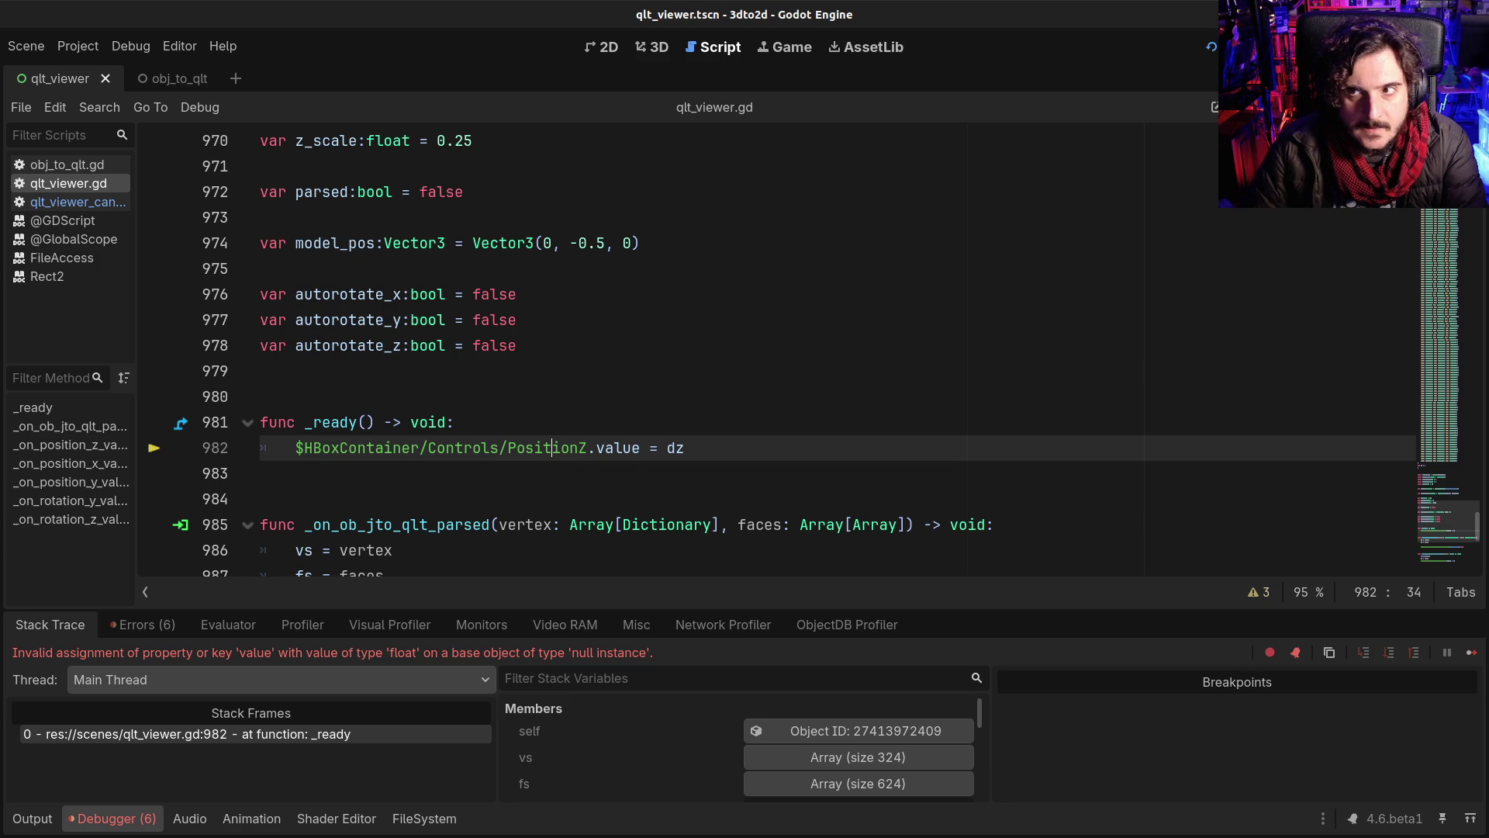
pyautogui.hotkey('ctrl', 'shift', 'F11')
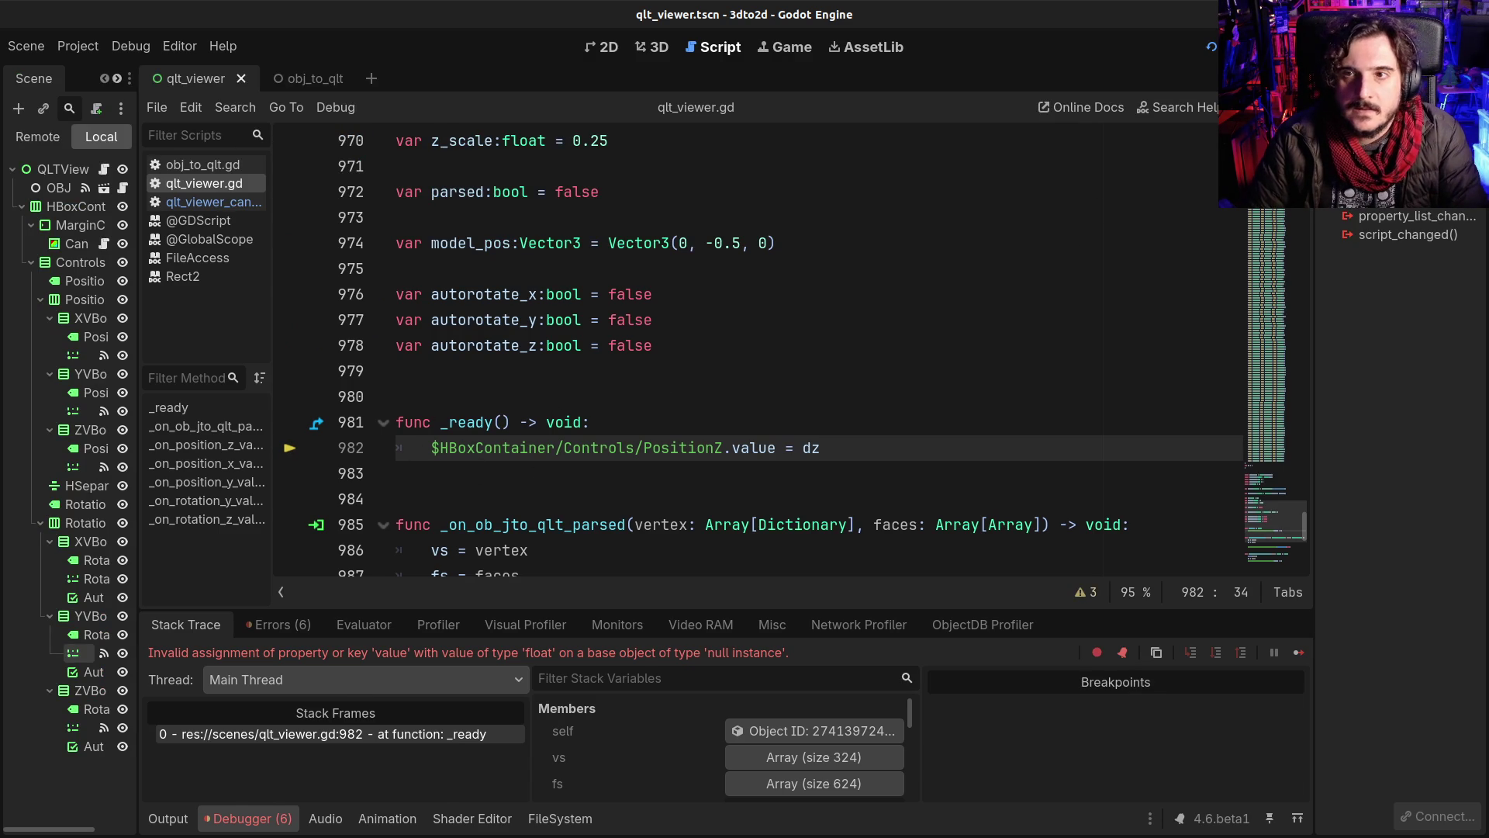
pyautogui.press('F8')
pyautogui.moveTo(139, 442); pyautogui.dragTo(253, 442)
# Step: Replace the node path on line 982 with the autocompleted full $PositionZ path and rerun
pyautogui.click(554, 447)
pyautogui.keyDown('shift'); pyautogui.click(832, 440); pyautogui.keyUp('shift')
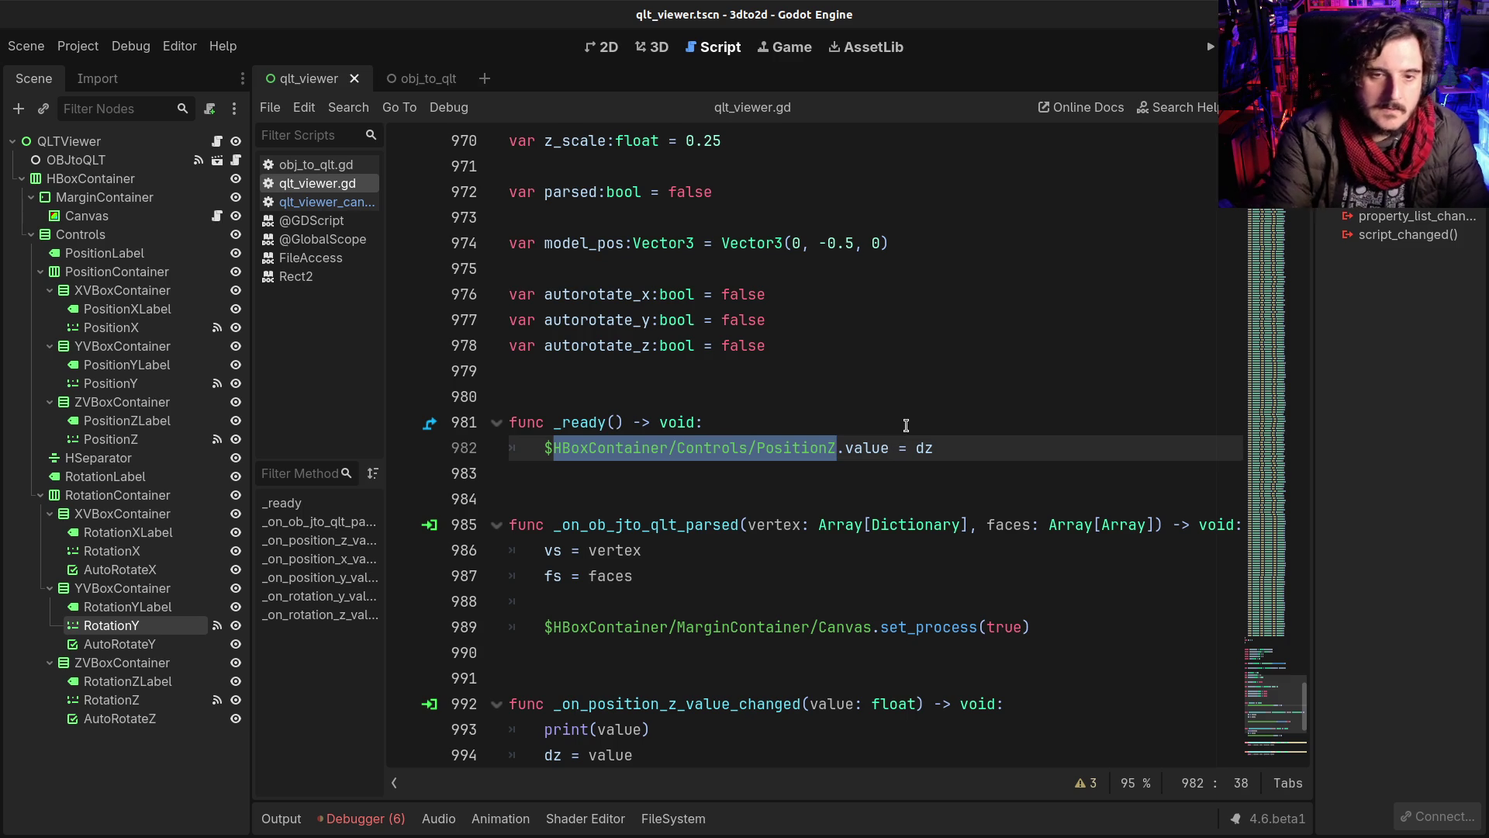
pyautogui.write('positionz')
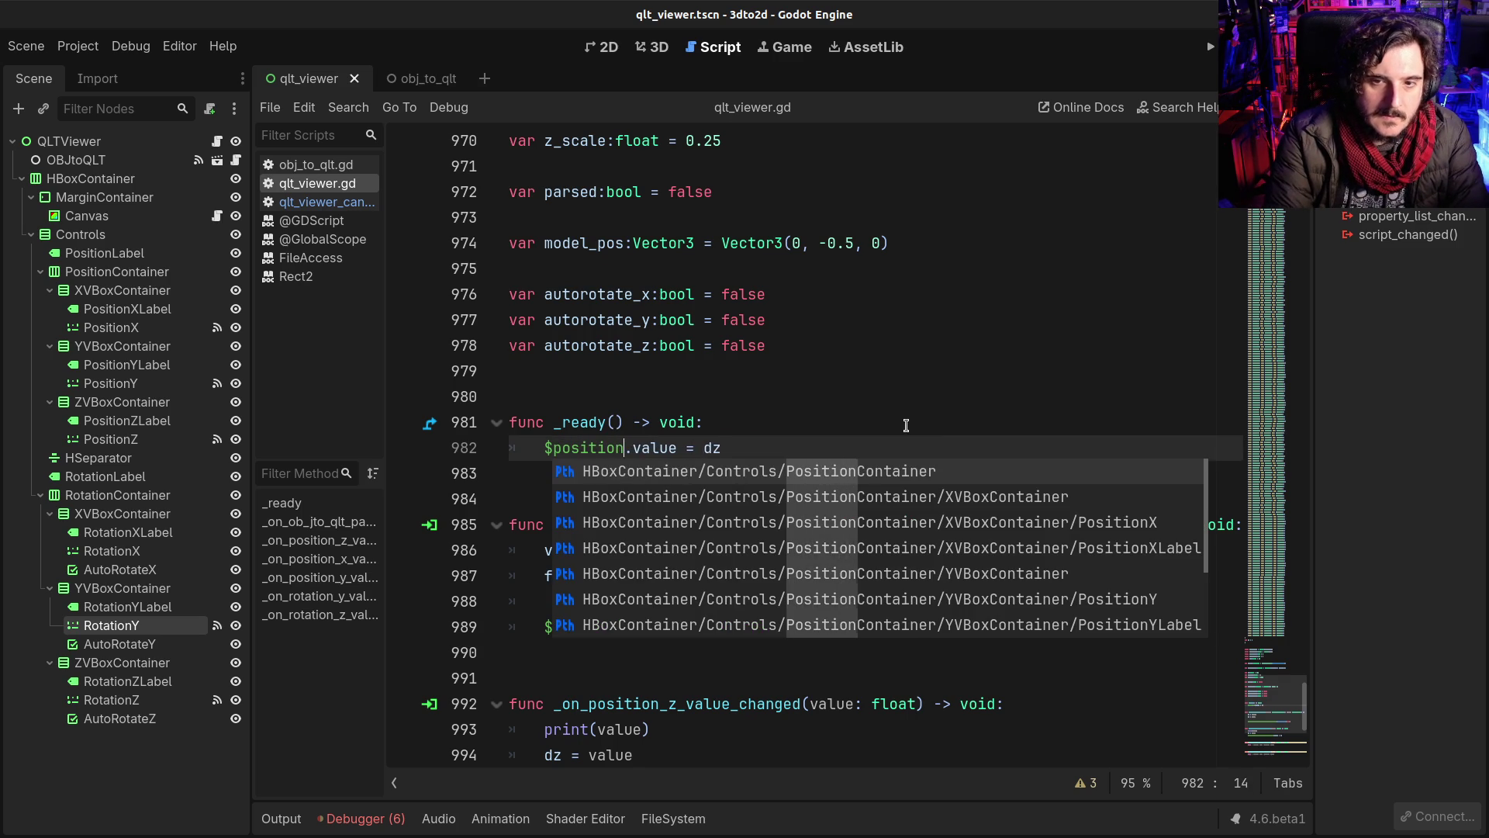
pyautogui.press('Return')
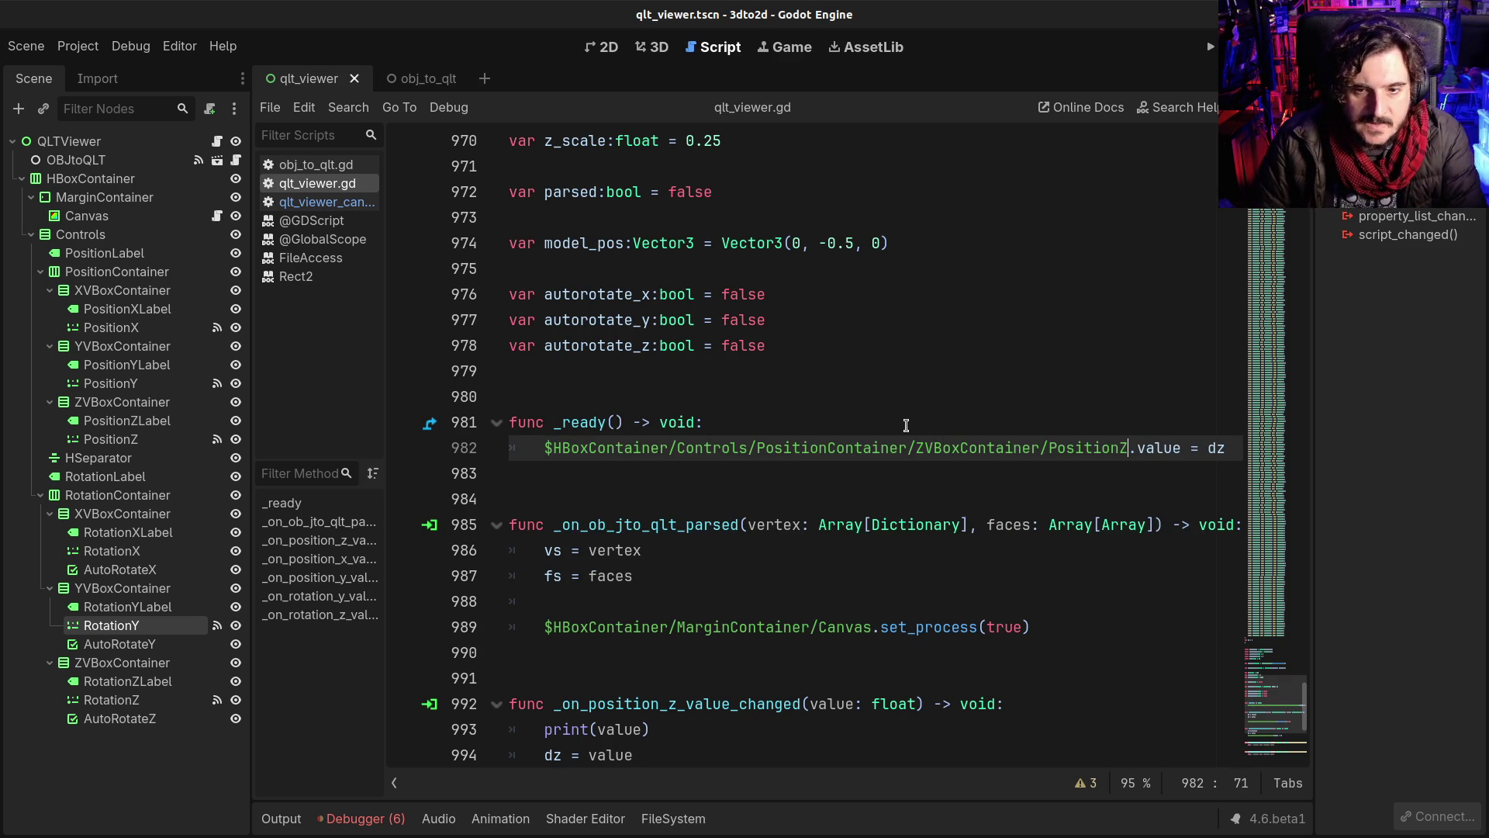
pyautogui.click(549, 627)
pyautogui.press('F5')
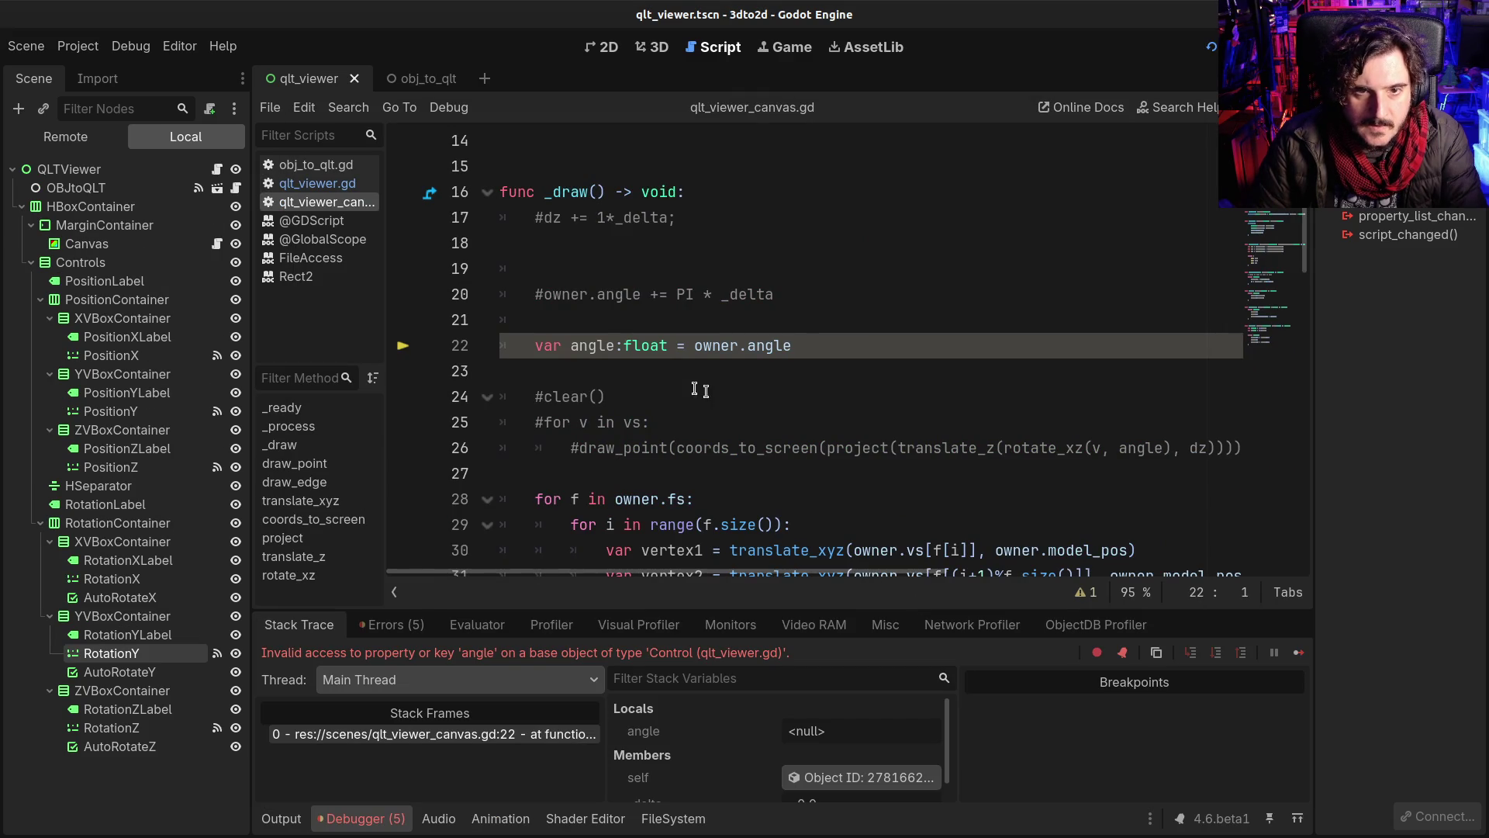
# Step: Make line 22 of the canvas script read owner.angle_y and run the game again
pyautogui.click(613, 345)
pyautogui.write('_y')
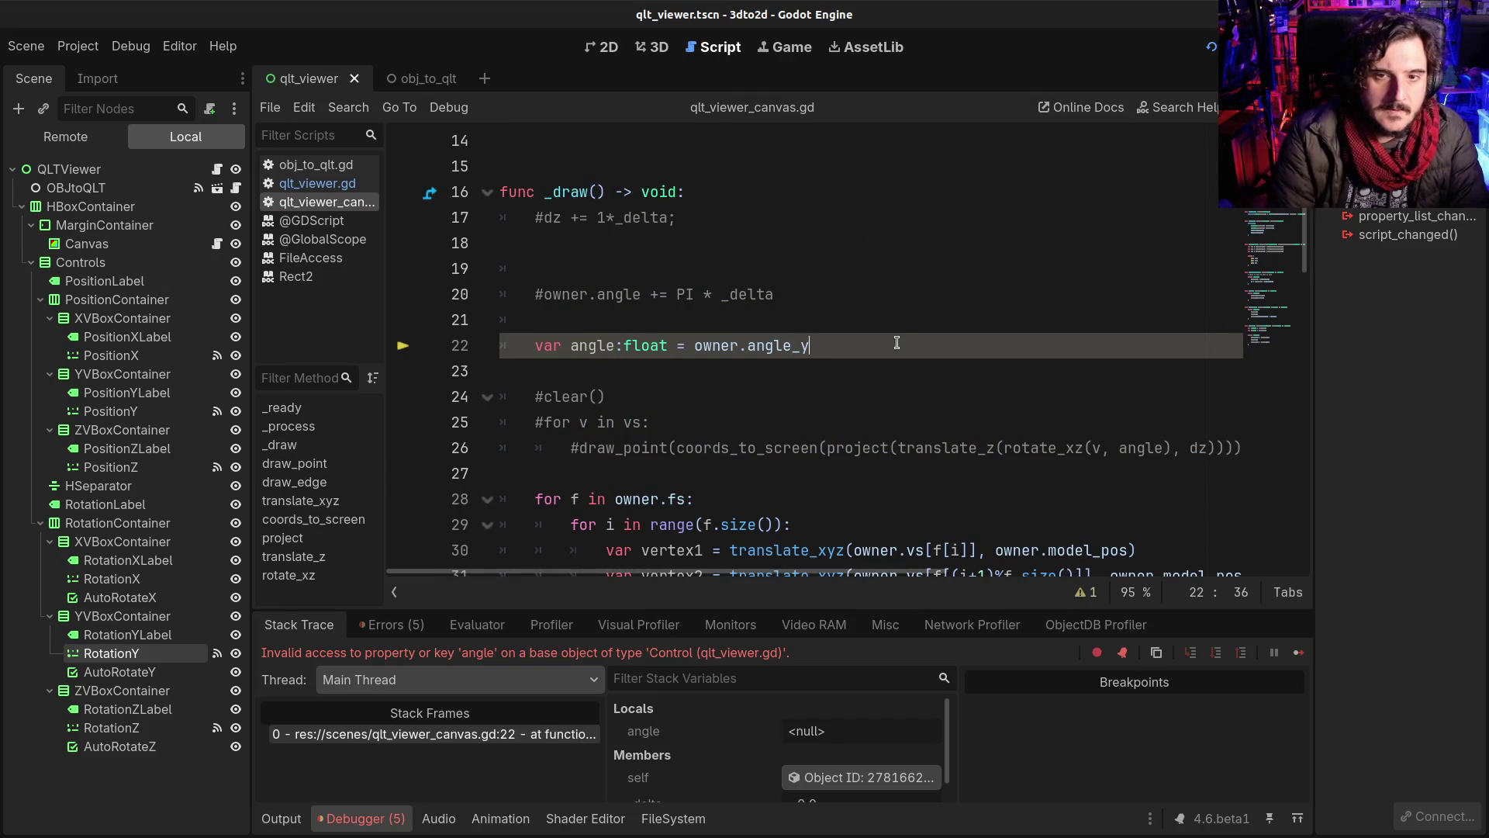
pyautogui.click(606, 345)
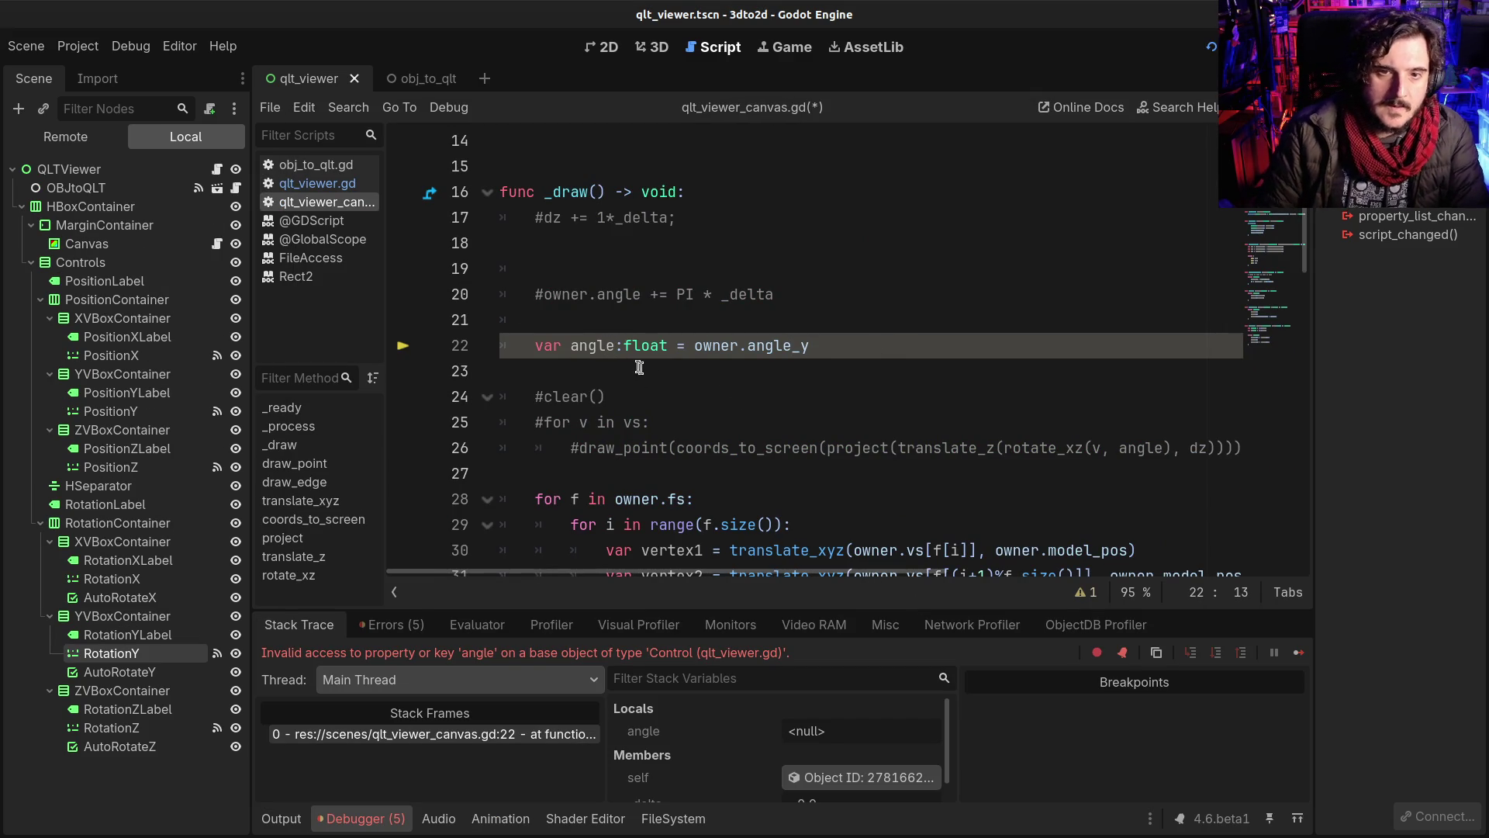
pyautogui.press('Right')
pyautogui.press('F5')
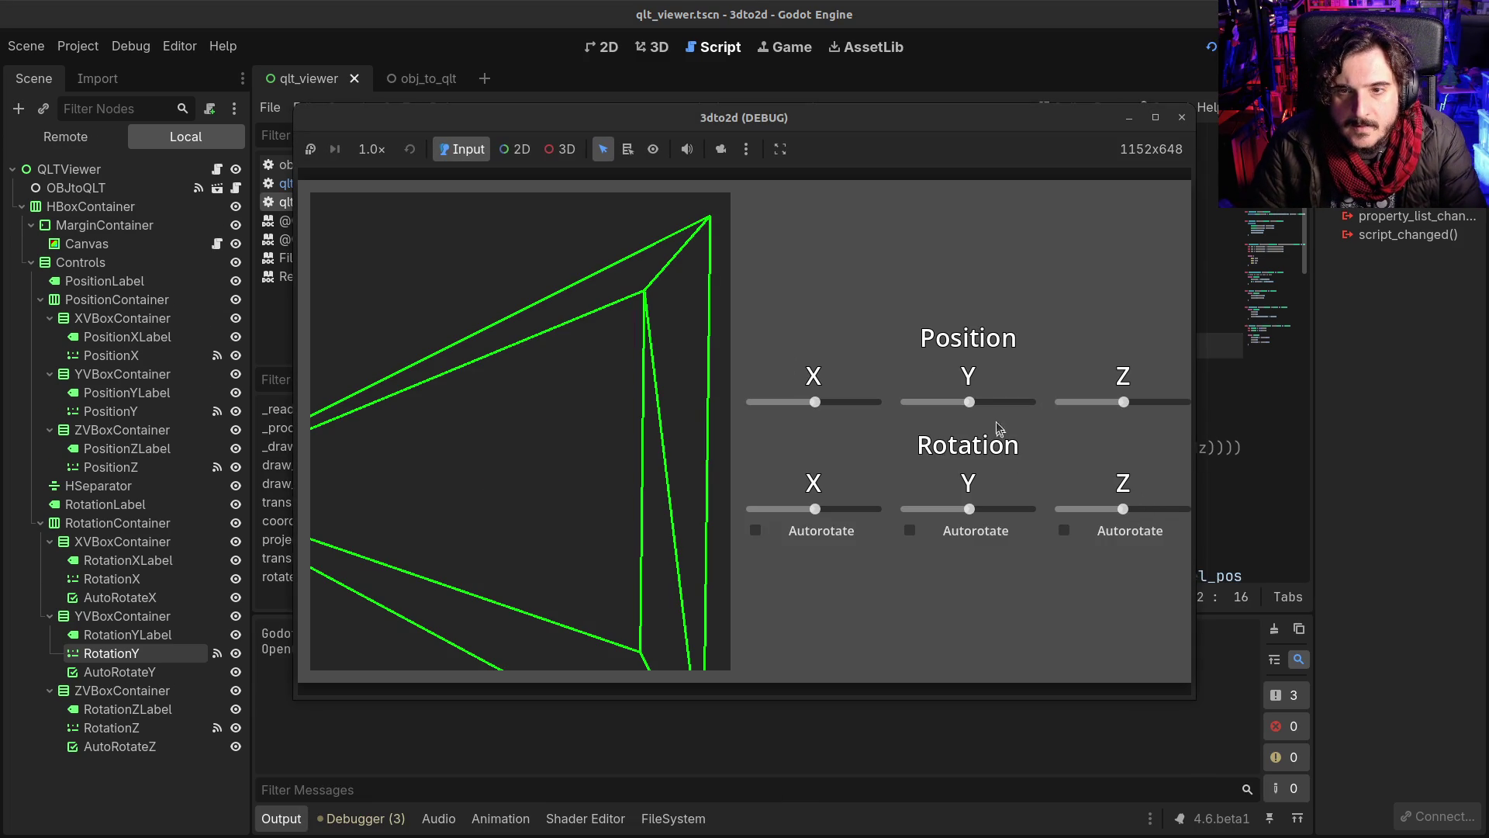
# Step: Replace the old node path on line 995 with the full PositionZ path, then save and run
pyautogui.click(1128, 402)
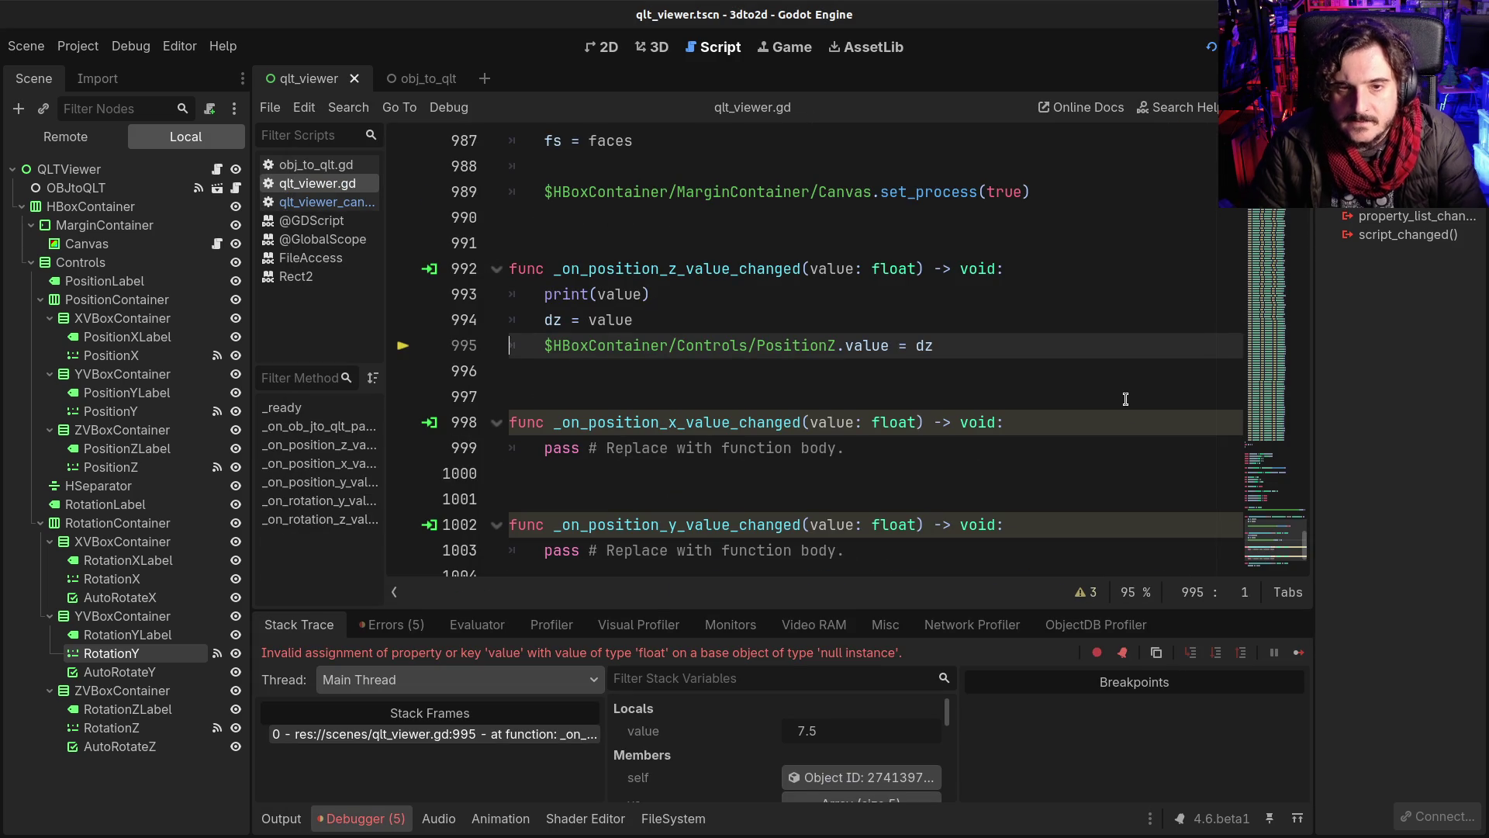
pyautogui.moveTo(561, 345); pyautogui.dragTo(838, 353)
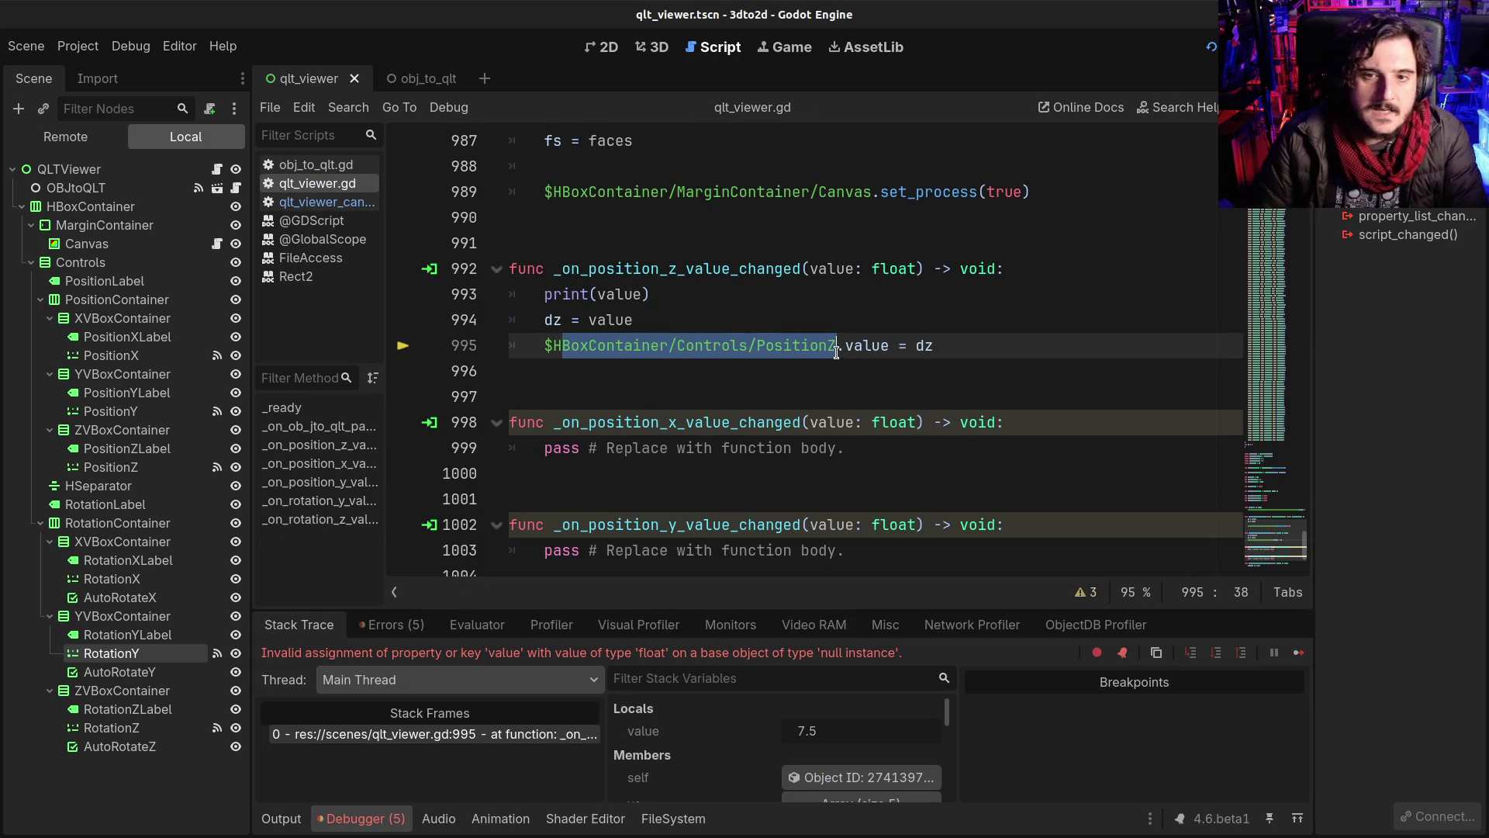
pyautogui.press('BackSpace')
pyautogui.press('BackSpace')
pyautogui.write('Posiz')
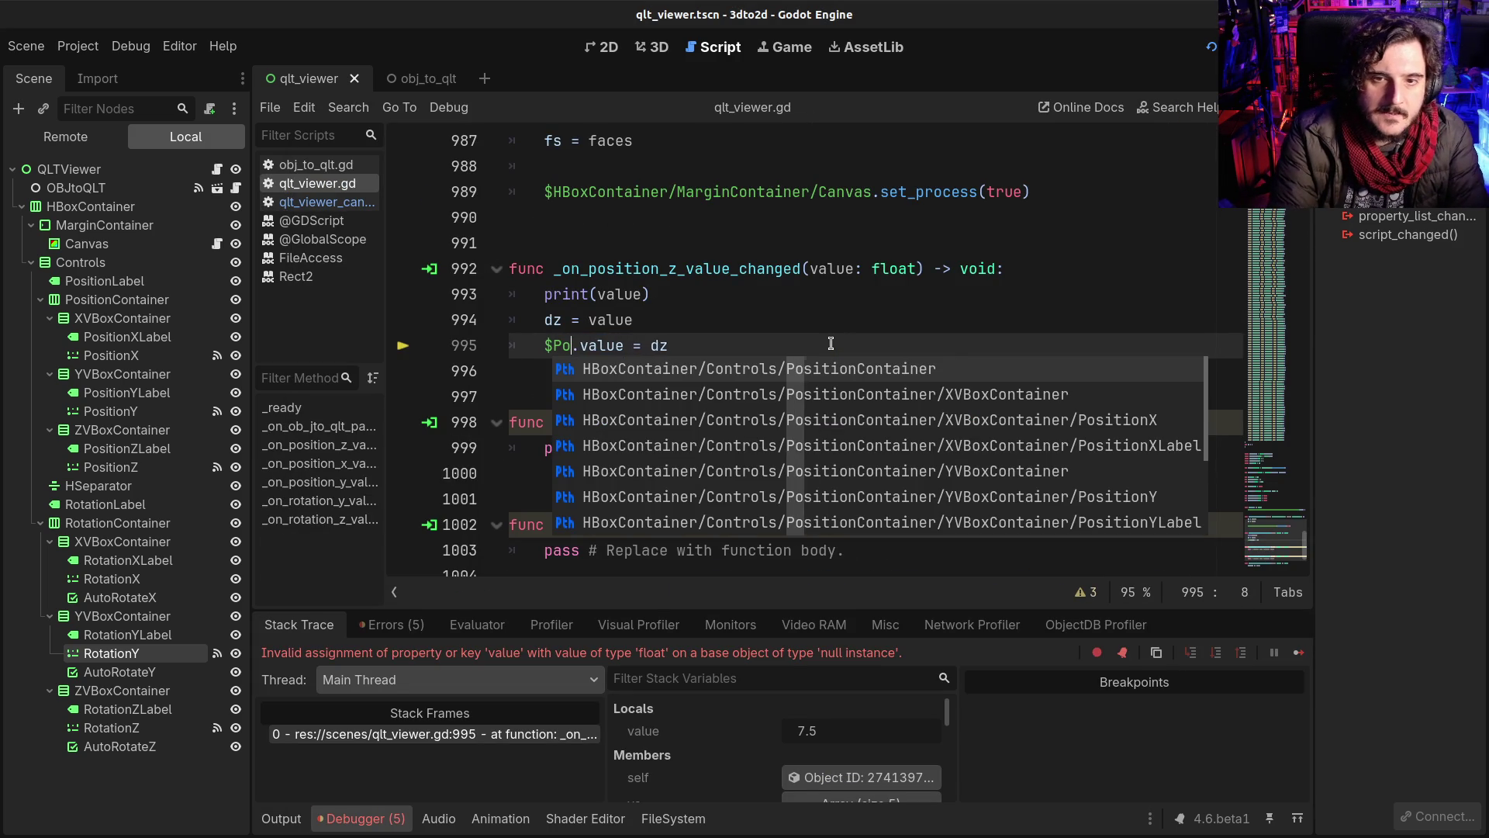
pyautogui.press('BackSpace')
pyautogui.write('tionZ')
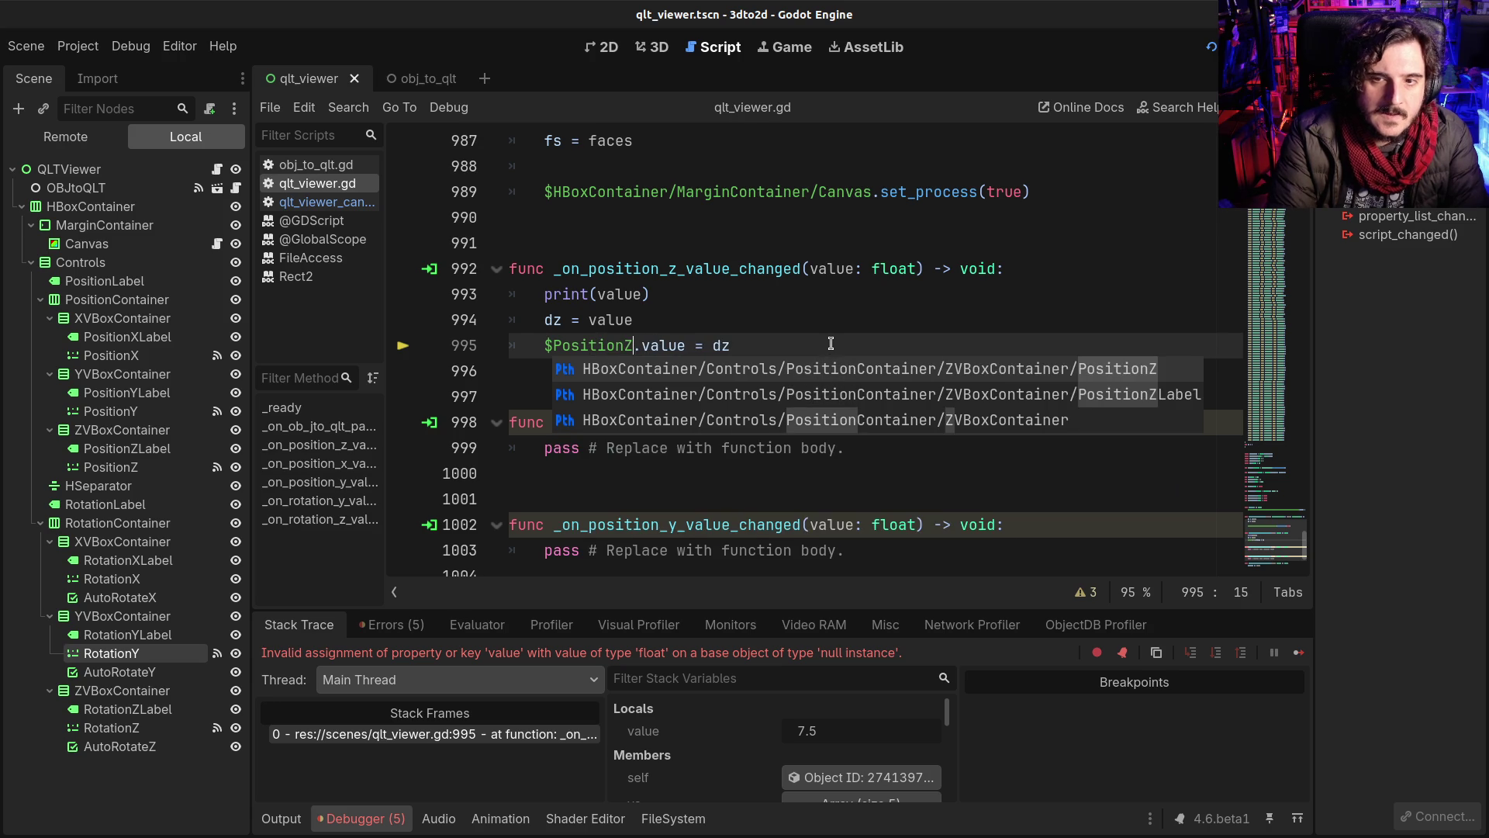
pyautogui.press('Return')
pyautogui.press('F5')
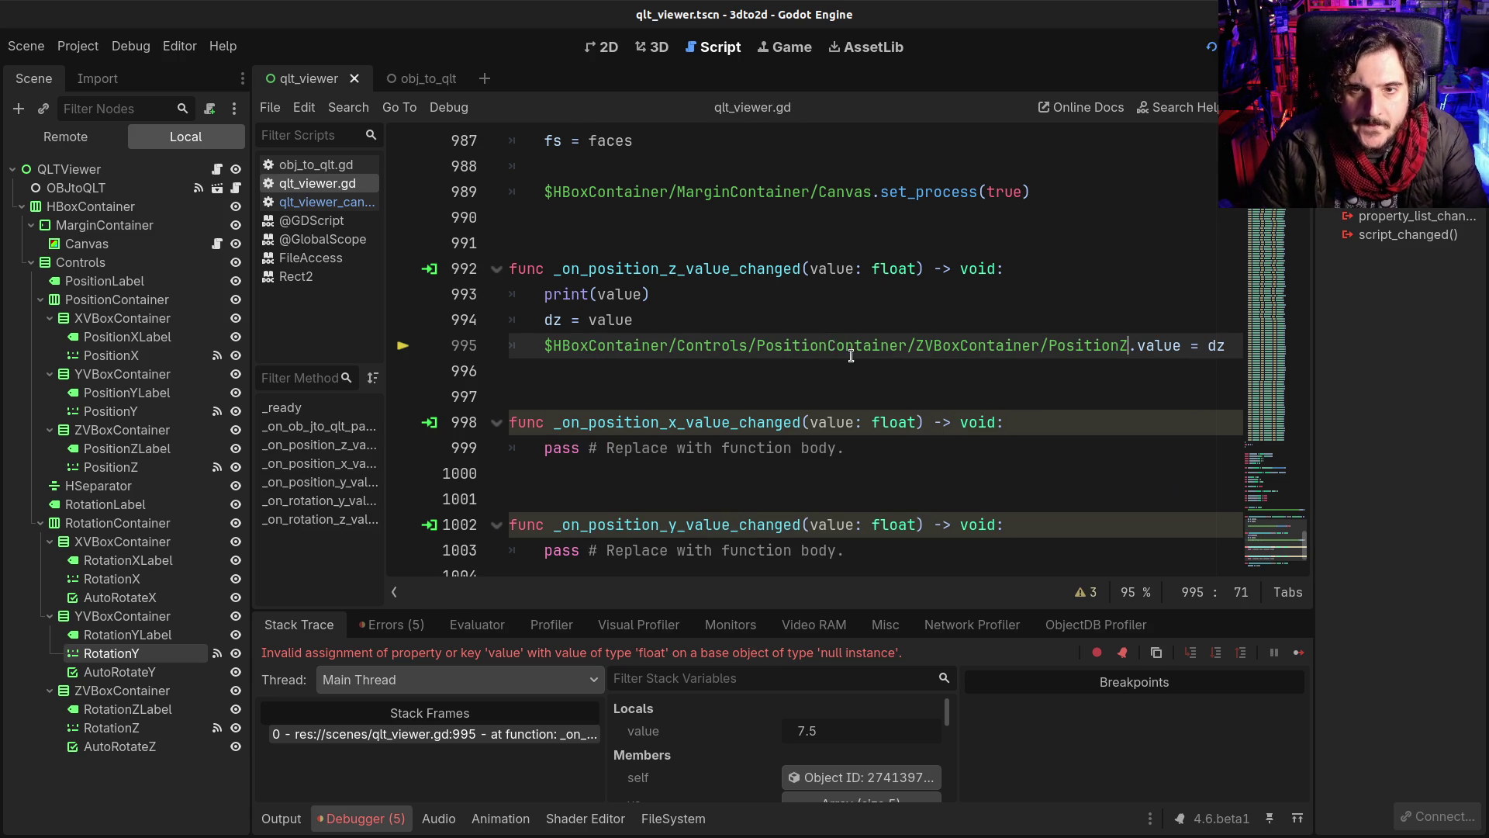
# Step: Set Position Z to 7.5, rotate the wireframe on Z and Y, and close the game
pyautogui.scroll(4, 1127, 403)
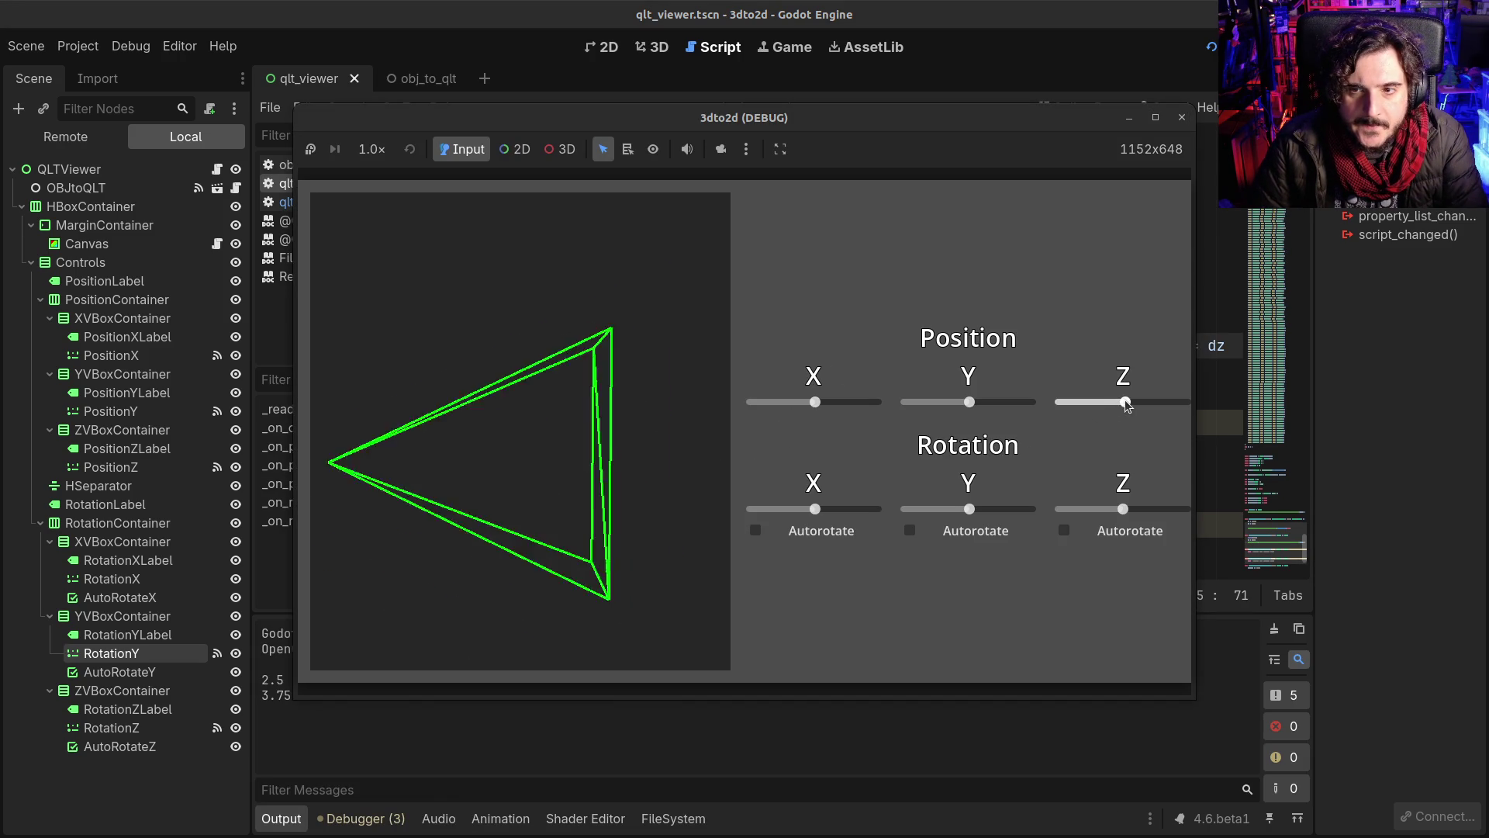
pyautogui.scroll(1, 1127, 403)
pyautogui.moveTo(1123, 511); pyautogui.dragTo(1115, 513)
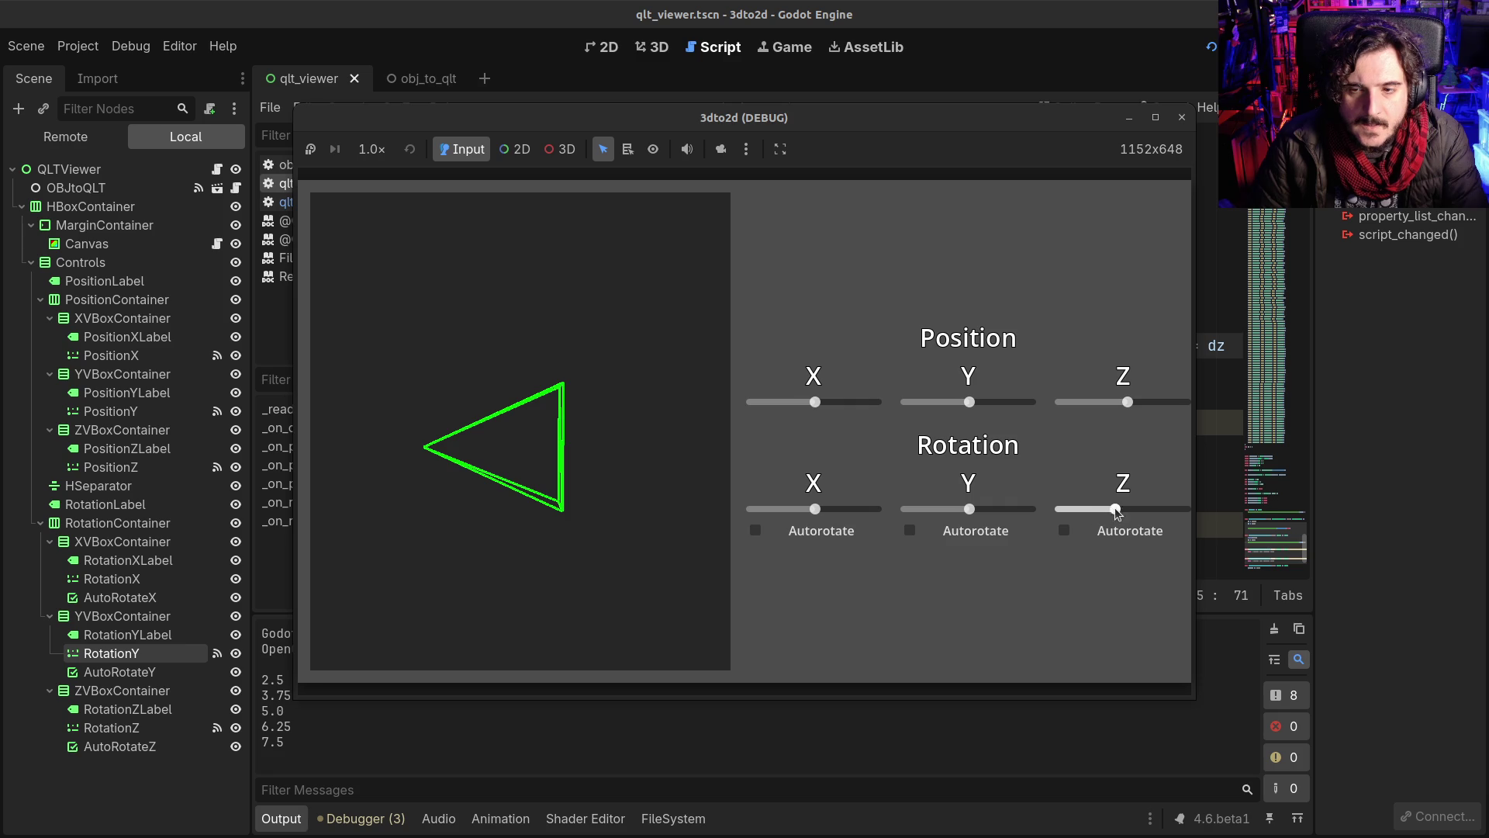
pyautogui.moveTo(967, 513); pyautogui.dragTo(972, 514)
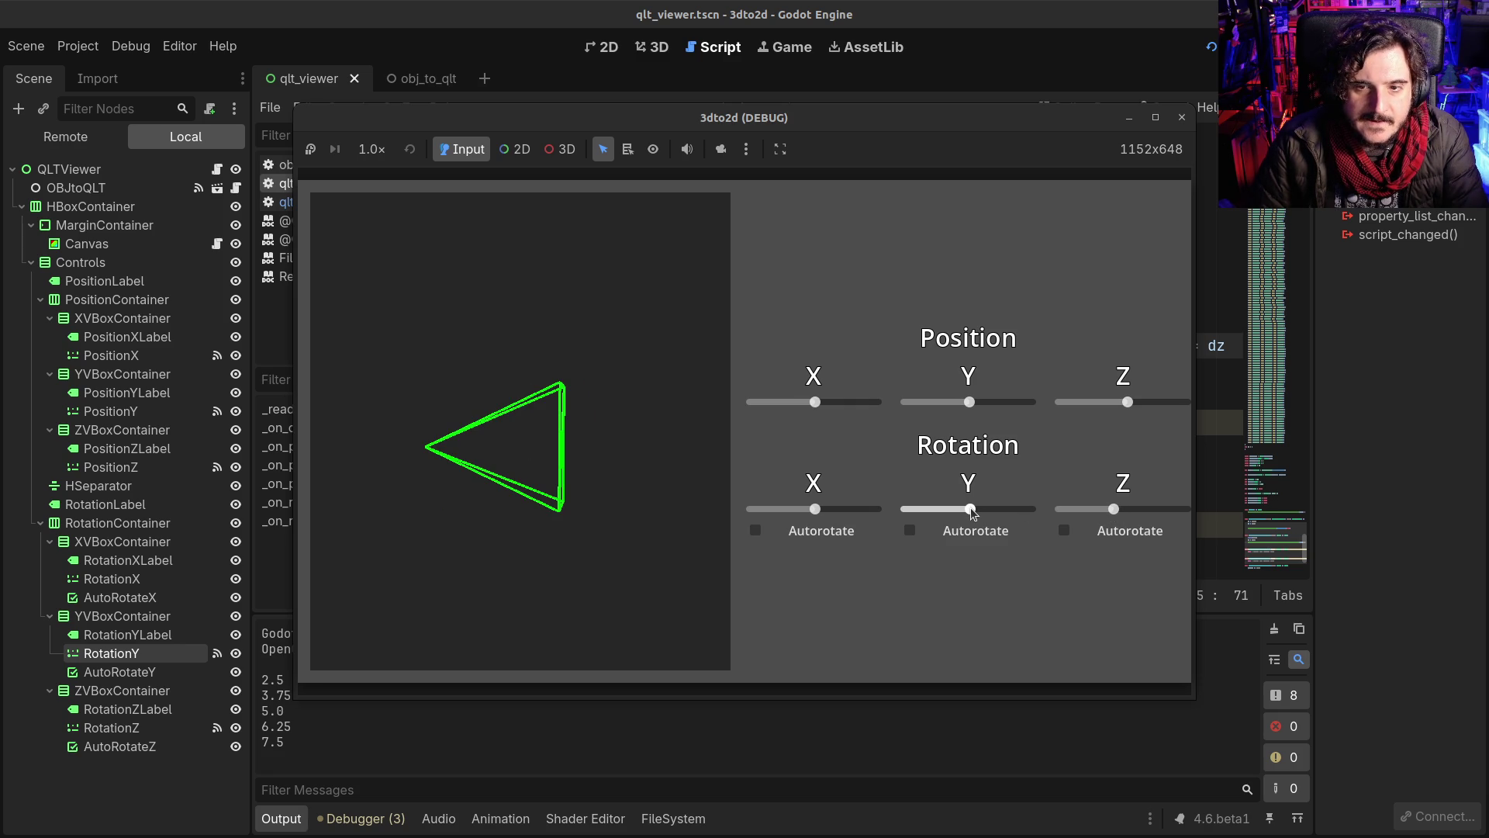
pyautogui.click(1181, 117)
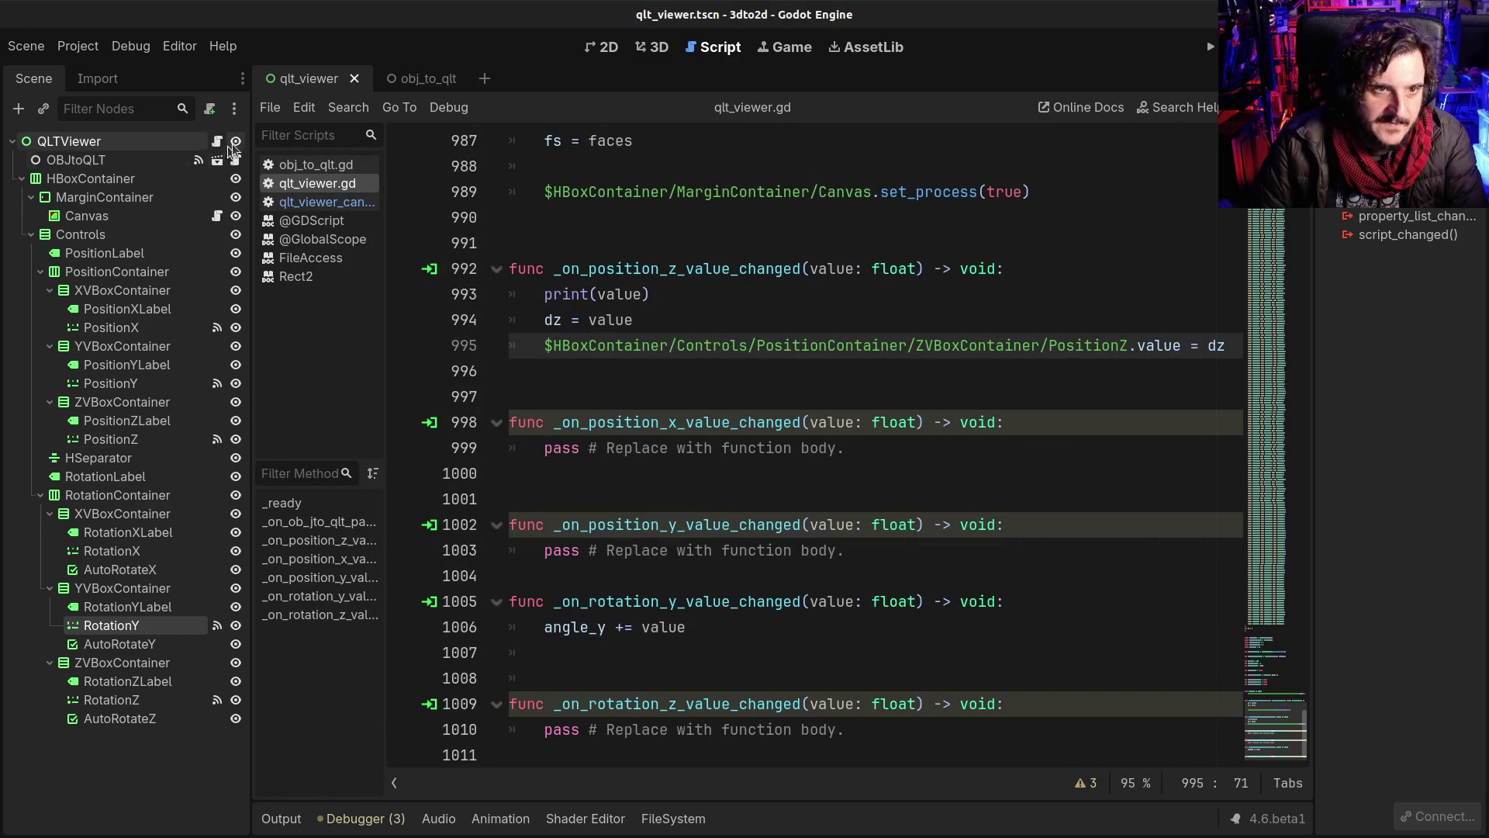
# Step: Change line 1006 from 'angle_y += value' to 'angle_y = value' and launch the game
pyautogui.scroll(-1, 811, 531)
pyautogui.click(625, 602)
pyautogui.press('BackSpace')
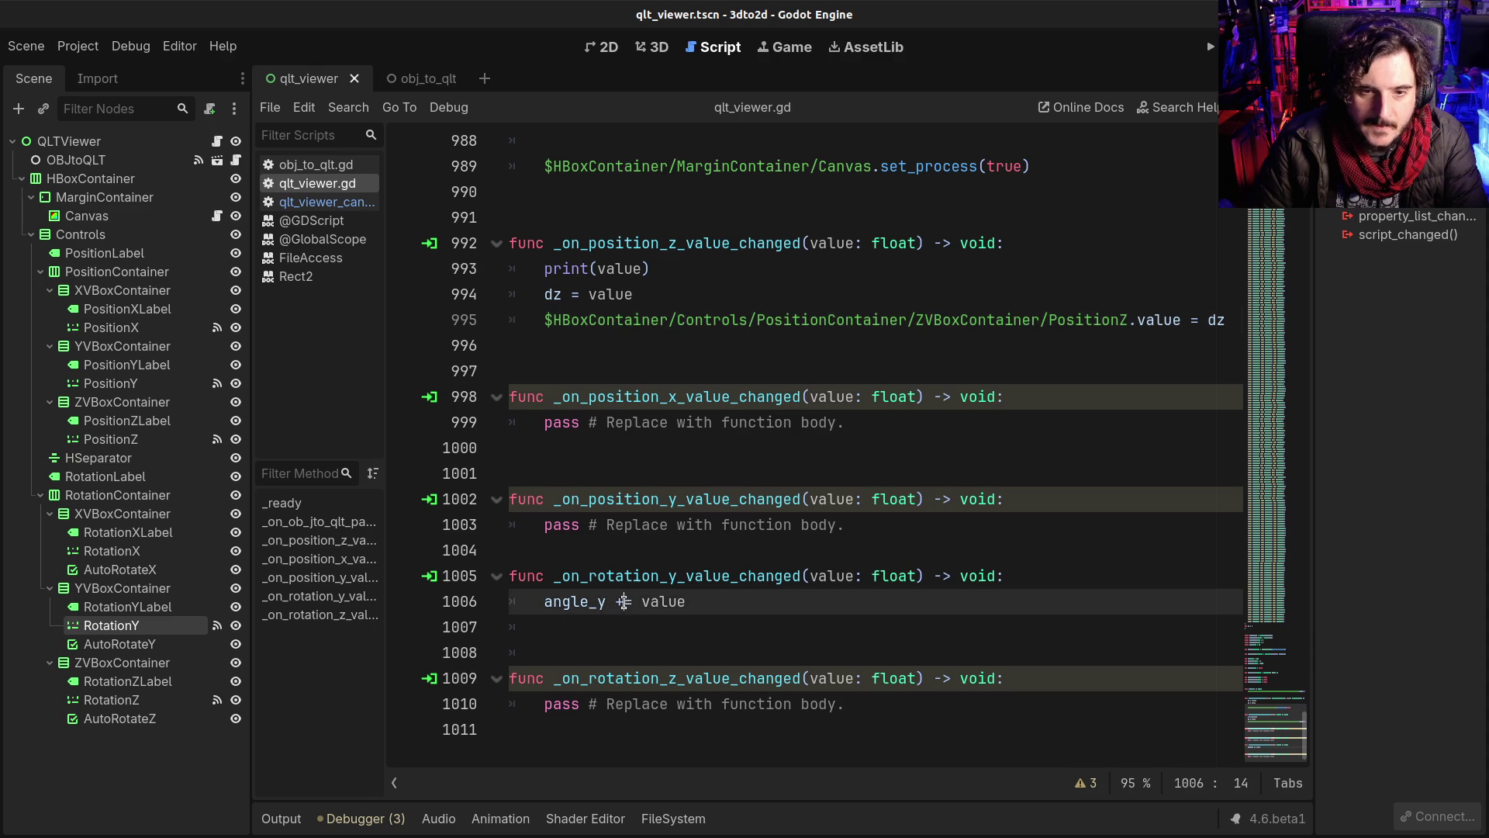
pyautogui.press('F5')
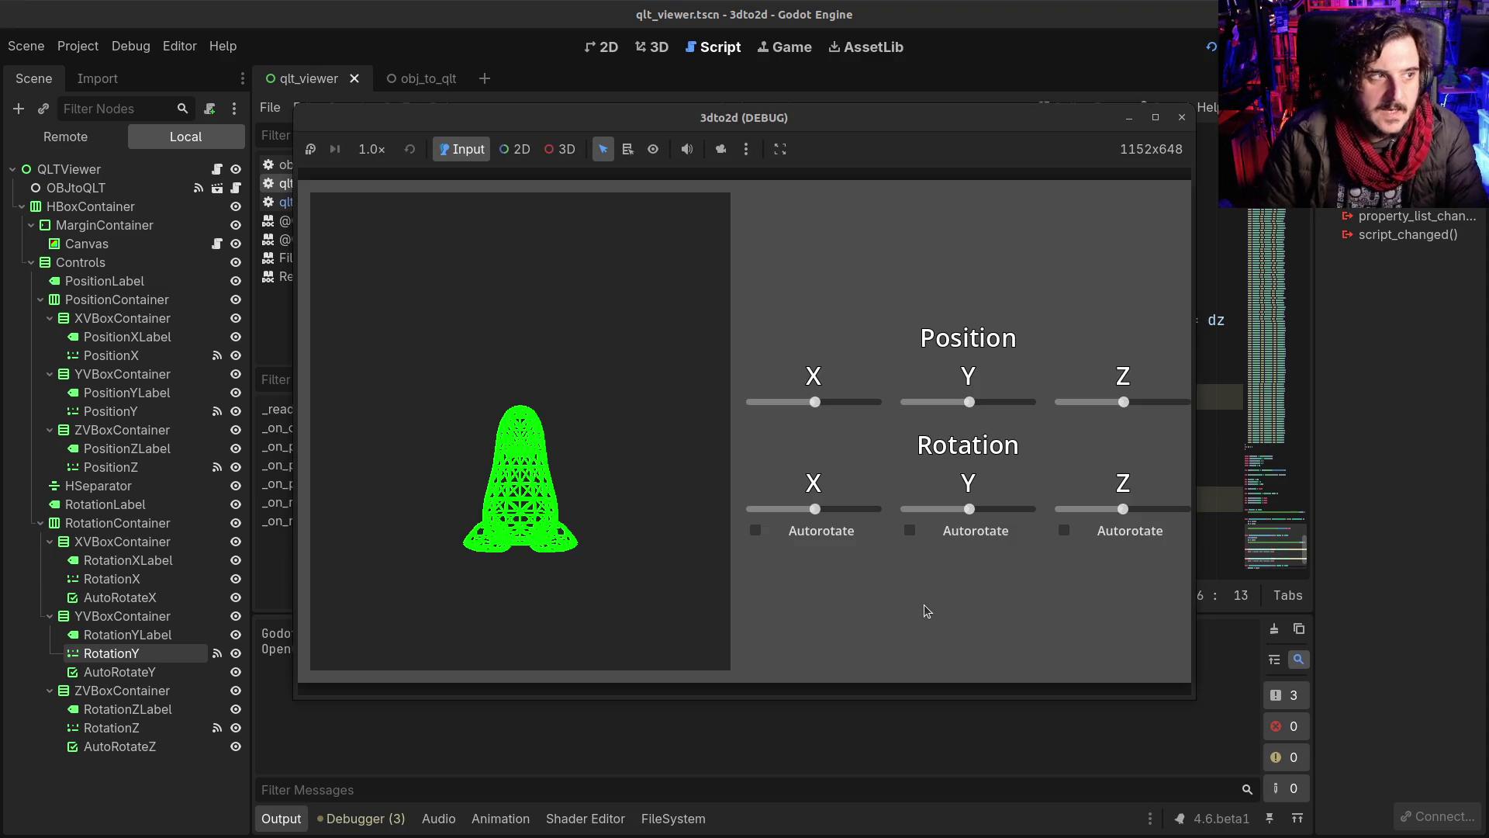
# Step: Push the model back with Position Z, rotate it with Rotation Y, and close the game
pyautogui.moveTo(1123, 408); pyautogui.dragTo(1124, 406)
pyautogui.scroll(7, 1122, 405)
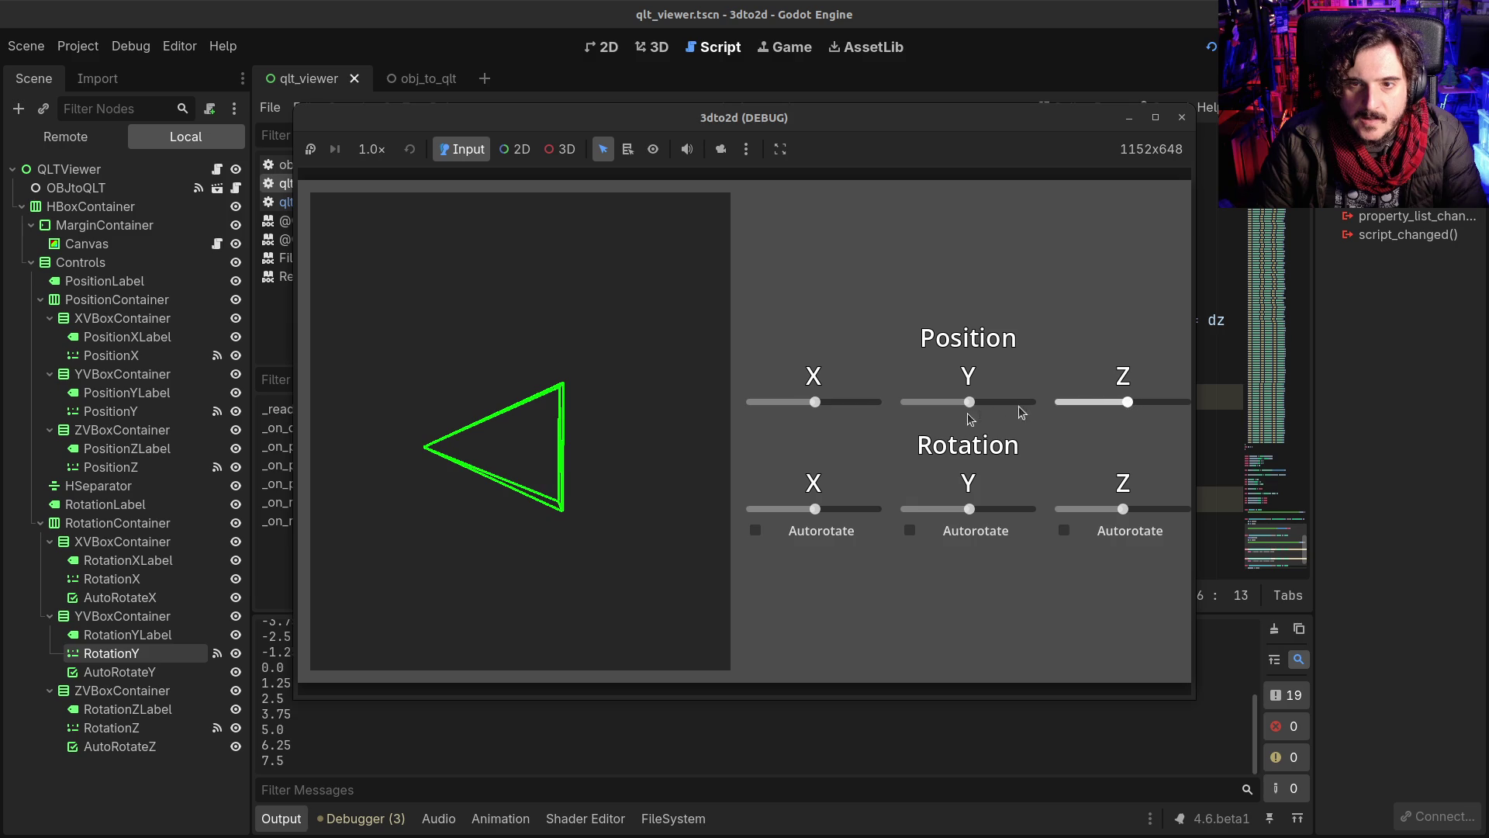
pyautogui.scroll(3, 970, 511)
pyautogui.moveTo(970, 511); pyautogui.dragTo(966, 507)
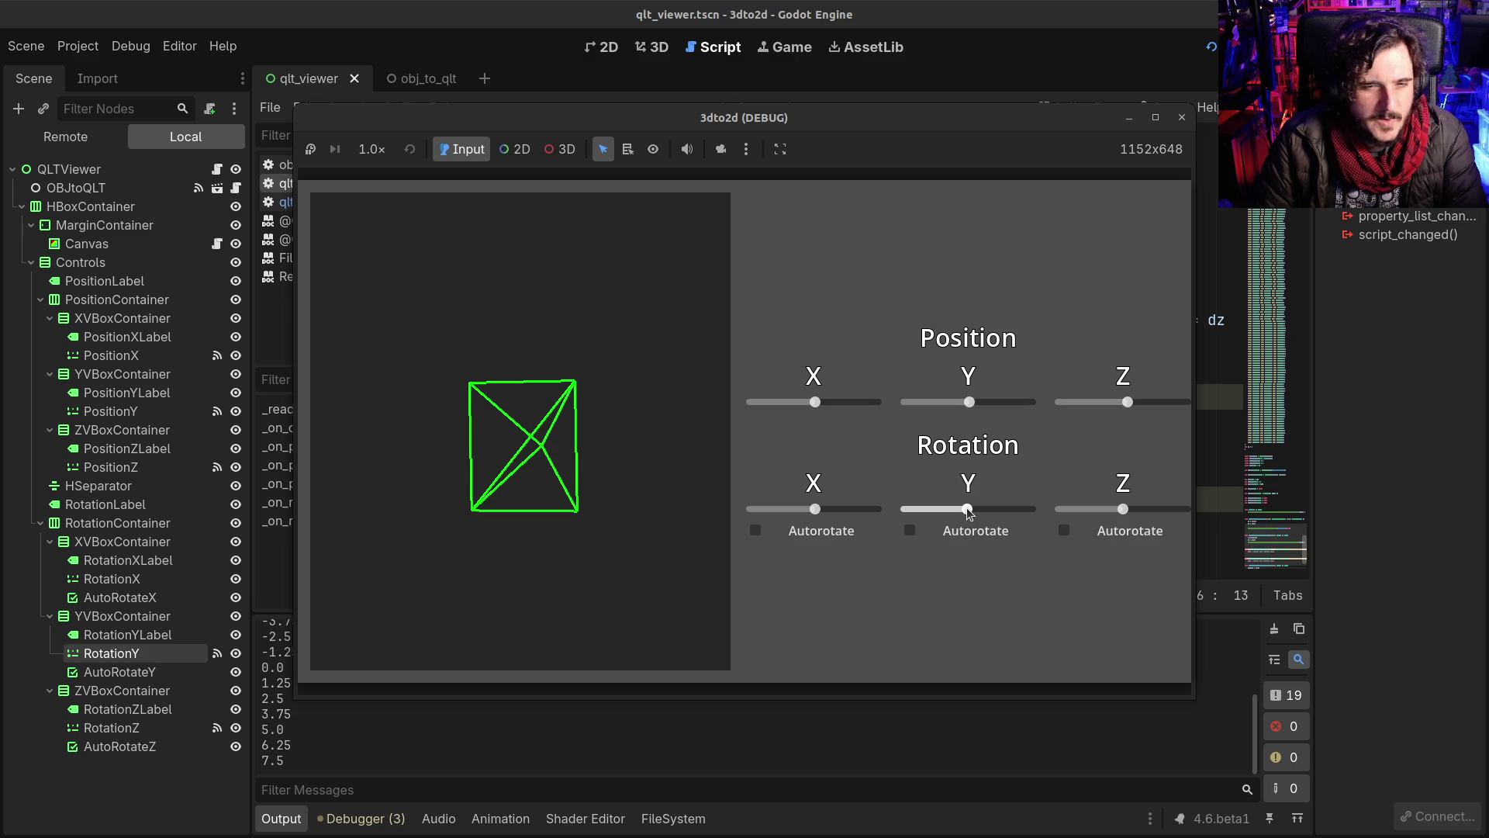
pyautogui.click(1181, 117)
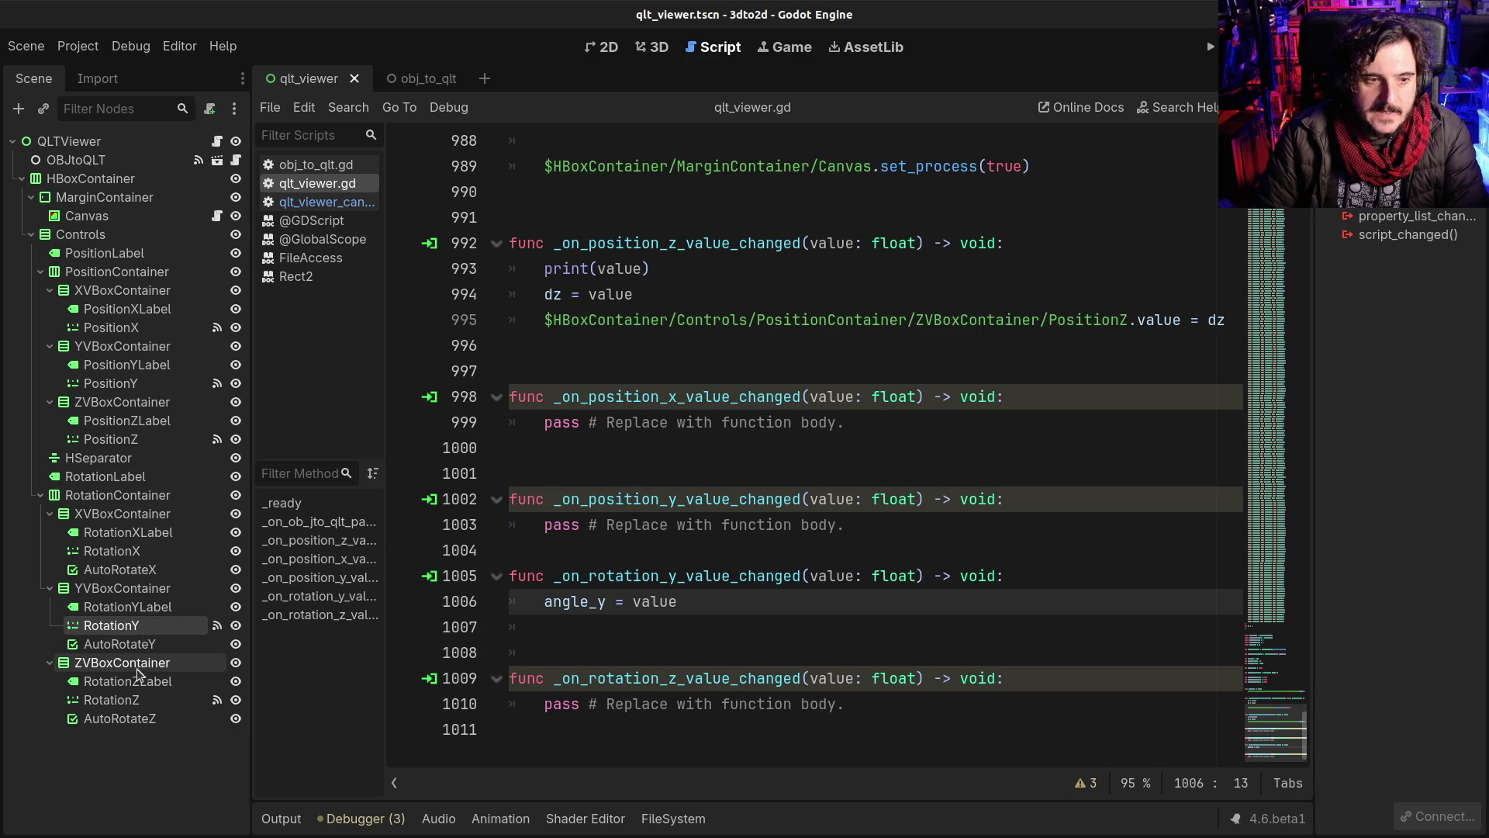
# Step: Give the RotationY slider a Min Value of -1 and a Max Value of 1
pyautogui.click(117, 630)
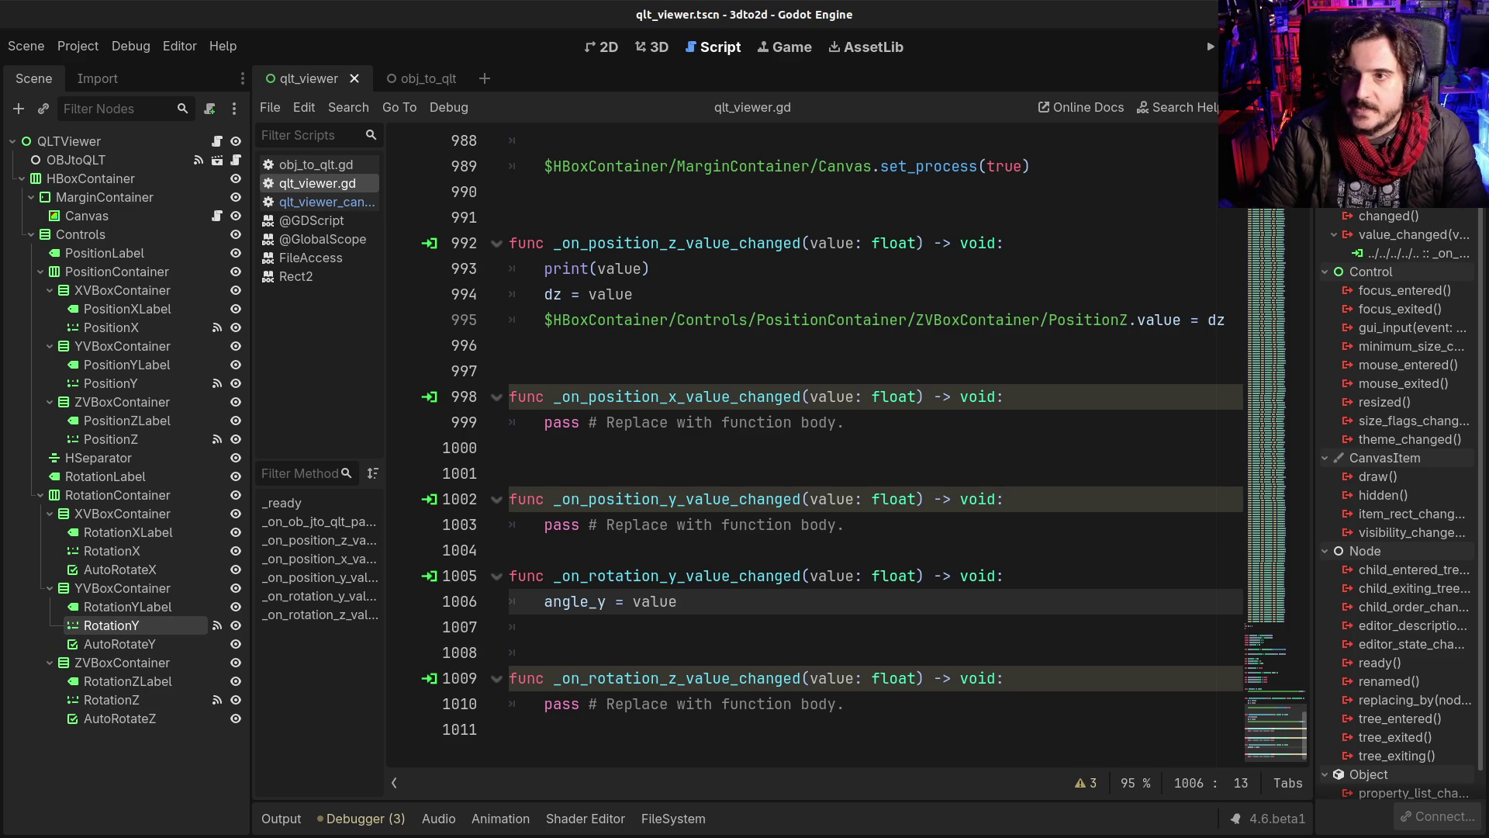
pyautogui.moveTo(117, 625)
pyautogui.mouseDown()
pyautogui.moveTo(117, 566)
pyautogui.moveTo(576, 564)
pyautogui.mouseUp()
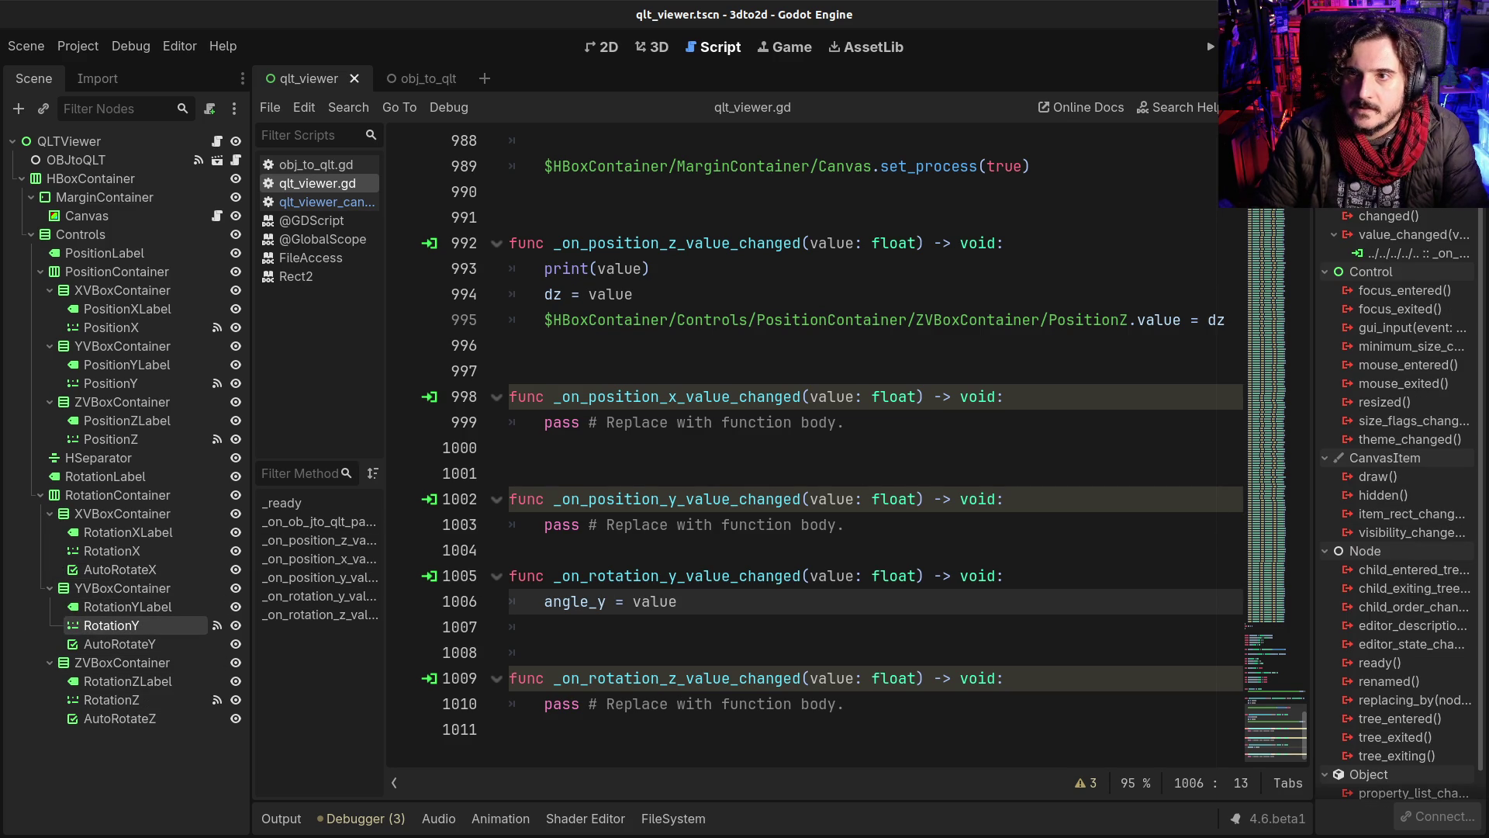
pyautogui.moveTo(1314, 449); pyautogui.dragTo(1230, 449)
pyautogui.click(1303, 78)
pyautogui.click(1425, 379)
pyautogui.write('-1')
pyautogui.press('Tab')
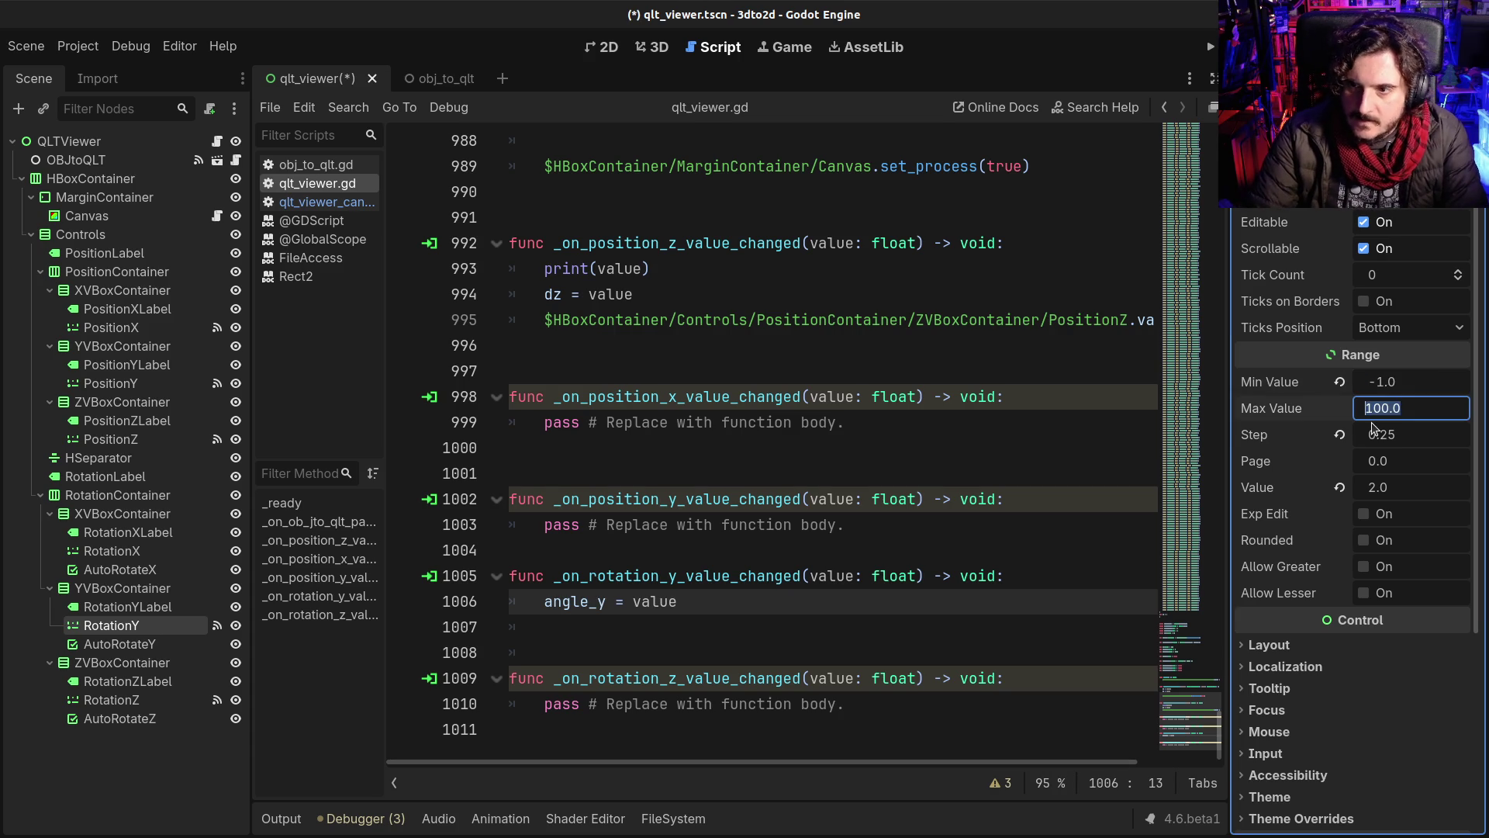
pyautogui.write('1')
pyautogui.press('Return')
# Step: Set RotationY's Step to 0.01, save the scene, and run the game
pyautogui.click(1411, 435)
pyautogui.scroll(-3, 1350, 512)
pyautogui.write('00.')
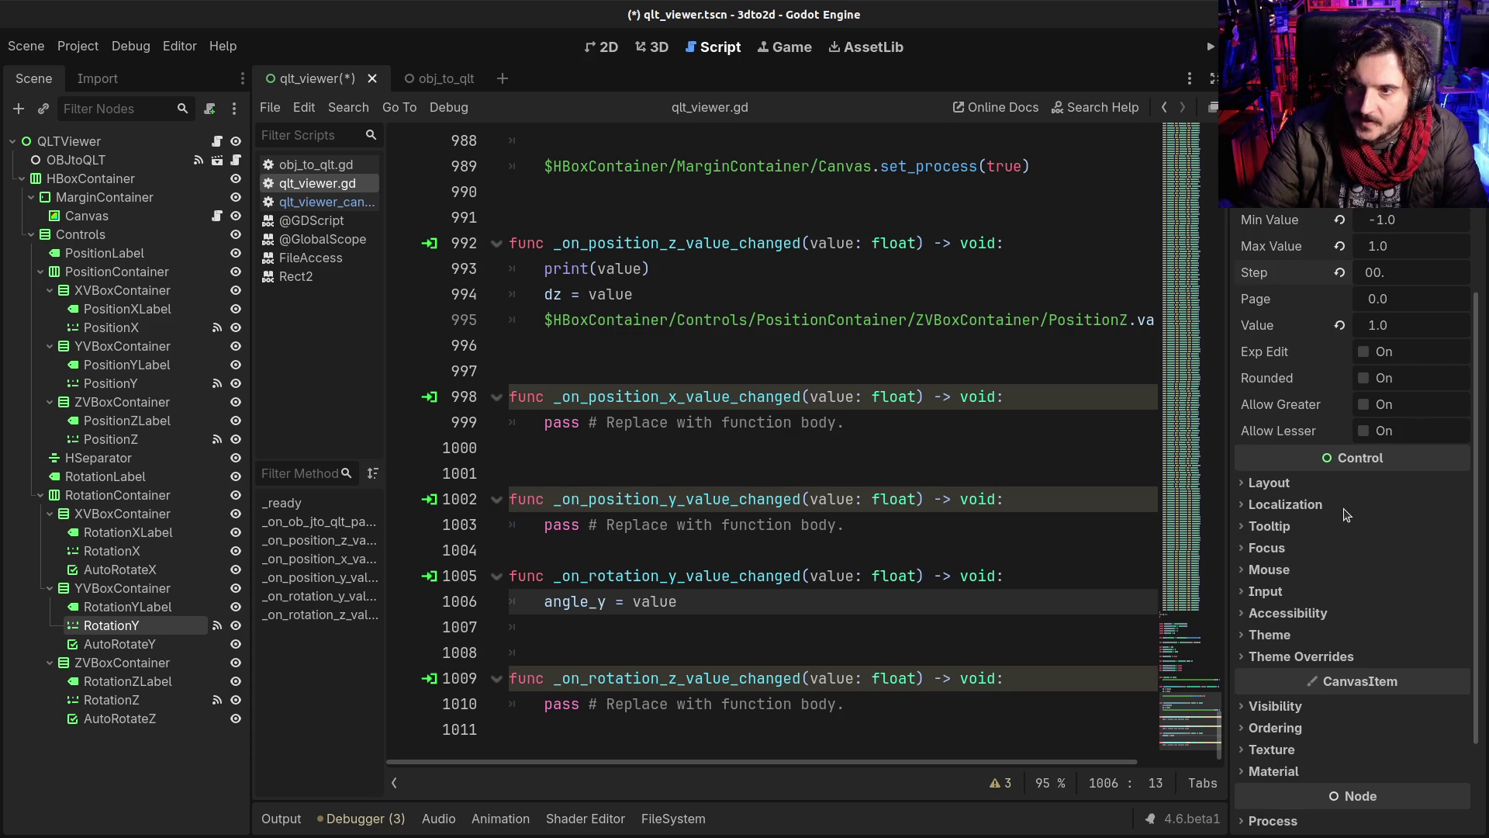
pyautogui.press('BackSpace')
pyautogui.press('BackSpace')
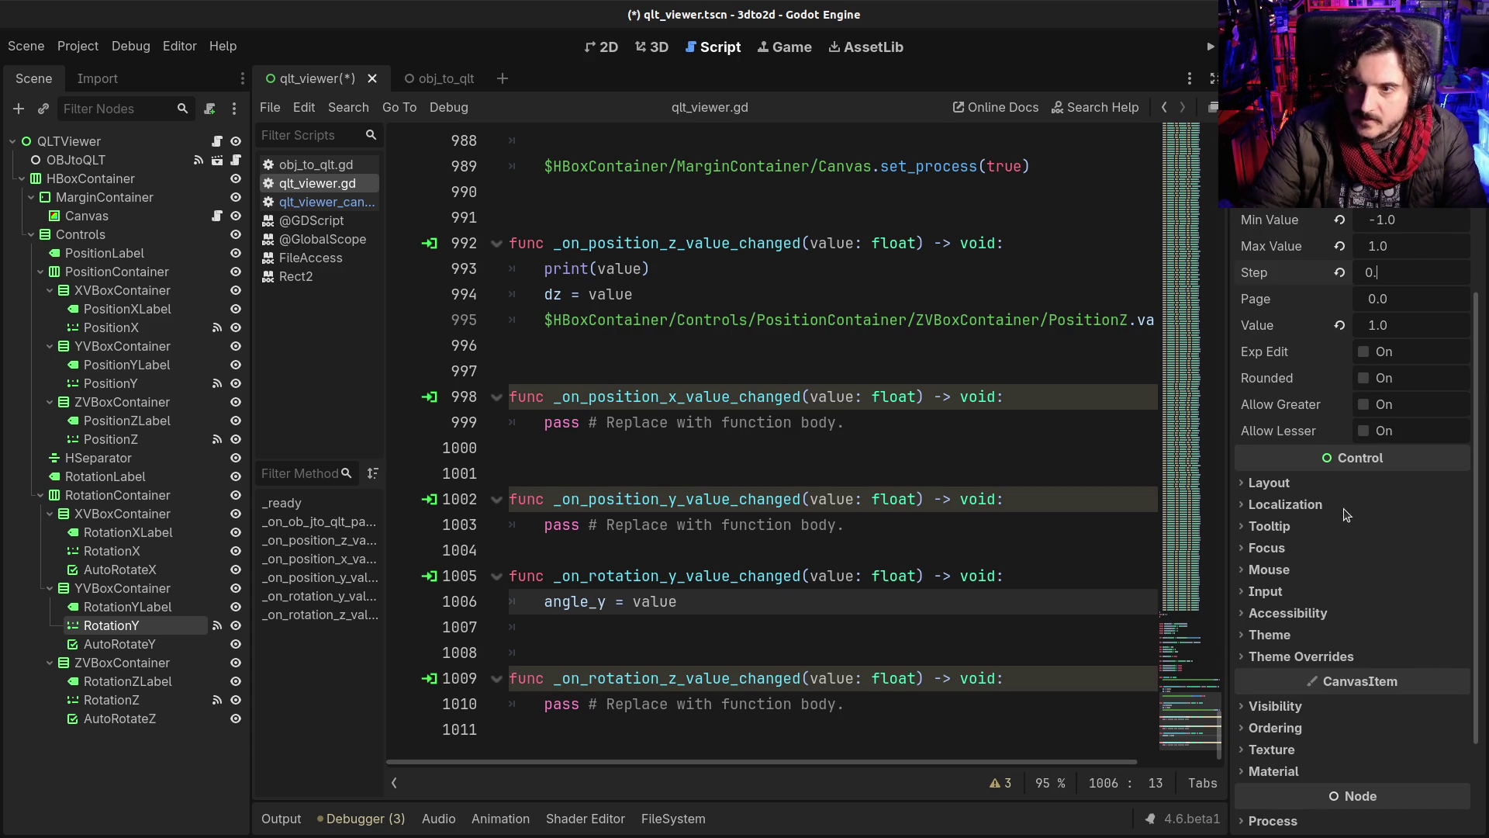
pyautogui.write('01')
pyautogui.press('Return')
pyautogui.hotkey('ctrl', 's')
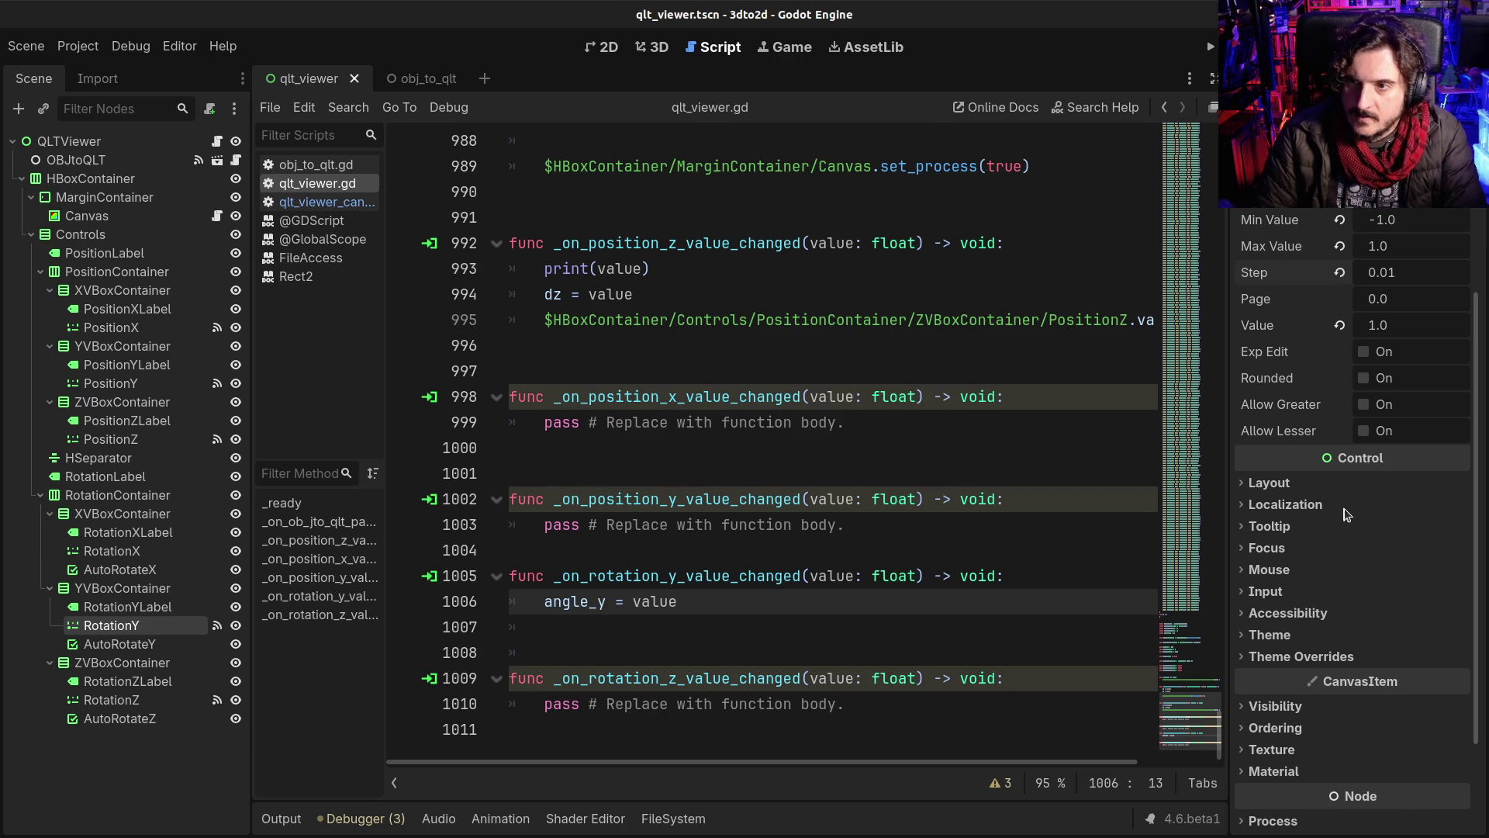
pyautogui.press('F5')
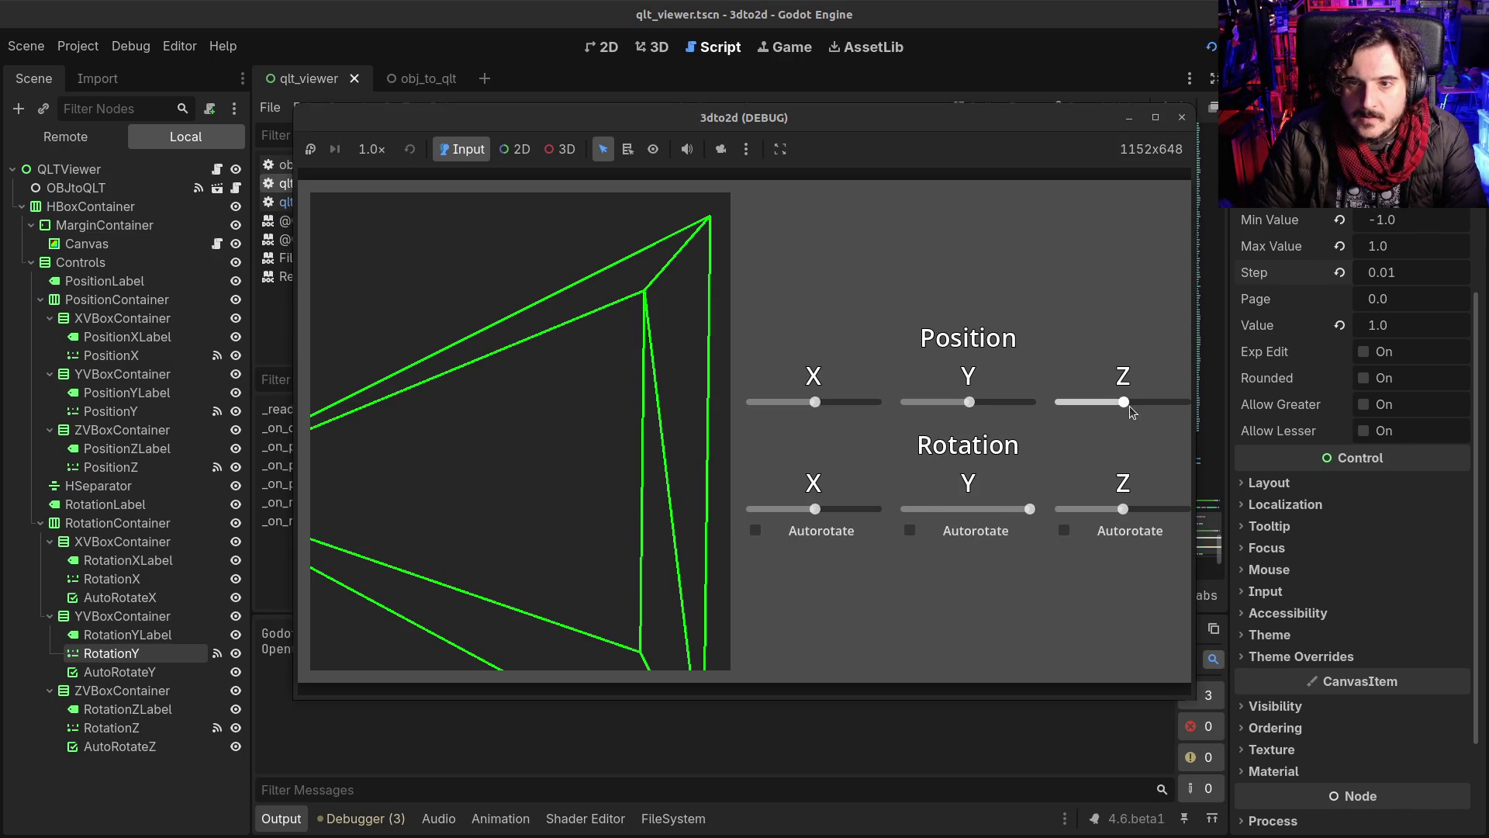
# Step: Test the Position Z and Rotation Y sliders at the range limit, then close the game
pyautogui.moveTo(1123, 402); pyautogui.dragTo(1129, 401)
pyautogui.moveTo(1020, 514)
pyautogui.mouseDown()
pyautogui.moveTo(853, 516)
pyautogui.moveTo(1056, 508)
pyautogui.moveTo(881, 516)
pyautogui.moveTo(1027, 509)
pyautogui.moveTo(905, 508)
pyautogui.mouseUp()
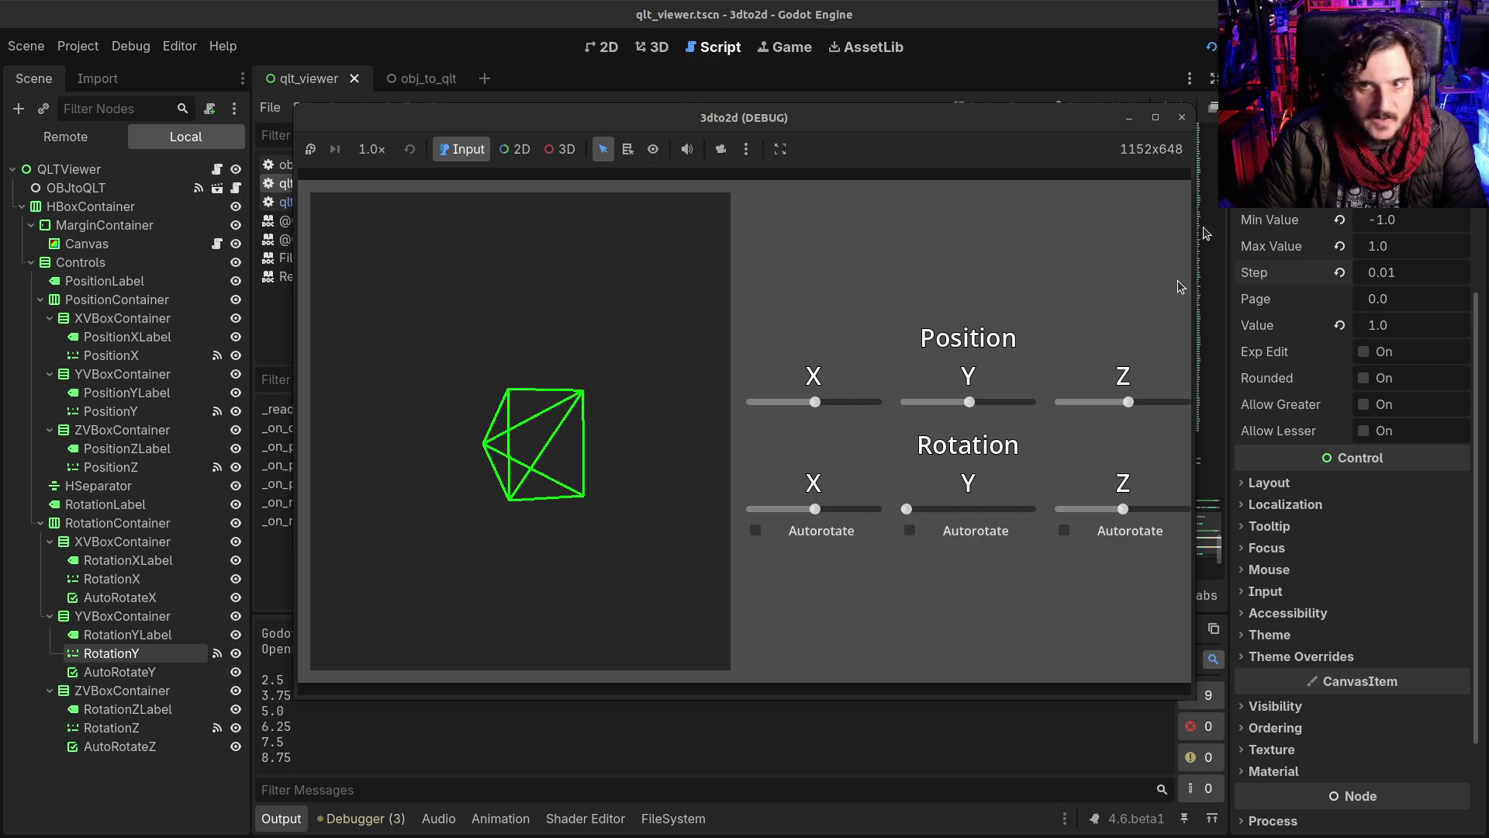
pyautogui.click(1183, 119)
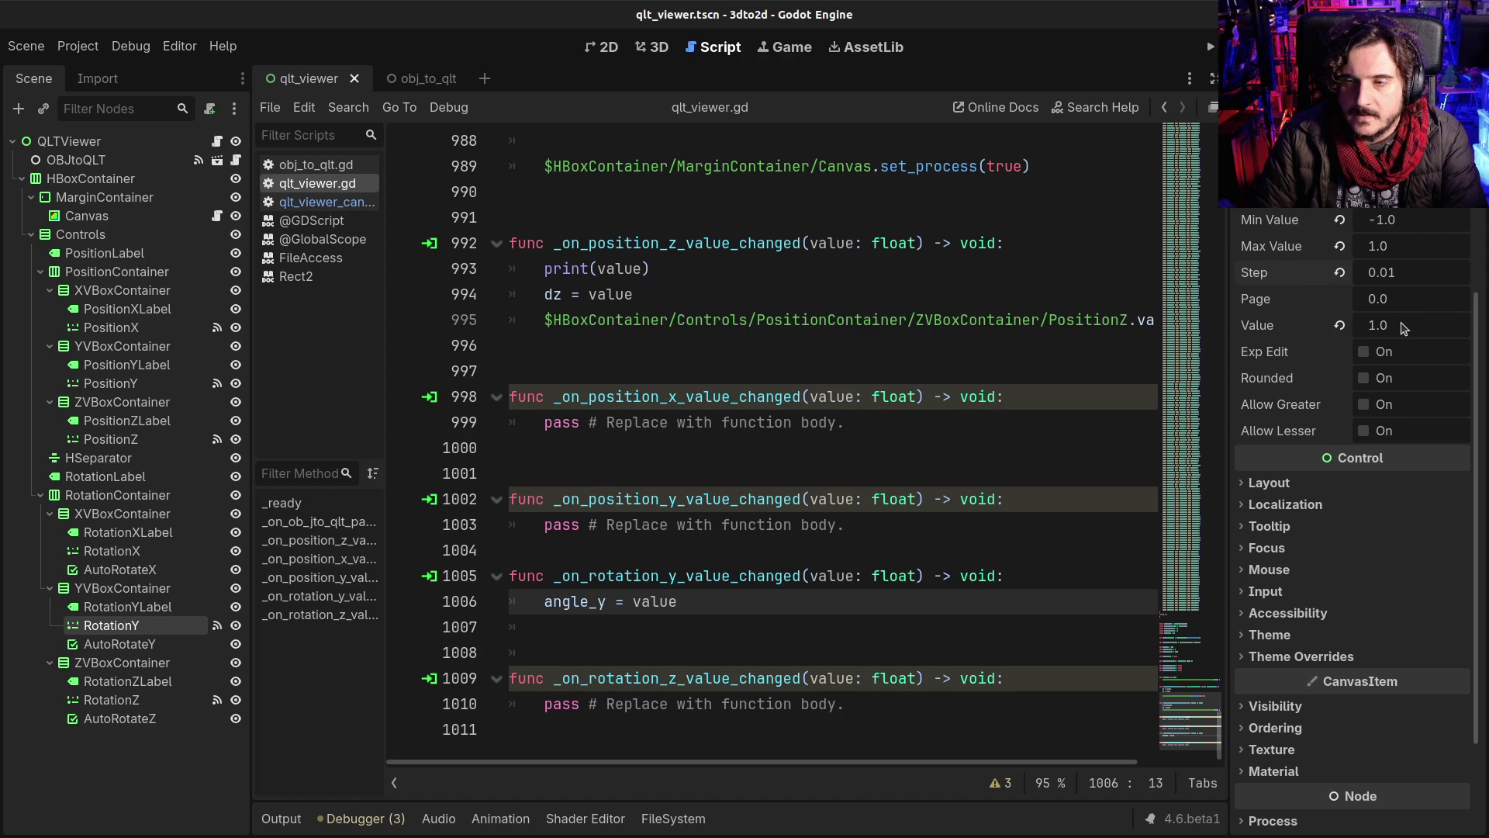
# Step: Set RotationY's Min Value to -PI and Max Value to PI, save, and run the game
pyautogui.scroll(2, 1409, 287)
pyautogui.click(1414, 378)
pyautogui.write('-PI')
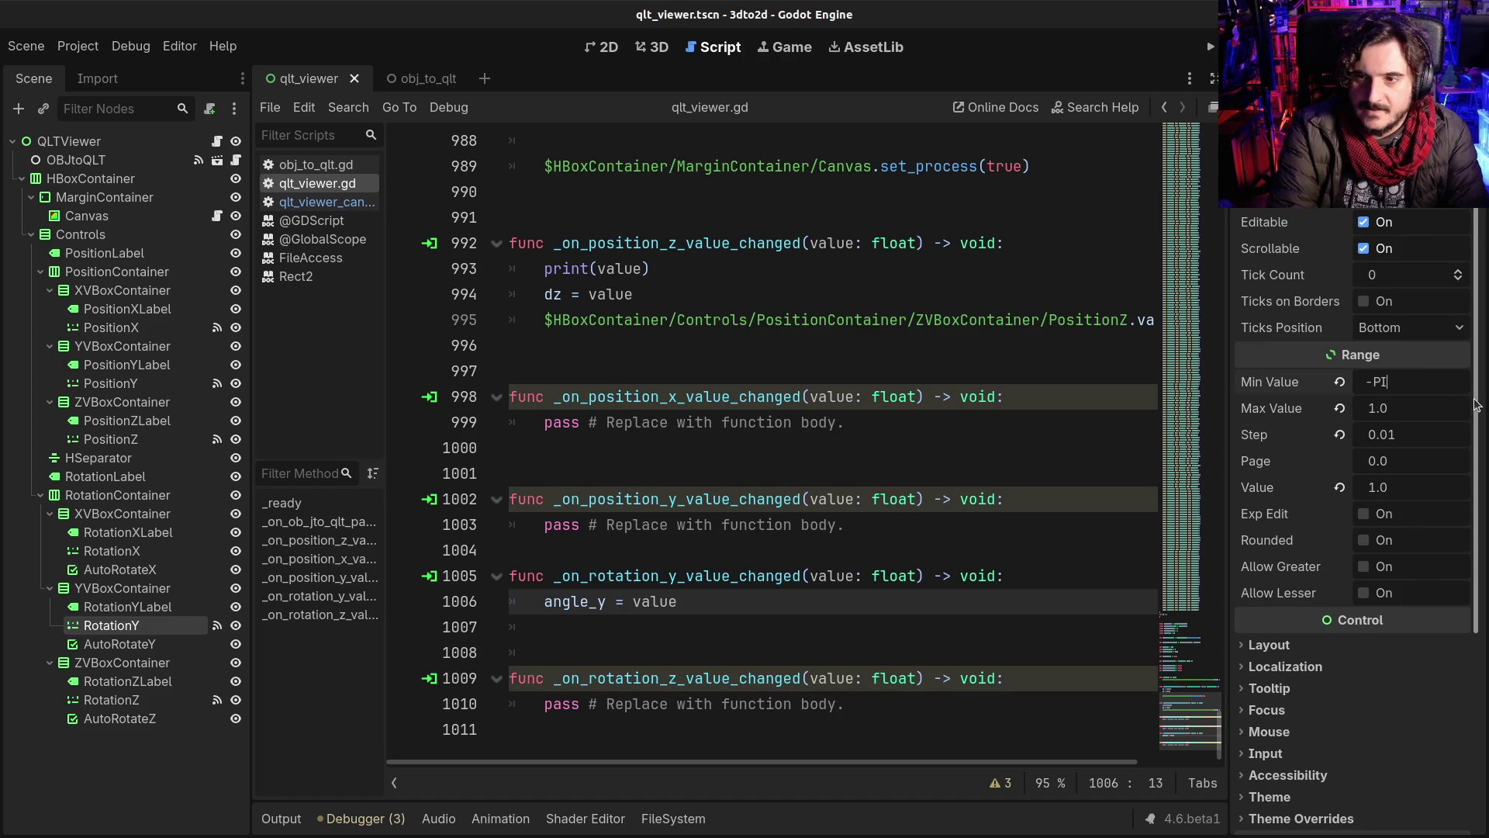
pyautogui.press('Return')
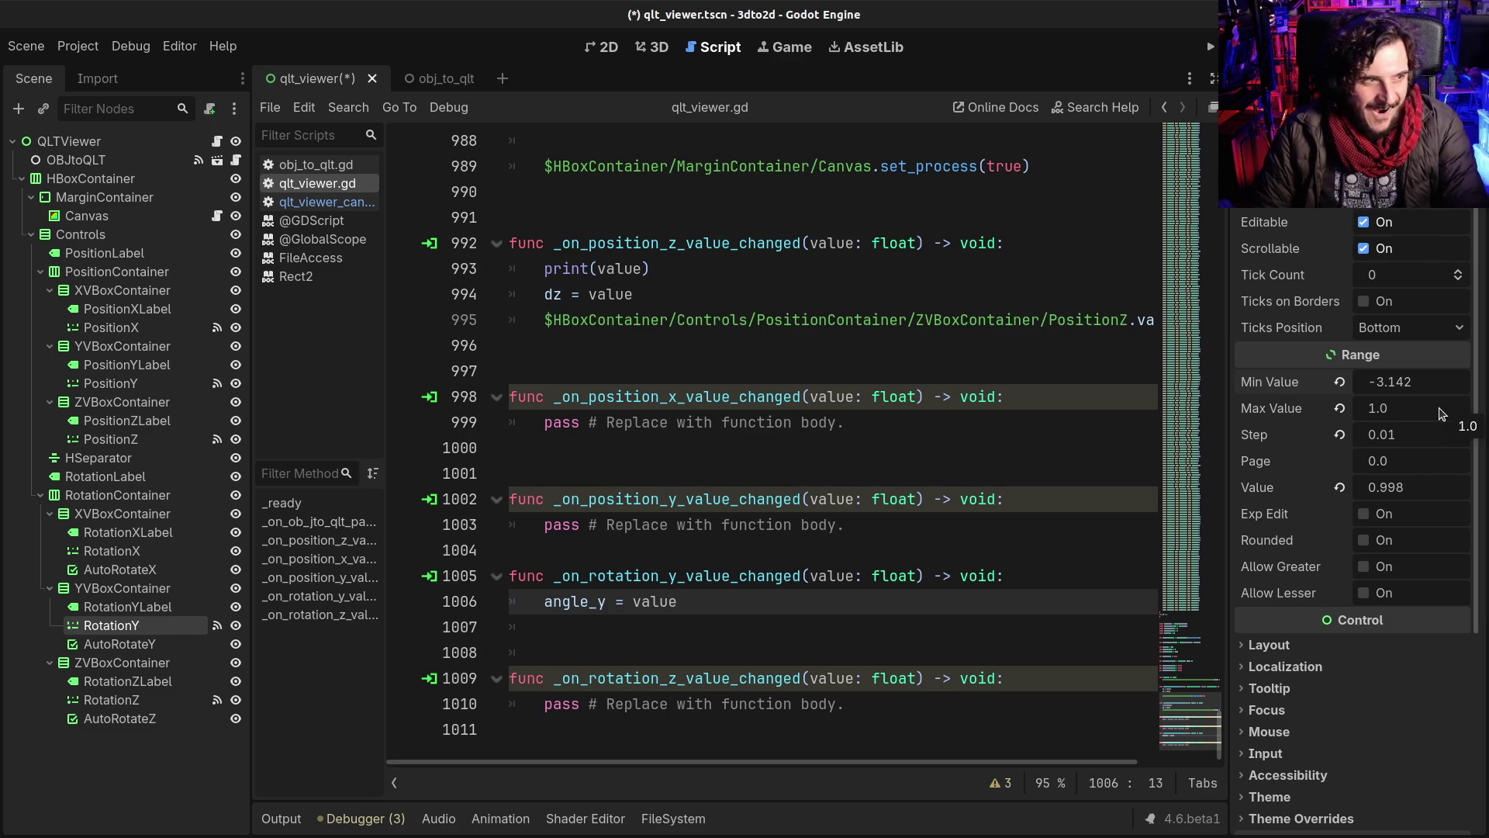
pyautogui.click(1441, 418)
pyautogui.write('3.142')
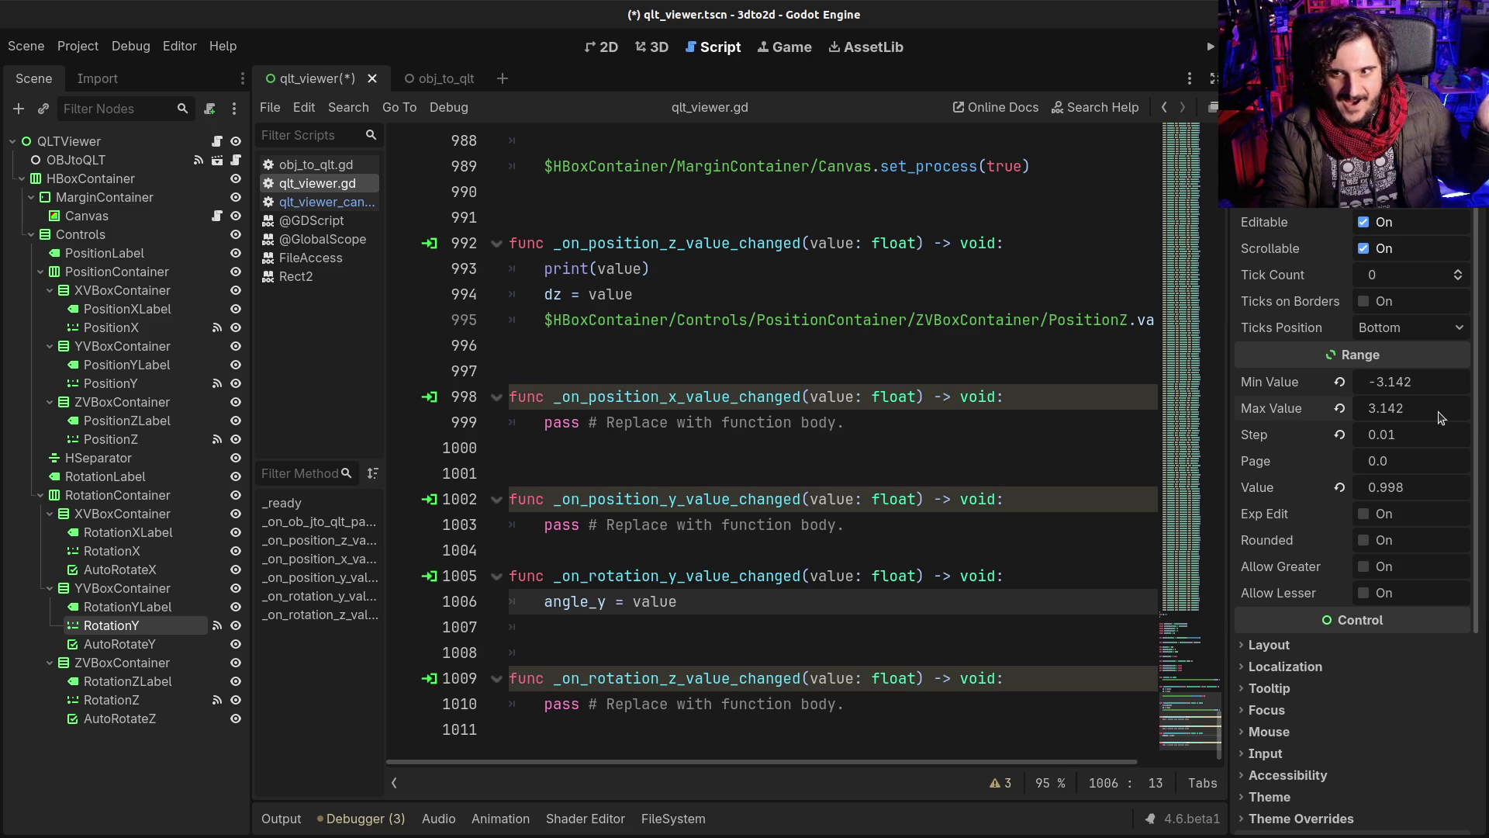
pyautogui.hotkey('ctrl', 's')
pyautogui.click(762, 426)
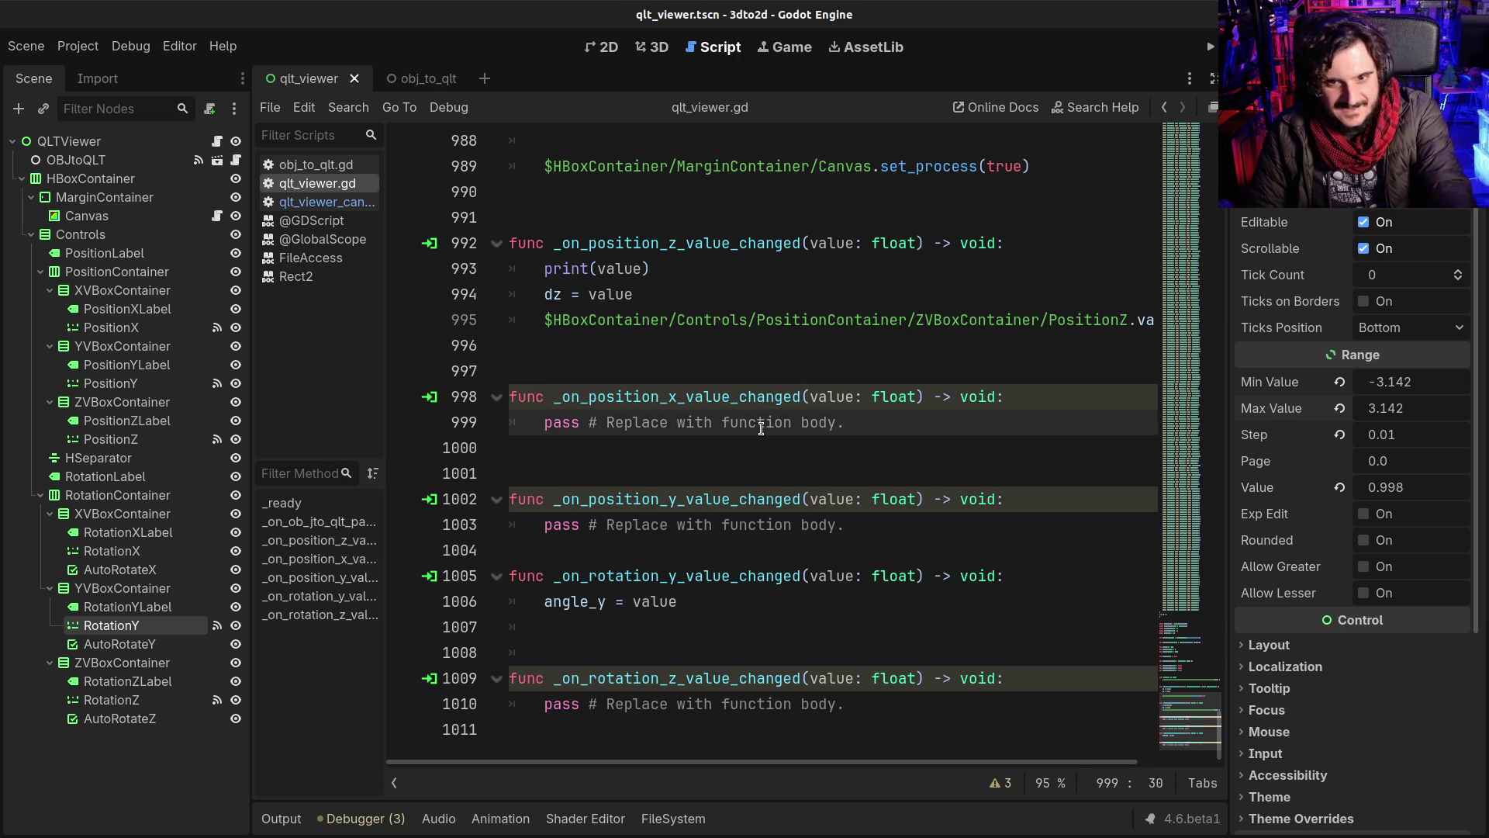
pyautogui.press('F5')
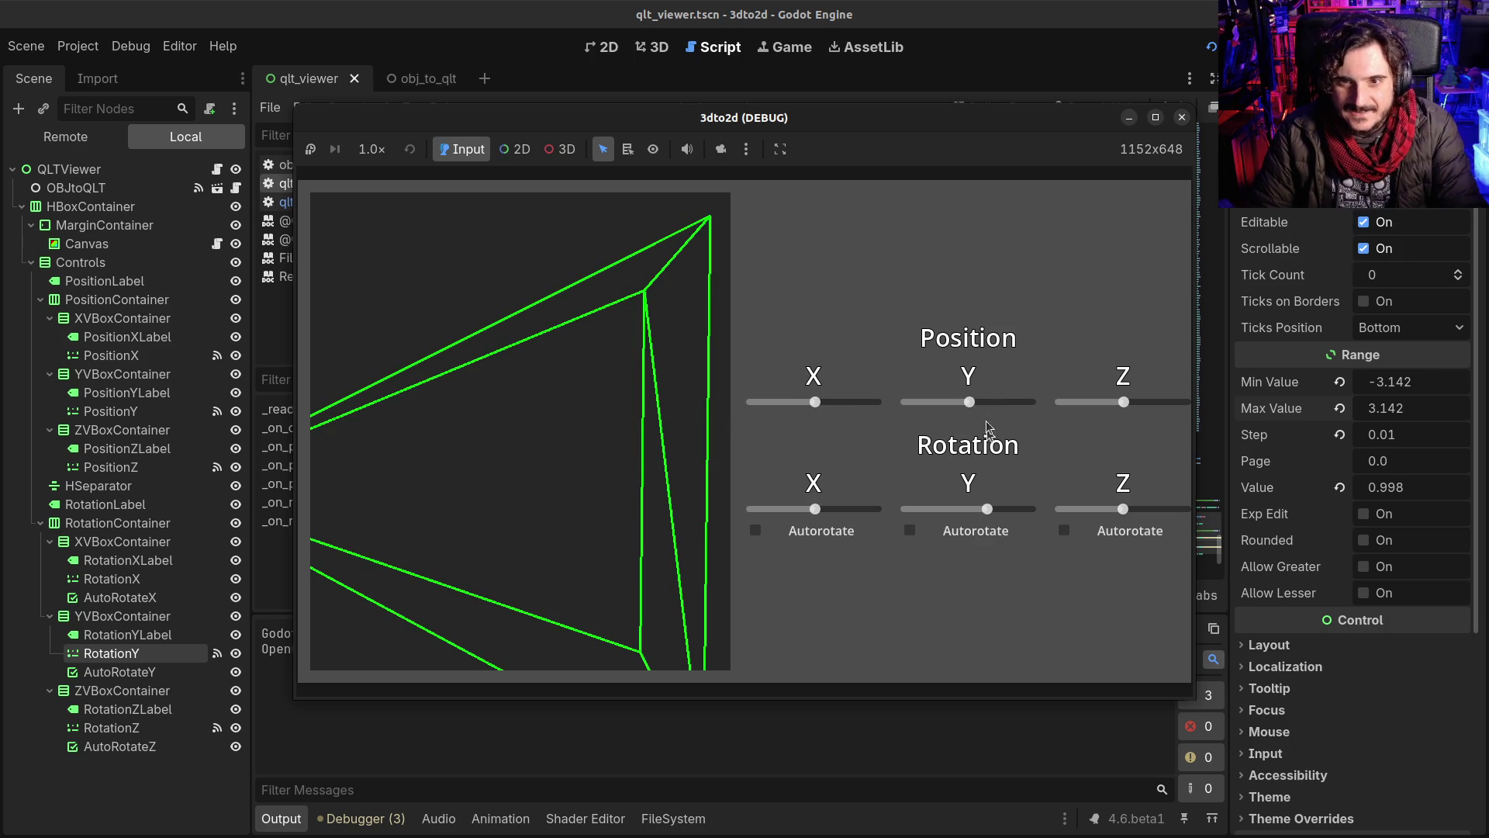
# Step: Shift the wireframe along Y and Z, spin it back and forth on Y, then close the game
pyautogui.moveTo(970, 399); pyautogui.dragTo(942, 402)
pyautogui.click(1125, 403)
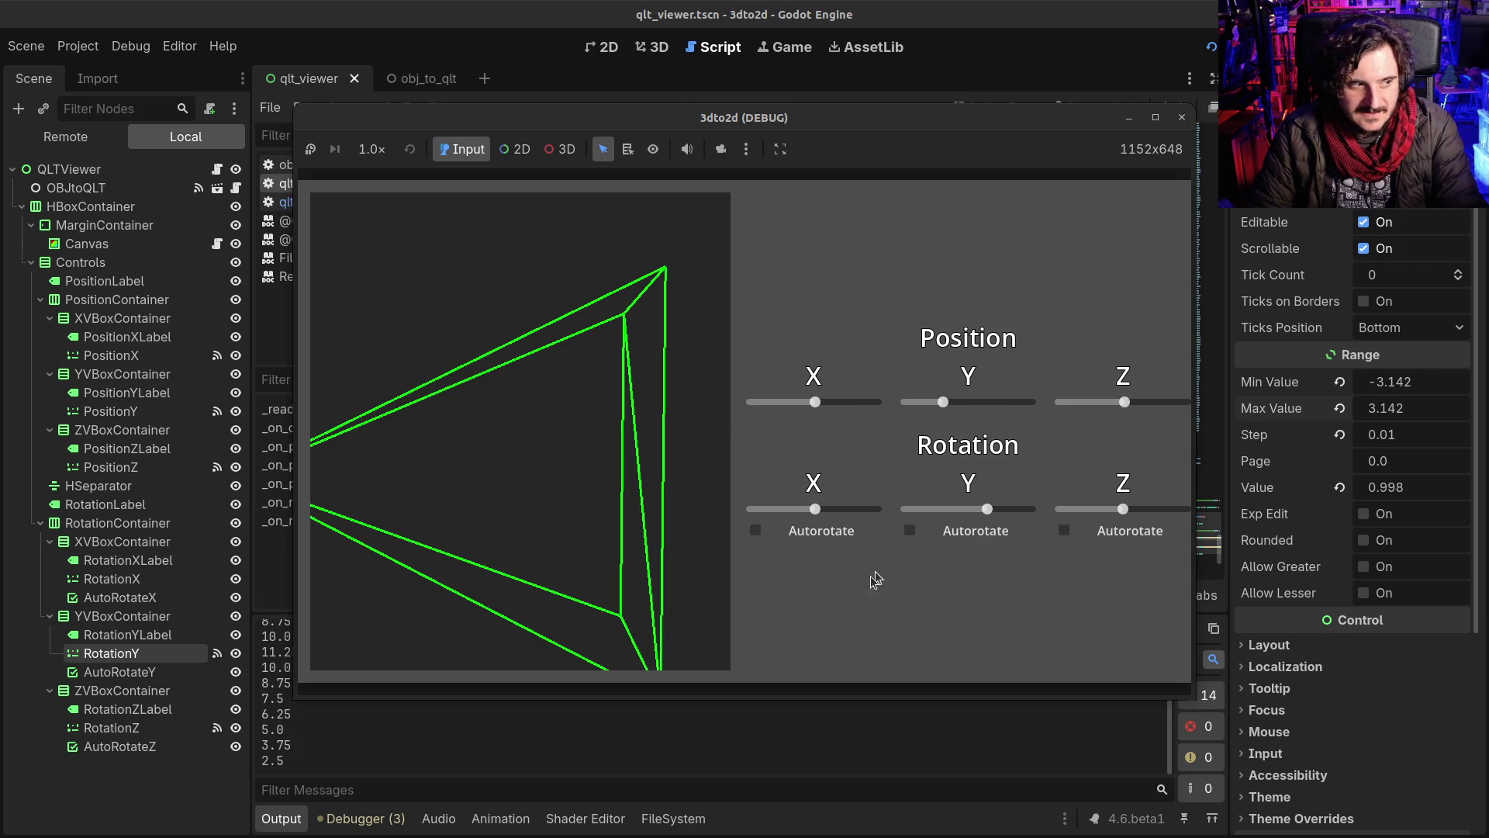
pyautogui.moveTo(988, 512)
pyautogui.mouseDown()
pyautogui.moveTo(872, 516)
pyautogui.moveTo(1053, 505)
pyautogui.mouseUp()
pyautogui.moveTo(1130, 404); pyautogui.dragTo(1133, 403)
pyautogui.moveTo(1026, 509)
pyautogui.mouseDown()
pyautogui.moveTo(906, 511)
pyautogui.moveTo(985, 508)
pyautogui.moveTo(950, 509)
pyautogui.moveTo(963, 507)
pyautogui.mouseUp()
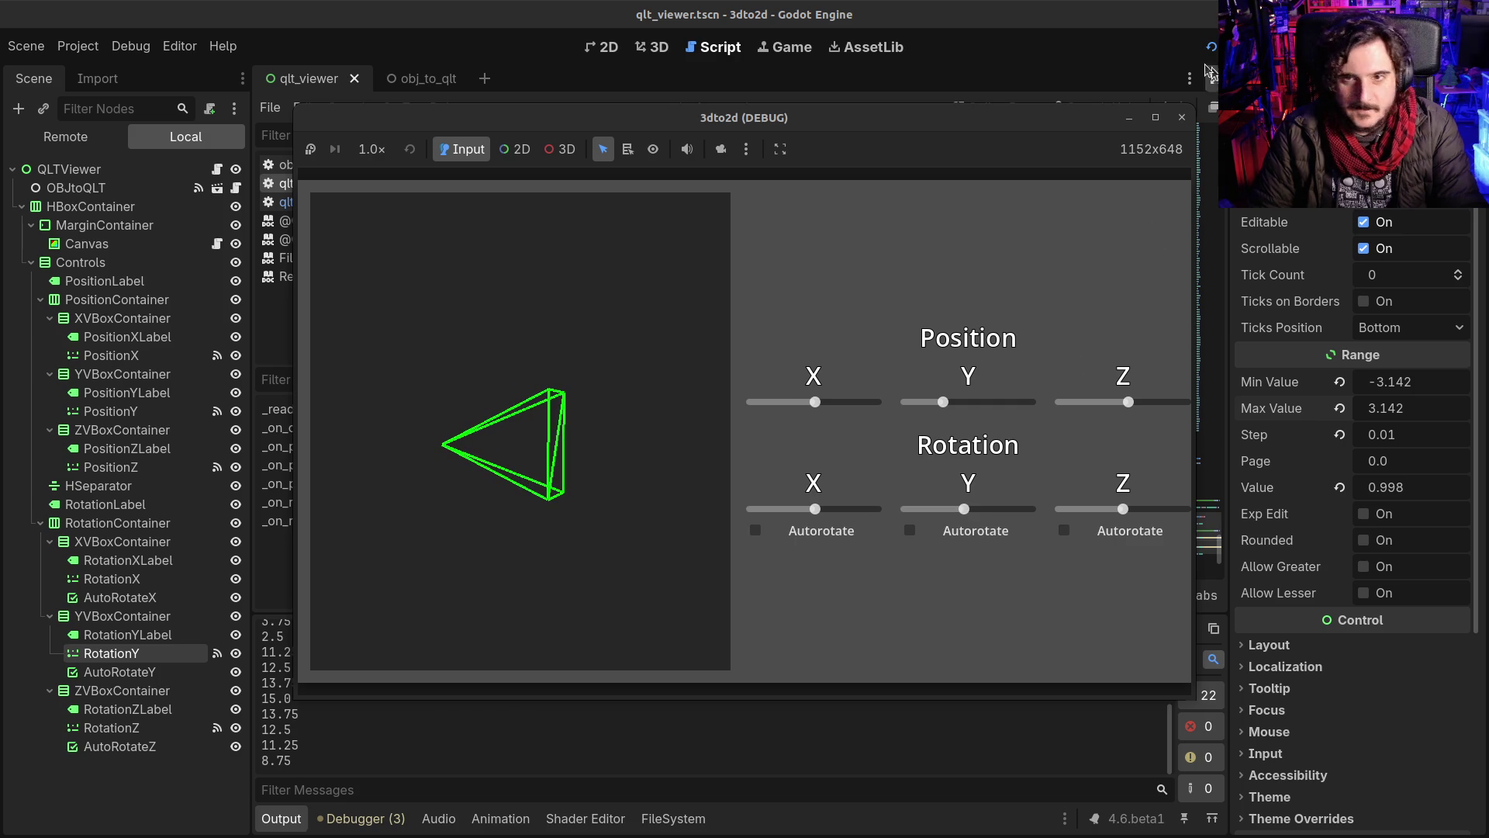
pyautogui.click(1181, 117)
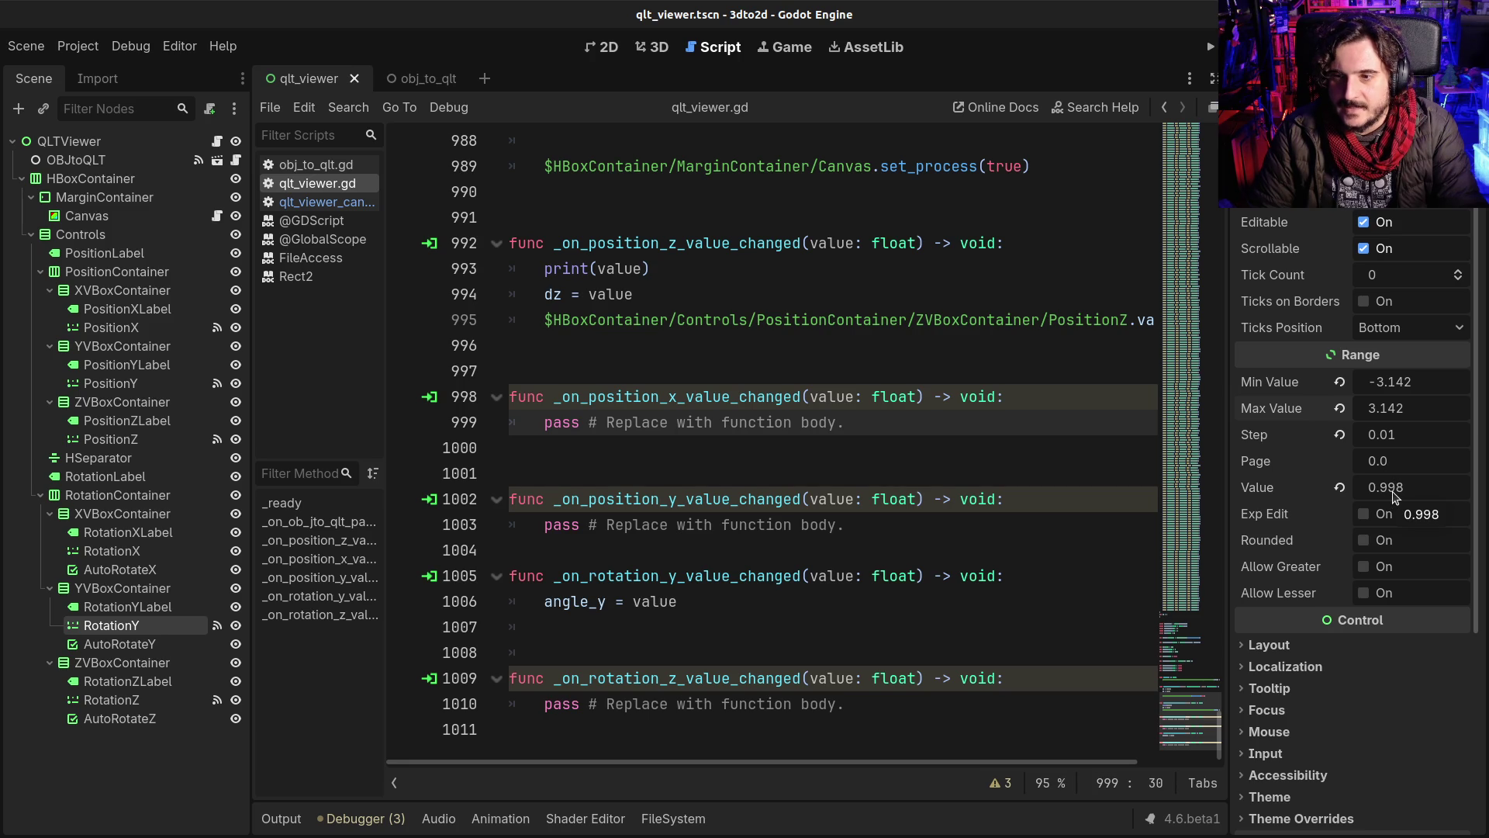
# Step: Set RotationY's Value to 0 (shown as -0.002), run the game, and test the Y rotation
pyautogui.click(1394, 487)
pyautogui.write('0')
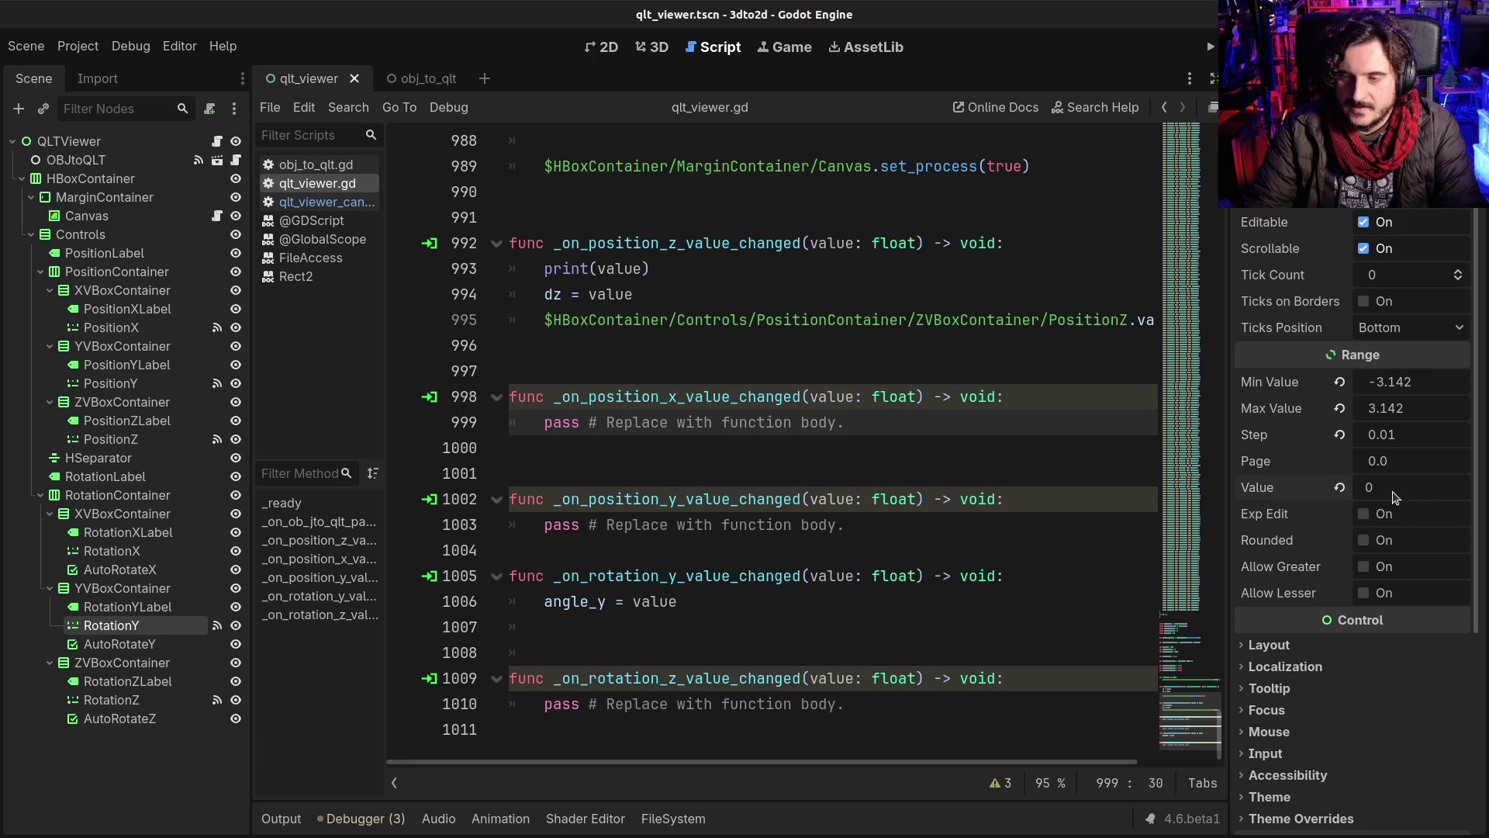
pyautogui.press('Return')
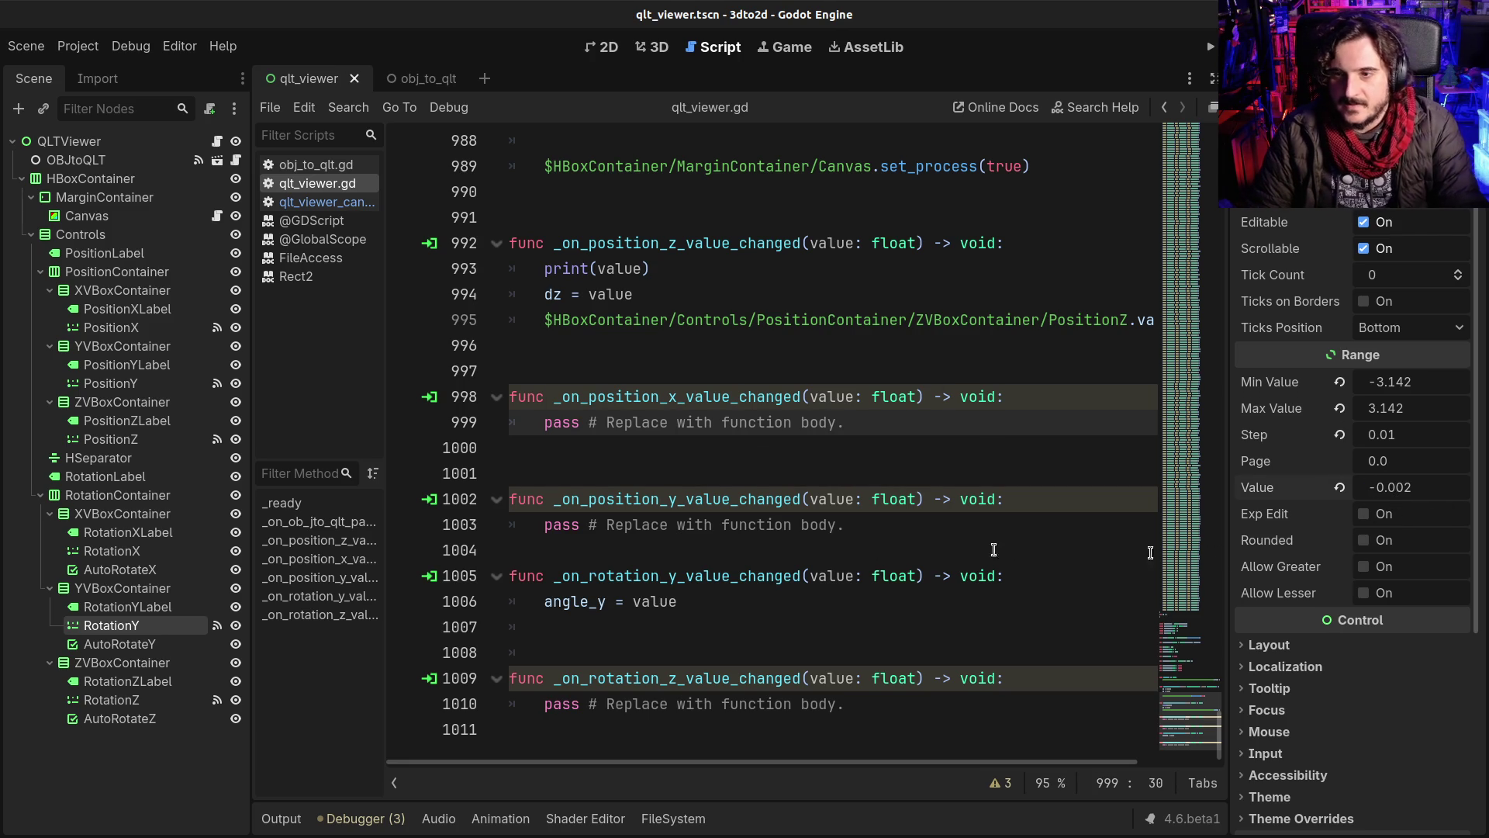
pyautogui.press('F5')
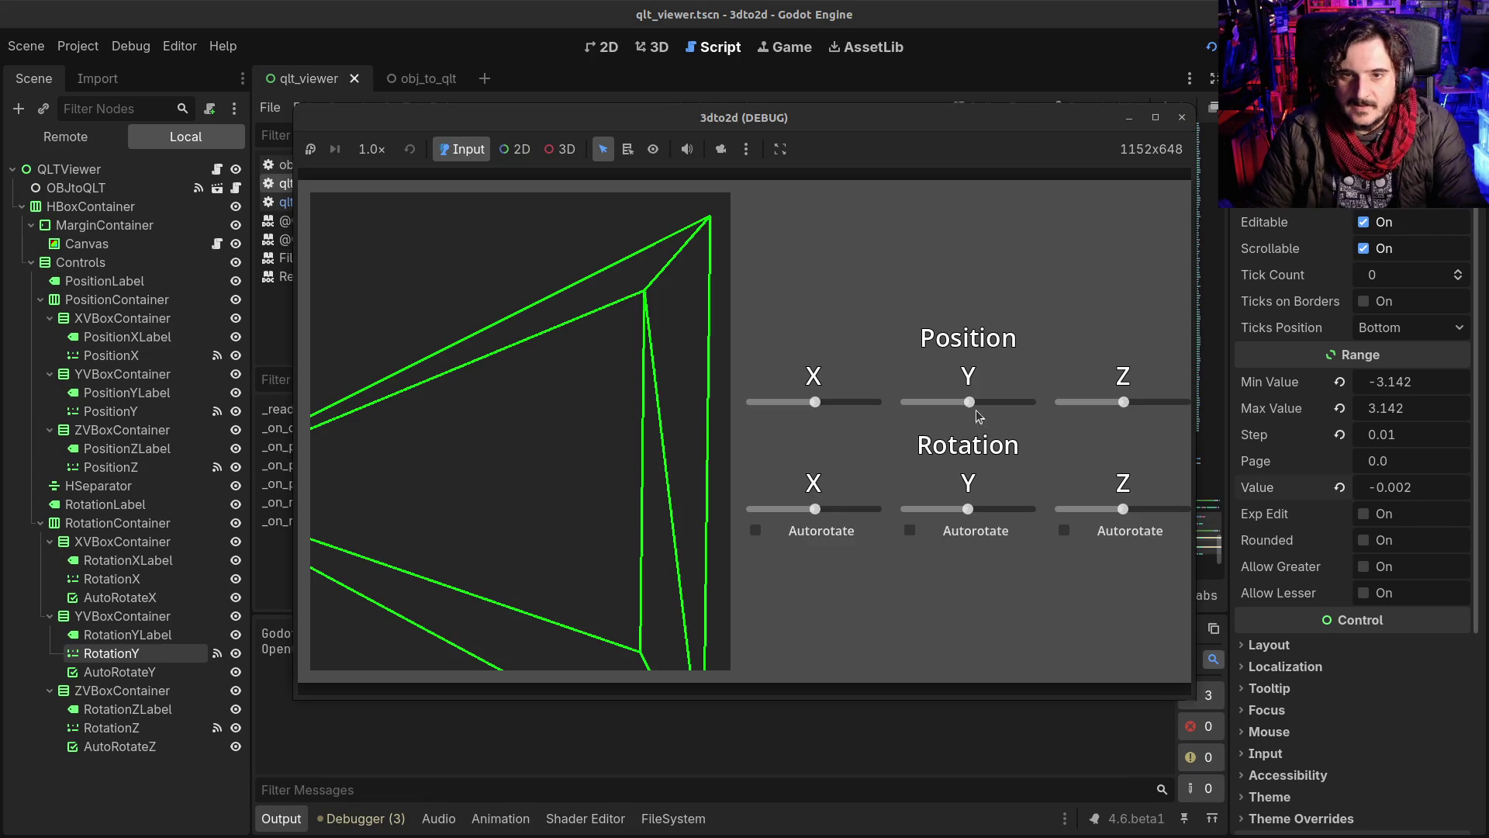
pyautogui.moveTo(969, 509)
pyautogui.mouseDown()
pyautogui.moveTo(1003, 510)
pyautogui.moveTo(915, 510)
pyautogui.moveTo(971, 509)
pyautogui.mouseUp()
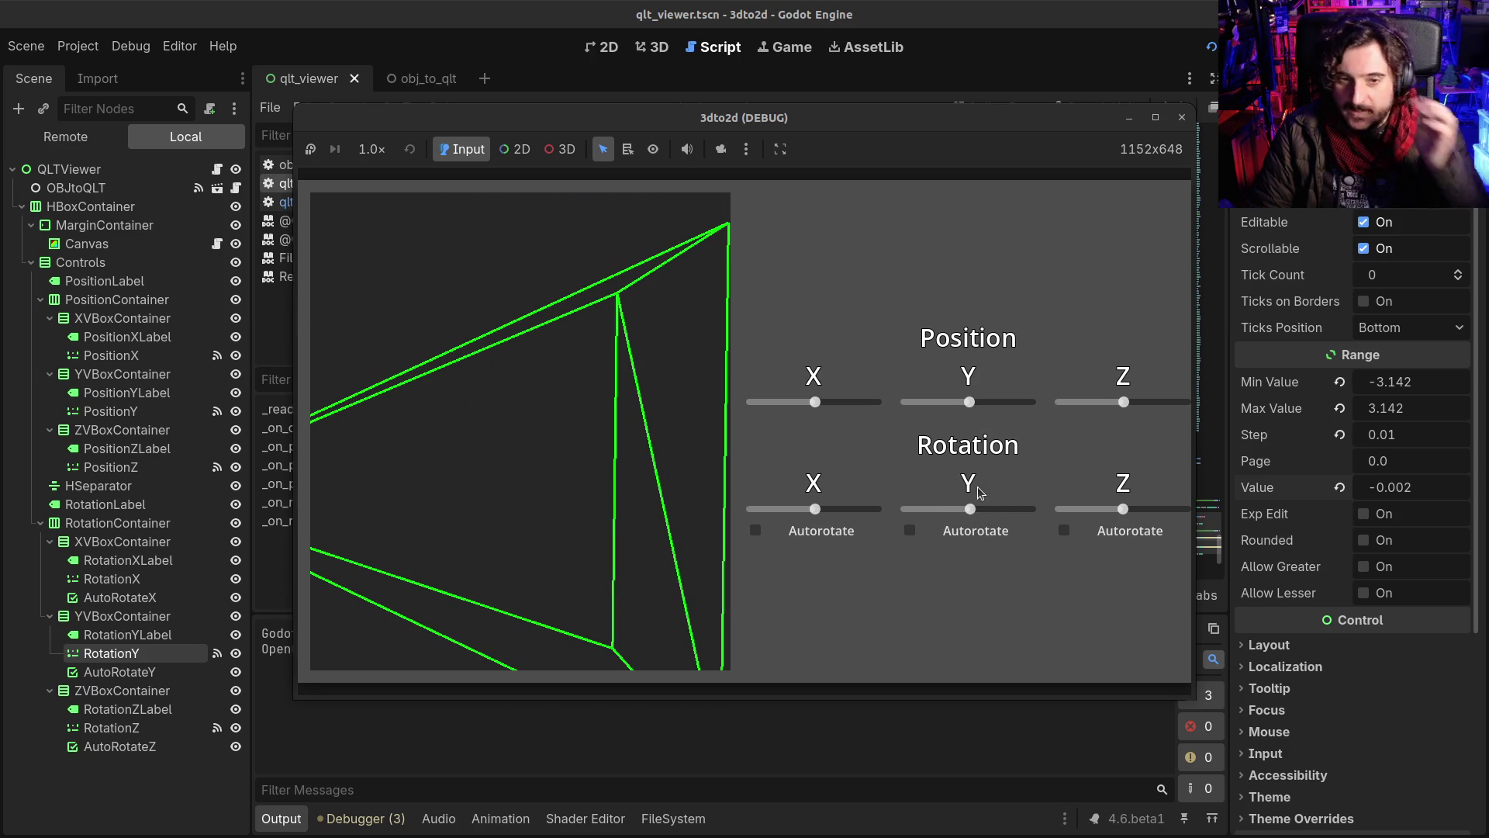
pyautogui.click(1181, 117)
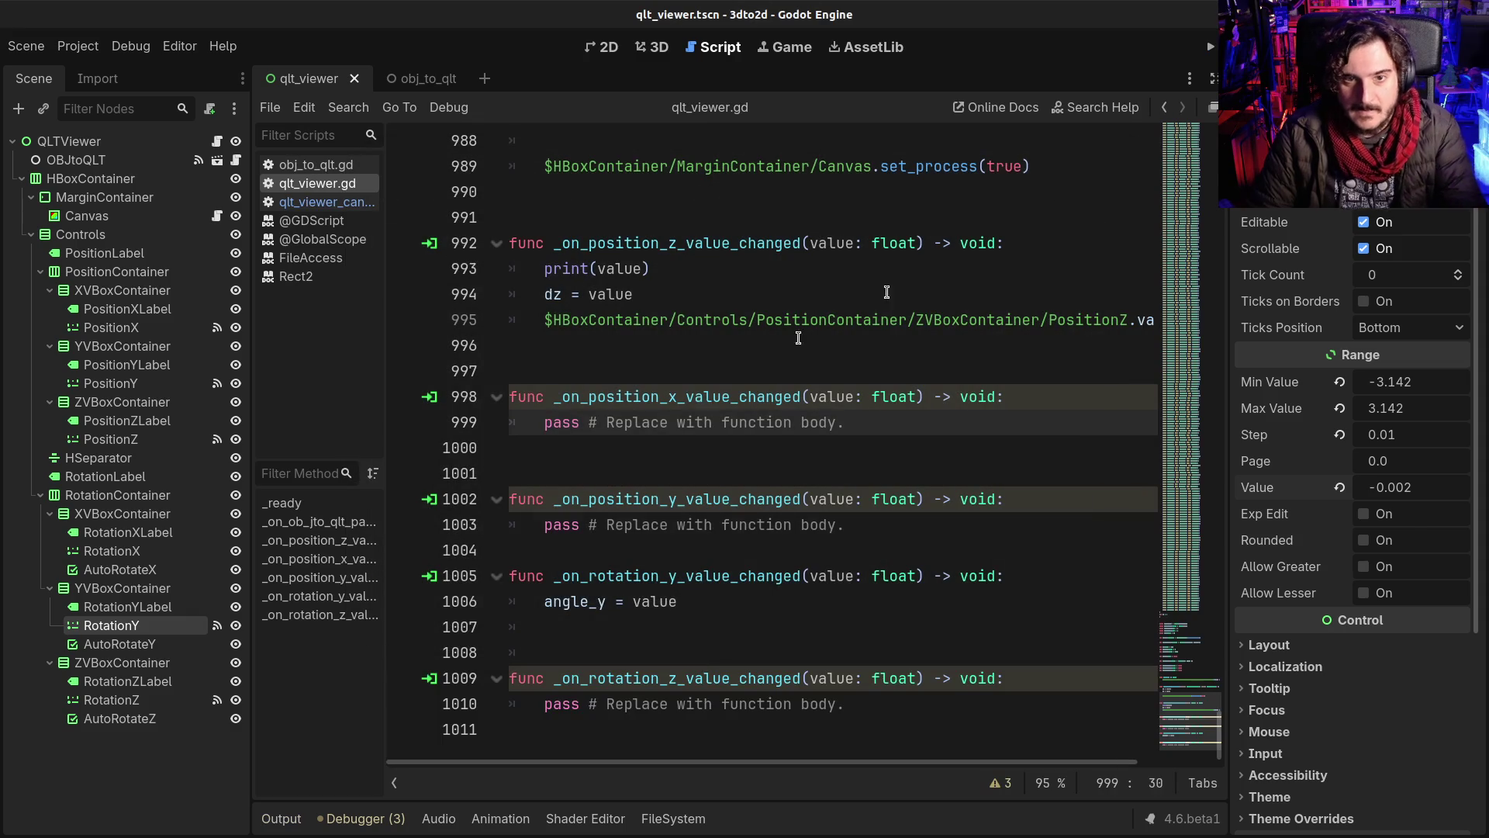
pyautogui.click(684, 422)
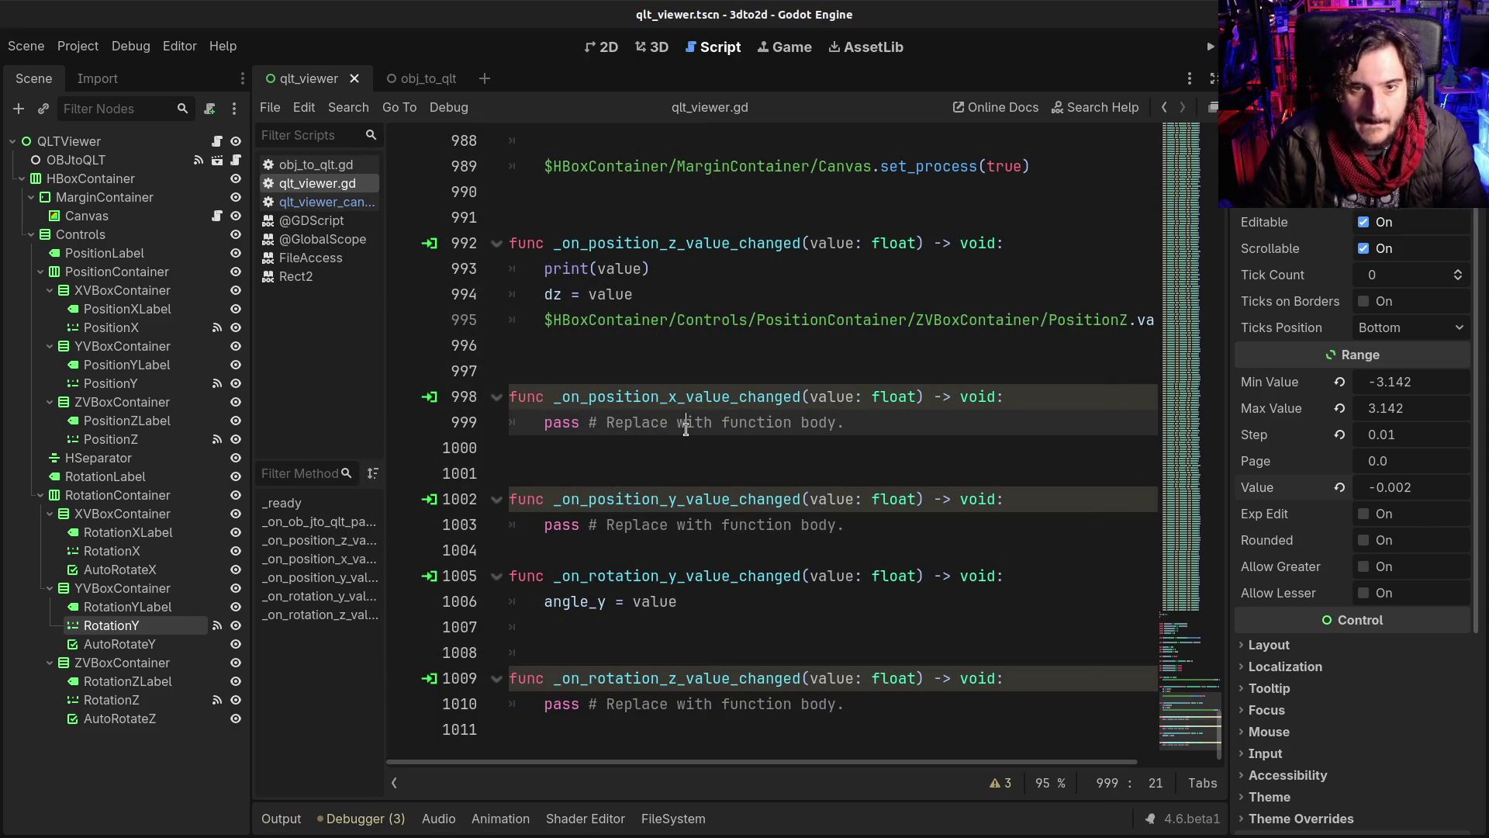
# Step: Replace the old RotationZ slider with a copy of RotationY in the Z container, named RotationZ
pyautogui.click(190, 143)
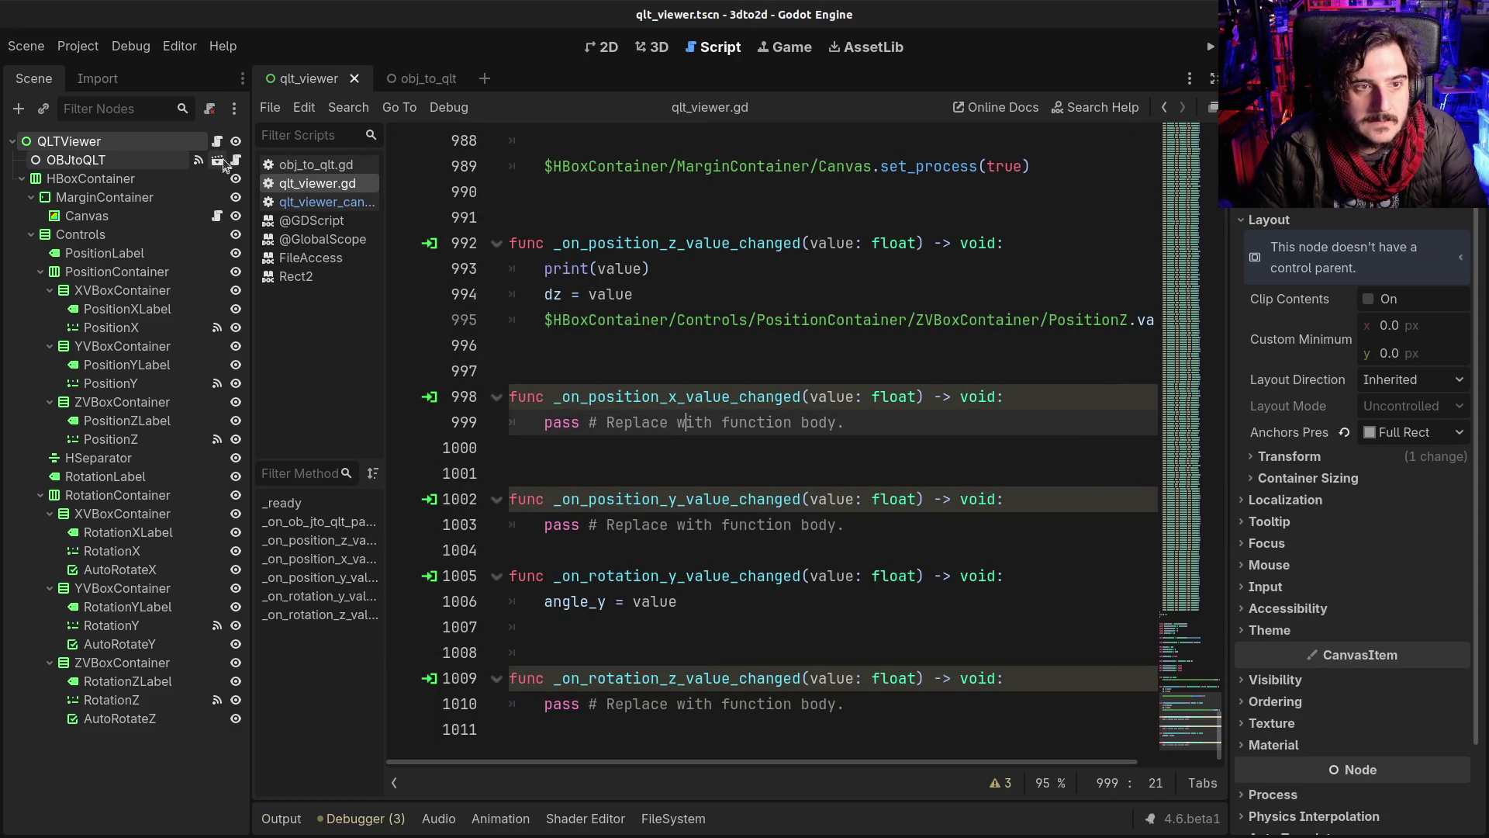
pyautogui.click(799, 575)
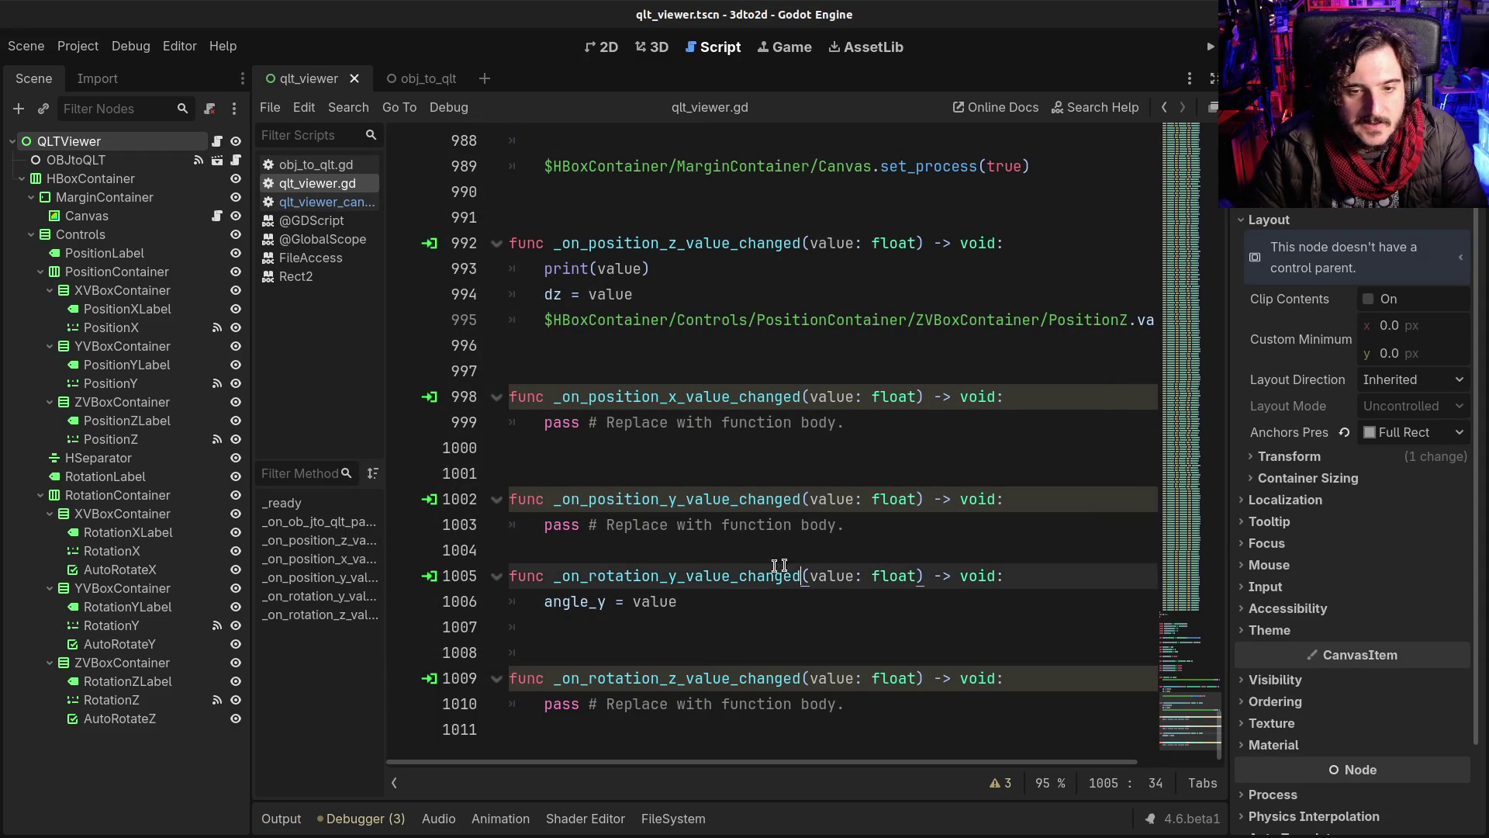
pyautogui.click(727, 606)
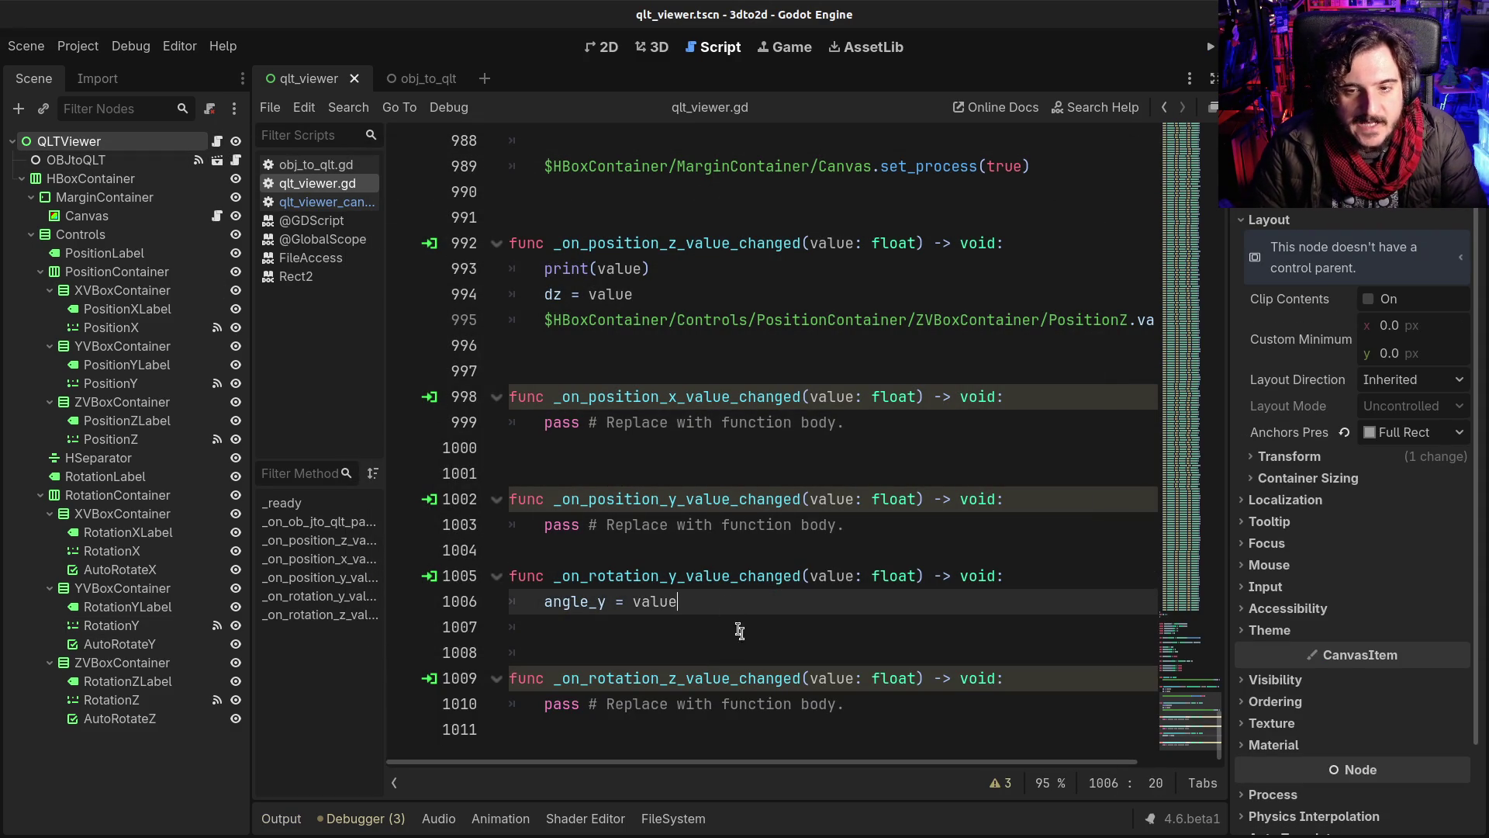
pyautogui.click(113, 628)
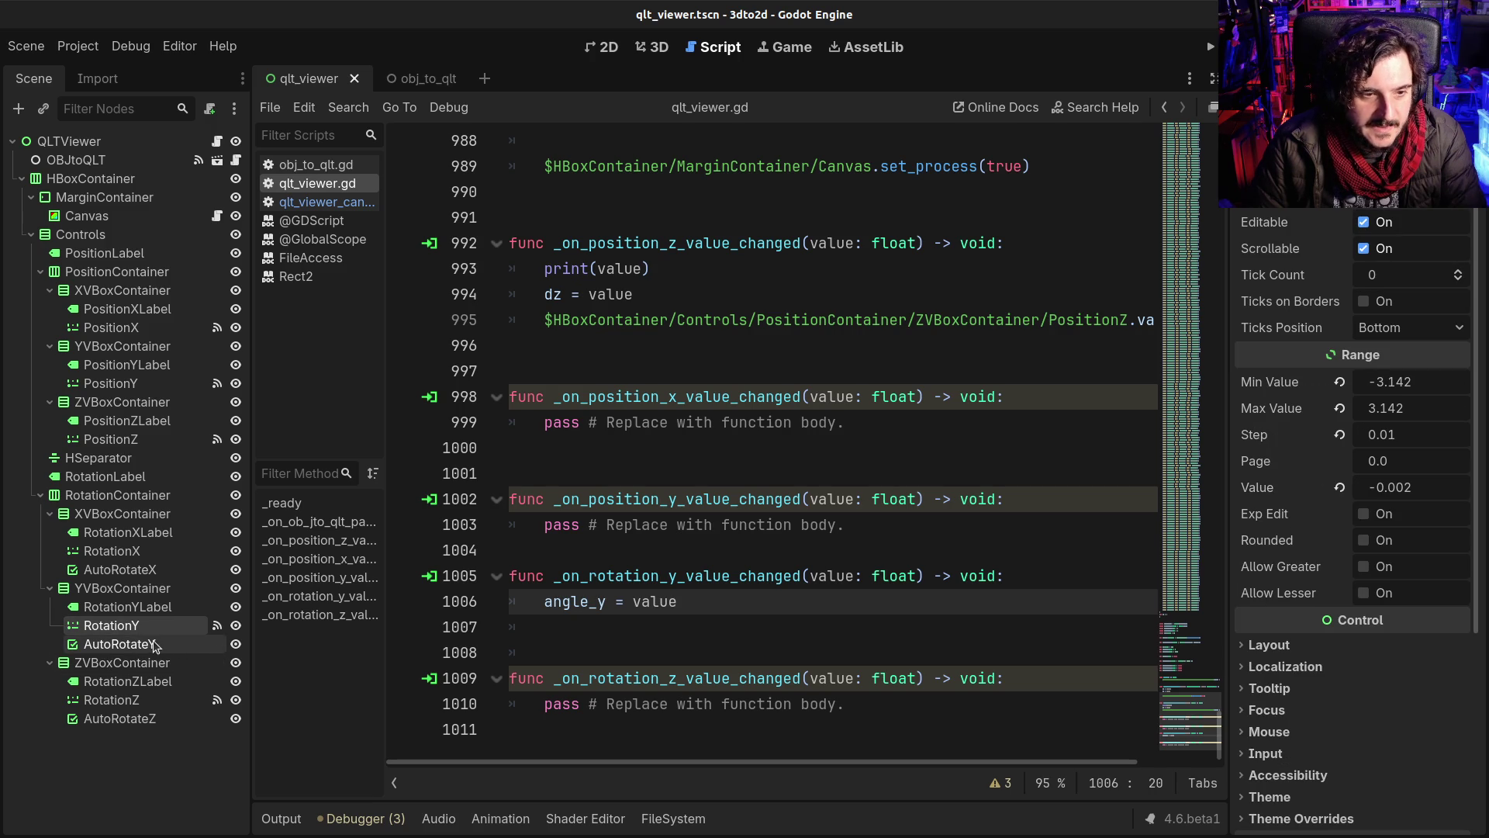
pyautogui.hotkey('ctrl', 'd')
pyautogui.moveTo(131, 648); pyautogui.dragTo(161, 730)
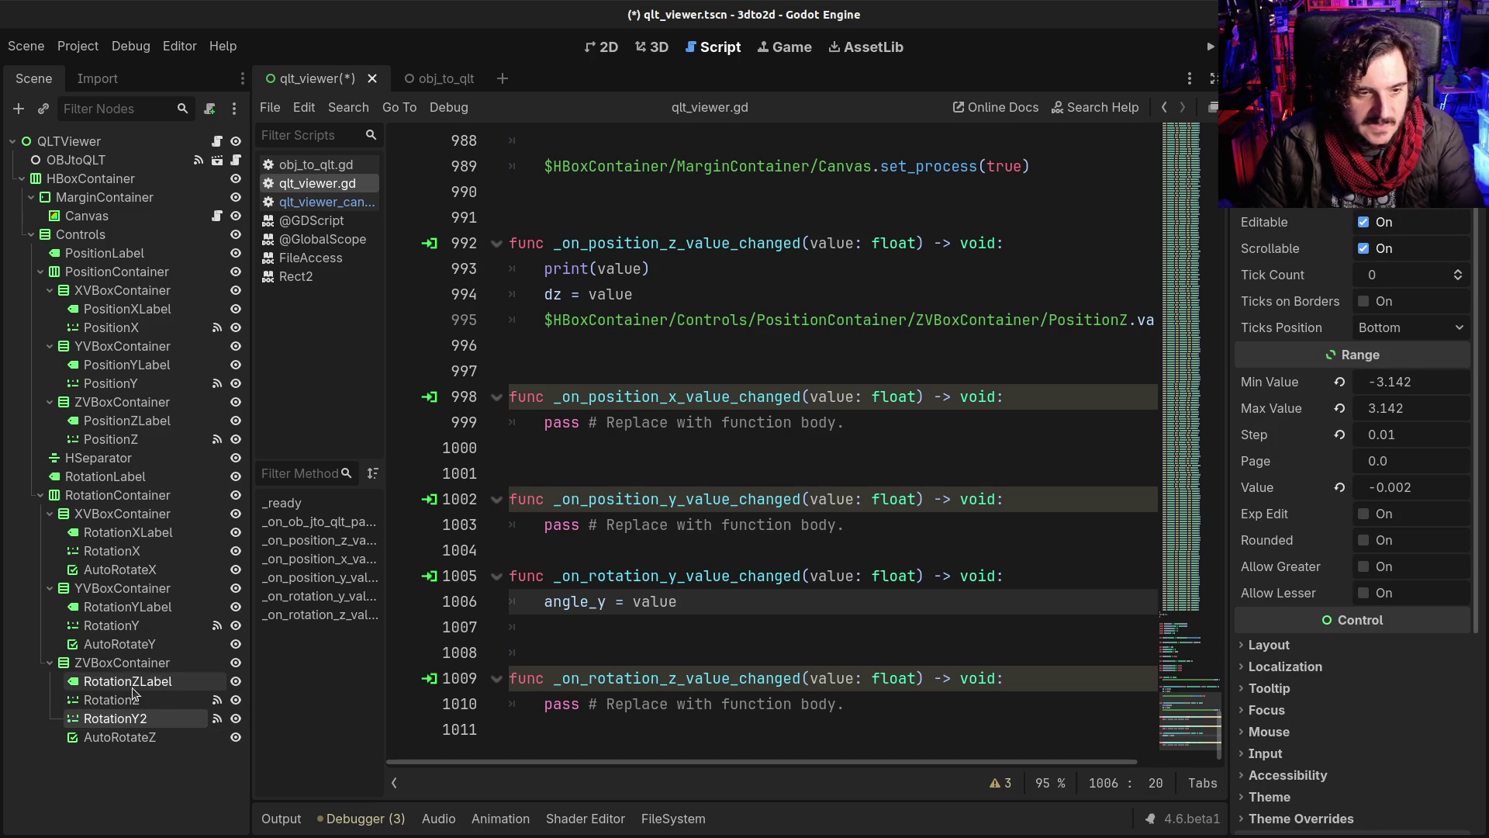
pyautogui.click(144, 700)
pyautogui.press('Delete')
pyautogui.press('Return')
pyautogui.doubleClick(149, 700)
pyautogui.press('BackSpace')
pyautogui.write('Z')
pyautogui.press('Return')
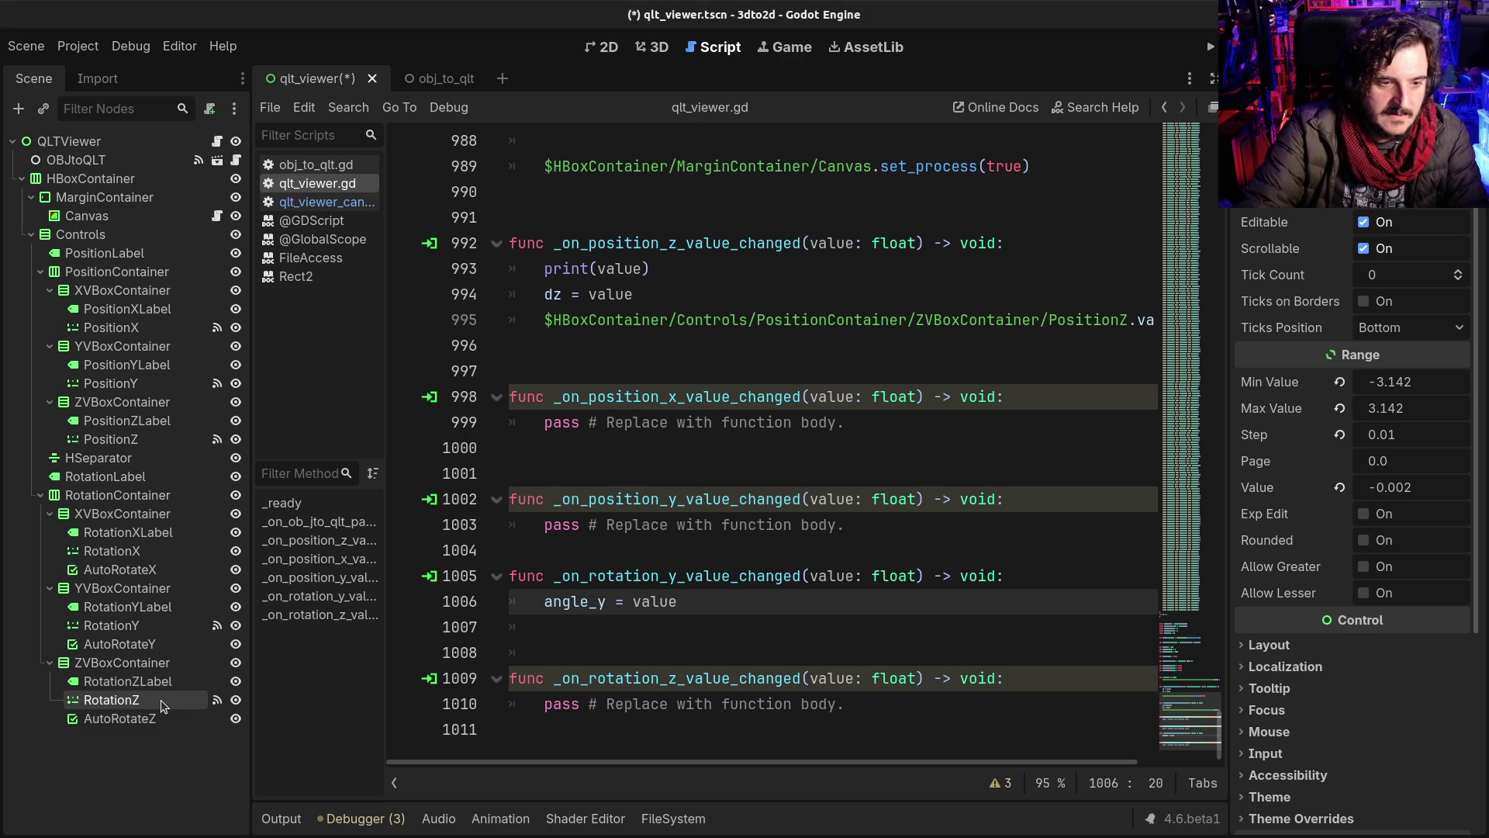
# Step: Disconnect the copied rotation Y handler from RotationZ's signals
pyautogui.click(1311, 79)
pyautogui.click(1361, 258)
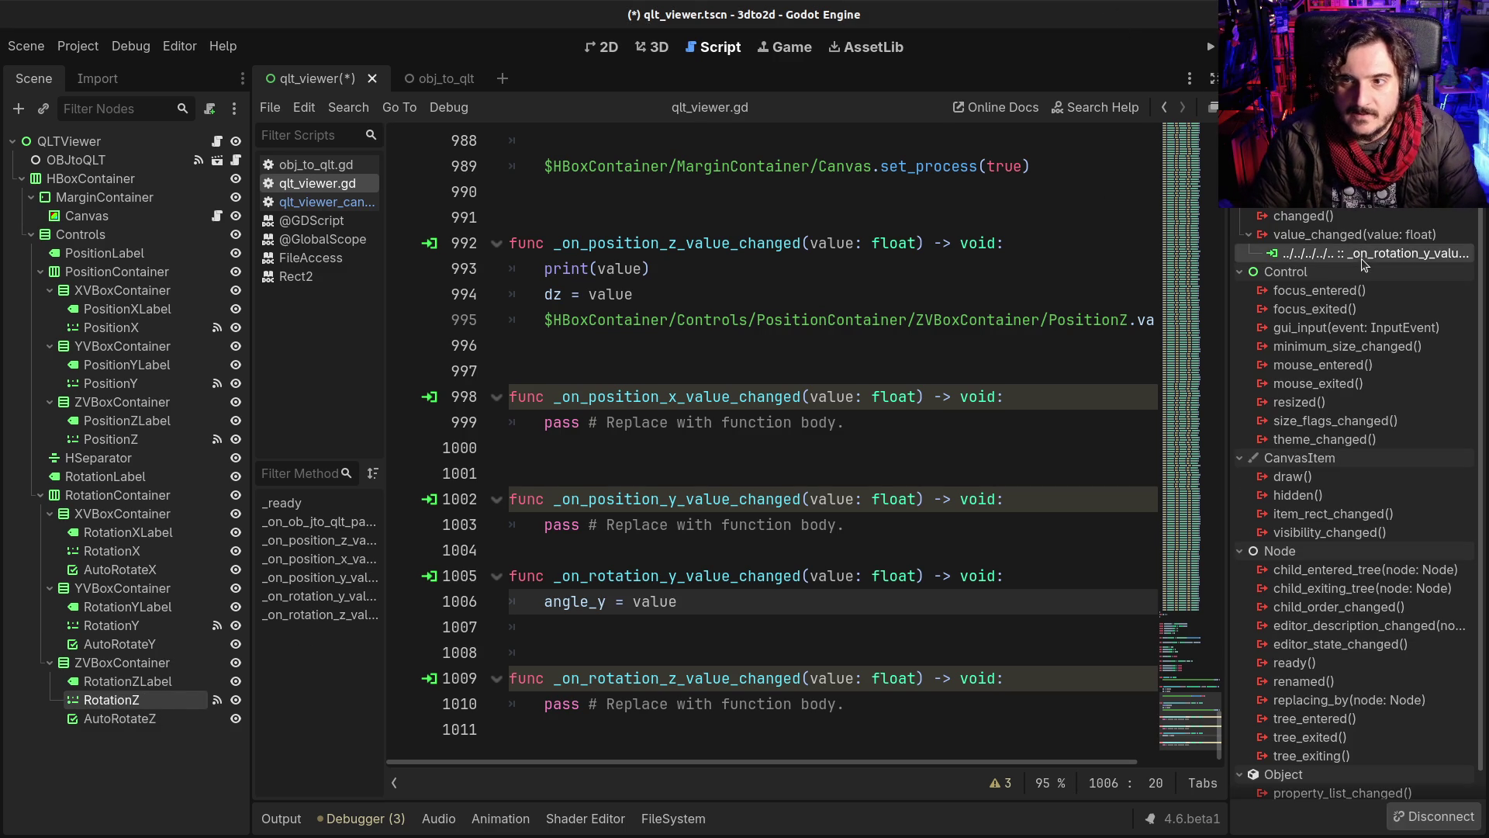
pyautogui.rightClick(1361, 258)
pyautogui.click(1373, 314)
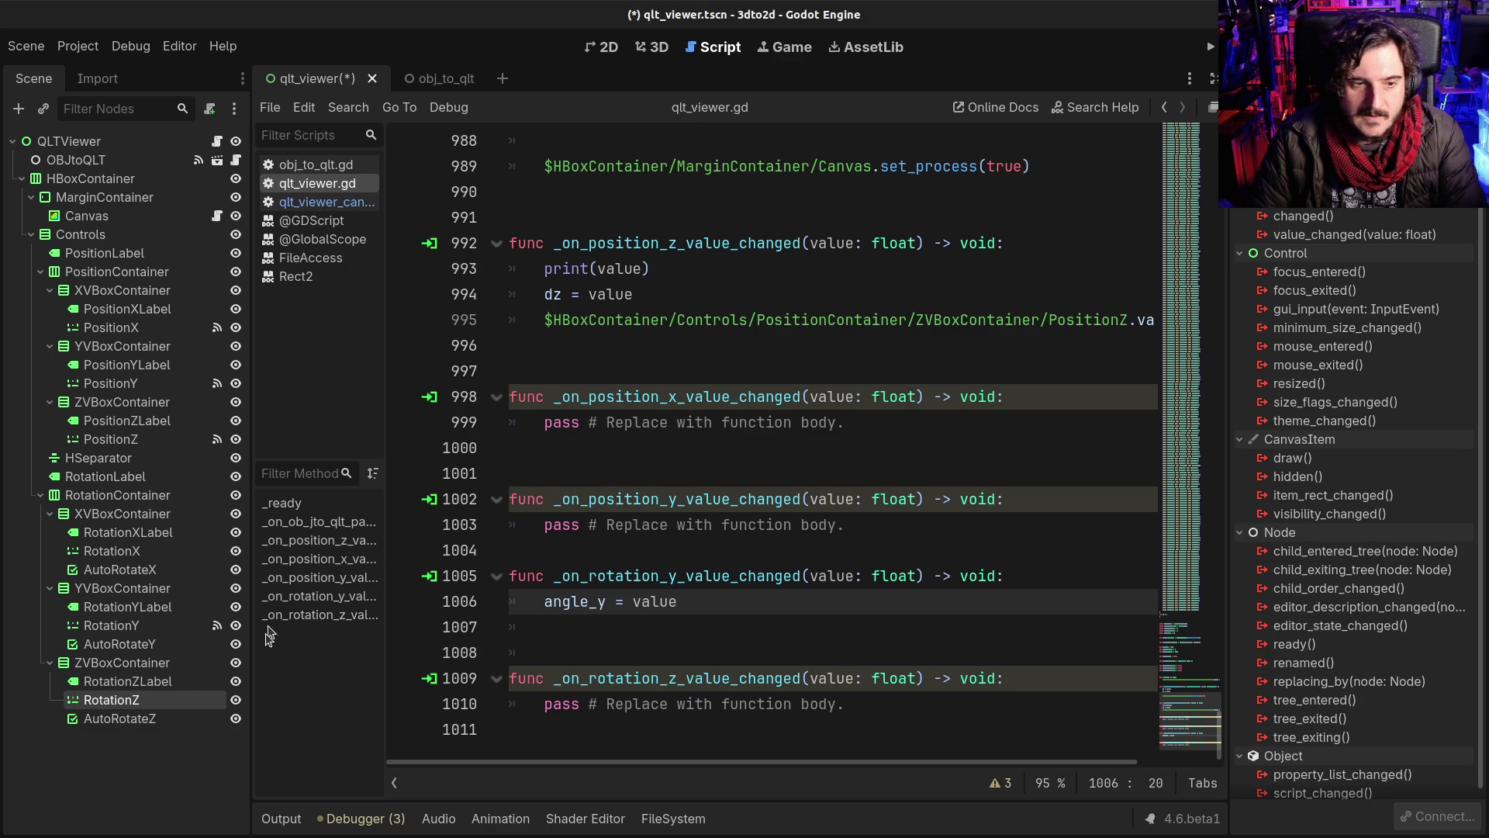
# Step: Replace the old RotationX slider with a copy of RotationZ in the X container, renamed RotationX
pyautogui.hotkey('ctrl', 'd')
pyautogui.moveTo(101, 716)
pyautogui.mouseDown()
pyautogui.moveTo(159, 605)
pyautogui.moveTo(155, 548)
pyautogui.mouseUp()
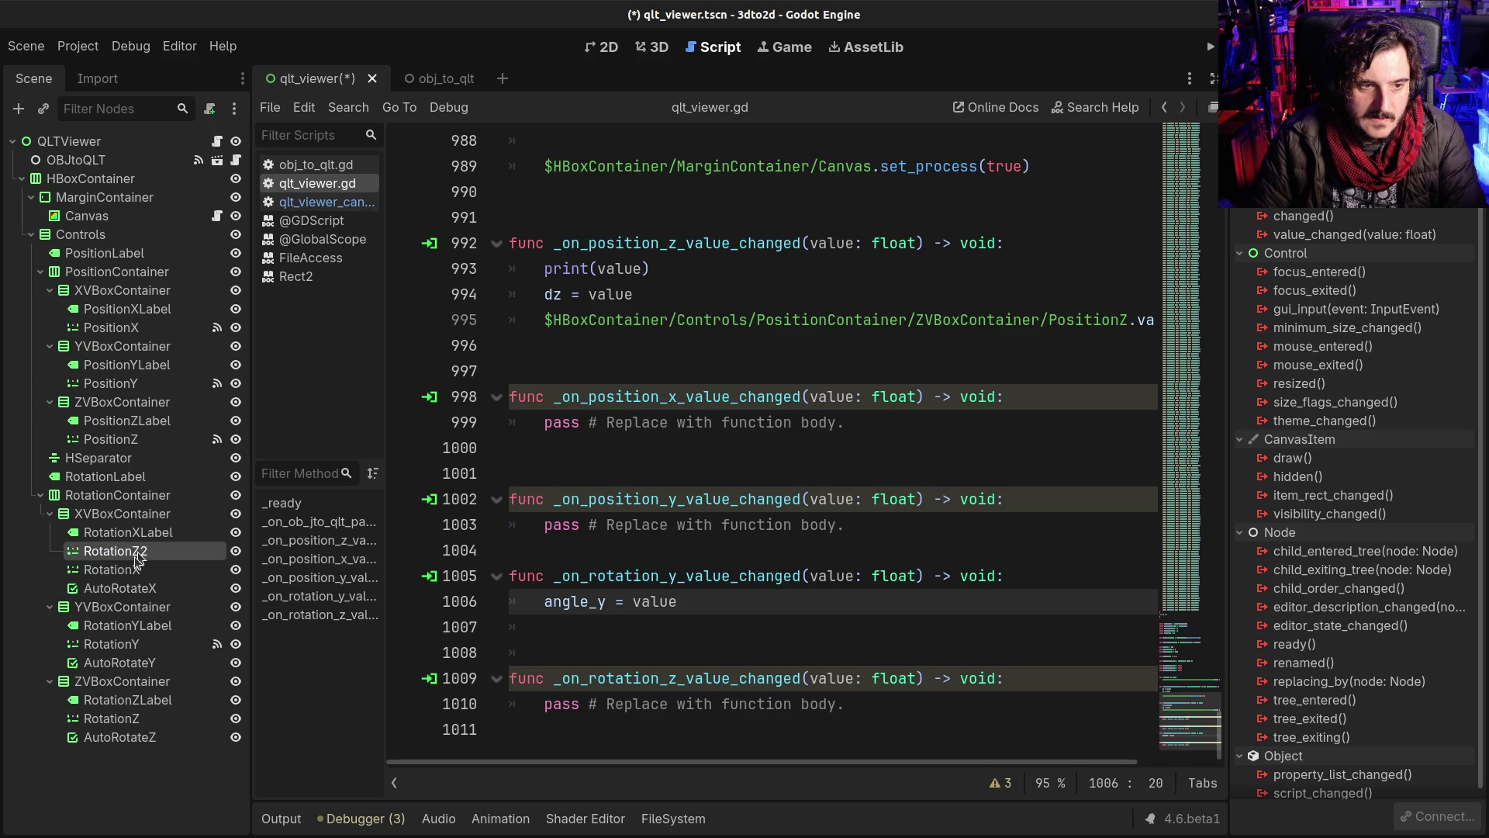
pyautogui.press('Delete')
pyautogui.press('Return')
pyautogui.click(140, 551)
pyautogui.click(147, 551)
pyautogui.press('BackSpace')
pyautogui.press('BackSpace')
pyautogui.write('X')
pyautogui.press('Return')
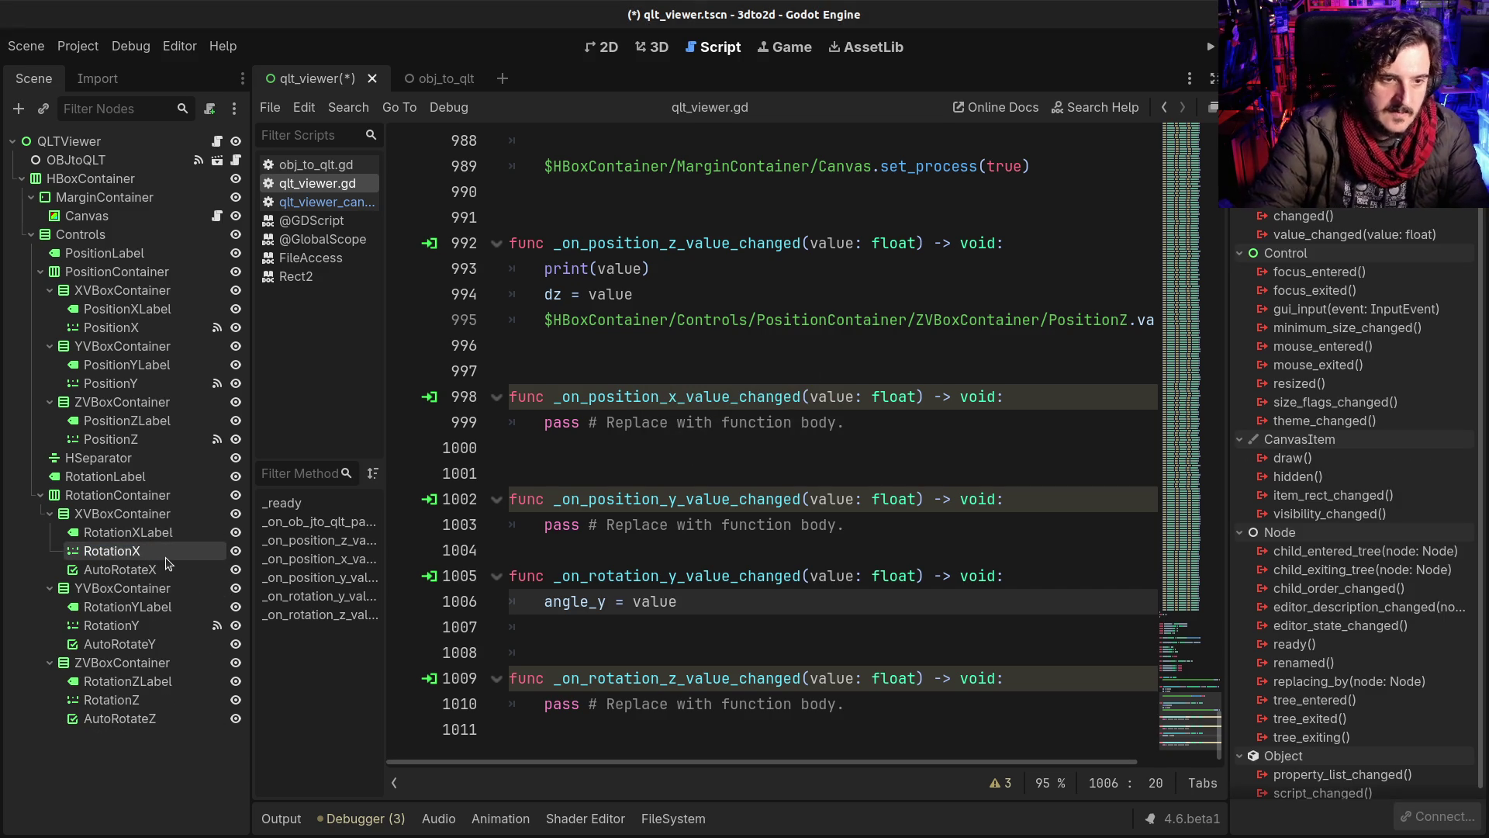
# Step: Connect RotationX's value_changed signal to a new _on_rotation_x_value_changed method
pyautogui.click(1340, 234)
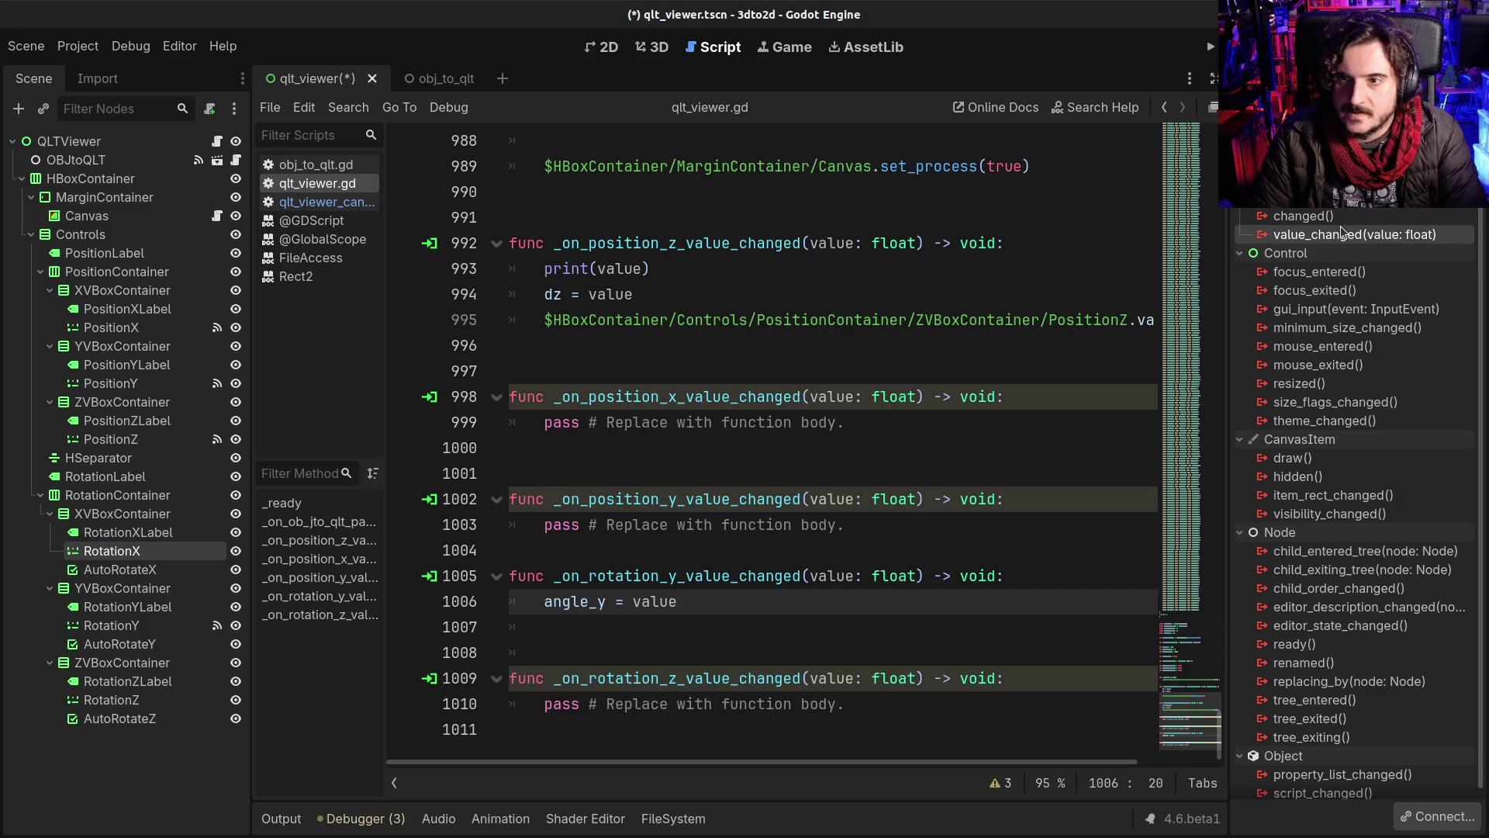
pyautogui.doubleClick(1340, 234)
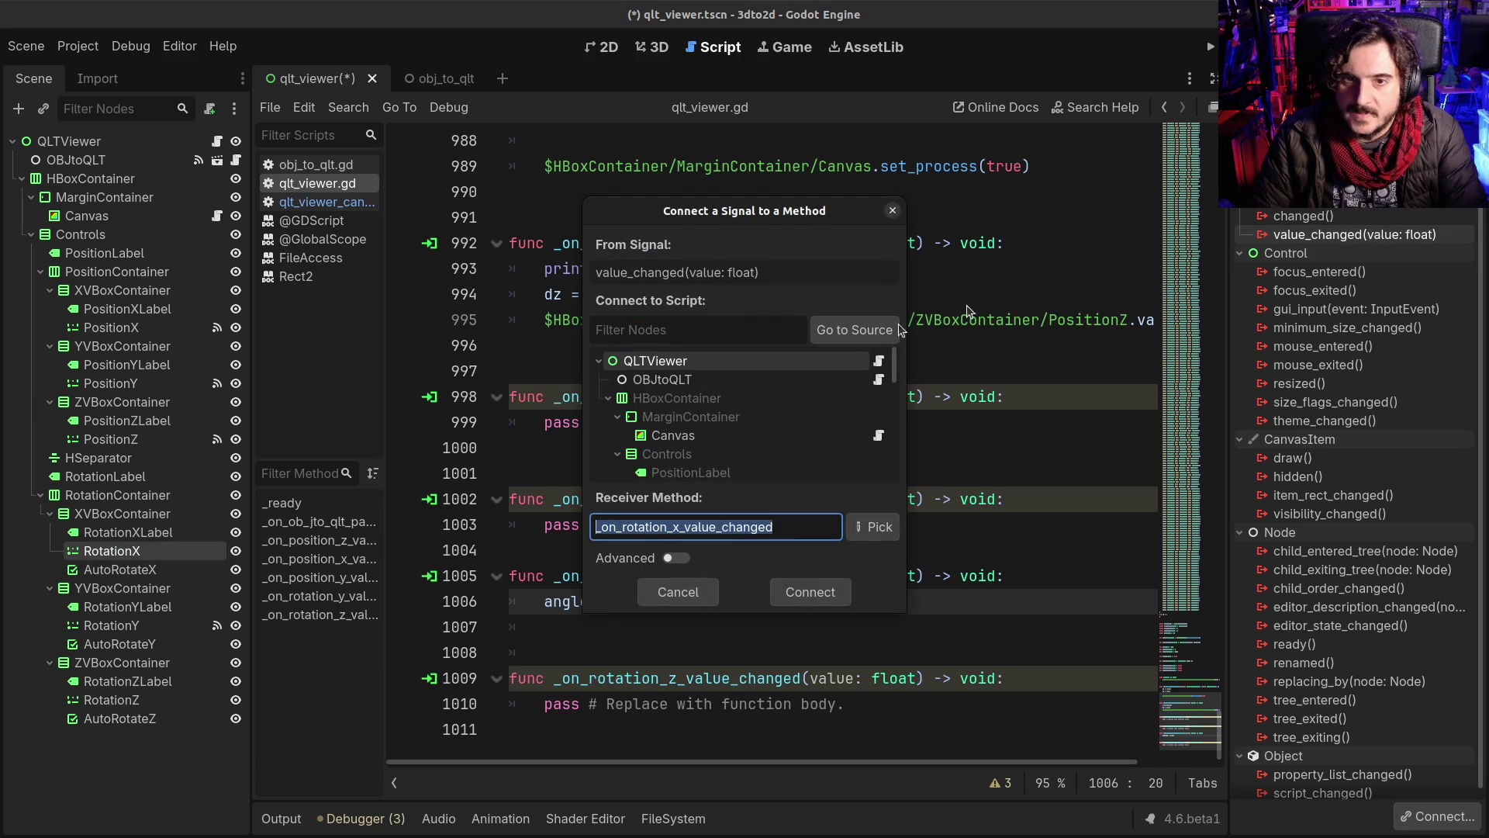
pyautogui.click(811, 592)
pyautogui.moveTo(862, 704); pyautogui.dragTo(460, 673)
pyautogui.hotkey('ctrl', 'c')
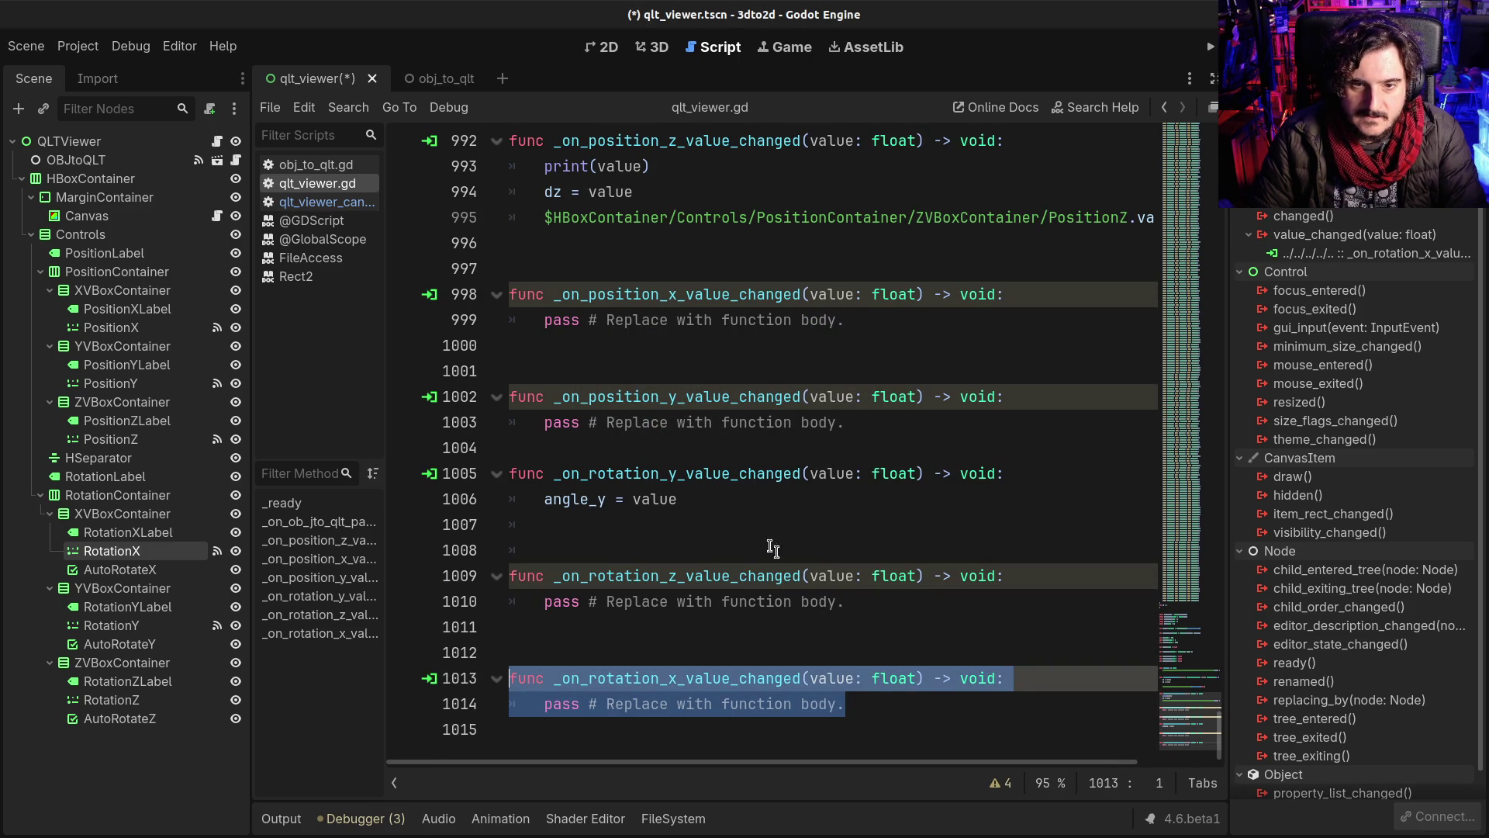
# Step: Paste the _on_rotation_x_value_changed handler on a new line above the rotation Y handler
pyautogui.click(664, 448)
pyautogui.press('Return')
pyautogui.press('Return')
pyautogui.press('Return')
pyautogui.press('Up')
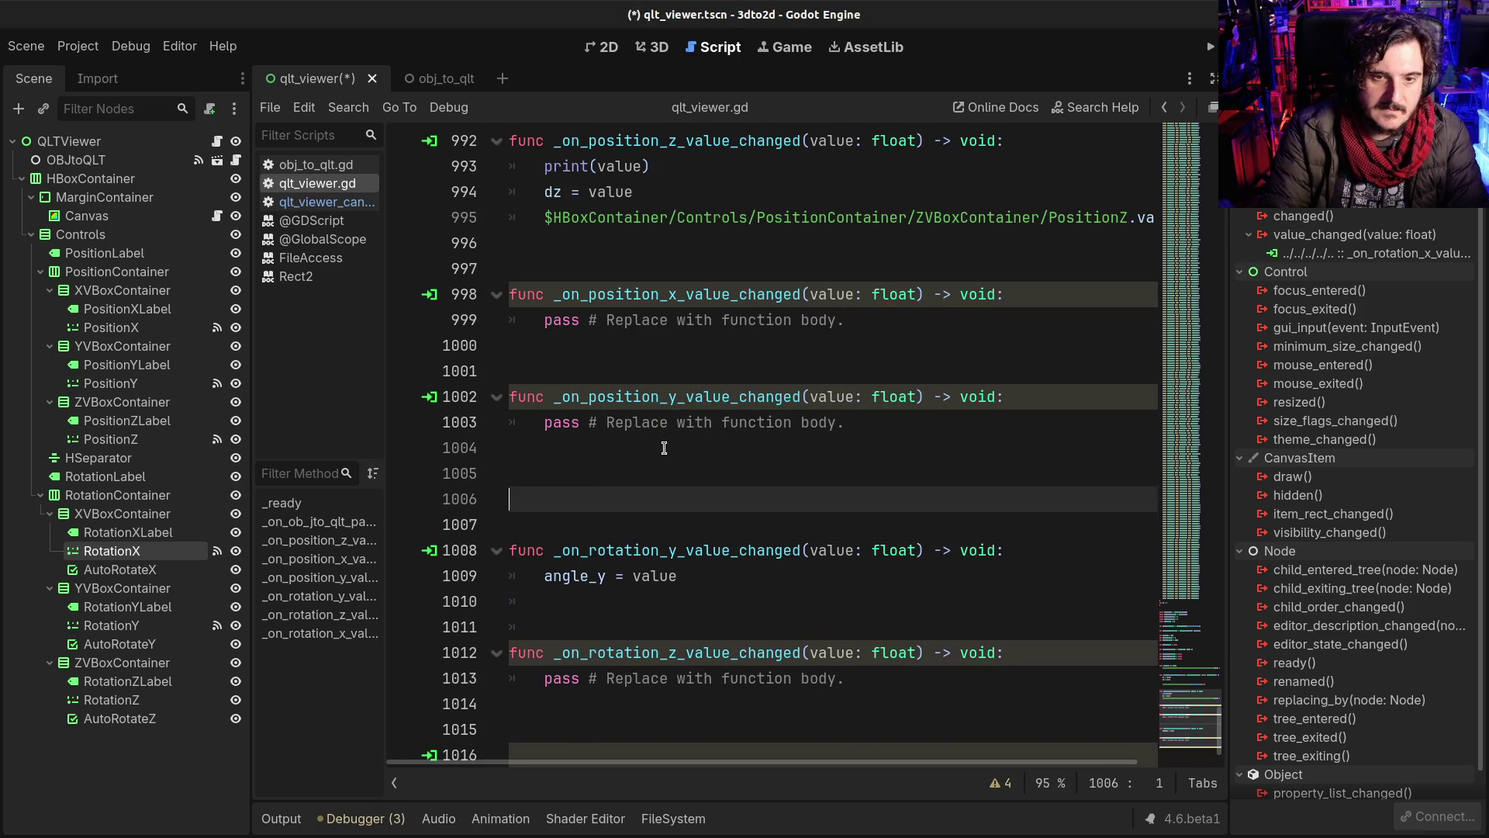
pyautogui.hotkey('ctrl', 'v')
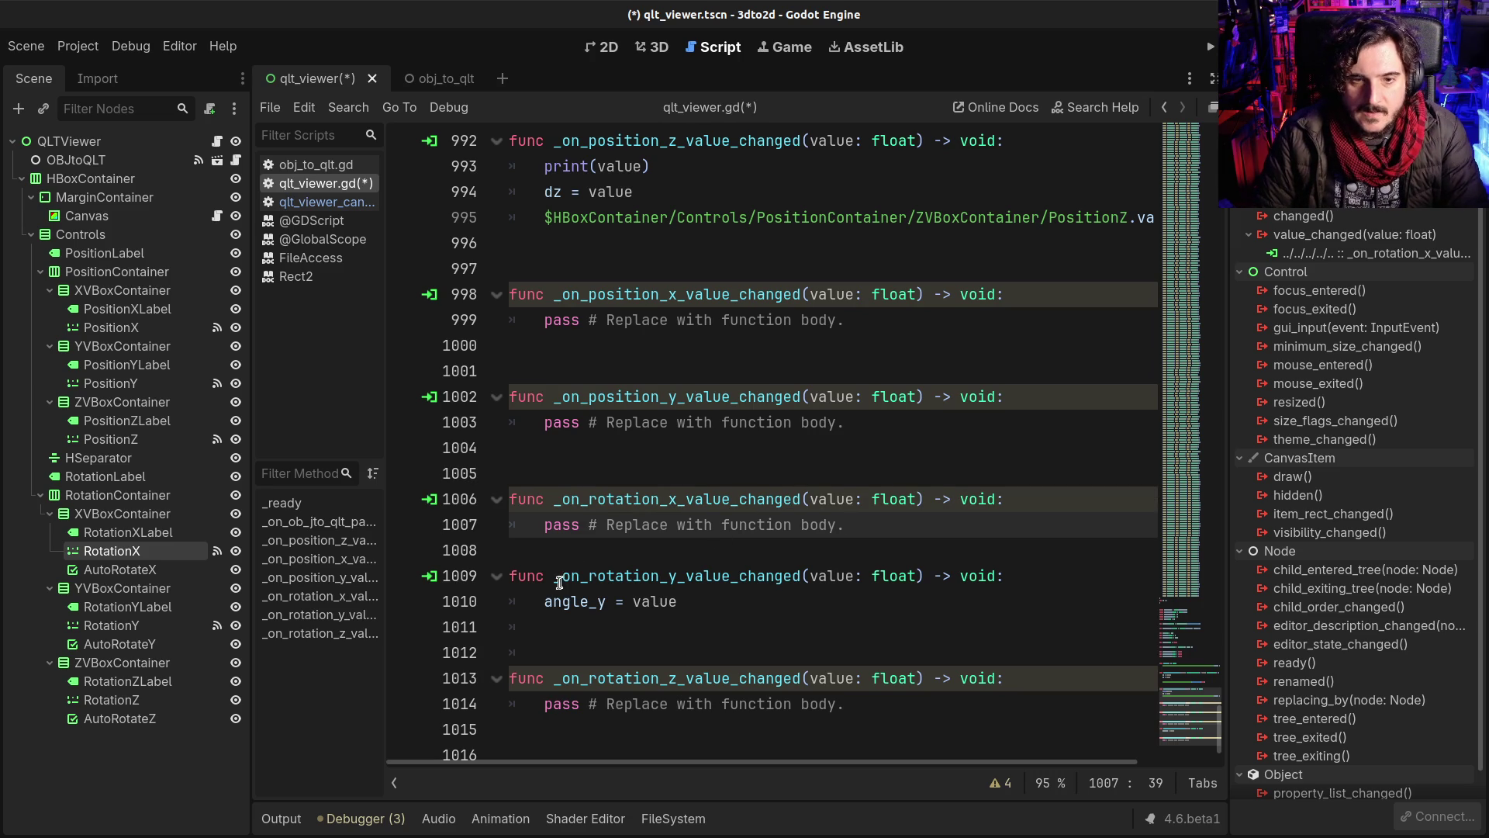
# Step: Rework the angle declaration lines so angle_x is declared as a float set to 0.0
pyautogui.scroll(10, 643, 505)
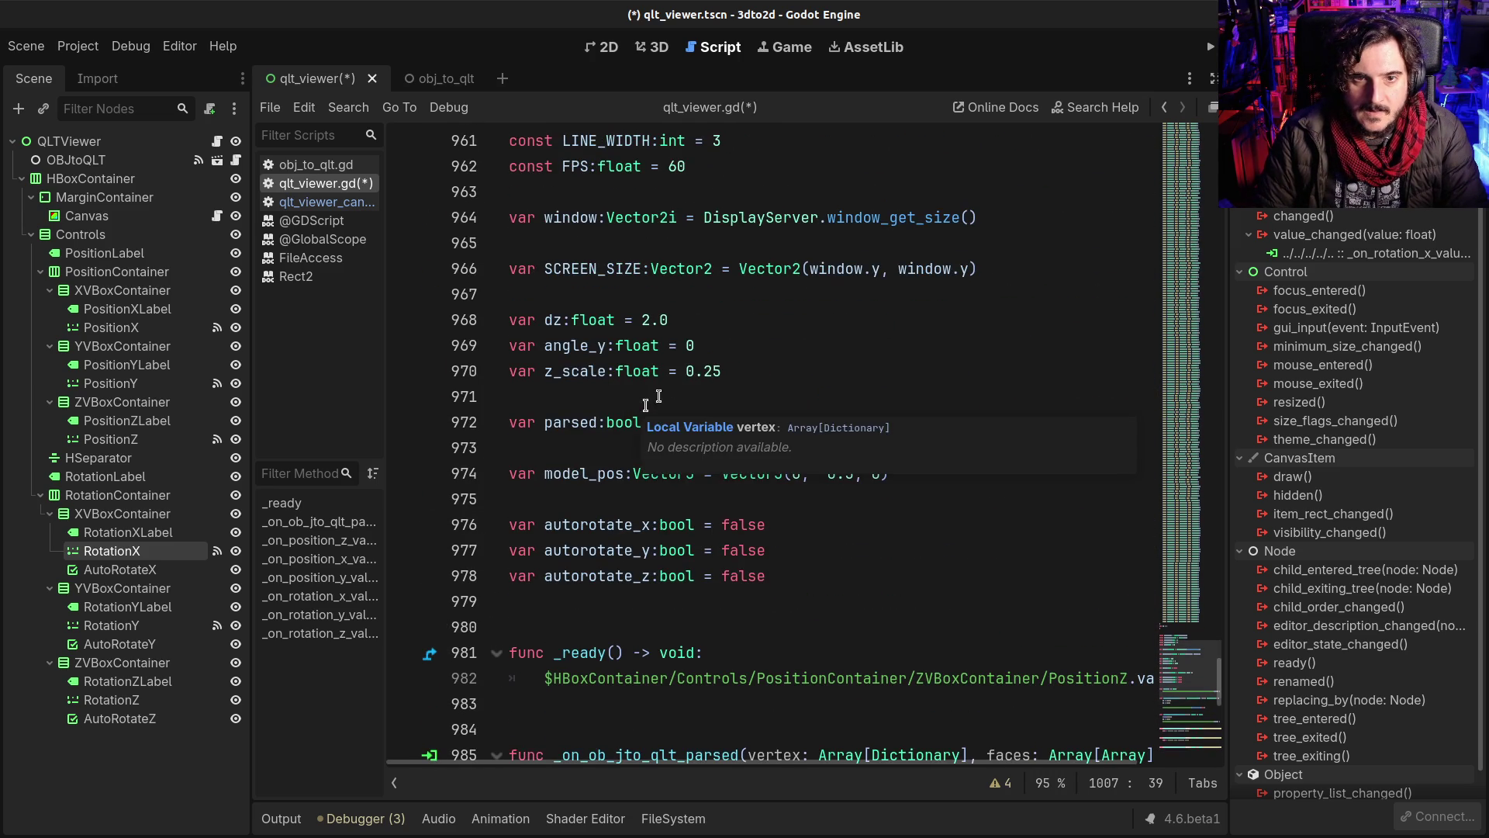
pyautogui.click(720, 345)
pyautogui.press('Return')
pyautogui.write('var angle_x:float = 0.0')
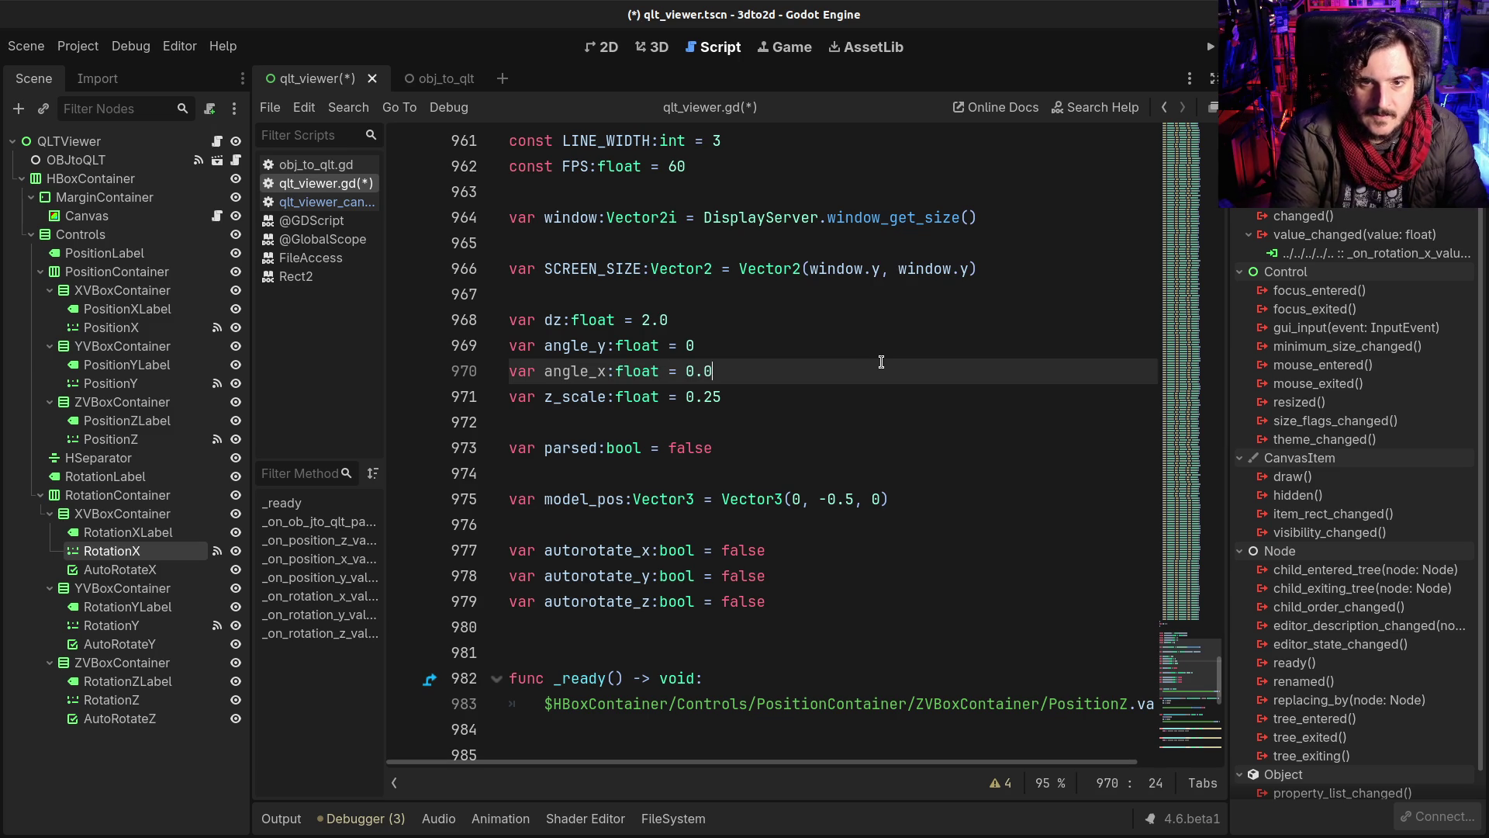
pyautogui.press('Up')
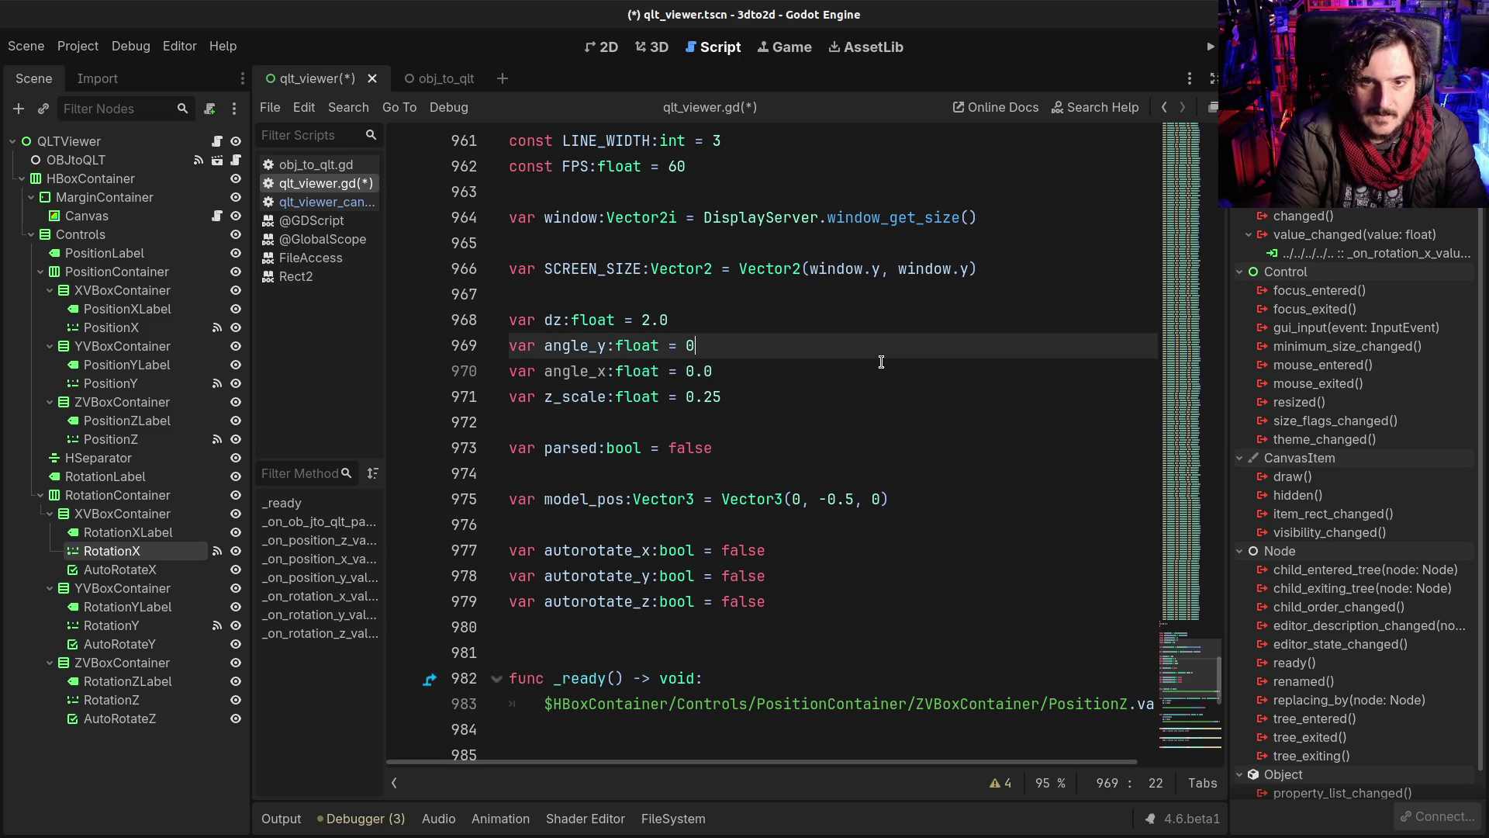
pyautogui.hotkey('shift', 'Home')
pyautogui.hotkey('ctrl', 'c')
pyautogui.press('BackSpace')
pyautogui.press('Down')
pyautogui.press('Delete')
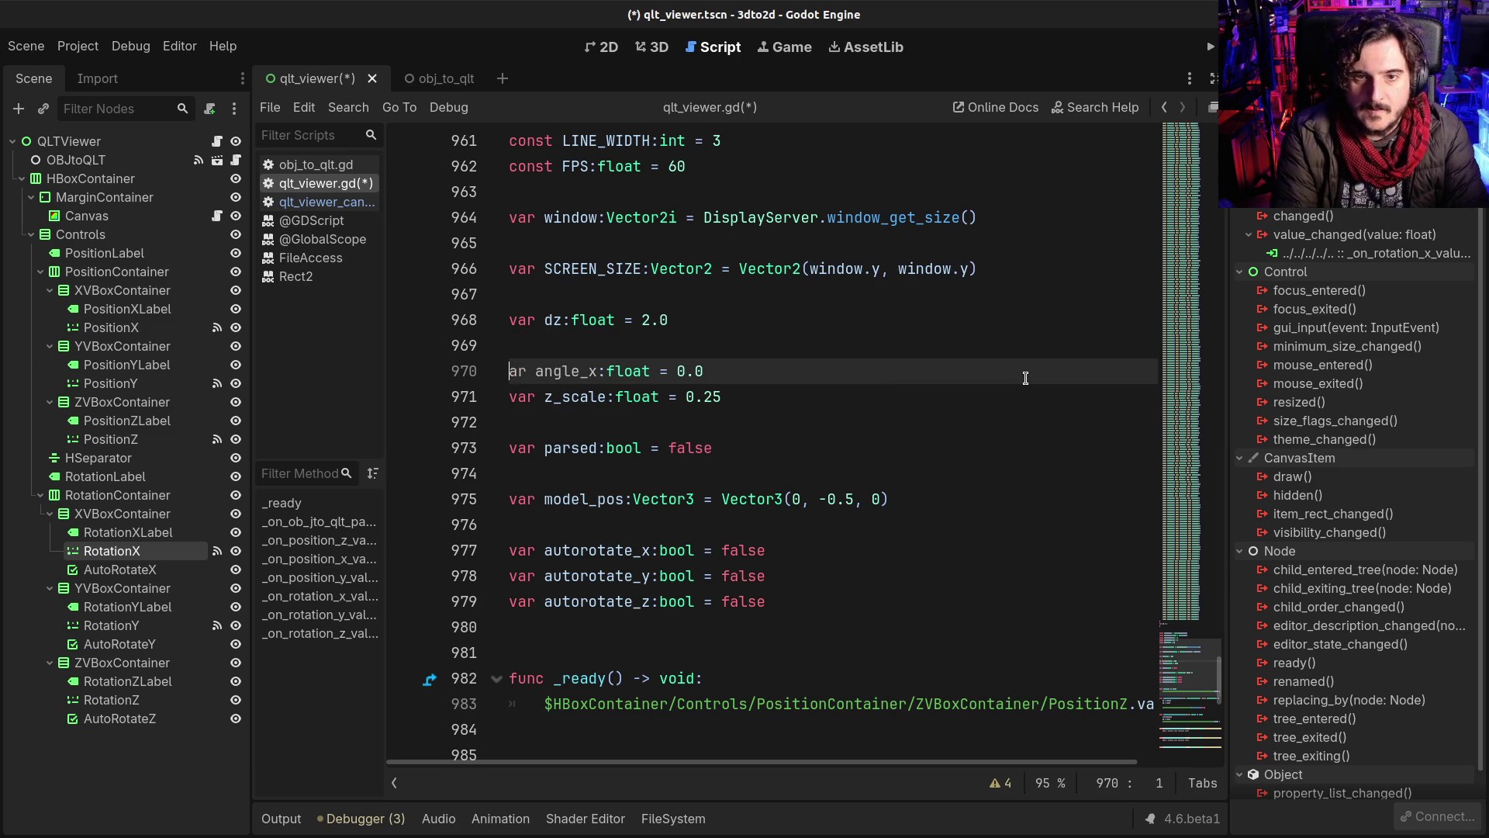
pyautogui.write('v')
# Step: Add angle_y and angle_z float declarations set to 0.0 below angle_x, then save the script
pyautogui.press('End')
pyautogui.press('Return')
pyautogui.hotkey('ctrl', 'v')
pyautogui.press('Return')
pyautogui.hotkey('ctrl', 'v')
pyautogui.press('Return')
pyautogui.press('Up')
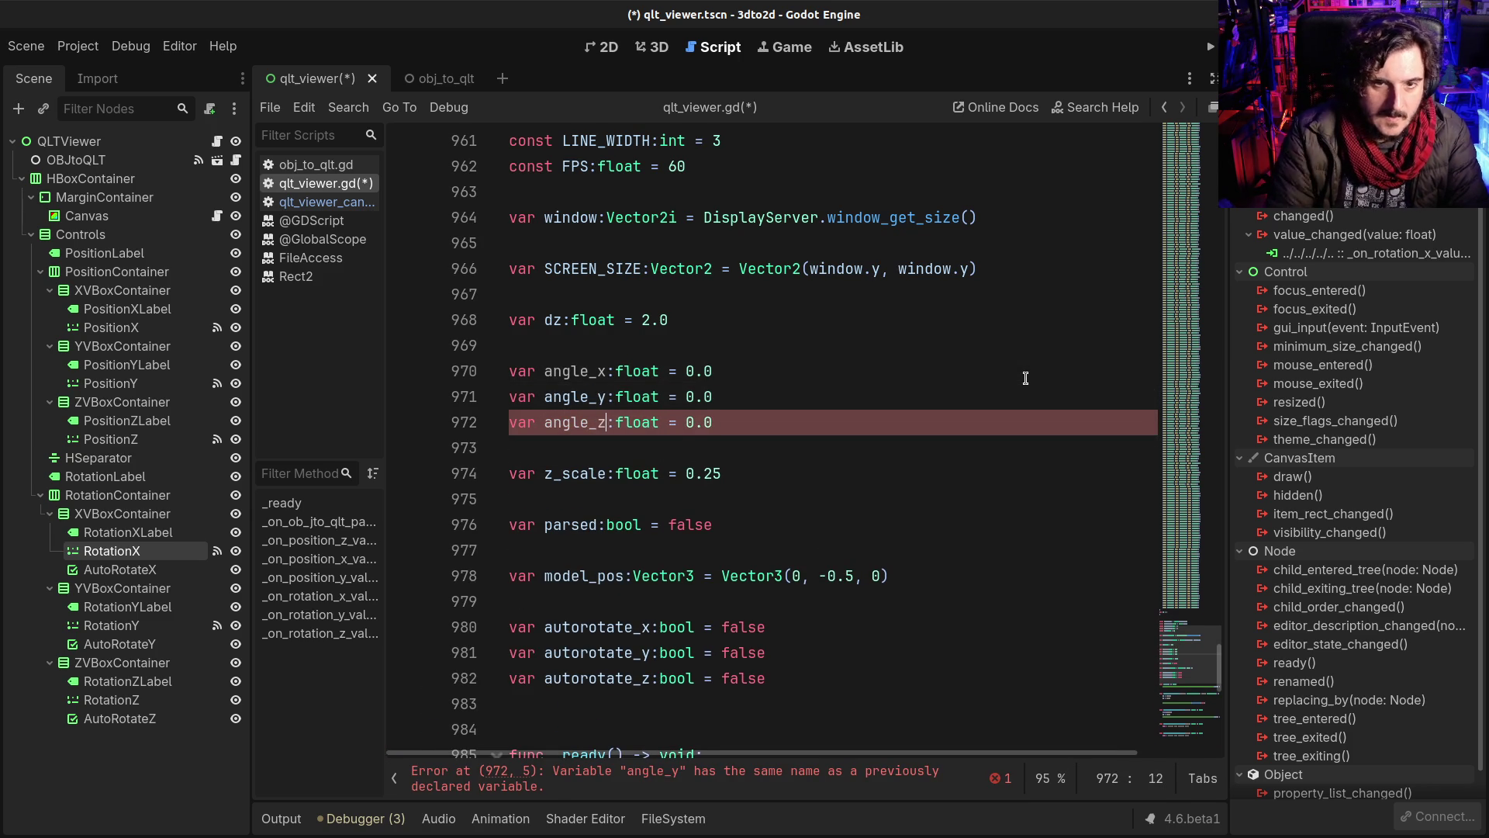
pyautogui.press('BackSpace')
pyautogui.write('z')
pyautogui.hotkey('ctrl', 's')
pyautogui.scroll(-10, 1026, 377)
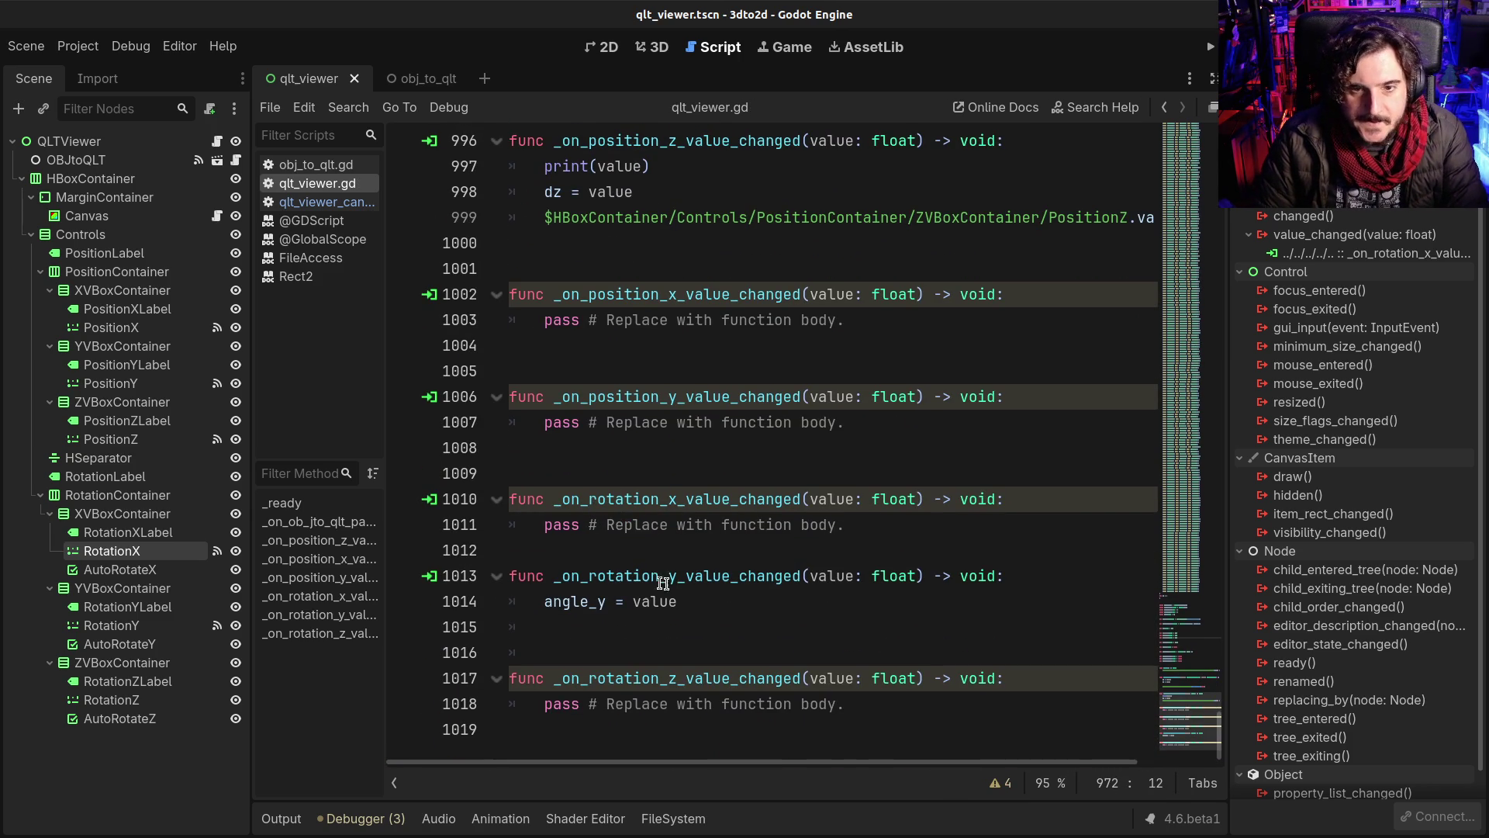
# Step: Replace the rotation X handler's pass with angle_x = value
pyautogui.moveTo(676, 603); pyautogui.dragTo(541, 612)
pyautogui.hotkey('ctrl', 'c')
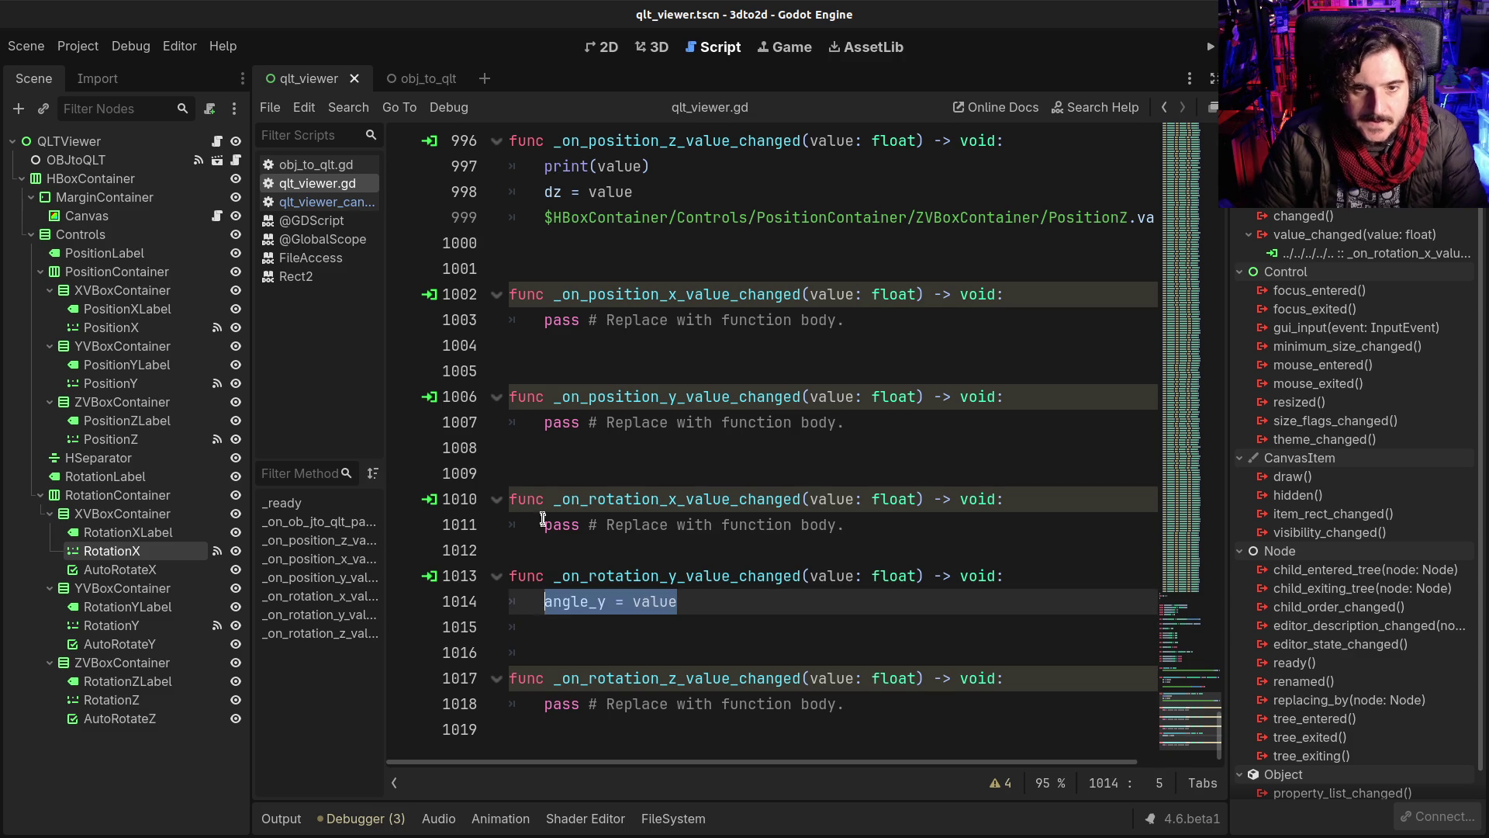
pyautogui.click(543, 524)
pyautogui.keyDown('shift'); pyautogui.click(873, 527); pyautogui.keyUp('shift')
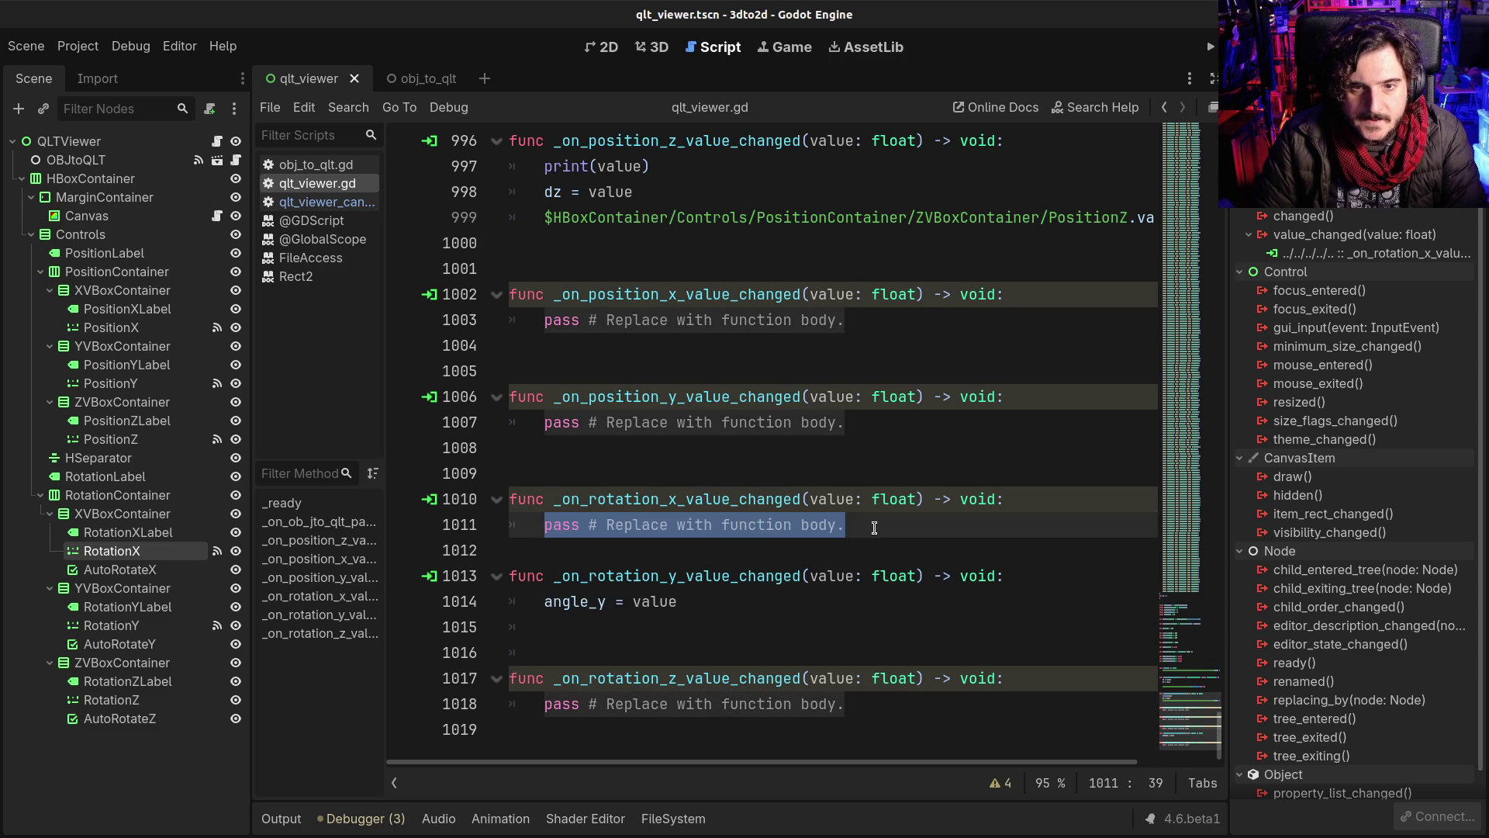
pyautogui.hotkey('ctrl', 'v')
pyautogui.click(605, 525)
pyautogui.press('BackSpace')
pyautogui.write('x')
# Step: Replace the rotation Z handler's pass with the angle_z = value assignment and save the script
pyautogui.click(533, 703)
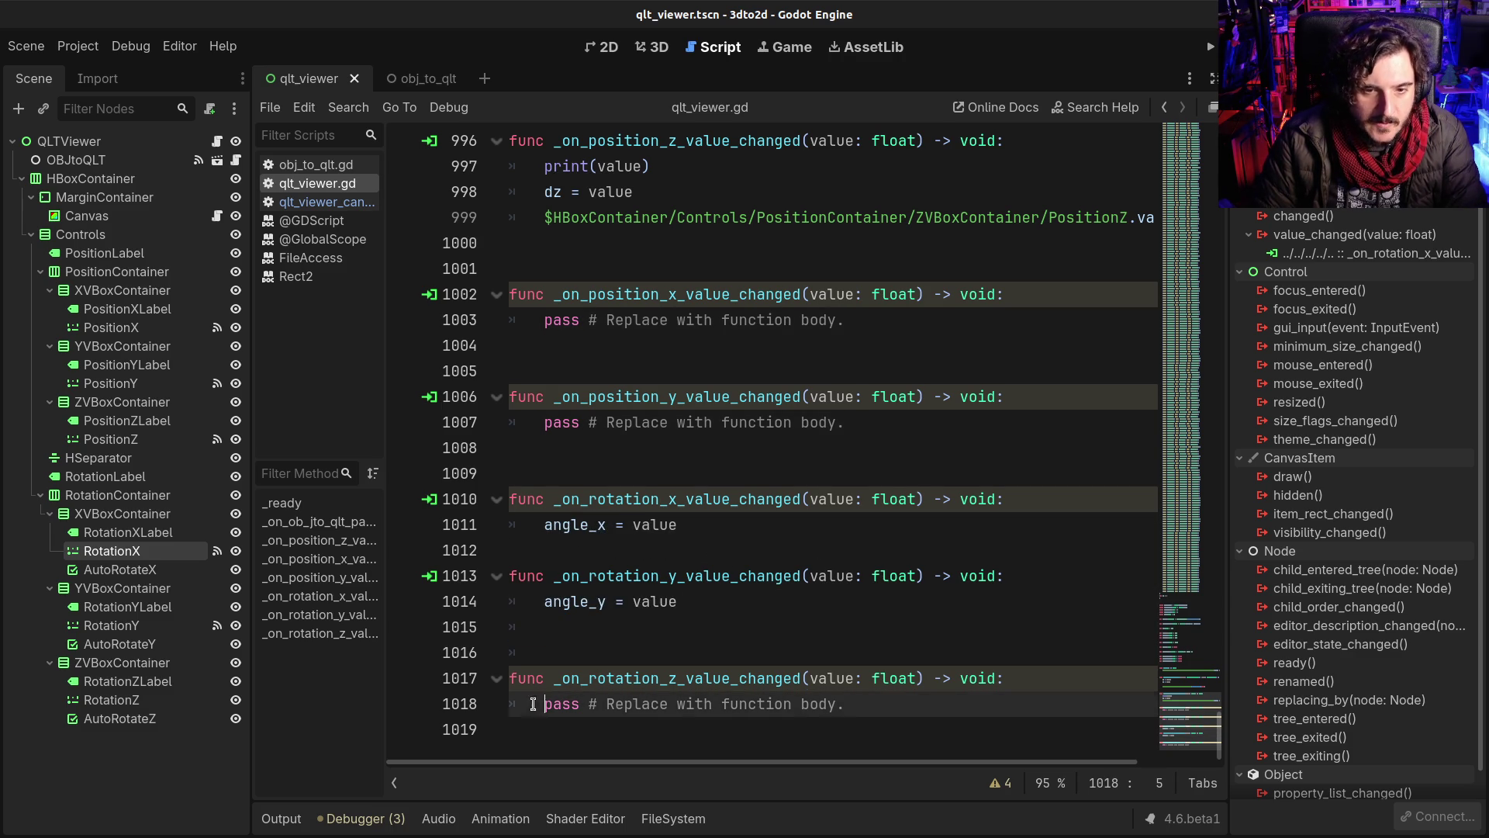
pyautogui.keyDown('shift'); pyautogui.click(845, 703); pyautogui.keyUp('shift')
pyautogui.hotkey('ctrl', 'v')
pyautogui.hotkey('ctrl', 's')
pyautogui.click(550, 550)
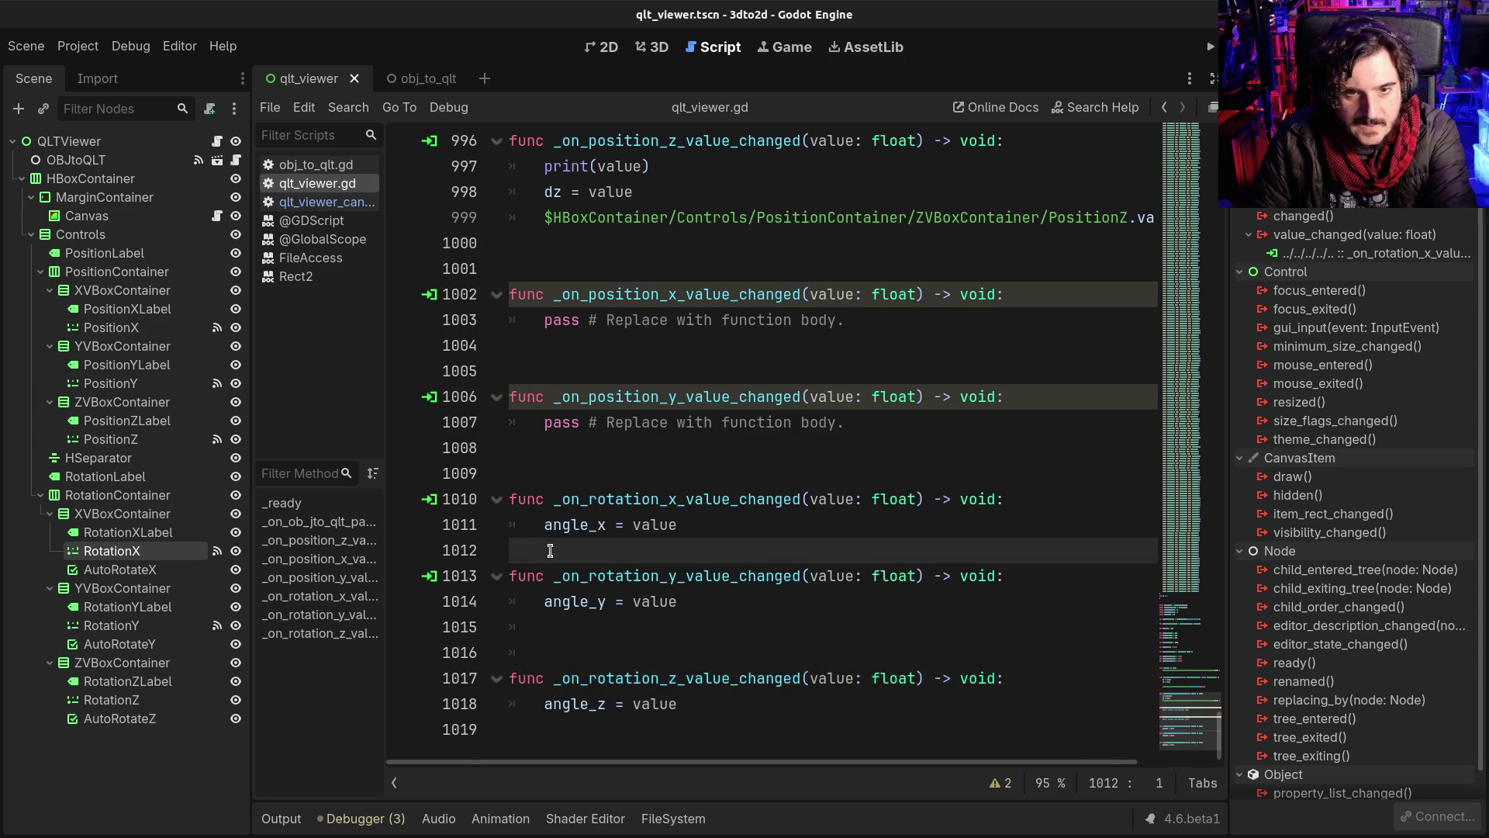
pyautogui.press('Return')
# Step: Connect RotationZ's value_changed signal to _on_rotation_z_value_changed and save the scene
pyautogui.click(110, 699)
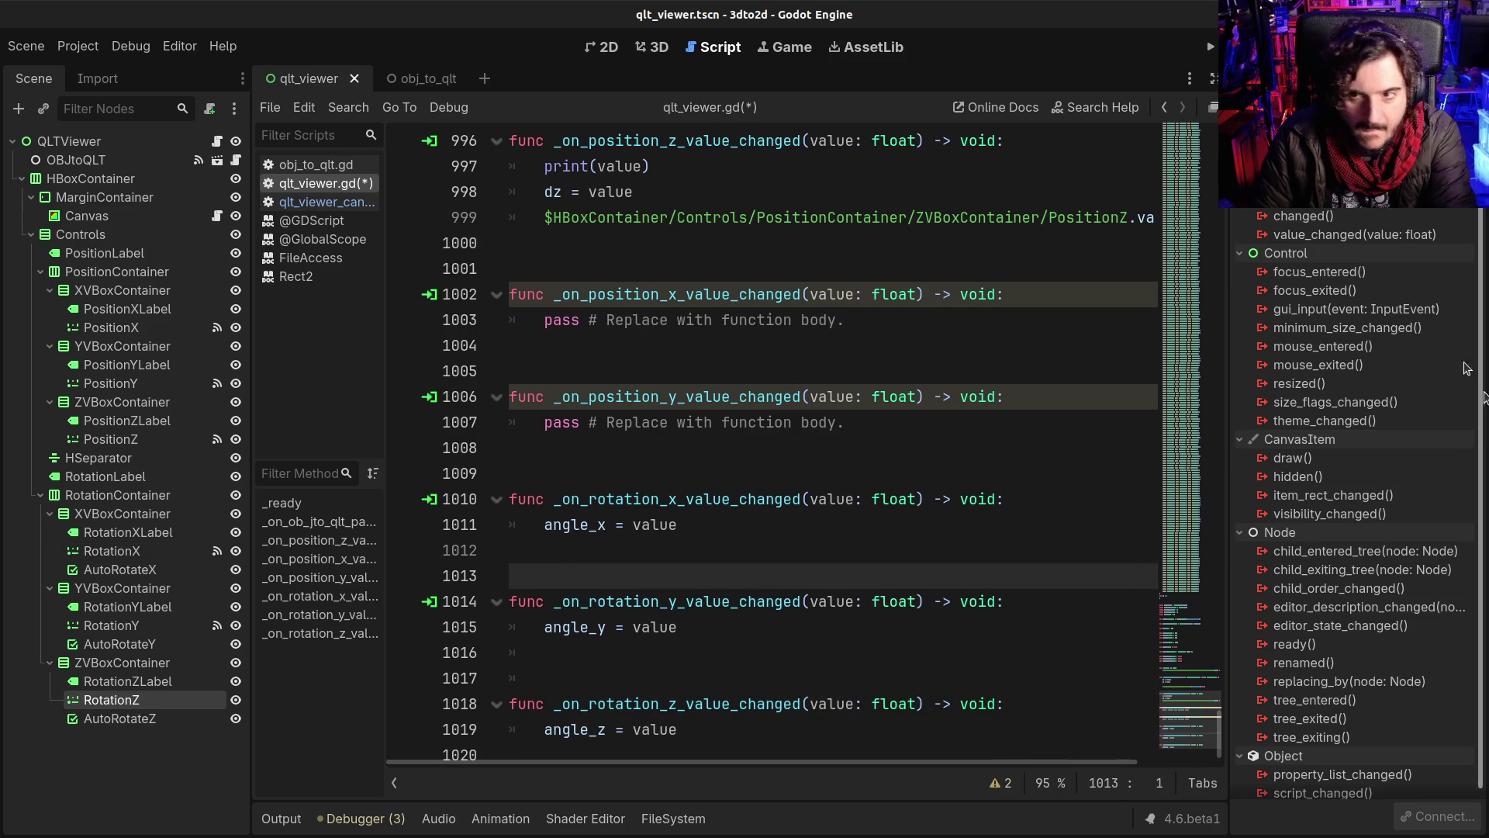
pyautogui.doubleClick(1354, 234)
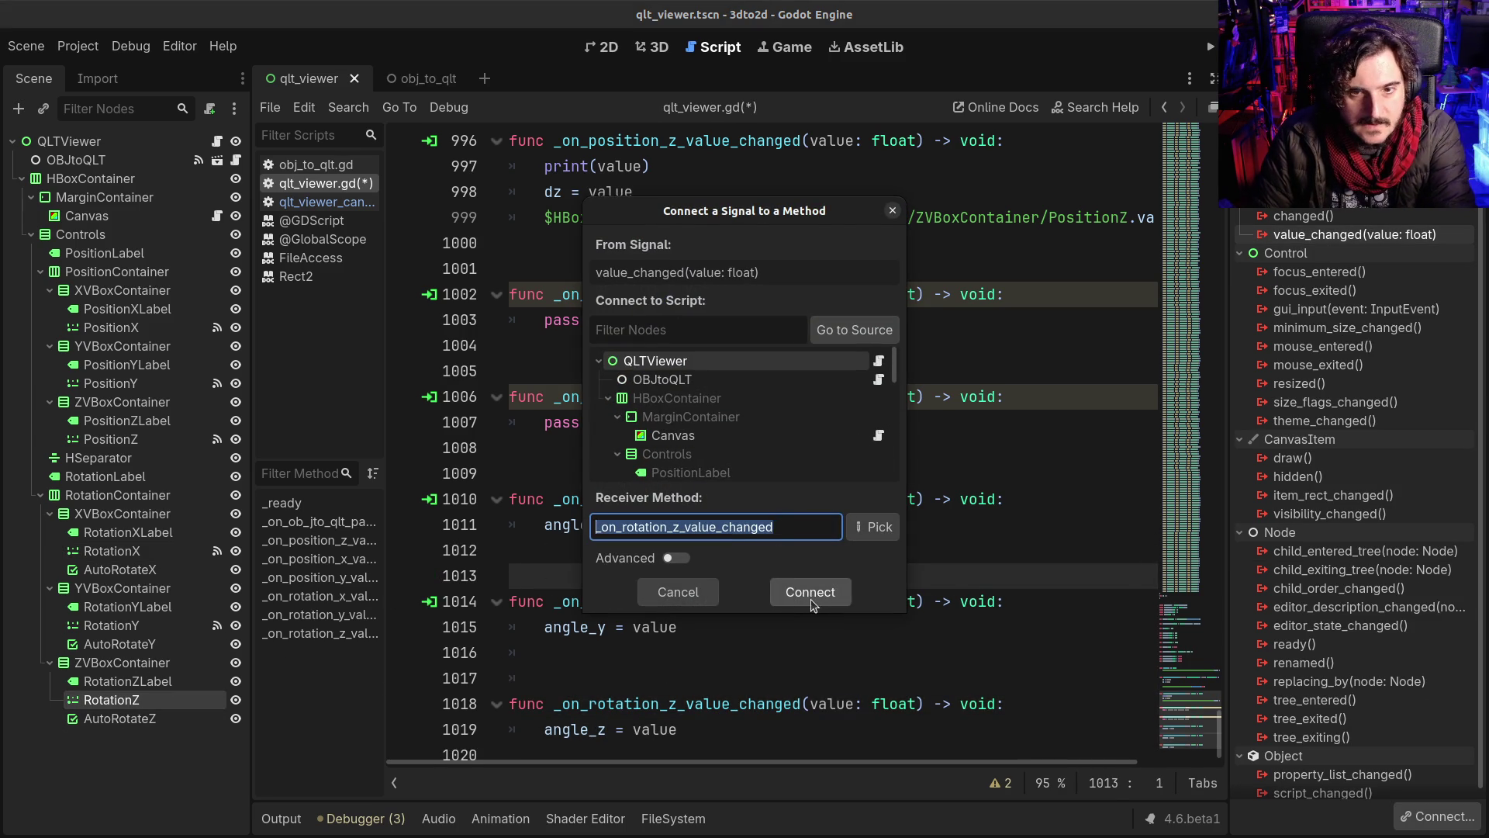
pyautogui.click(811, 601)
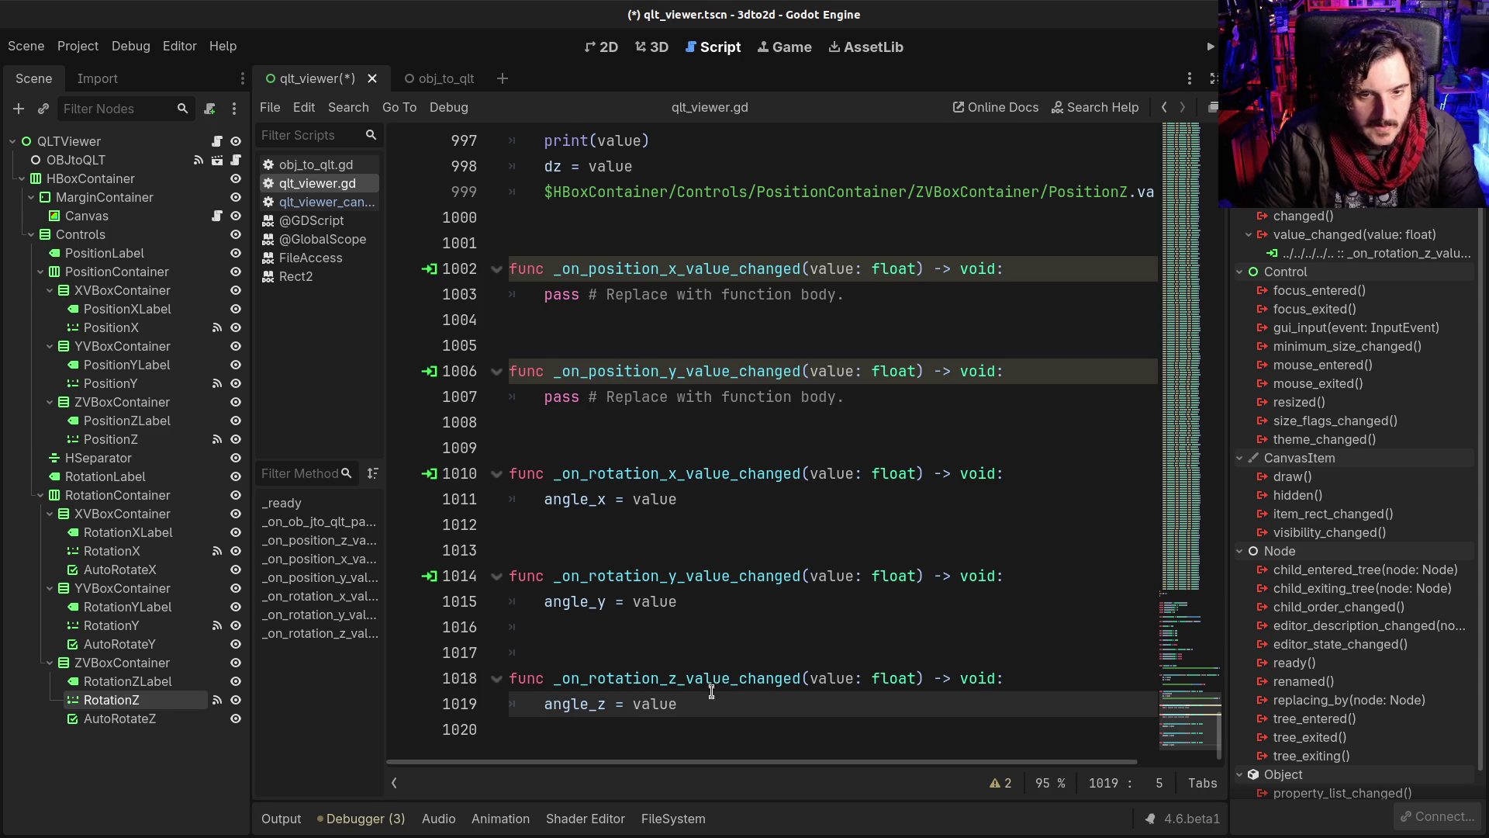
pyautogui.click(610, 678)
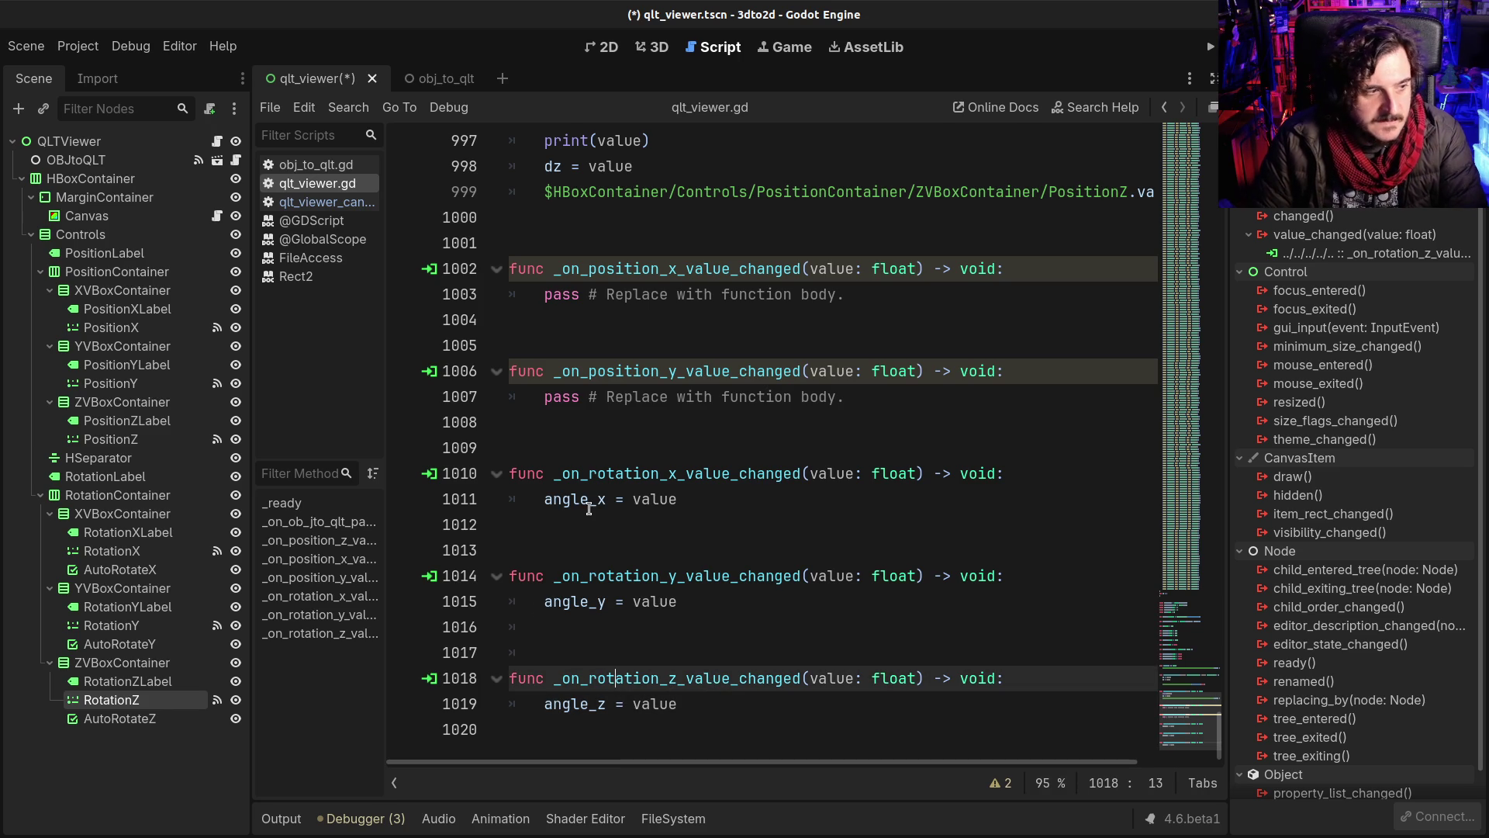
pyautogui.hotkey('ctrl', 's')
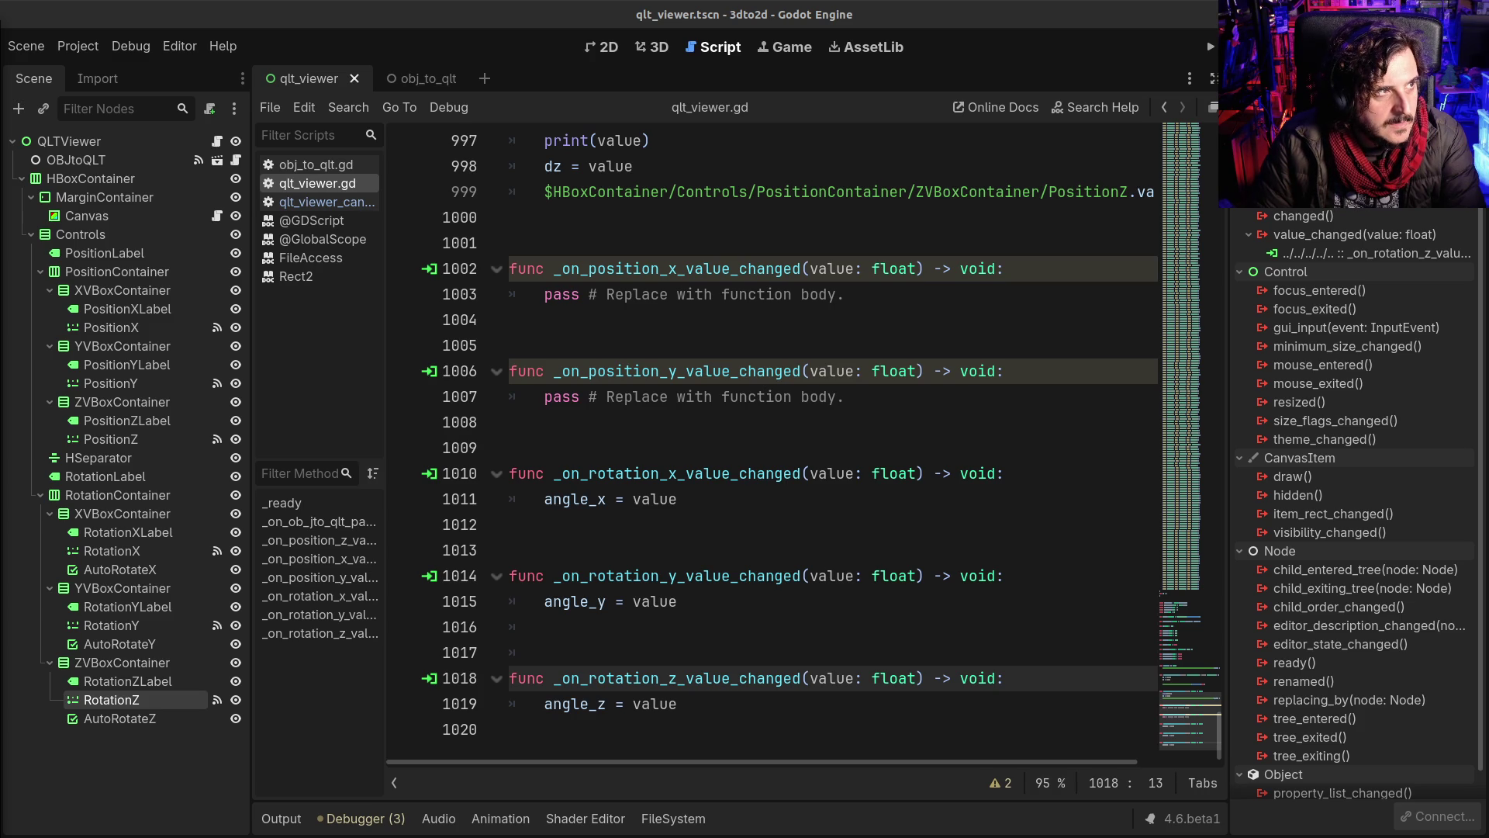
pyautogui.click(651, 602)
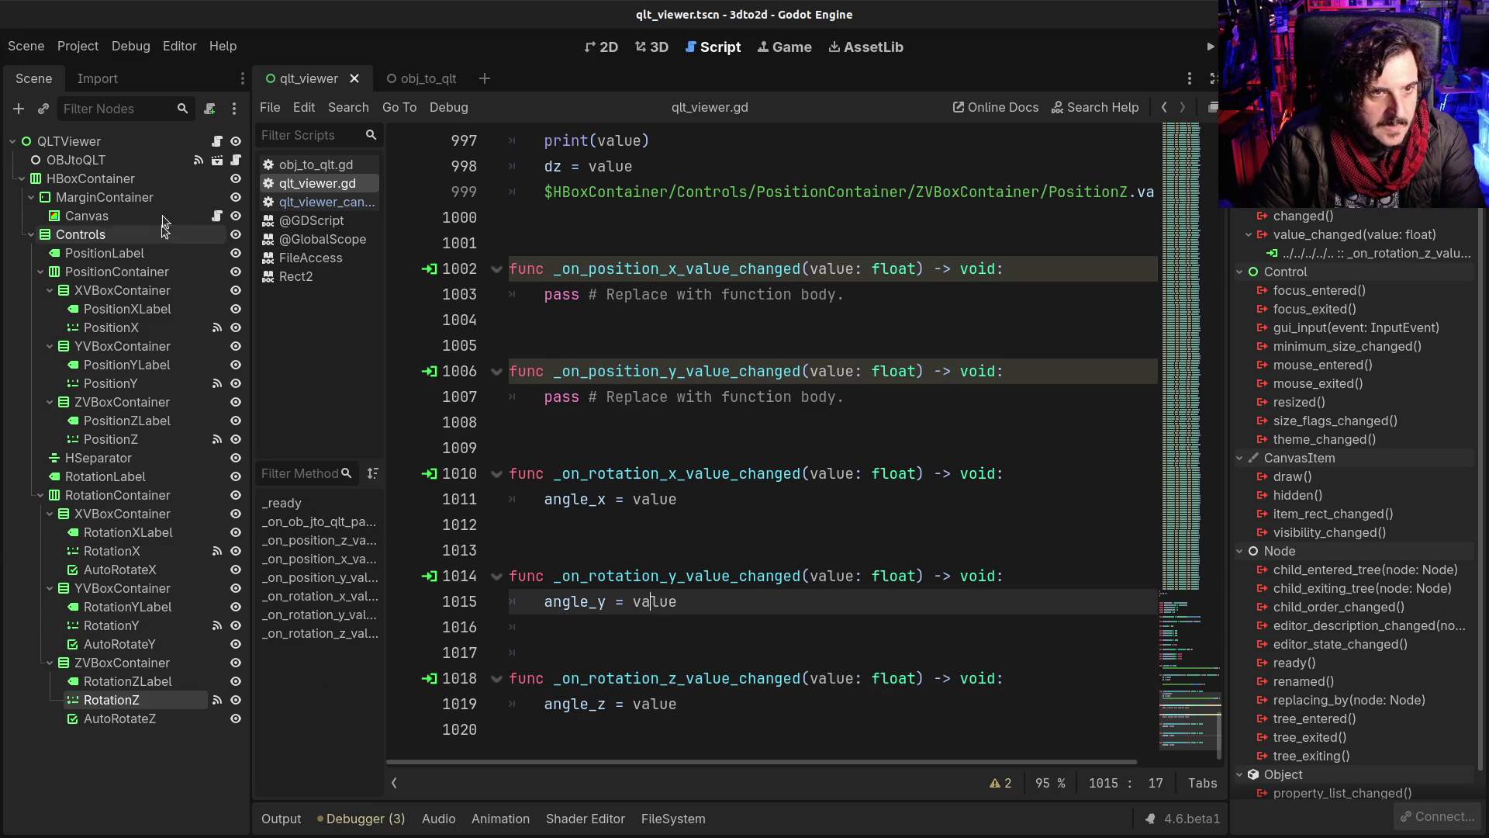
pyautogui.click(756, 450)
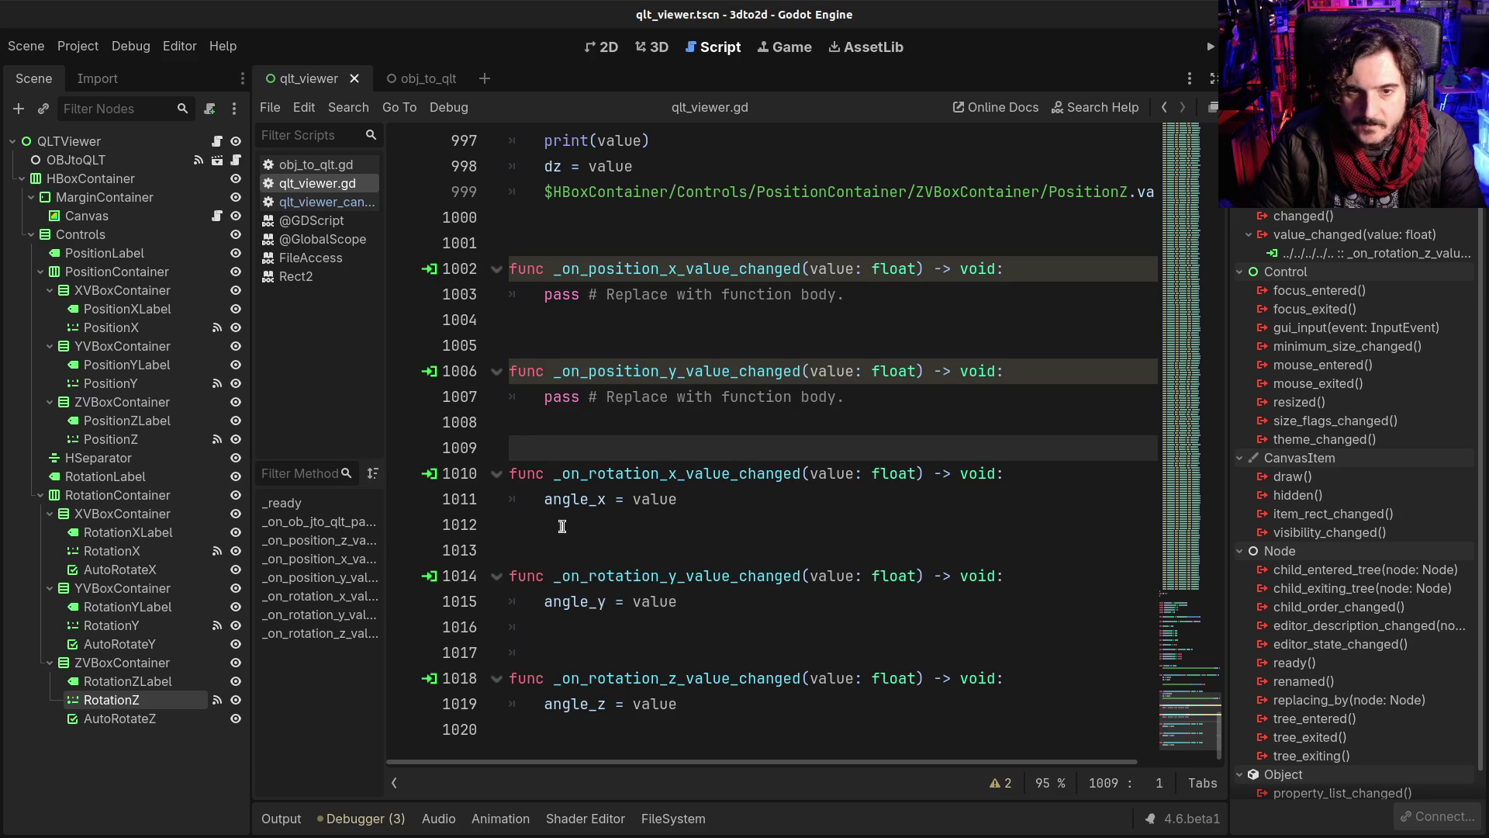
# Step: Open the Canvas node's drawing script and narrow the scene tree to widen the code area
pyautogui.click(216, 214)
pyautogui.click(826, 449)
pyautogui.scroll(-1, 873, 505)
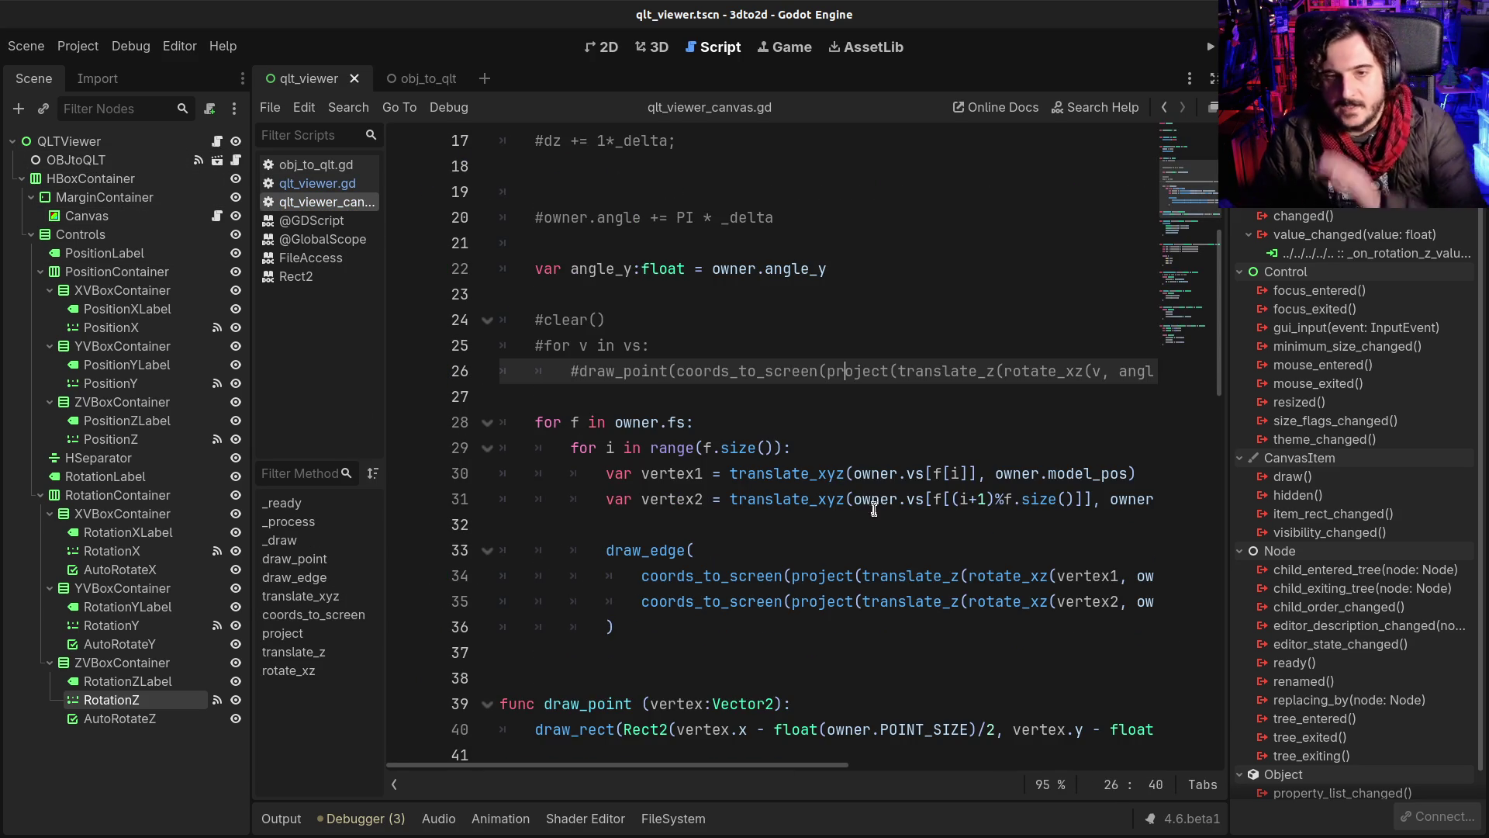
pyautogui.scroll(-1, 1039, 527)
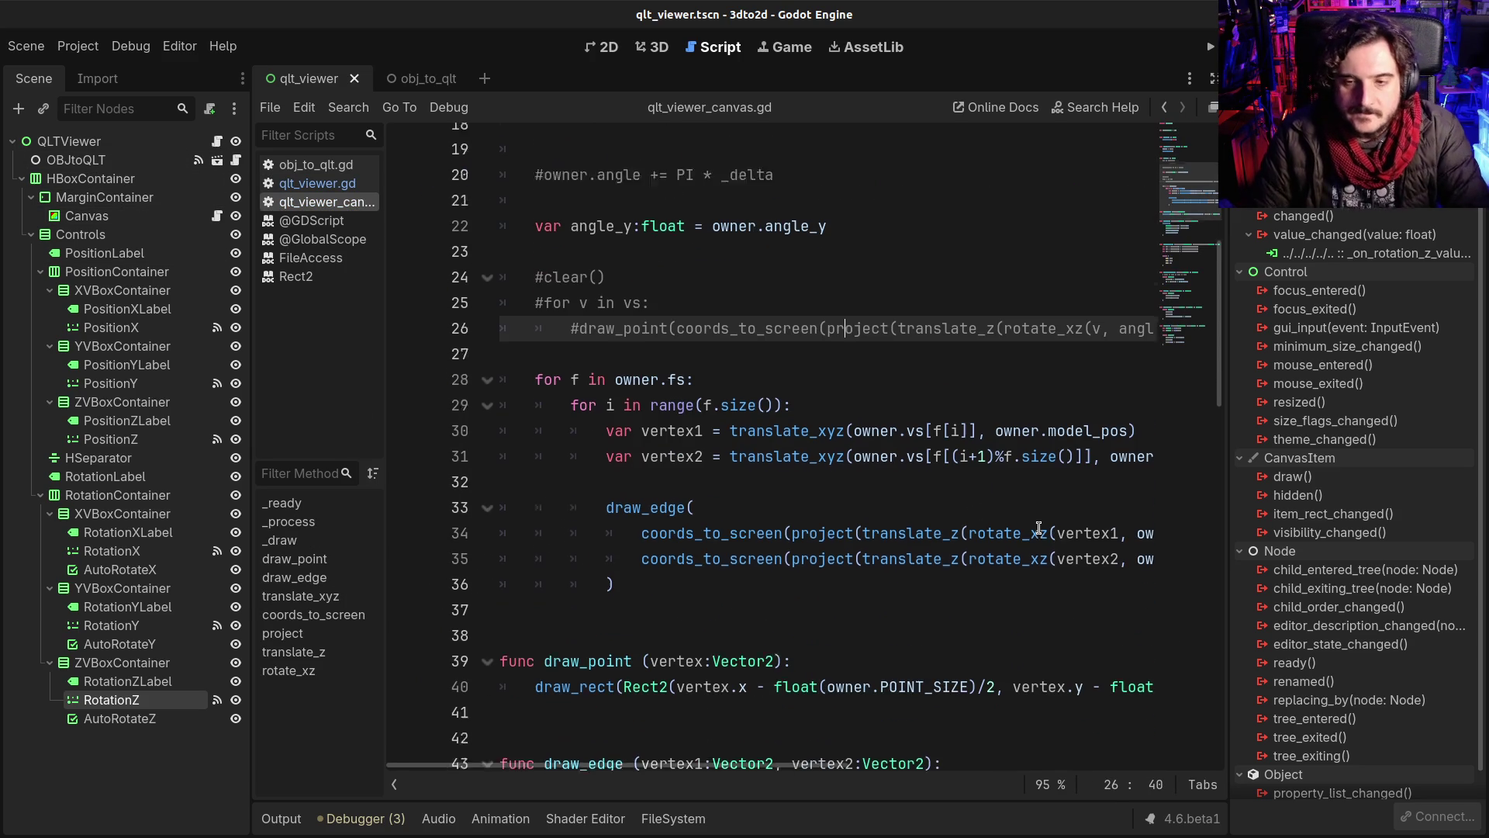
pyautogui.scroll(-2, 1039, 528)
pyautogui.moveTo(1227, 512); pyautogui.dragTo(1348, 513)
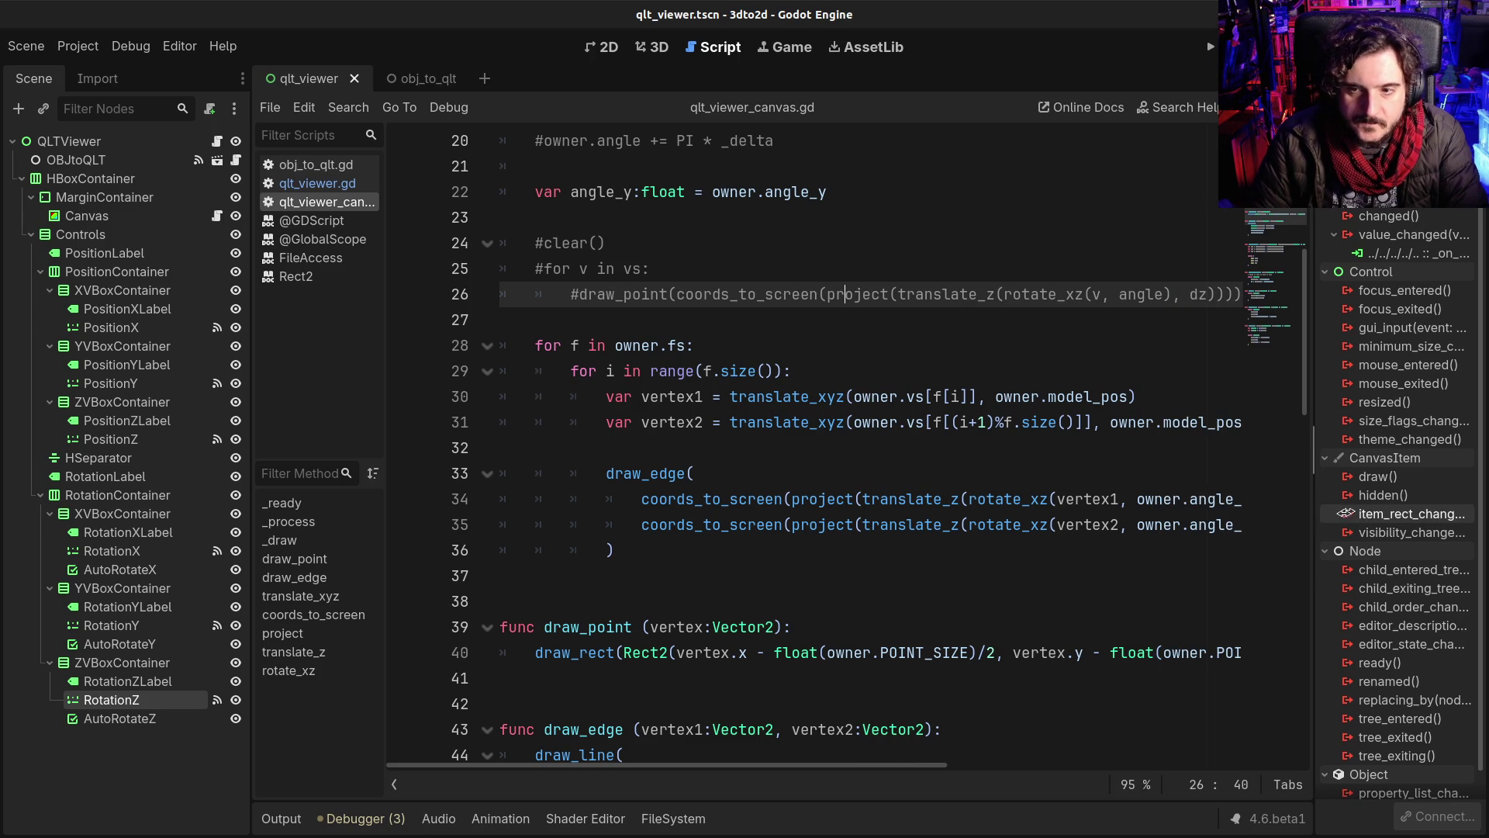
pyautogui.moveTo(252, 473); pyautogui.dragTo(166, 472)
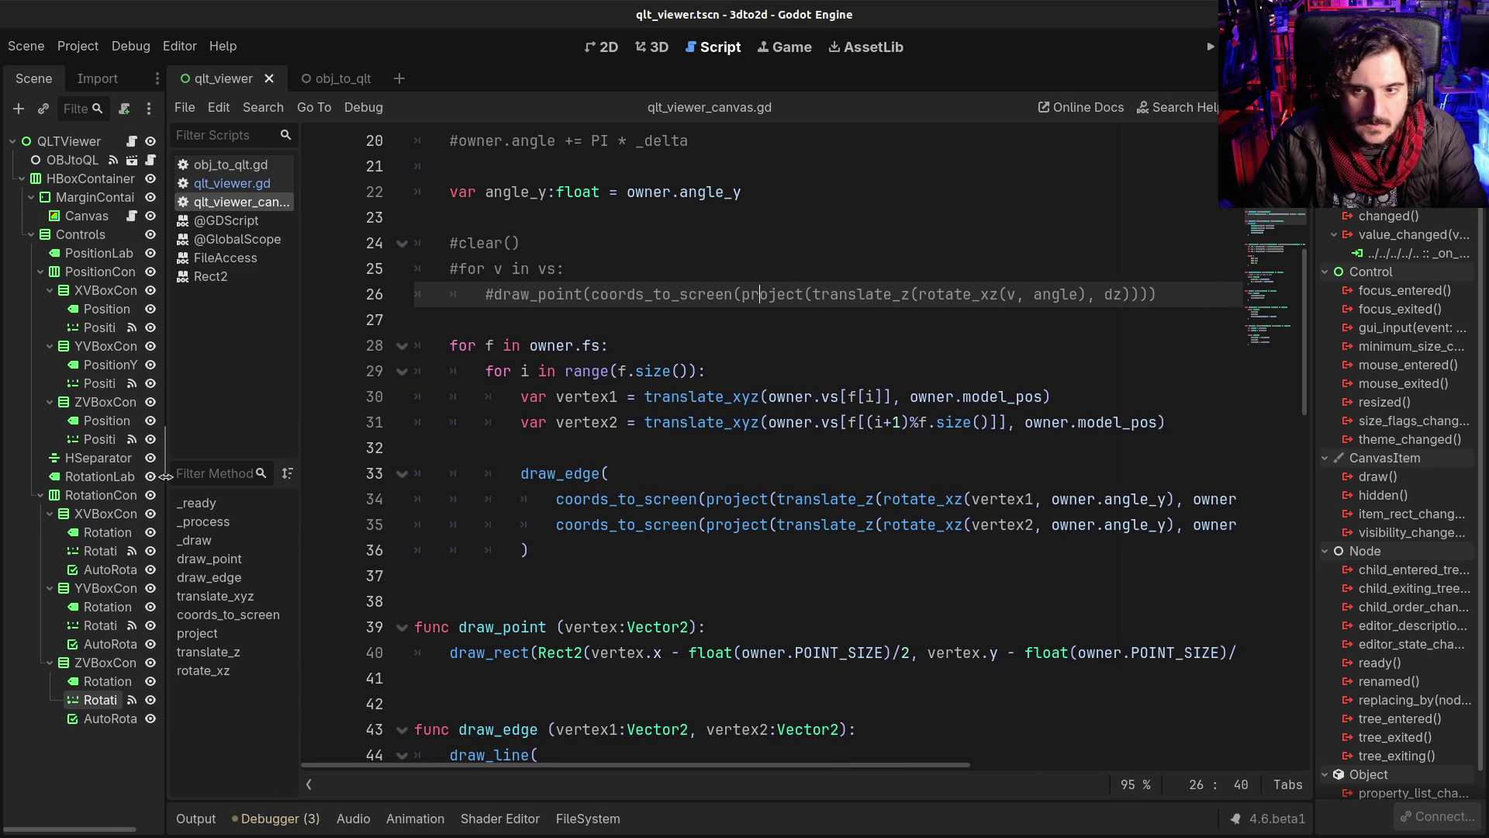
# Step: Move the vertex2 rotate_xz call out of draw_edge onto its own line below the vertex1 rotation
pyautogui.click(775, 550)
pyautogui.click(882, 503)
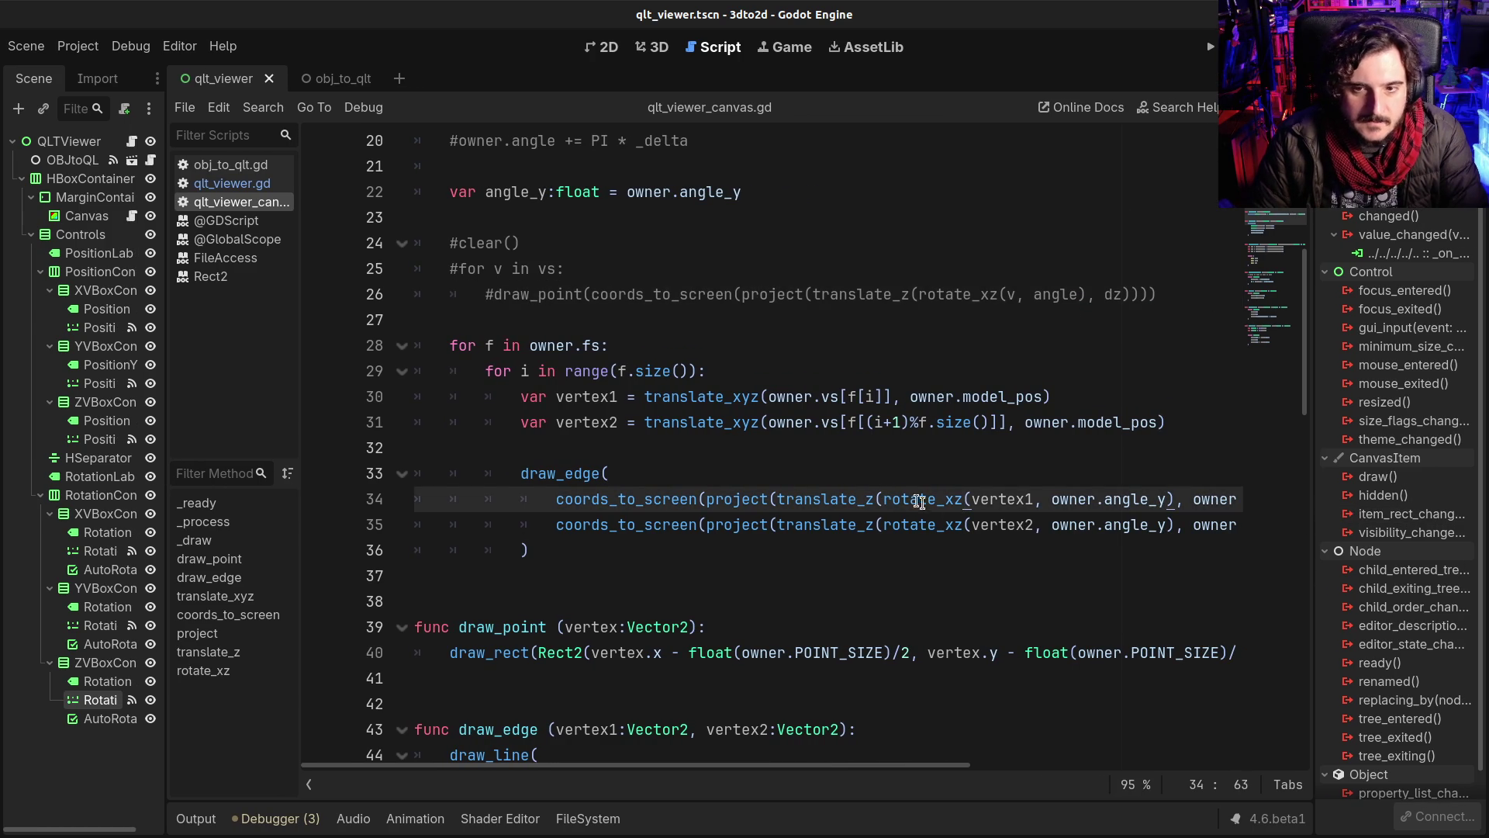
pyautogui.moveTo(882, 499); pyautogui.dragTo(1178, 497)
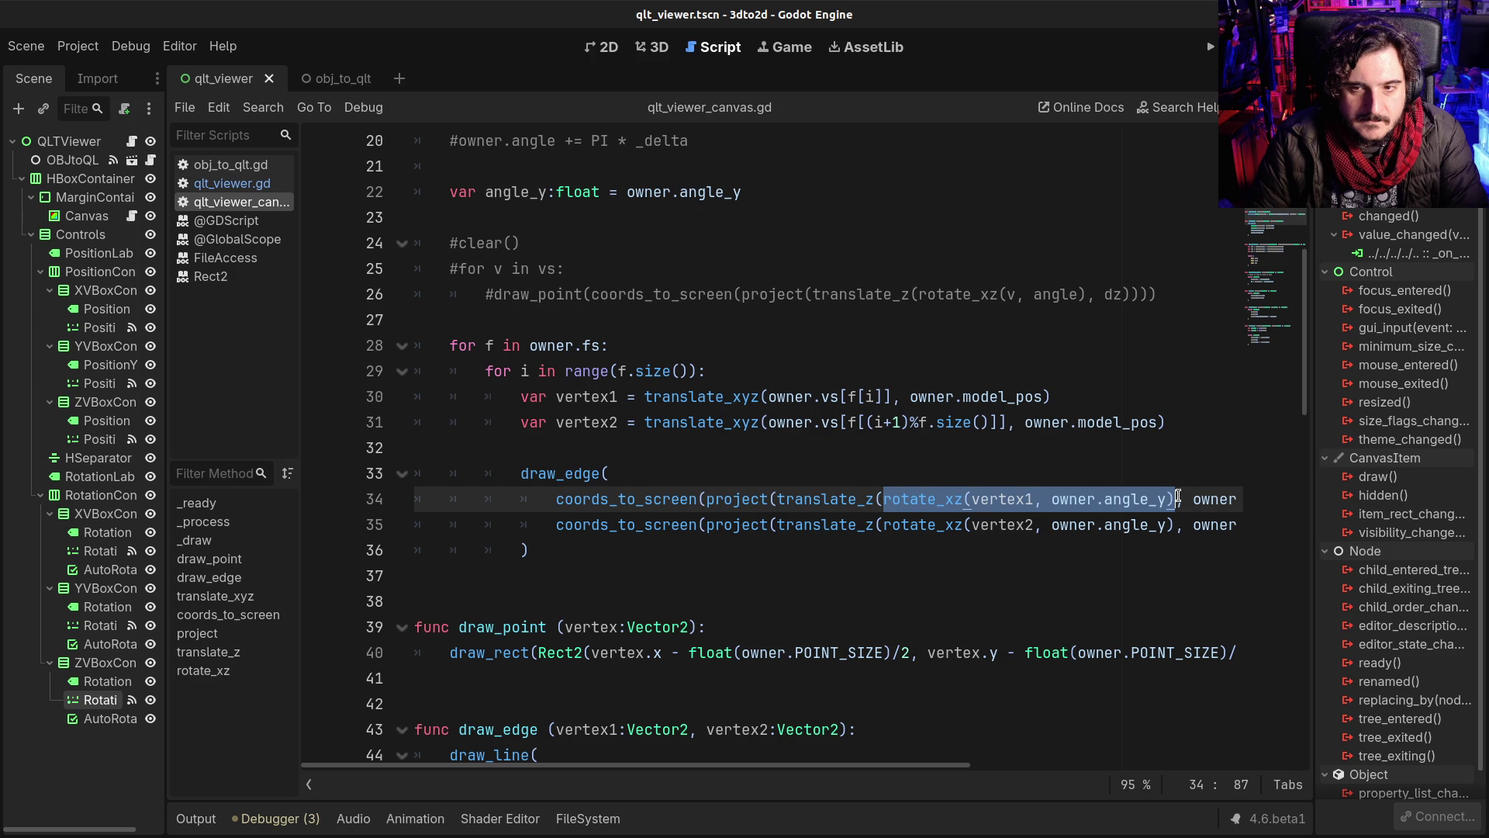
pyautogui.click(1174, 425)
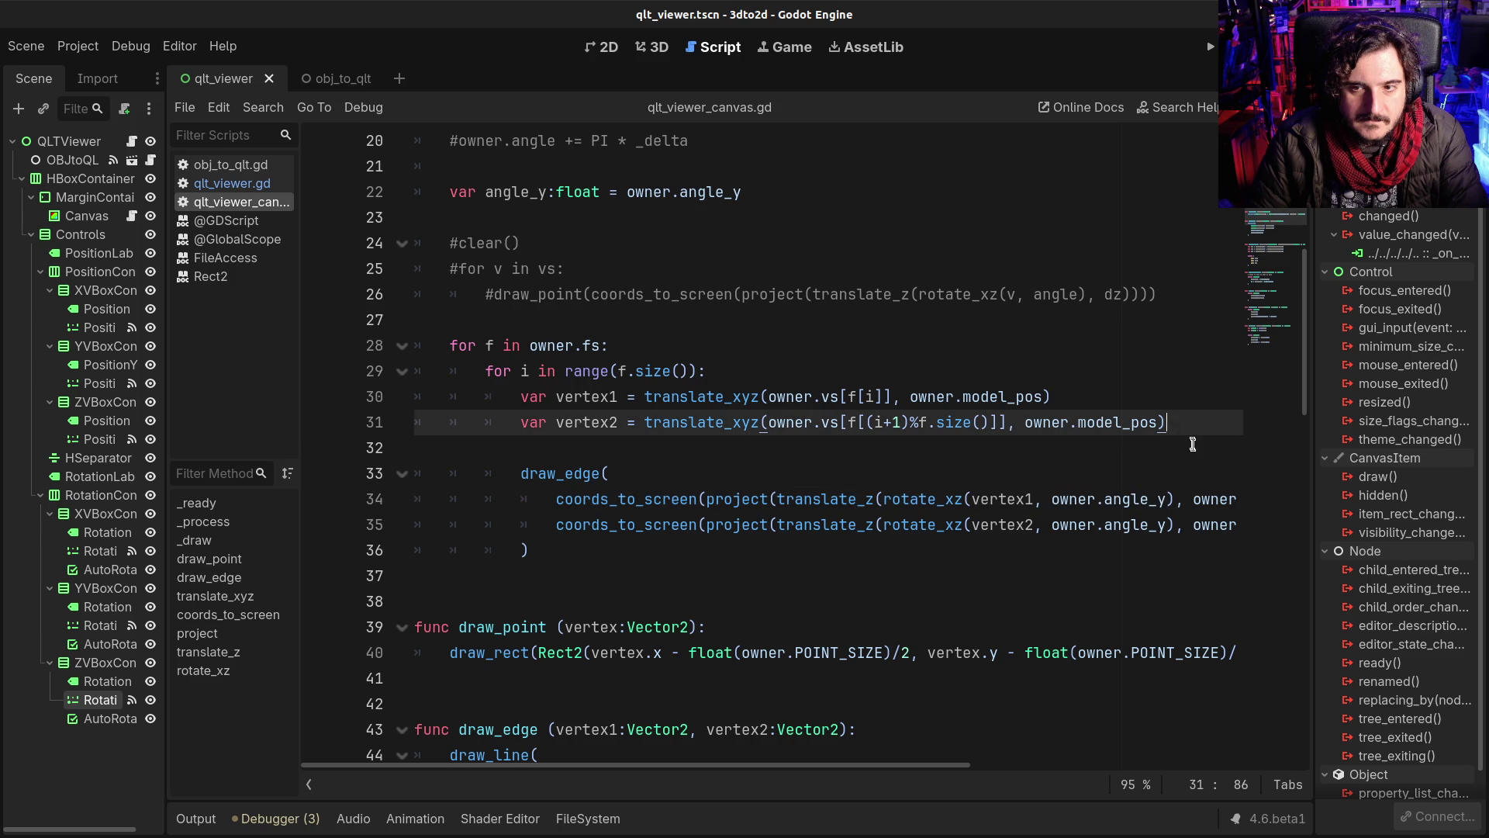
pyautogui.press('Return')
pyautogui.press('Return')
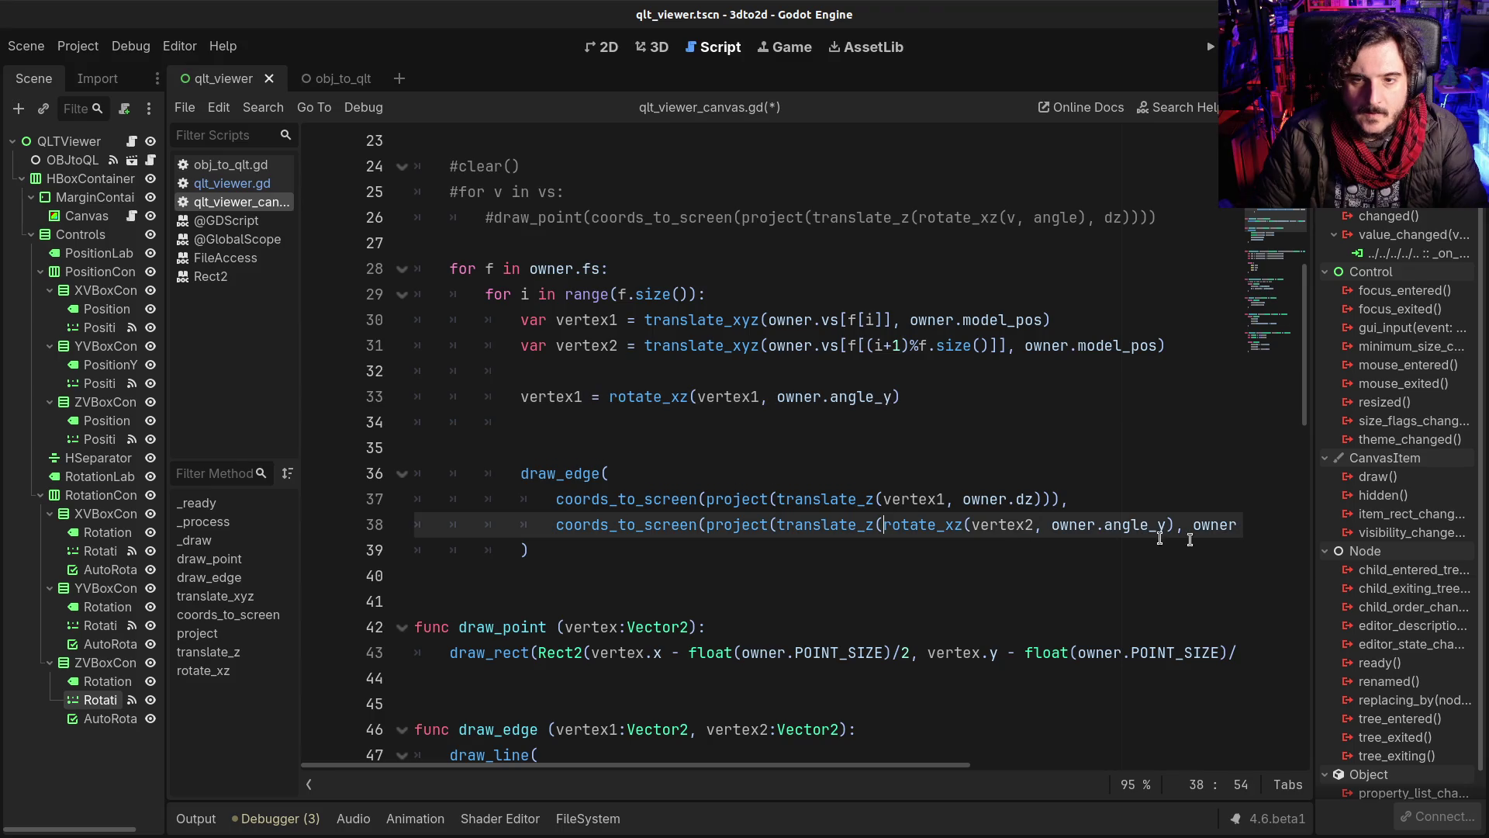
pyautogui.keyDown('shift'); pyautogui.click(1176, 524); pyautogui.keyUp('shift')
pyautogui.hotkey('ctrl', 'x')
pyautogui.click(950, 403)
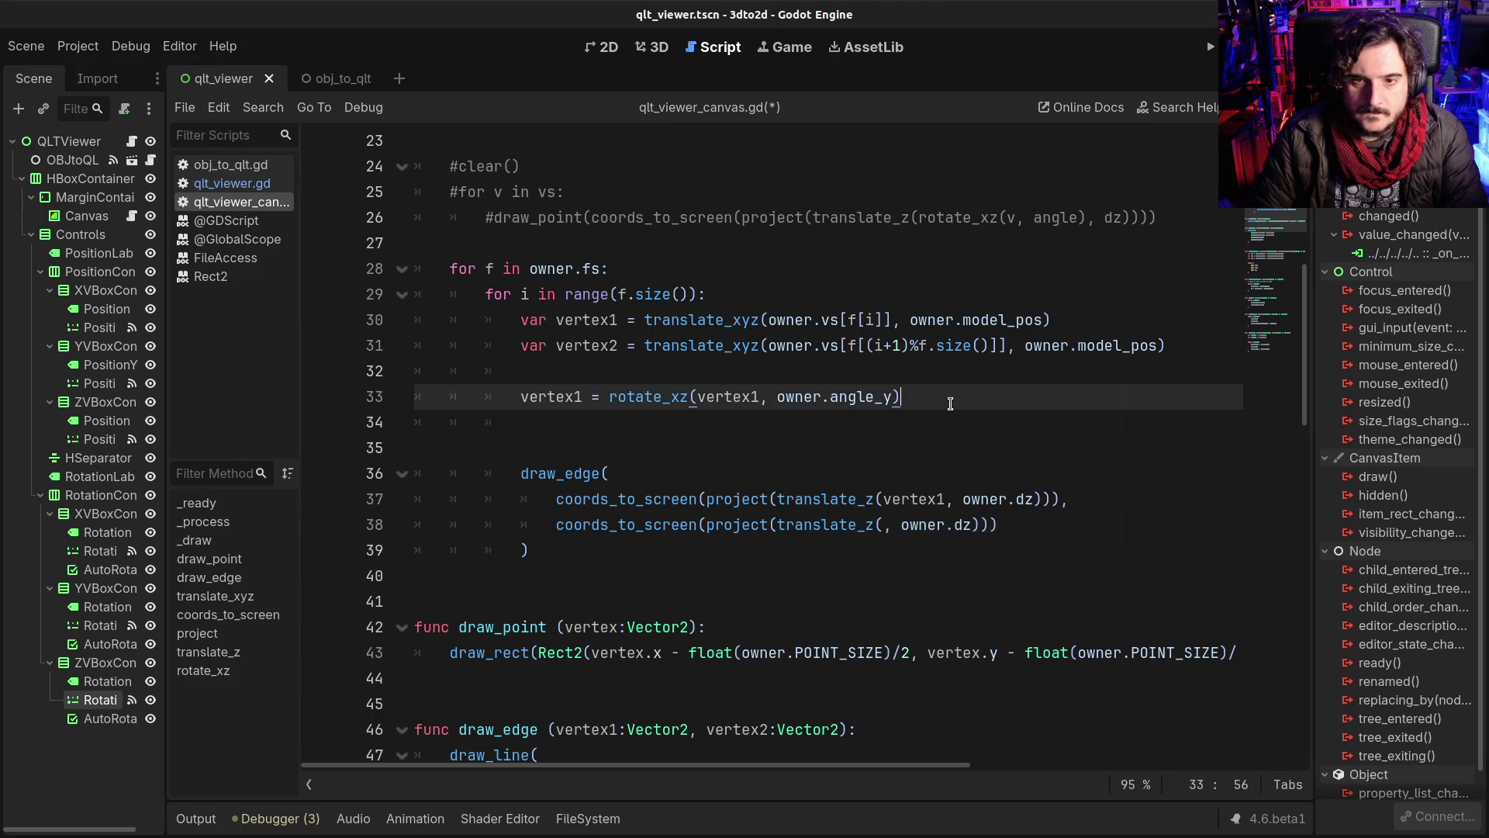
pyautogui.press('Return')
pyautogui.hotkey('ctrl', 'v')
# Step: Assign the rotation to 'vertex2 =', pass vertex2 into translate_z, and save
pyautogui.click(587, 422)
pyautogui.press('Home')
pyautogui.write('vertex2 =')
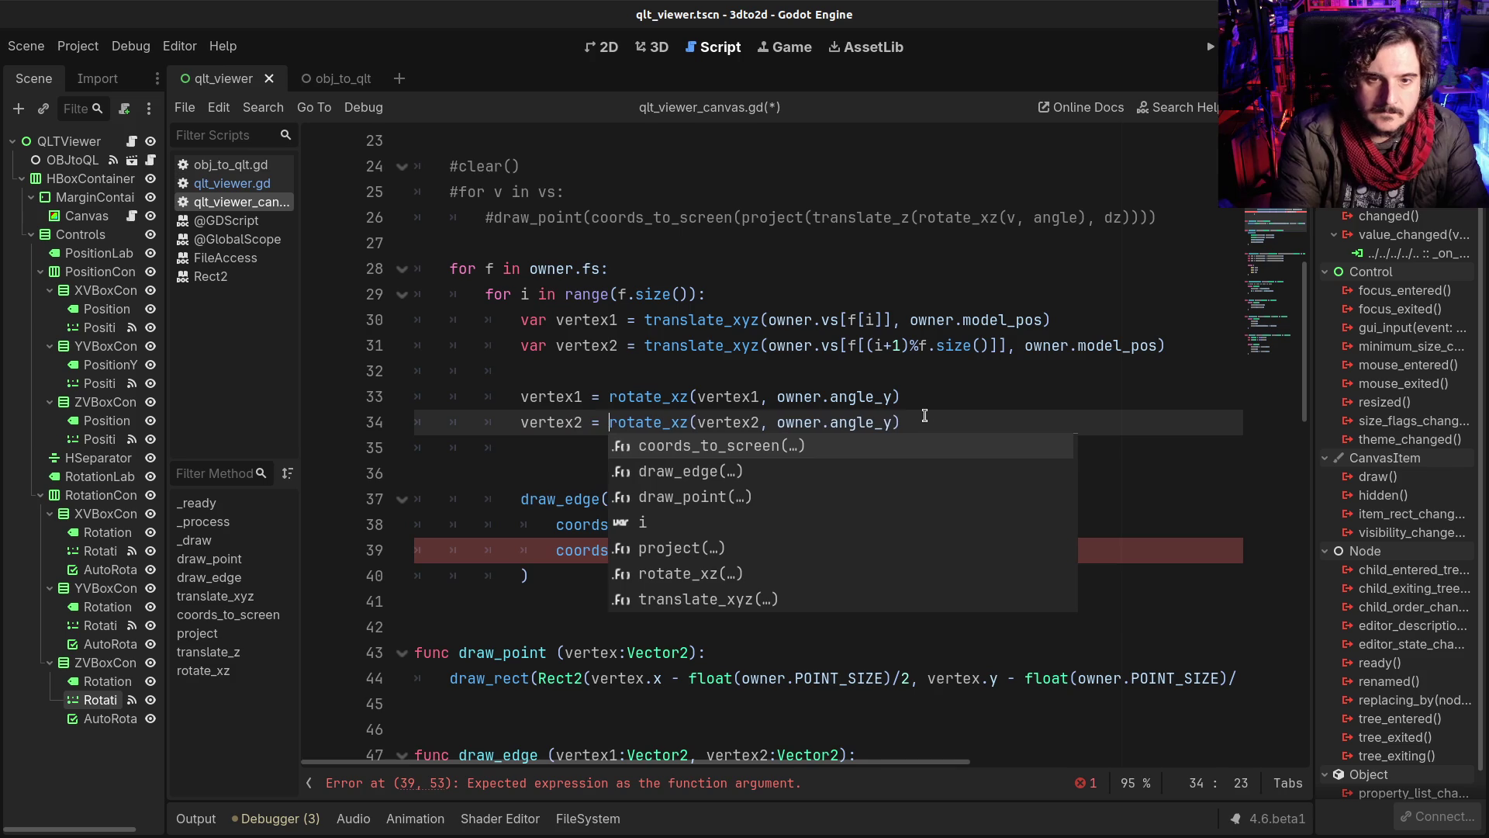
pyautogui.press('Escape')
pyautogui.doubleClick(560, 419)
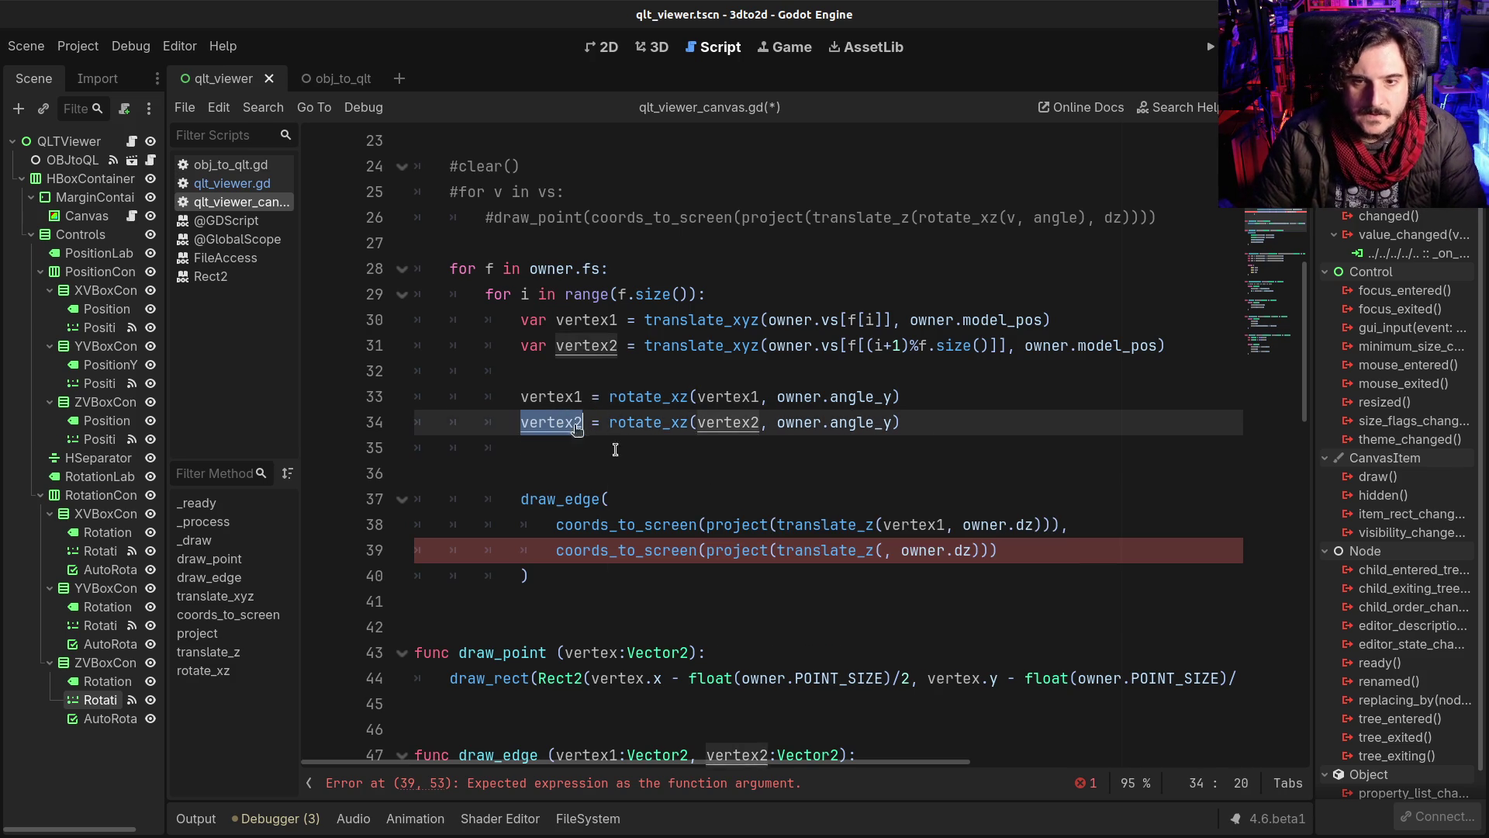
pyautogui.click(884, 550)
pyautogui.hotkey('ctrl', 'v')
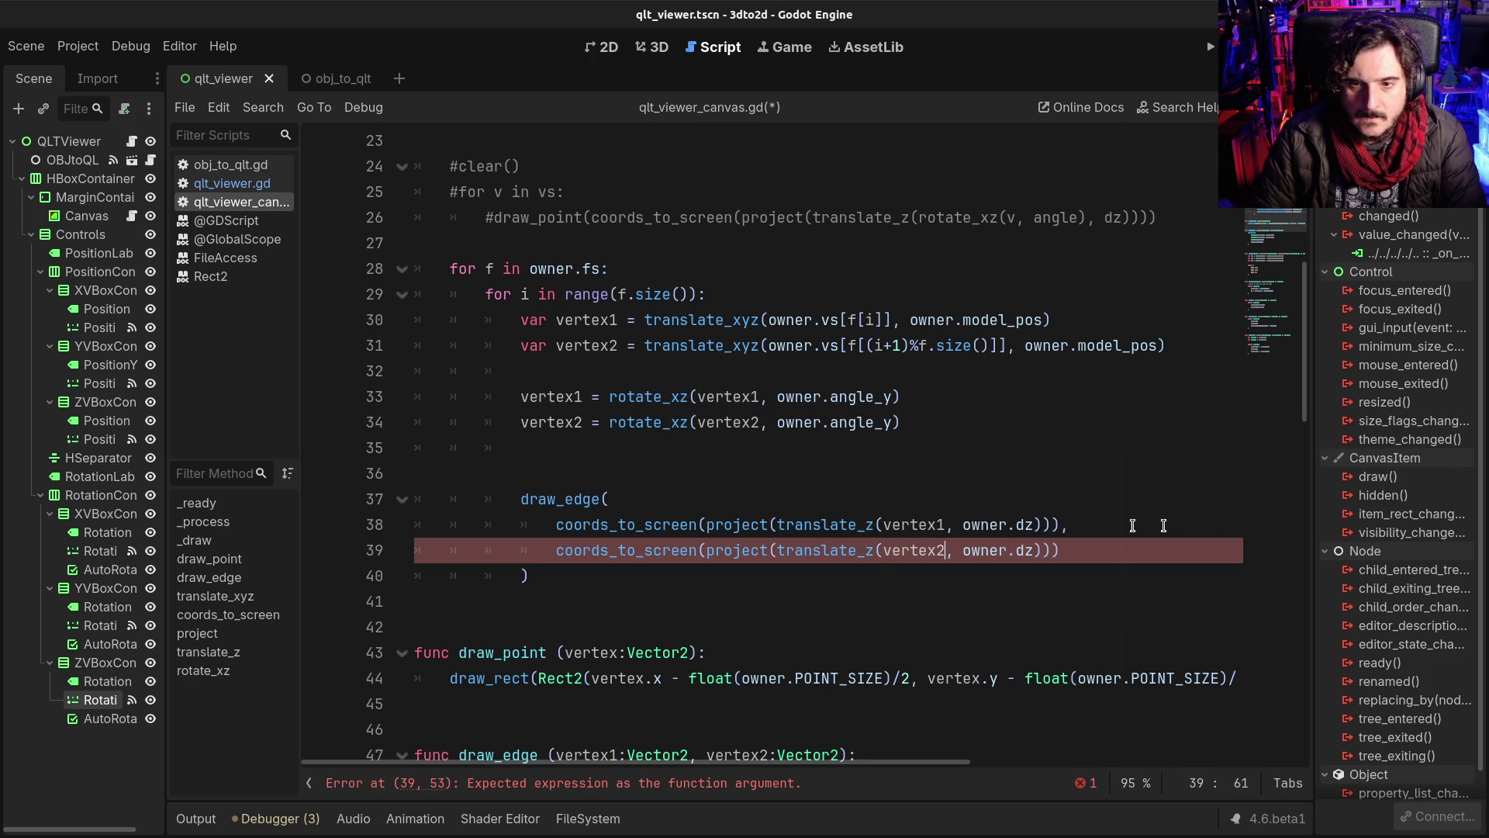
pyautogui.hotkey('ctrl', 's')
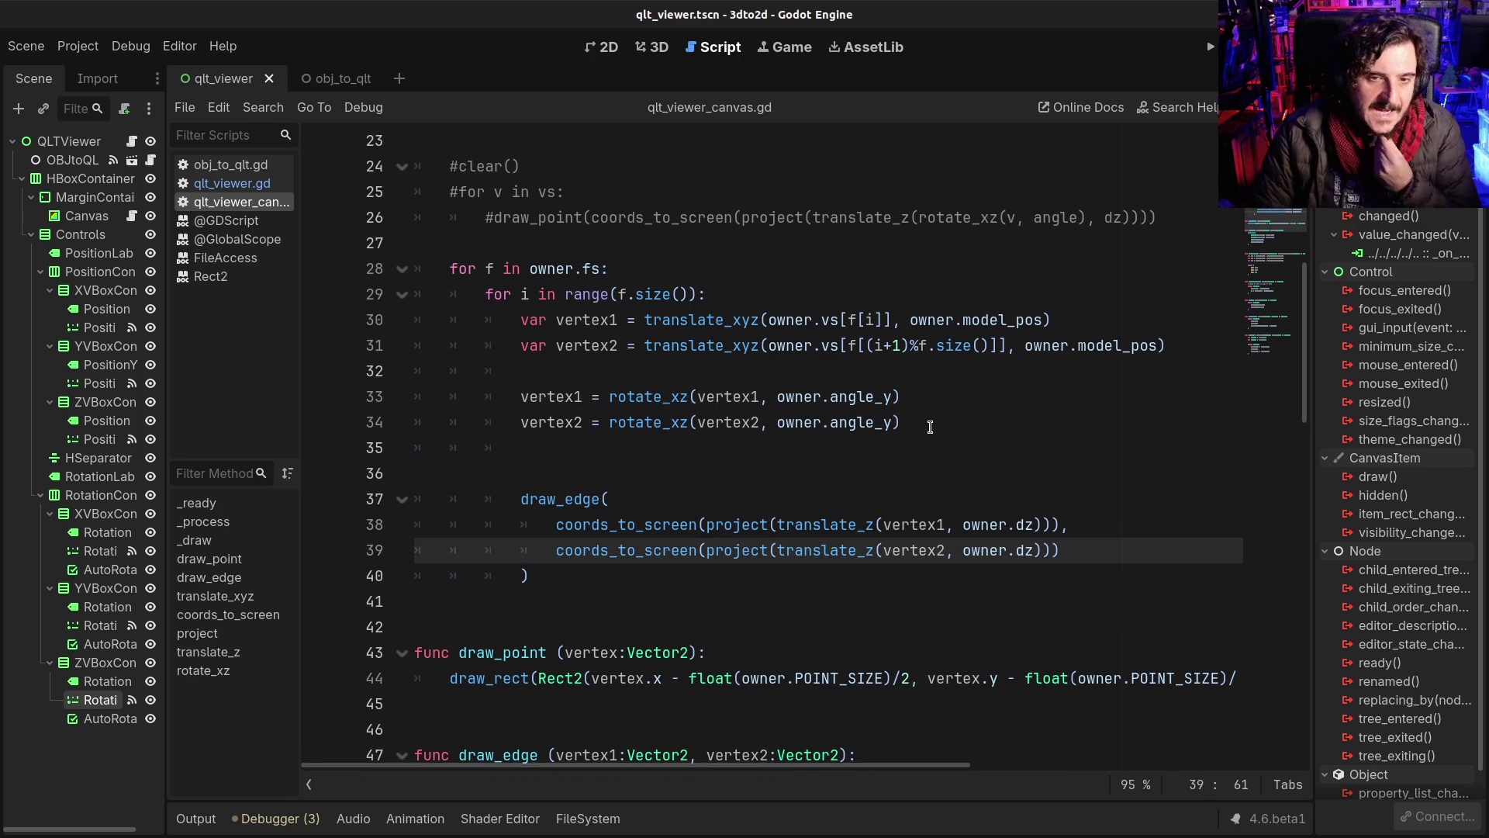
# Step: Copy the two vertex rotation lines
pyautogui.moveTo(925, 423); pyautogui.dragTo(518, 396)
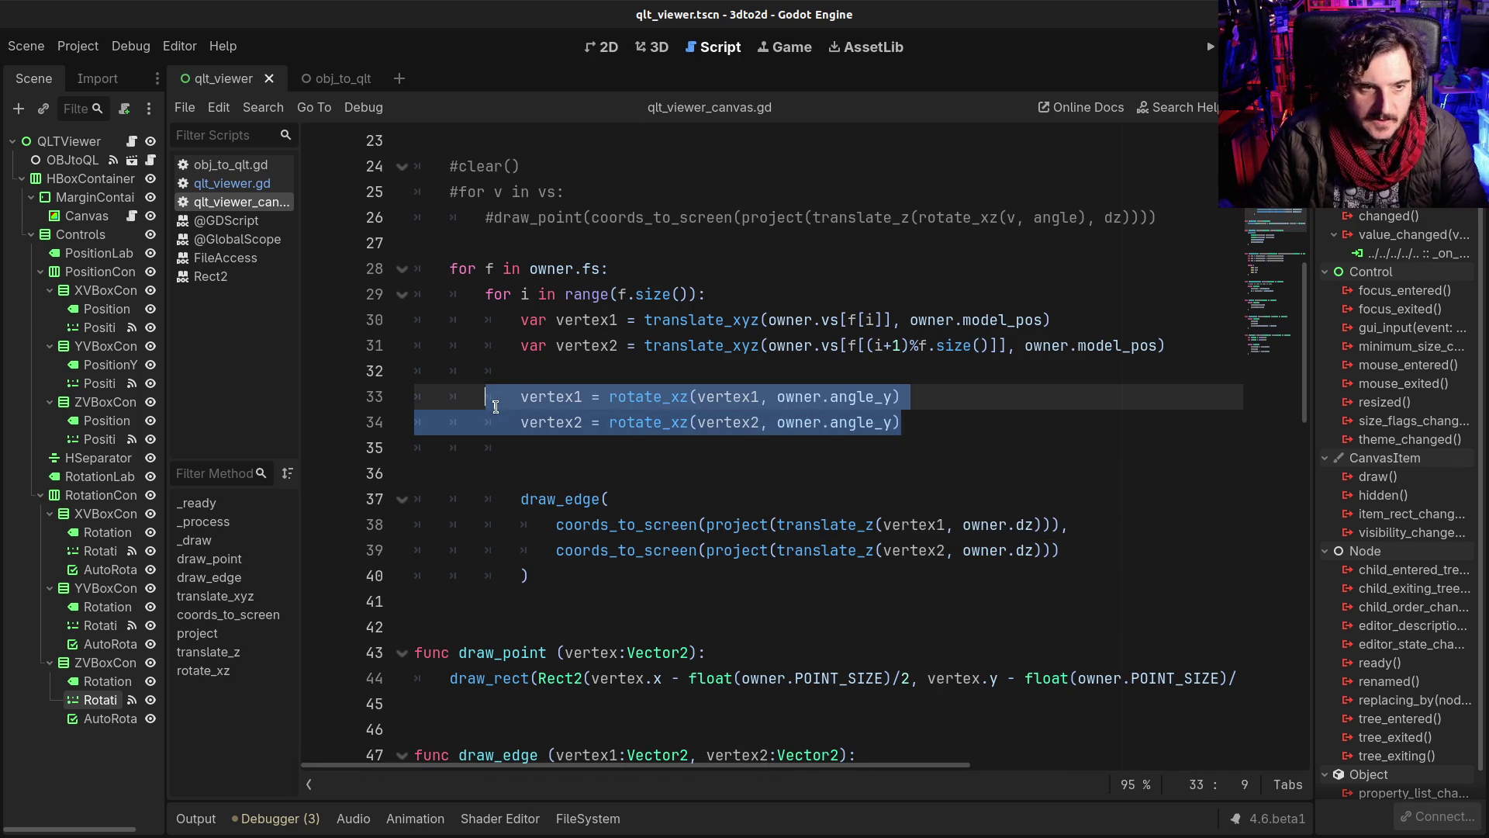
pyautogui.click(520, 396)
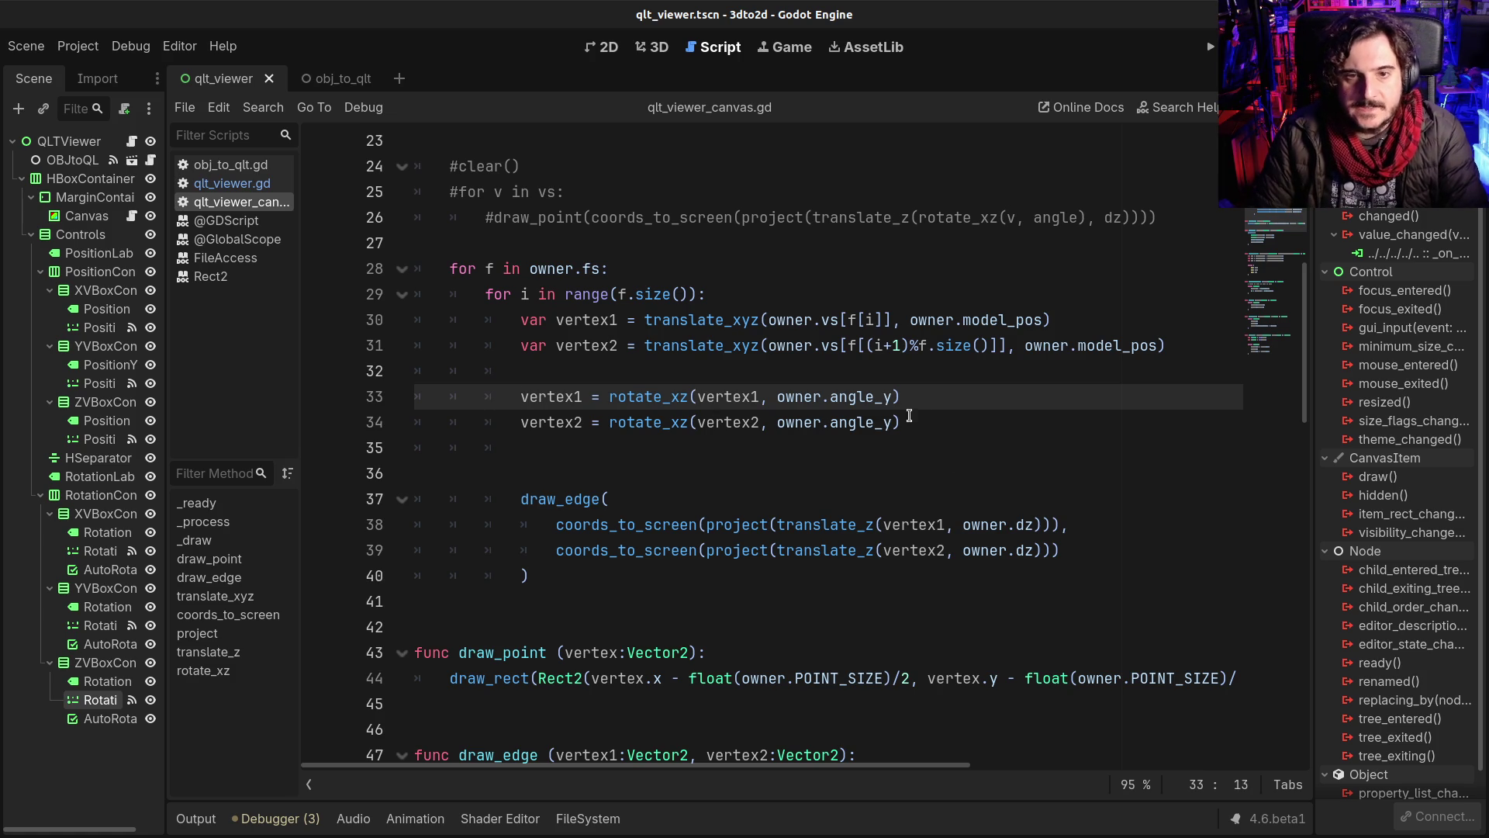
pyautogui.moveTo(904, 428)
pyautogui.mouseDown()
pyautogui.moveTo(629, 419)
pyautogui.moveTo(520, 397)
pyautogui.mouseUp()
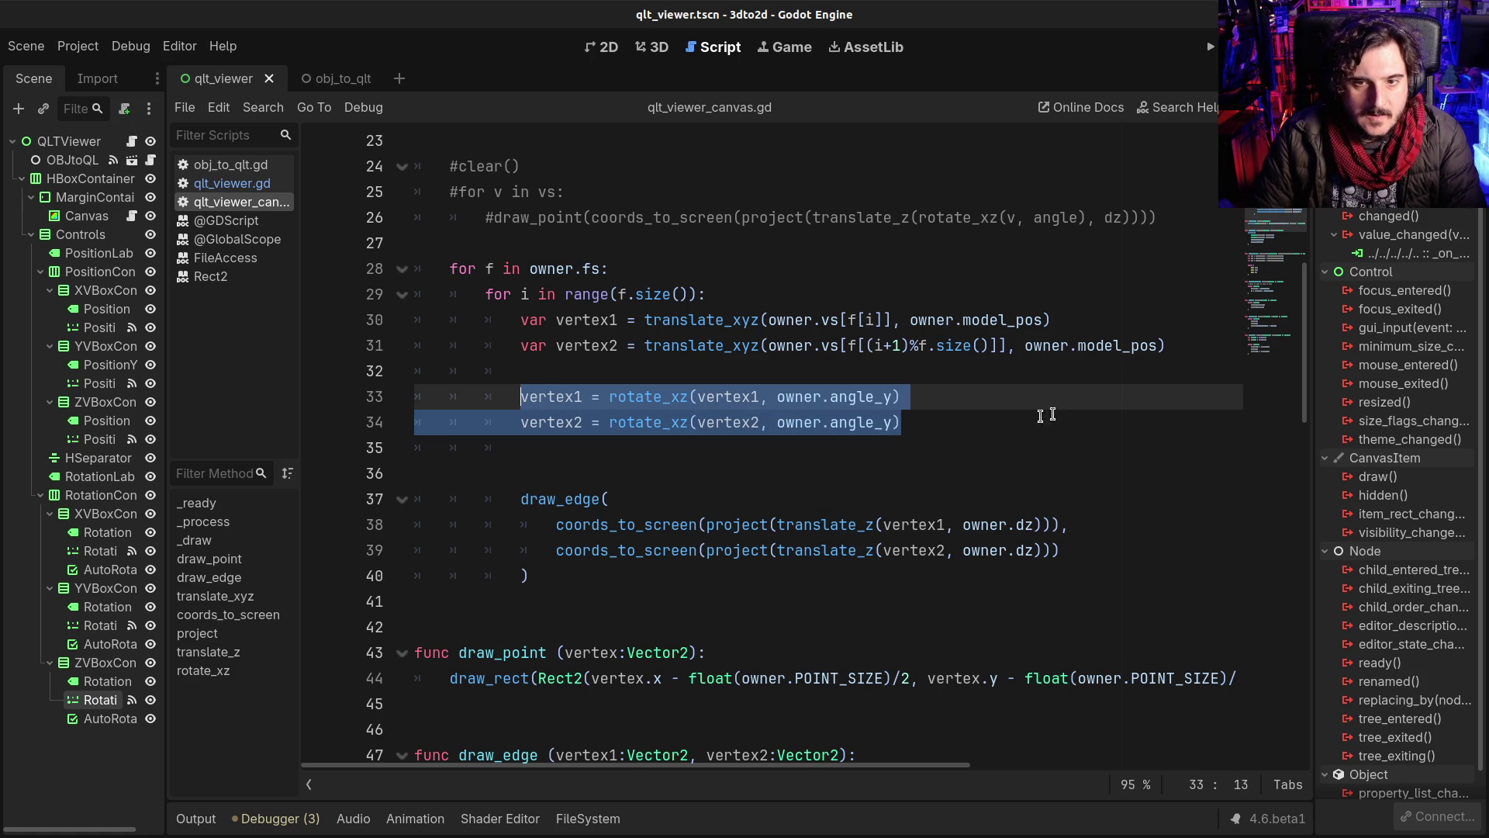
pyautogui.hotkey('ctrl', 'c')
pyautogui.click(959, 426)
# Step: Paste a duplicate pair of the rotate_xz lines above the original pair
pyautogui.press('Return')
pyautogui.press('Return')
pyautogui.hotkey('ctrl', 'v')
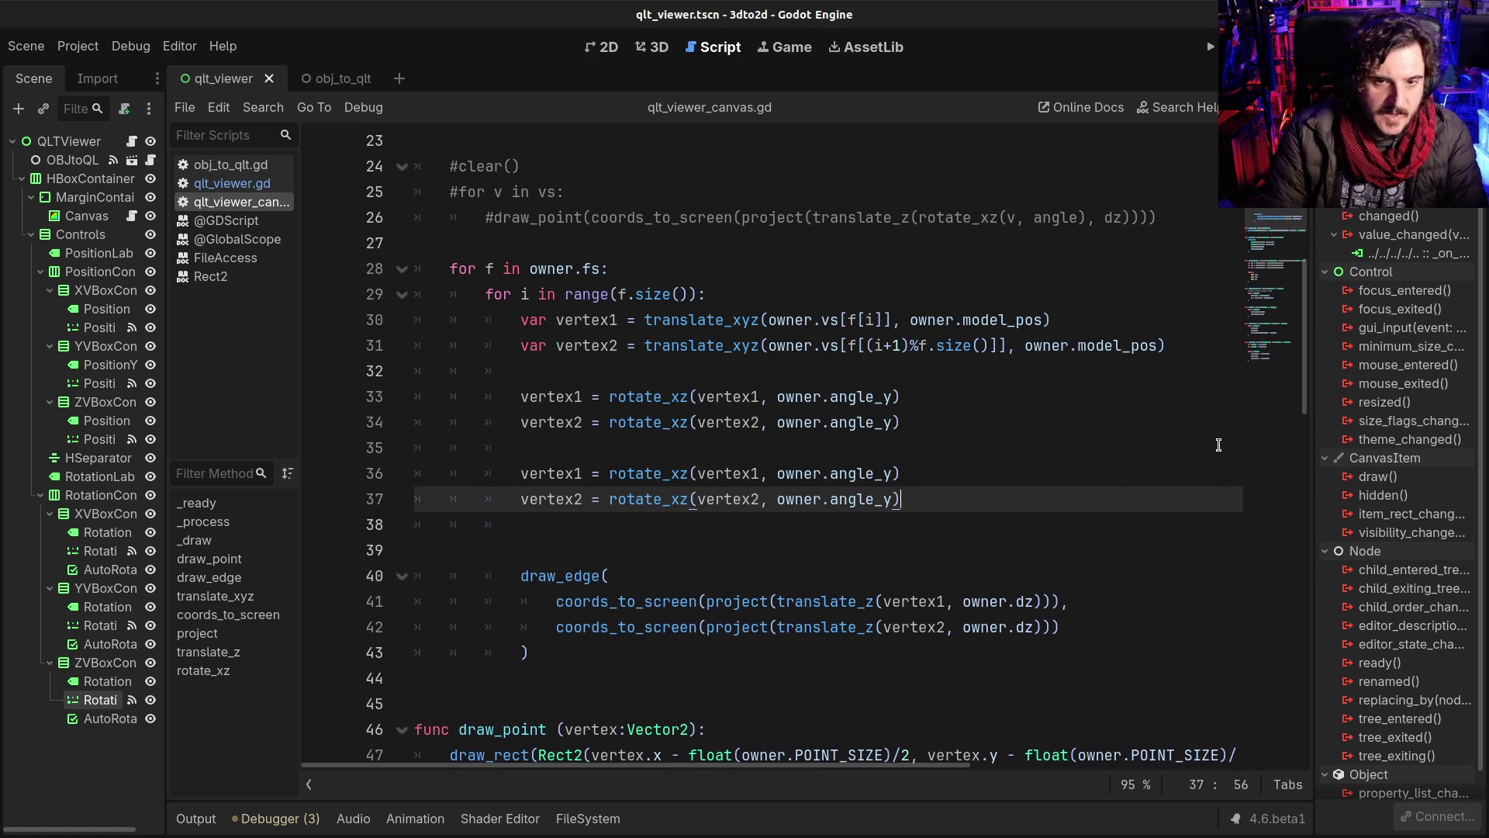
pyautogui.click(681, 473)
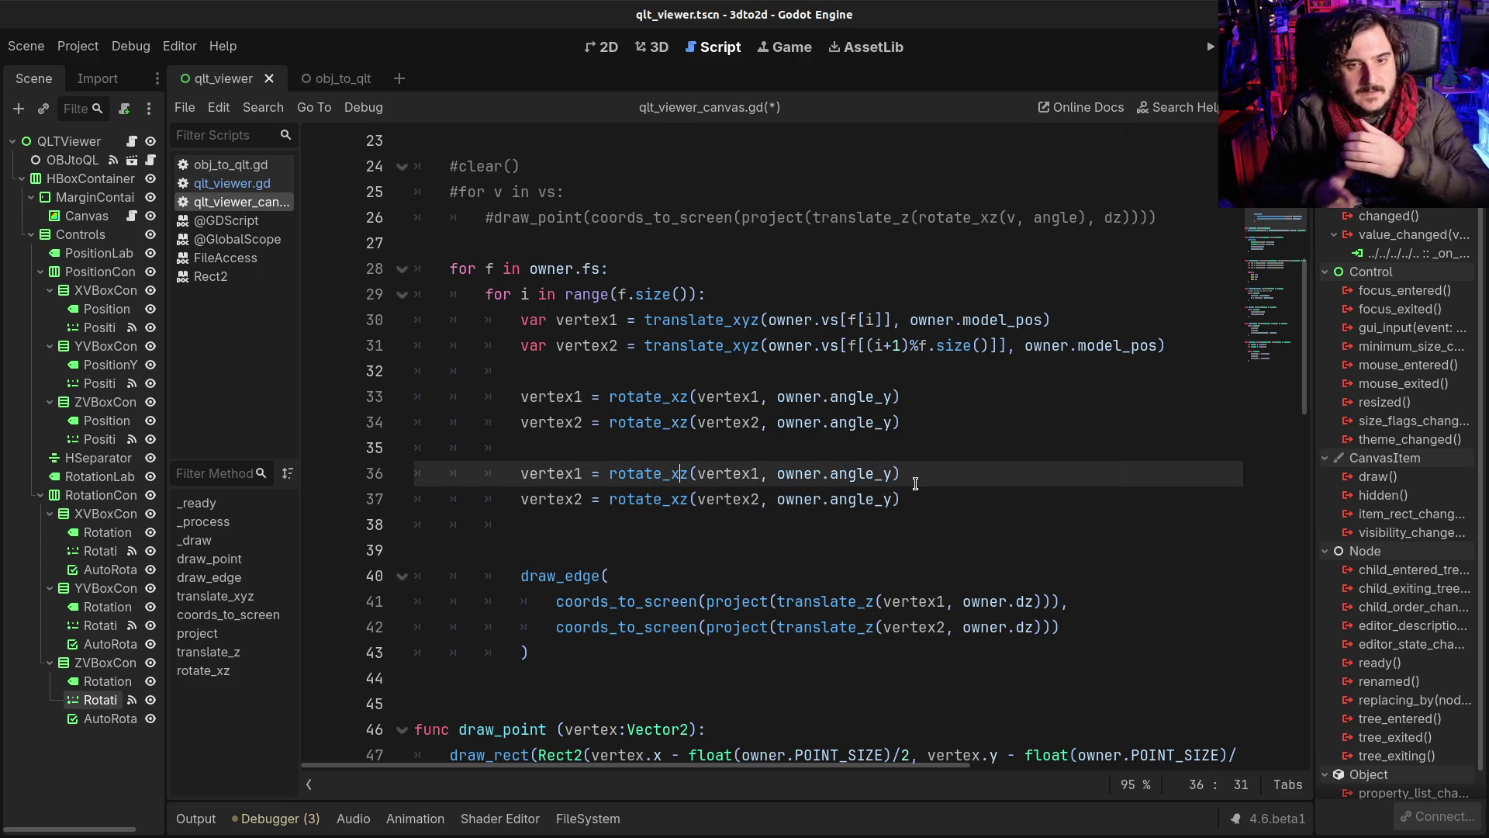
pyautogui.moveTo(955, 500); pyautogui.dragTo(519, 473)
pyautogui.press('Delete')
pyautogui.click(605, 376)
pyautogui.press('Return')
pyautogui.press('Return')
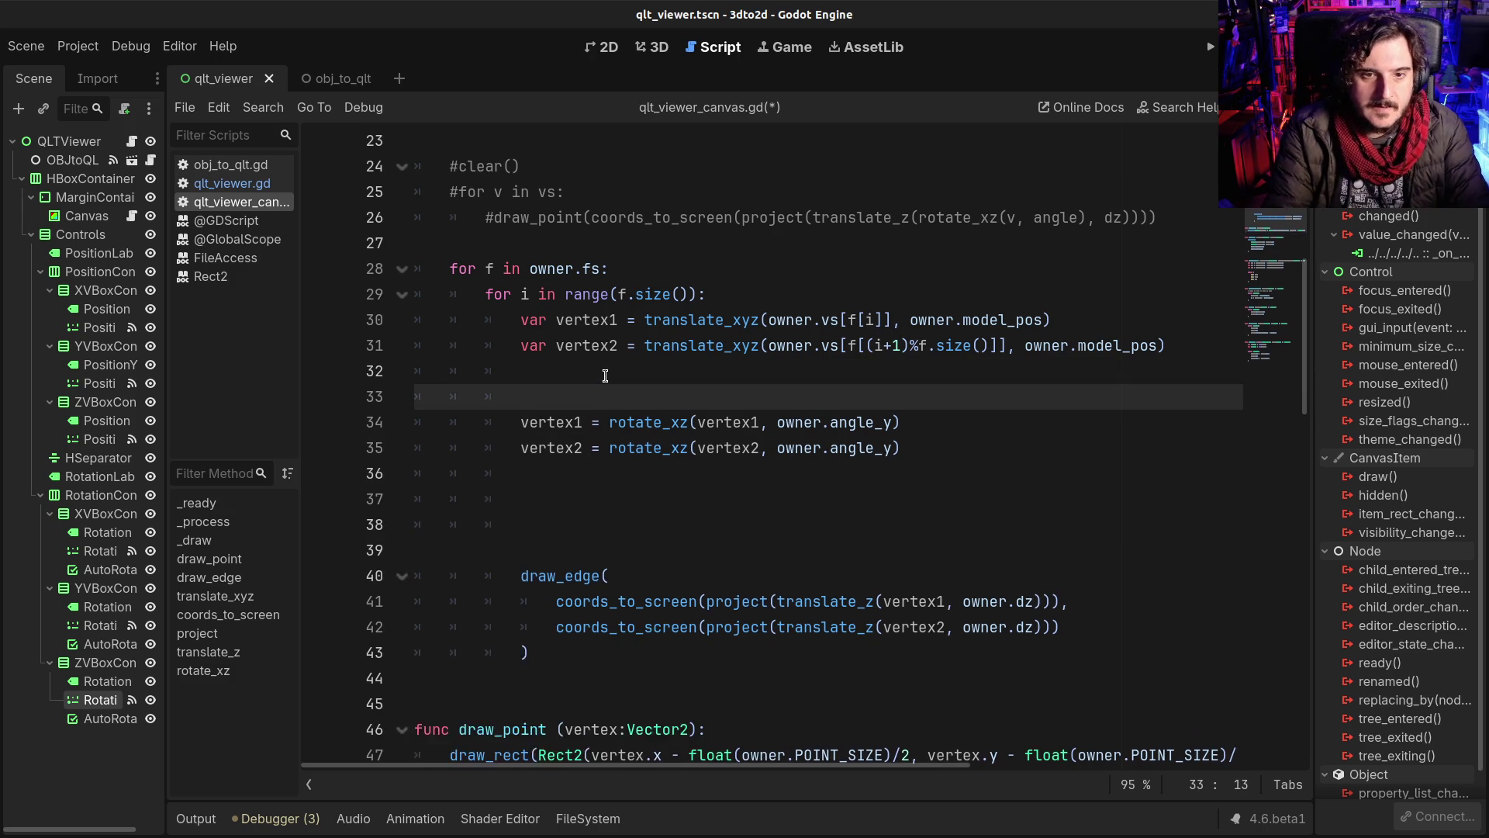
pyautogui.press('Up')
pyautogui.hotkey('ctrl', 'v')
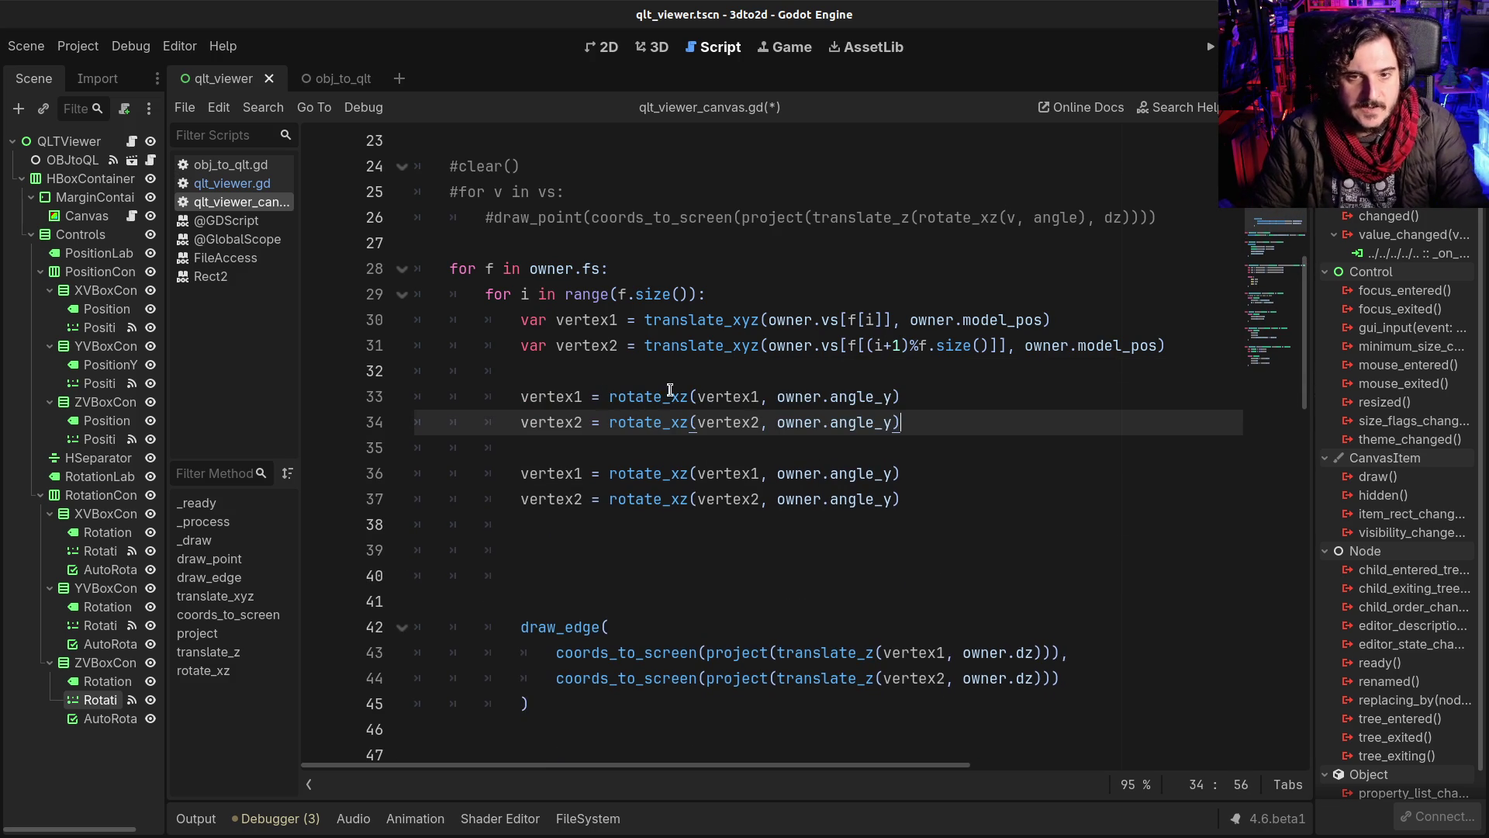
# Step: Change rotate_xz to rotate_yz in both lines of the upper pair
pyautogui.click(672, 397)
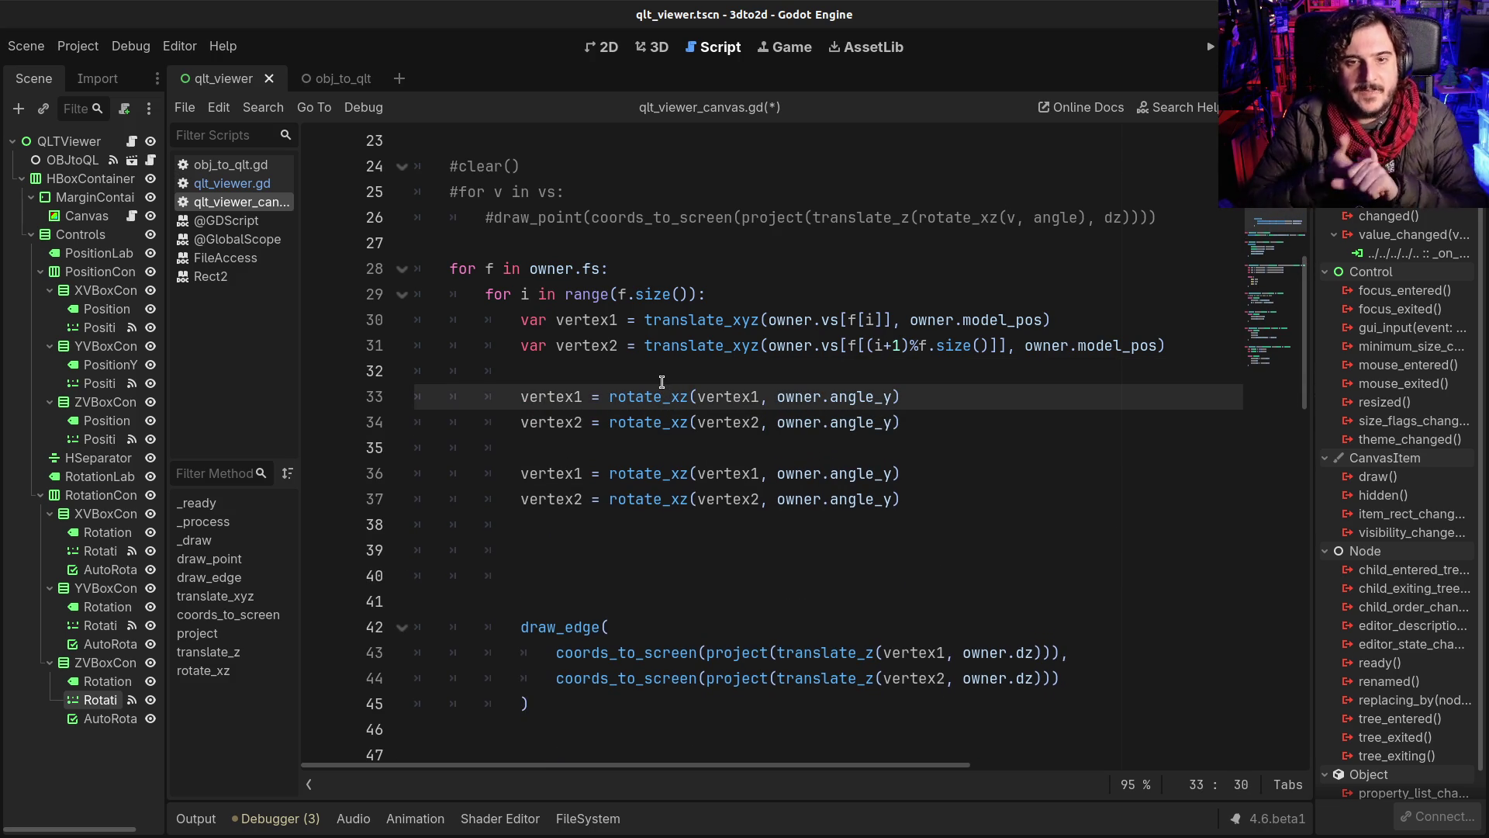
pyautogui.hotkey('shift', 'Right')
pyautogui.write('y')
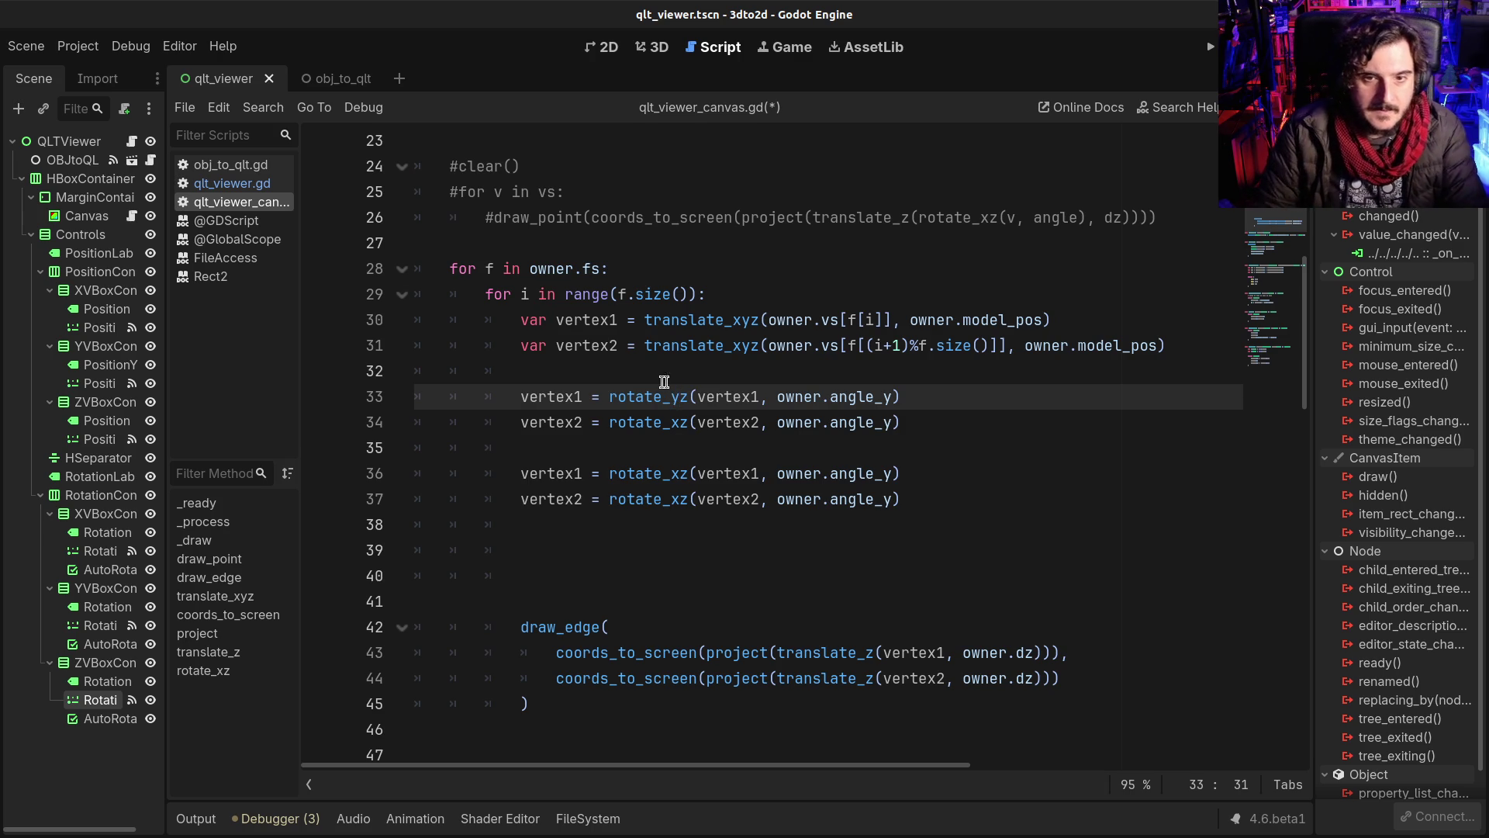
pyautogui.click(676, 422)
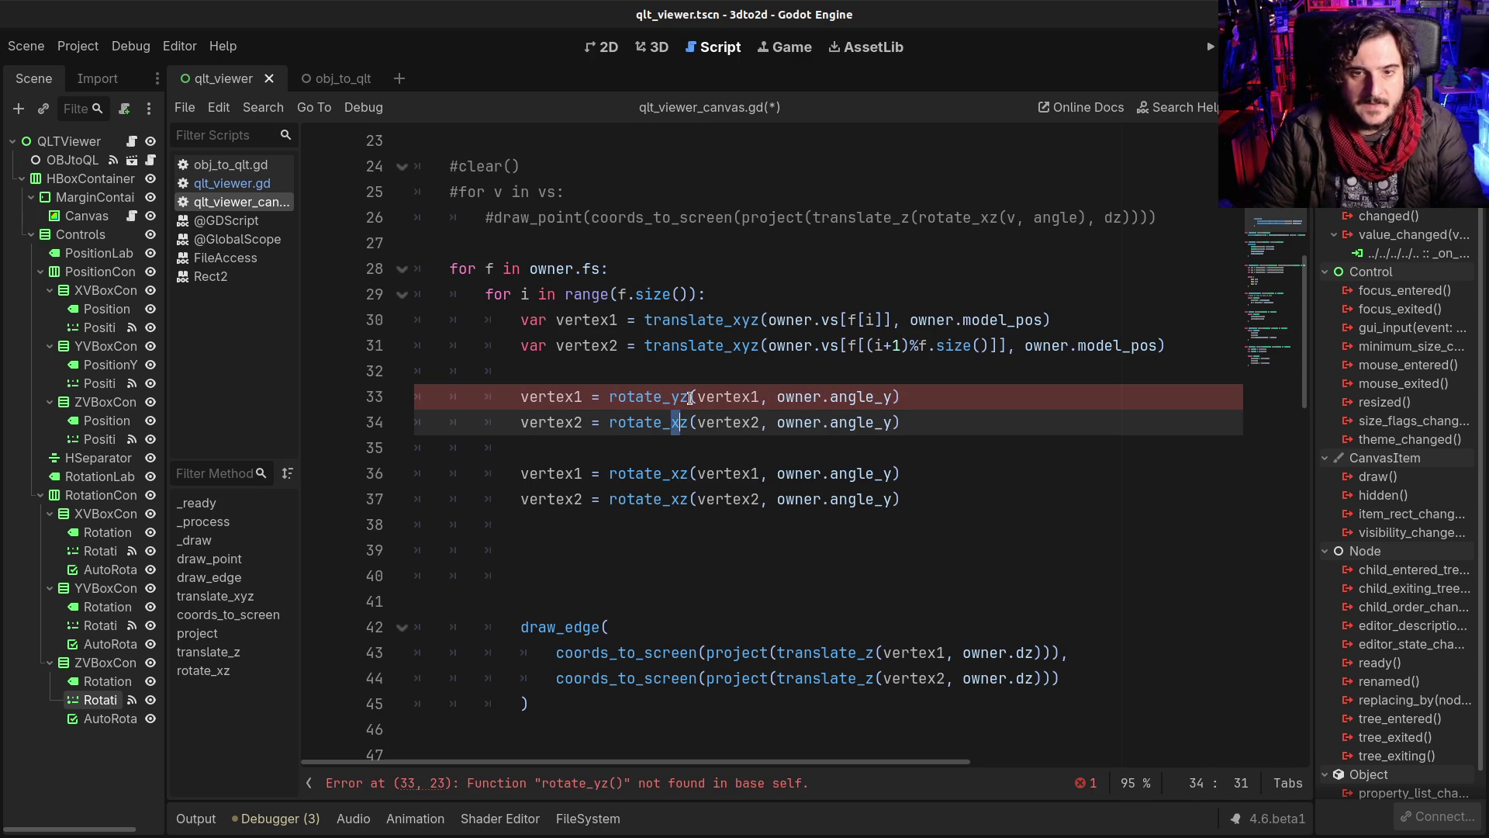
pyautogui.write('y')
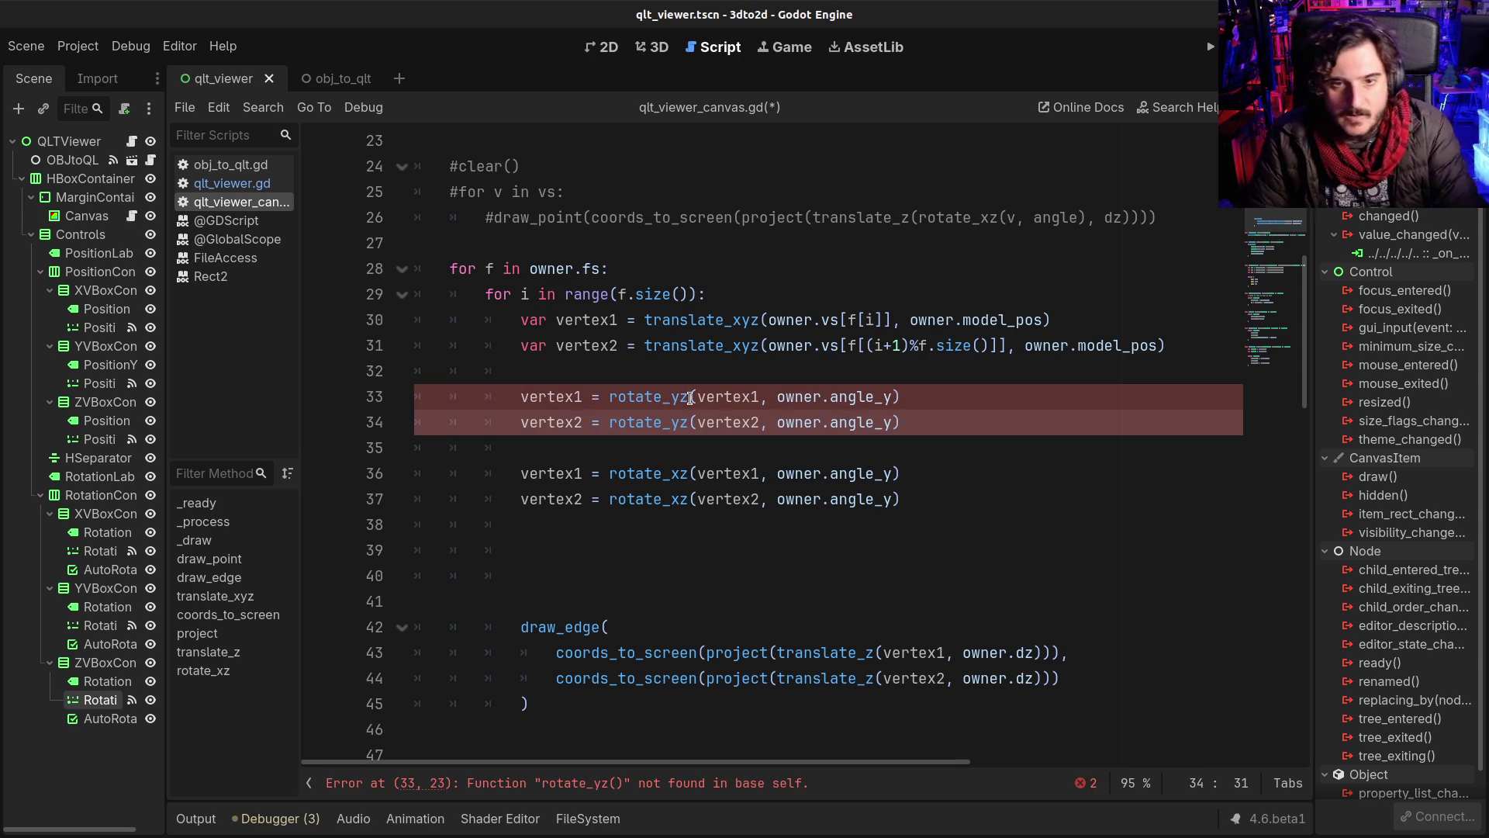
pyautogui.scroll(-6, 698, 447)
pyautogui.scroll(-4, 698, 448)
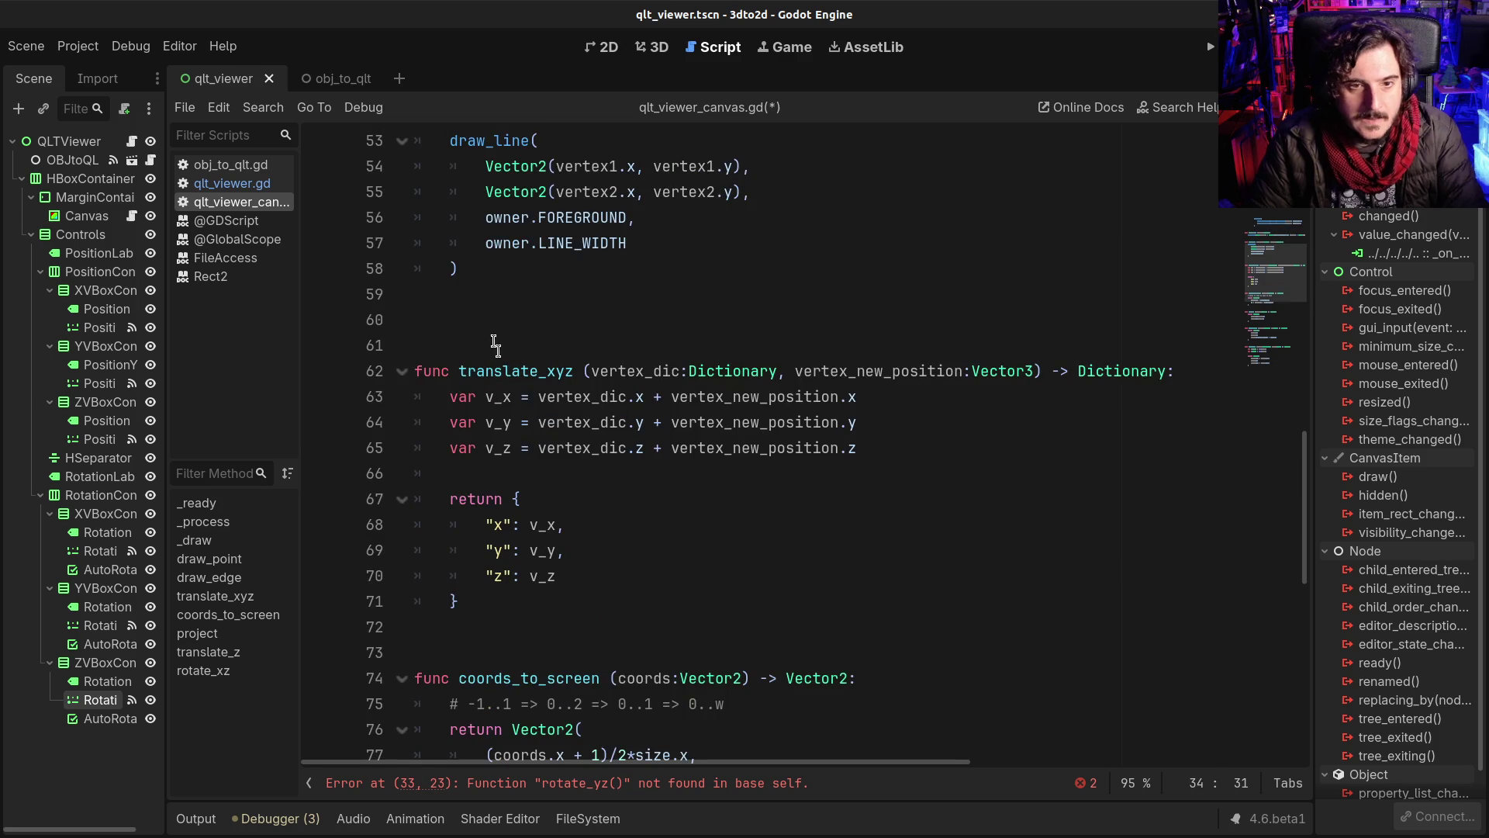
# Step: Add a copy of the rotate_xz function above it and rename the copy rotate_yz
pyautogui.click(488, 323)
pyautogui.press('Up')
pyautogui.scroll(-10, 586, 459)
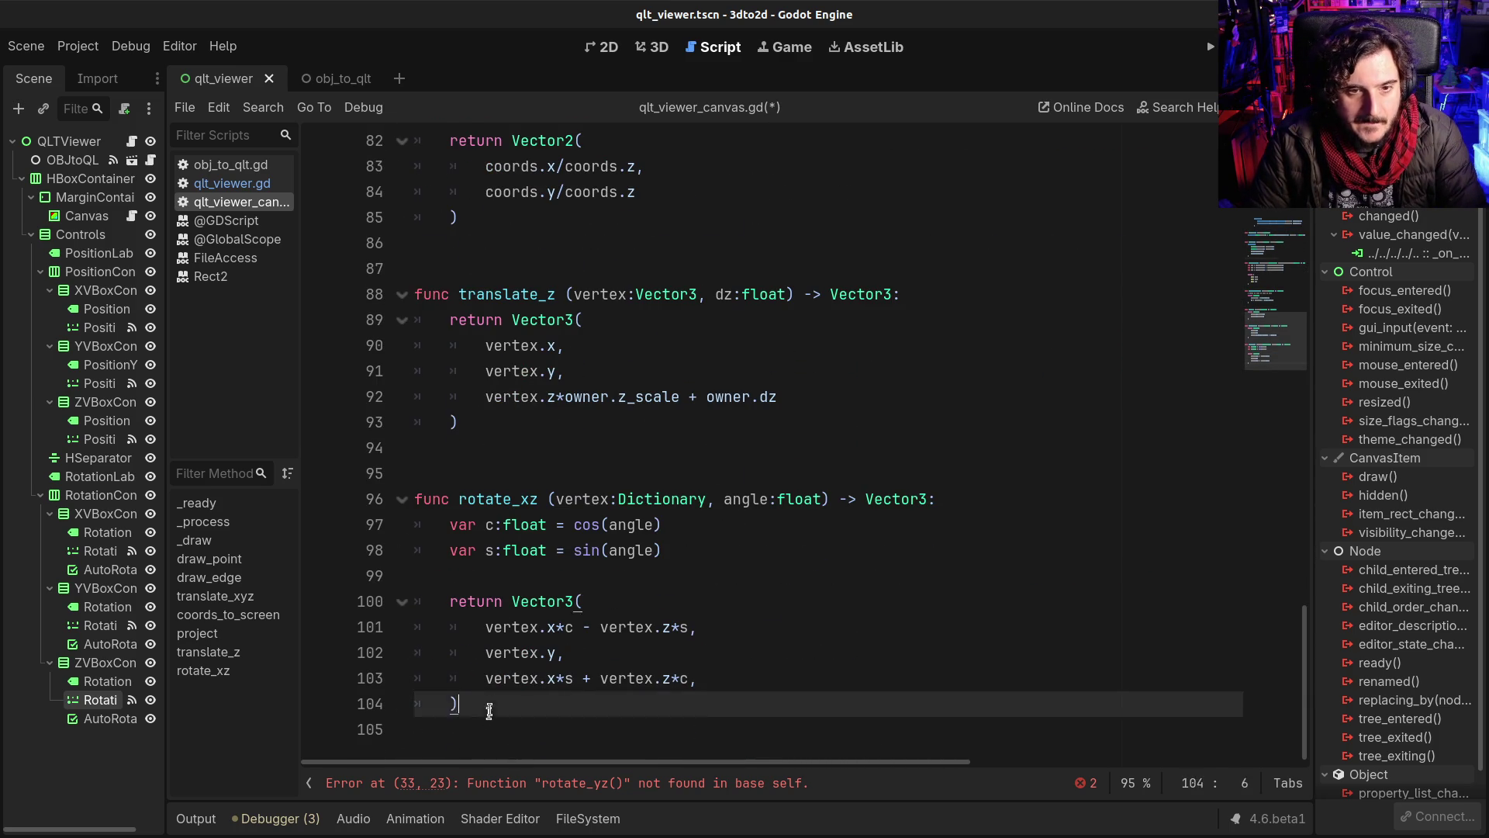
pyautogui.moveTo(489, 707); pyautogui.dragTo(305, 496)
pyautogui.click(737, 449)
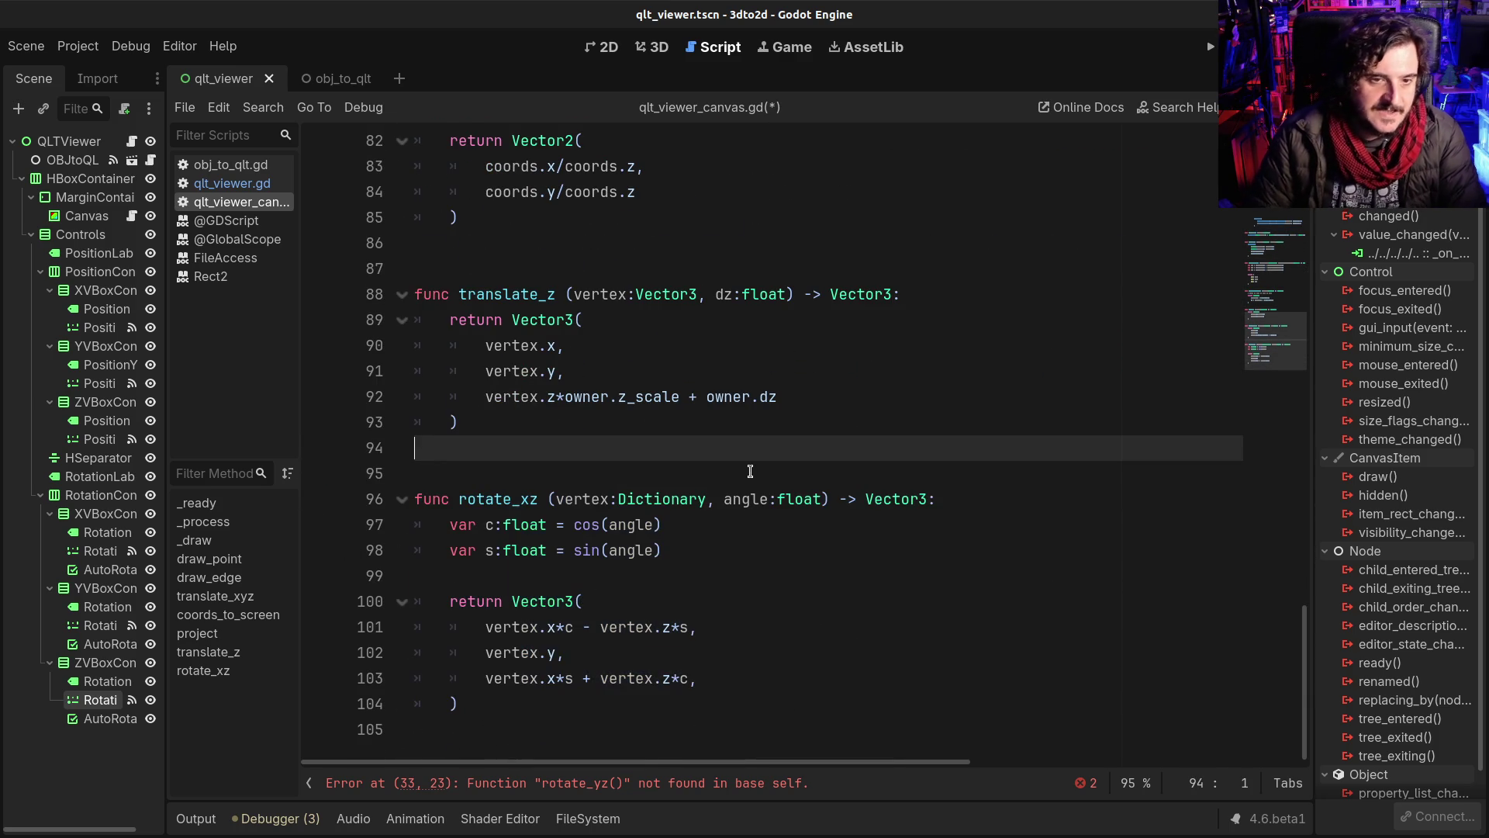
pyautogui.press('Down')
pyautogui.press('Down')
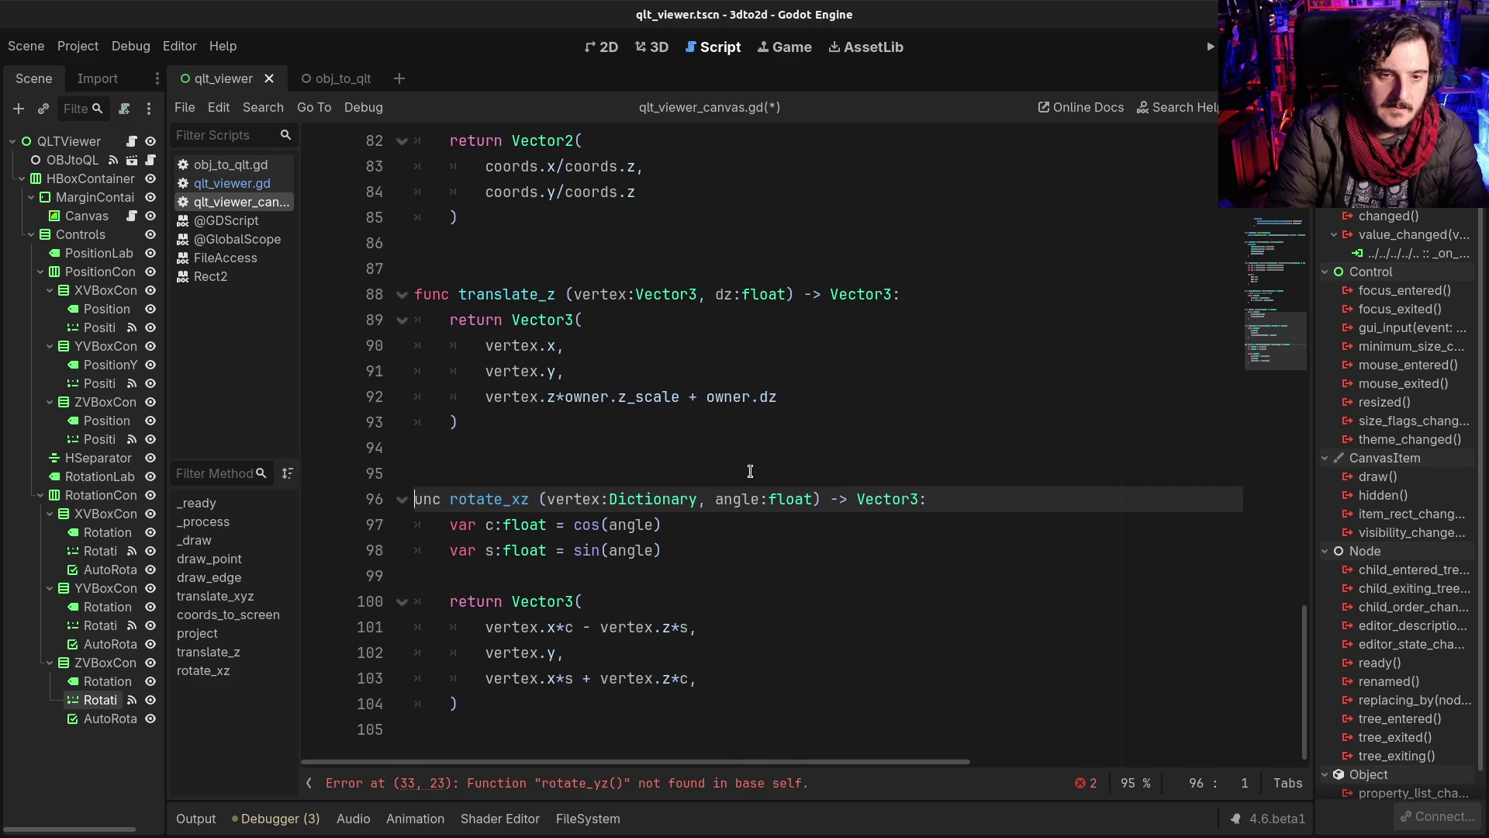
pyautogui.press('Return')
pyautogui.press('Up')
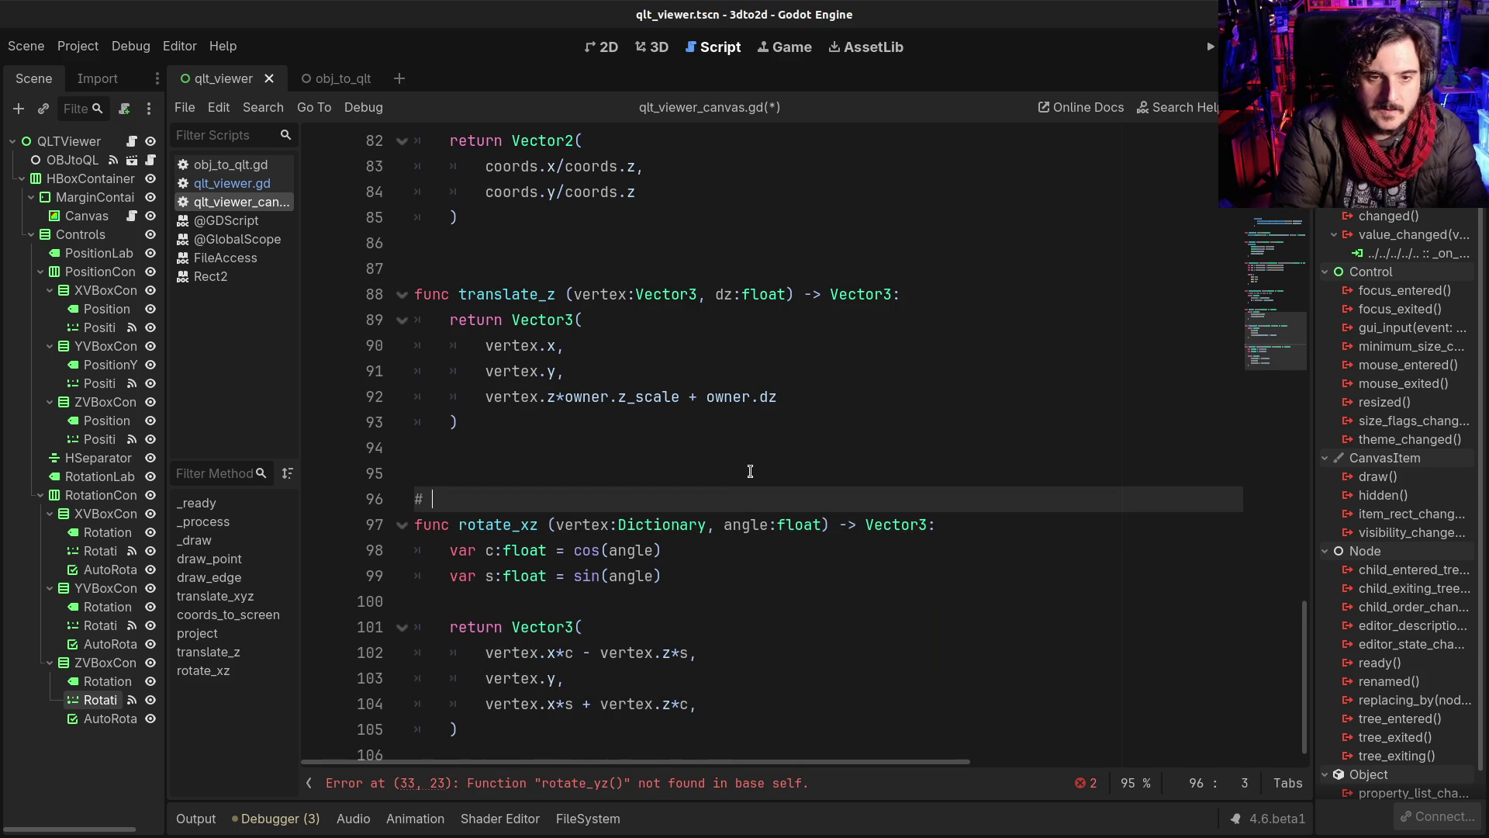
pyautogui.write('xz =')
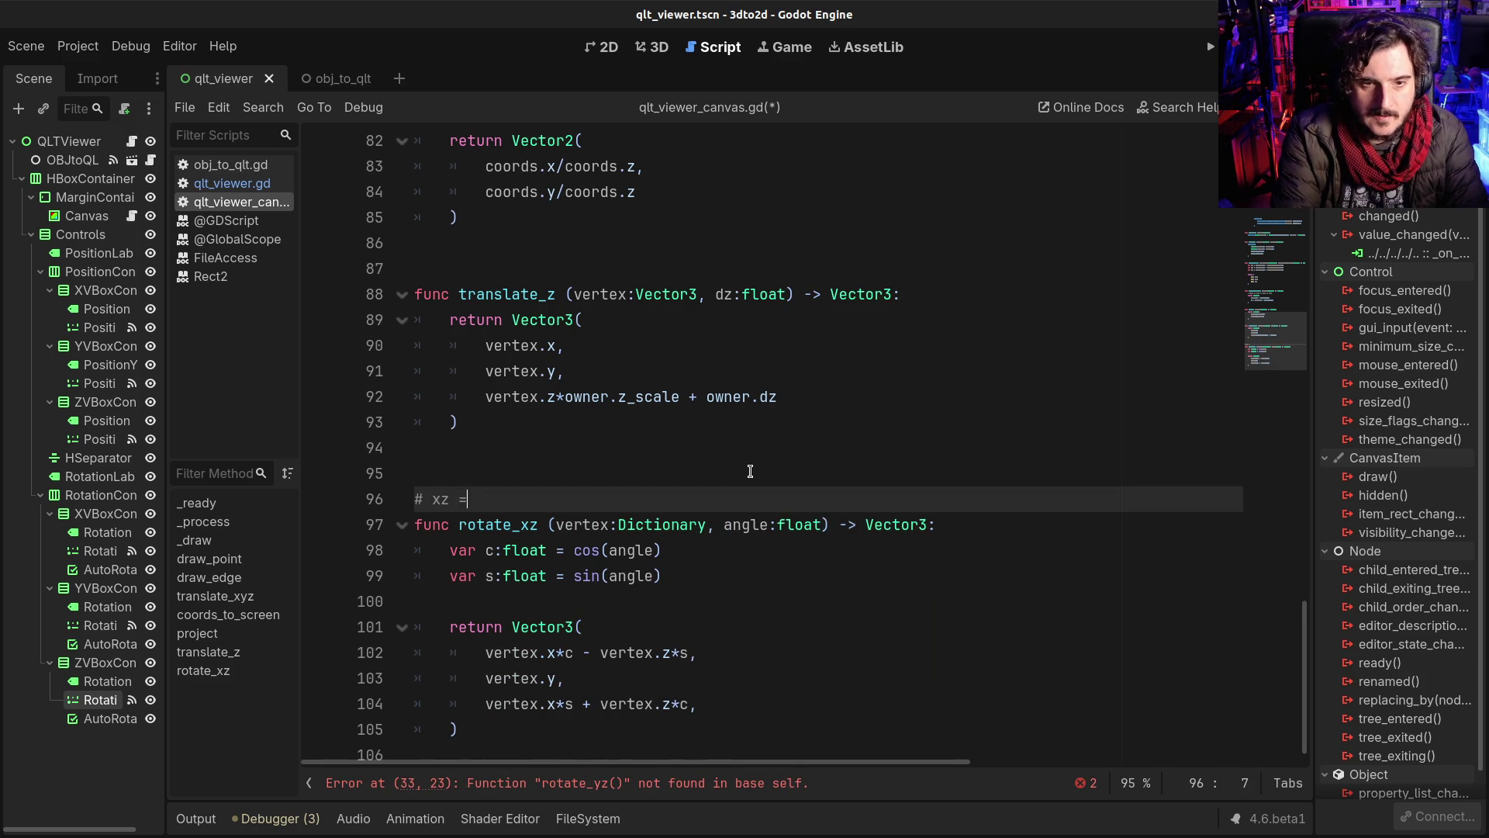
pyautogui.write('> y')
pyautogui.press('Up')
pyautogui.press('Up')
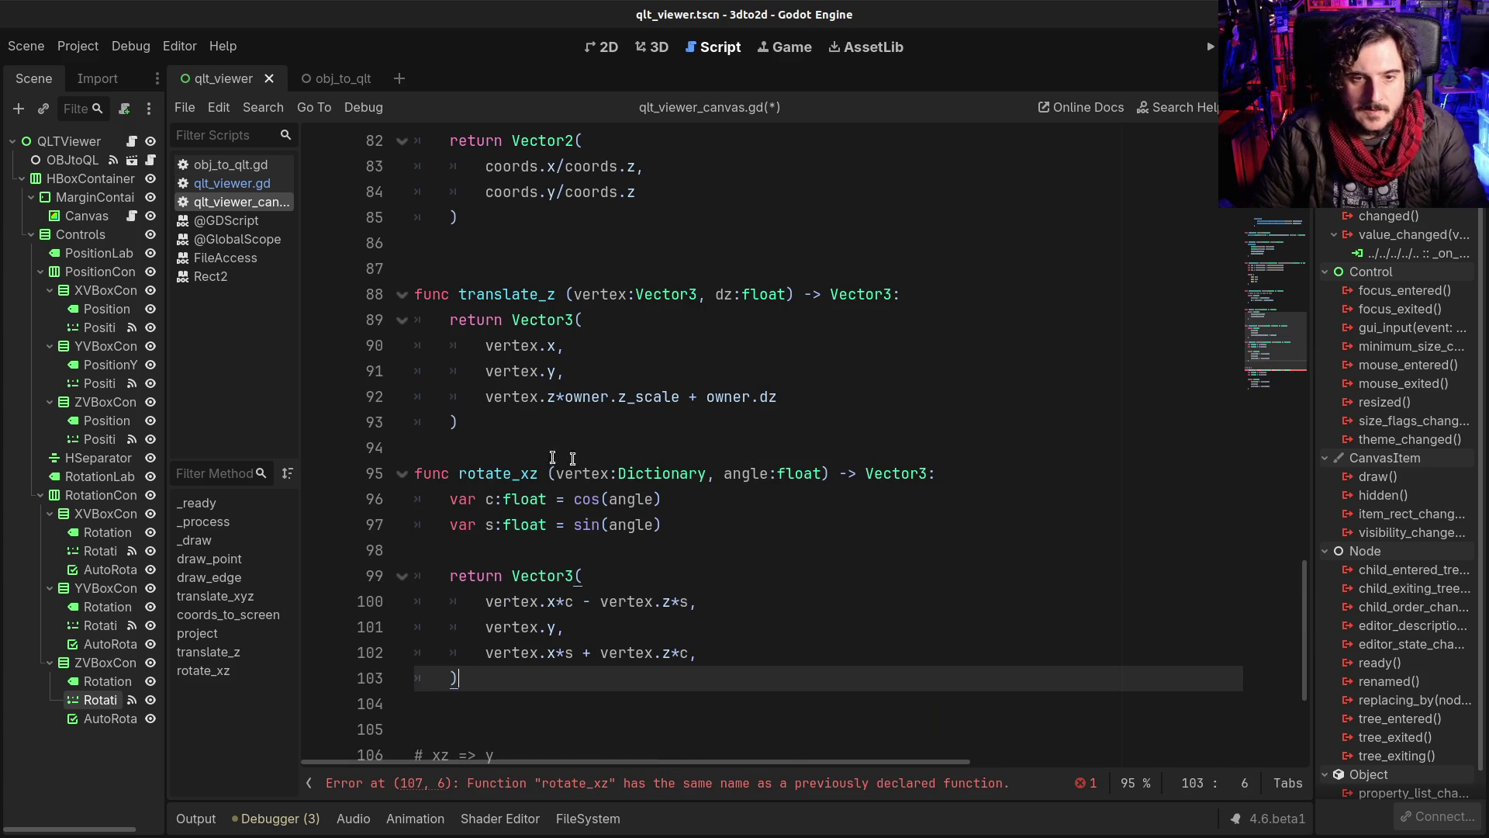
pyautogui.click(523, 474)
pyautogui.press('Delete')
pyautogui.write('y')
# Step: Copy the '# xz => y' comment above rotate_yz and edit its axis letters for the yz rotation
pyautogui.click(532, 445)
pyautogui.press('Return')
pyautogui.press('Return')
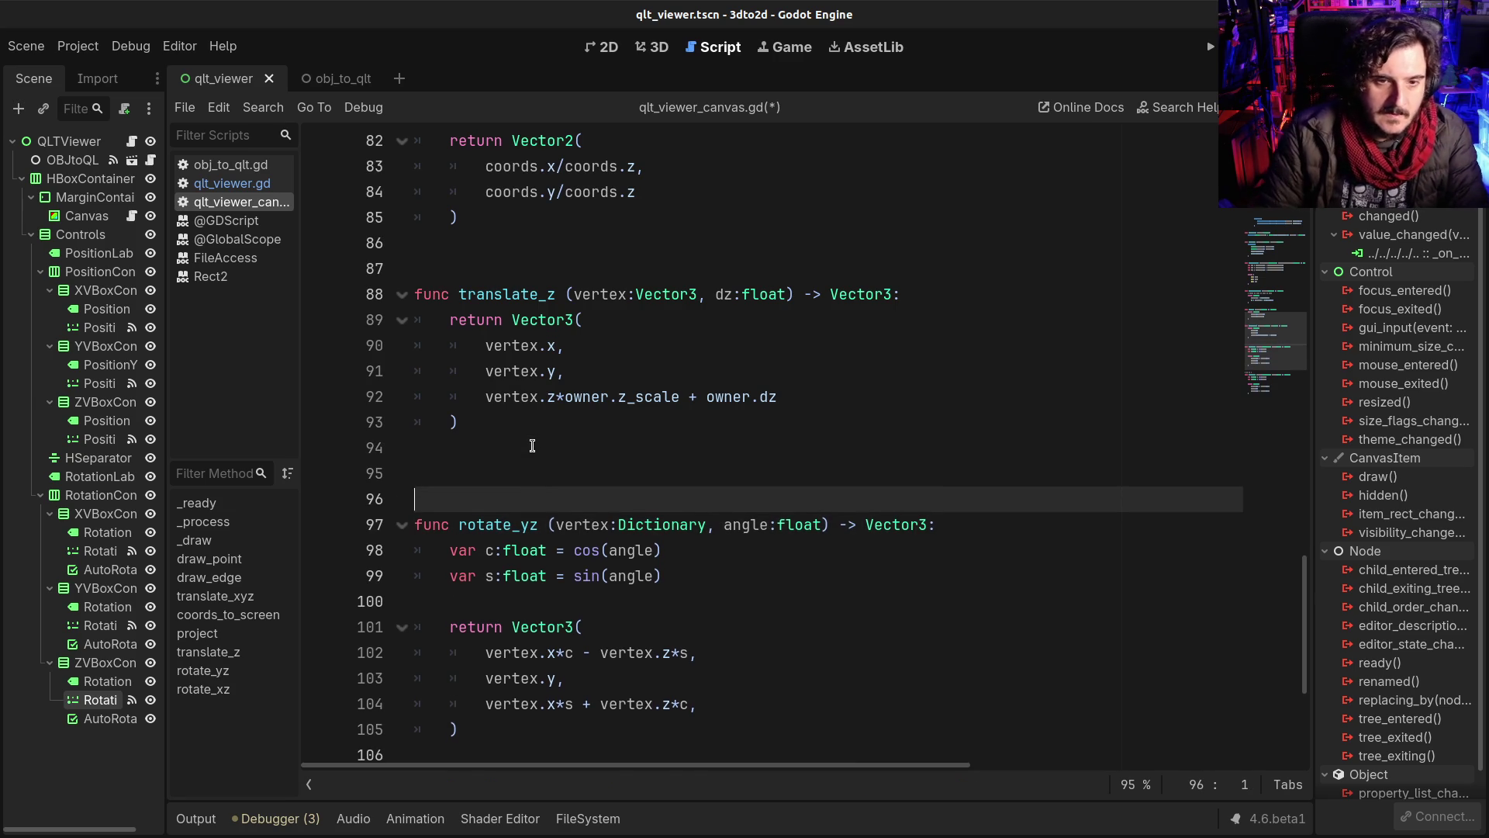
pyautogui.scroll(-4, 532, 445)
pyautogui.click(370, 499)
pyautogui.hotkey('ctrl', 'c')
pyautogui.click(522, 194)
pyautogui.hotkey('ctrl', 'v')
pyautogui.scroll(1, 550, 260)
pyautogui.press('Left')
pyautogui.press('Left')
pyautogui.press('Left')
pyautogui.press('BackSpace')
pyautogui.write('u')
pyautogui.press('BackSpace')
pyautogui.write('y')
pyautogui.press('BackSpace')
pyautogui.write('z')
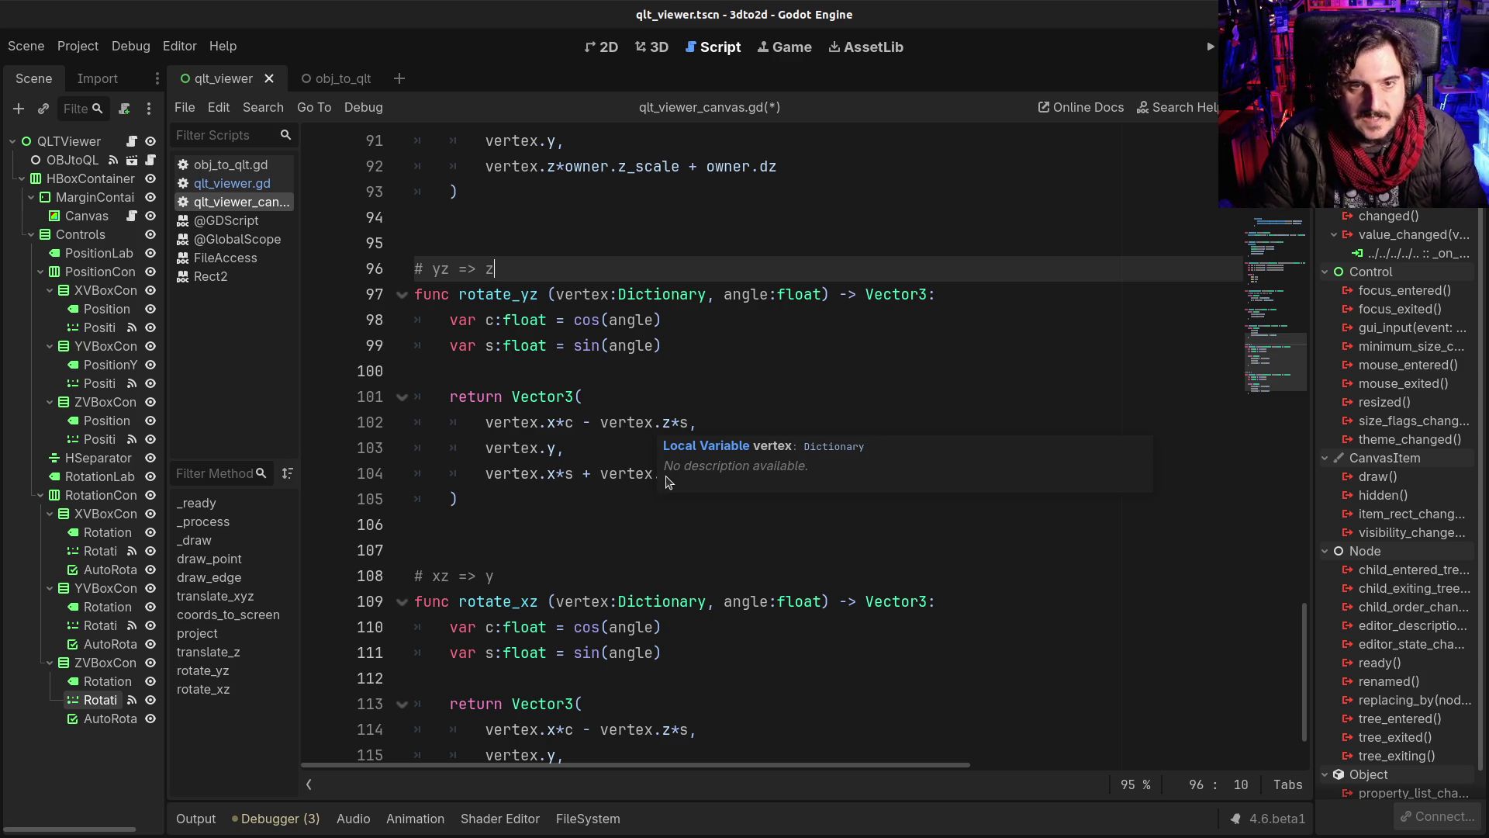
# Step: Move '*c - vertex.z*s' from the vertex.x line to after vertex.y in rotate_yz, then save
pyautogui.click(476, 396)
pyautogui.scroll(2, 543, 466)
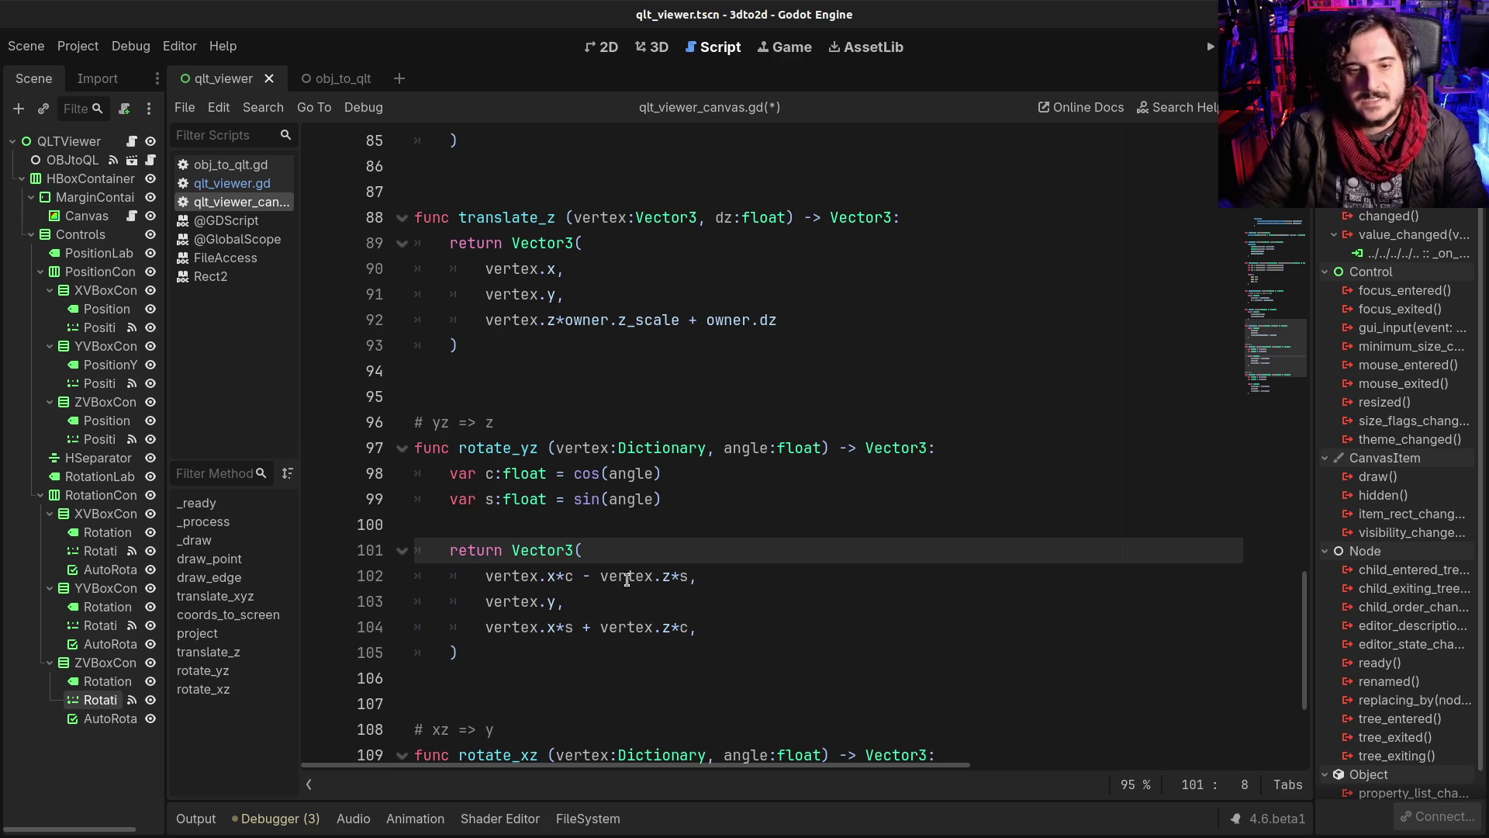
pyautogui.moveTo(627, 579)
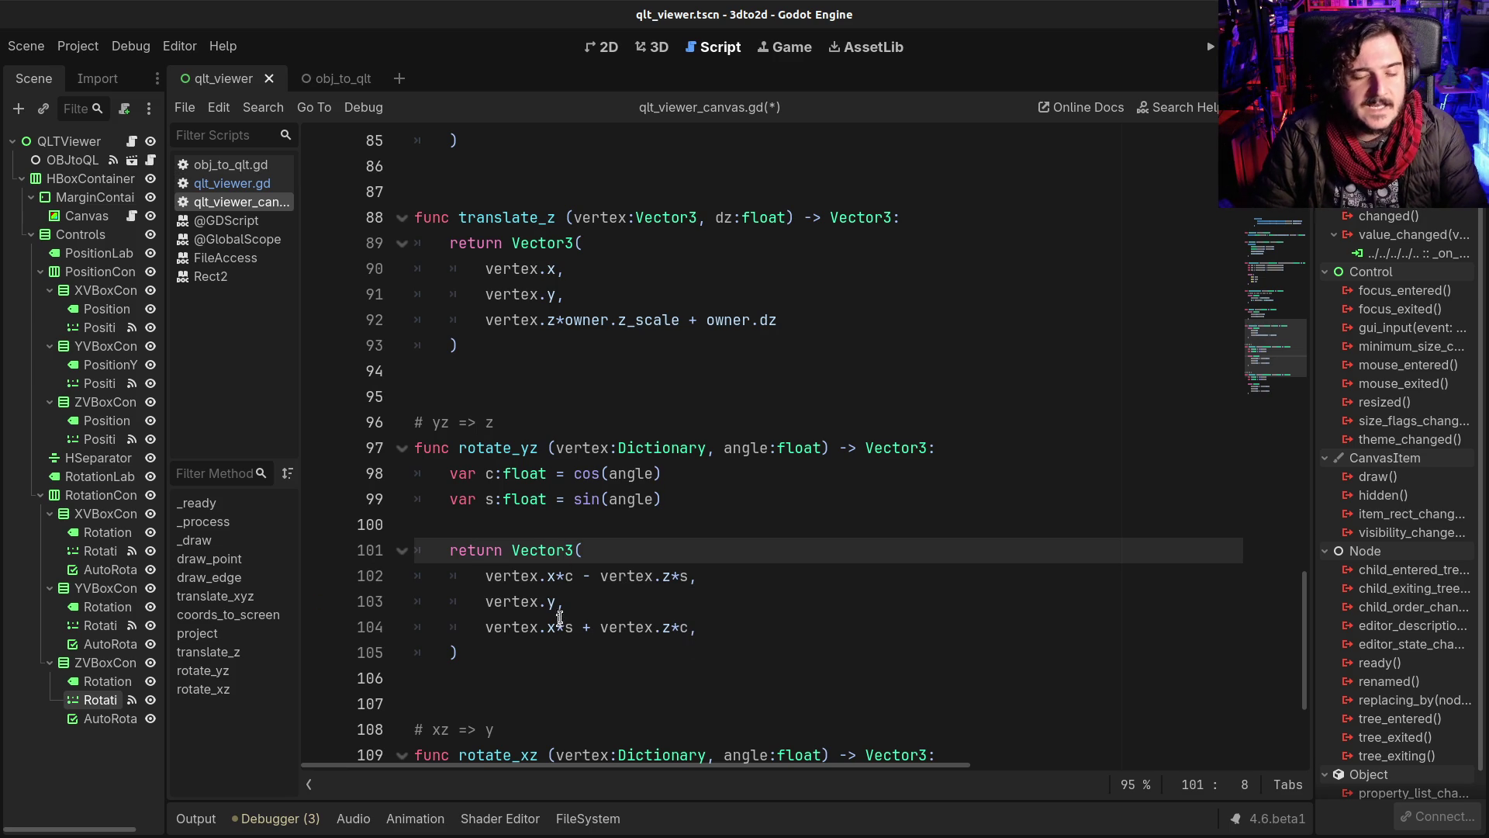
pyautogui.click(556, 575)
pyautogui.keyDown('shift'); pyautogui.click(690, 575); pyautogui.keyUp('shift')
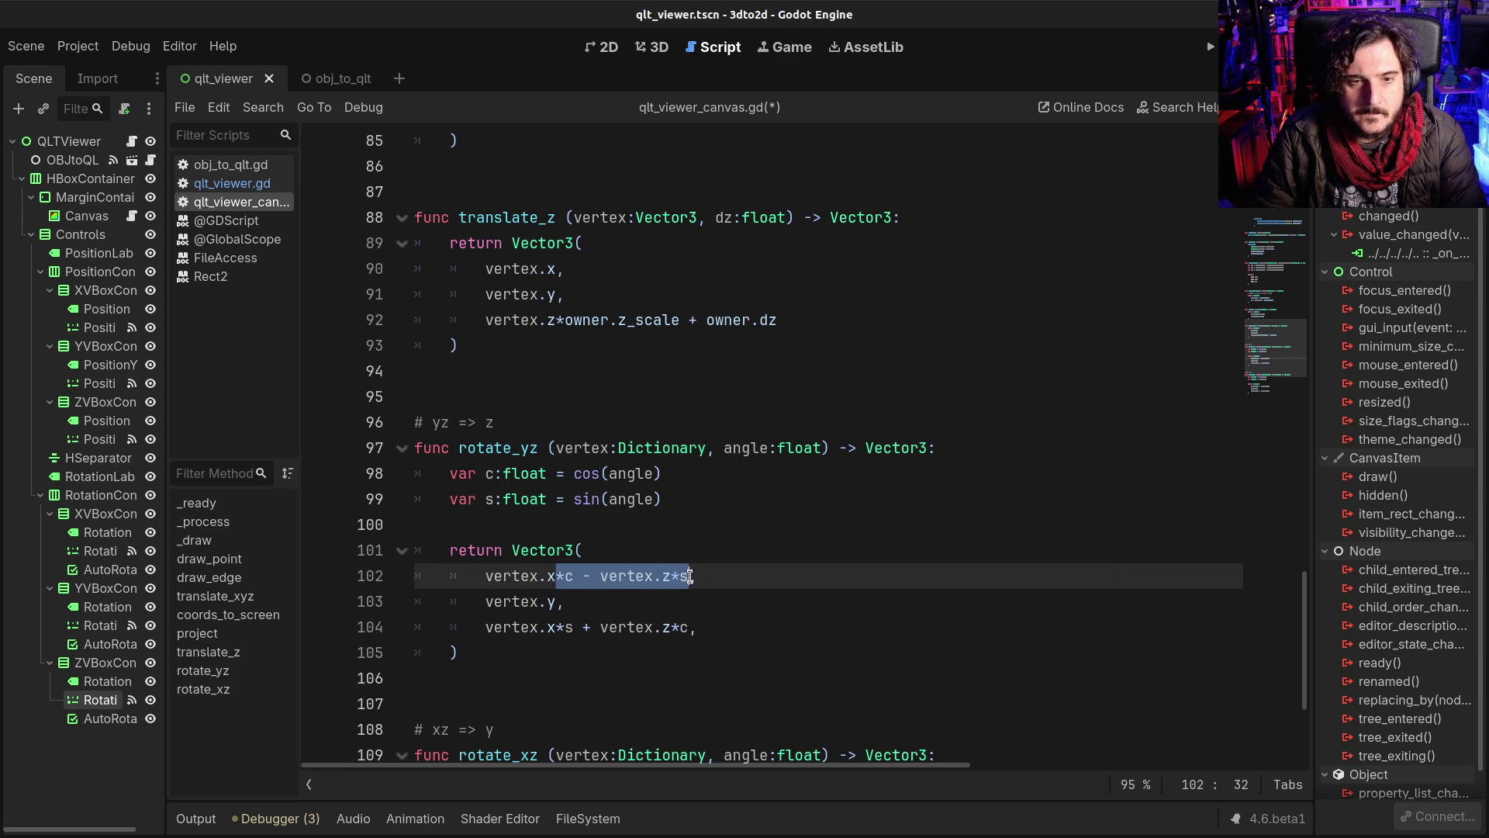
pyautogui.click(558, 602)
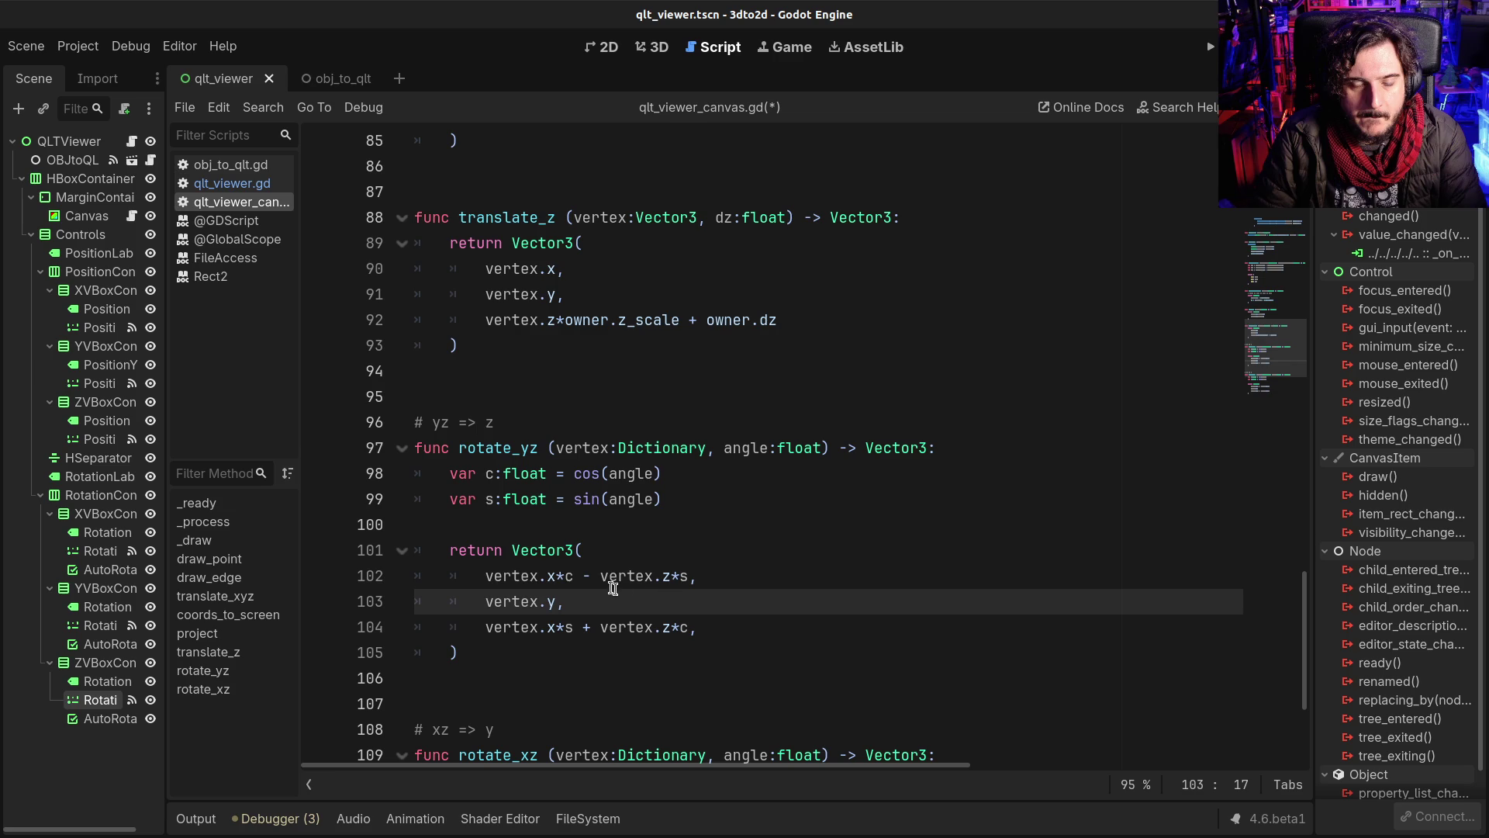
pyautogui.click(556, 575)
pyautogui.keyDown('shift'); pyautogui.click(687, 575); pyautogui.keyUp('shift')
pyautogui.hotkey('ctrl', 'x')
pyautogui.click(558, 602)
pyautogui.hotkey('ctrl', 'v')
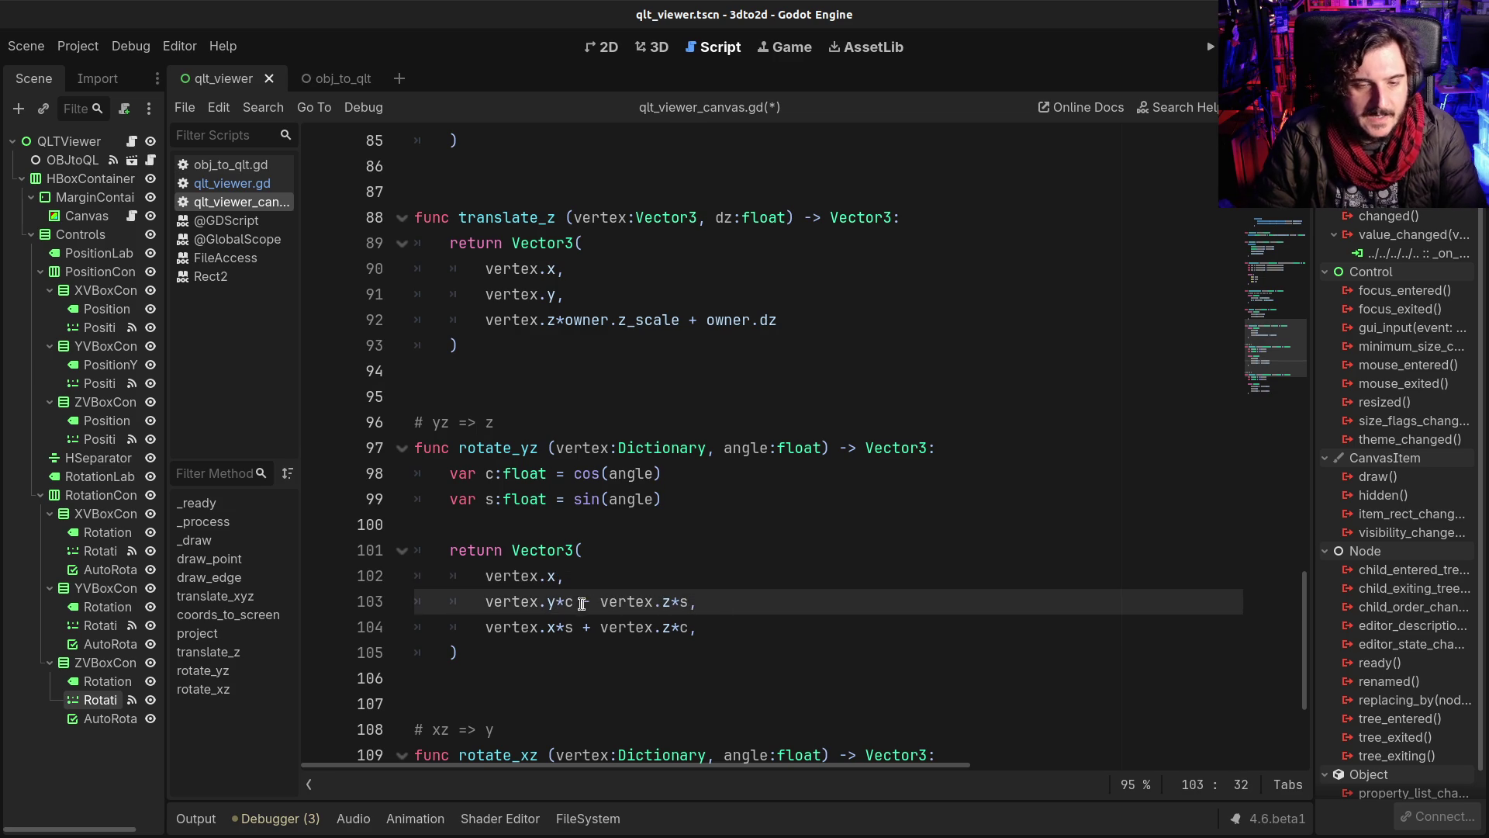
pyautogui.click(558, 599)
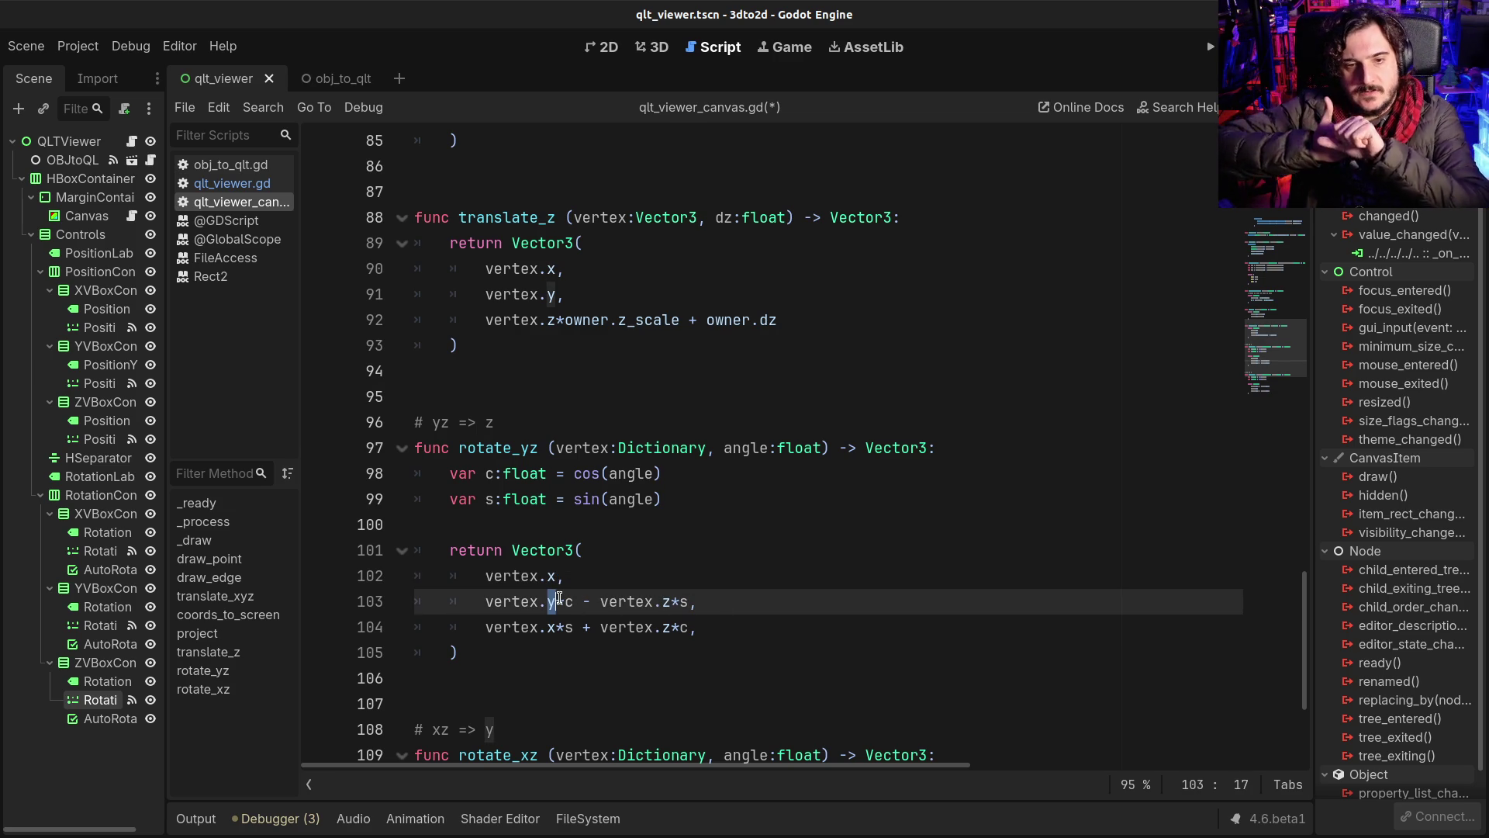
pyautogui.hotkey('ctrl', 's')
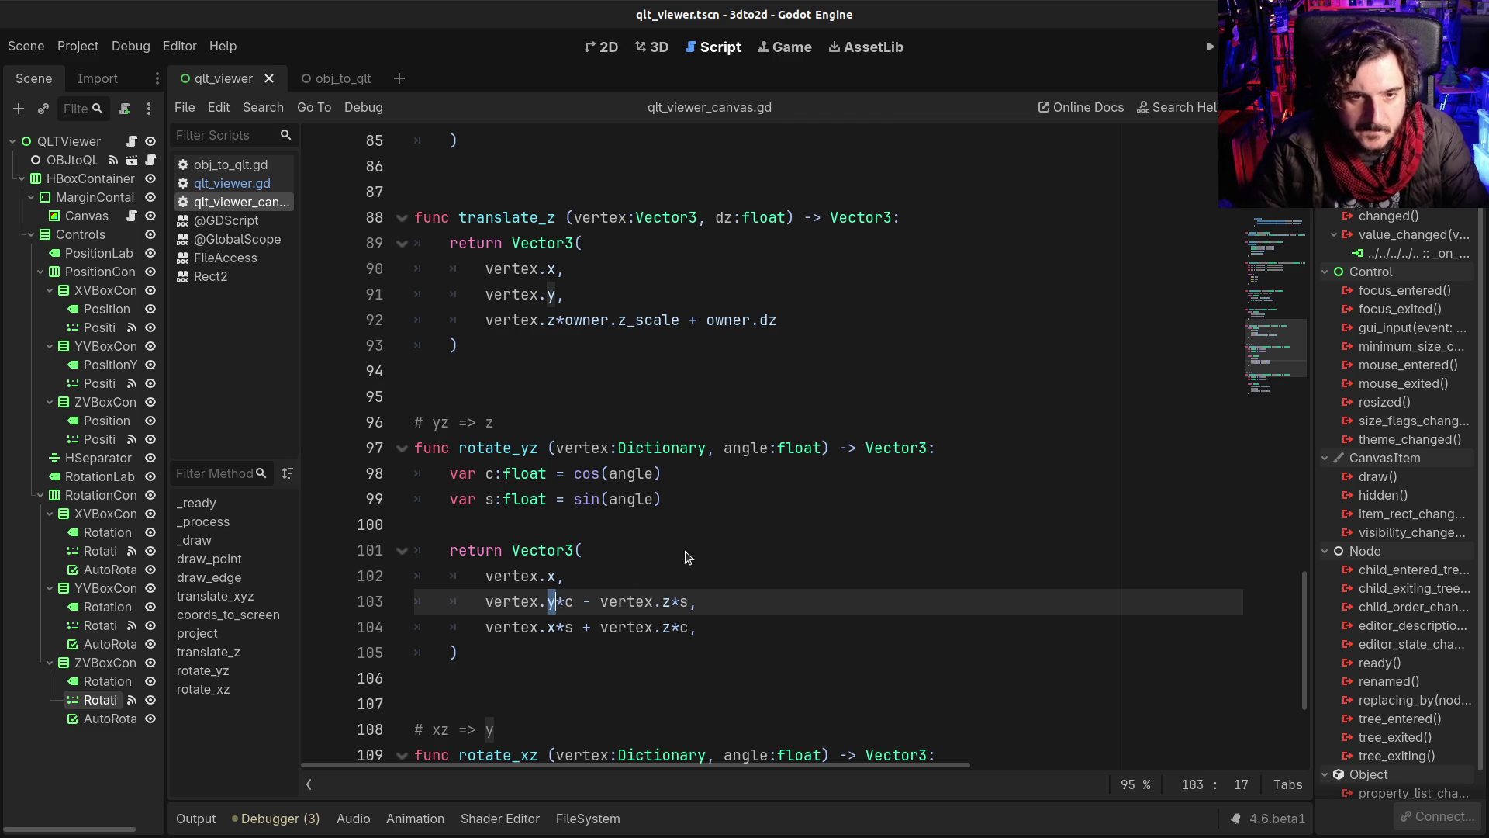
# Step: Delete the extra blank lines 39–40 before the draw_edge call
pyautogui.scroll(10, 590, 537)
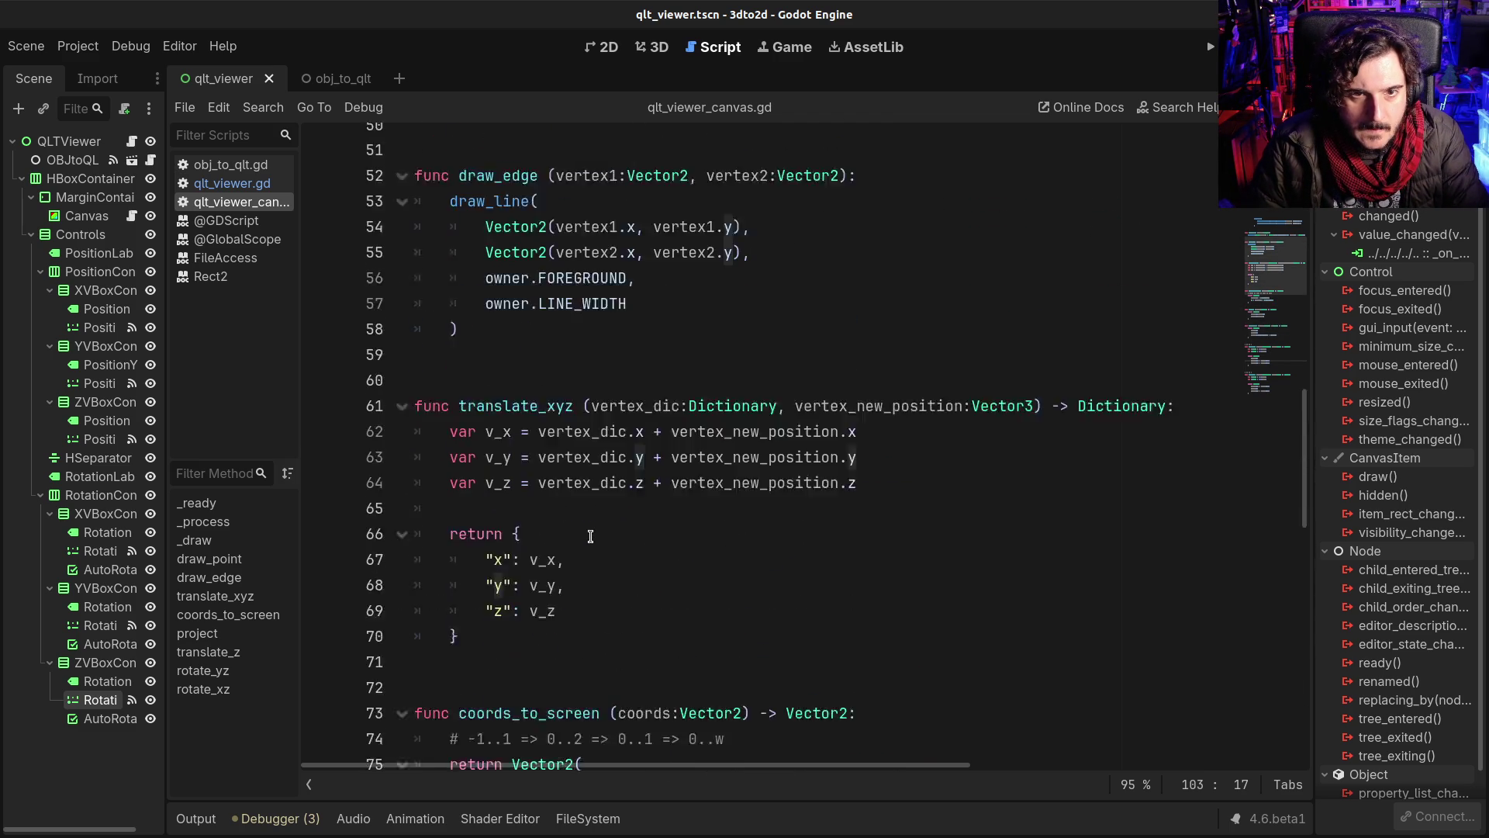
pyautogui.scroll(8, 590, 537)
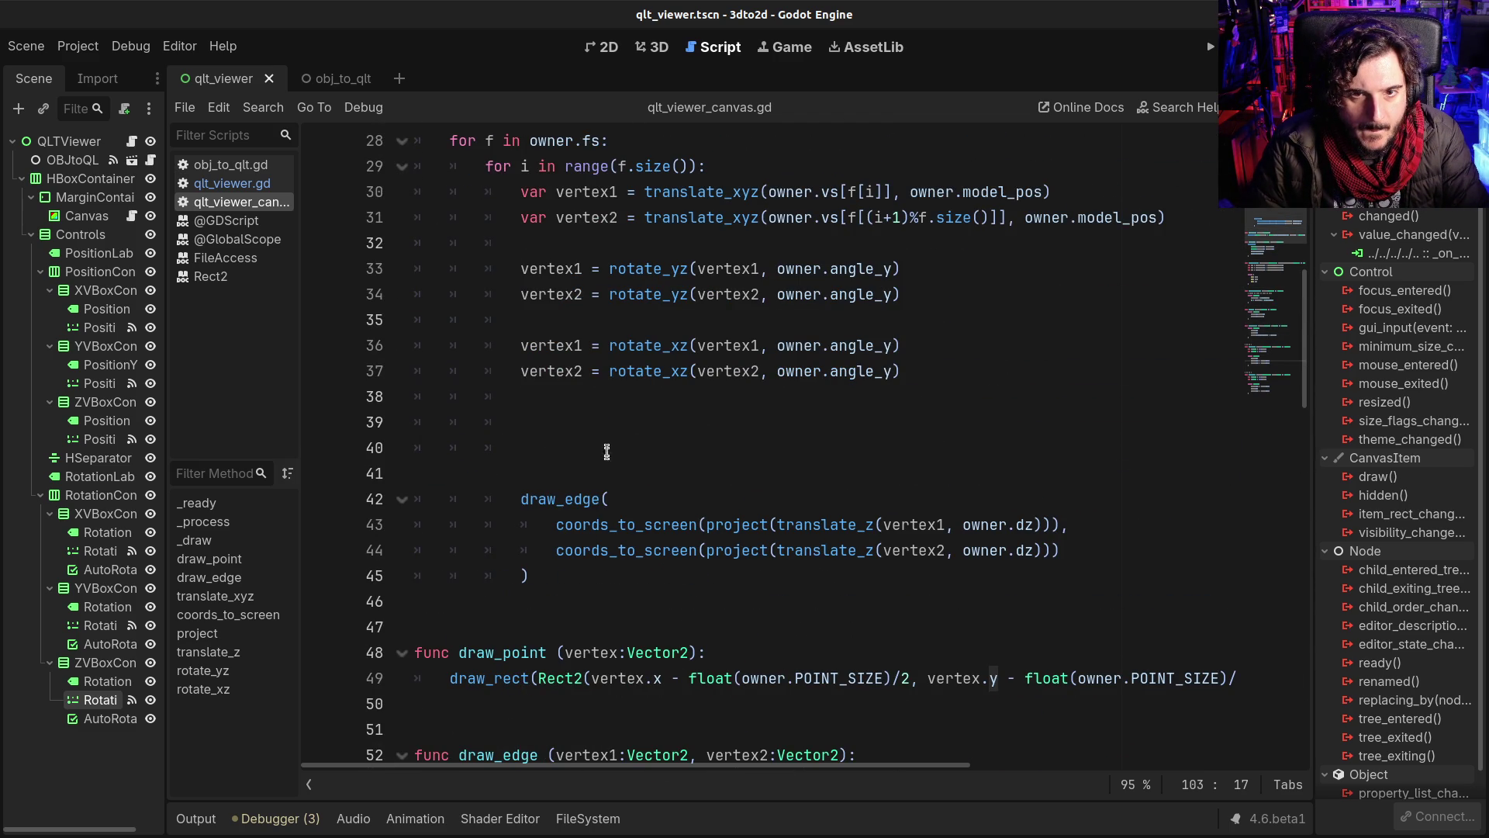
pyautogui.click(579, 445)
pyautogui.press('BackSpace')
pyautogui.press('BackSpace')
pyautogui.press('BackSpace')
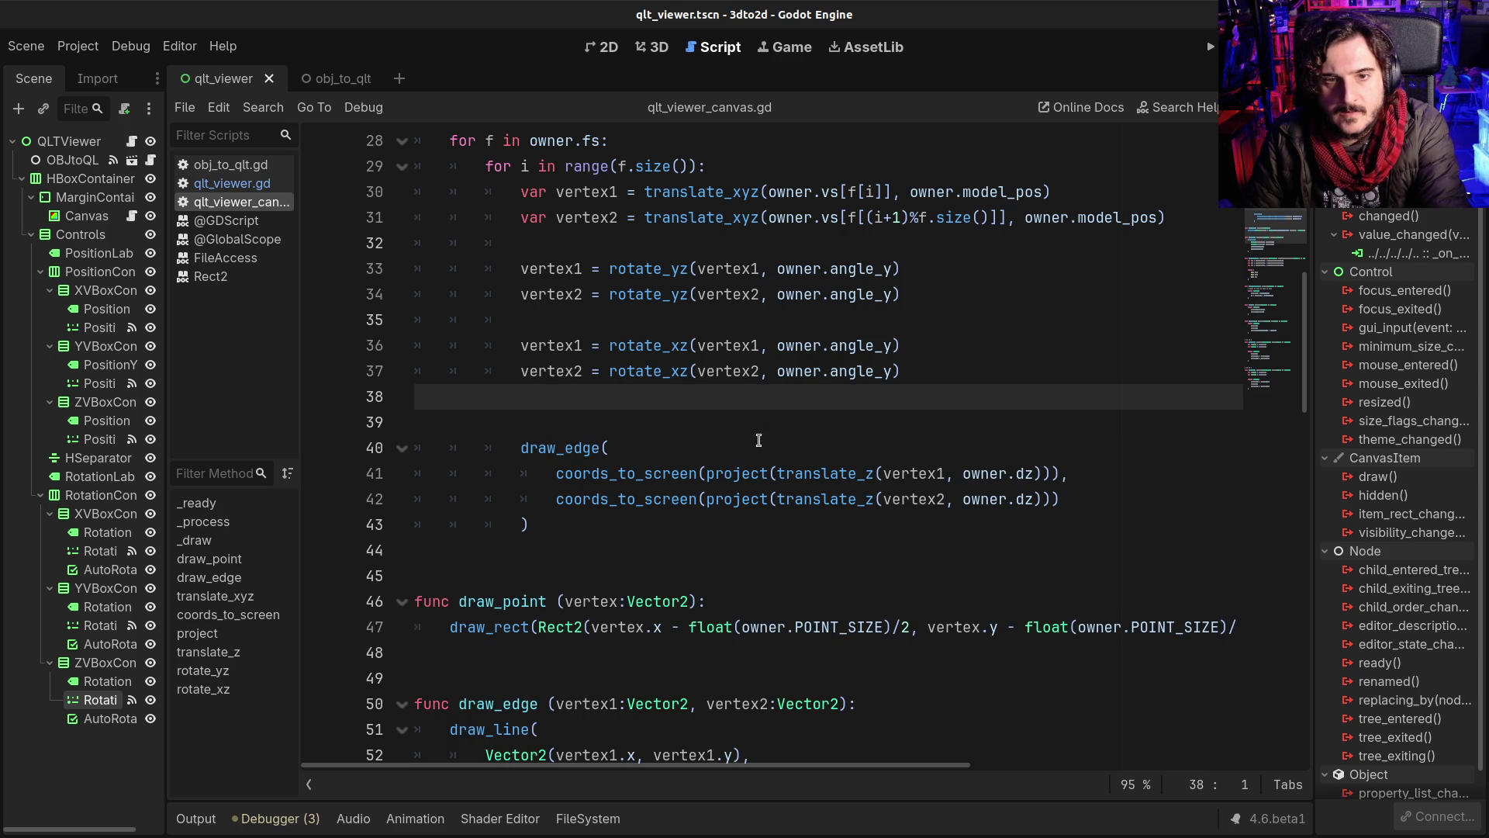
# Step: Switch the rotate_yz calls to owner.angle_x and run the project with F5
pyautogui.moveTo(883, 268); pyautogui.dragTo(890, 294)
pyautogui.write('x')
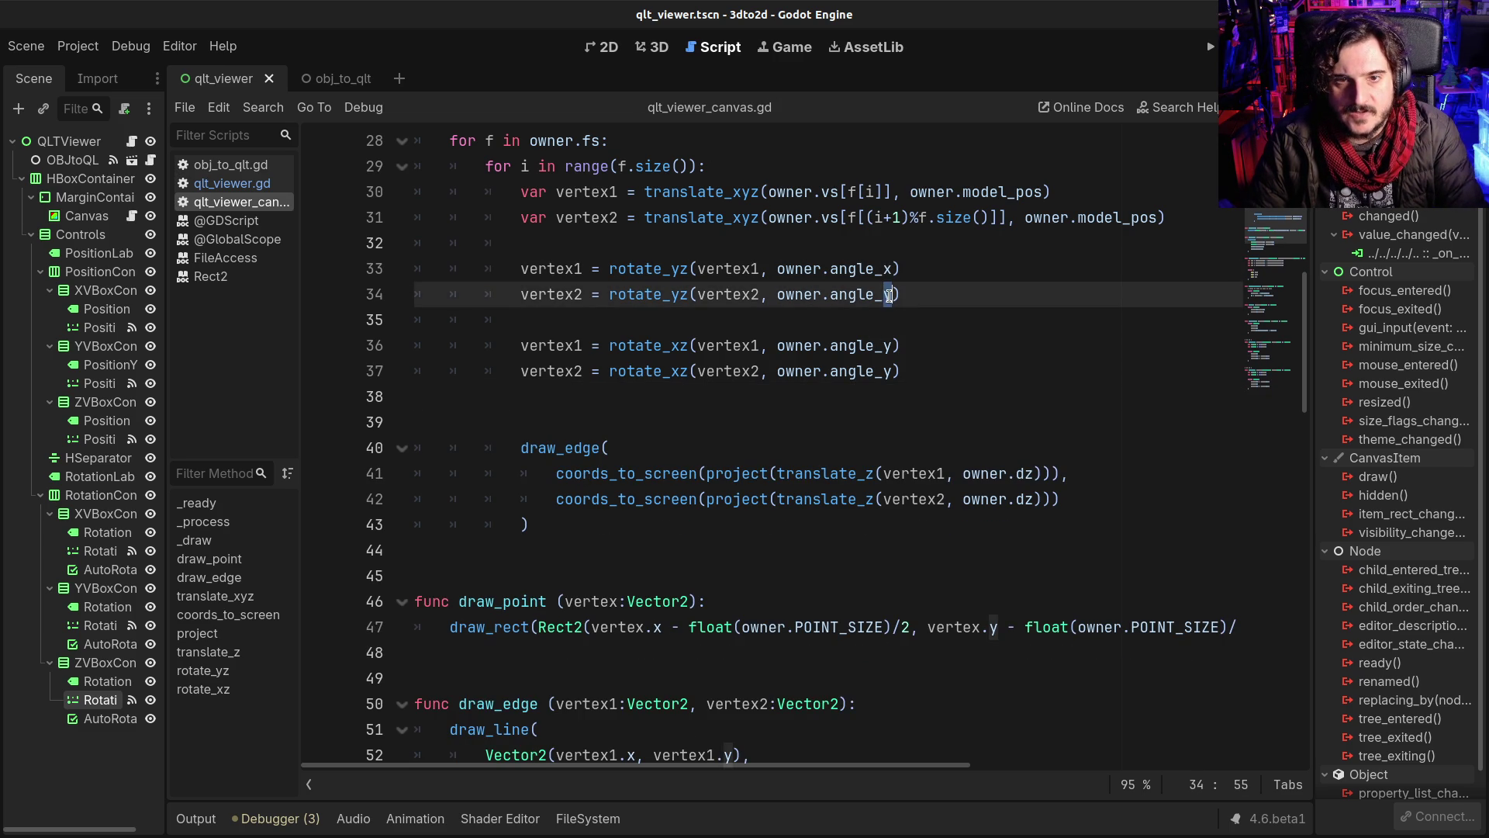
pyautogui.write('x')
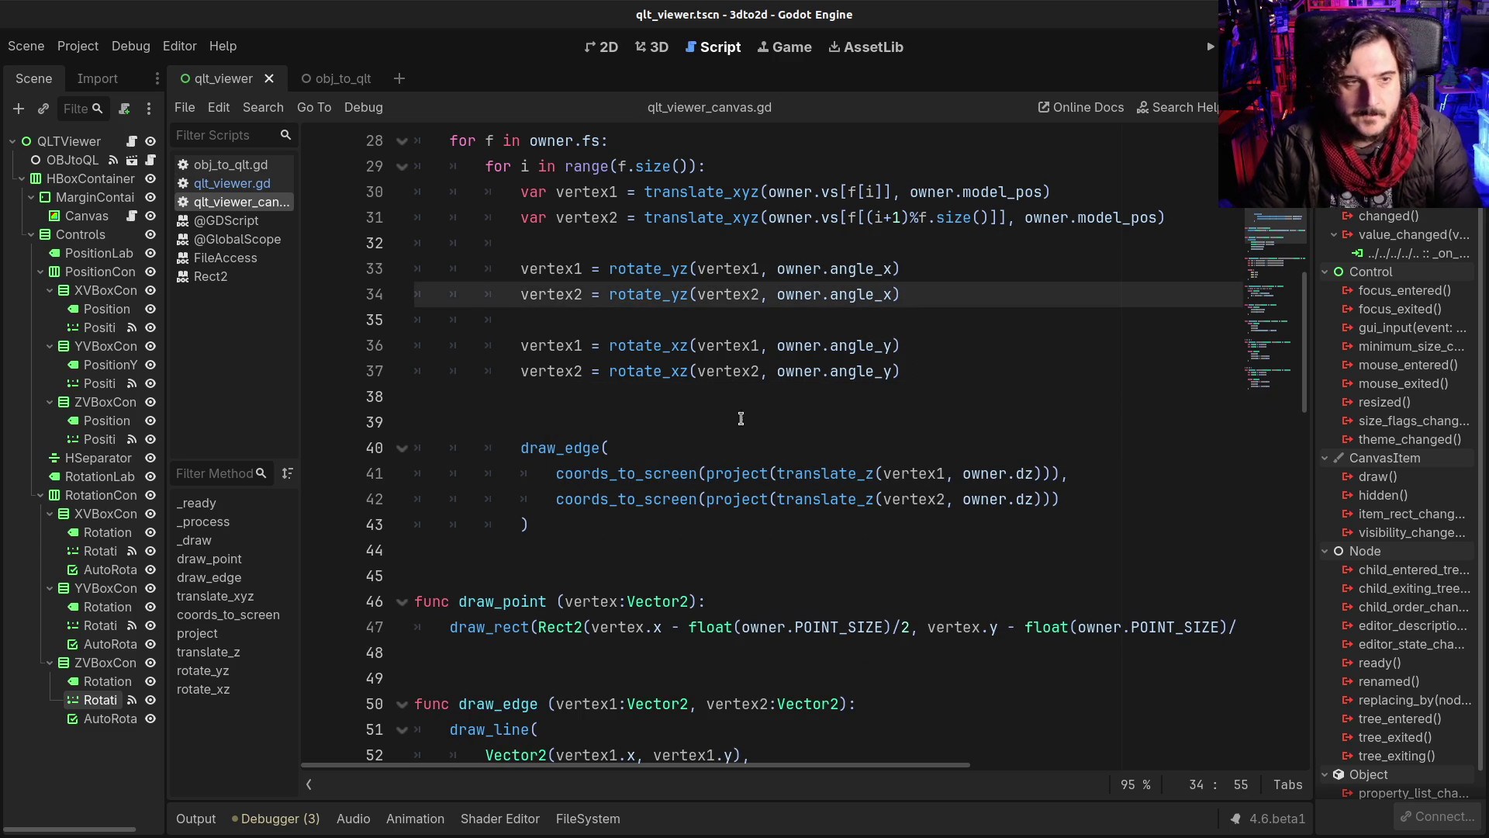
pyautogui.press('F5')
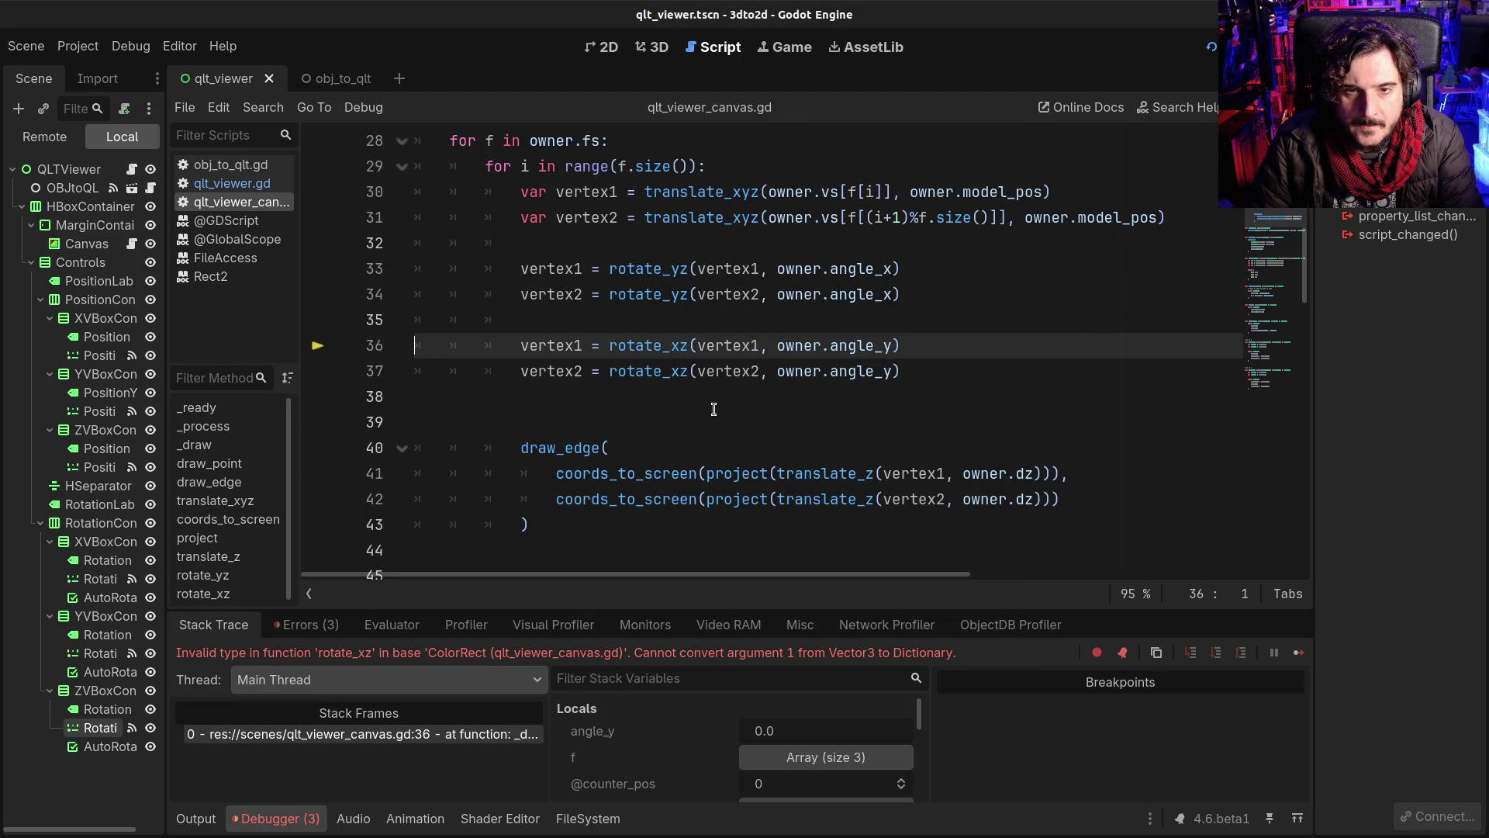
# Step: Scroll through rotate_yz, rotate_xz and the _draw loop to trace the Vector3-to-Dictionary error
pyautogui.scroll(-20, 713, 409)
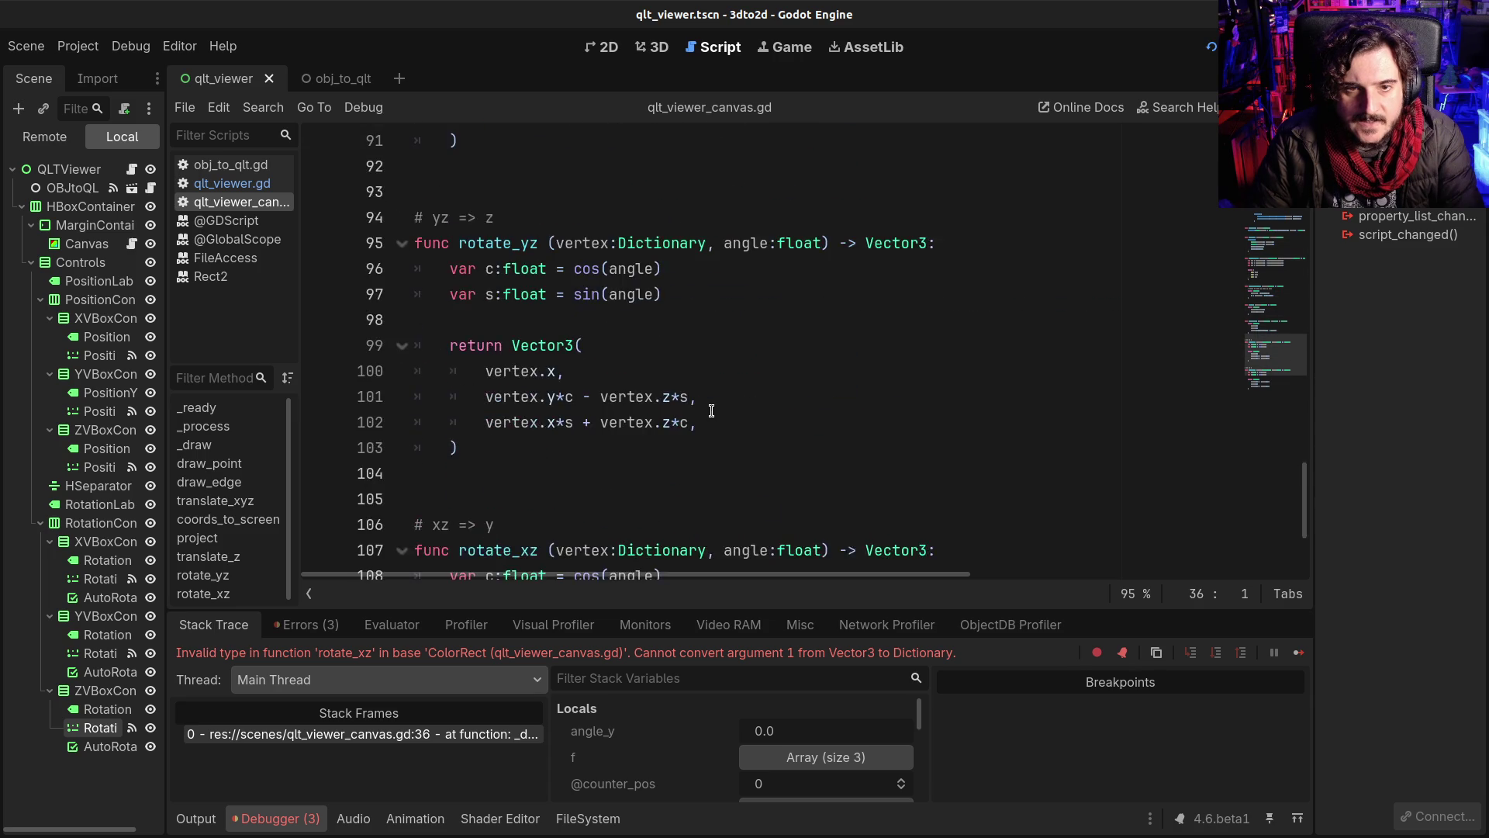
pyautogui.scroll(-2, 712, 410)
pyautogui.scroll(3, 710, 410)
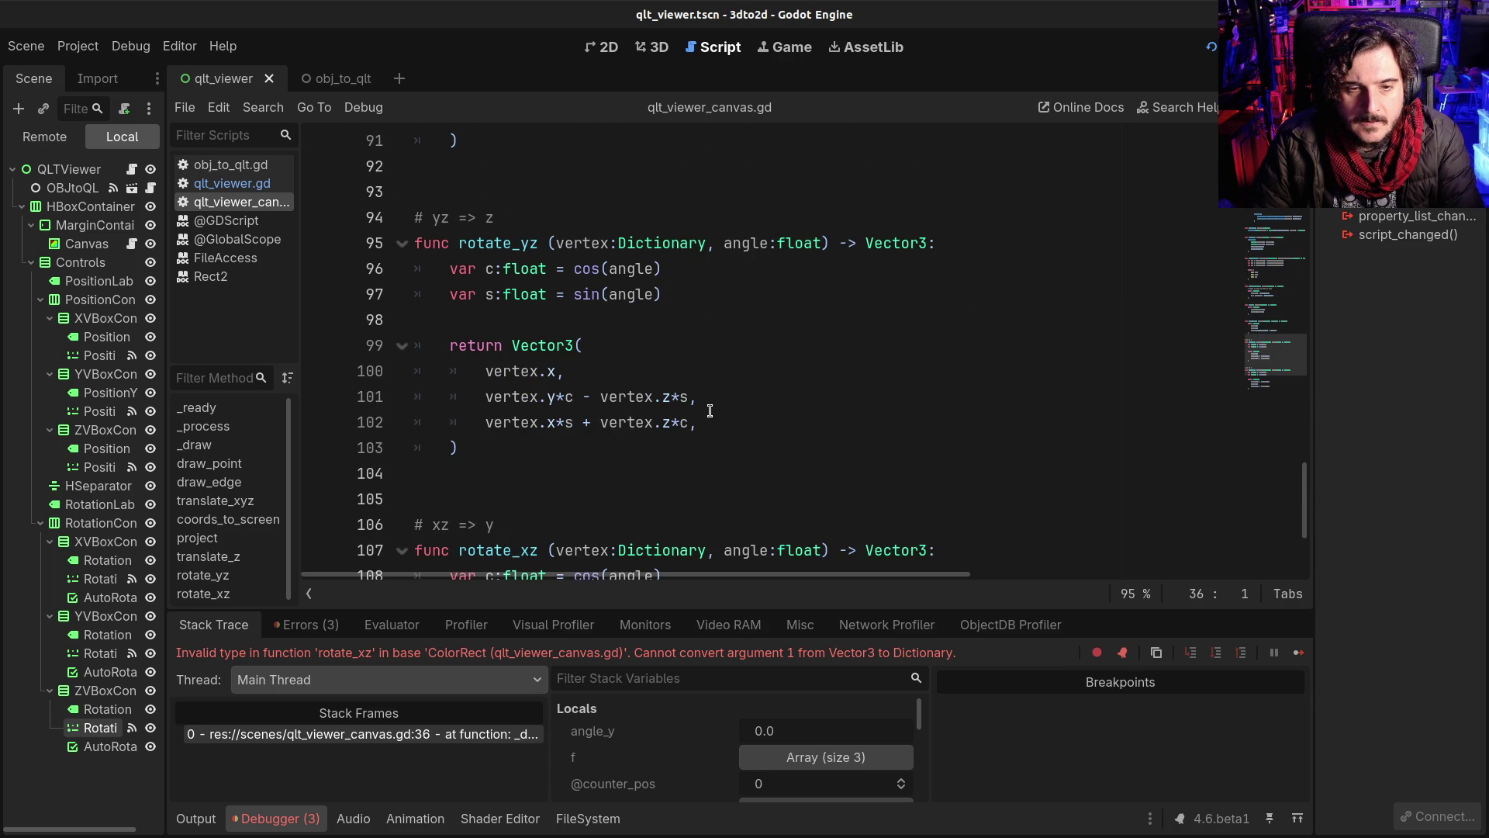
pyautogui.scroll(-3, 709, 411)
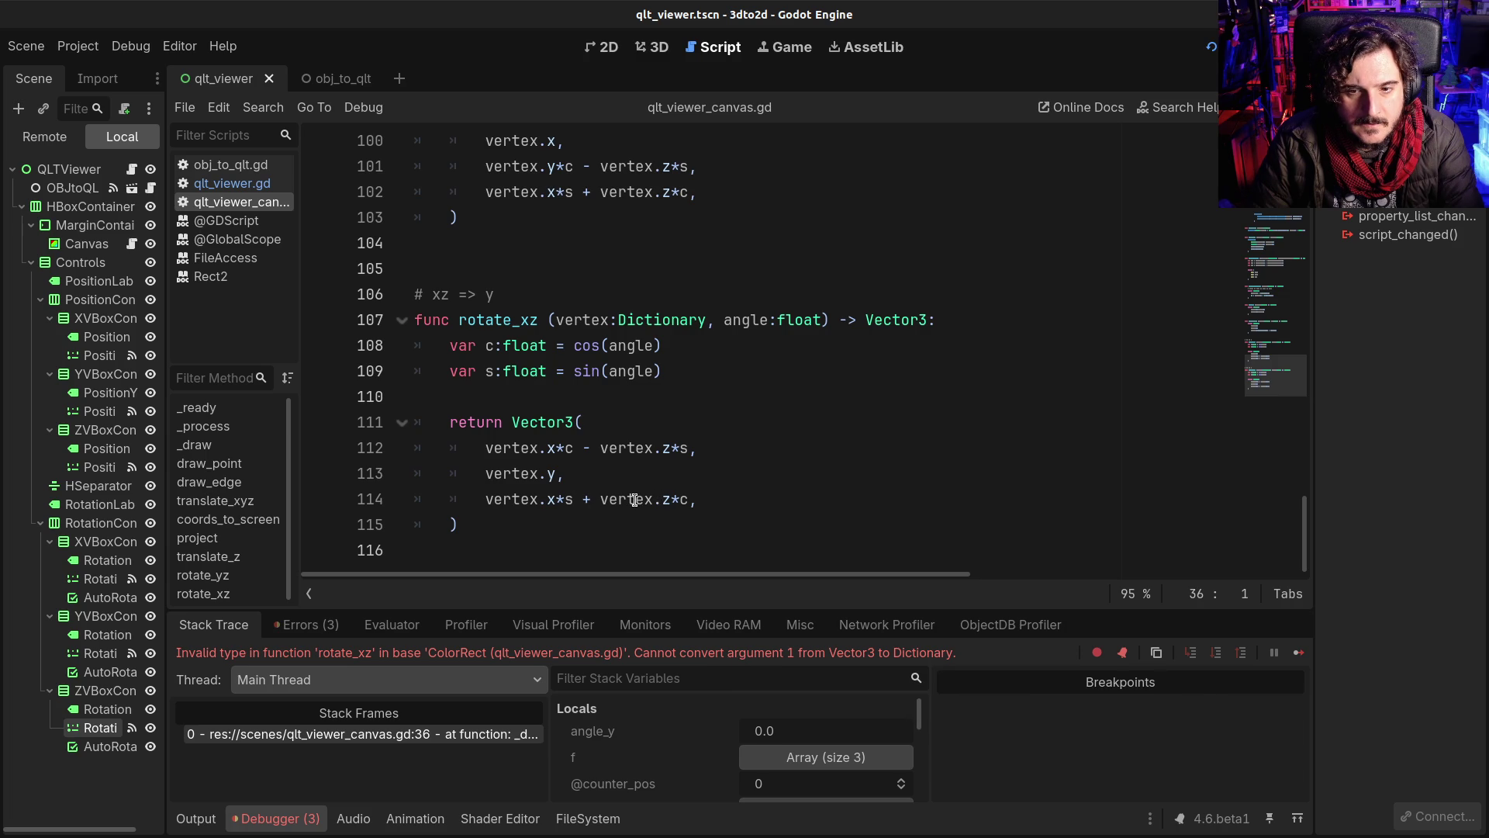
pyautogui.scroll(3, 629, 500)
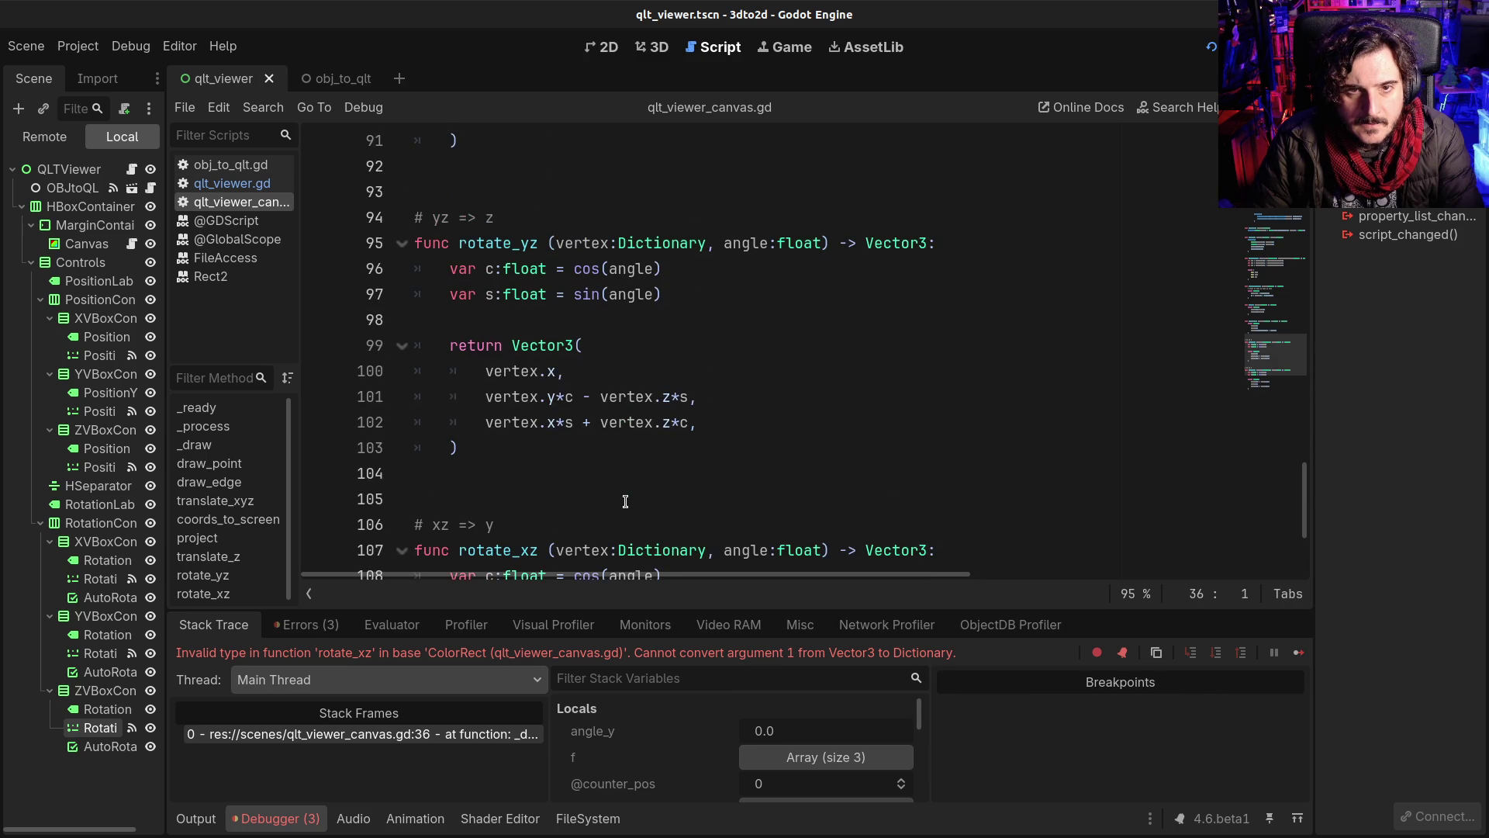
pyautogui.scroll(20, 625, 501)
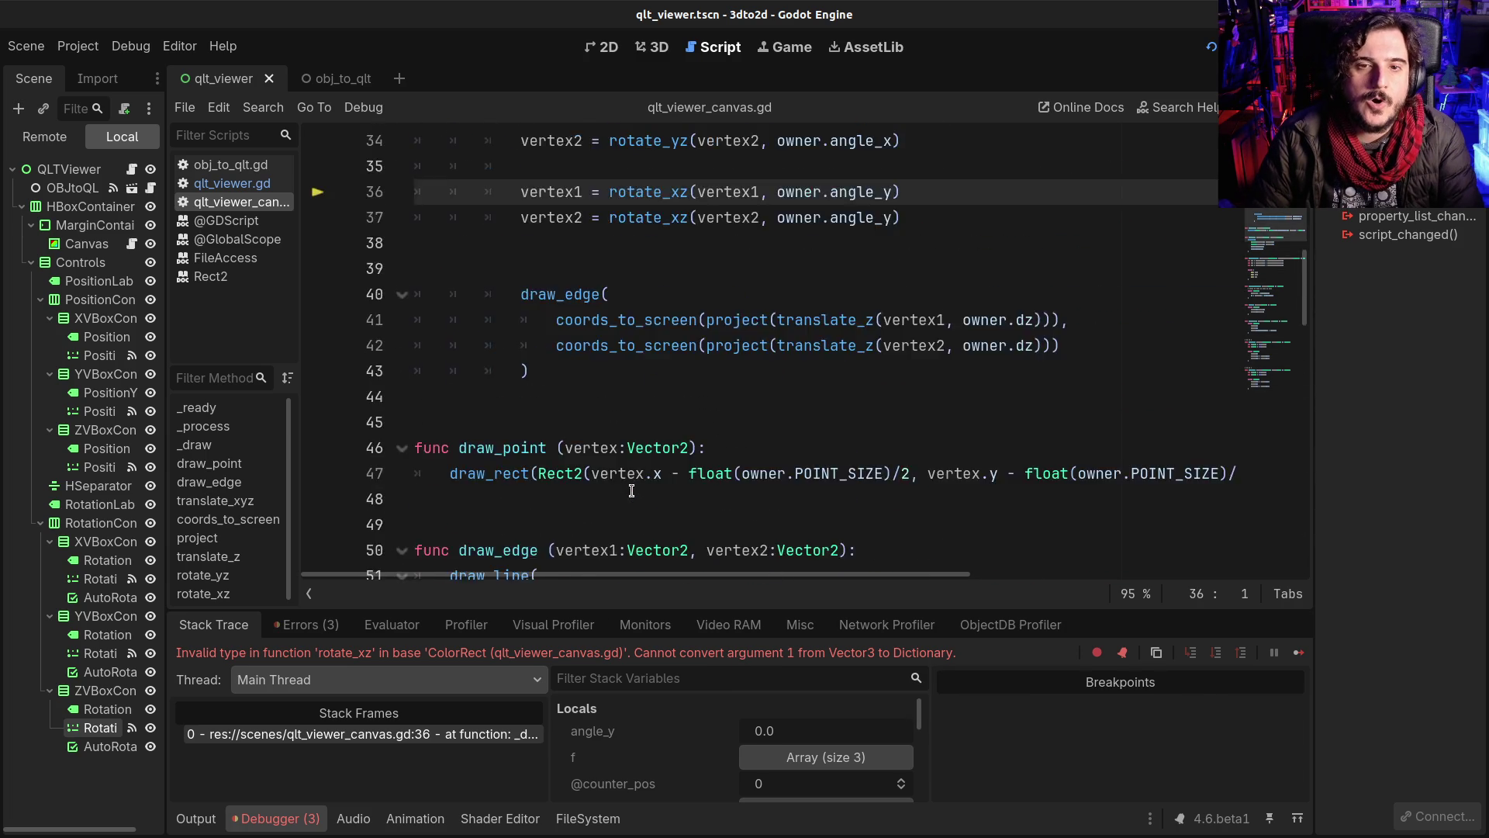
pyautogui.scroll(2, 632, 490)
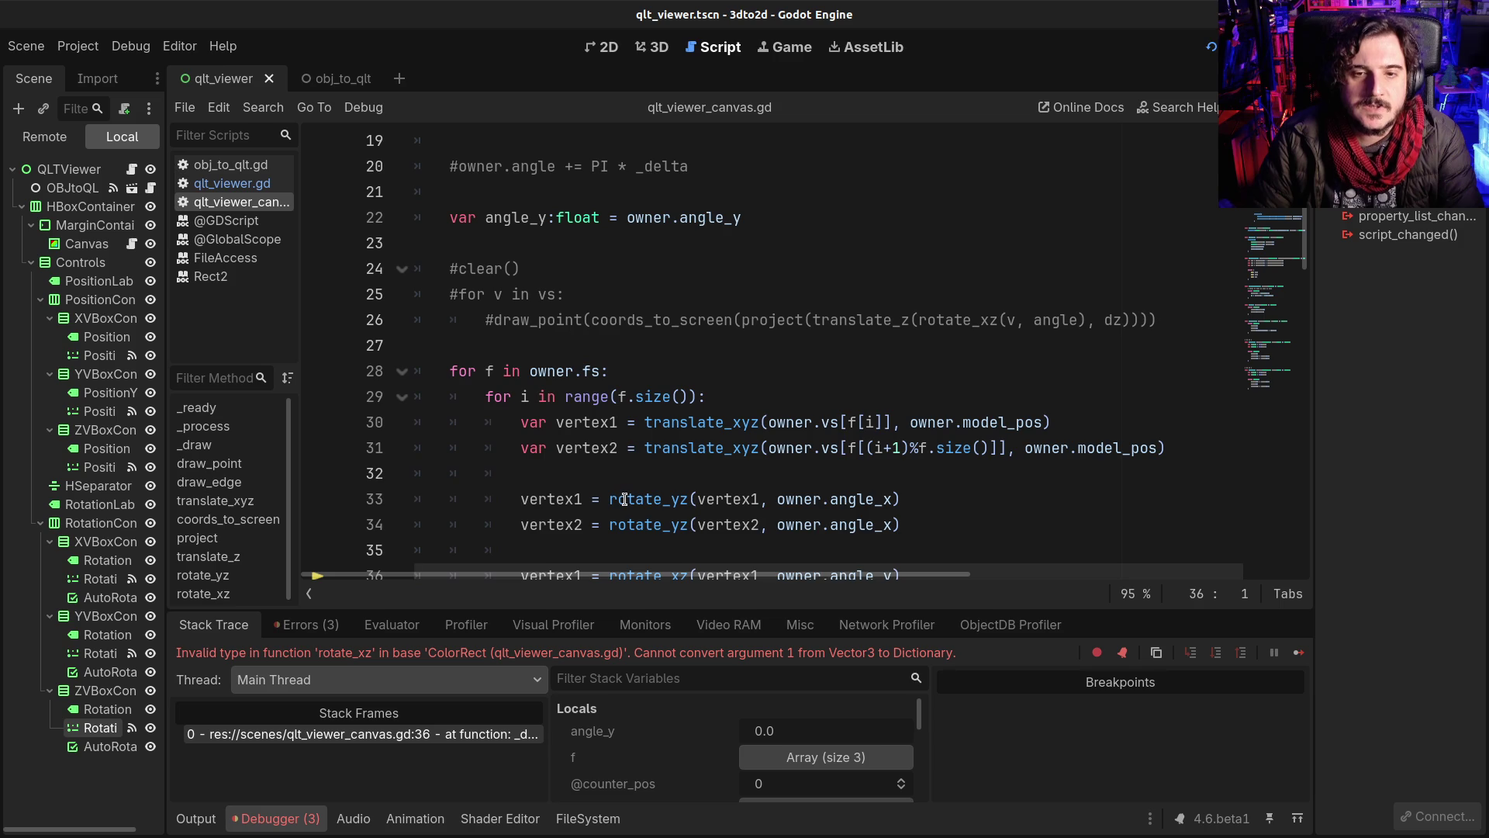
pyautogui.scroll(-2, 624, 499)
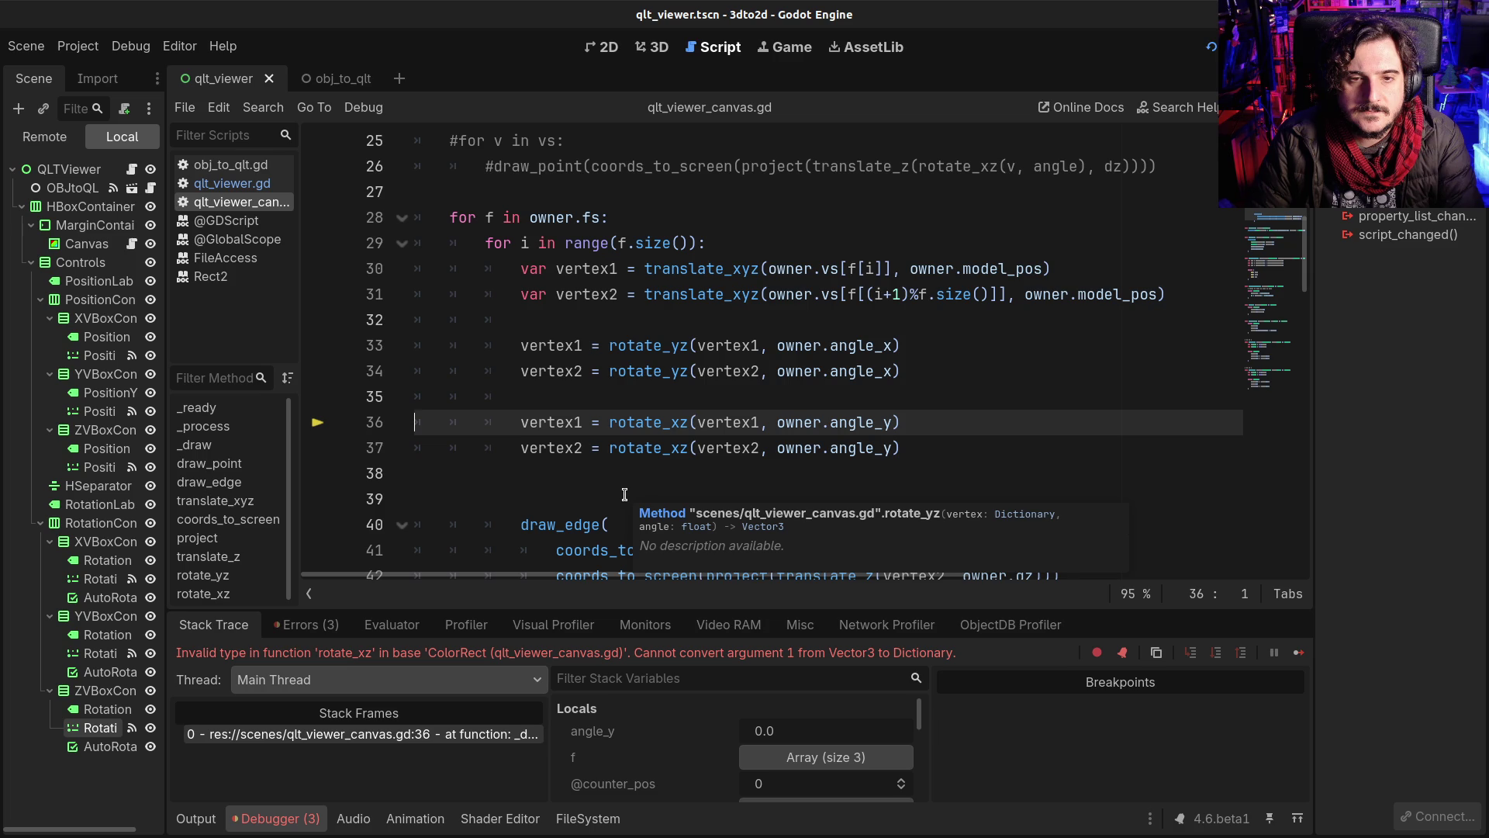
# Step: Highlight the rotate_yz and translate_xyz calls on lines 30–34, then return to empty line 14
pyautogui.doubleClick(635, 347)
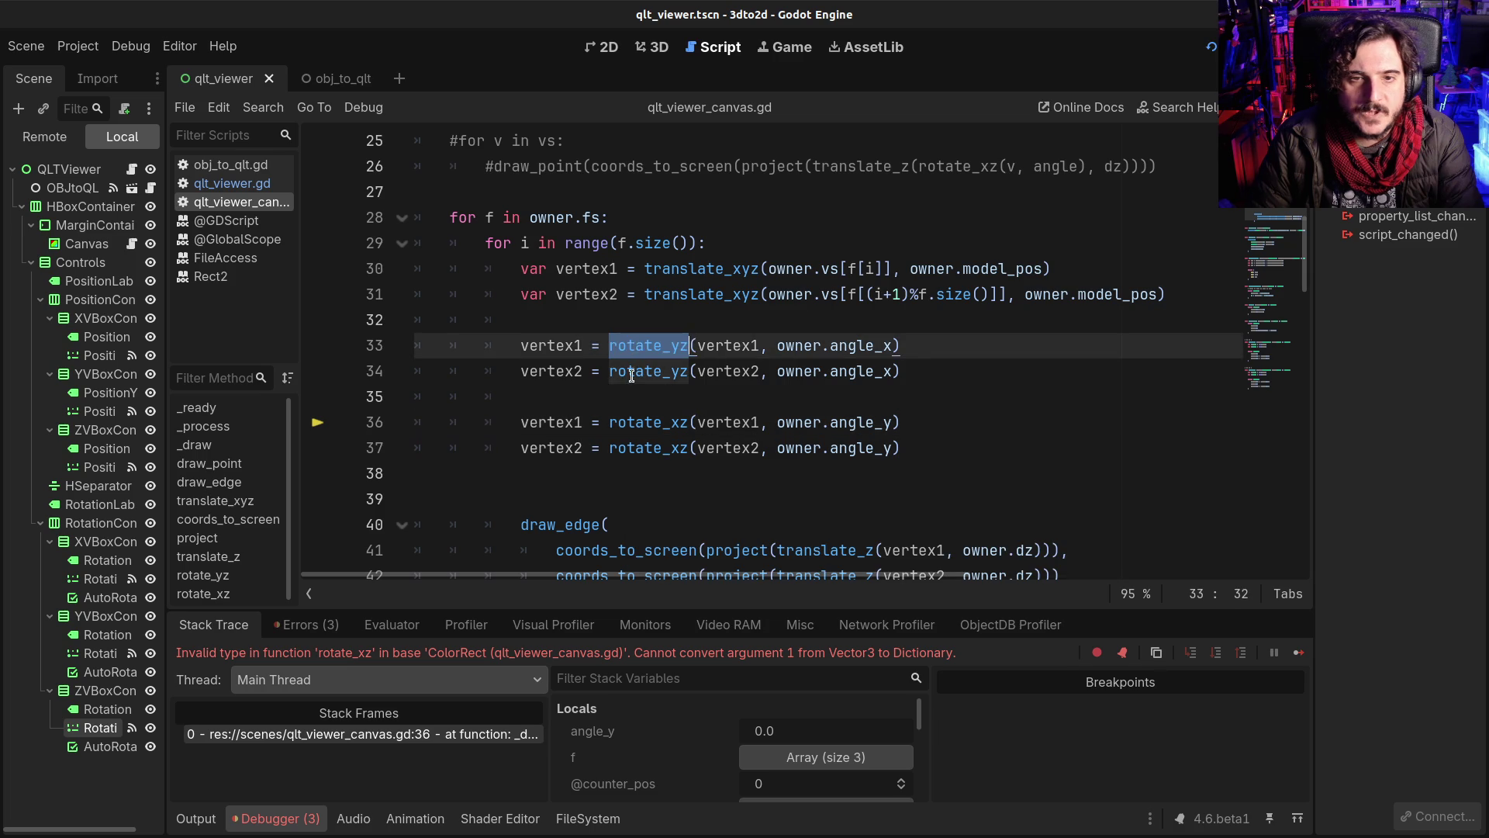
pyautogui.doubleClick(652, 372)
pyautogui.doubleClick(698, 270)
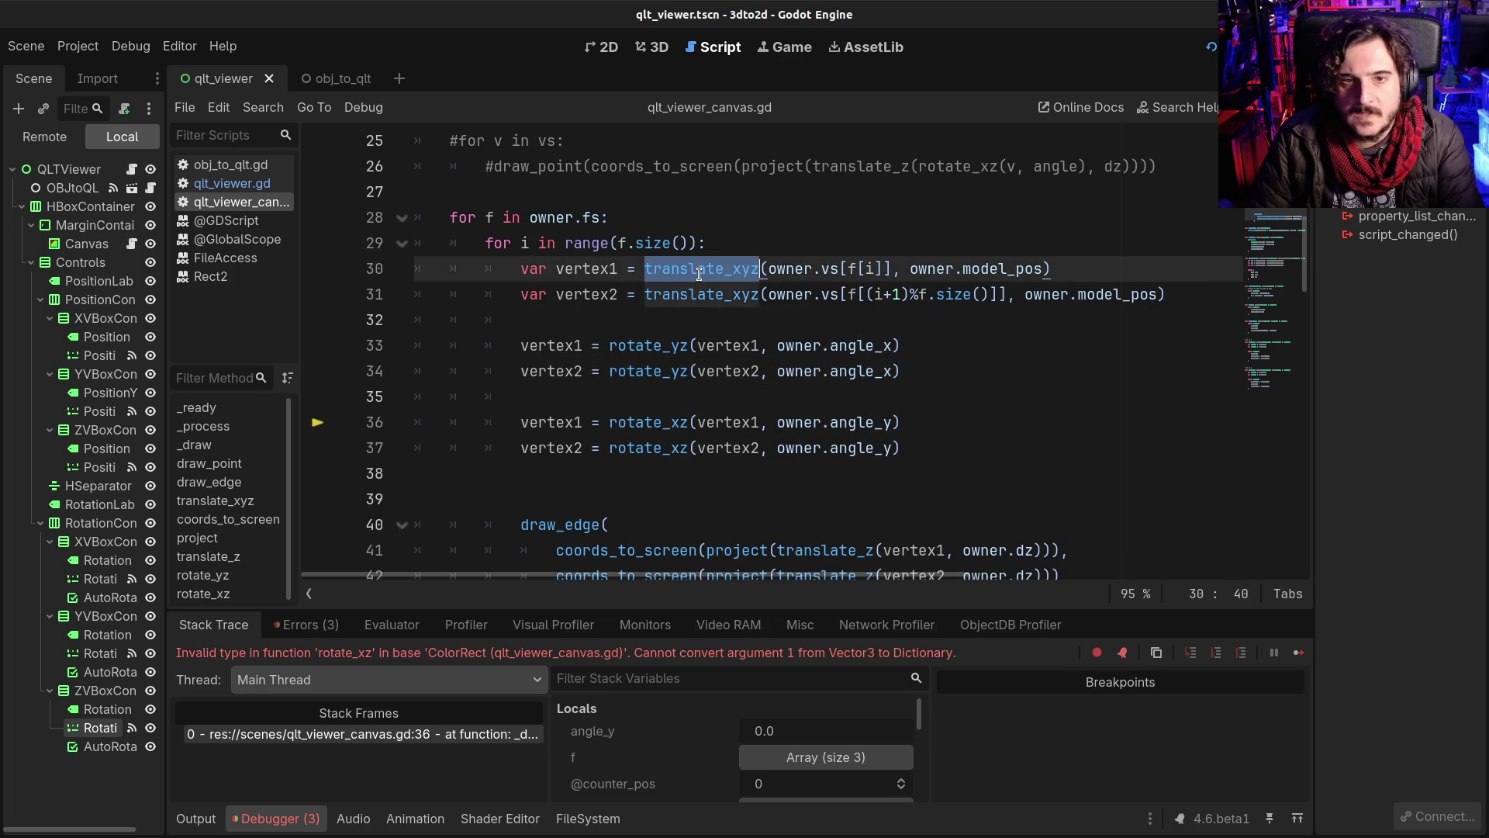
pyautogui.click(702, 269)
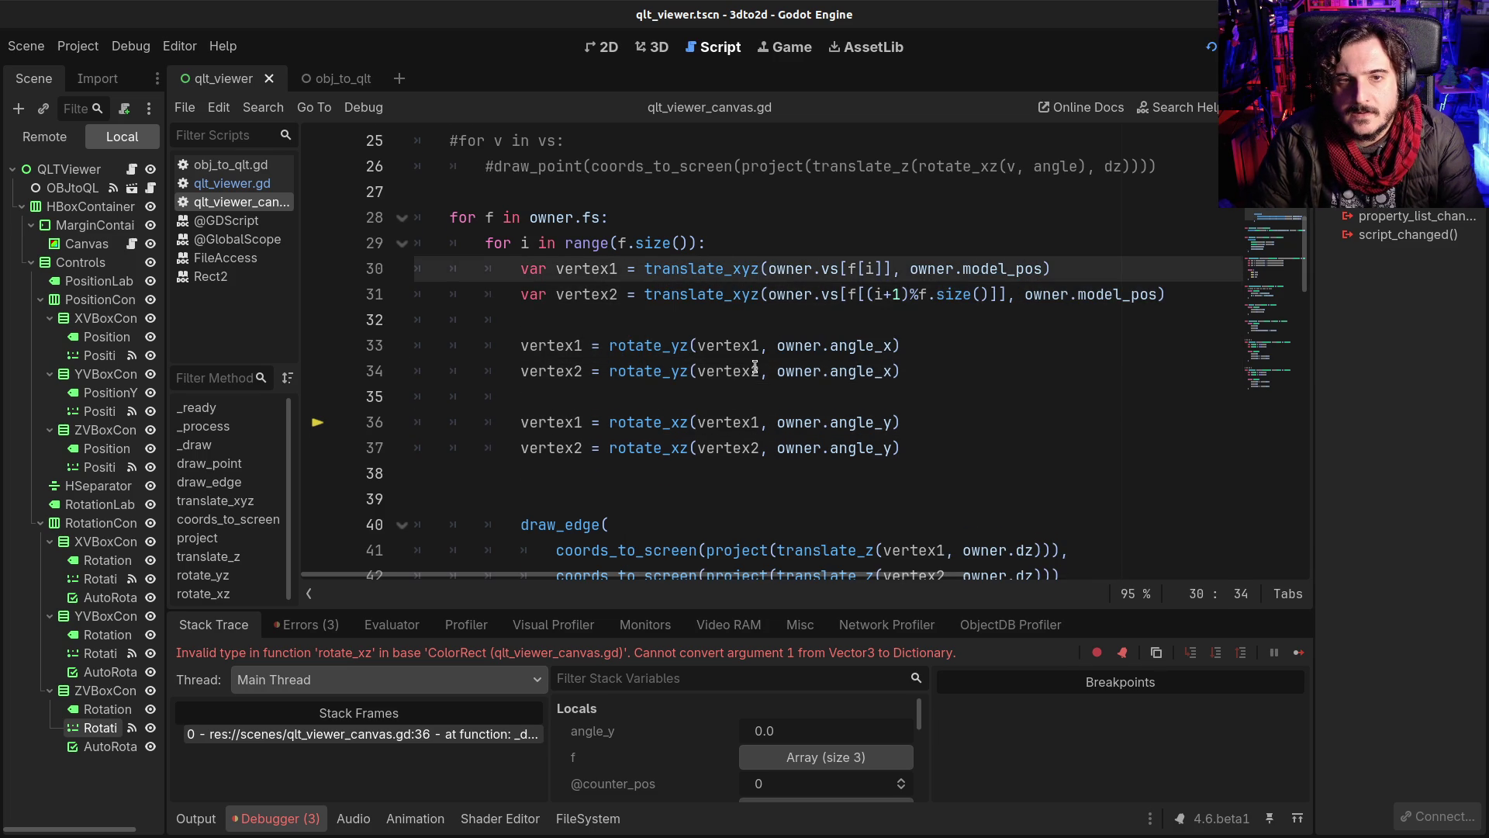
pyautogui.scroll(3, 754, 366)
pyautogui.scroll(5, 755, 366)
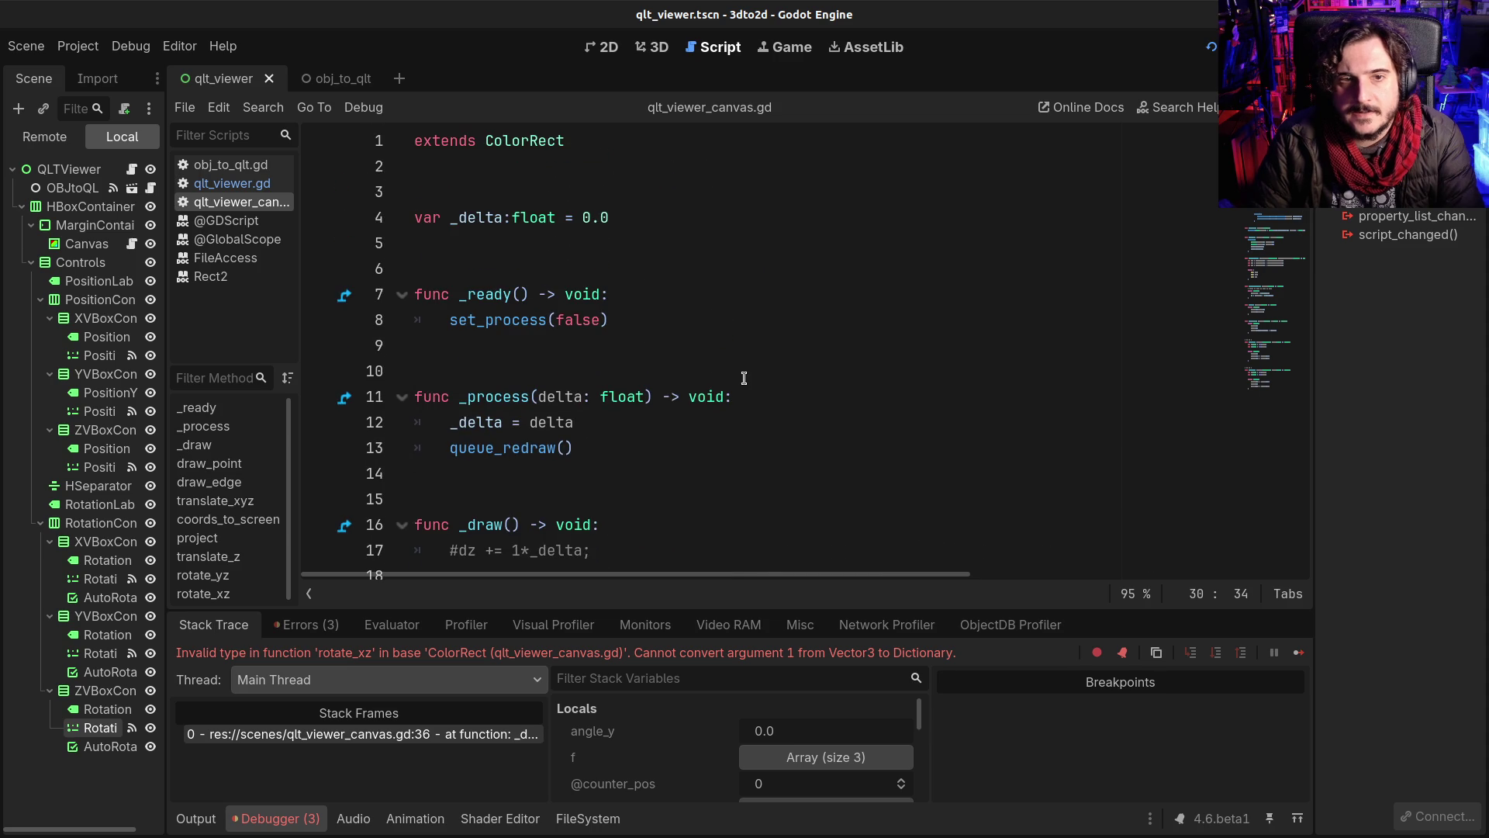
pyautogui.scroll(-1, 613, 419)
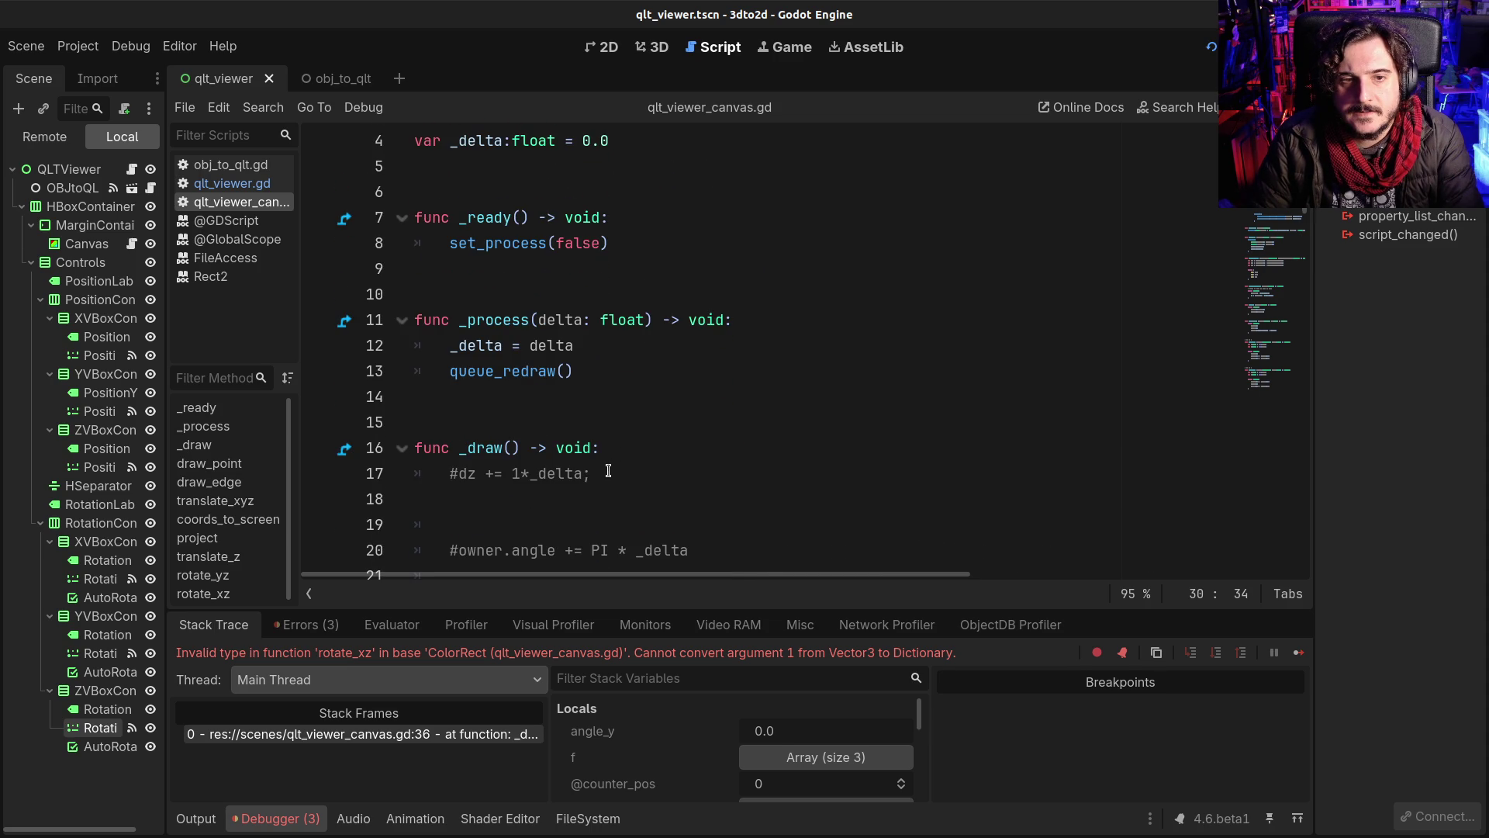
pyautogui.click(626, 396)
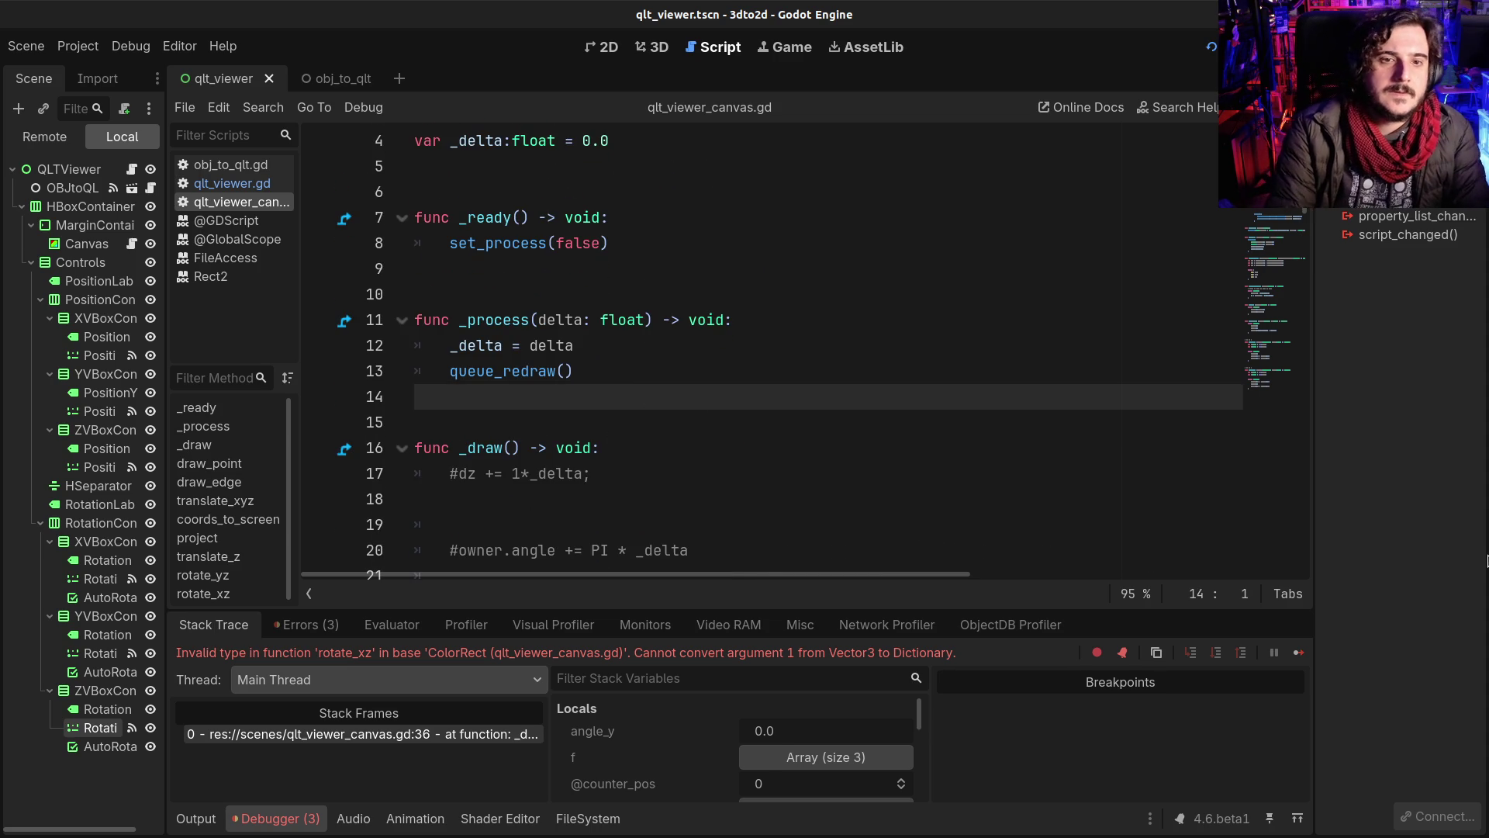
# Step: Insert a new function below _process, first written as vertex_to_vector3(vertex)
pyautogui.press('Return')
pyautogui.press('Return')
pyautogui.press('Return')
pyautogui.press('Up')
pyautogui.write('func')
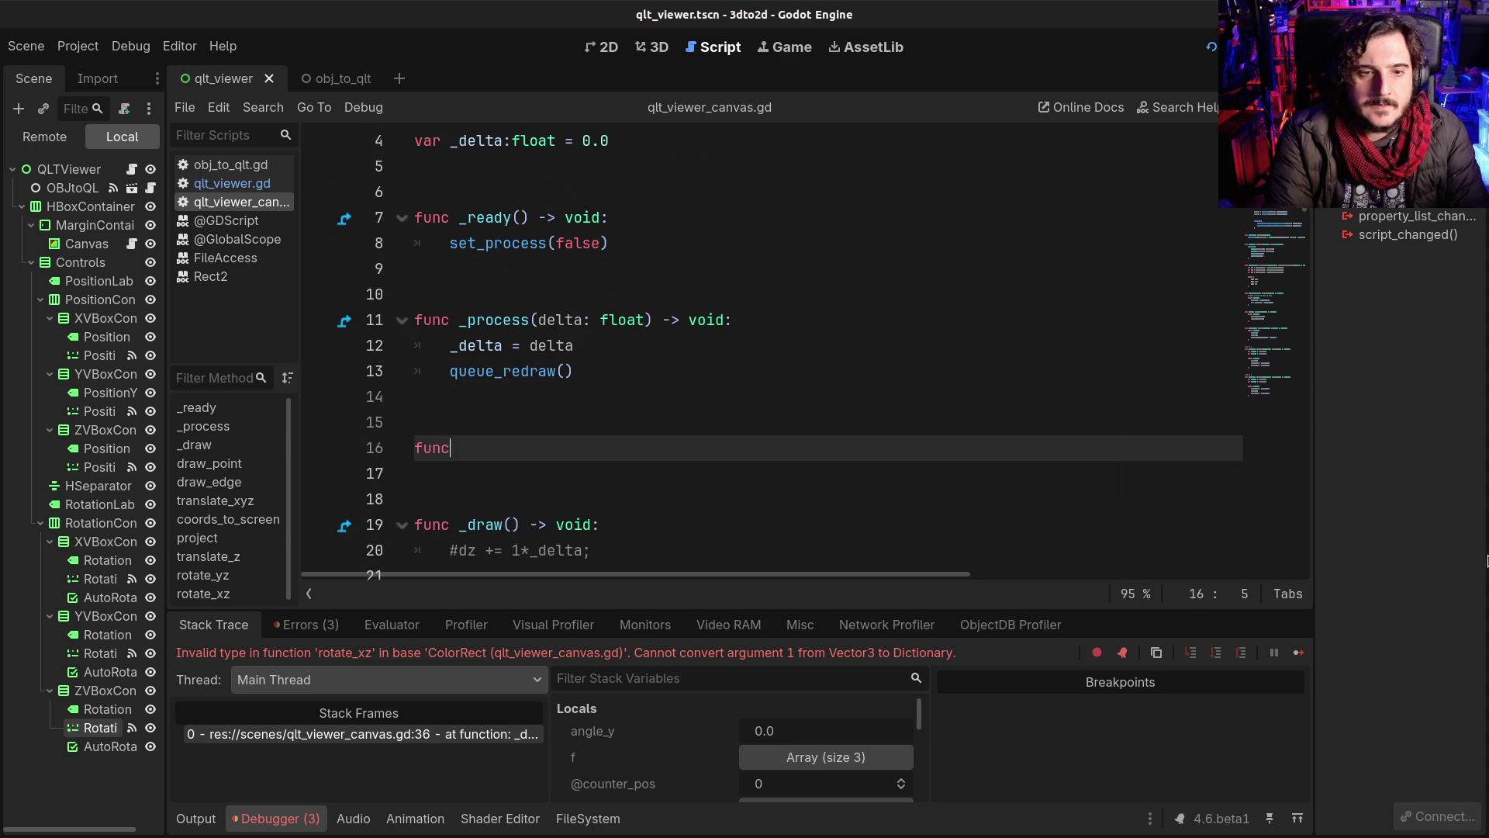
pyautogui.write(' coord')
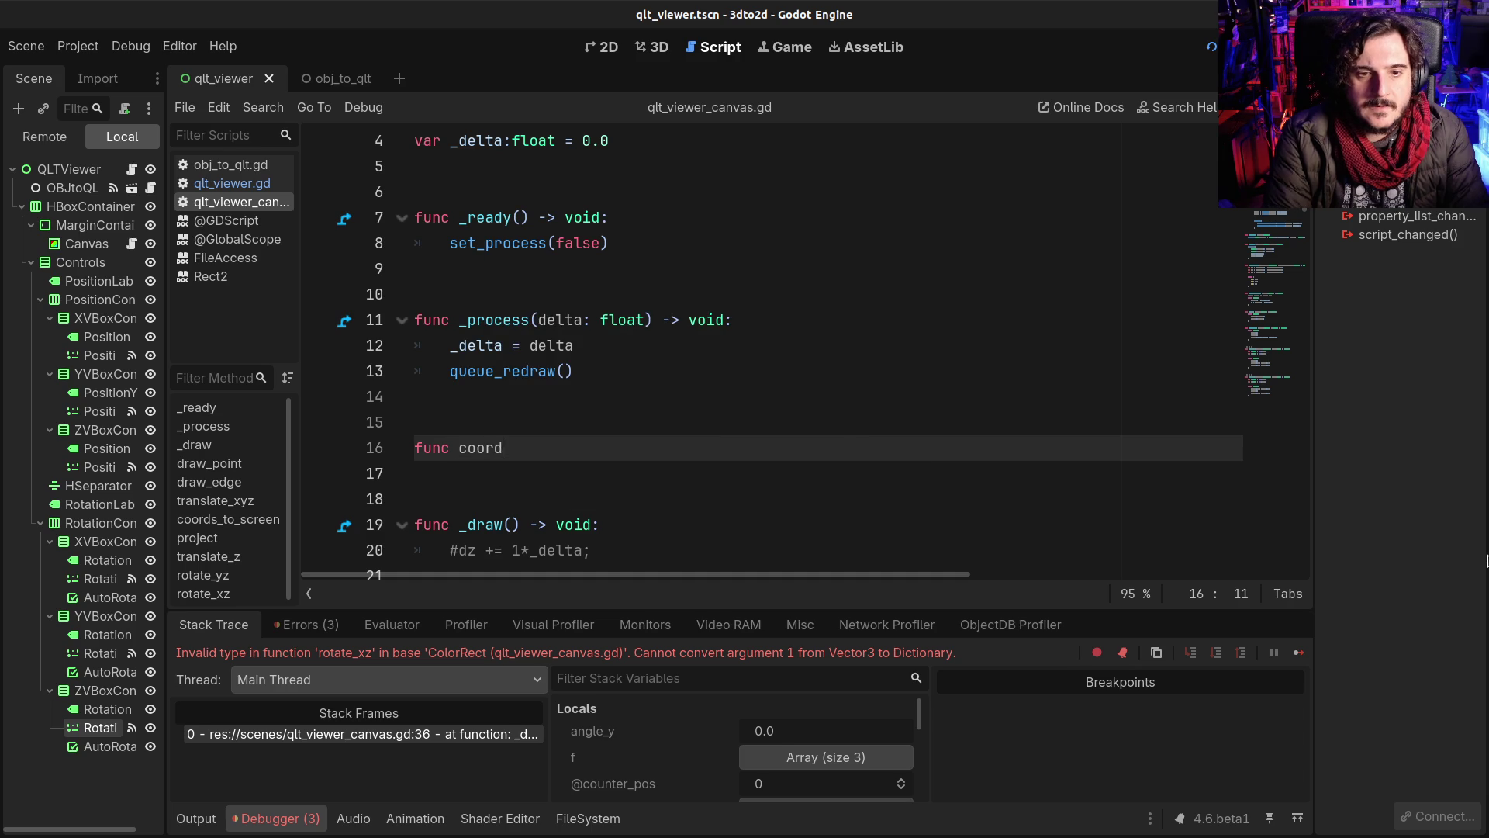
pyautogui.write('_to_vector')
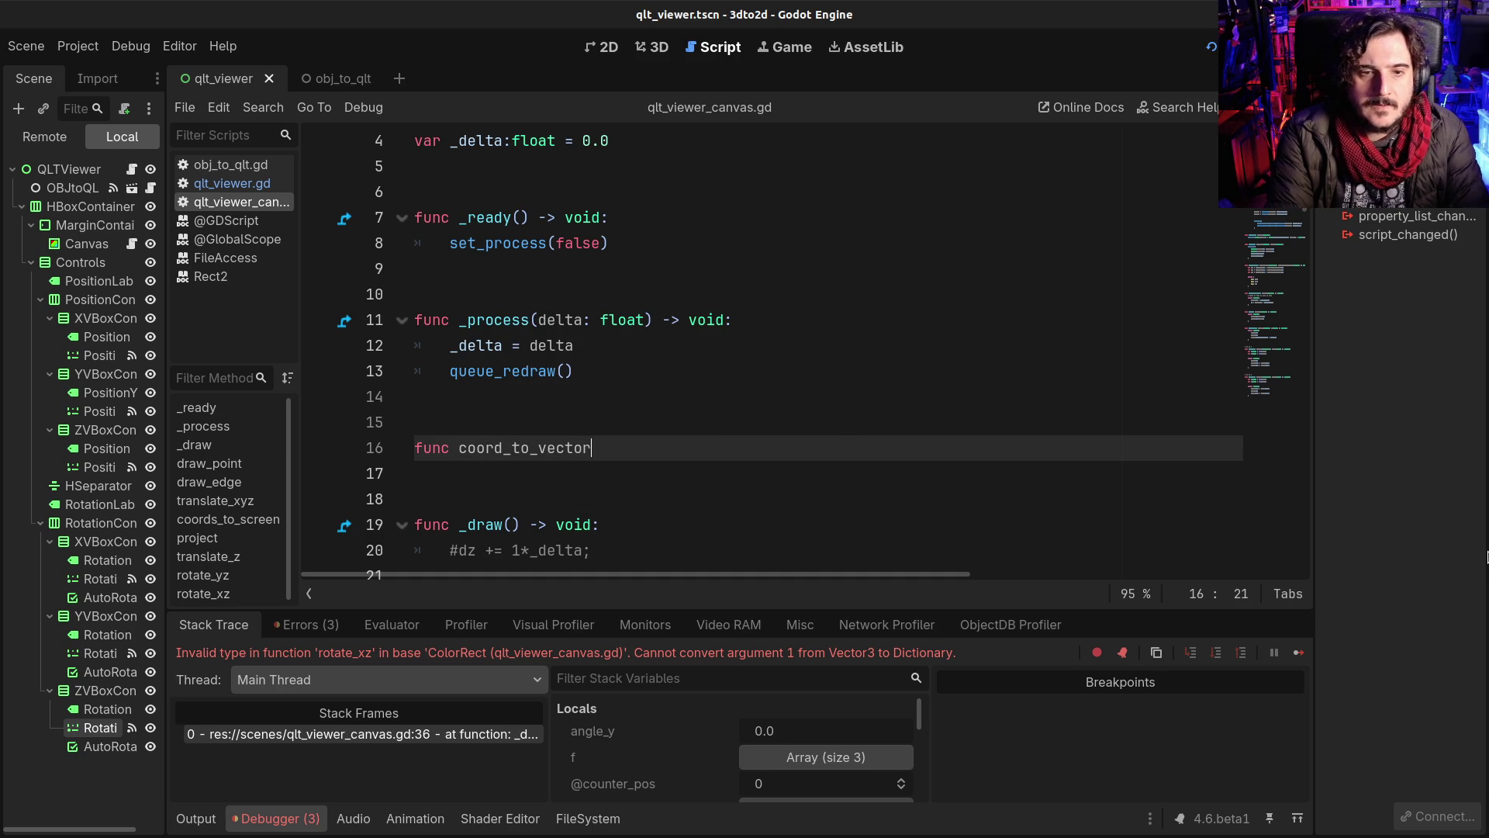
pyautogui.press('BackSpace')
pyautogui.press('BackSpace')
pyautogui.press('BackSpace')
pyautogui.write('vertex')
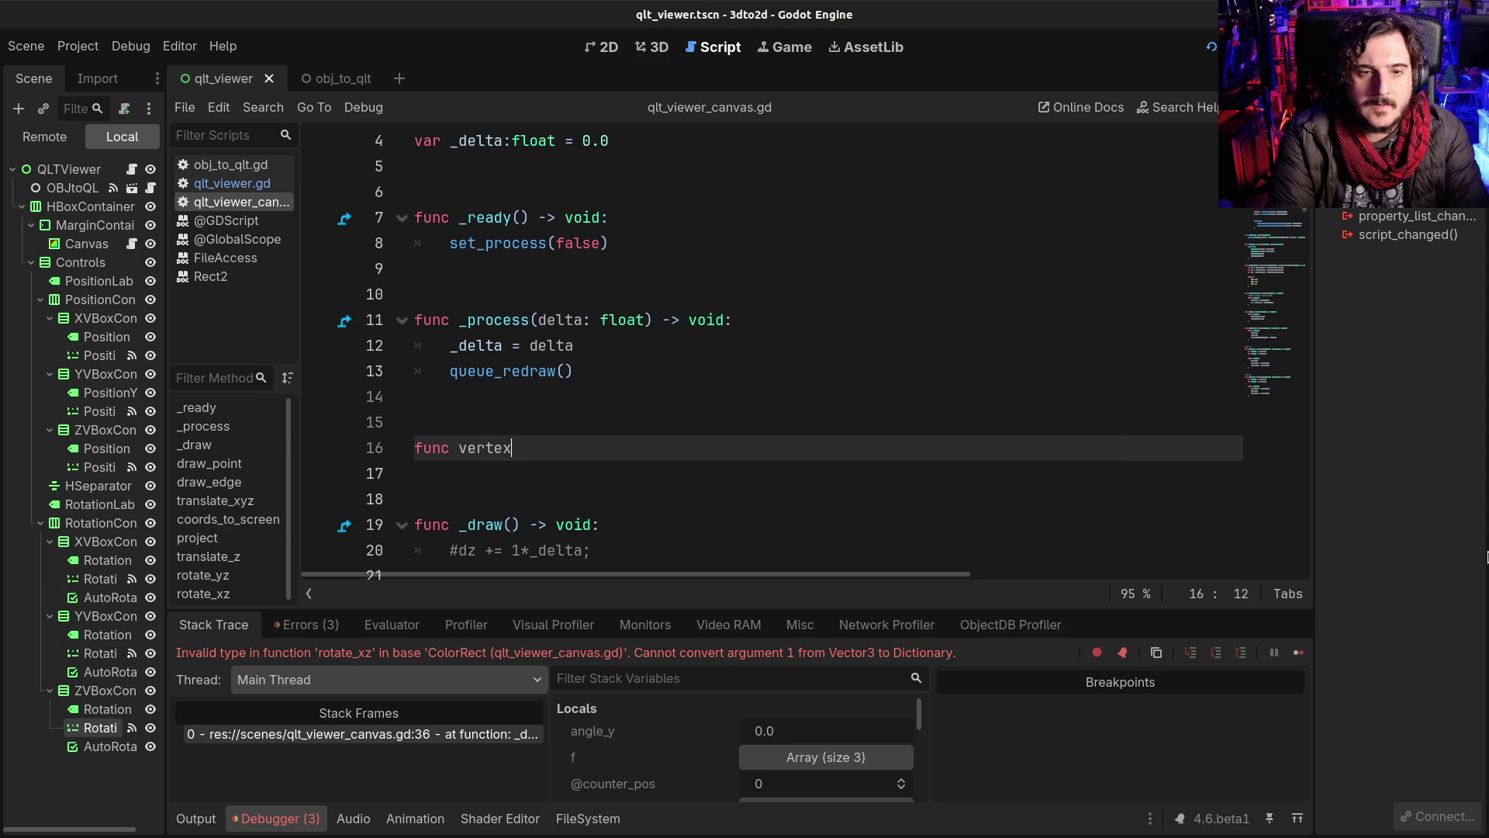
pyautogui.write('_to_vector')
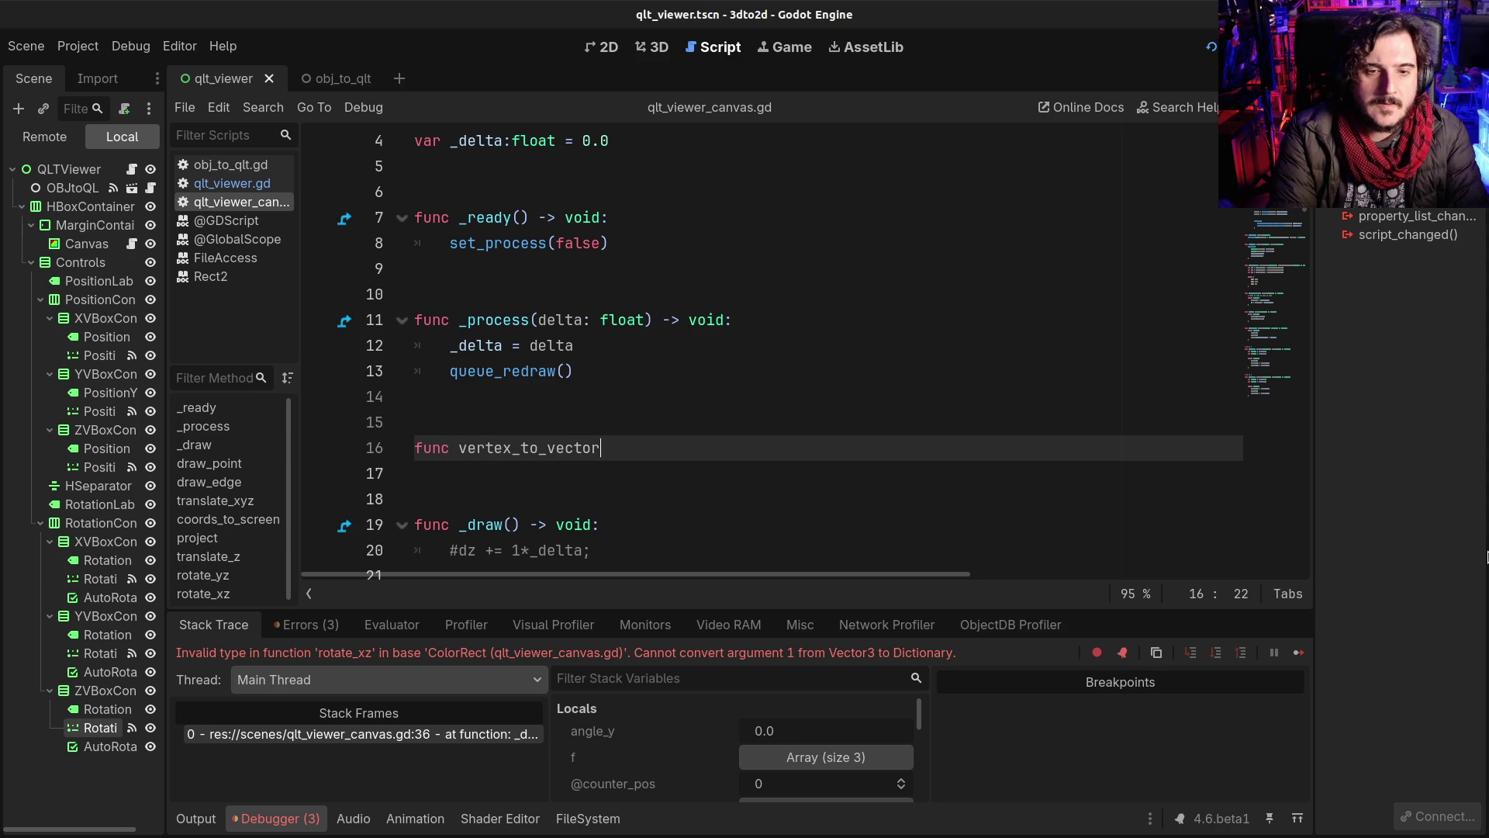
pyautogui.write('3 (')
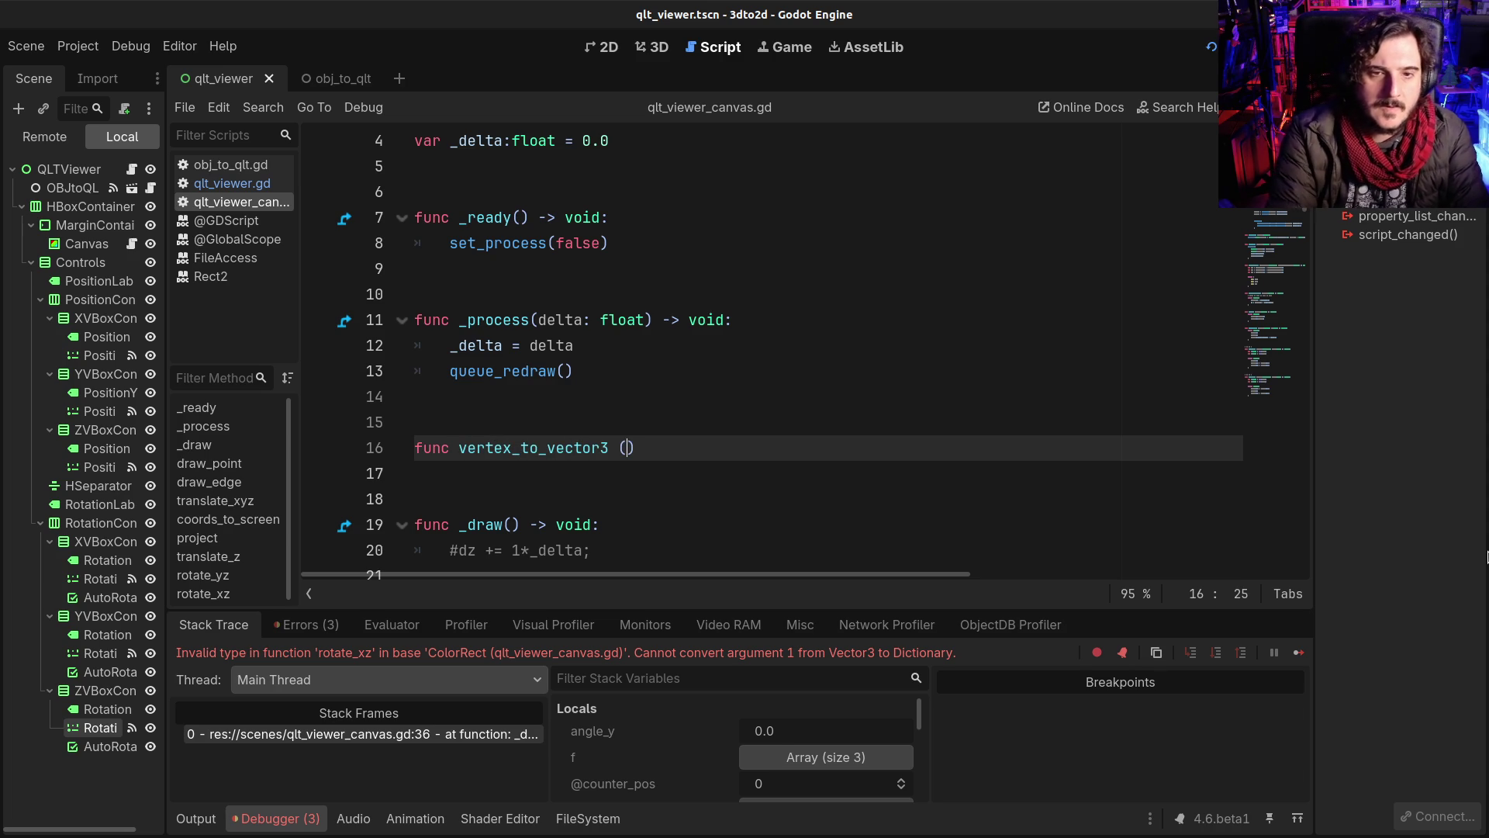
pyautogui.write('vertex:')
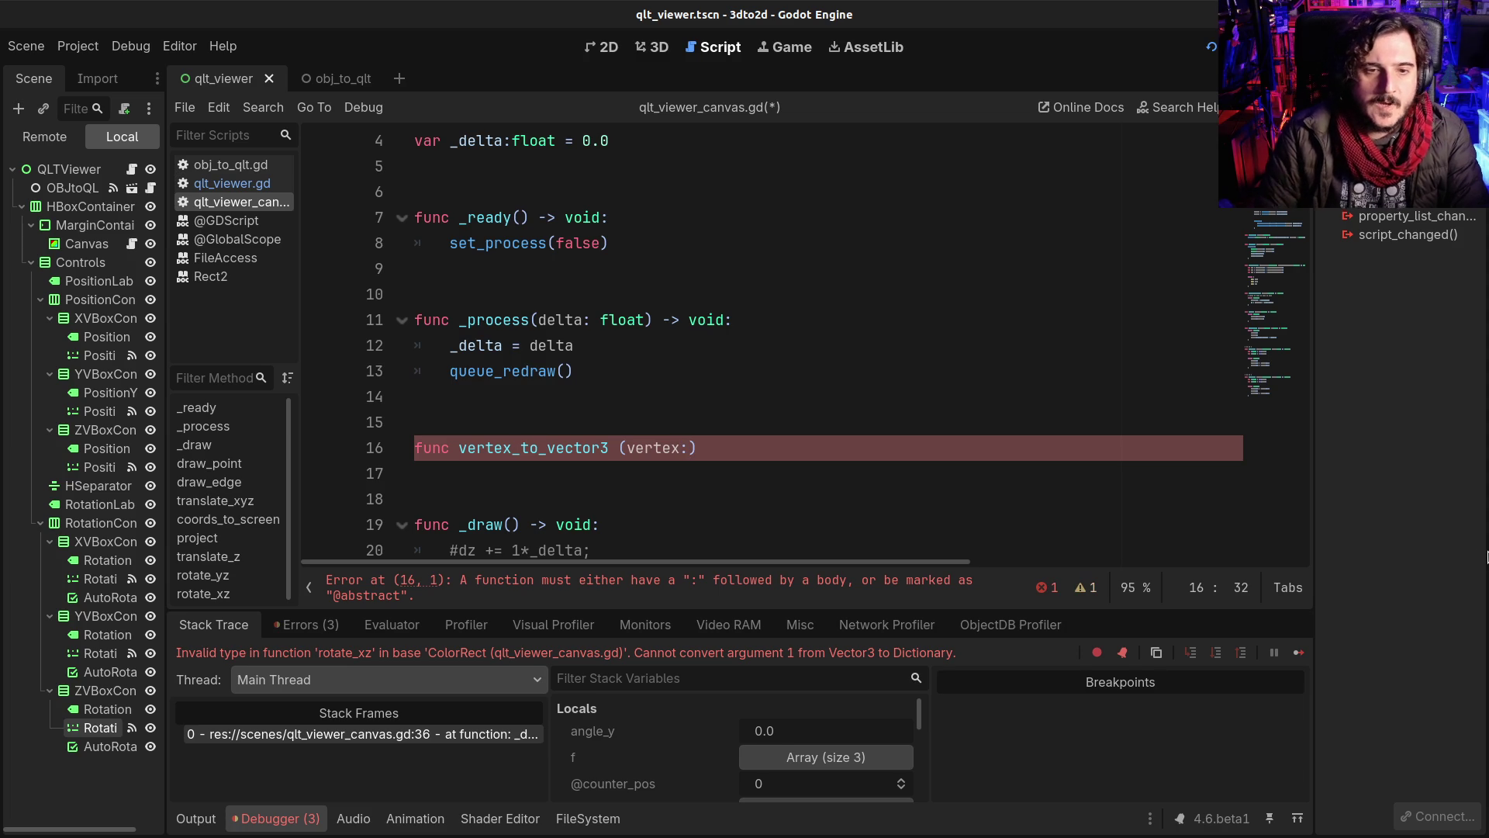
# Step: Rename the function to dict_to_vector3 and type its vertex parameter as Dictionary
pyautogui.moveTo(460, 449); pyautogui.dragTo(512, 448)
pyautogui.write('c')
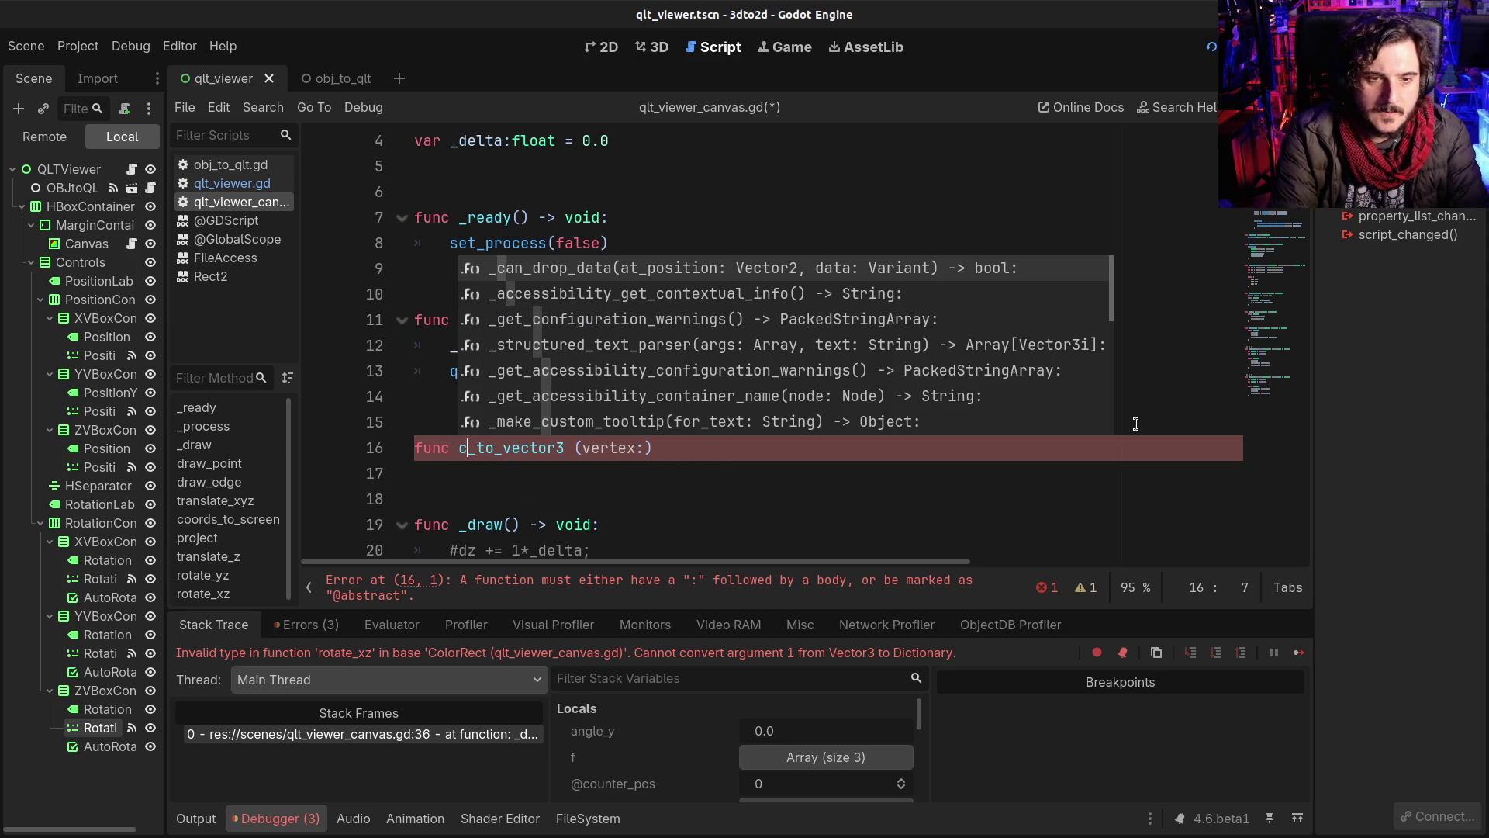
pyautogui.write('oords')
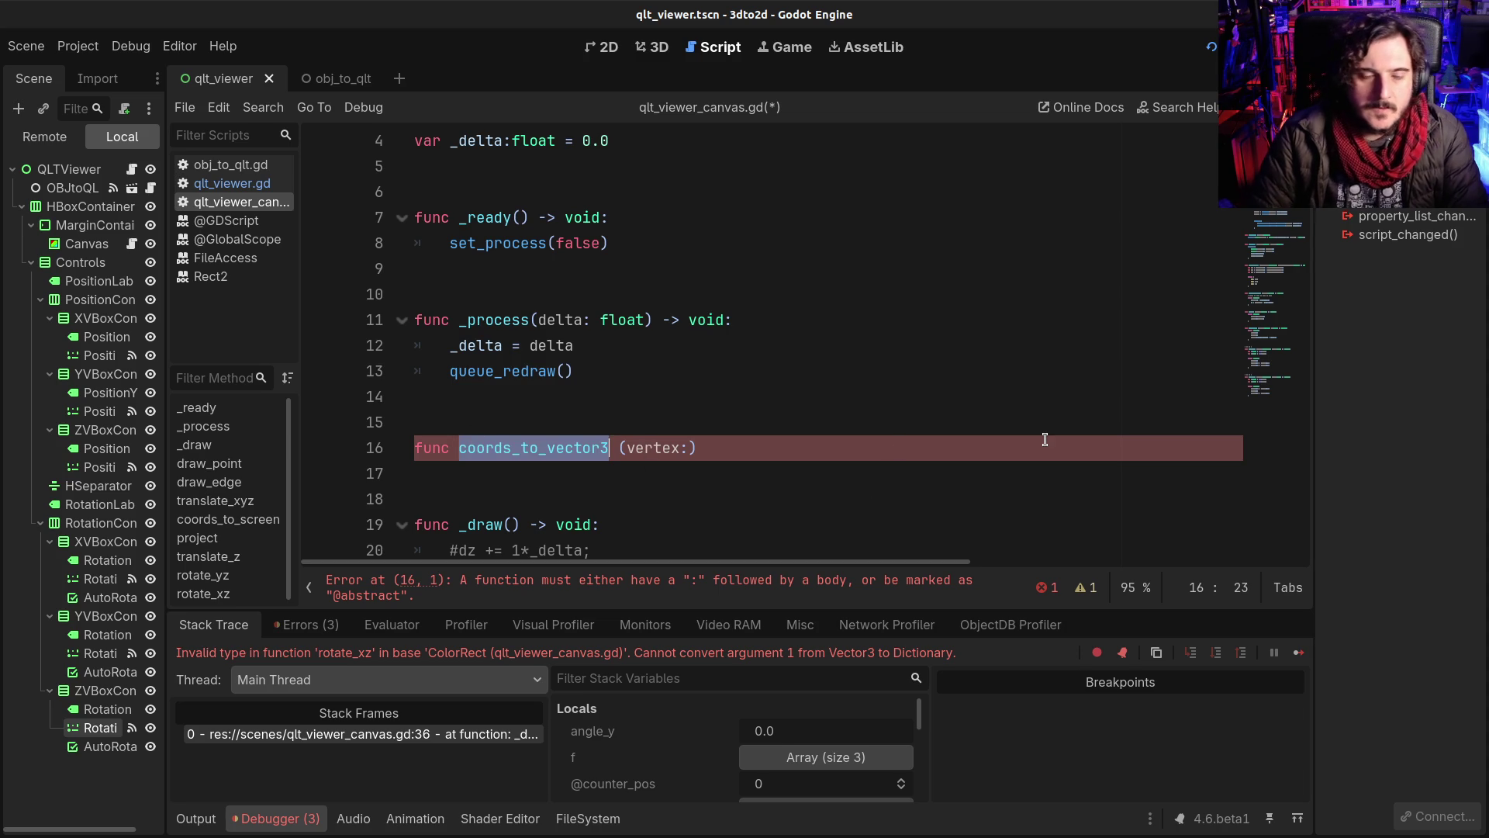
pyautogui.click(583, 465)
pyautogui.moveTo(458, 447); pyautogui.dragTo(507, 448)
pyautogui.write('loats')
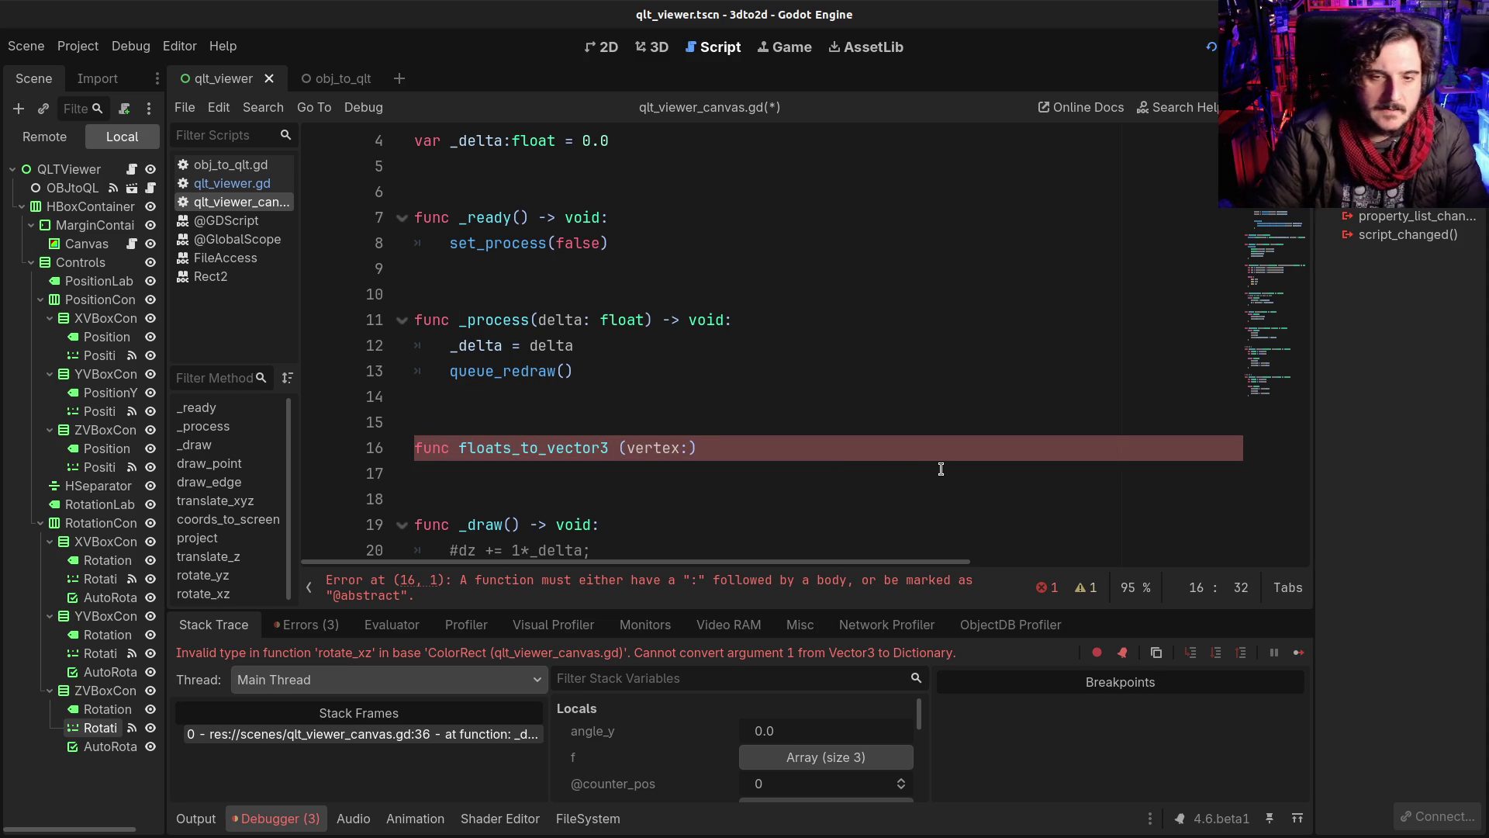
pyautogui.write('ictionar')
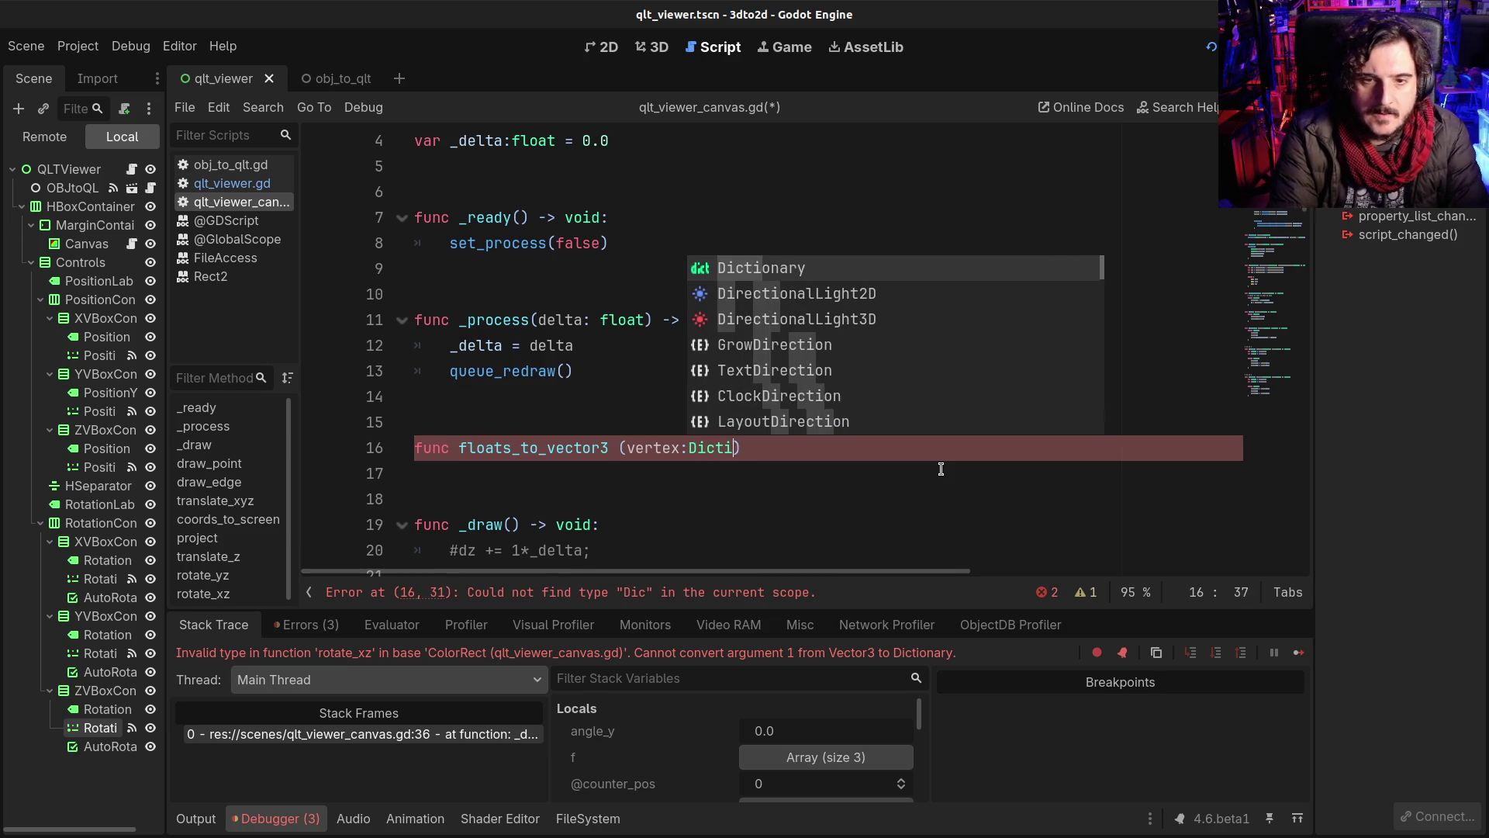
pyautogui.press('Return')
pyautogui.write(')')
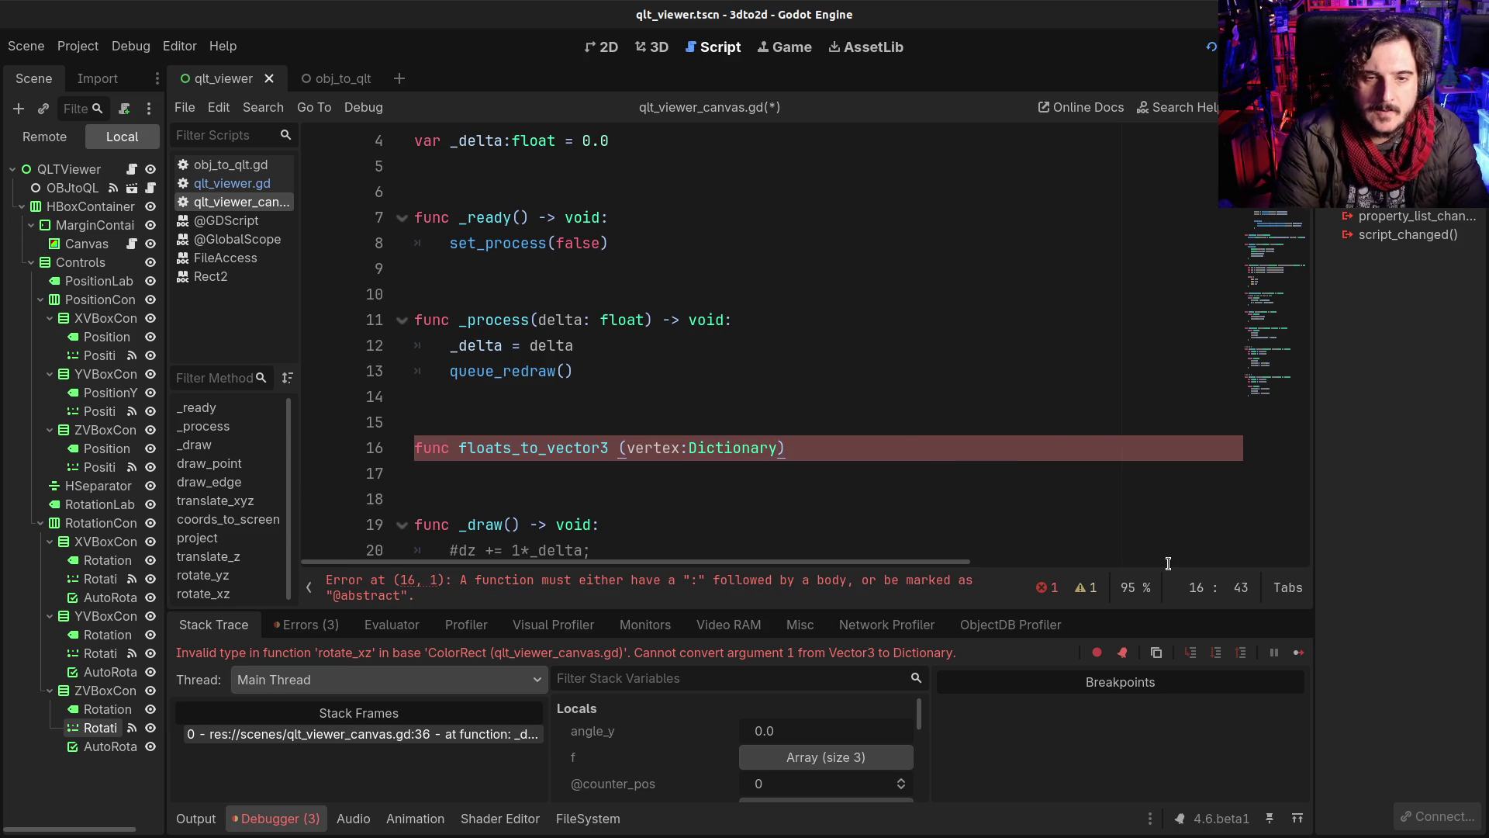
pyautogui.moveTo(458, 448); pyautogui.dragTo(517, 448)
pyautogui.write('dict')
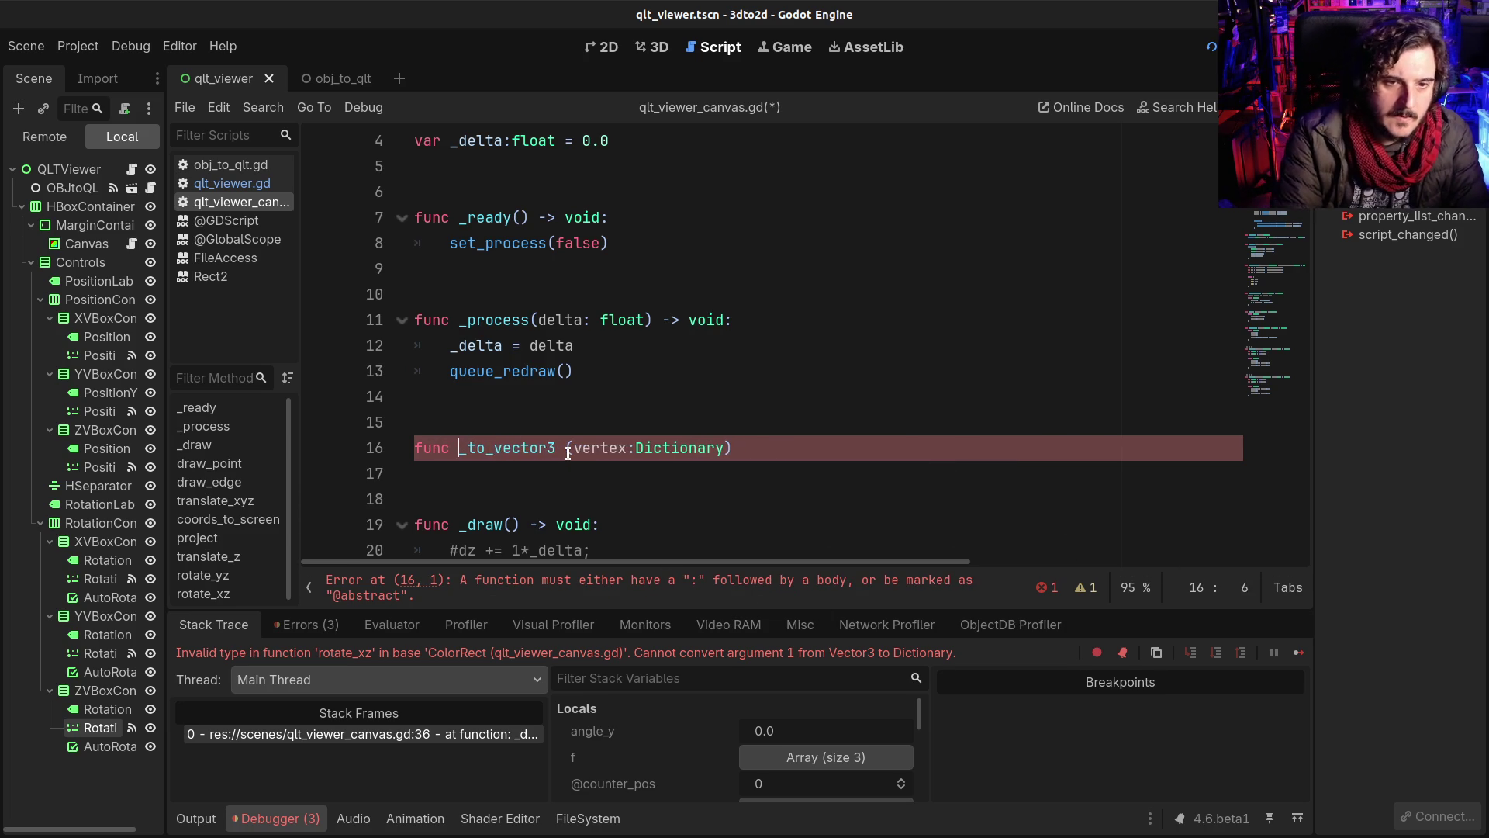
pyautogui.press('Escape')
pyautogui.click(660, 448)
# Step: Compare with the translate_xyz call, then close the signature with ':' and start an indented body
pyautogui.scroll(-7, 853, 465)
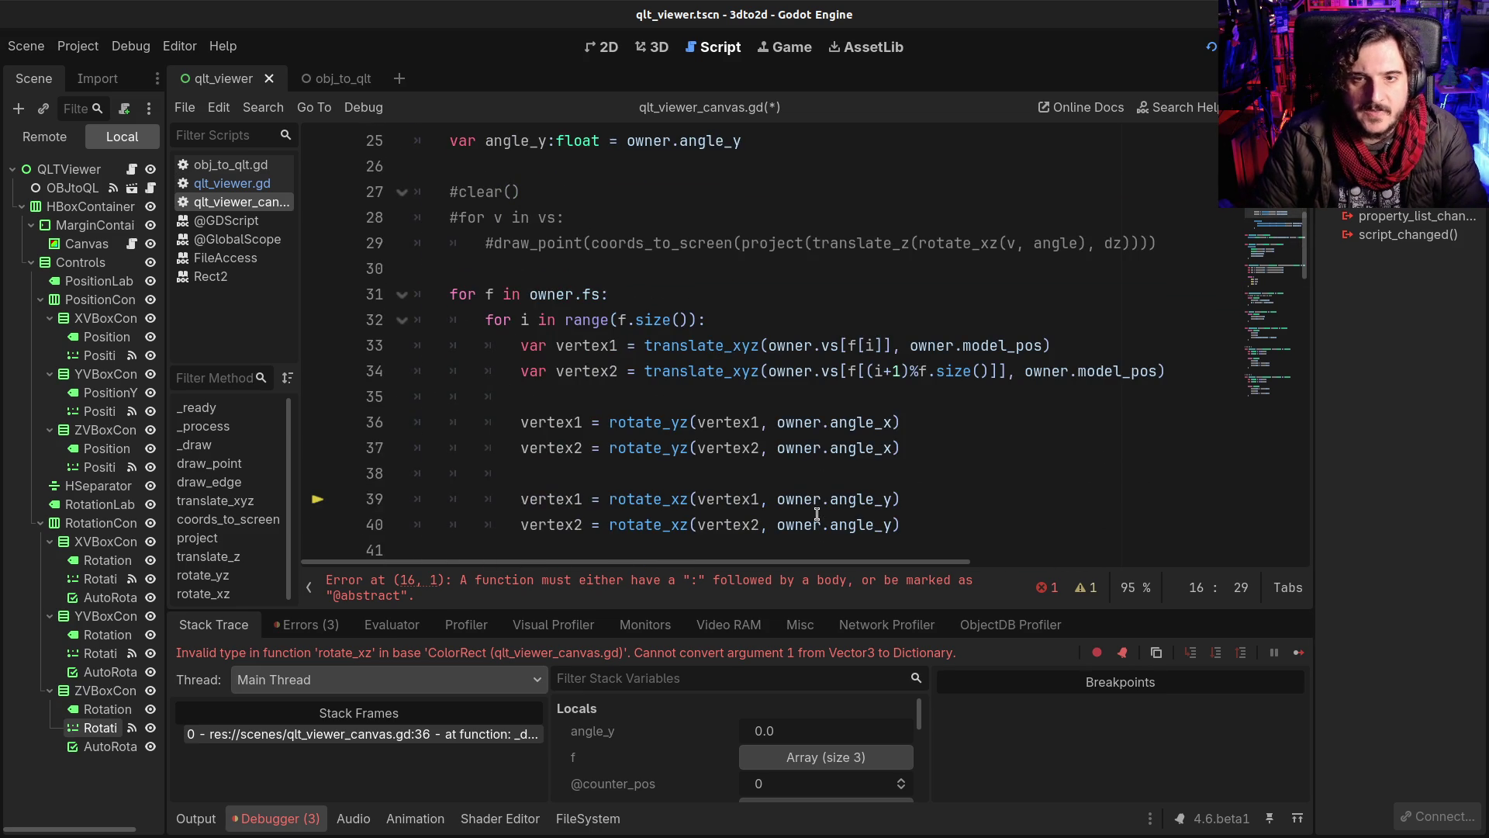
pyautogui.click(696, 345)
pyautogui.scroll(1, 717, 411)
pyautogui.scroll(-8, 717, 434)
pyautogui.scroll(-7, 481, 298)
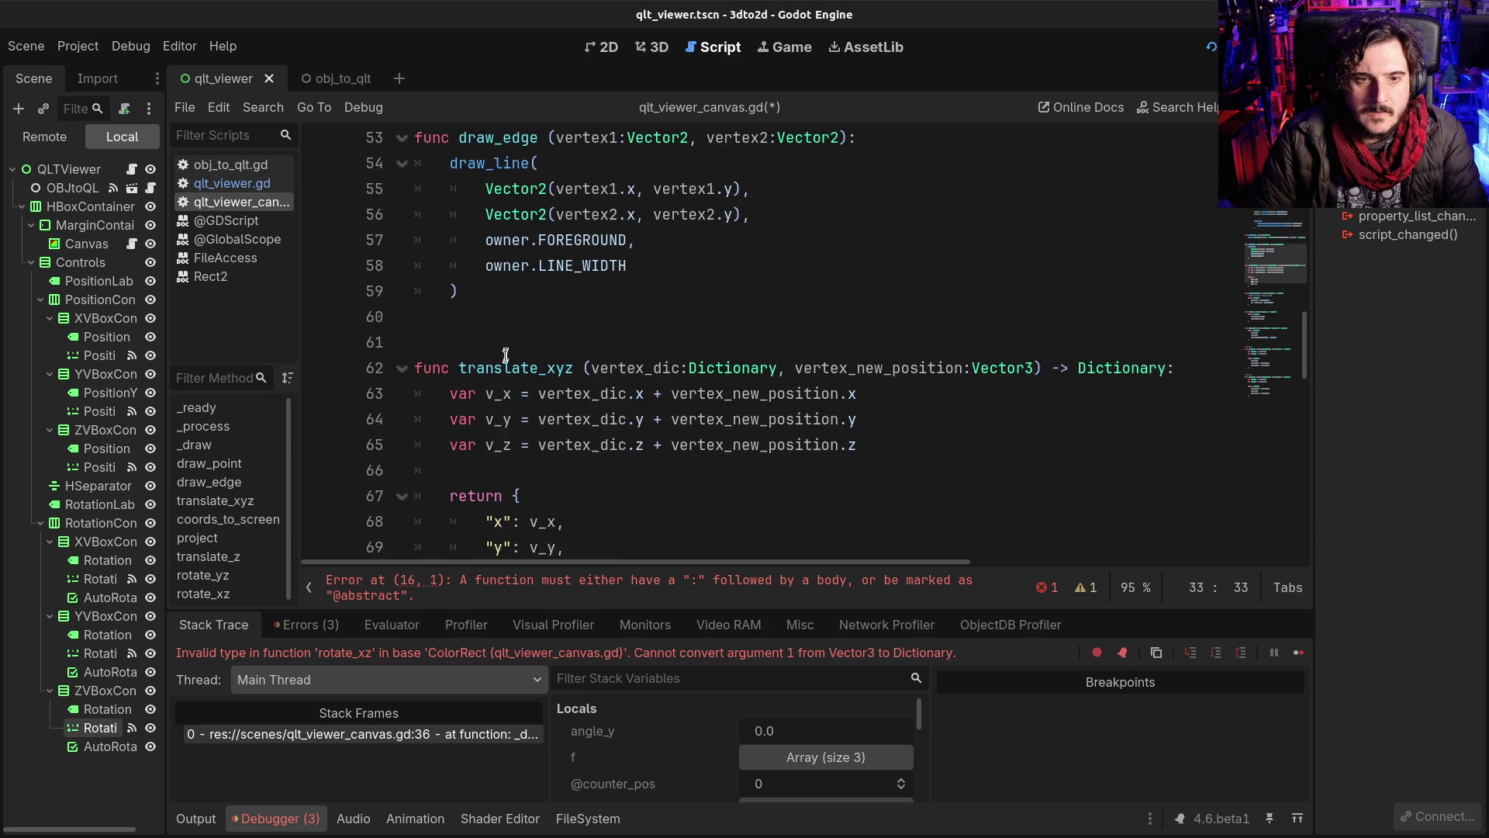
pyautogui.scroll(13, 505, 414)
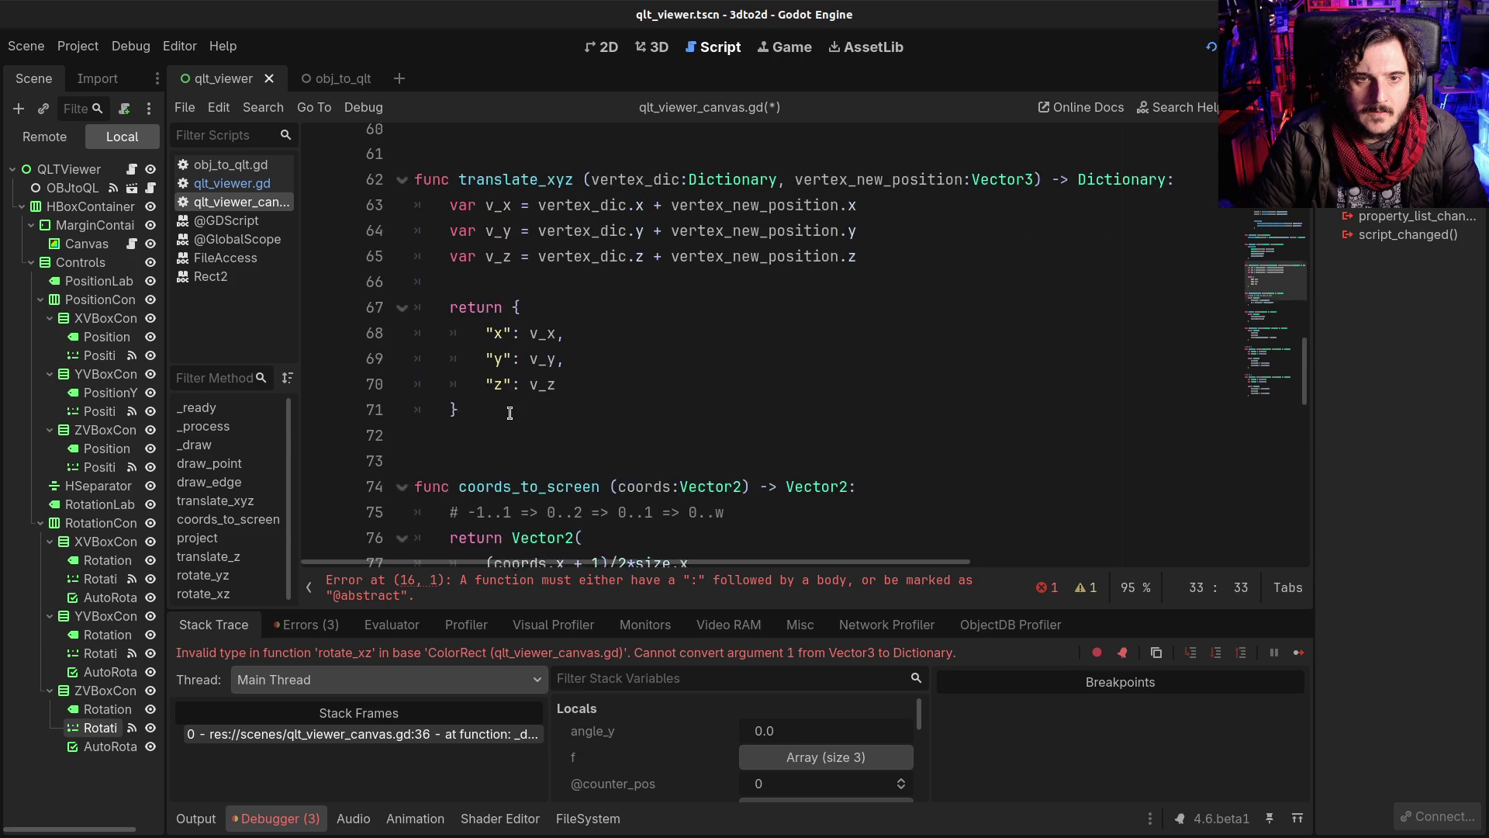
pyautogui.scroll(8, 654, 439)
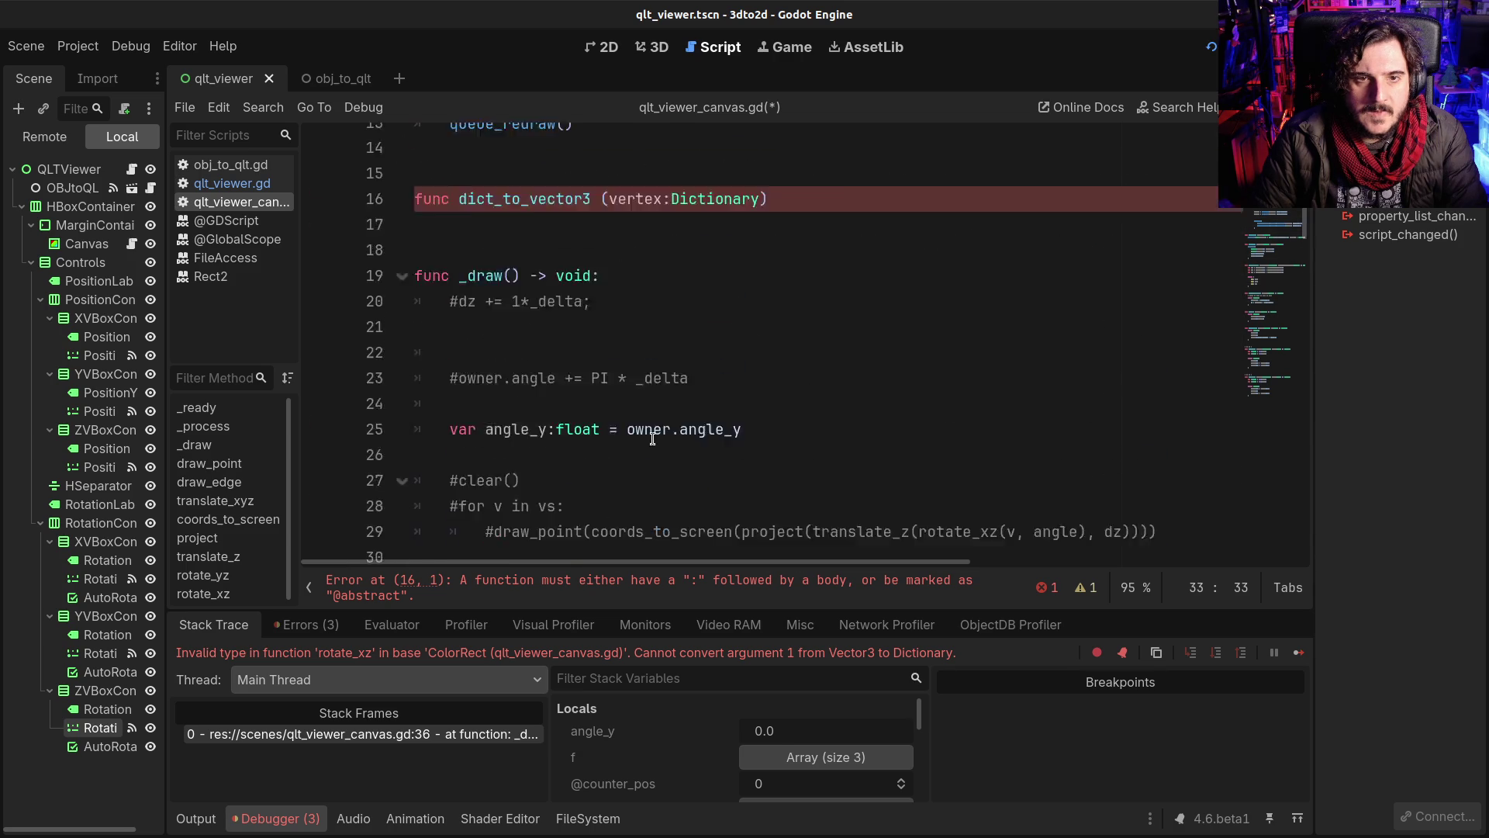
pyautogui.click(763, 444)
pyautogui.write('j')
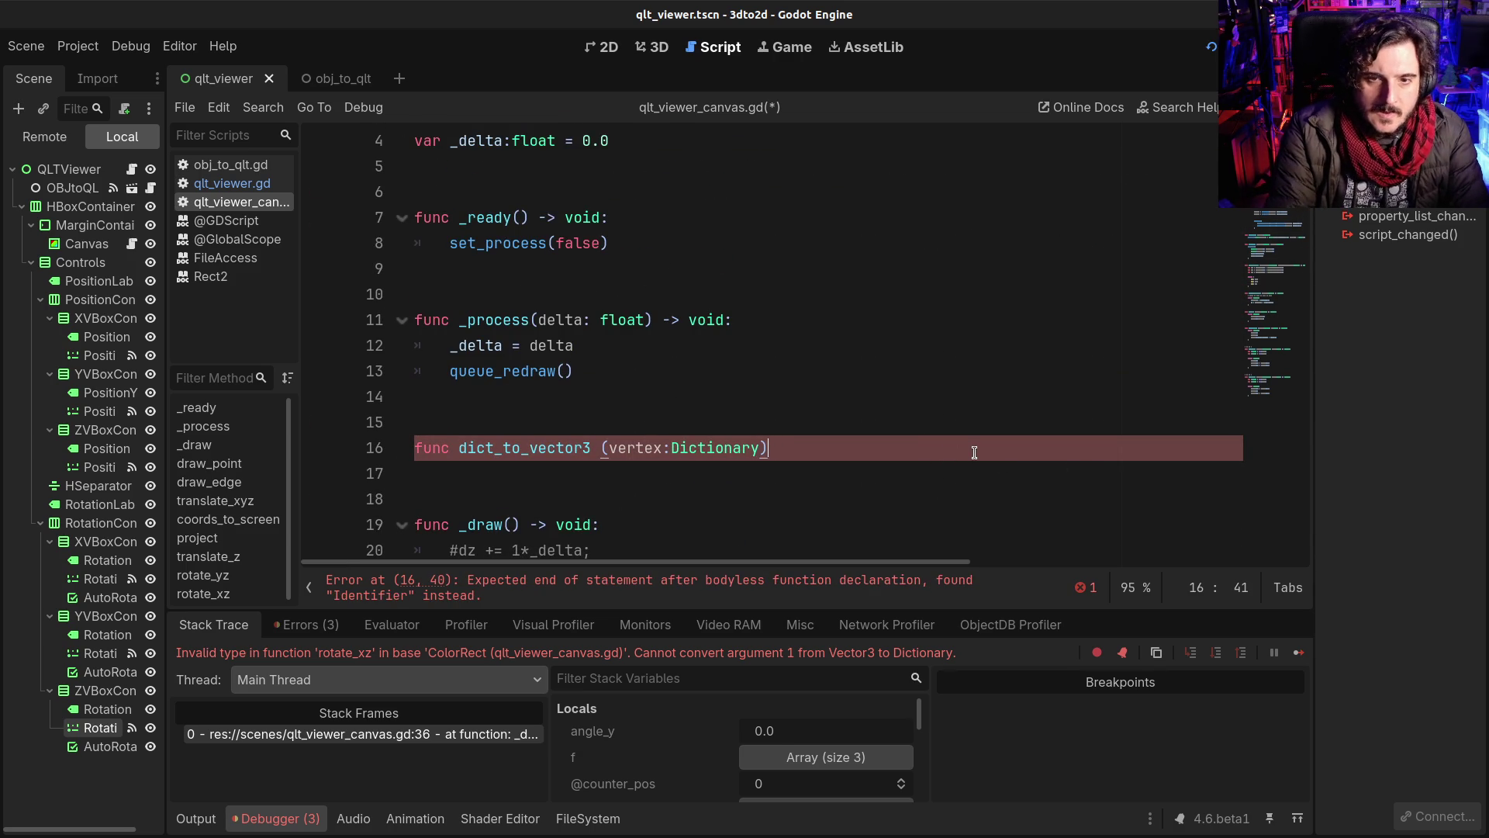
pyautogui.press('BackSpace')
pyautogui.write(':')
pyautogui.press('Return')
pyautogui.scroll(-15, 974, 452)
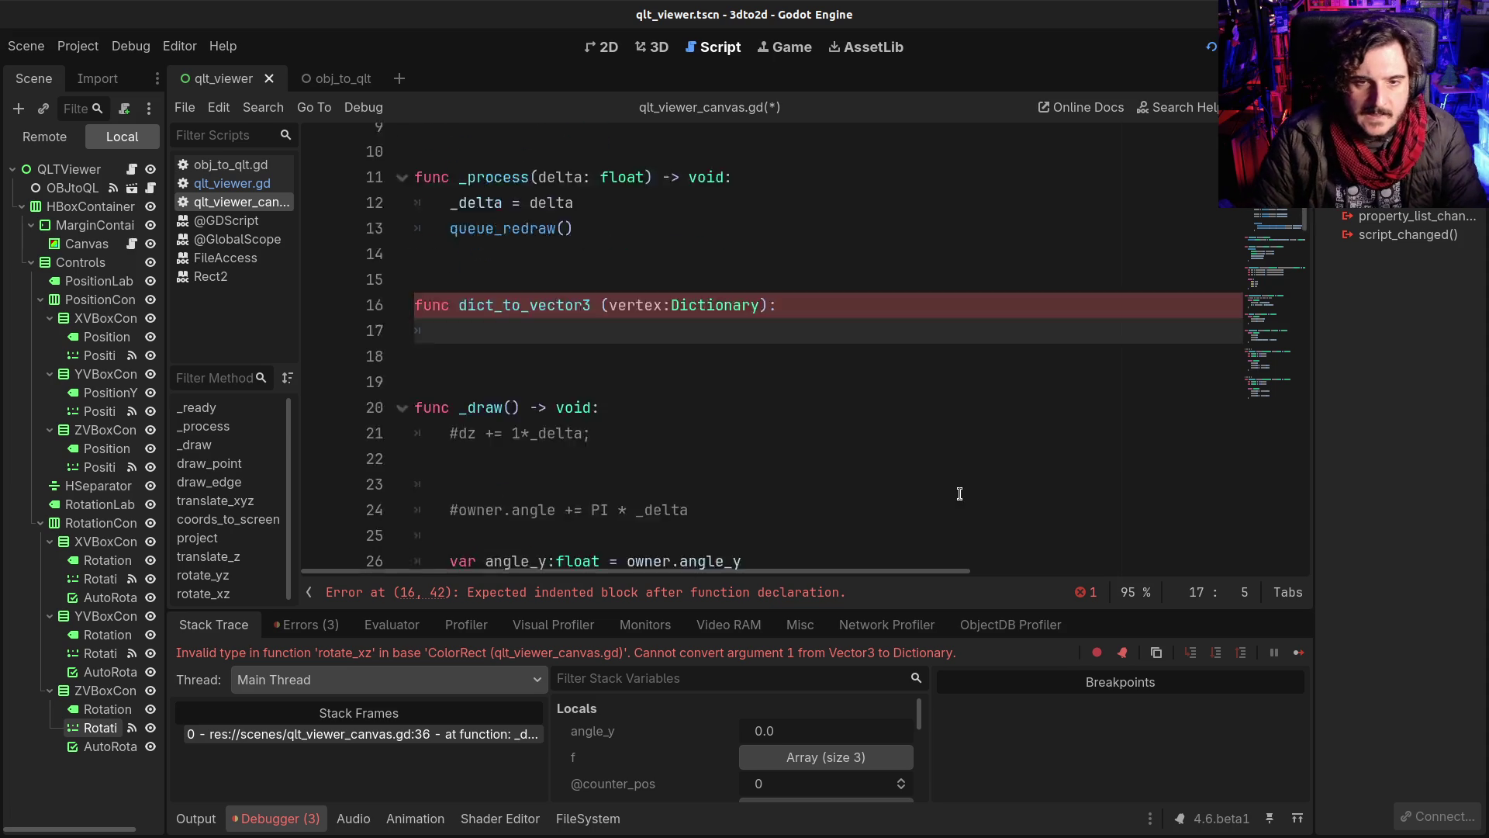
# Step: Copy translate_xyz's body into dict_to_vector3 as a starting template
pyautogui.moveTo(858, 425)
pyautogui.mouseDown()
pyautogui.moveTo(857, 399)
pyautogui.moveTo(687, 398)
pyautogui.mouseUp()
pyautogui.scroll(-2, 668, 407)
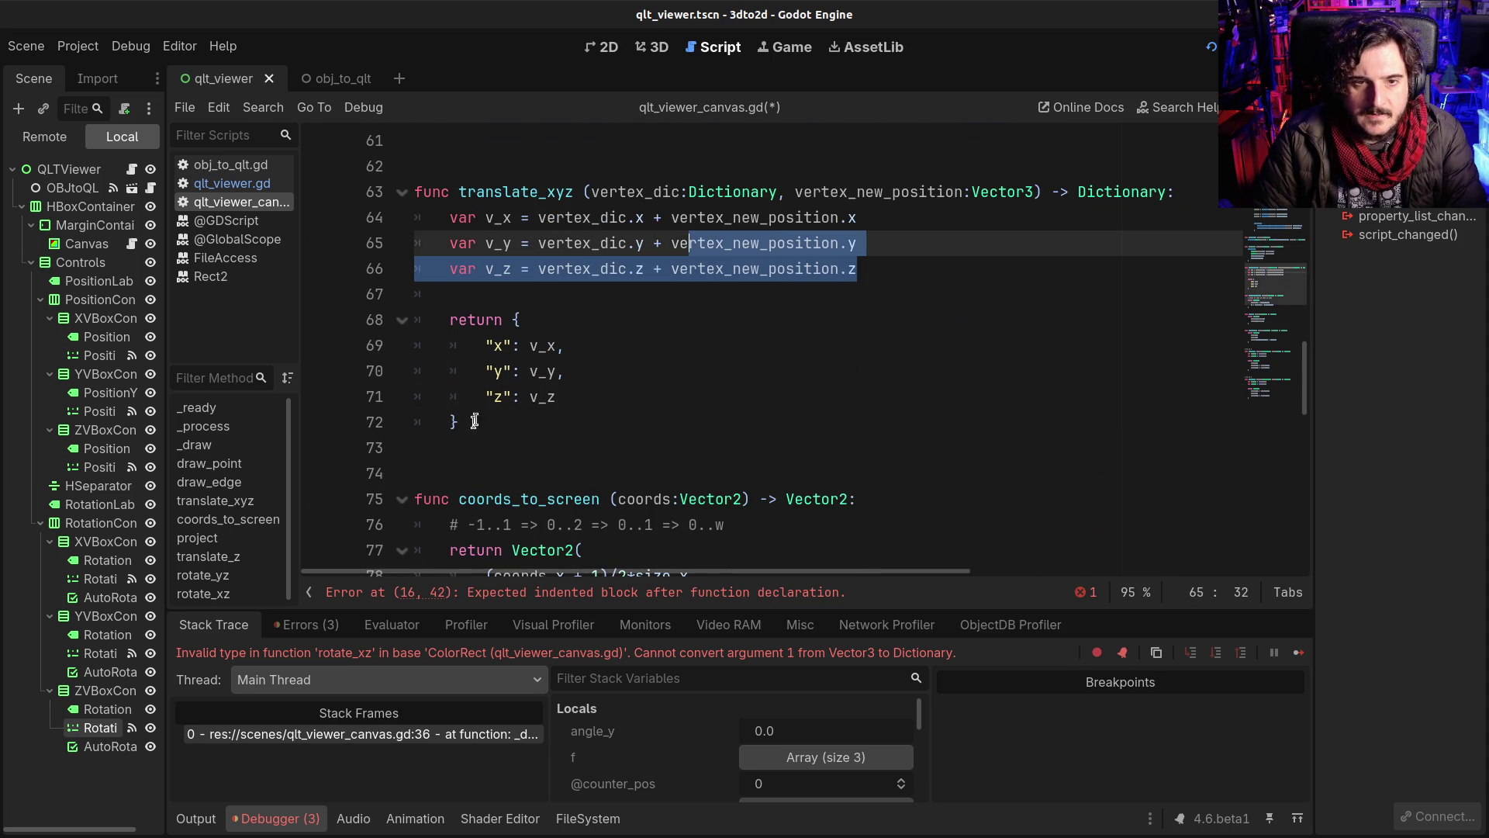
pyautogui.click(473, 423)
pyautogui.keyDown('shift'); pyautogui.click(448, 216); pyautogui.keyUp('shift')
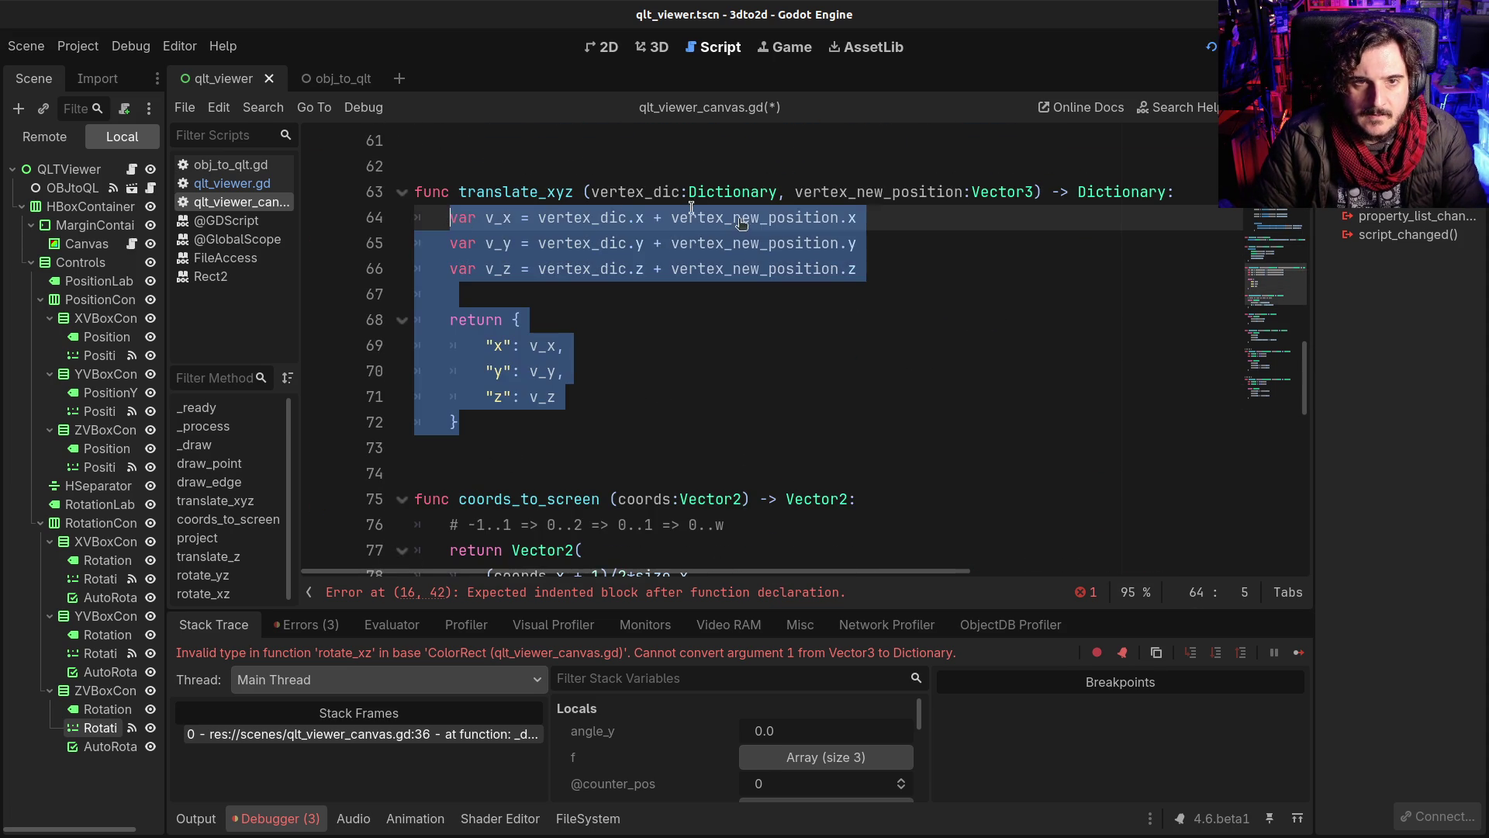
pyautogui.scroll(15, 734, 308)
pyautogui.click(483, 241)
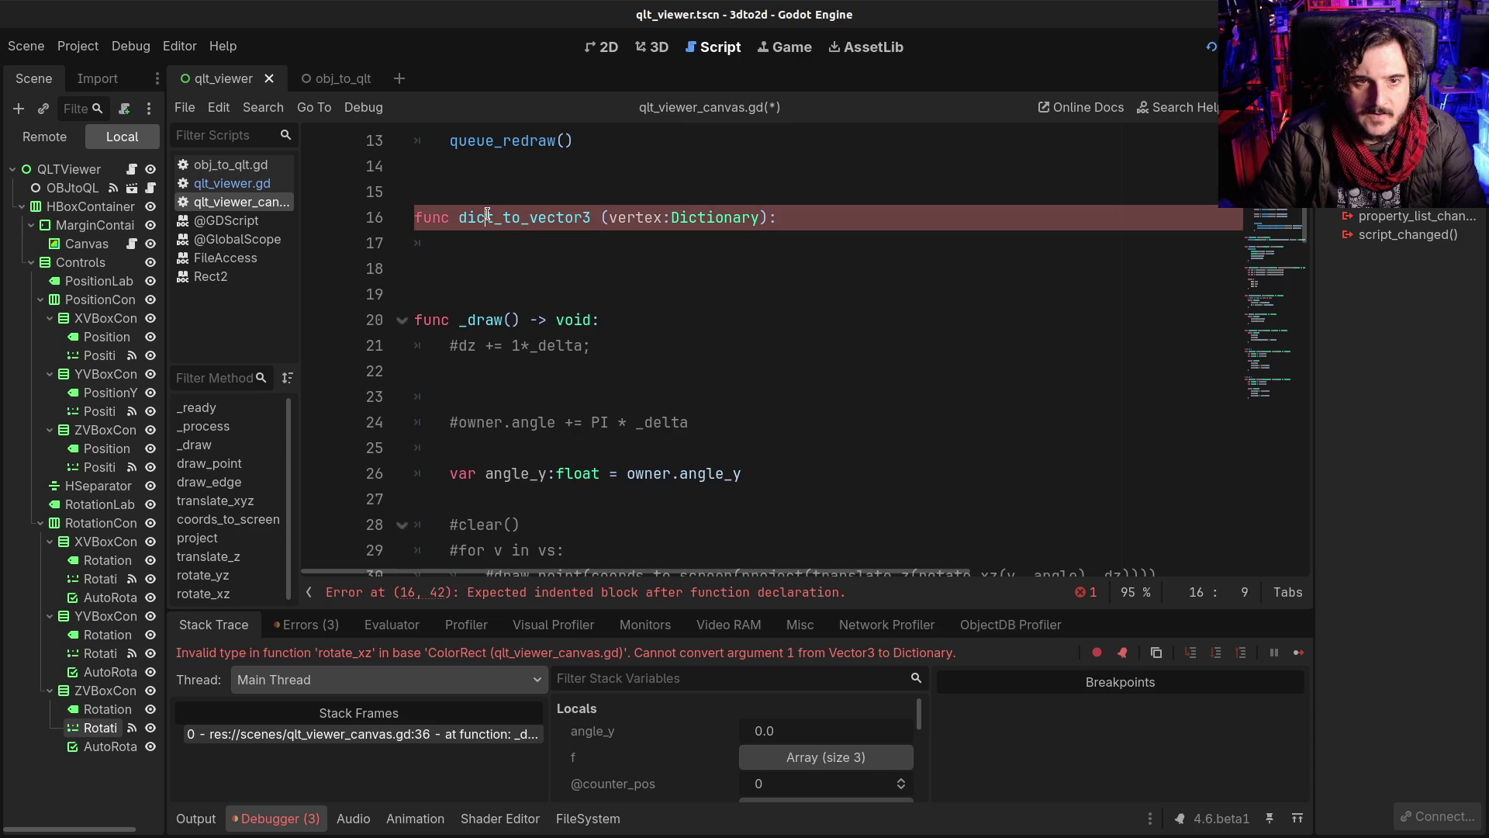
pyautogui.write('var v_x = vertex_dic.x + vertex_new_position.x \tvar v_y = vertex_dic.y + vertex_new_position.y \tvar v_z = vertex_dic.z + vertex_new_position.z \t \treturn { \t\t"x": v_x, \t\t"y": v_y, \t\t"z": v_z \t}')
pyautogui.keyDown('shift'); pyautogui.click(439, 214); pyautogui.keyUp('shift')
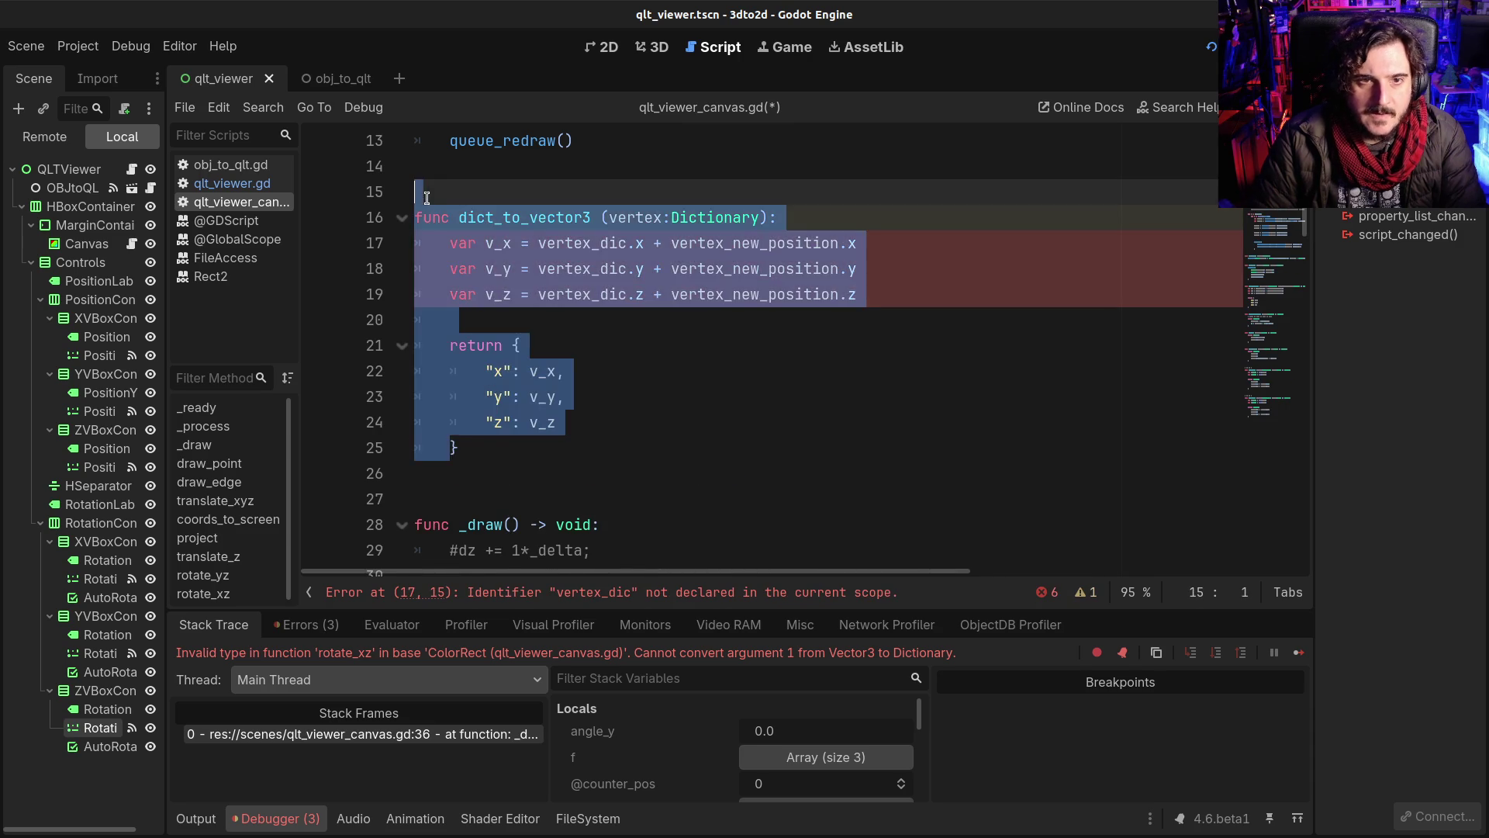
pyautogui.press('BackSpace')
pyautogui.scroll(-14, 542, 278)
pyautogui.scroll(13, 542, 278)
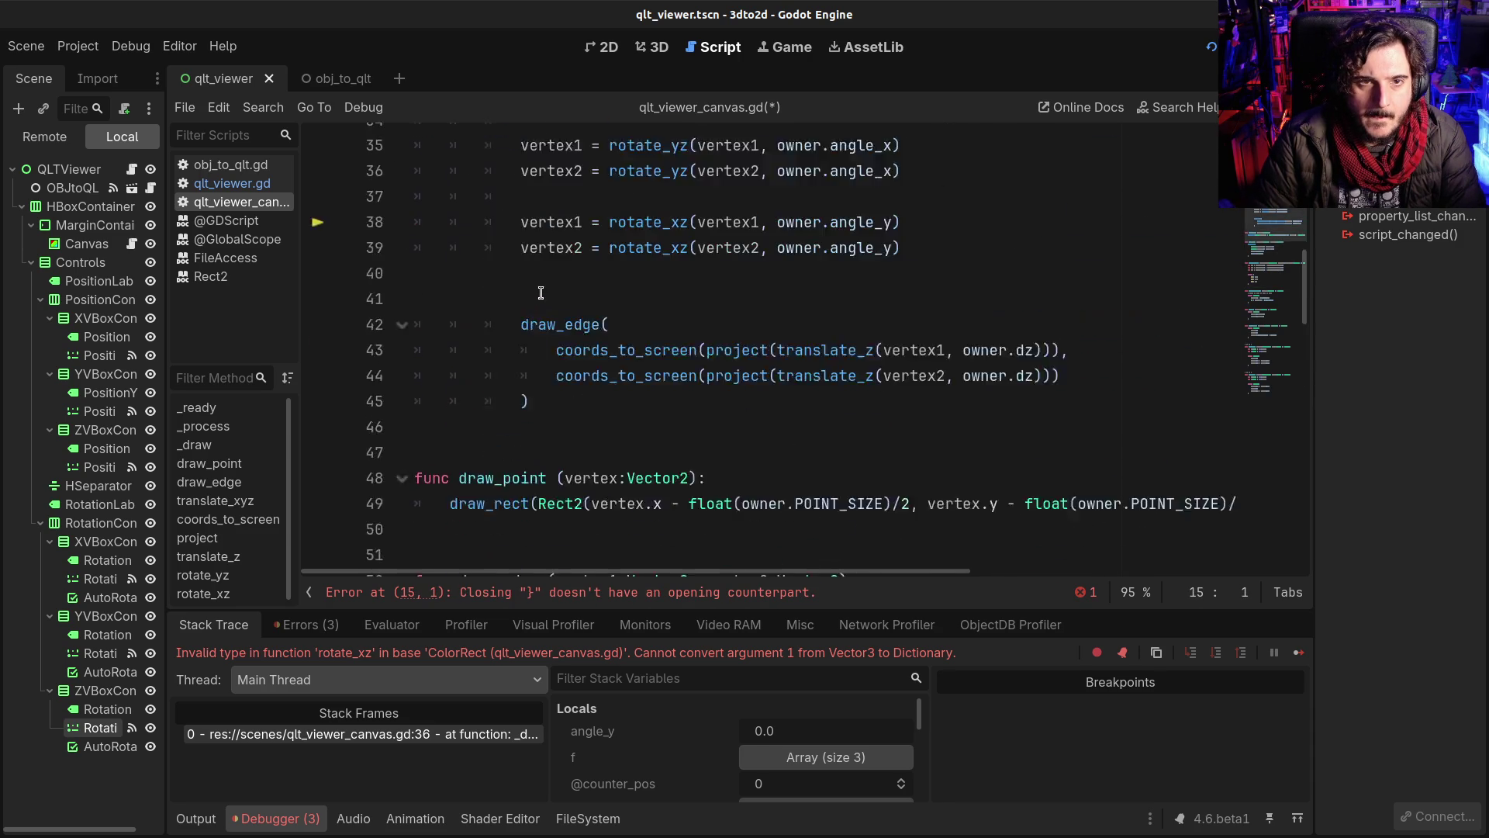
pyautogui.scroll(3, 542, 294)
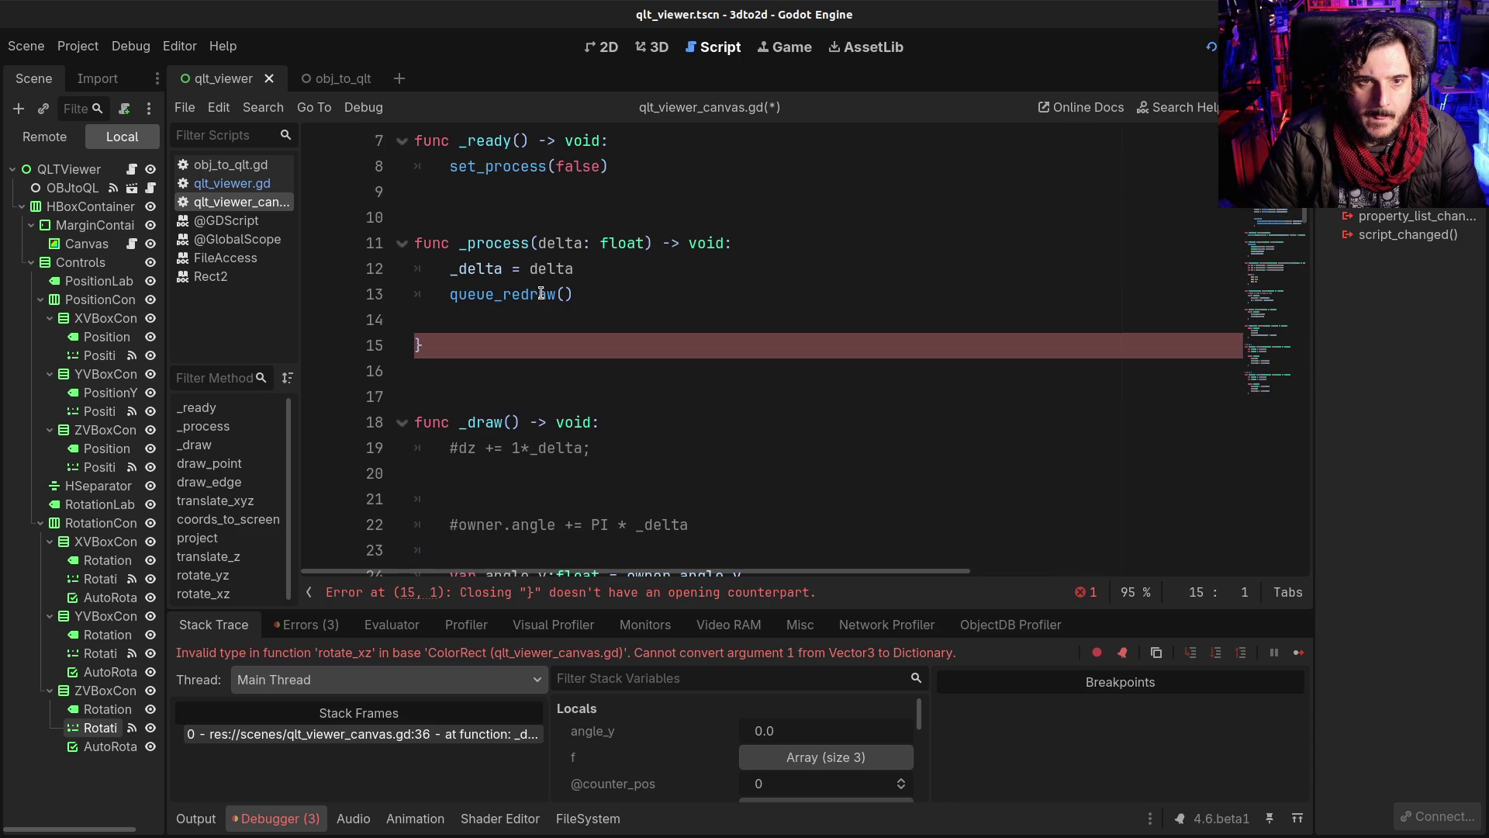
pyautogui.hotkey('ctrl', 'z')
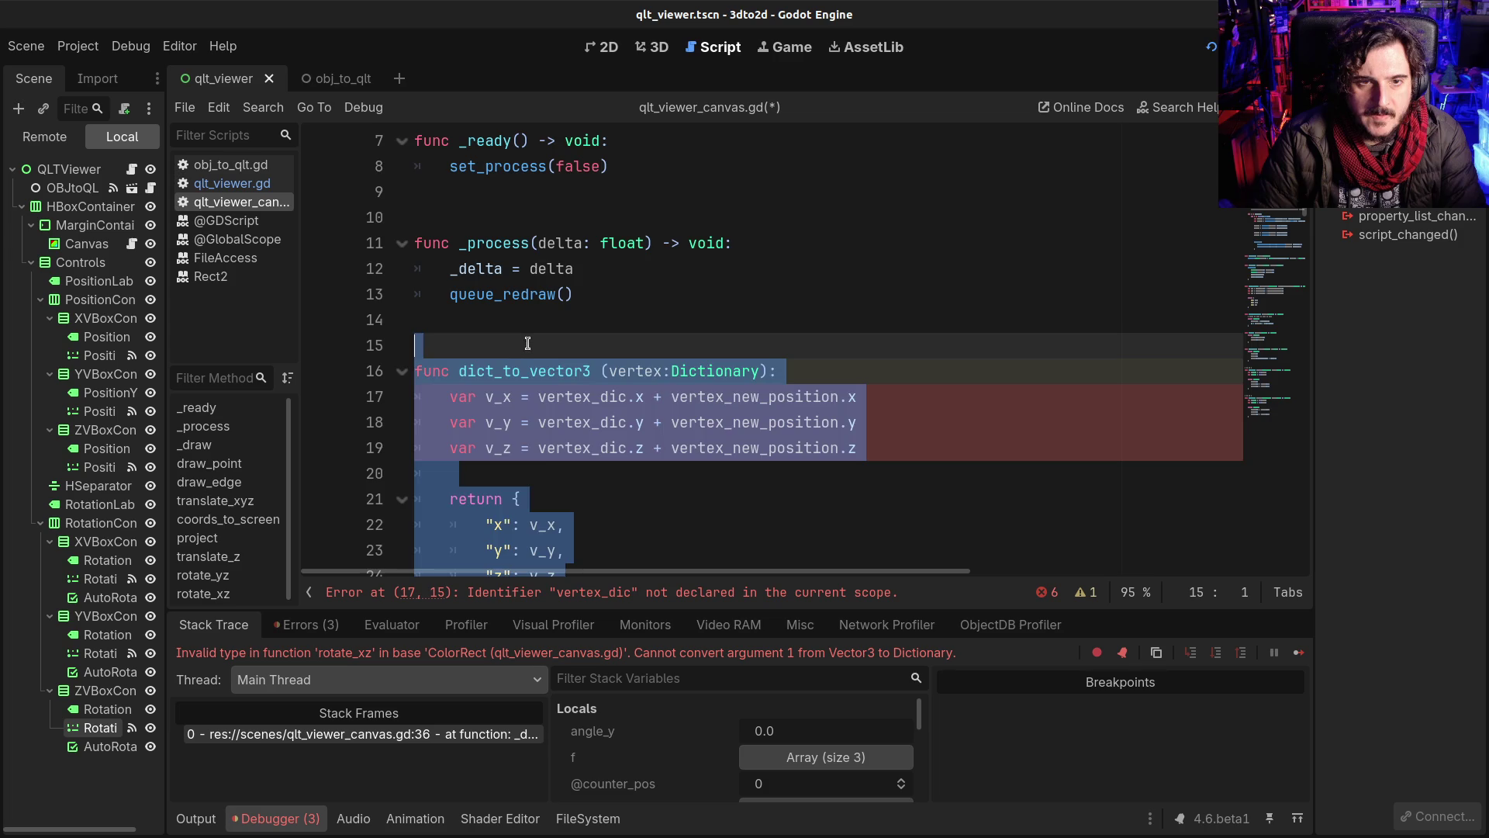
# Step: Place the dict_to_vector3 function below draw_edge
pyautogui.scroll(-4, 520, 310)
pyautogui.scroll(-10, 500, 332)
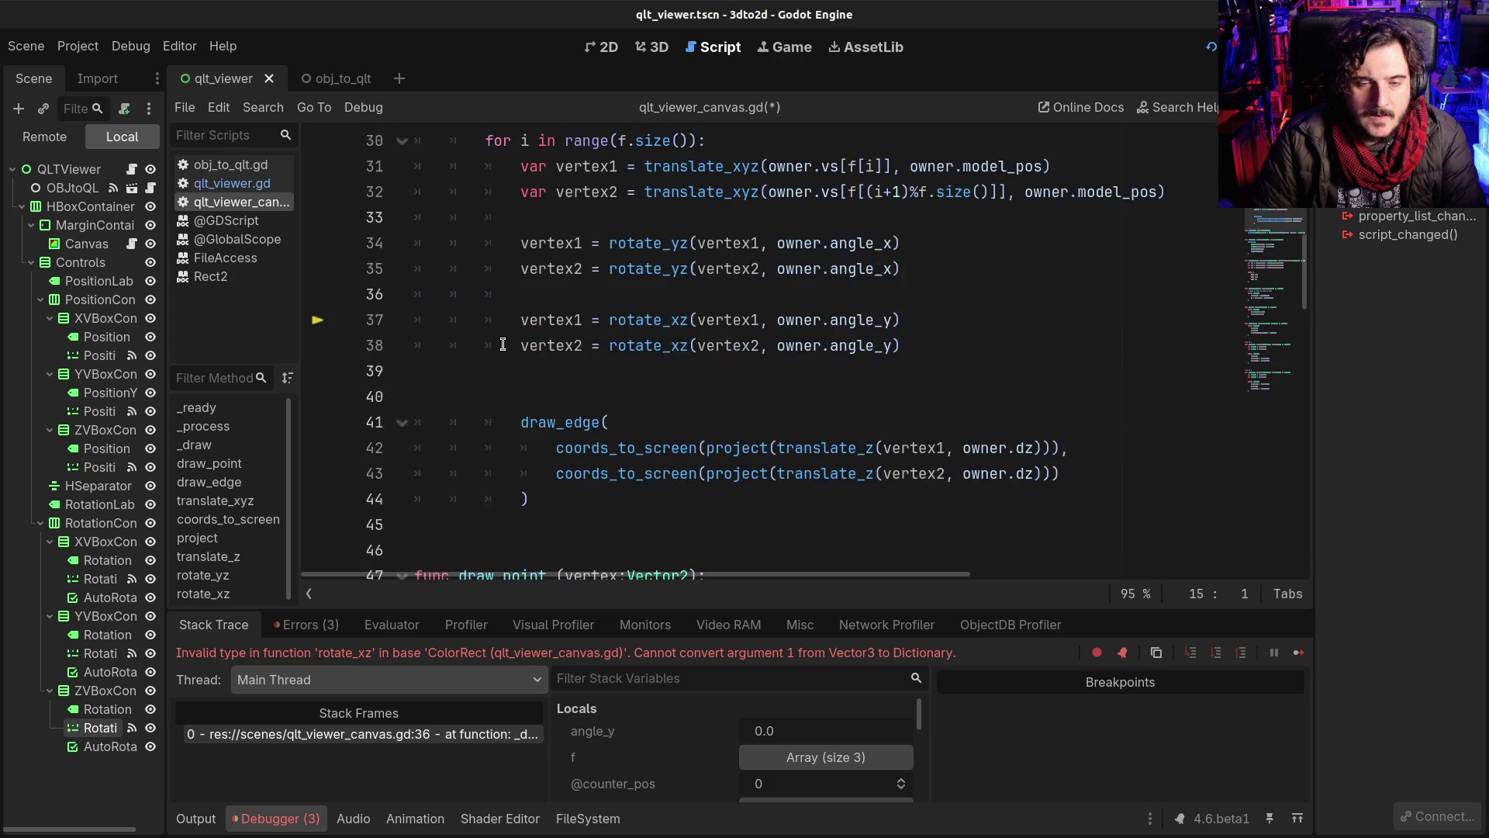
pyautogui.scroll(4, 500, 349)
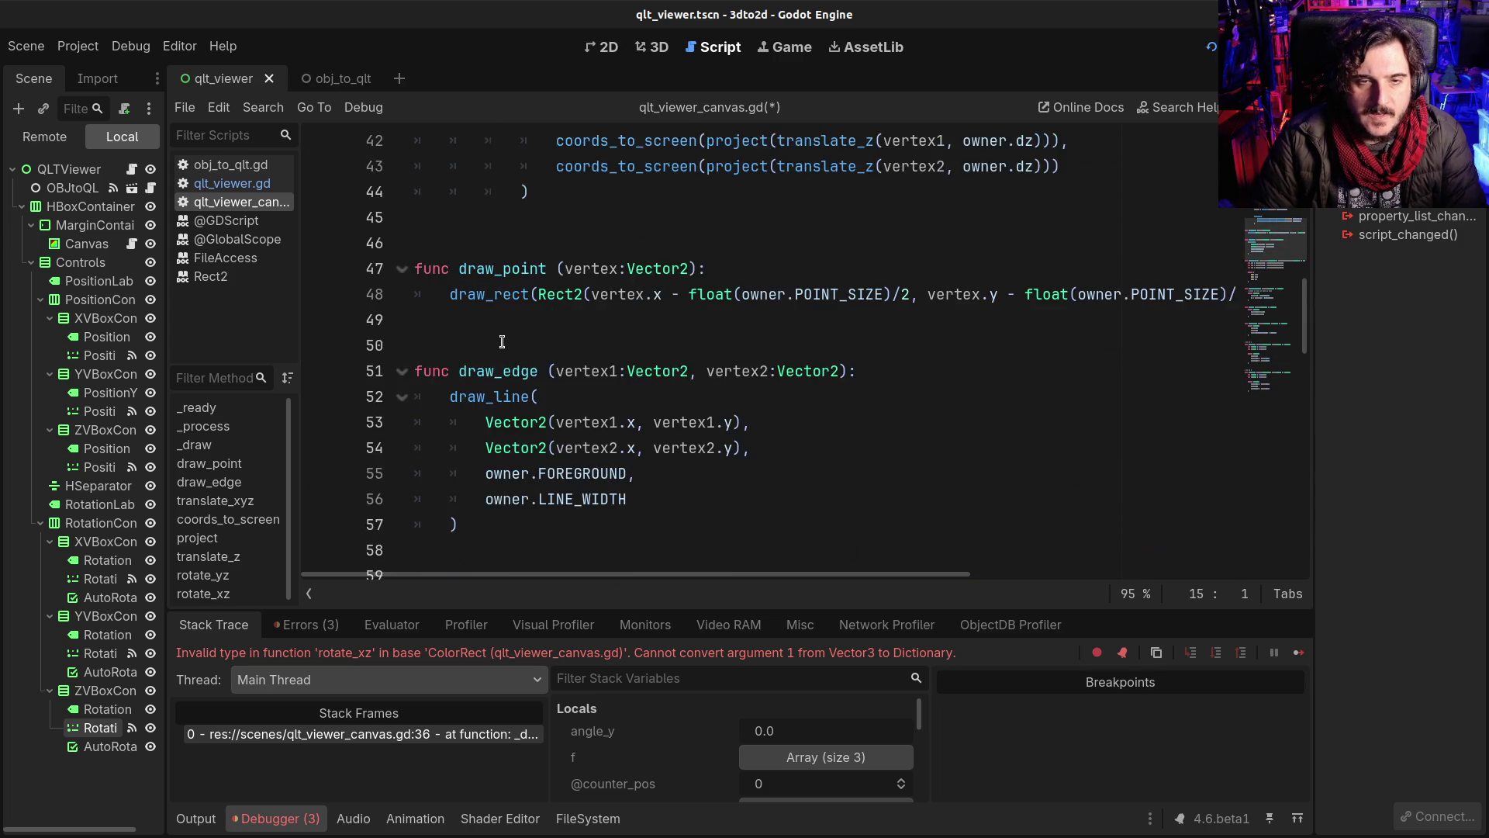
pyautogui.scroll(-4, 498, 357)
pyautogui.scroll(1, 488, 466)
pyautogui.click(480, 500)
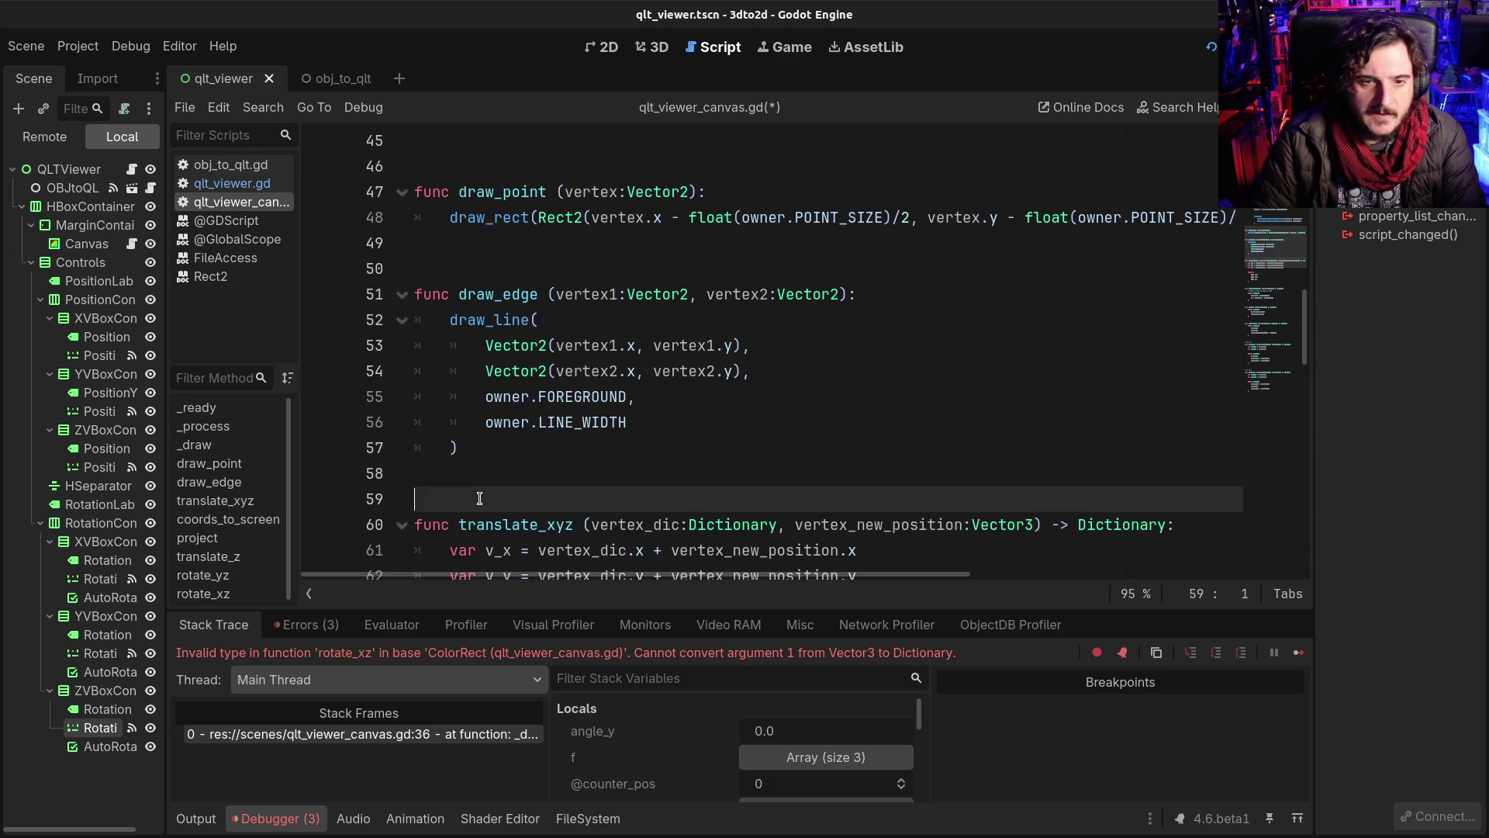
pyautogui.press('Return')
pyautogui.press('Return')
pyautogui.press('Return')
pyautogui.press('Up')
pyautogui.press('Up')
pyautogui.press('Up')
pyautogui.write('func dict_to_vector3 (vertex:Dictionary): \tvar v_x = vertex_dic.x + vertex_new_position.x \tvar v_y = vertex_dic.y + vertex_new_position.y \tvar v_z = vertex_dic.z + vertex_new_position.z \t \treturn { \t\t"x": v_x, \t\t"y": v_y, \t\t"z": v_z \t}')
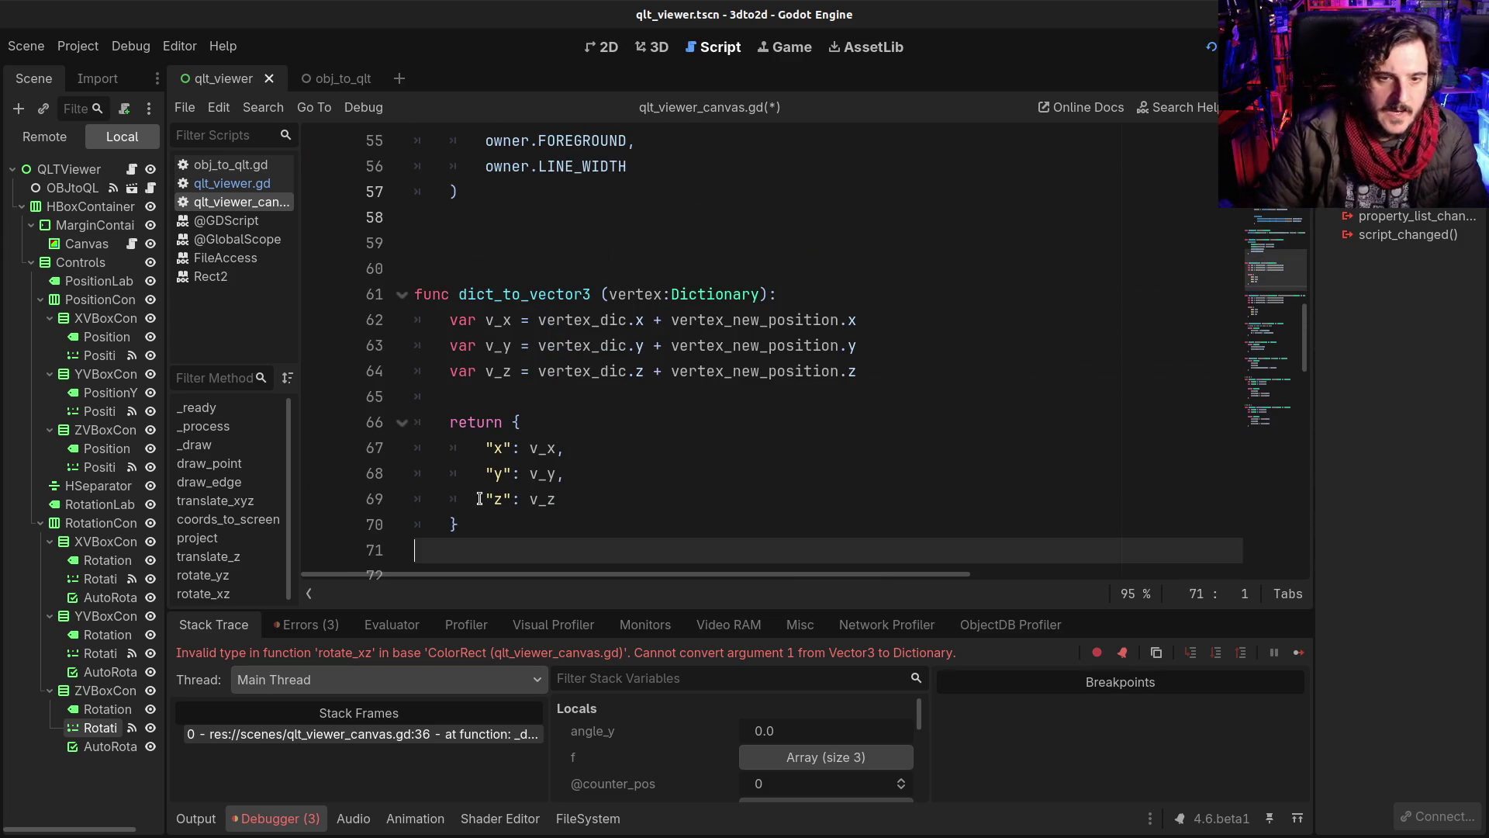
# Step: Add the Vector3 return type and replace the copied body with 'return Vector3('
pyautogui.click(761, 293)
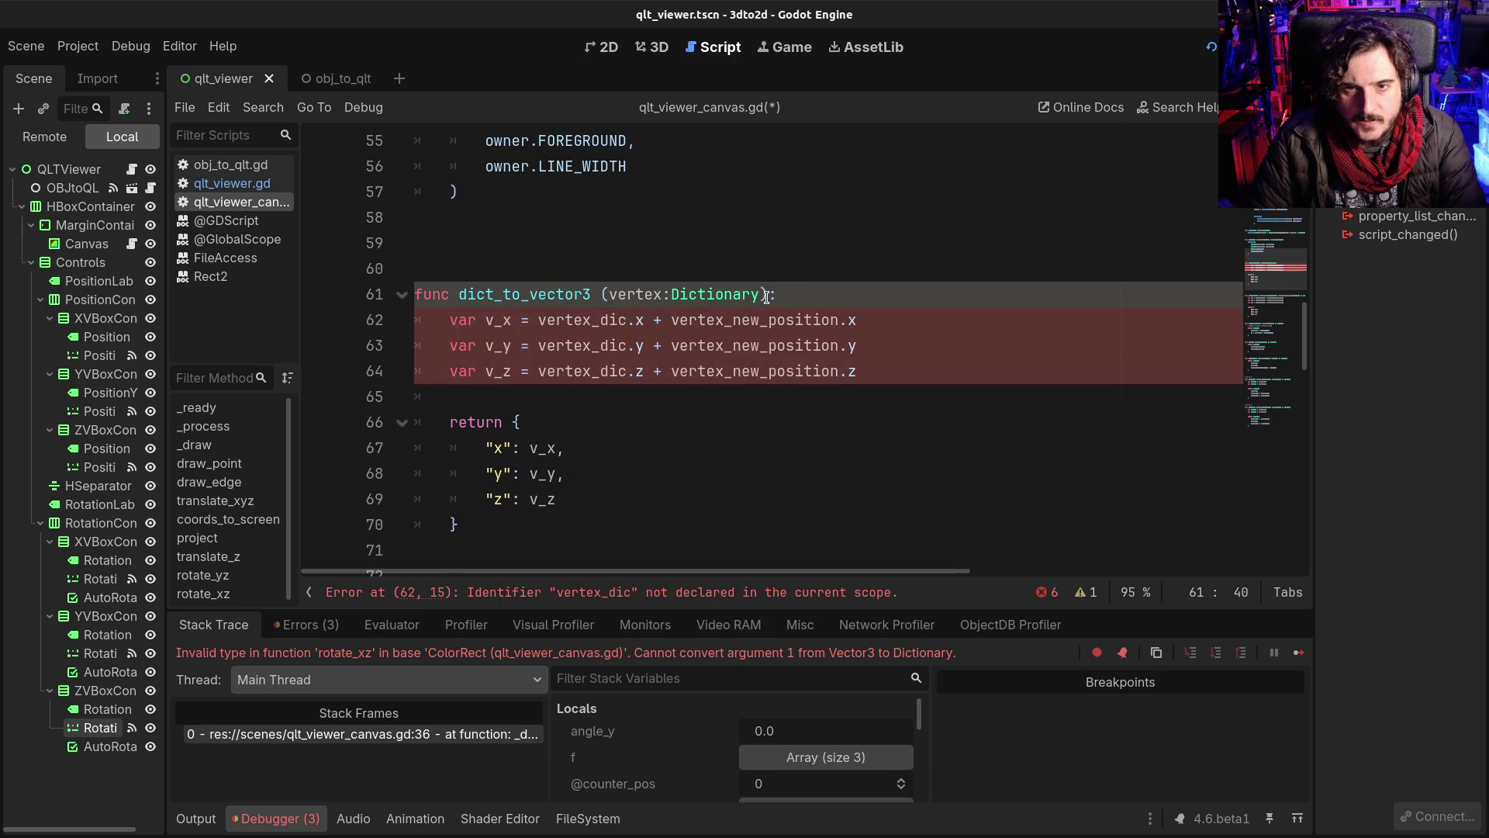
pyautogui.write('->Ve')
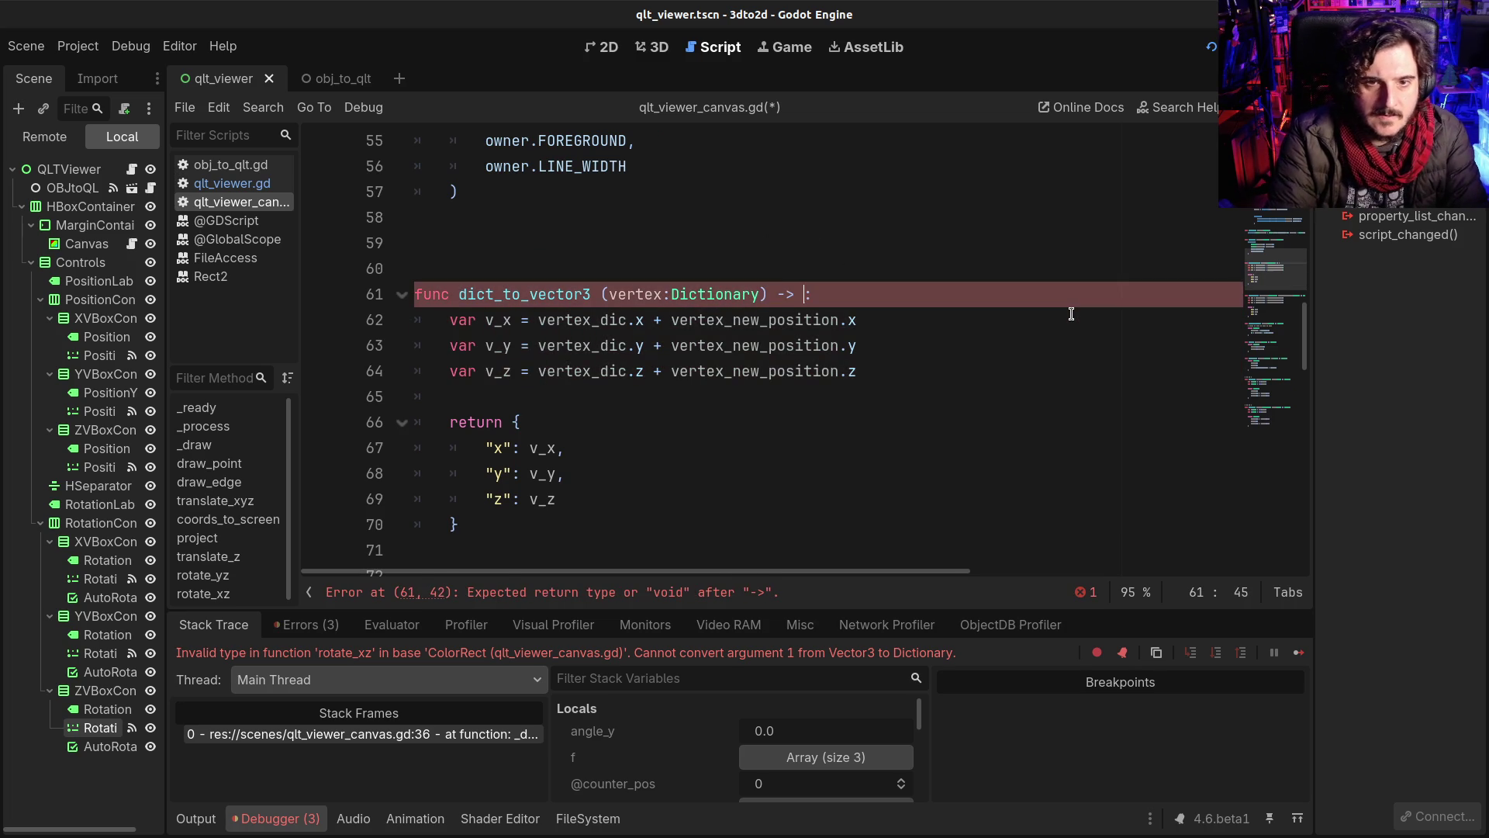
pyautogui.write('ctor3')
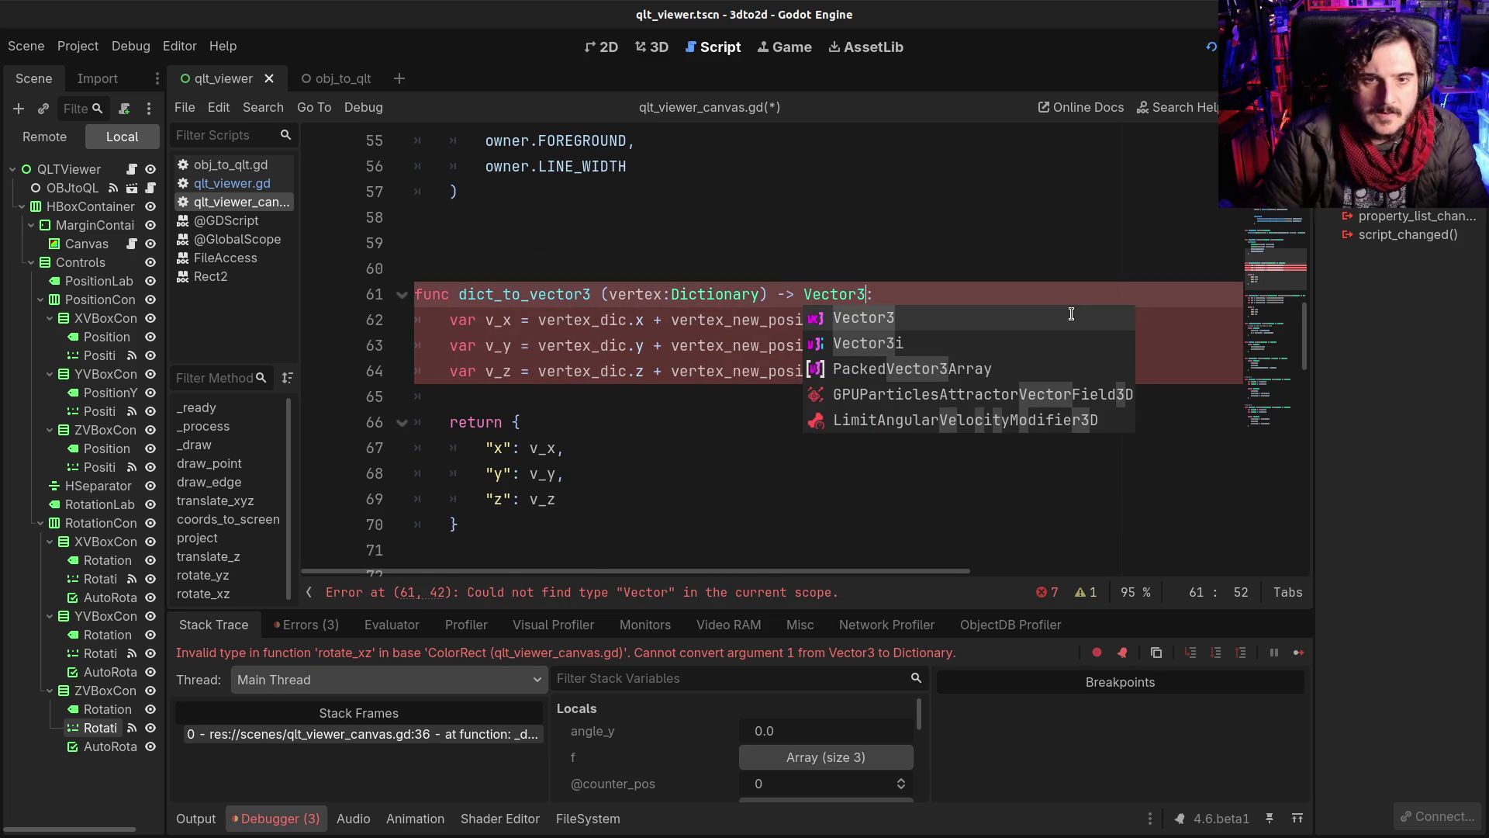
pyautogui.click(637, 428)
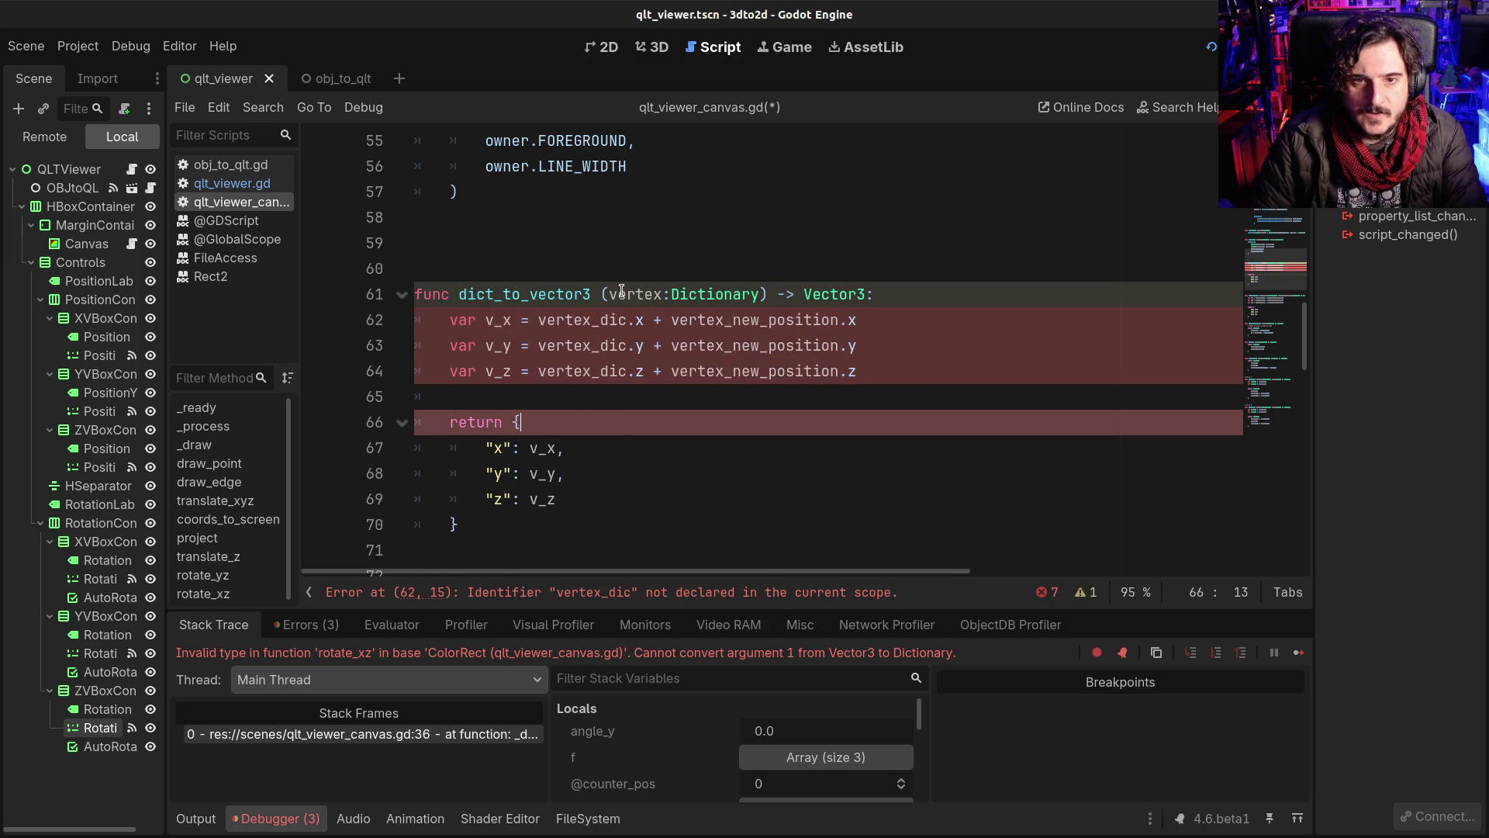
pyautogui.doubleClick(621, 293)
pyautogui.click(478, 421)
pyautogui.moveTo(449, 319)
pyautogui.mouseDown()
pyautogui.moveTo(459, 391)
pyautogui.moveTo(543, 538)
pyautogui.moveTo(549, 519)
pyautogui.mouseUp()
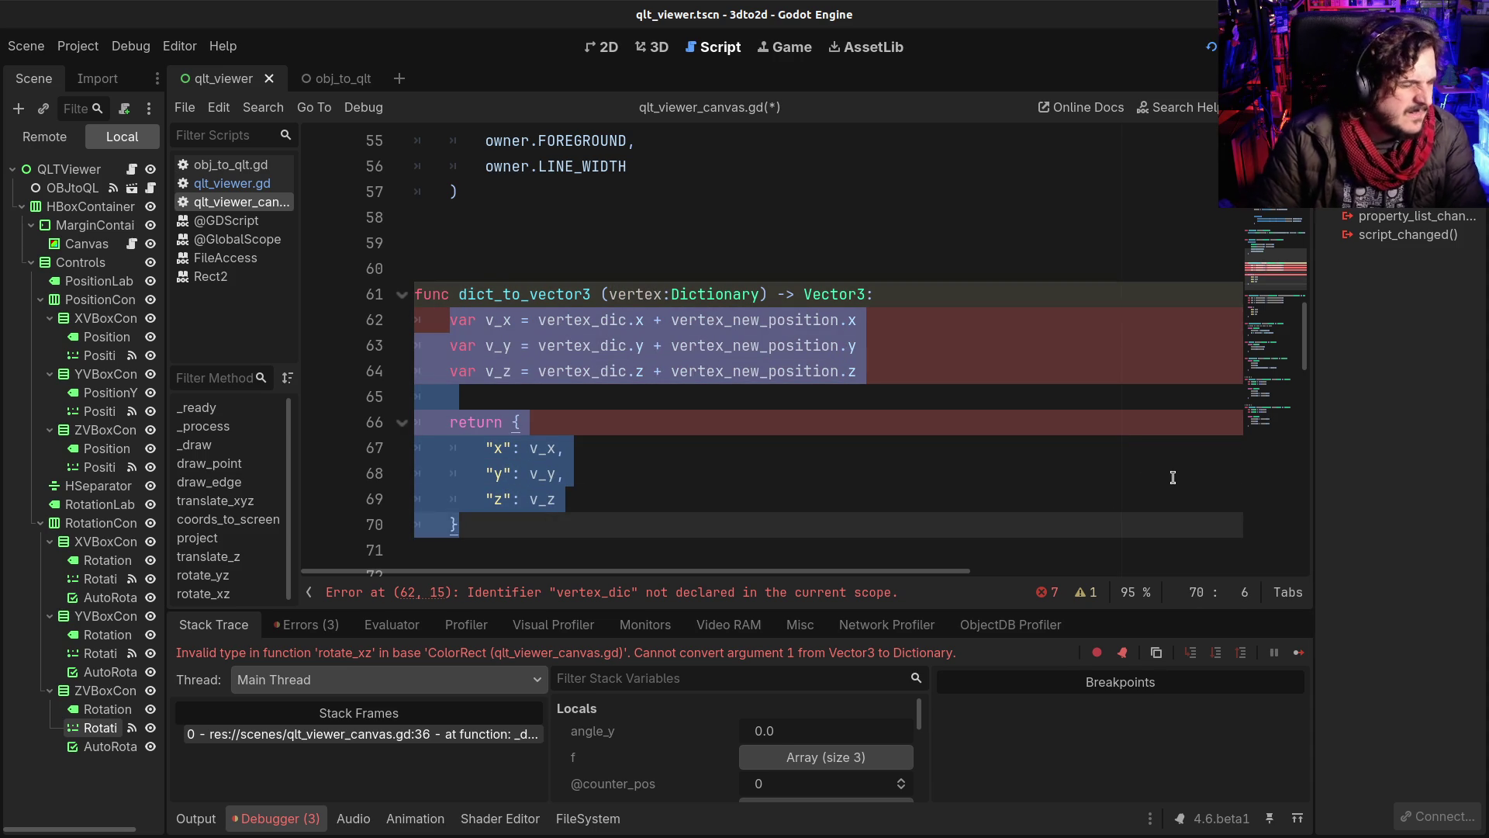
pyautogui.write('return ')
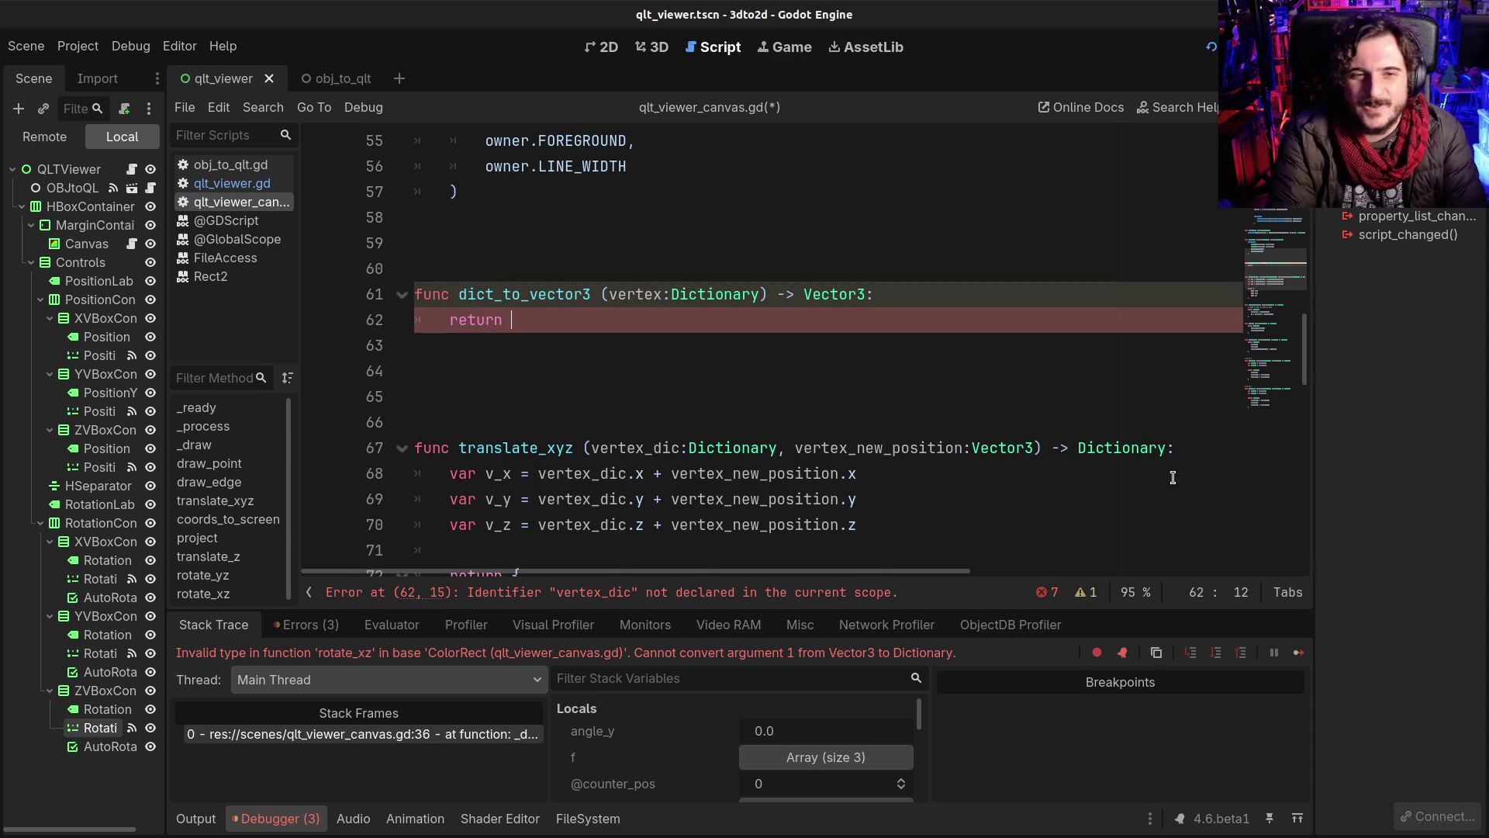
pyautogui.write('Vec')
pyautogui.write('ot')
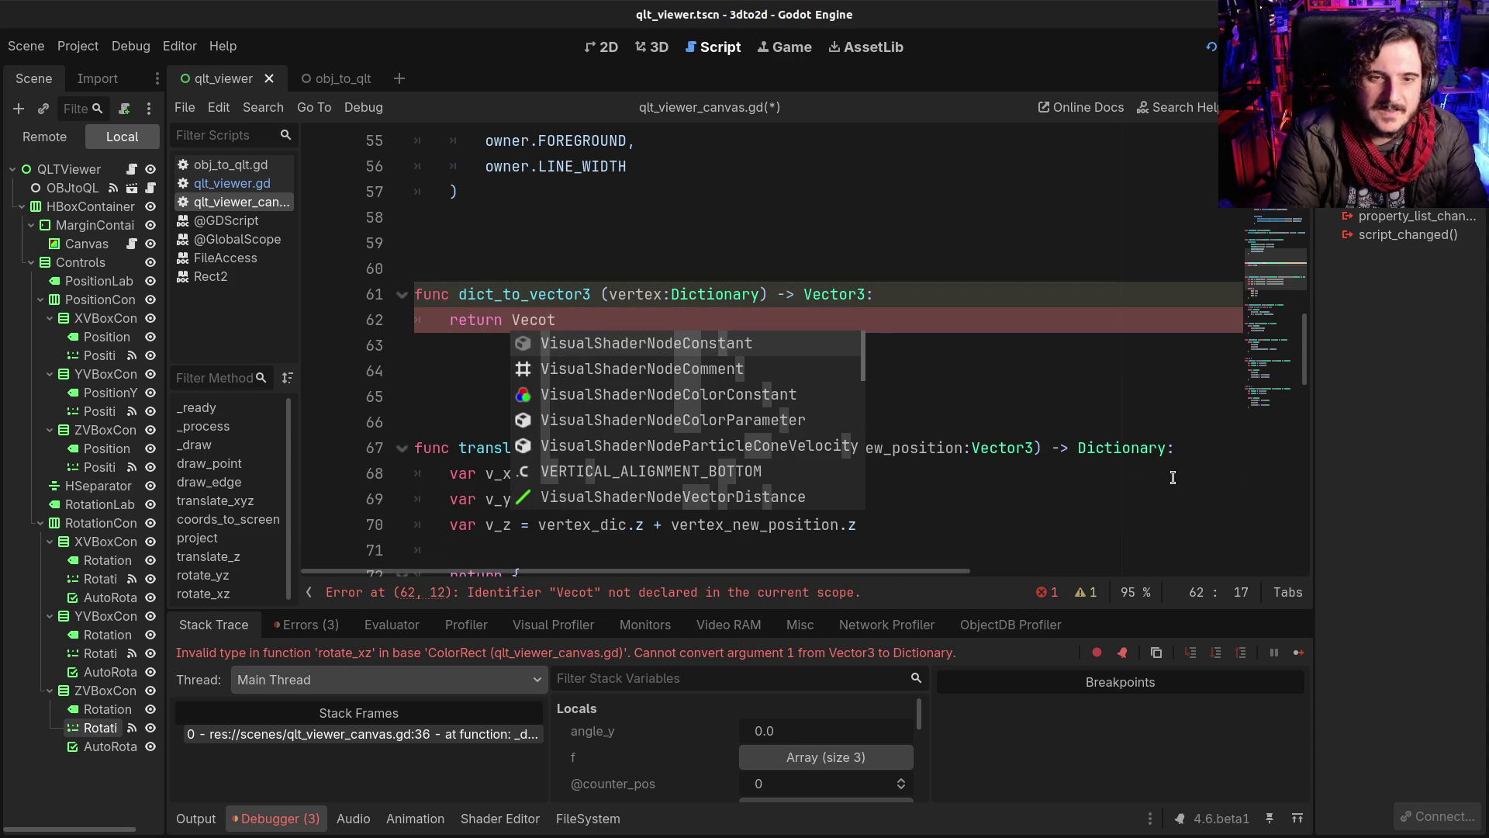
pyautogui.press('BackSpace')
pyautogui.press('BackSpace')
pyautogui.write('tor3')
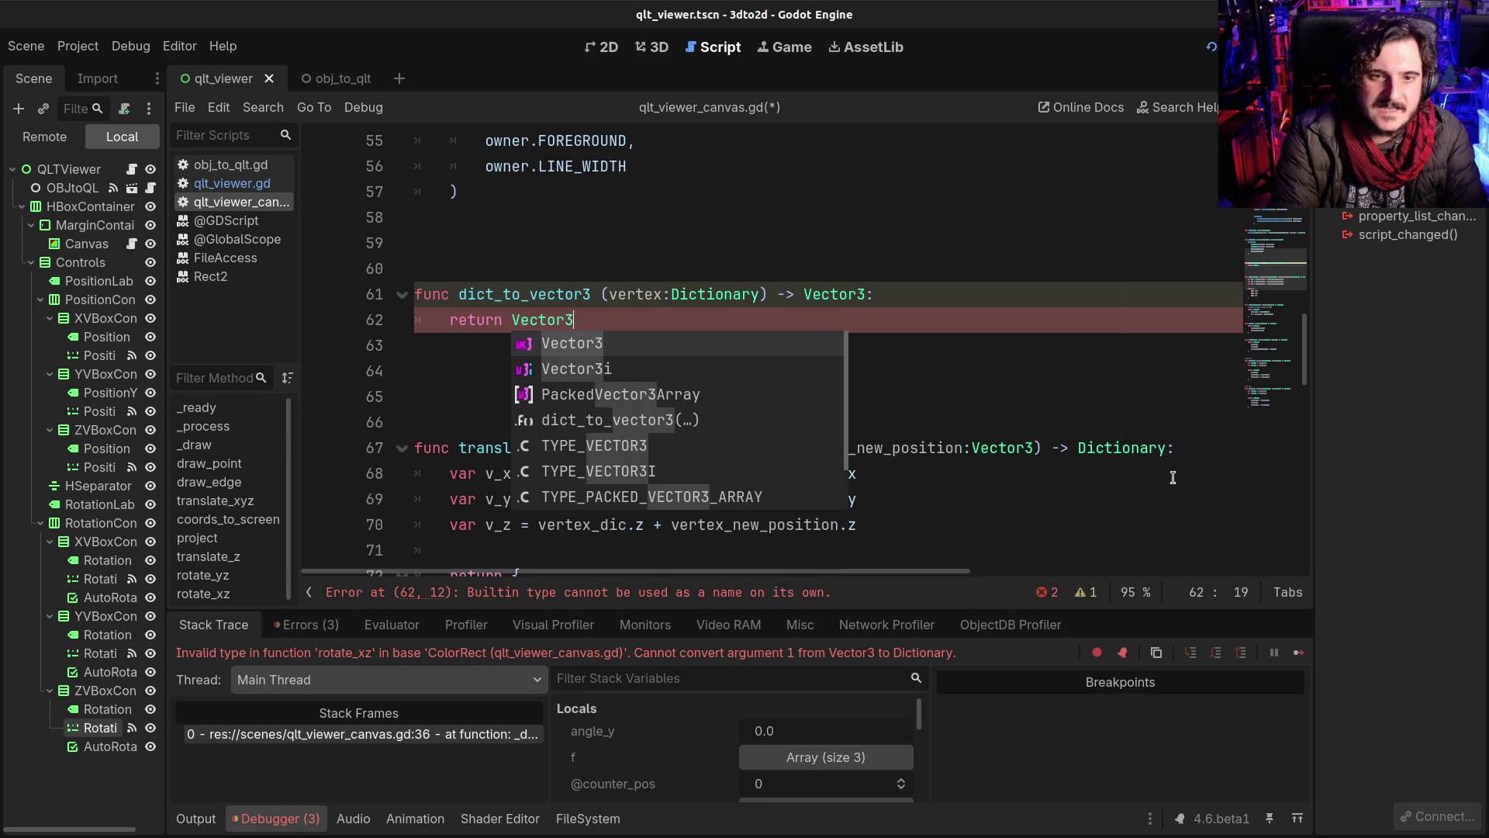
pyautogui.write('(')
# Step: Write the Vector3 arguments vertex.x, vertex.y and vertex.z on separate lines
pyautogui.press('Return')
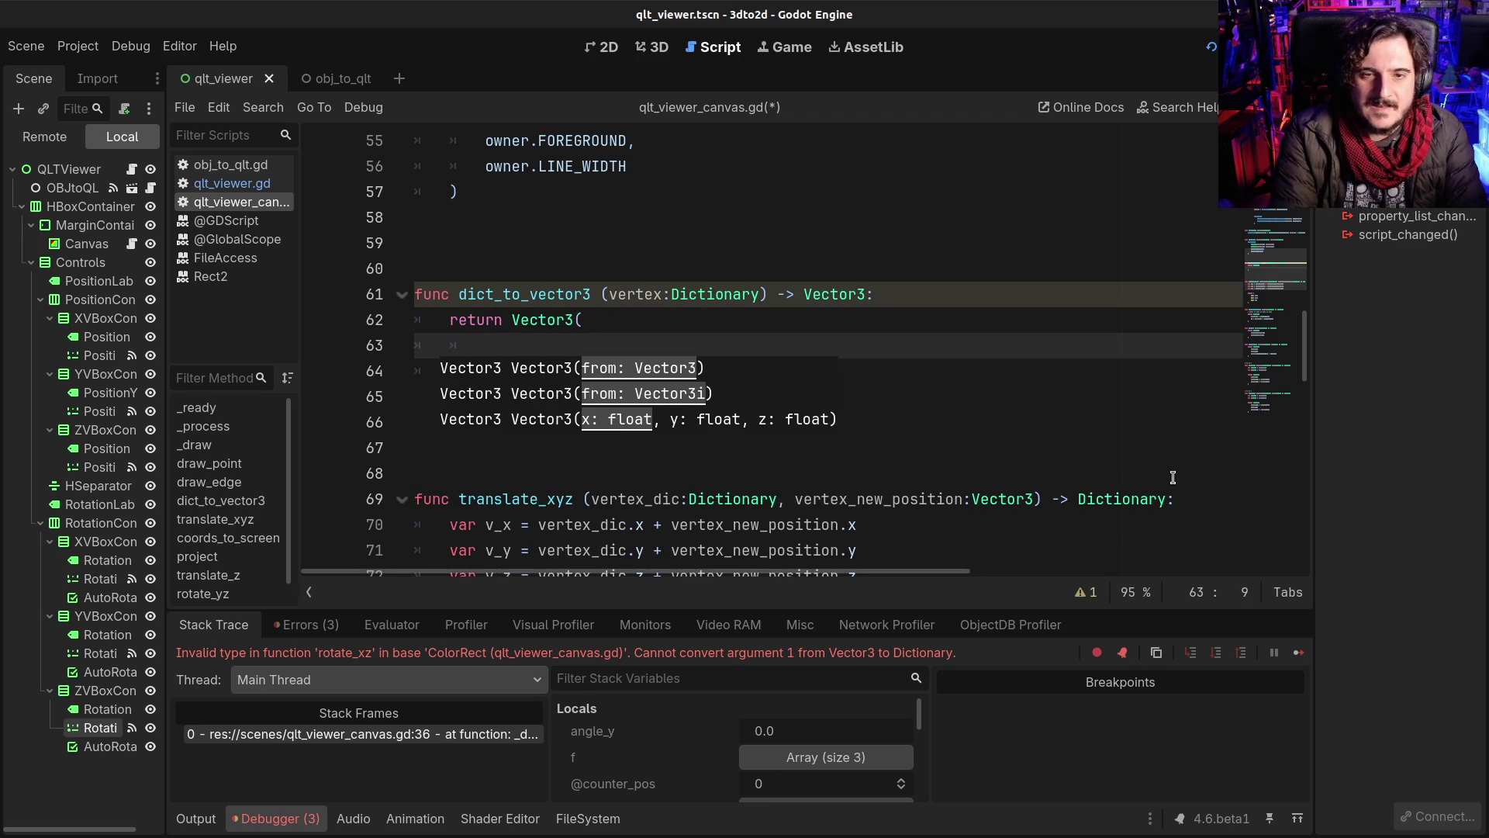
pyautogui.write('vertex.y,')
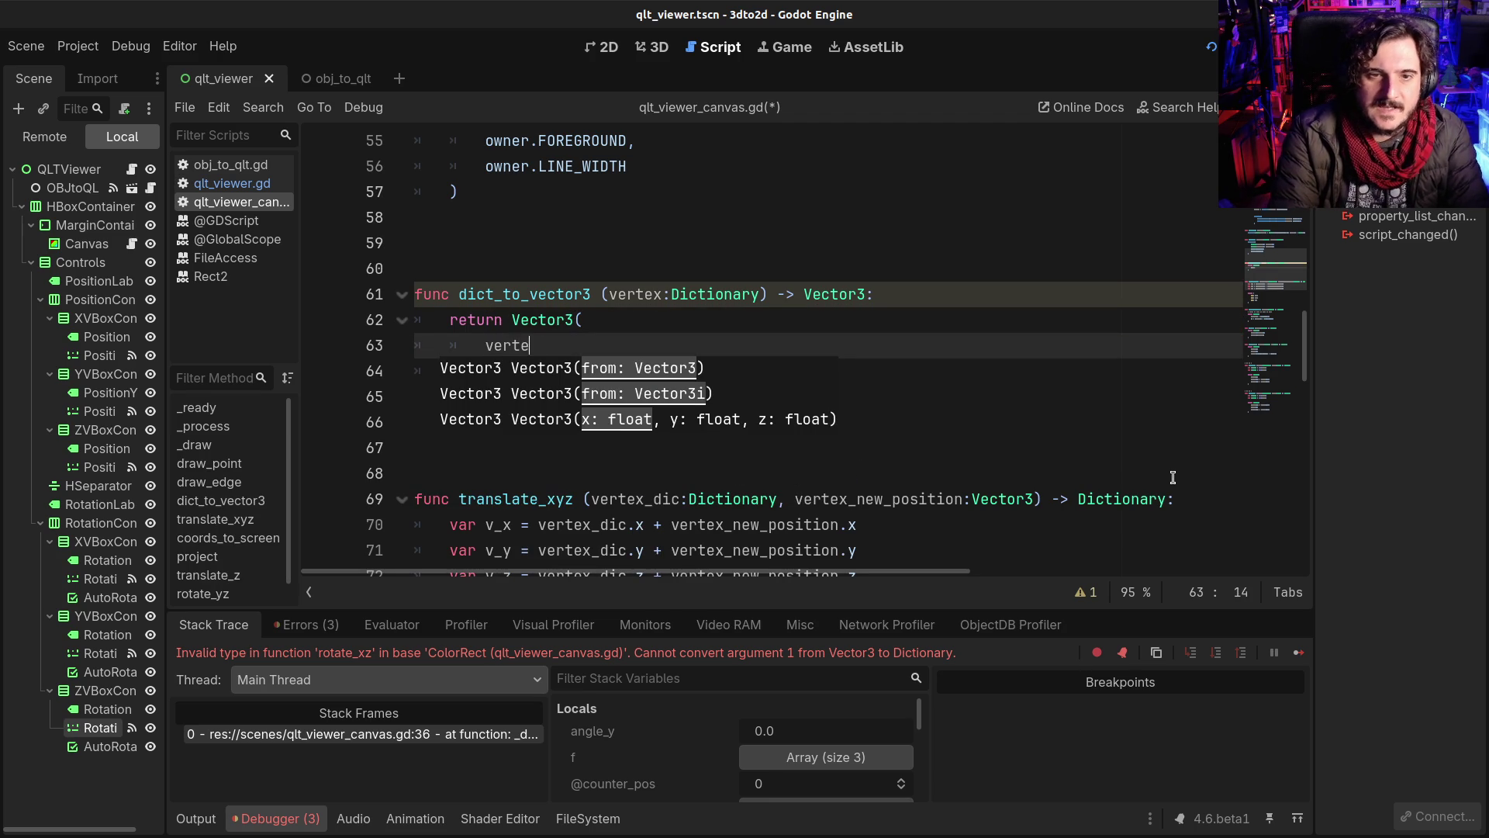
pyautogui.press('BackSpace')
pyautogui.press('BackSpace')
pyautogui.write('x.x,')
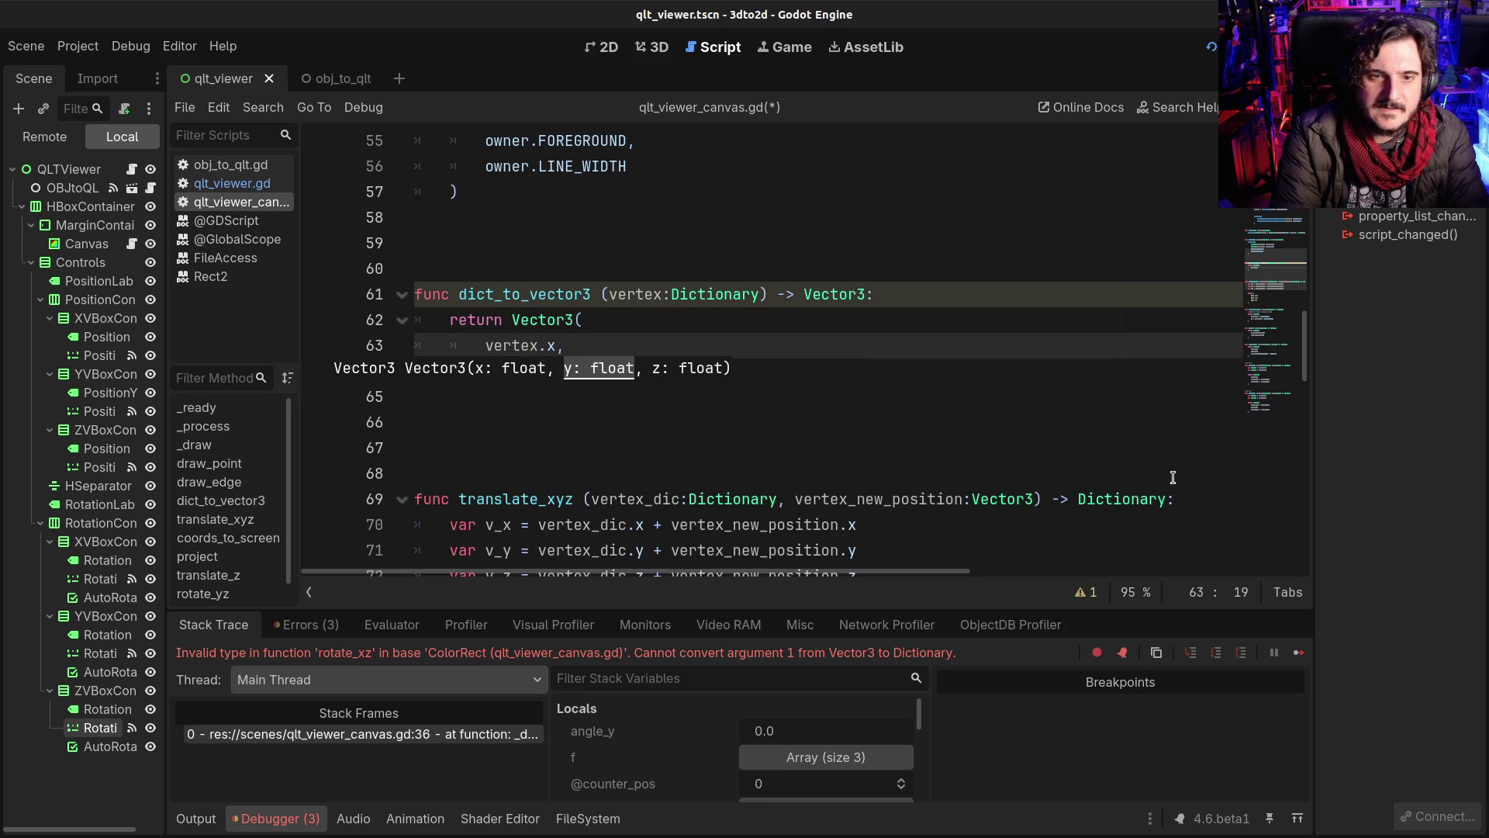
pyautogui.press('Return')
pyautogui.write('verterx.y,')
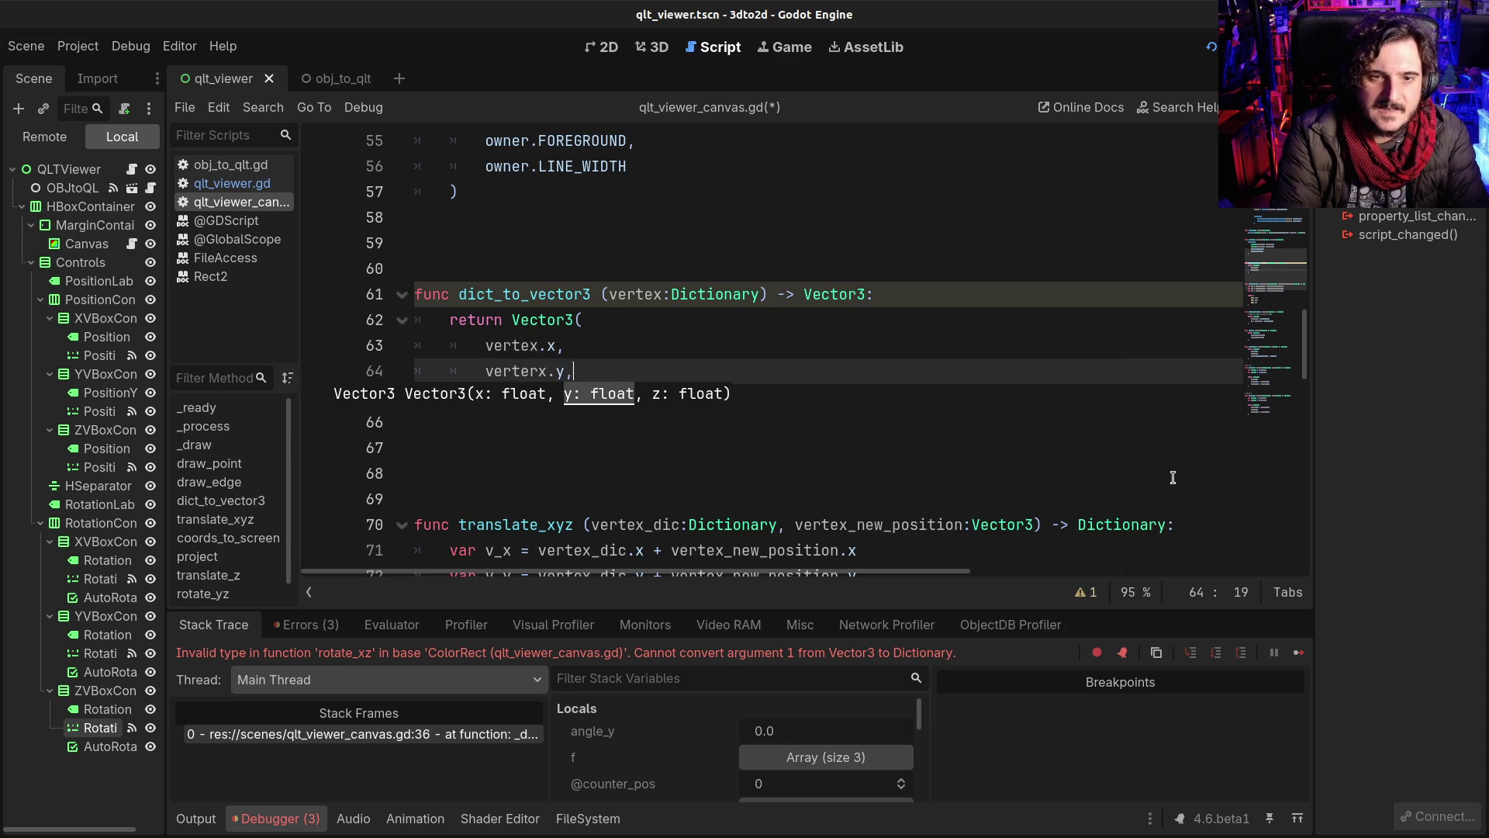
pyautogui.press('Return')
pyautogui.write('vertex.y,')
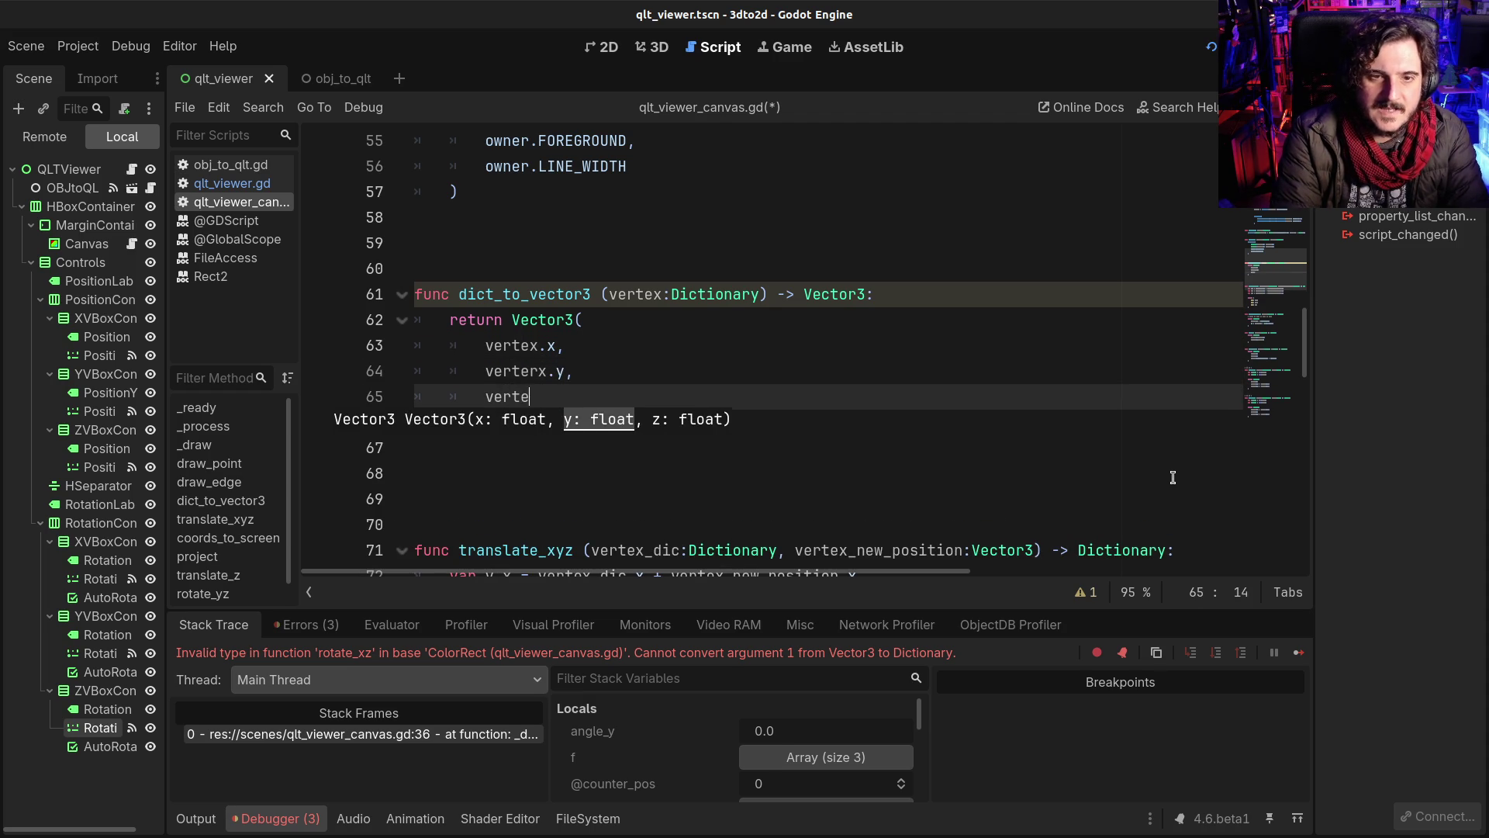
pyautogui.write('z')
# Step: Fix the misspelled vertex on the y line and save the script
pyautogui.press('Up')
pyautogui.press('Left')
pyautogui.press('Left')
pyautogui.press('BackSpace')
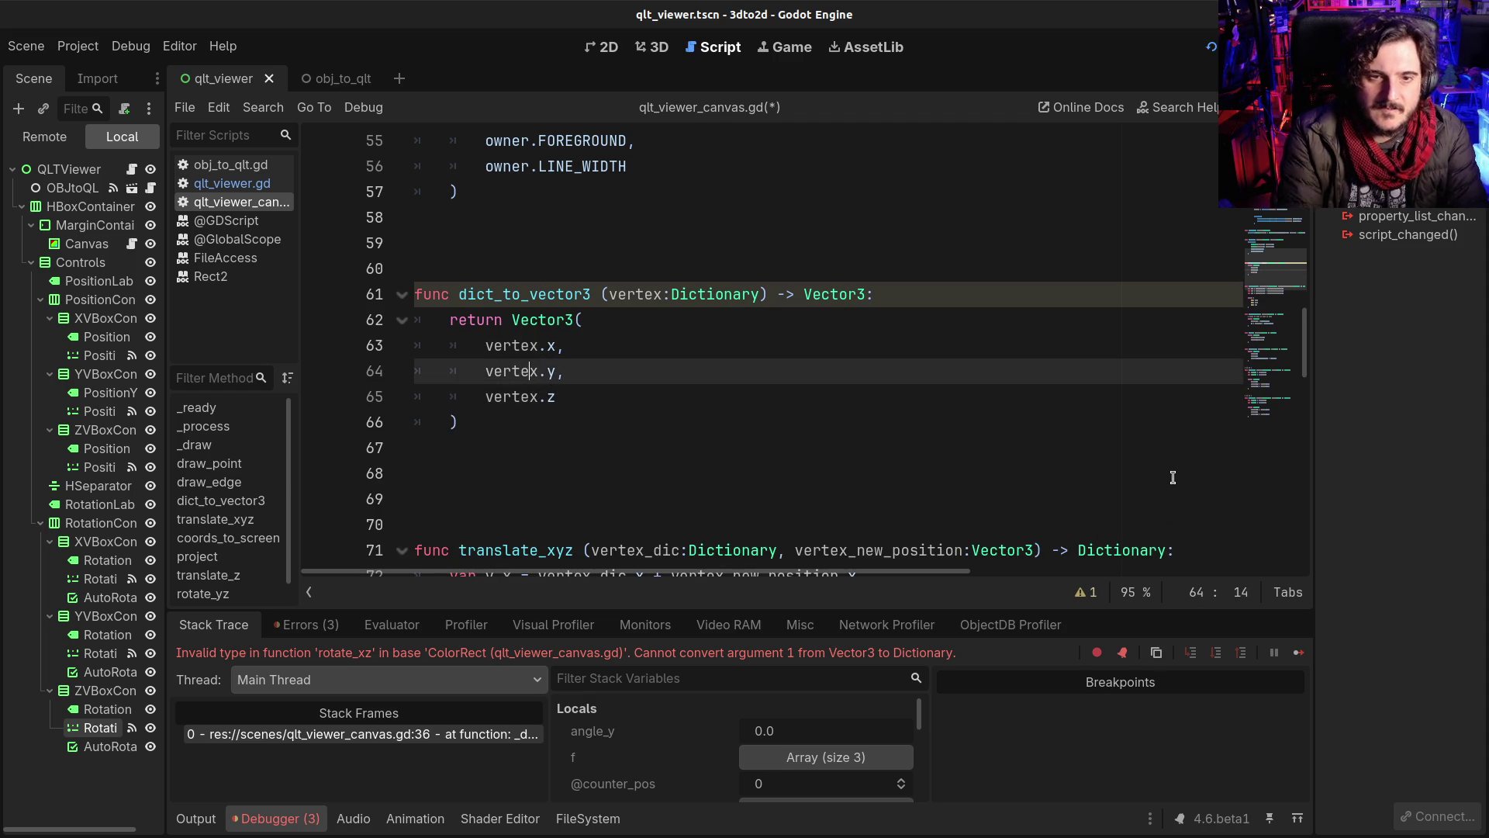
pyautogui.click(698, 400)
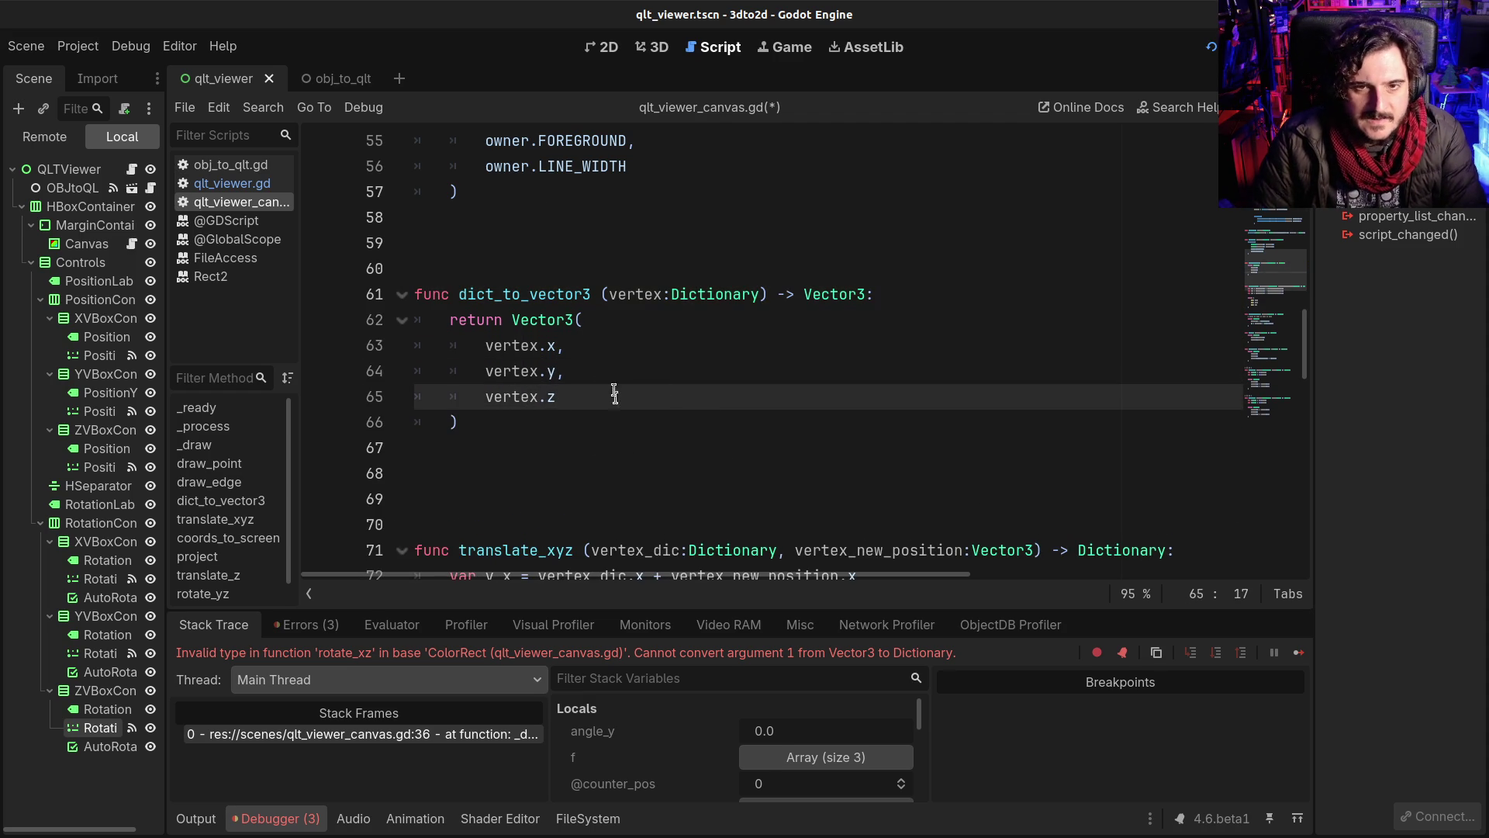
pyautogui.click(573, 350)
pyautogui.hotkey('ctrl', 's')
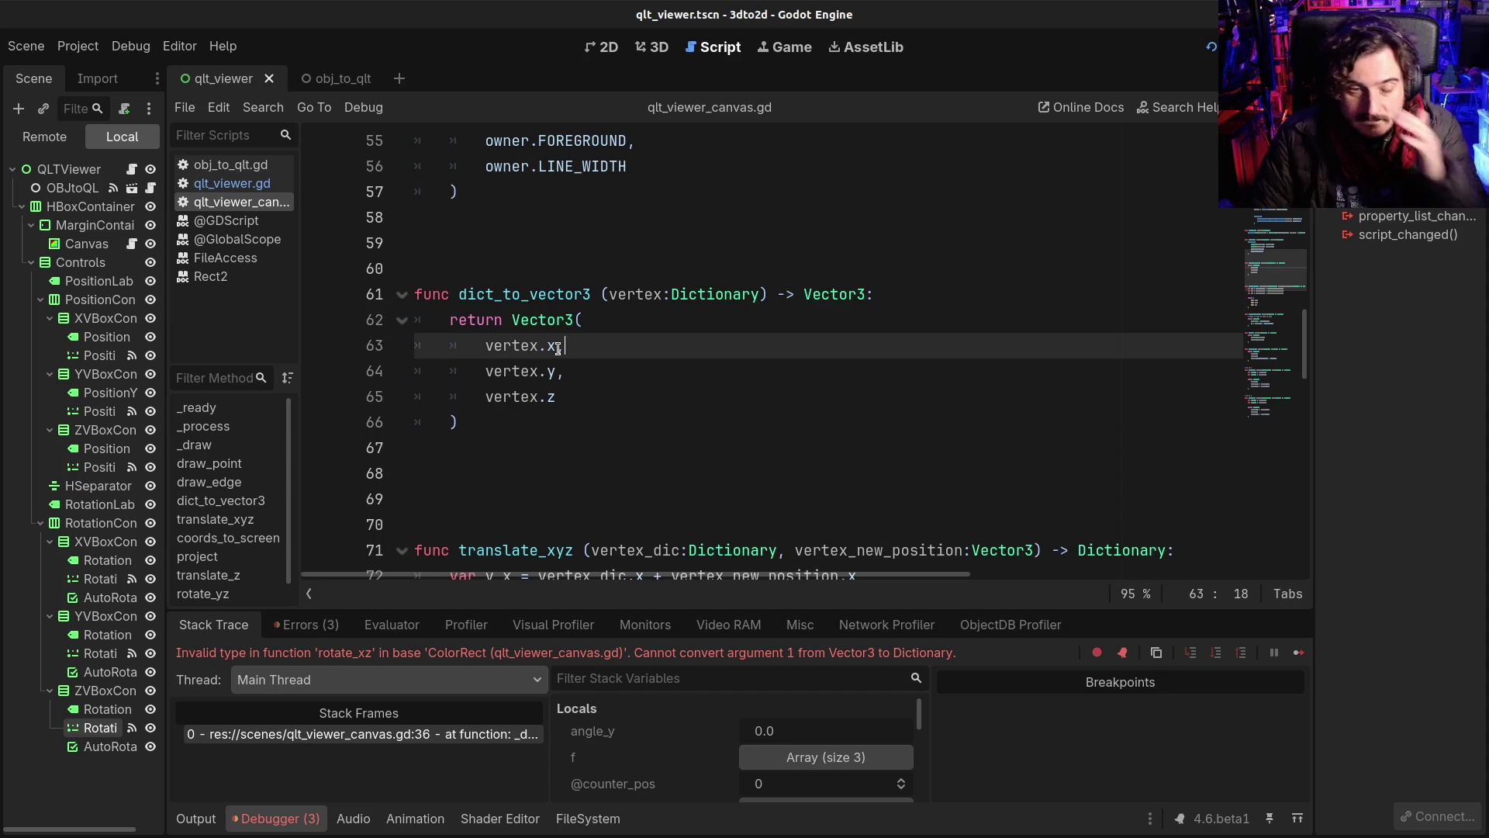
pyautogui.scroll(2, 530, 415)
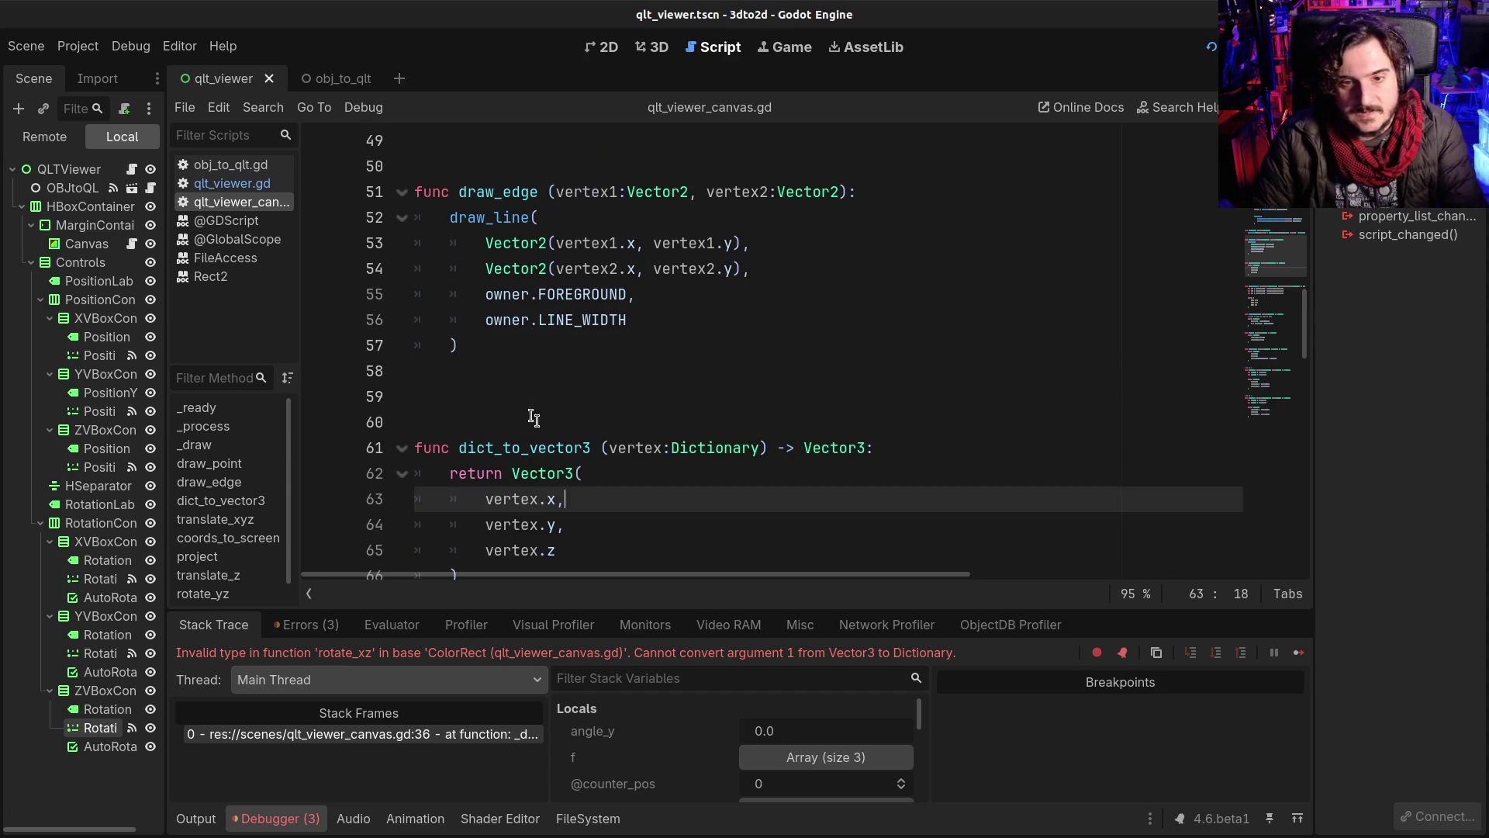
# Step: Look over the dict_to_vector3 function and the translate_xyz call on line 31
pyautogui.doubleClick(545, 449)
pyautogui.scroll(6, 602, 527)
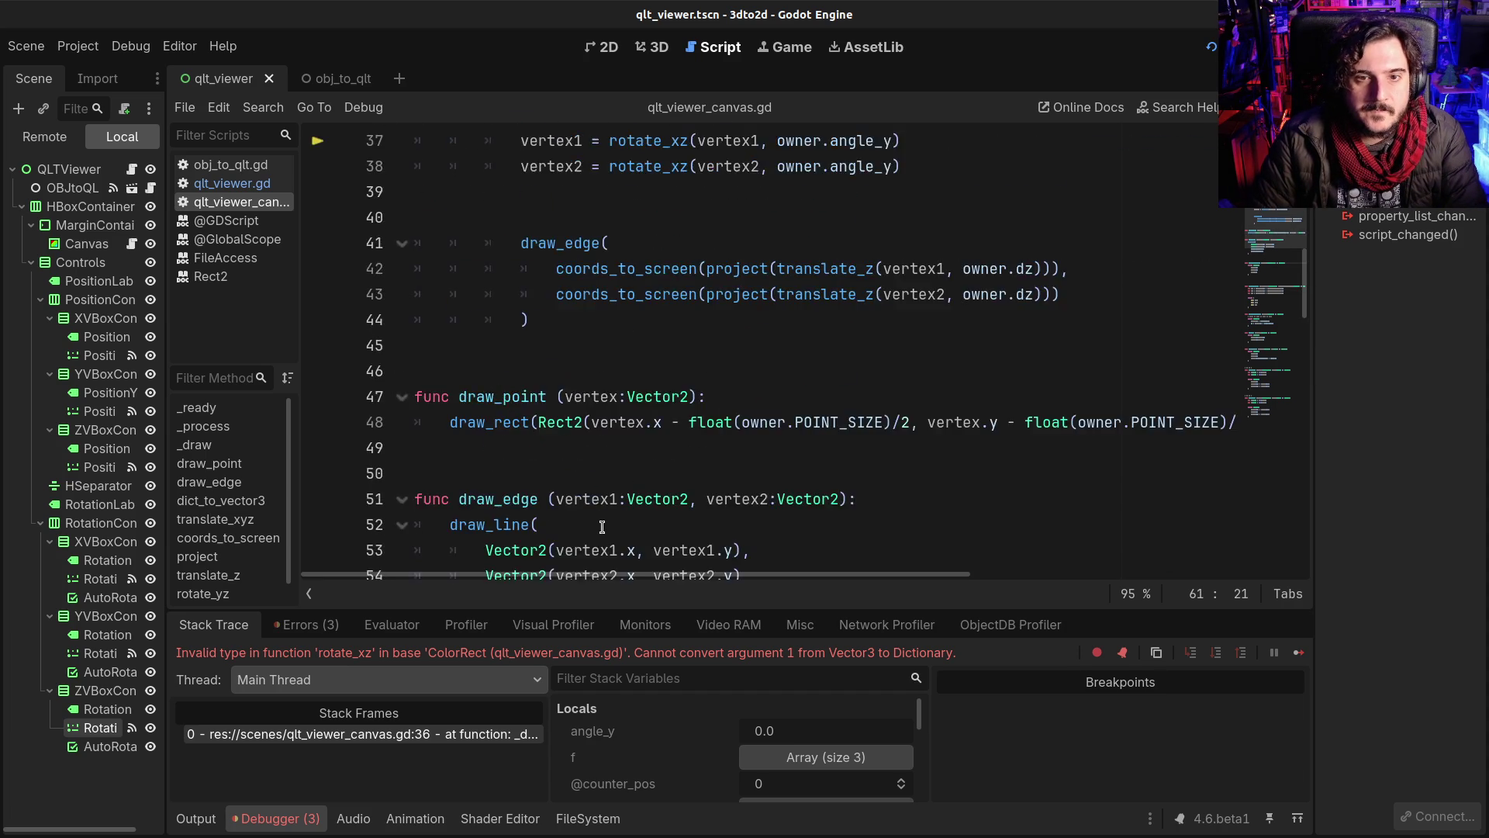
pyautogui.scroll(2, 602, 527)
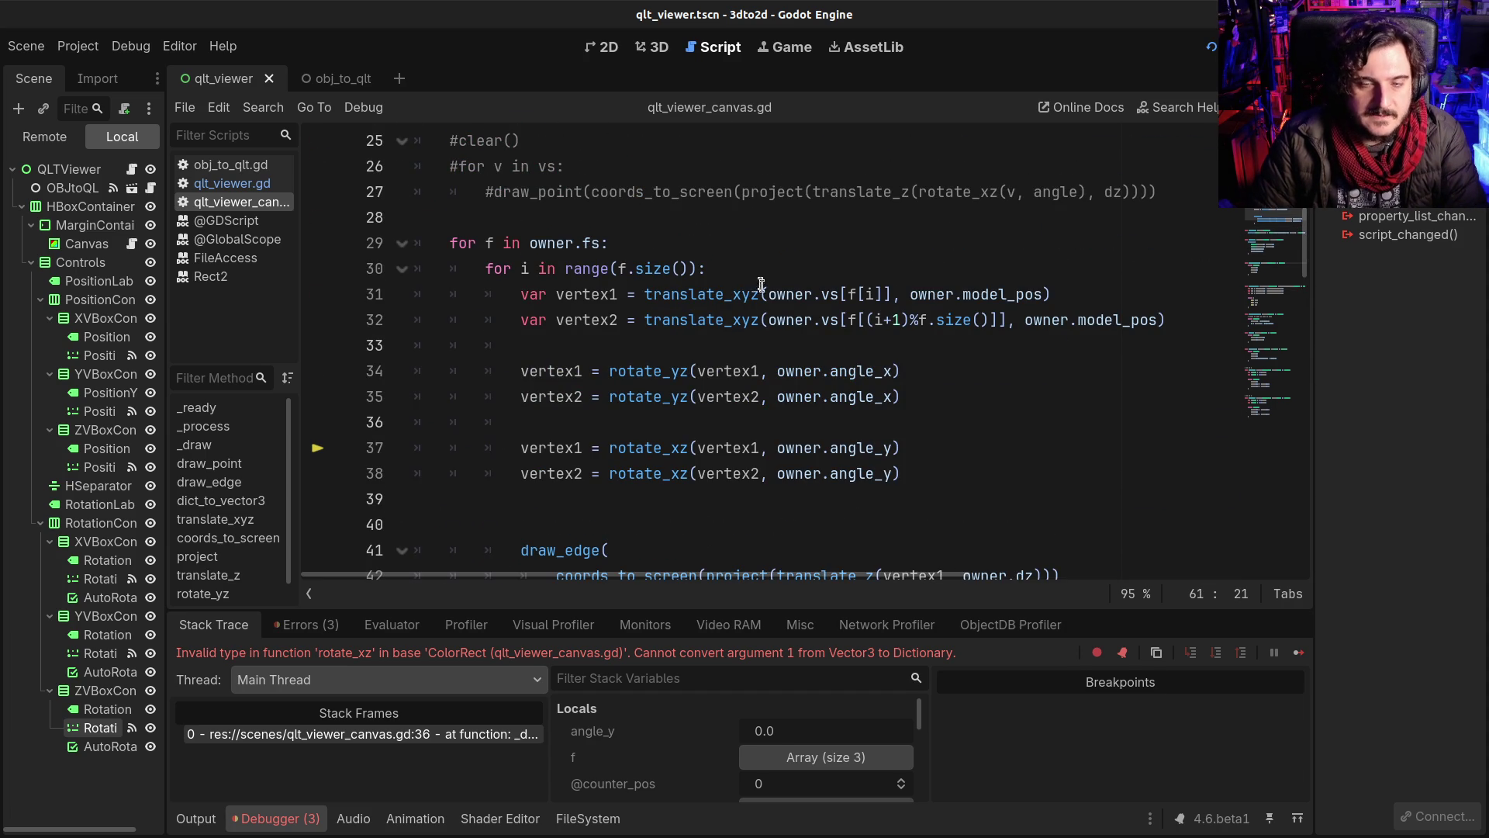
pyautogui.click(693, 294)
pyautogui.doubleClick(692, 294)
pyautogui.click(755, 294)
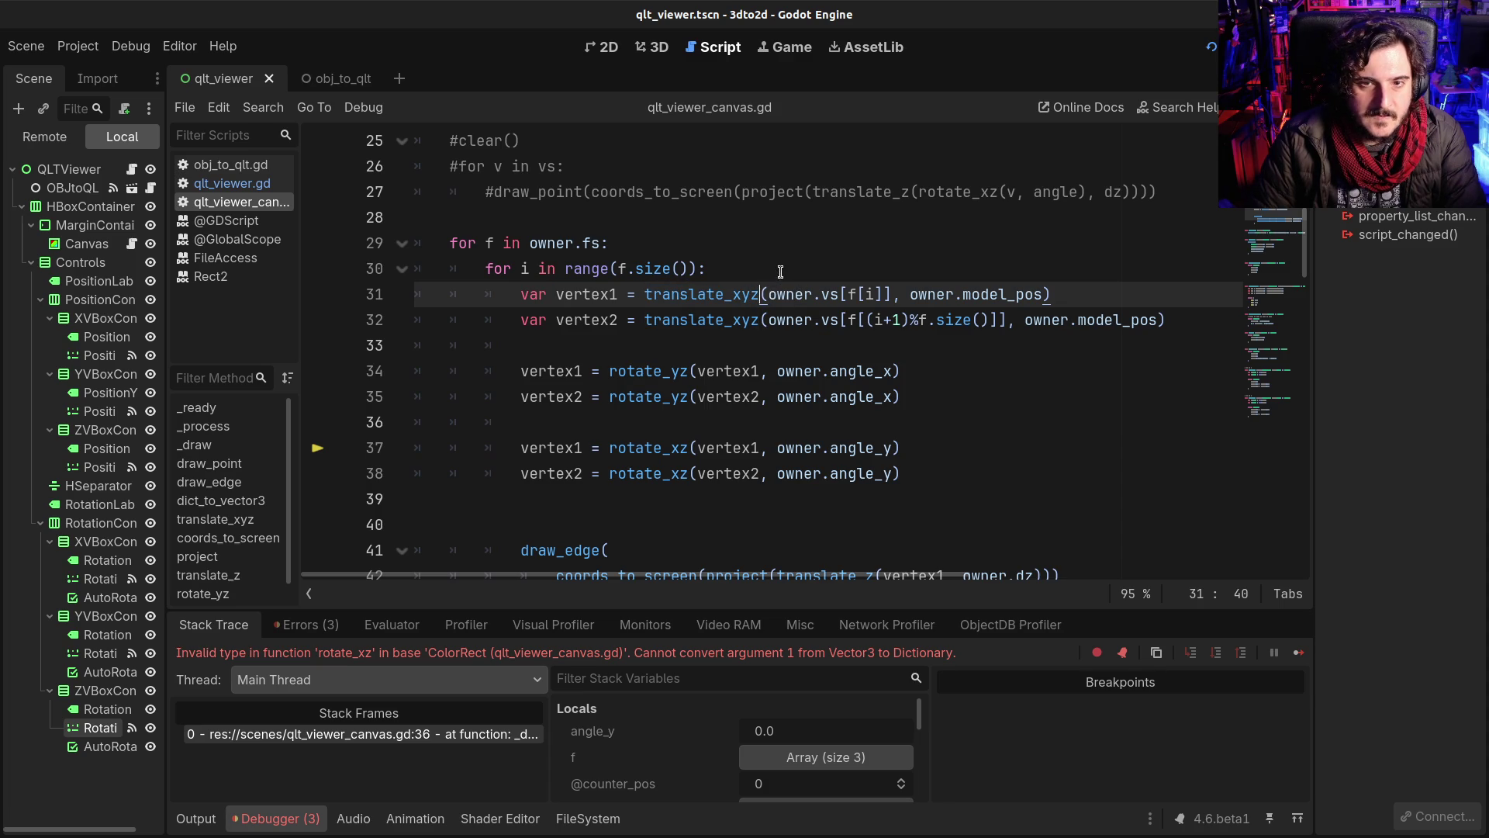
# Step: Add a new line at the loop start assigning vertex1 from dict_to_vector3
pyautogui.click(780, 271)
pyautogui.press('Return')
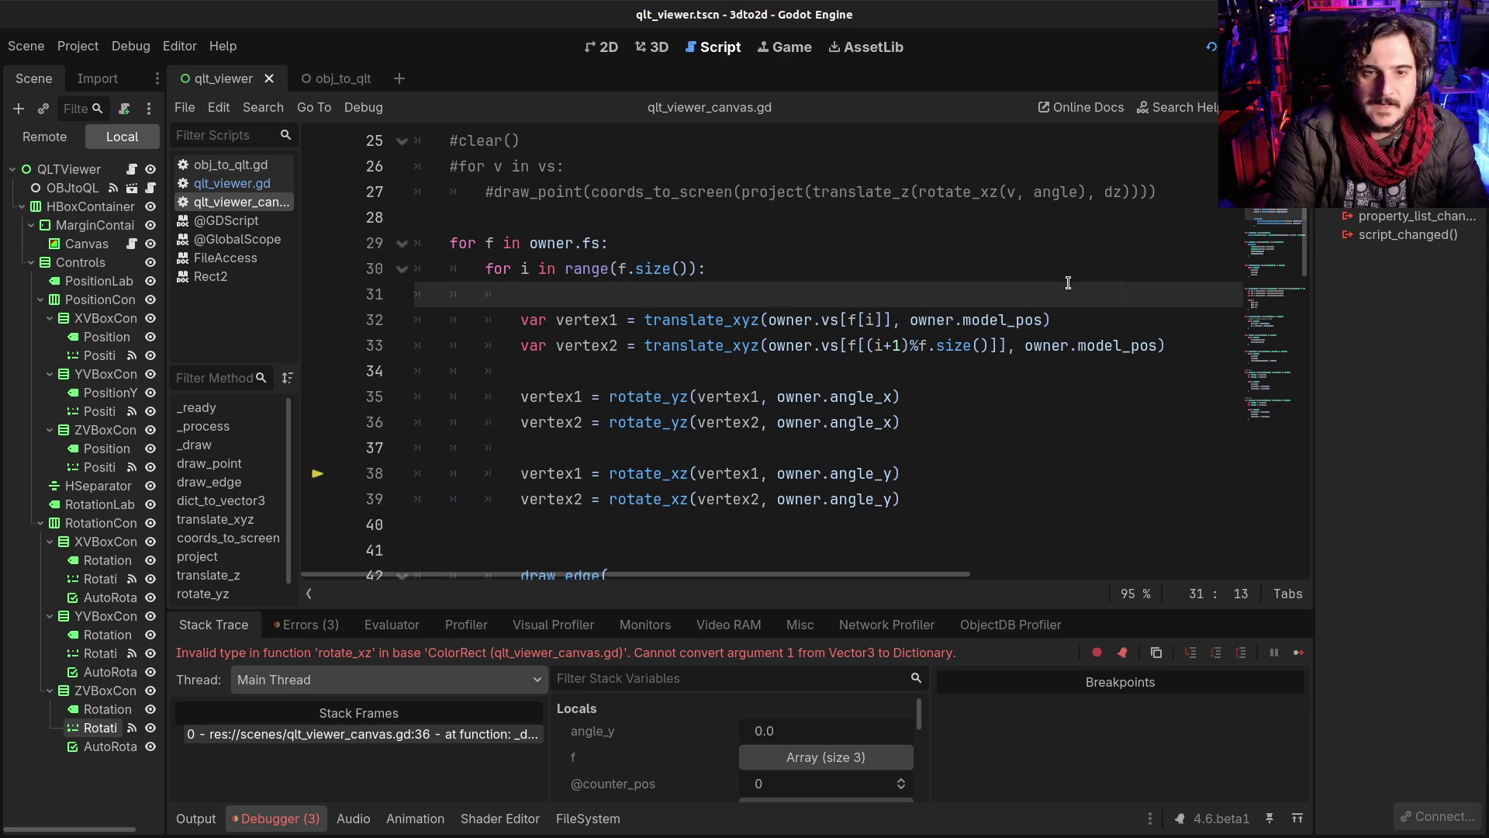
pyautogui.write('varvertex')
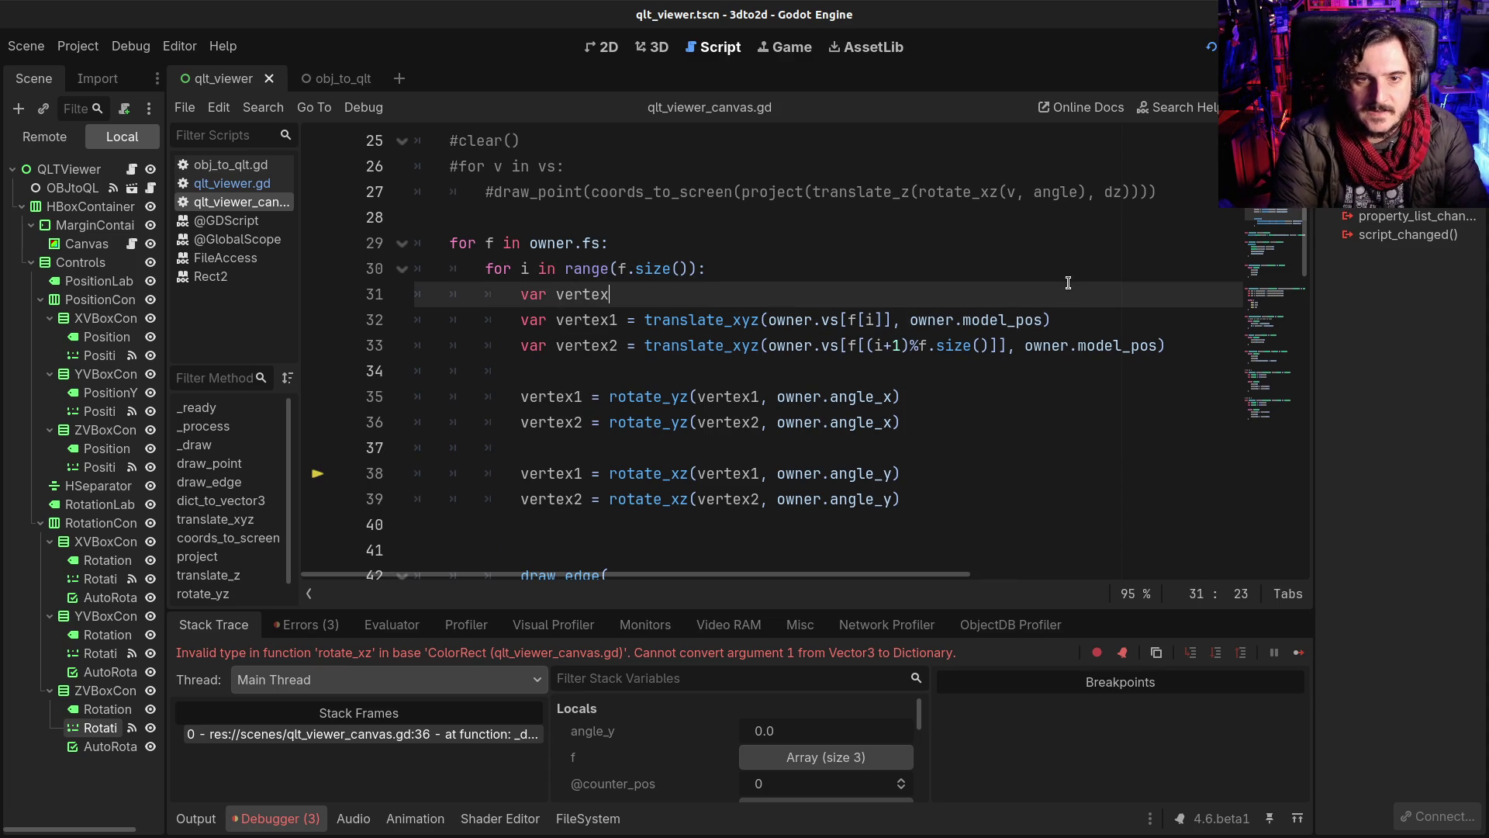
pyautogui.write('t')
pyautogui.press('BackSpace')
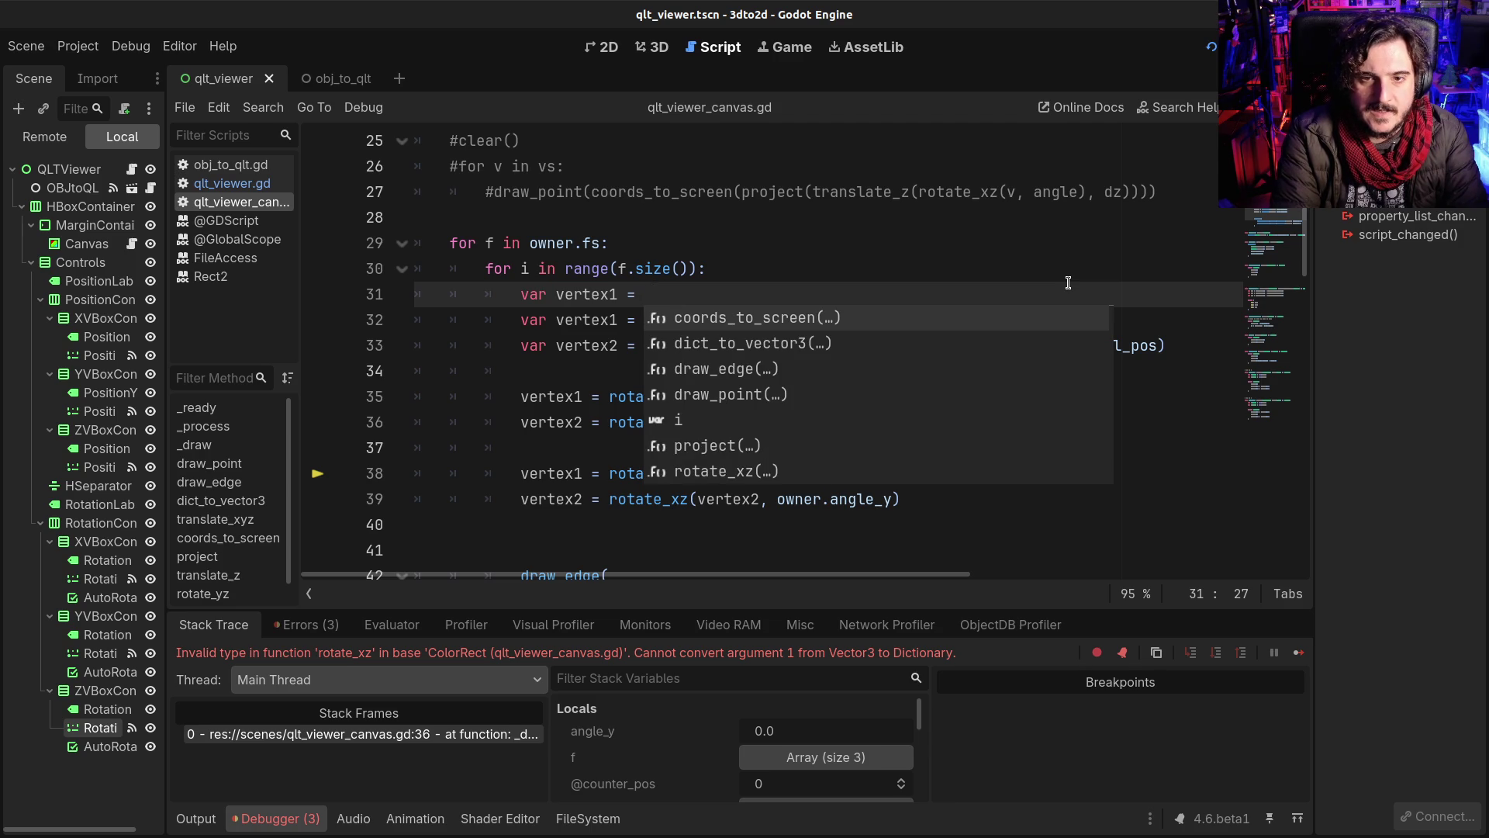
pyautogui.press('Return')
pyautogui.press('BackSpace')
pyautogui.press('BackSpace')
pyautogui.press('BackSpace')
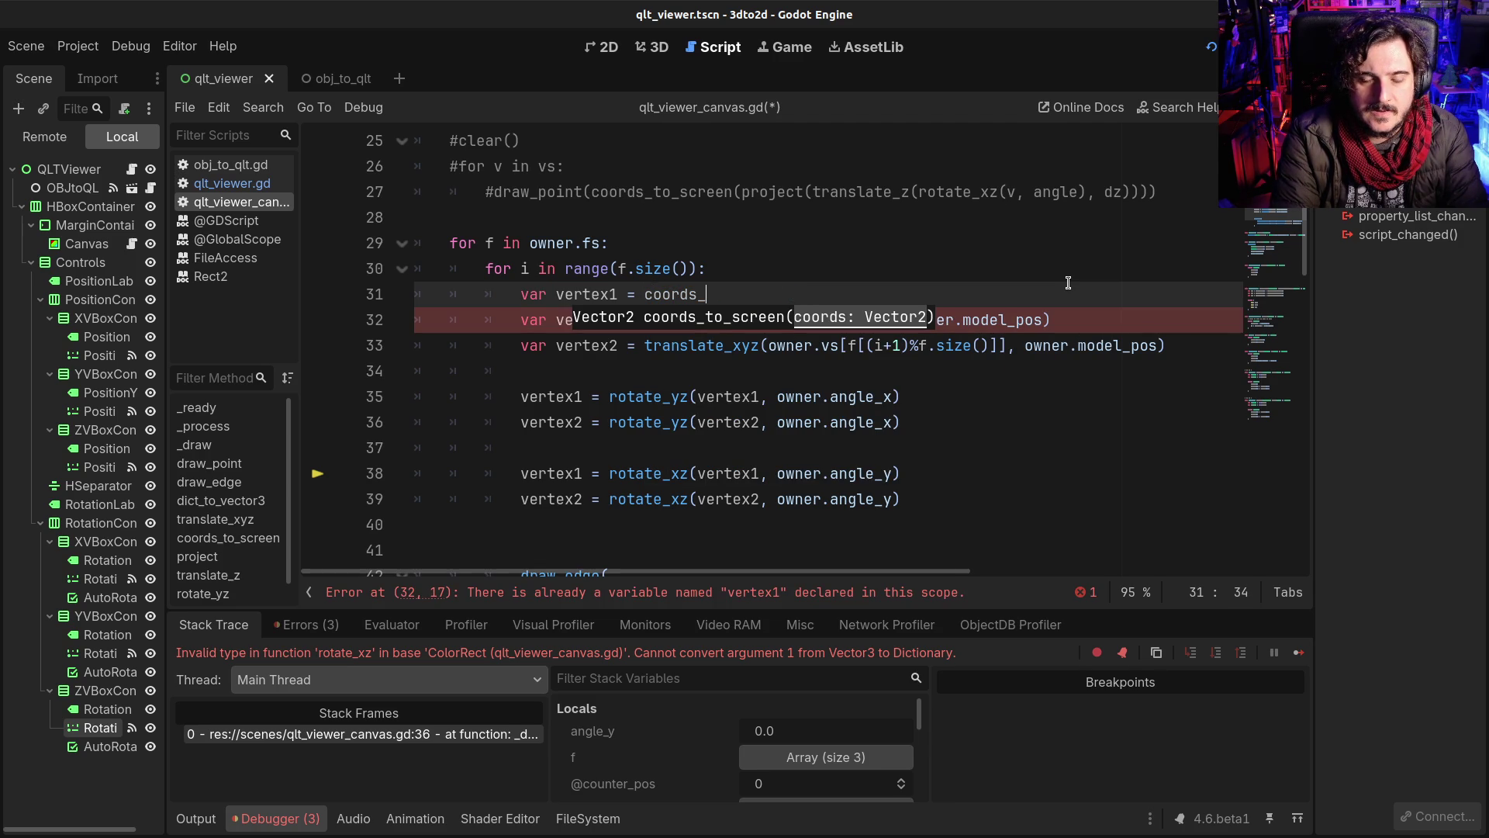
pyautogui.press('BackSpace')
pyautogui.press('BackSpace')
pyautogui.press('BackSpace')
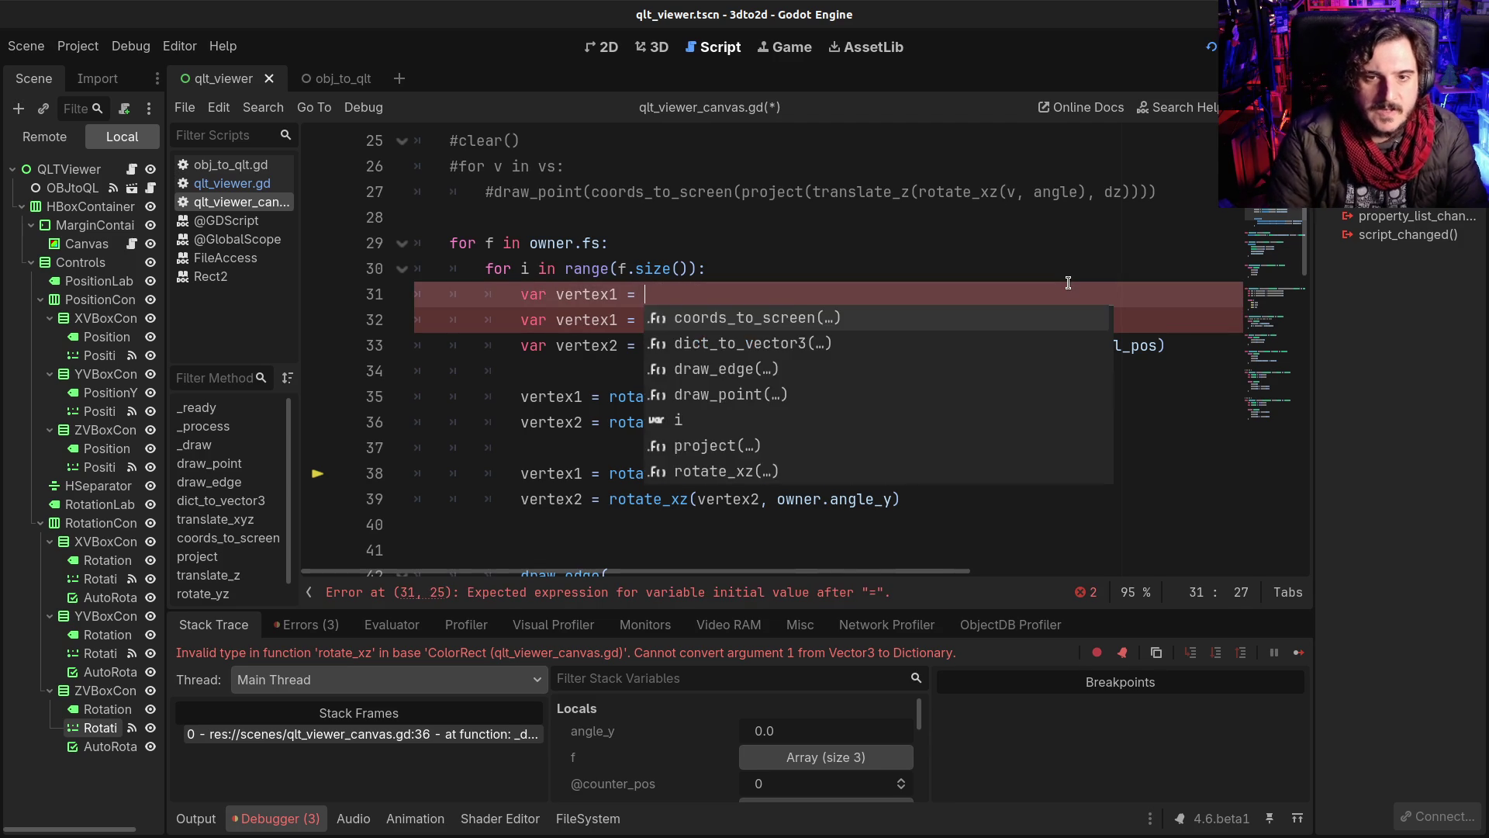
pyautogui.press('Escape')
pyautogui.scroll(-6, 1008, 325)
pyautogui.scroll(-3, 978, 354)
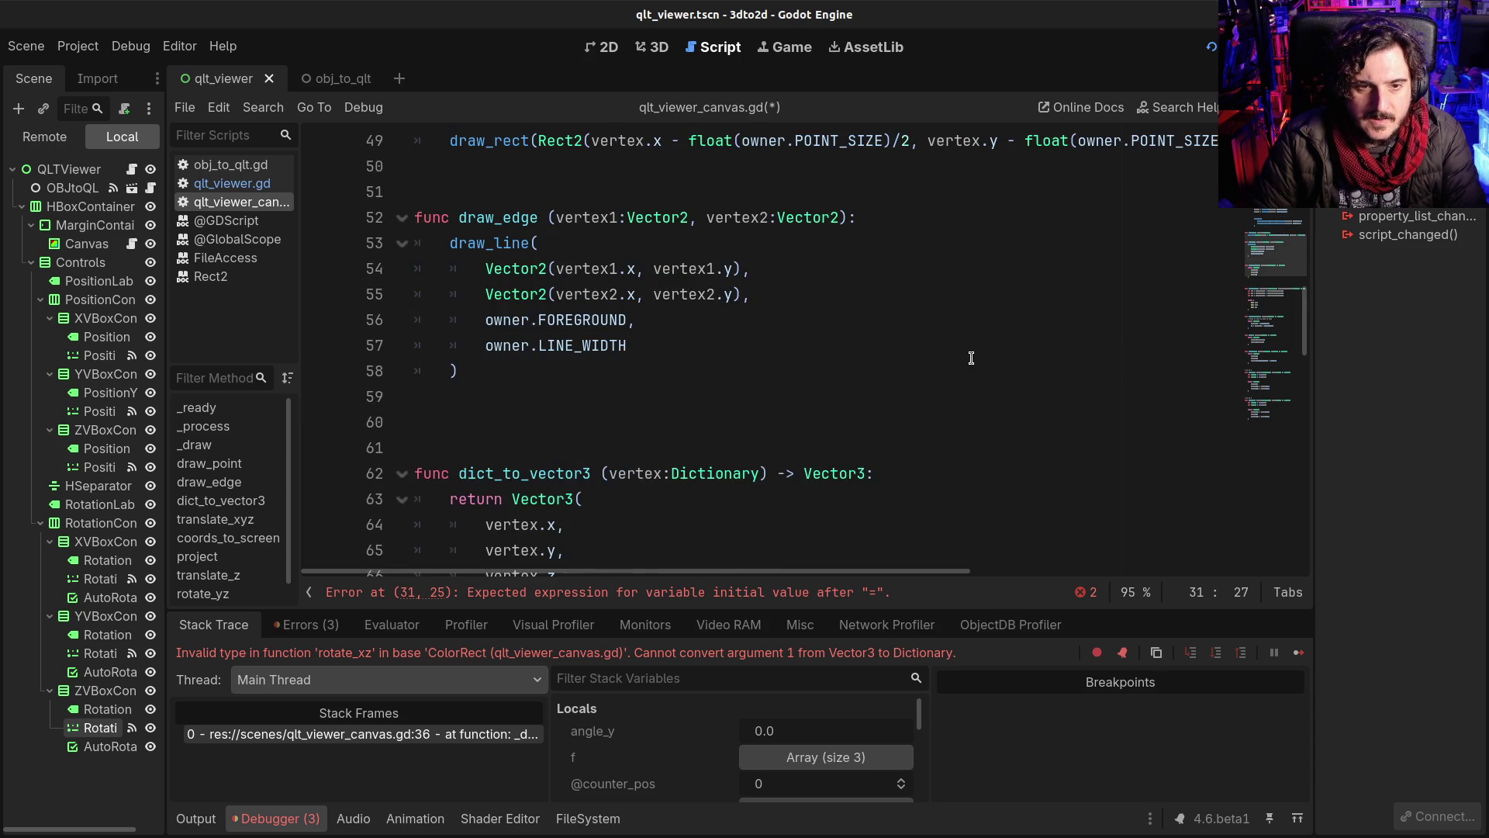
pyautogui.write('dict_to_')
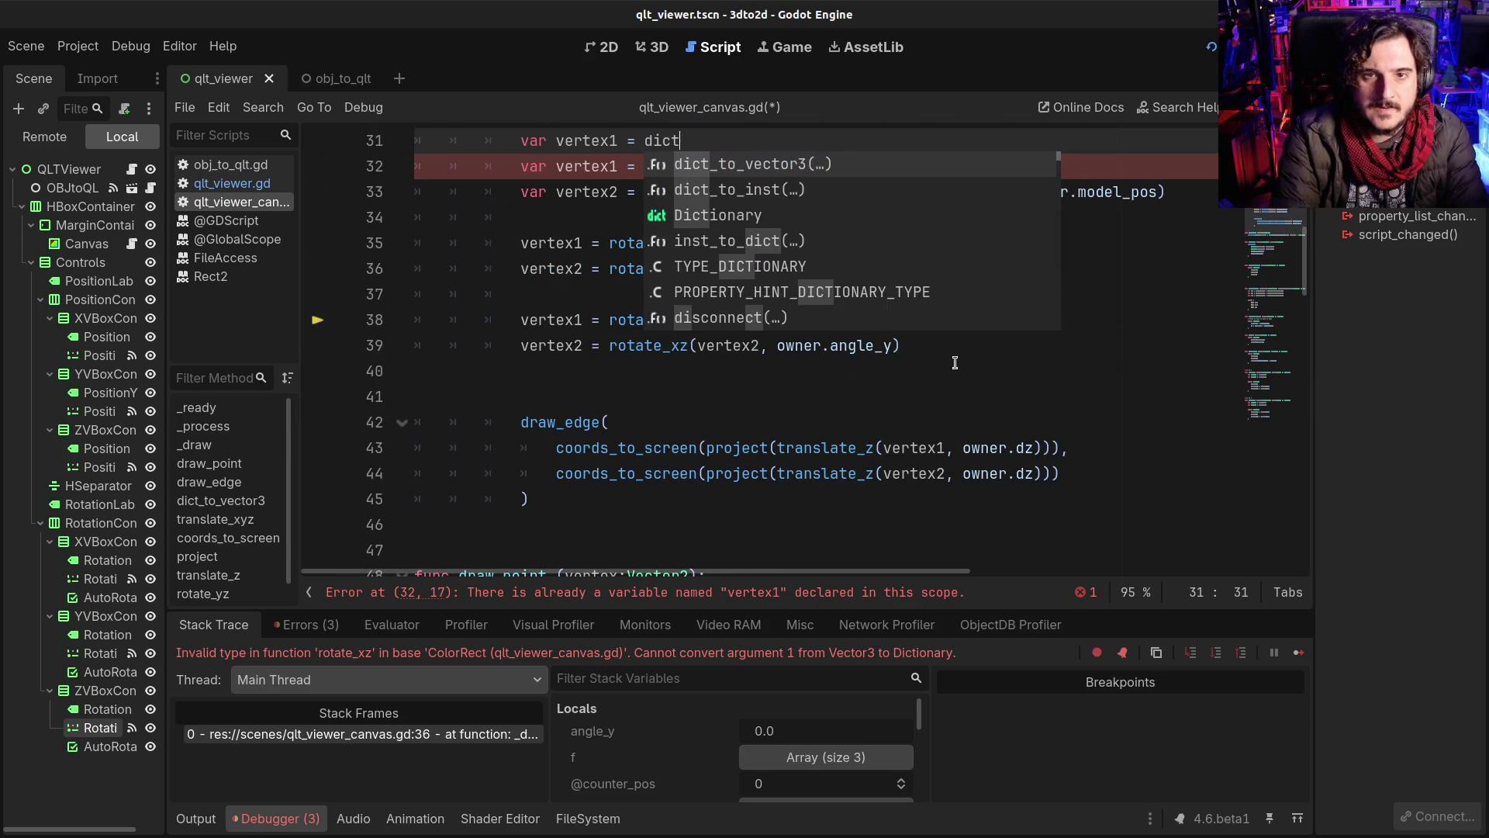
pyautogui.press('Return')
# Step: Pass owner.vs[f[i]] as the argument to vertex1's dict_to_vector3 call
pyautogui.scroll(3, 955, 363)
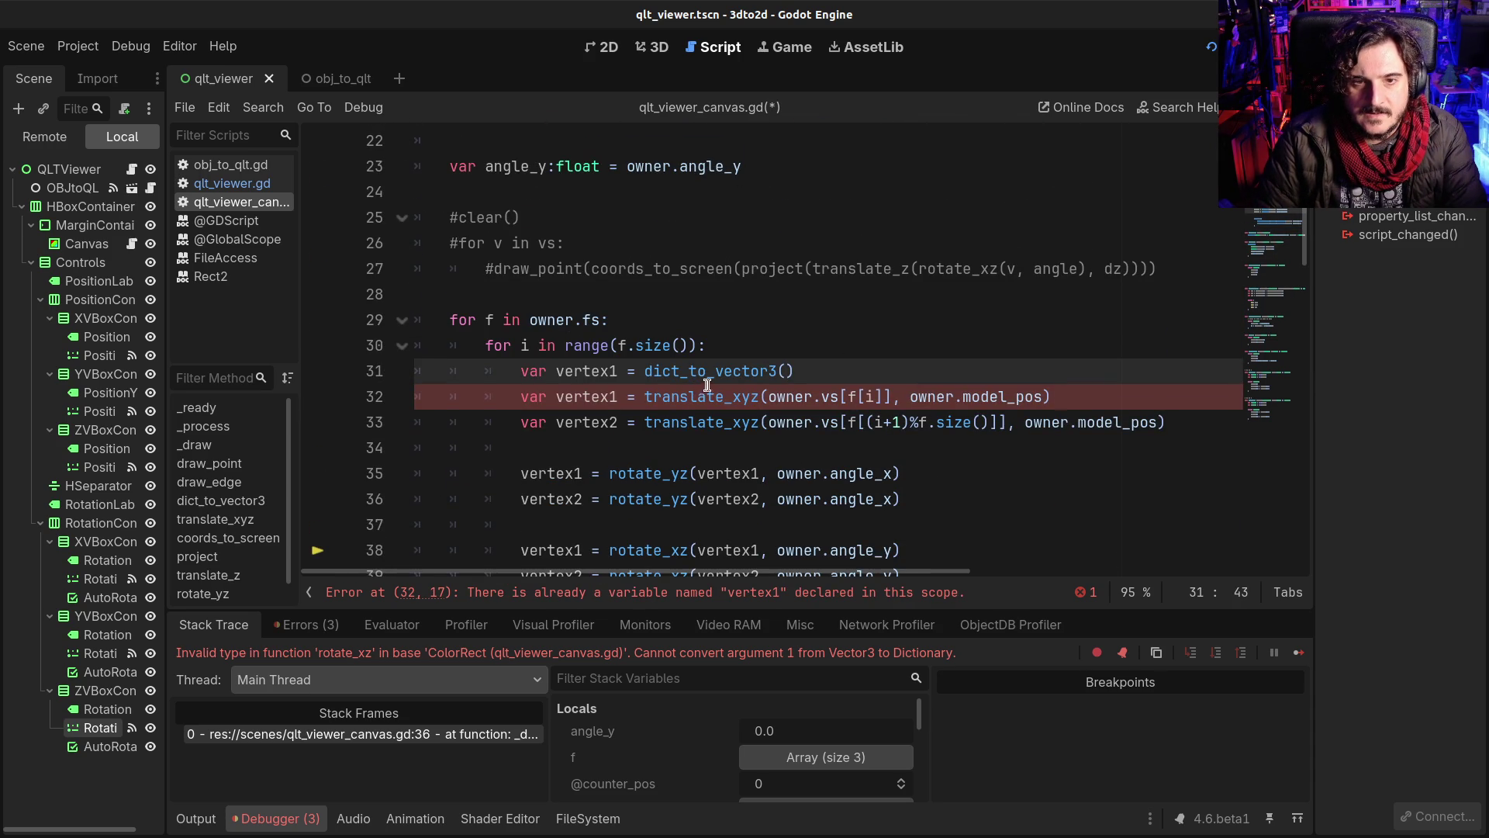
pyautogui.click(768, 397)
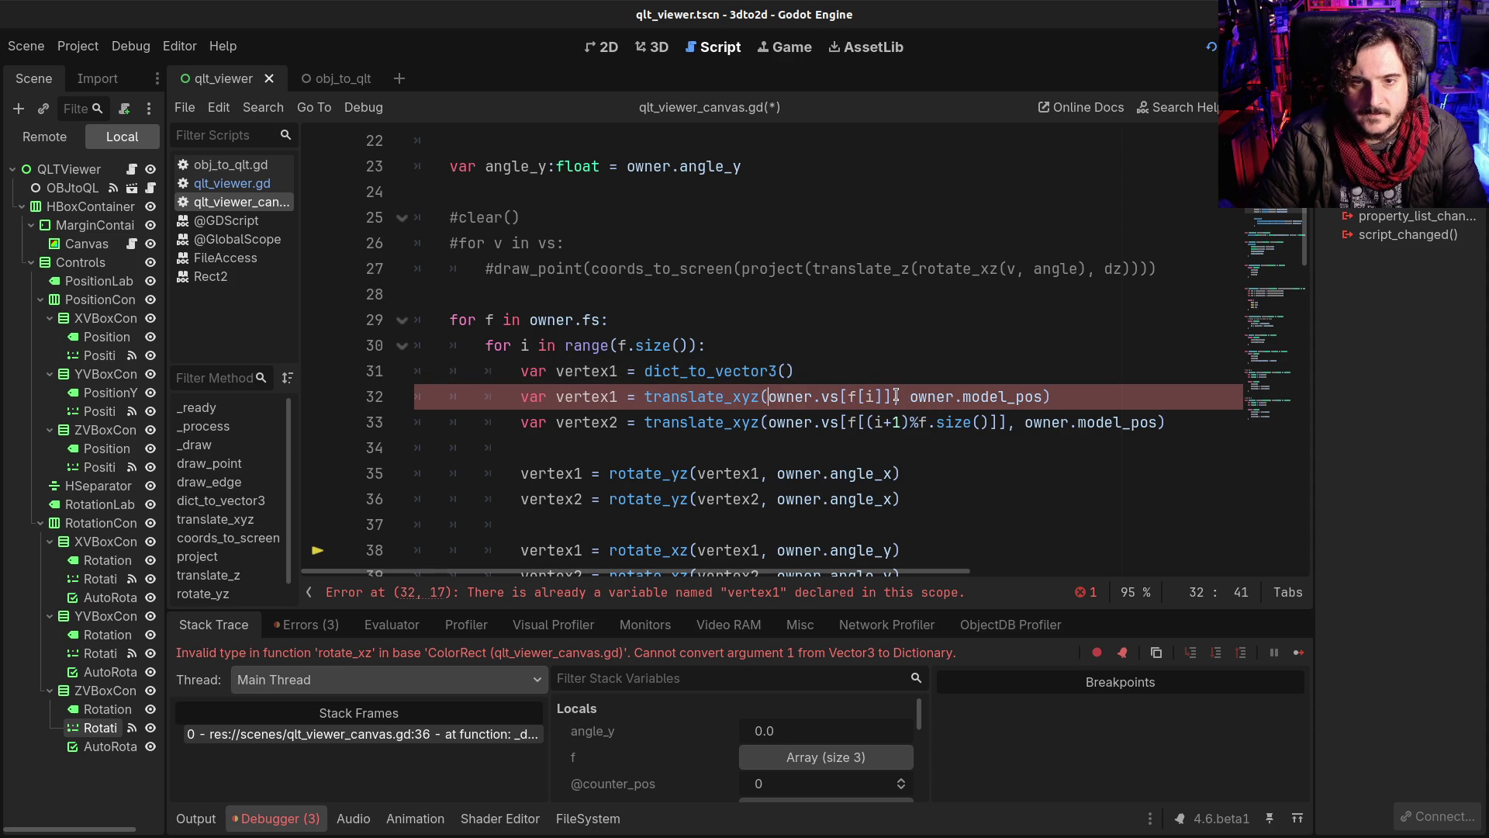
pyautogui.keyDown('shift'); pyautogui.click(894, 396); pyautogui.keyUp('shift')
pyautogui.hotkey('ctrl', 'c')
pyautogui.click(785, 370)
pyautogui.hotkey('ctrl', 'v')
pyautogui.click(974, 373)
# Step: Declare vertex2 as dict_to_vector3(owner.vs[f[(i+1)%f.size()]]) and save the script
pyautogui.press('Return')
pyautogui.write('var vertex')
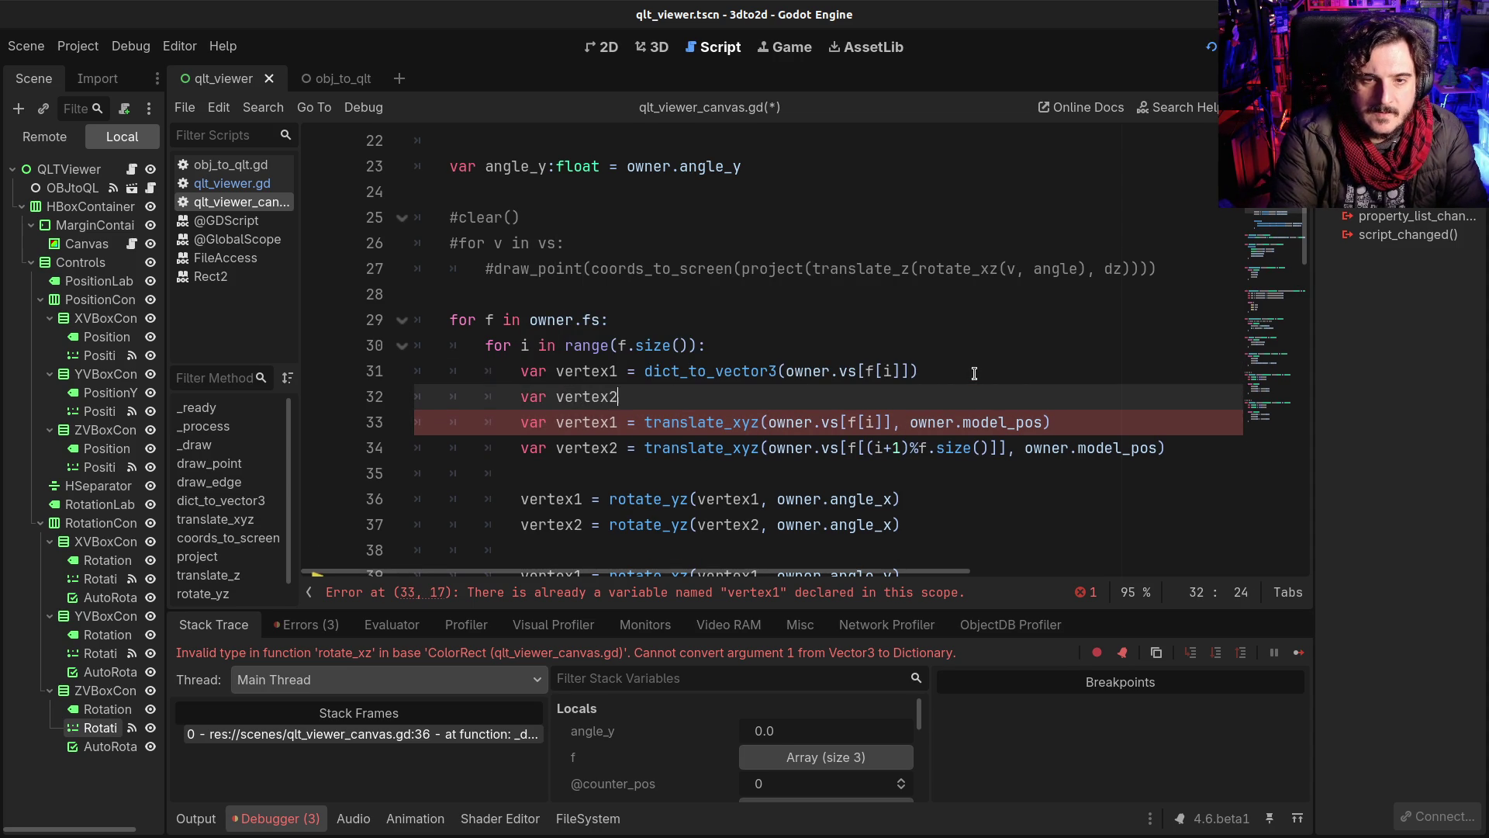
pyautogui.write('=')
pyautogui.click(733, 422)
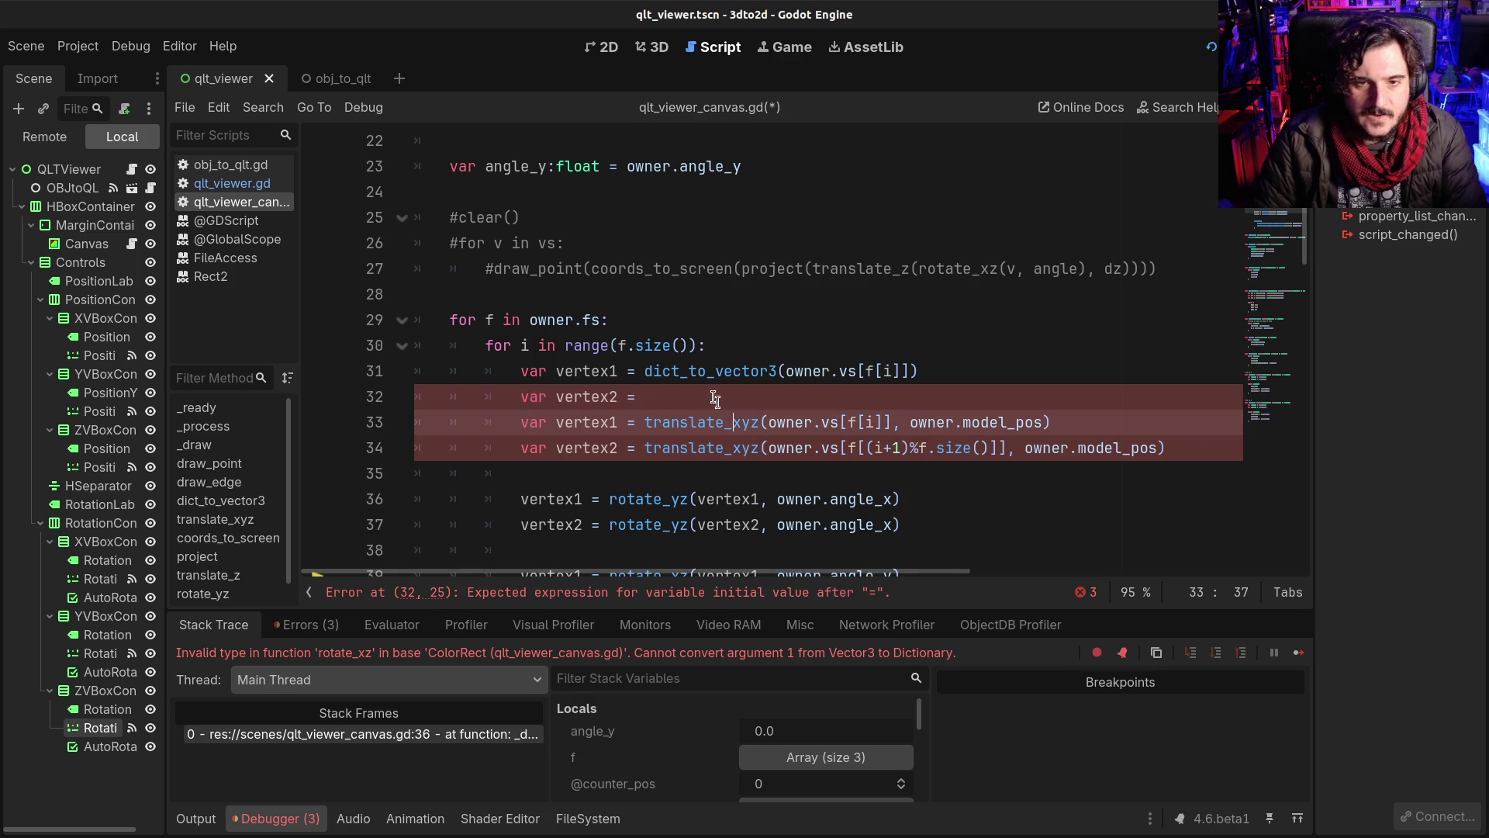
pyautogui.moveTo(649, 375); pyautogui.dragTo(994, 372)
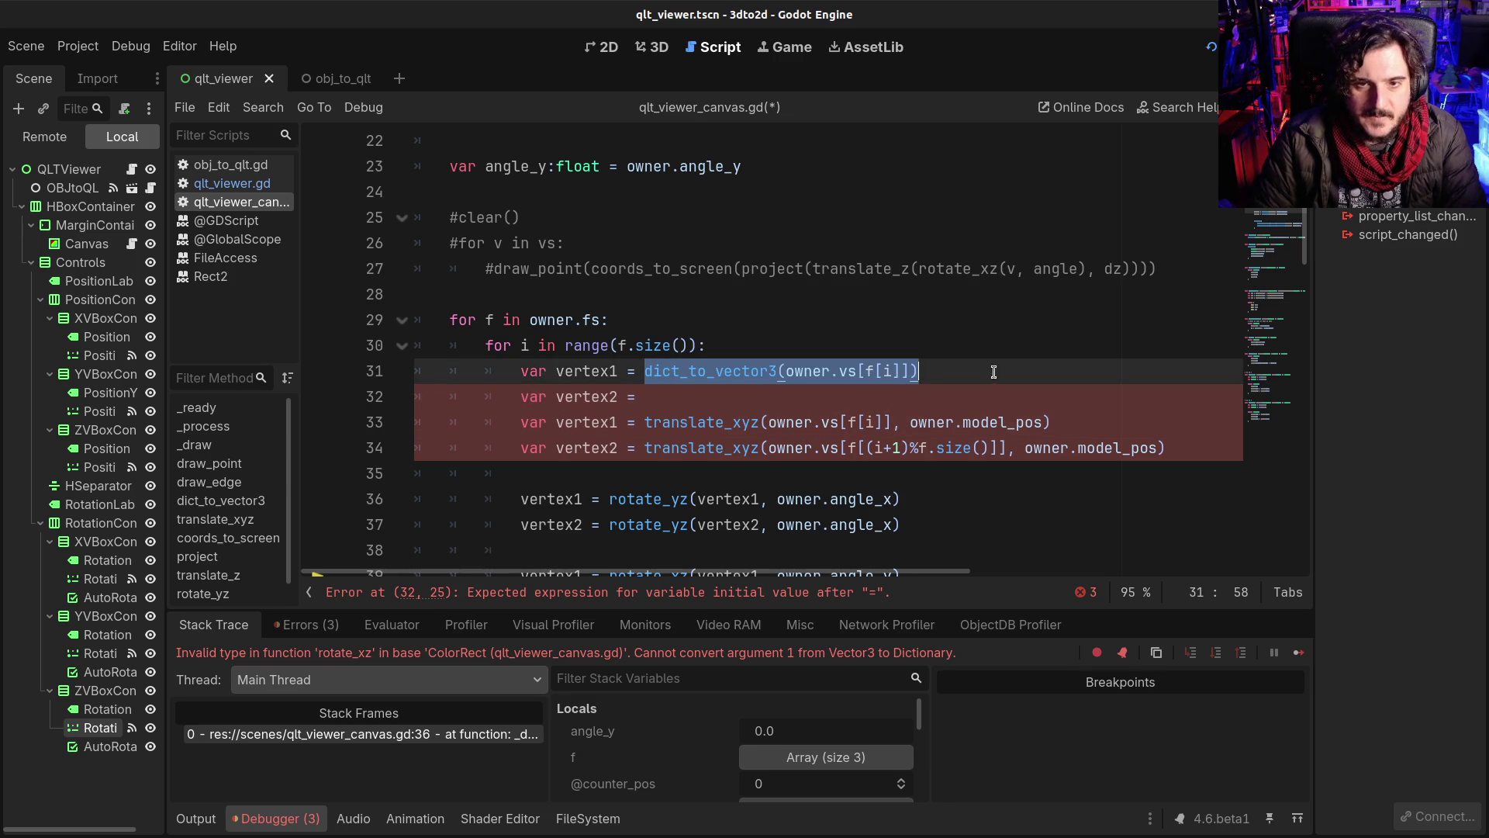
pyautogui.hotkey('ctrl', 'c')
pyautogui.click(777, 402)
pyautogui.hotkey('ctrl', 'v')
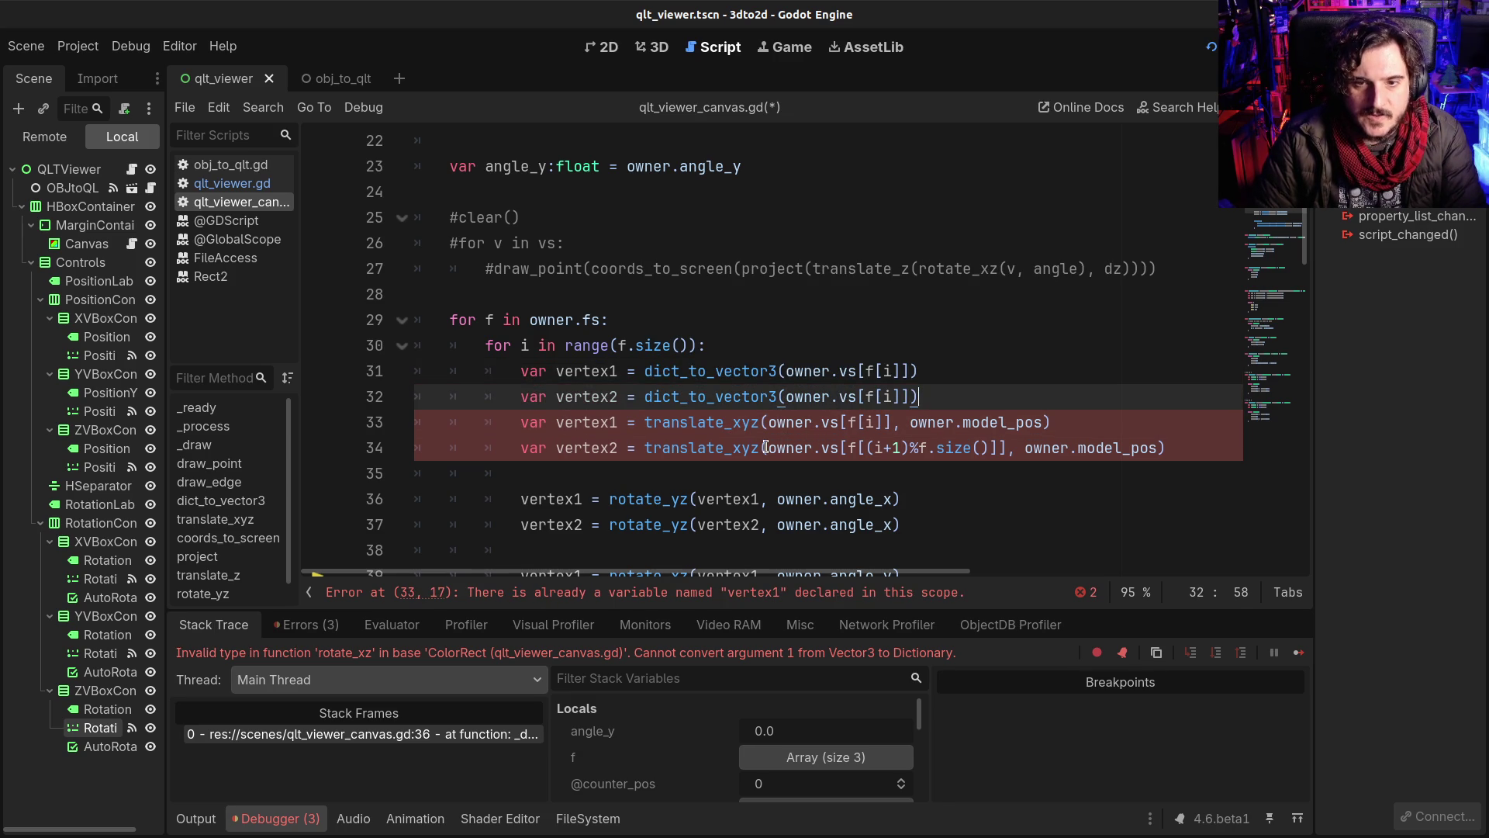
pyautogui.click(766, 447)
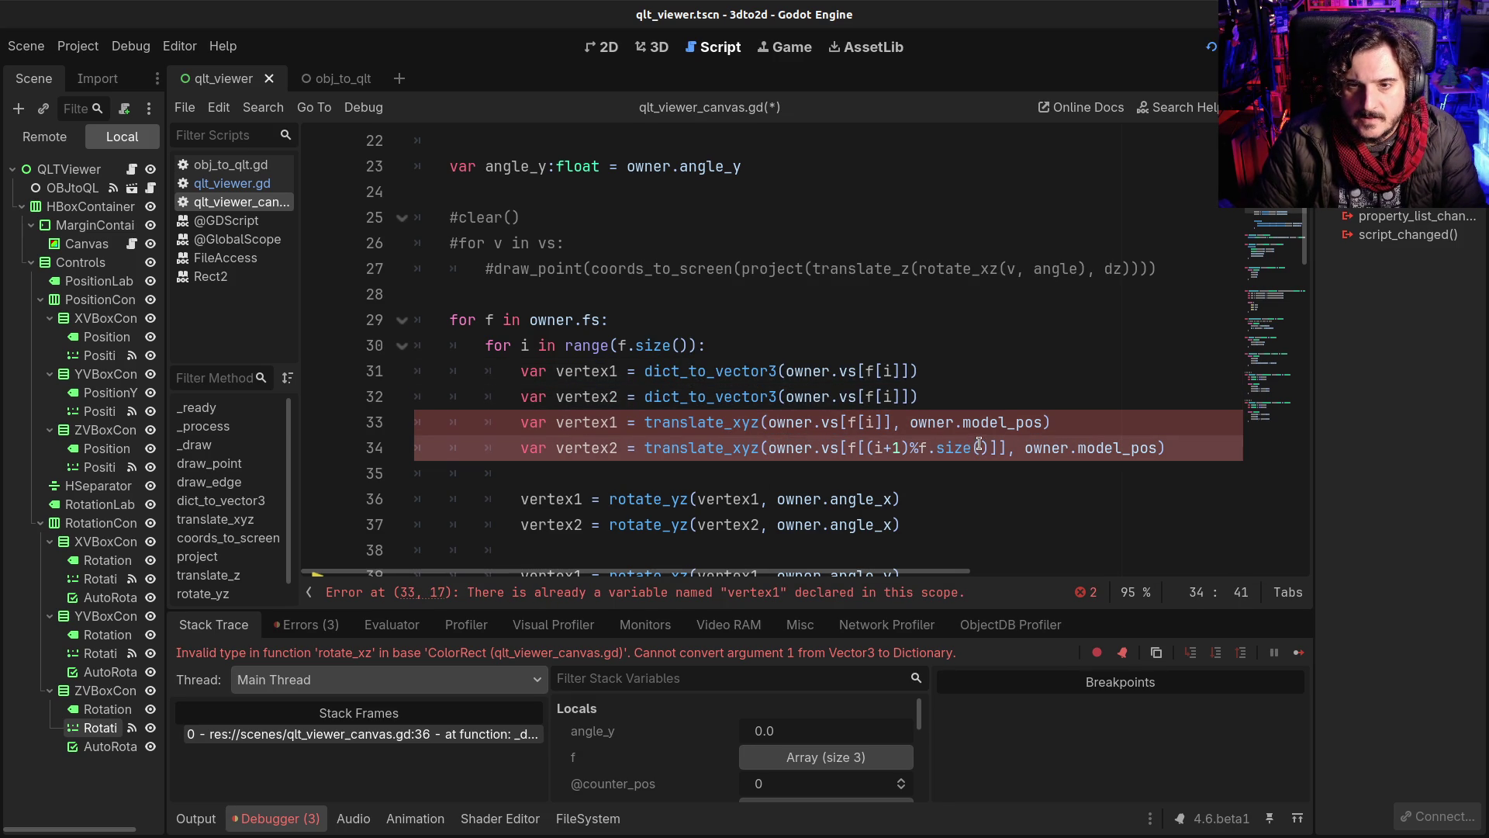
pyautogui.keyDown('shift'); pyautogui.click(1004, 448); pyautogui.keyUp('shift')
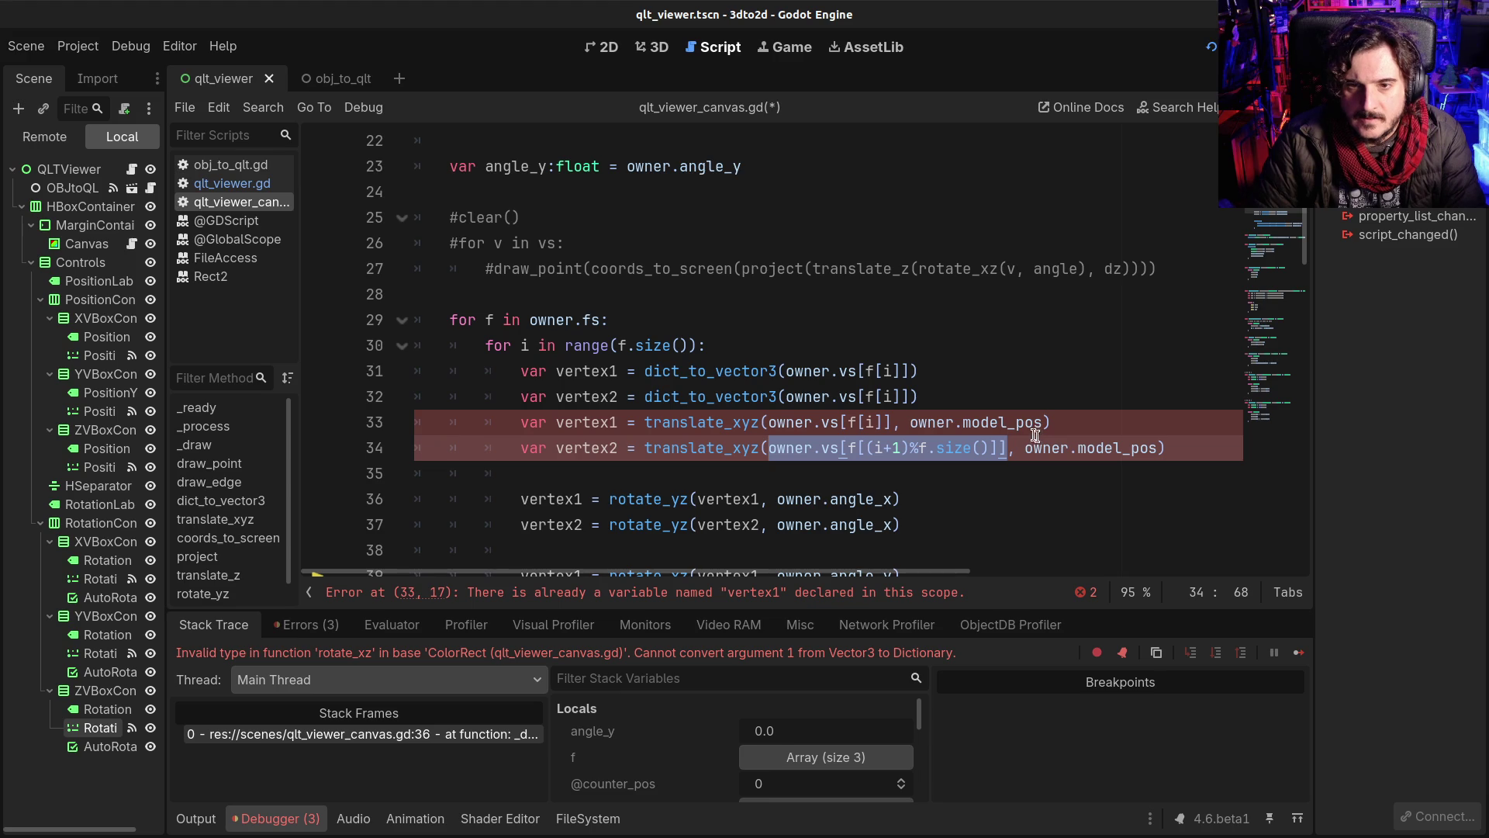
pyautogui.click(785, 396)
pyautogui.keyDown('shift'); pyautogui.click(911, 397); pyautogui.keyUp('shift')
pyautogui.hotkey('ctrl', 'v')
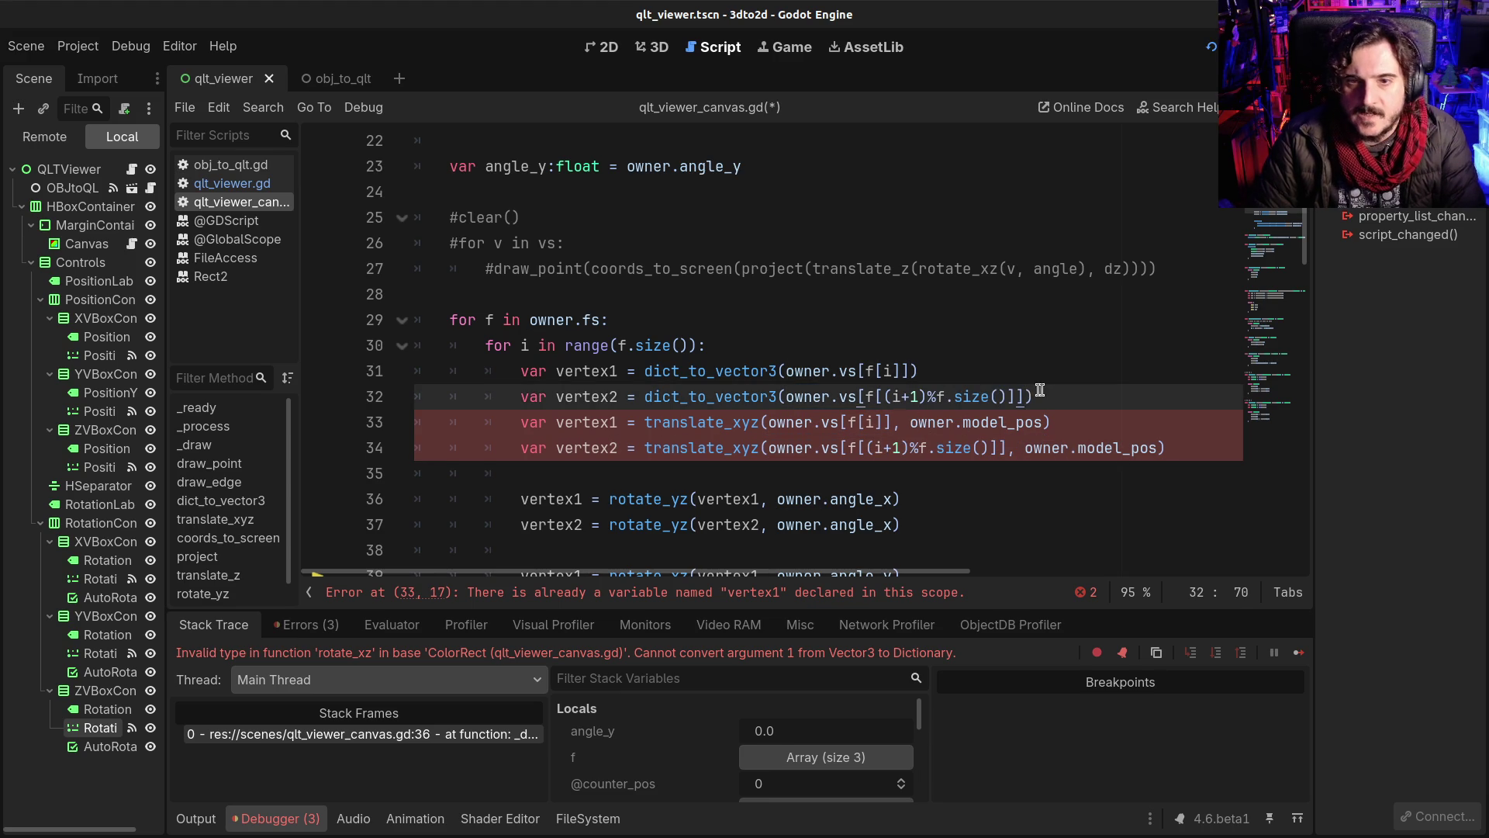
pyautogui.hotkey('ctrl', 's')
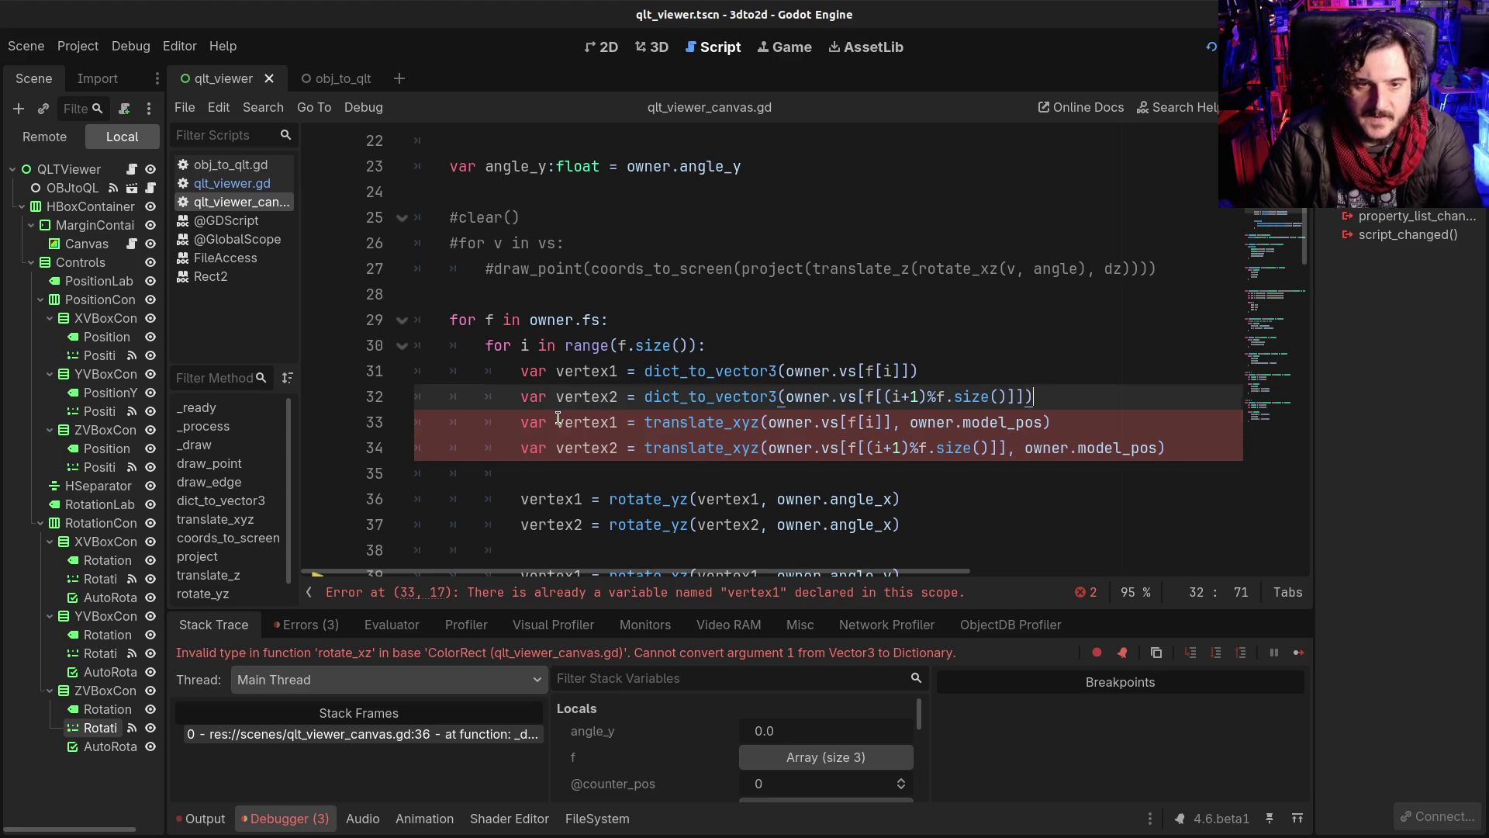
# Step: Remove 'var' from the vertex1 and vertex2 translate_xyz lines and add a blank line
pyautogui.click(556, 422)
pyautogui.press('BackSpace')
pyautogui.press('BackSpace')
pyautogui.press('BackSpace')
pyautogui.click(556, 447)
pyautogui.press('BackSpace')
pyautogui.press('BackSpace')
pyautogui.press('BackSpace')
pyautogui.click(1043, 398)
pyautogui.press('Return')
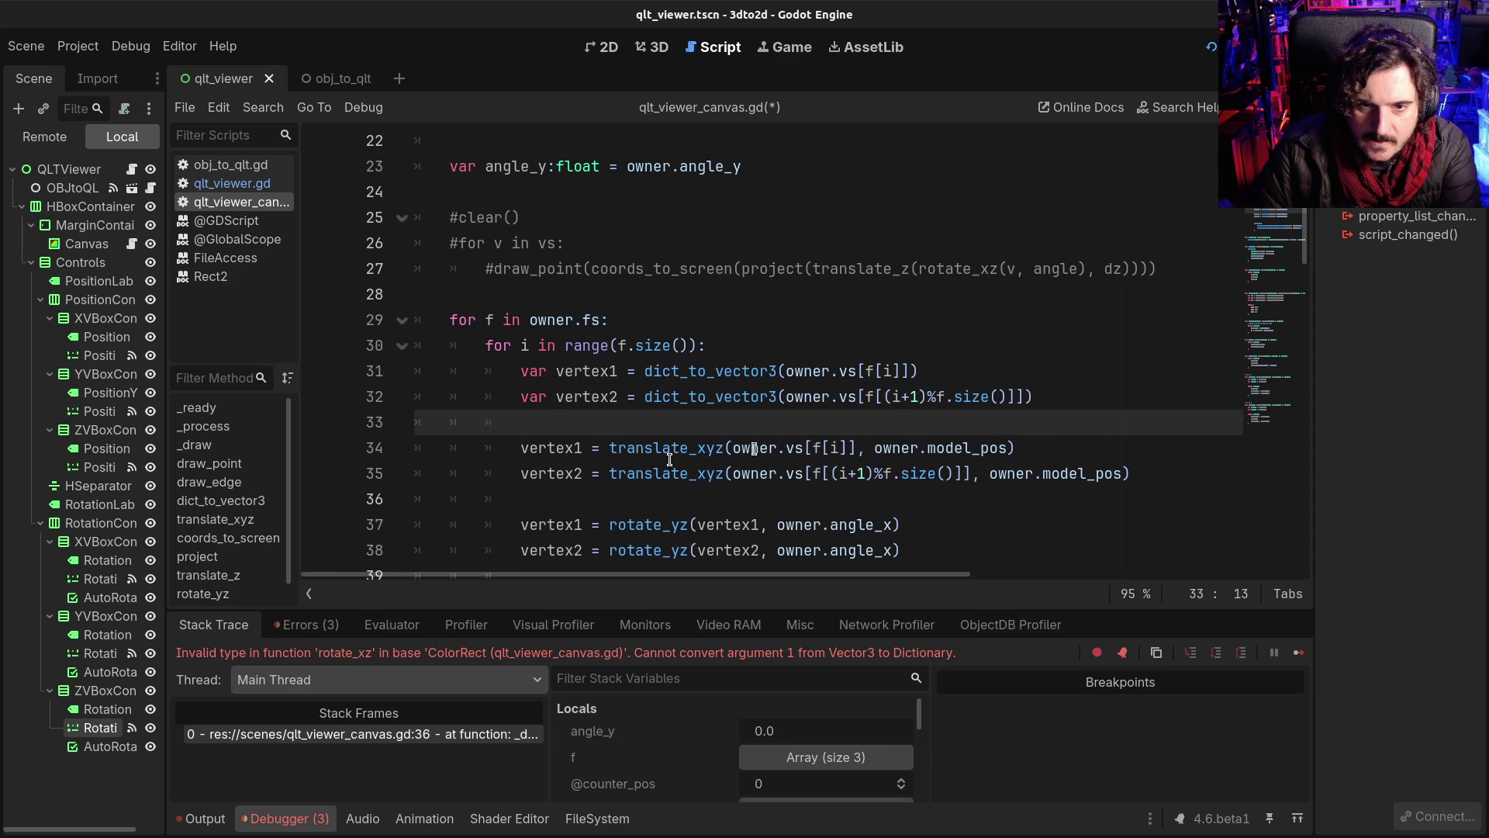
# Step: Replace the owner.vs[...] arguments of both translate_xyz calls with vertex1 and vertex2
pyautogui.doubleClick(647, 447)
pyautogui.click(745, 434)
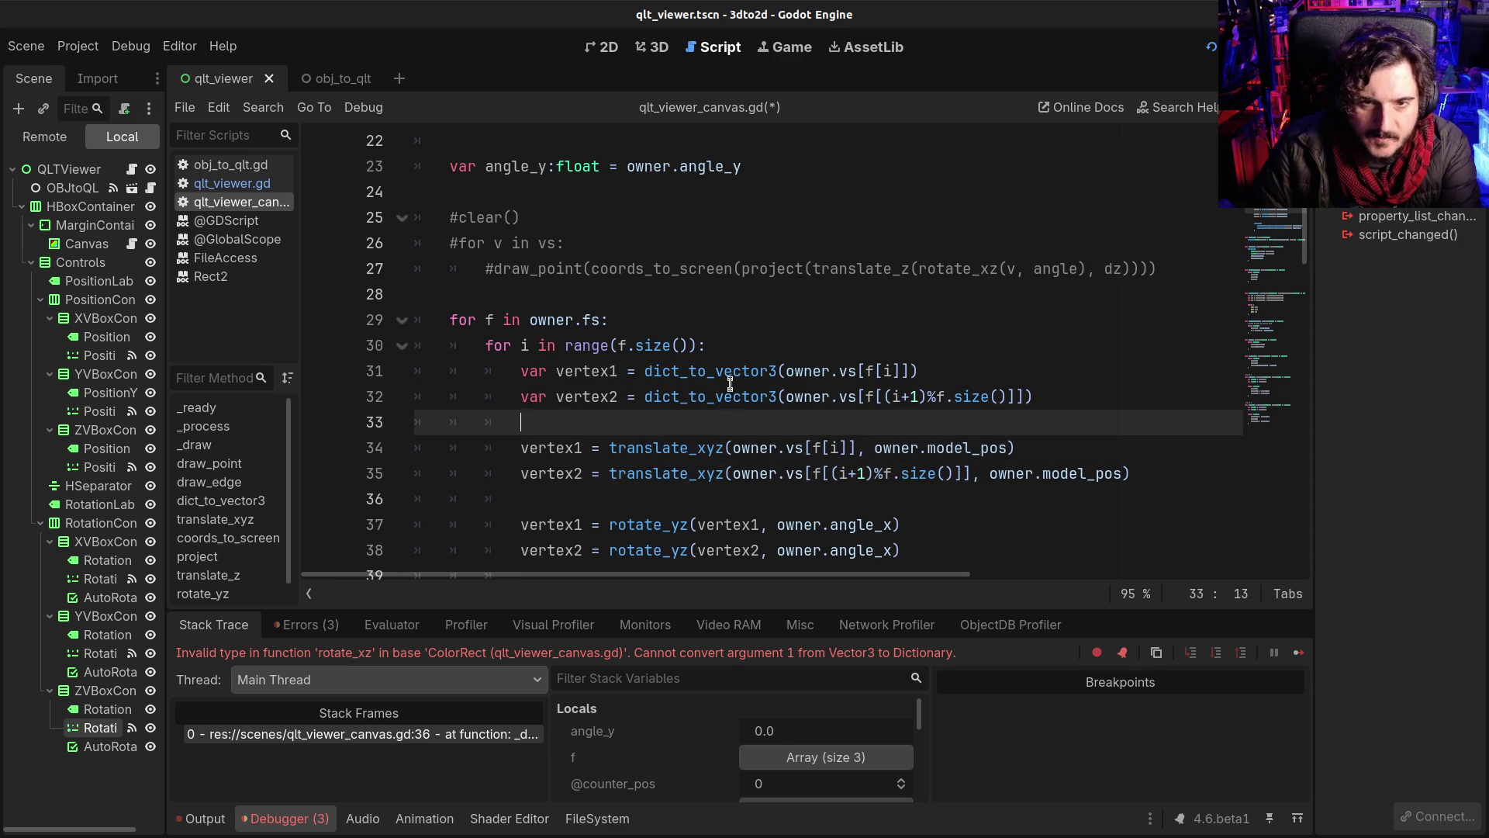
pyautogui.doubleClick(588, 370)
pyautogui.hotkey('ctrl', 'c')
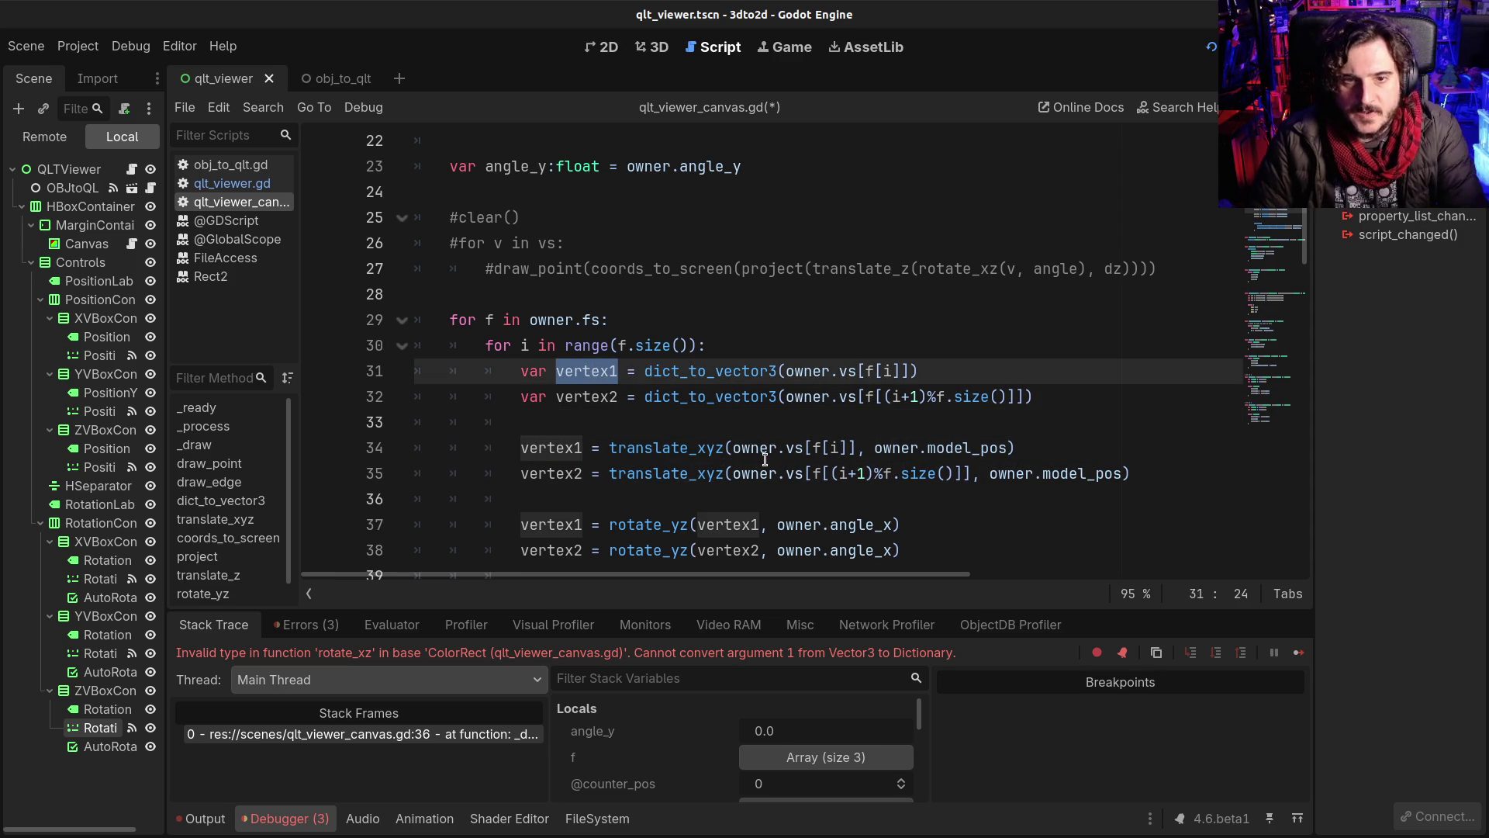
pyautogui.moveTo(733, 448); pyautogui.dragTo(856, 447)
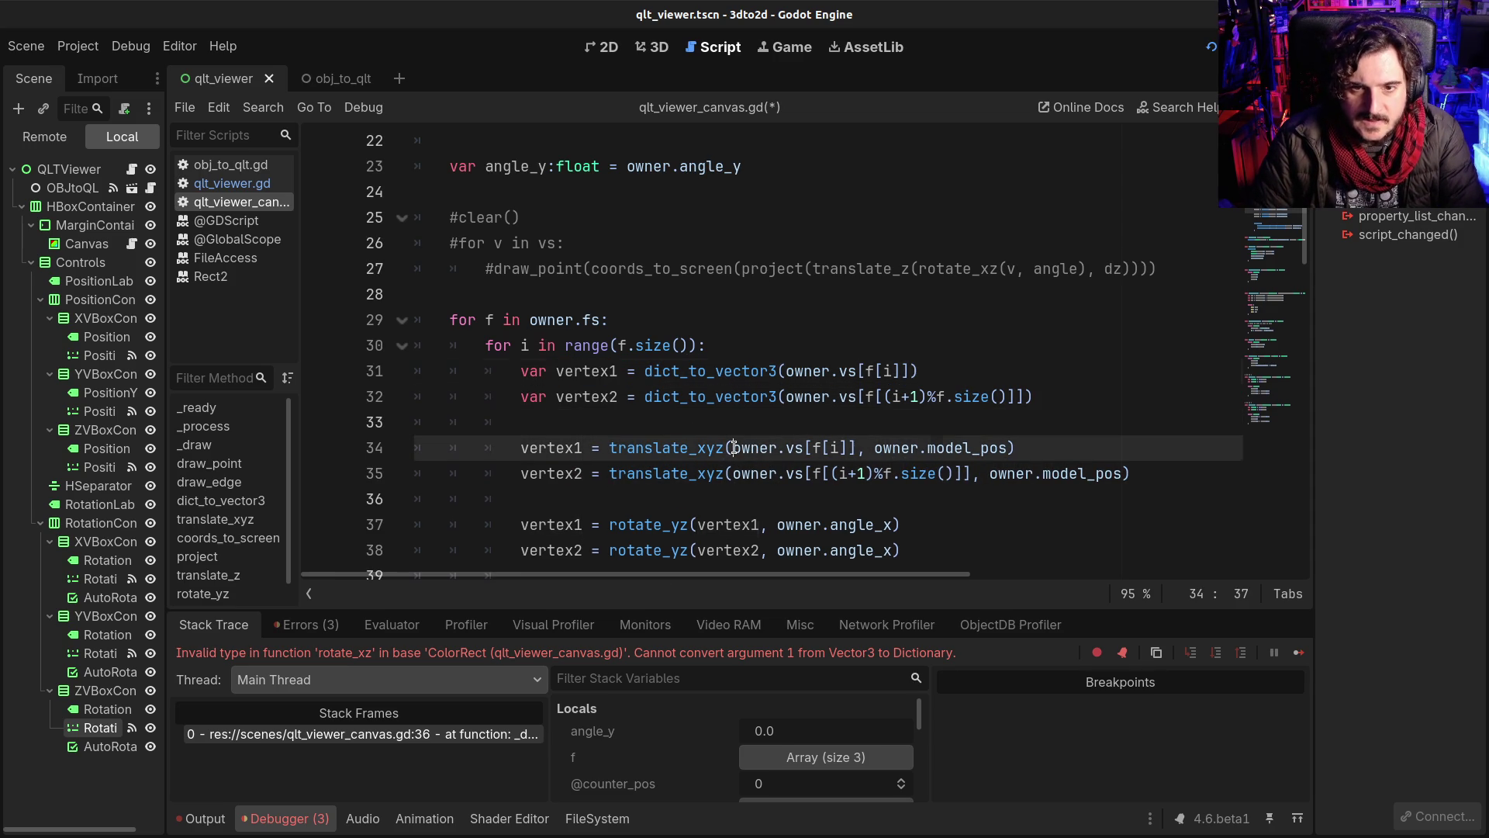
pyautogui.hotkey('ctrl', 'v')
pyautogui.click(587, 396)
pyautogui.doubleClick(587, 397)
pyautogui.hotkey('ctrl', 'c')
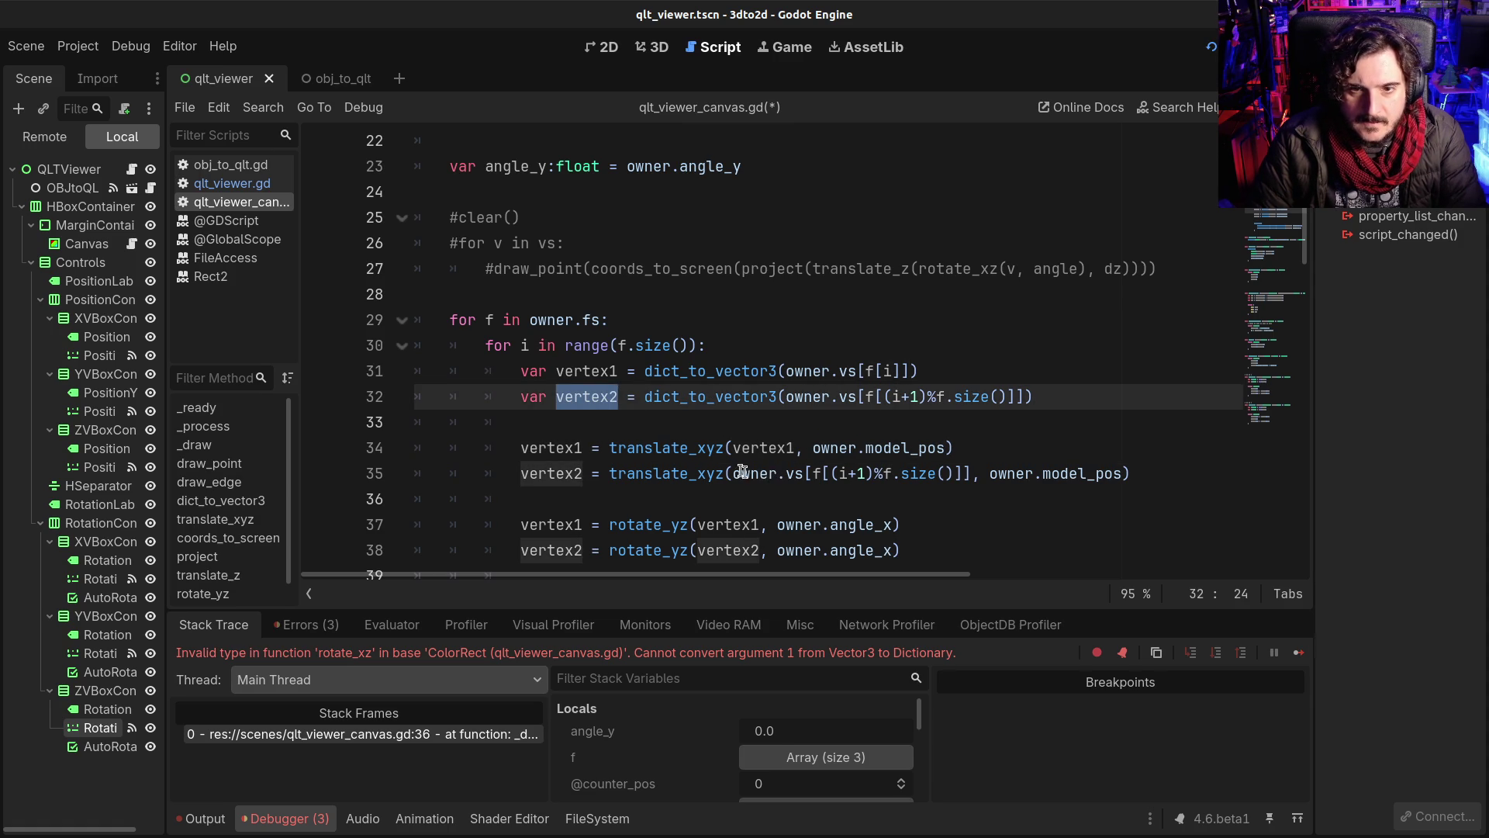
pyautogui.moveTo(734, 473); pyautogui.dragTo(971, 473)
pyautogui.hotkey('ctrl', 'v')
# Step: Save the script and jump to the translate_xyz function definition
pyautogui.hotkey('ctrl', 's')
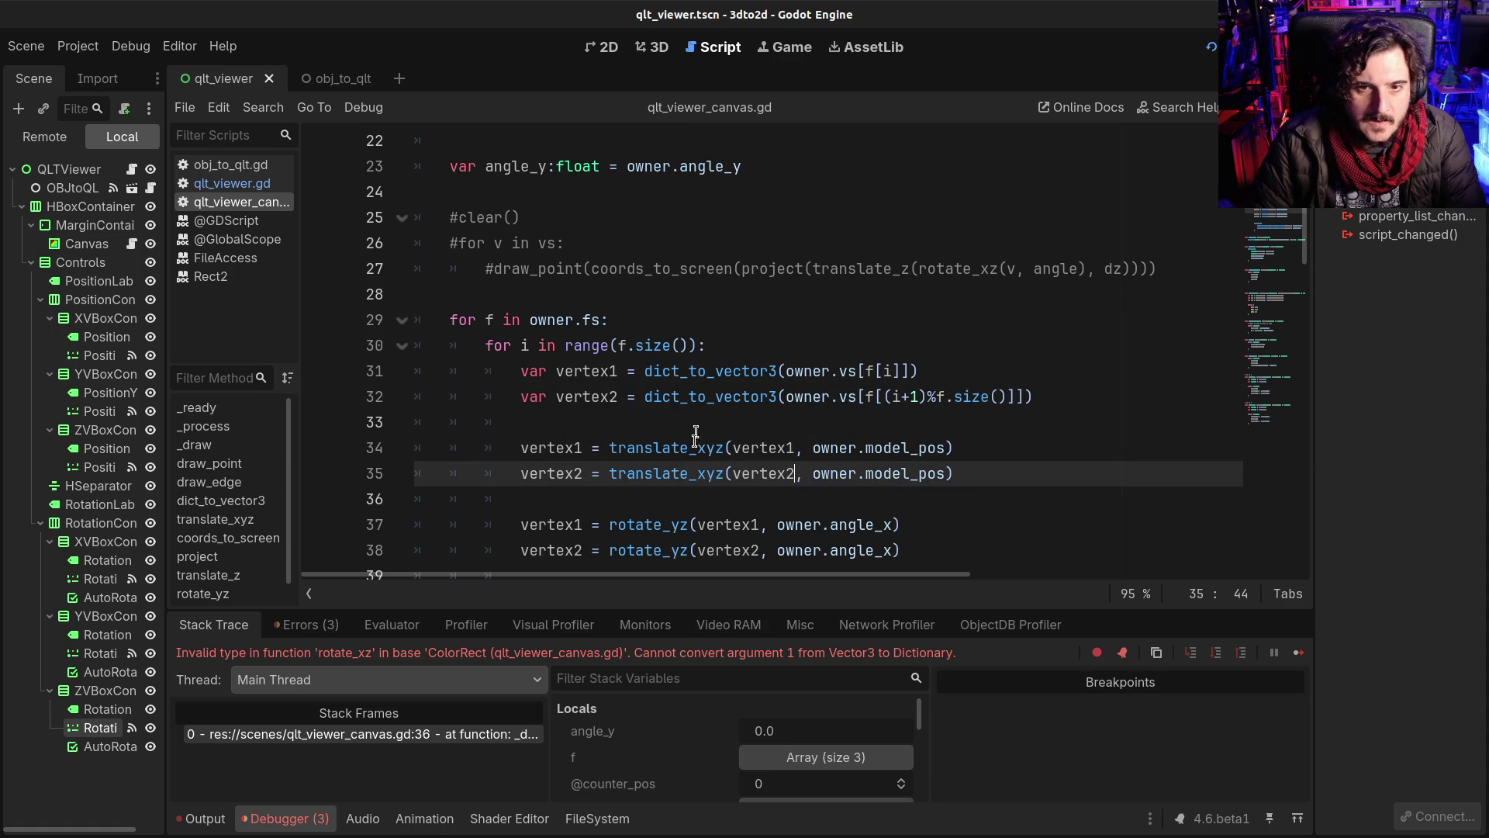
pyautogui.keyDown('ctrl'); pyautogui.click(687, 457); pyautogui.keyUp('ctrl')
pyautogui.doubleClick(721, 346)
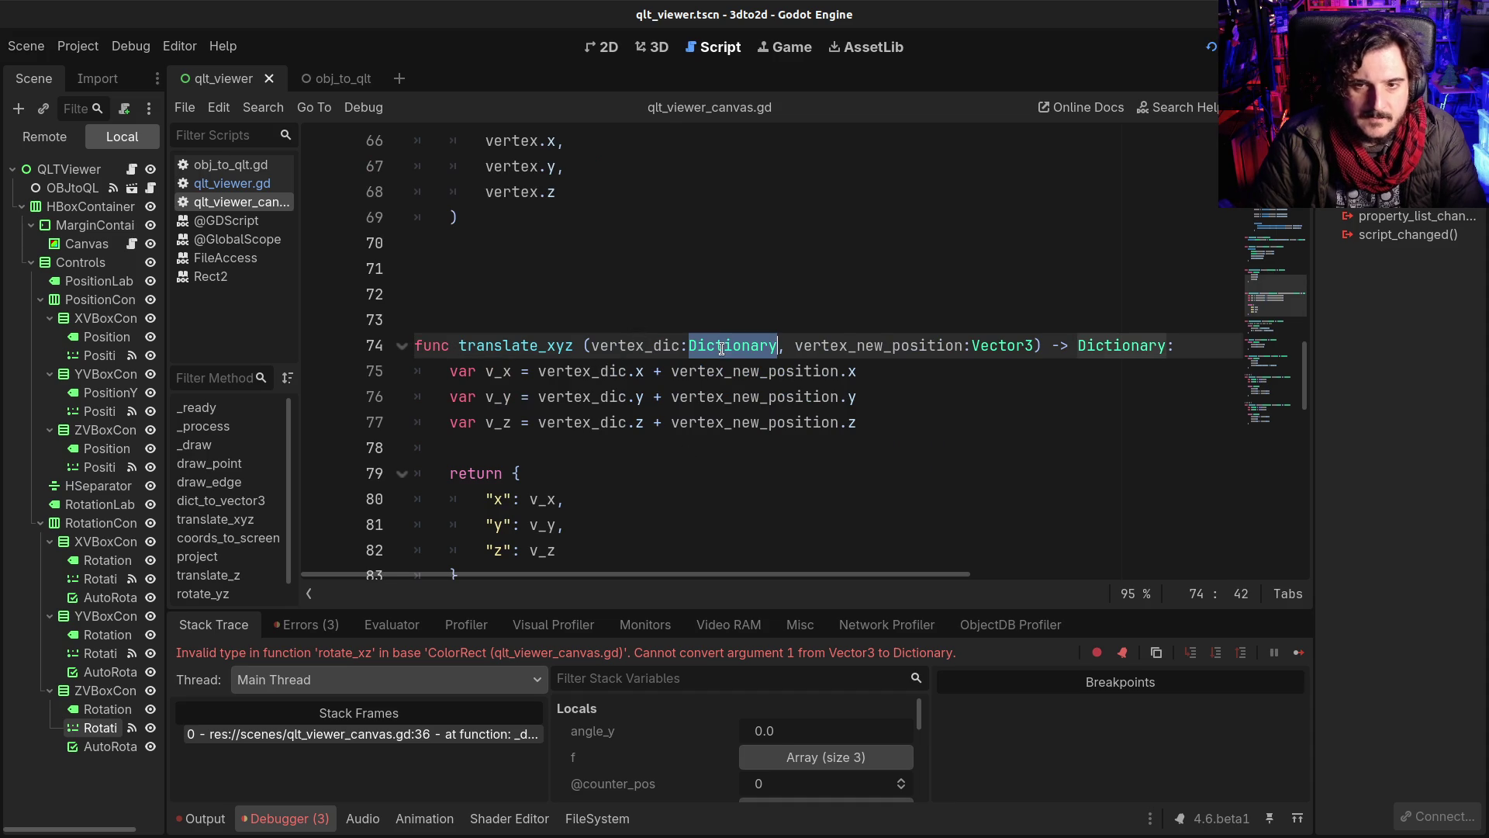
# Step: Change translate_xyz's parameter and return types from Dictionary to Vector3
pyautogui.write('Vector3')
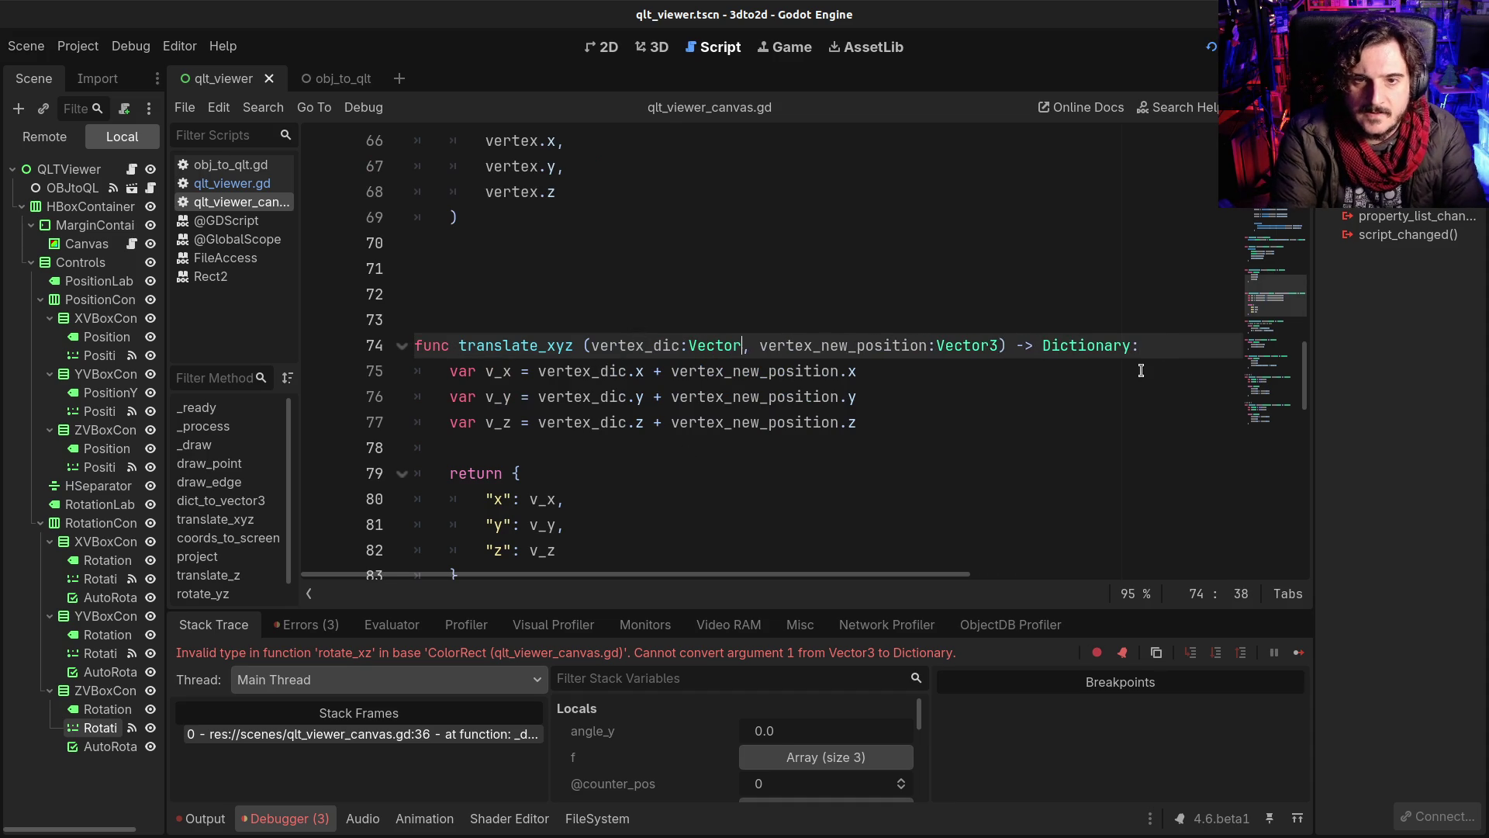
pyautogui.hotkey('ctrl', 's')
pyautogui.click(828, 278)
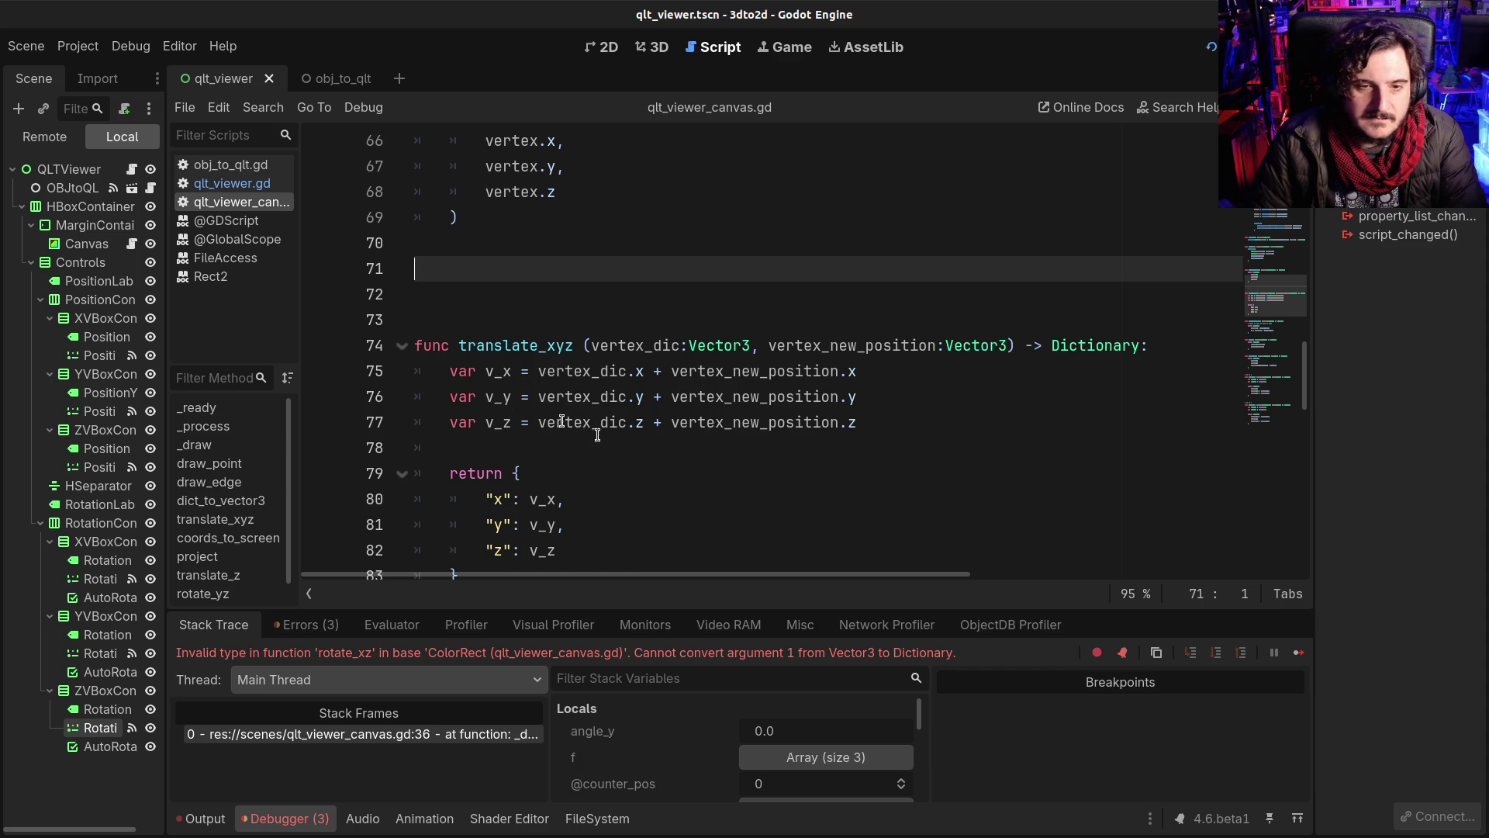
pyautogui.scroll(-1, 610, 439)
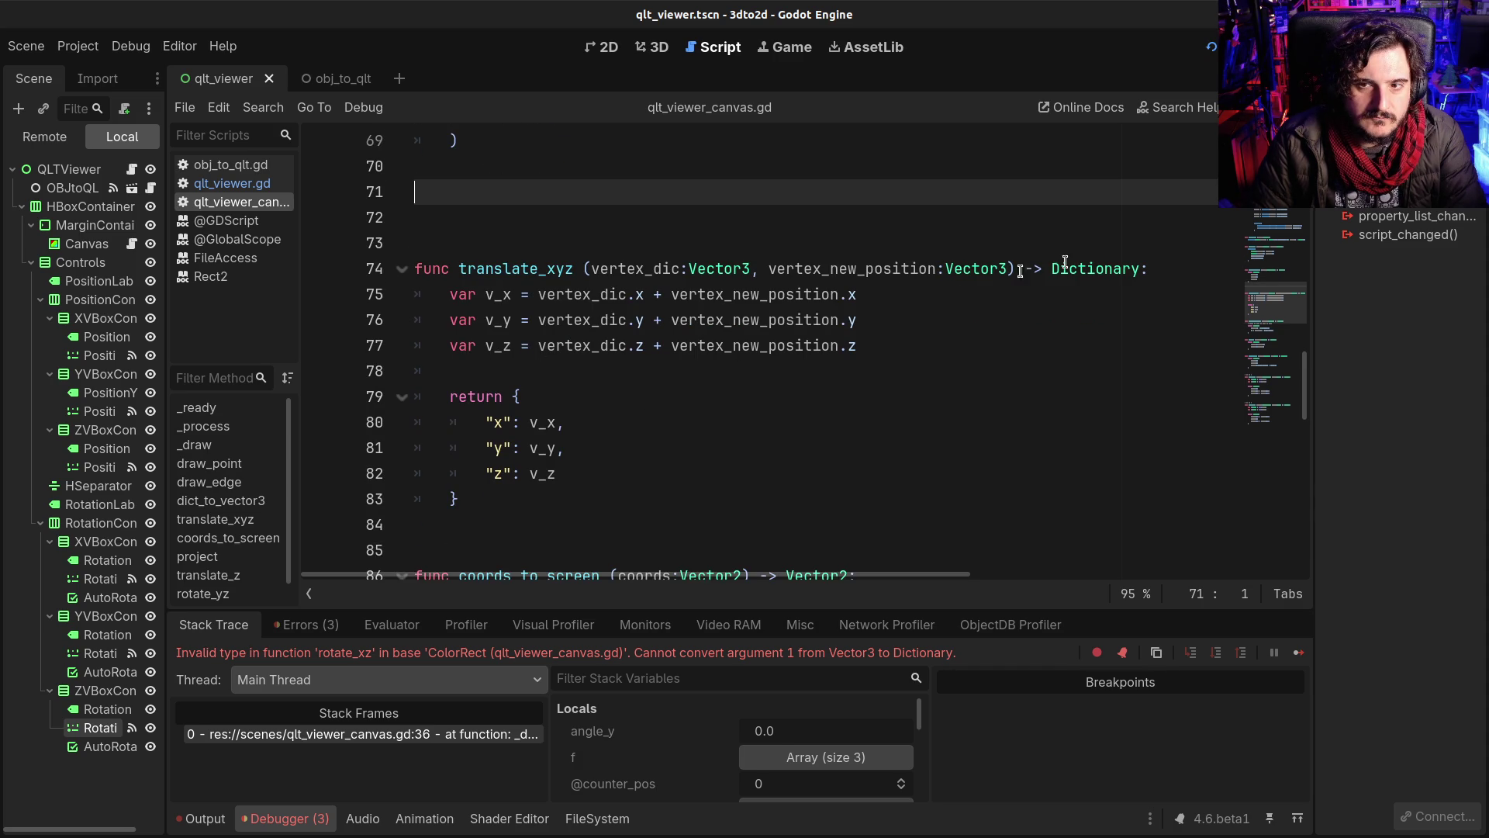
pyautogui.doubleClick(1112, 263)
pyautogui.write('V')
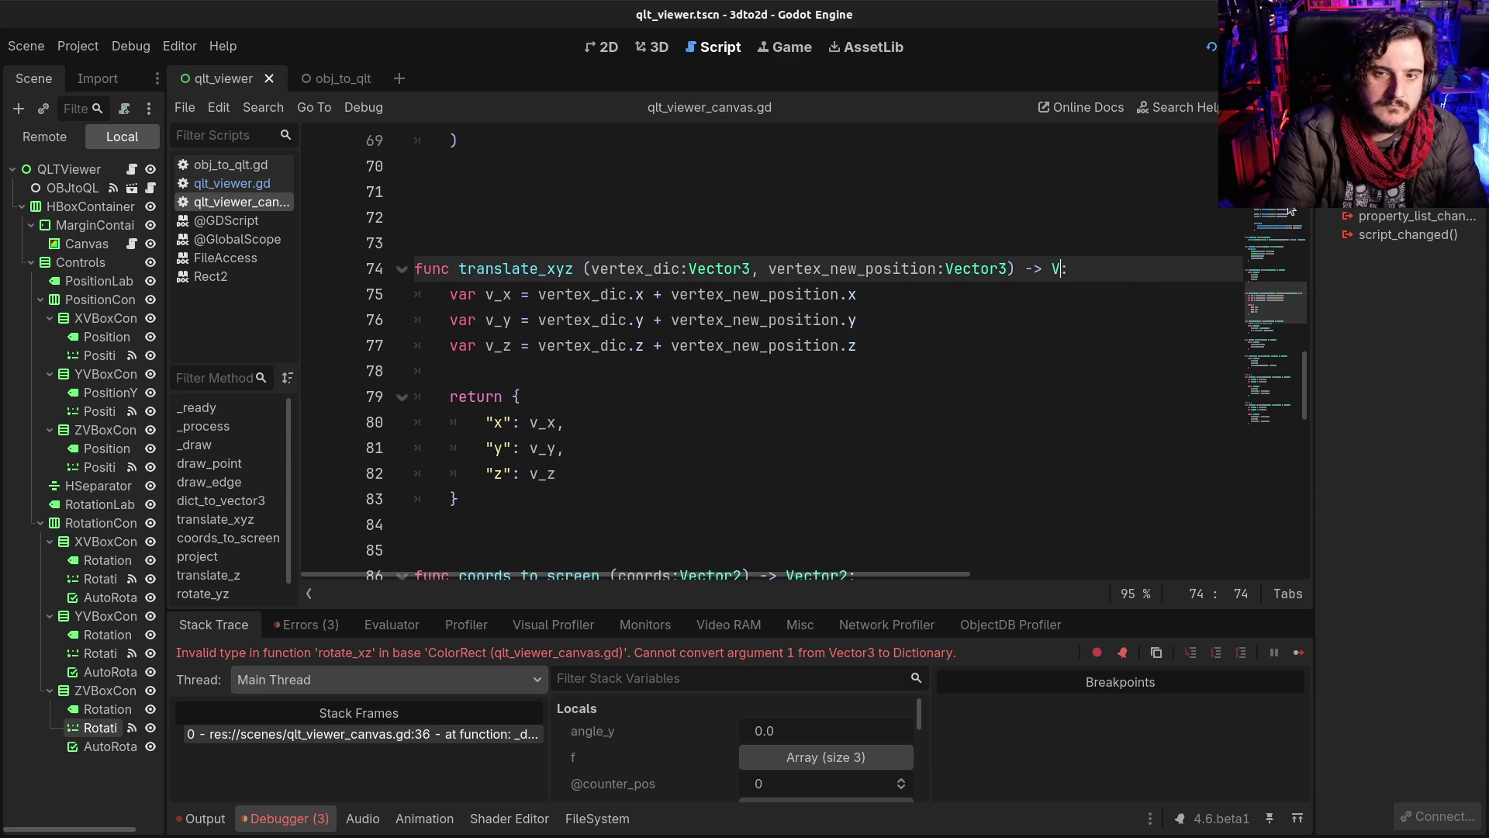
pyautogui.scroll(-6, 570, 310)
pyautogui.scroll(9, 570, 331)
# Step: Delete the old dictionary-building body and start a 'return vertex_dic' line
pyautogui.click(453, 371)
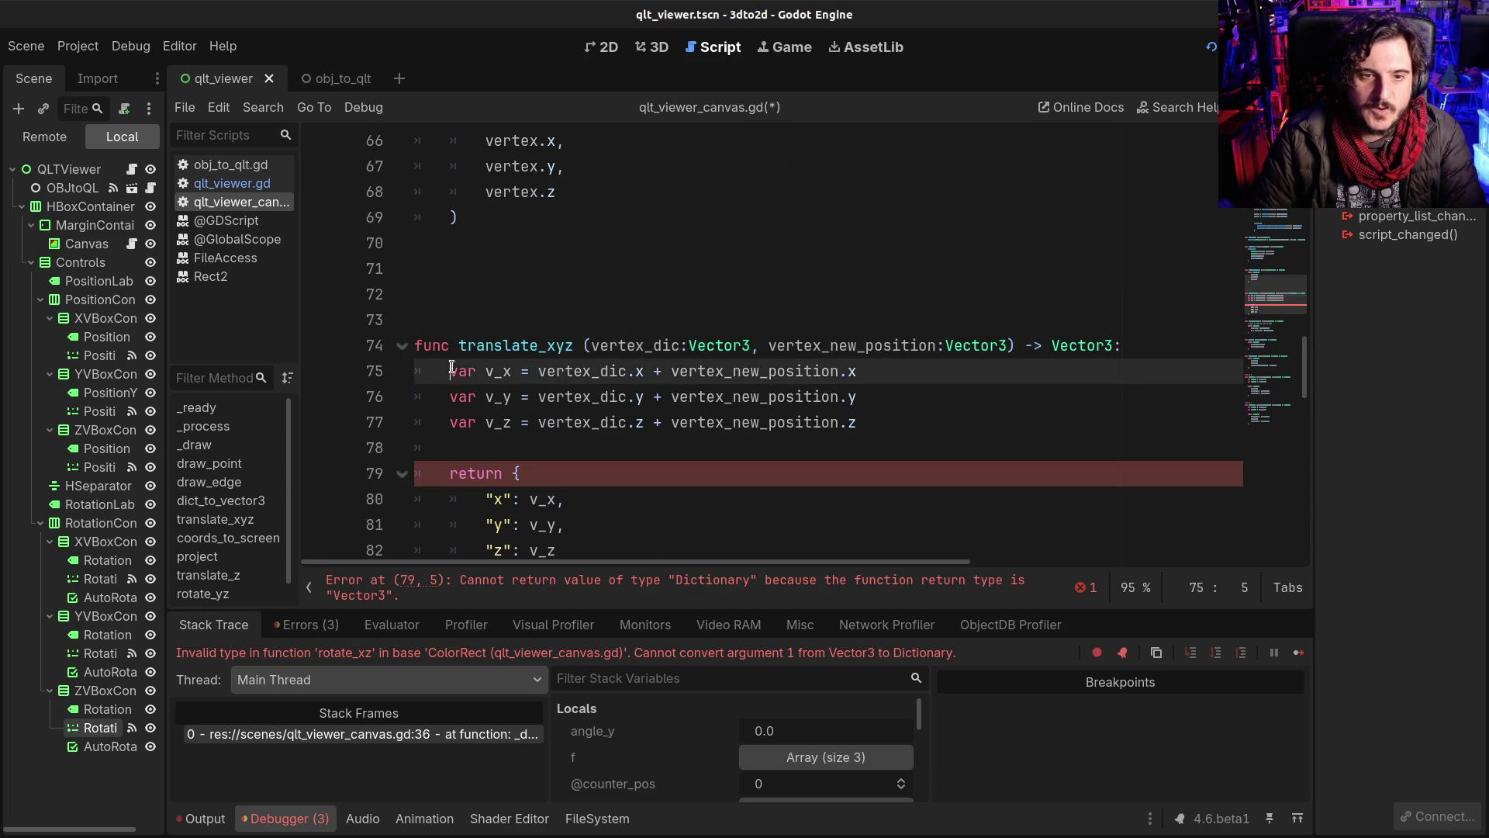
pyautogui.scroll(-1, 538, 427)
pyautogui.keyDown('shift'); pyautogui.click(520, 515); pyautogui.keyUp('shift')
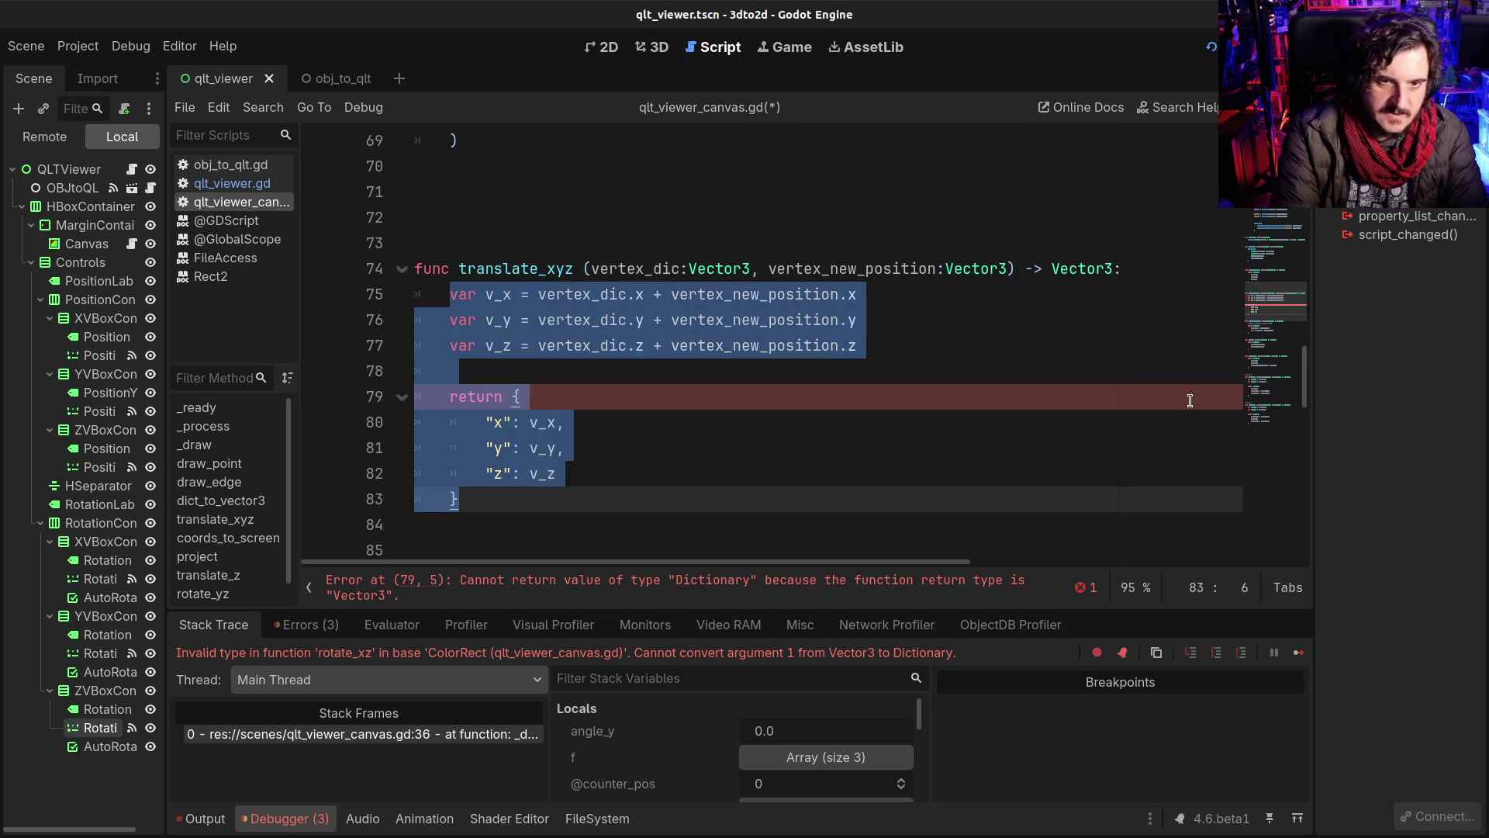
pyautogui.press('BackSpace')
pyautogui.write('return ve')
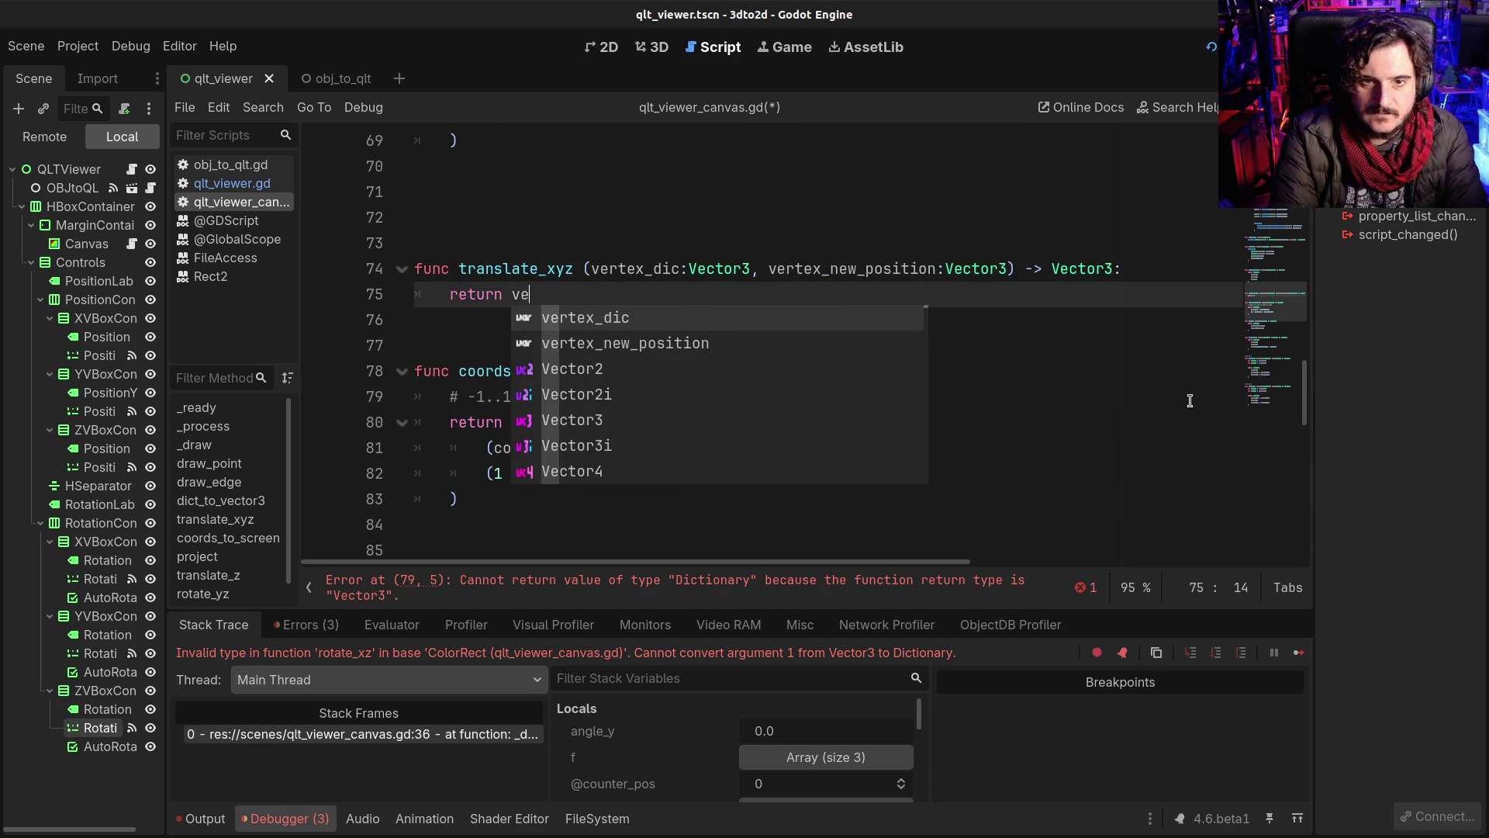
pyautogui.press('Return')
# Step: Rename the parameter to vertex, finish 'return vertex + vertex_new_position', and save
pyautogui.moveTo(646, 272); pyautogui.dragTo(677, 273)
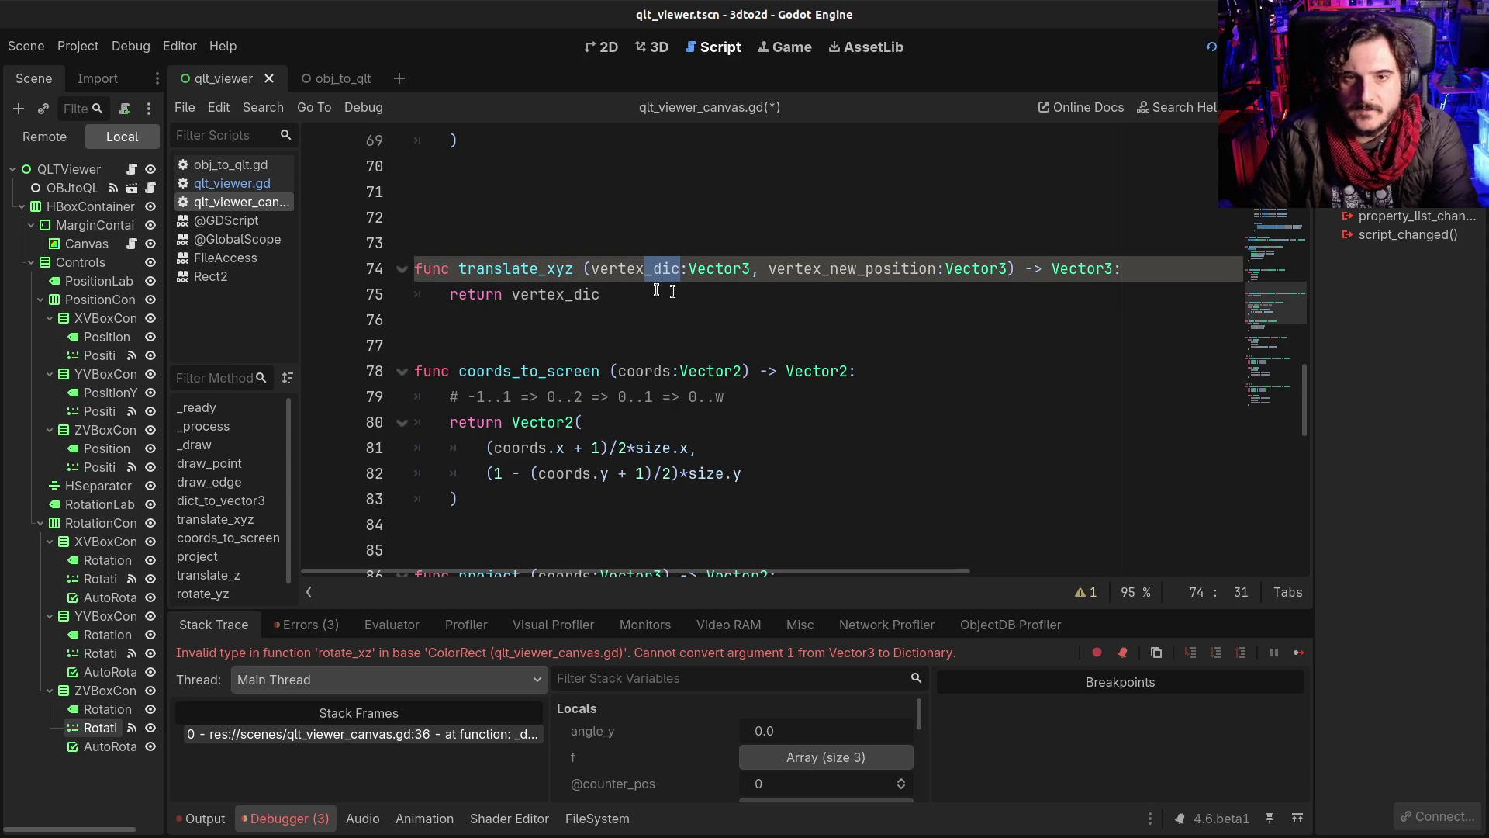
pyautogui.press('BackSpace')
pyautogui.click(622, 295)
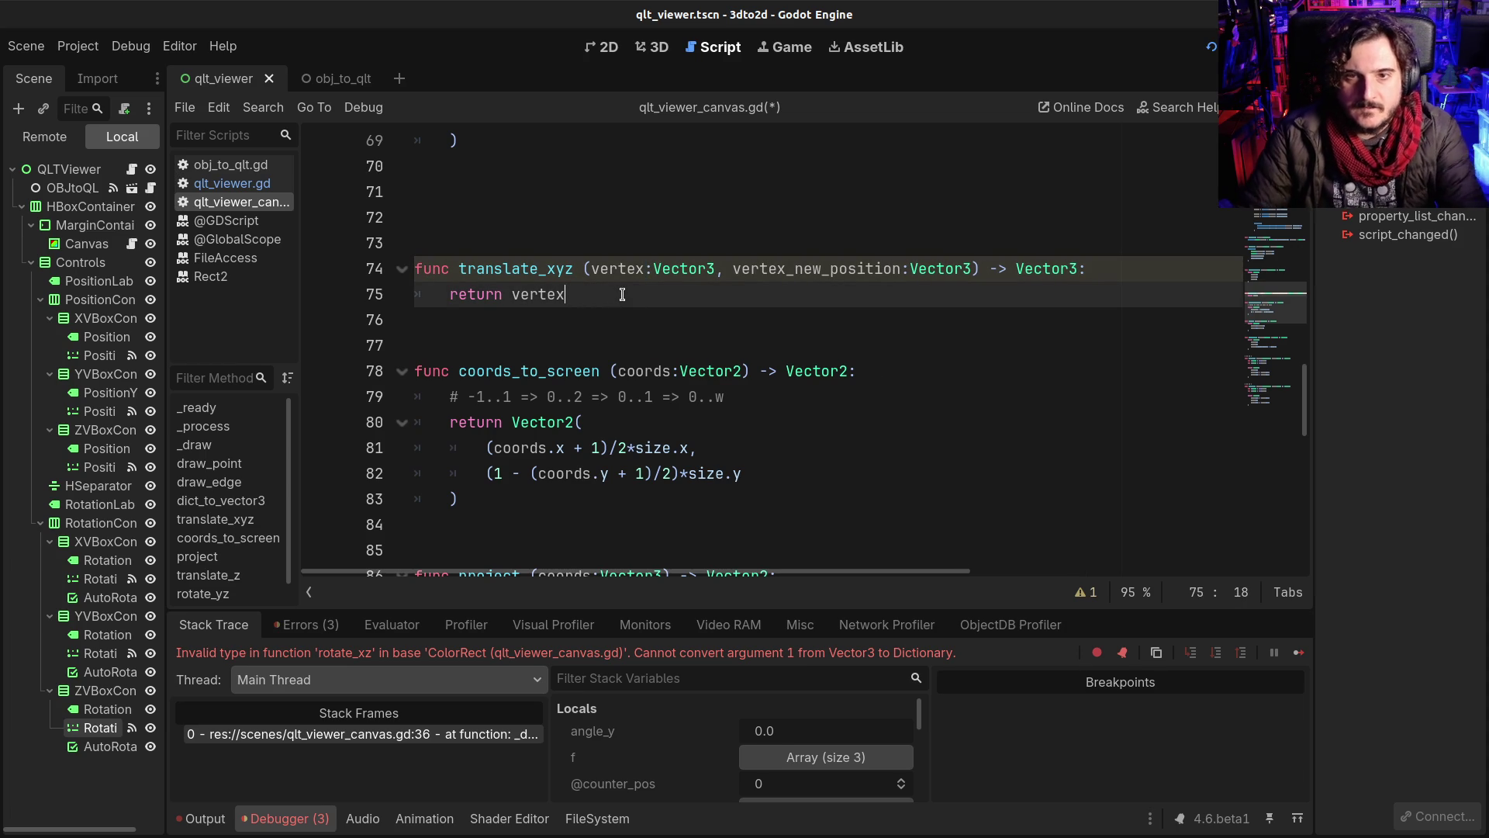
pyautogui.write(' + vertex_')
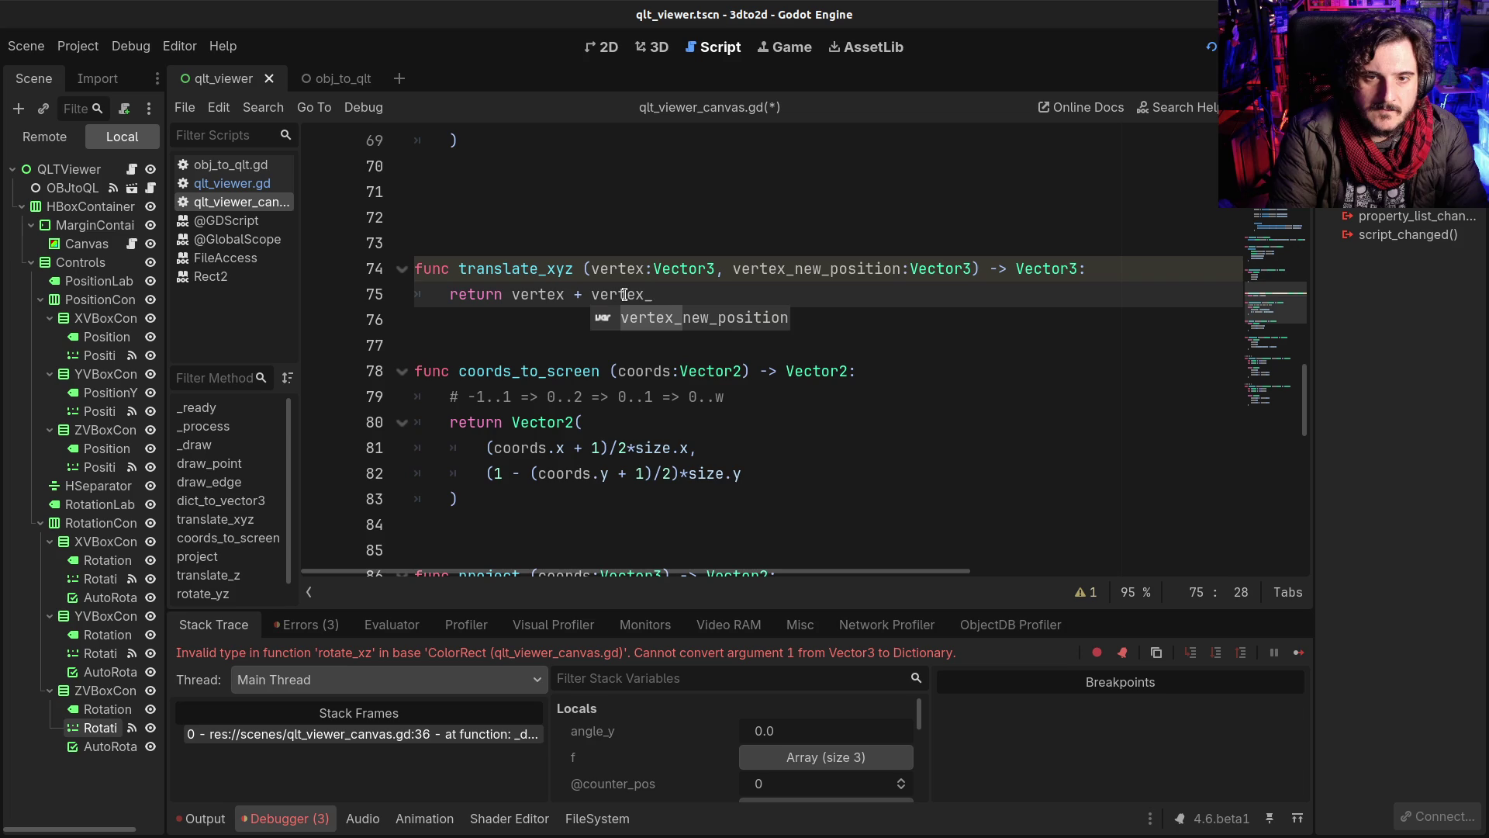
pyautogui.press('Return')
pyautogui.hotkey('ctrl', 's')
pyautogui.click(606, 252)
pyautogui.click(620, 320)
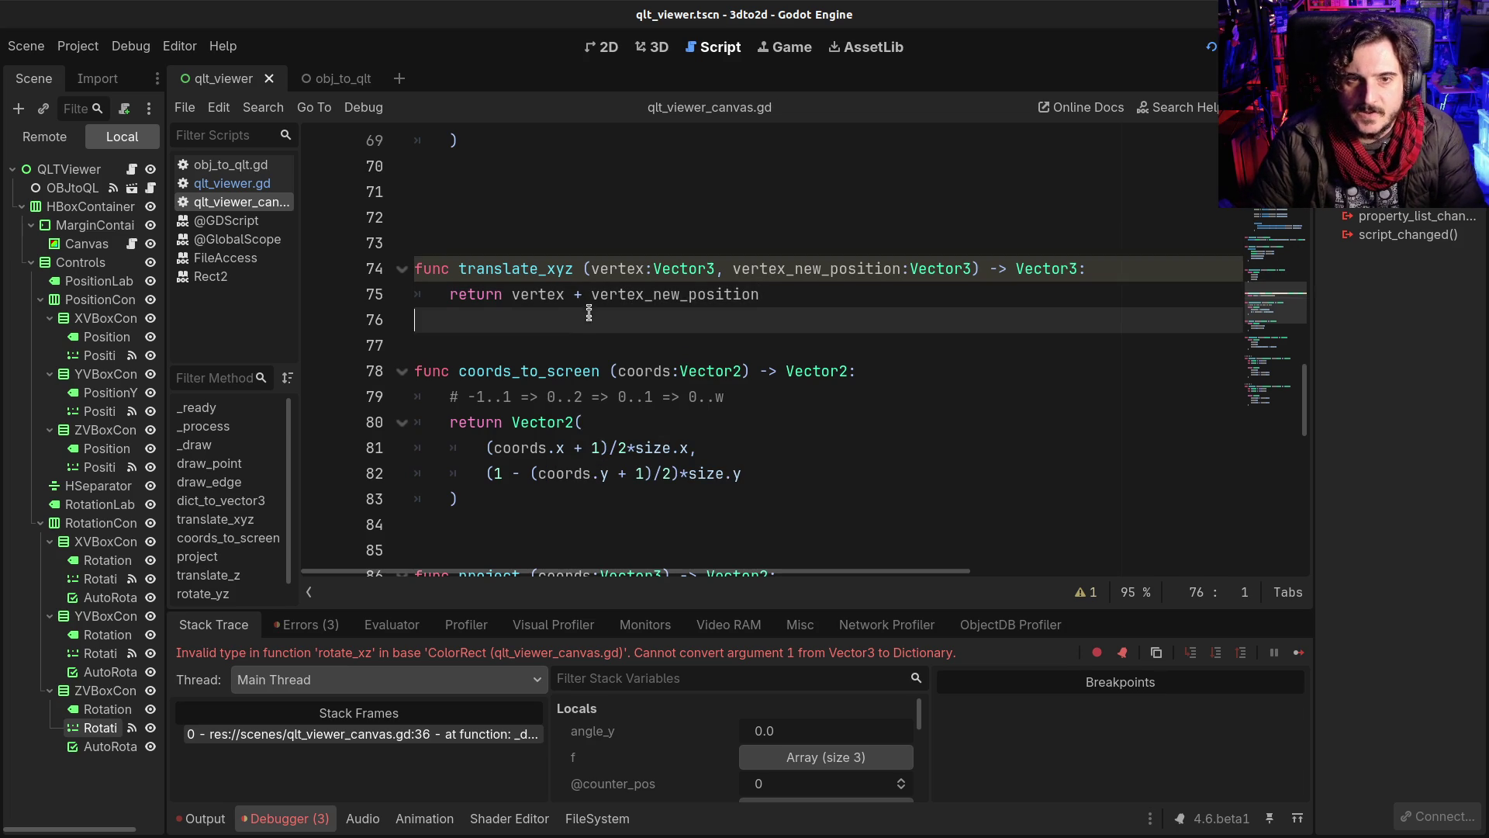
# Step: Stop the running game and check the reworked translate_xyz call lines
pyautogui.scroll(-1, 722, 325)
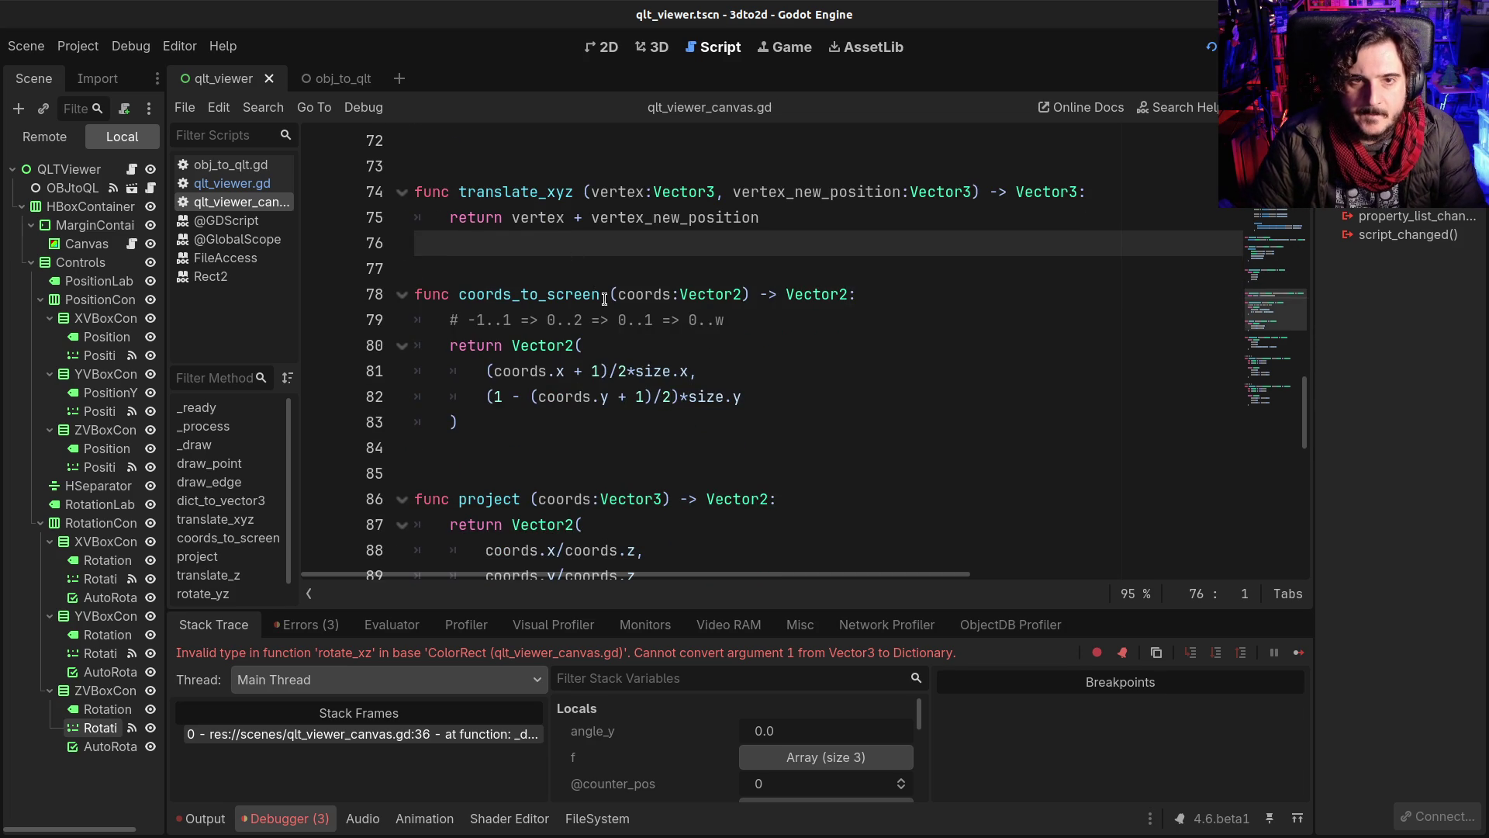
pyautogui.scroll(2, 604, 299)
pyautogui.doubleClick(481, 346)
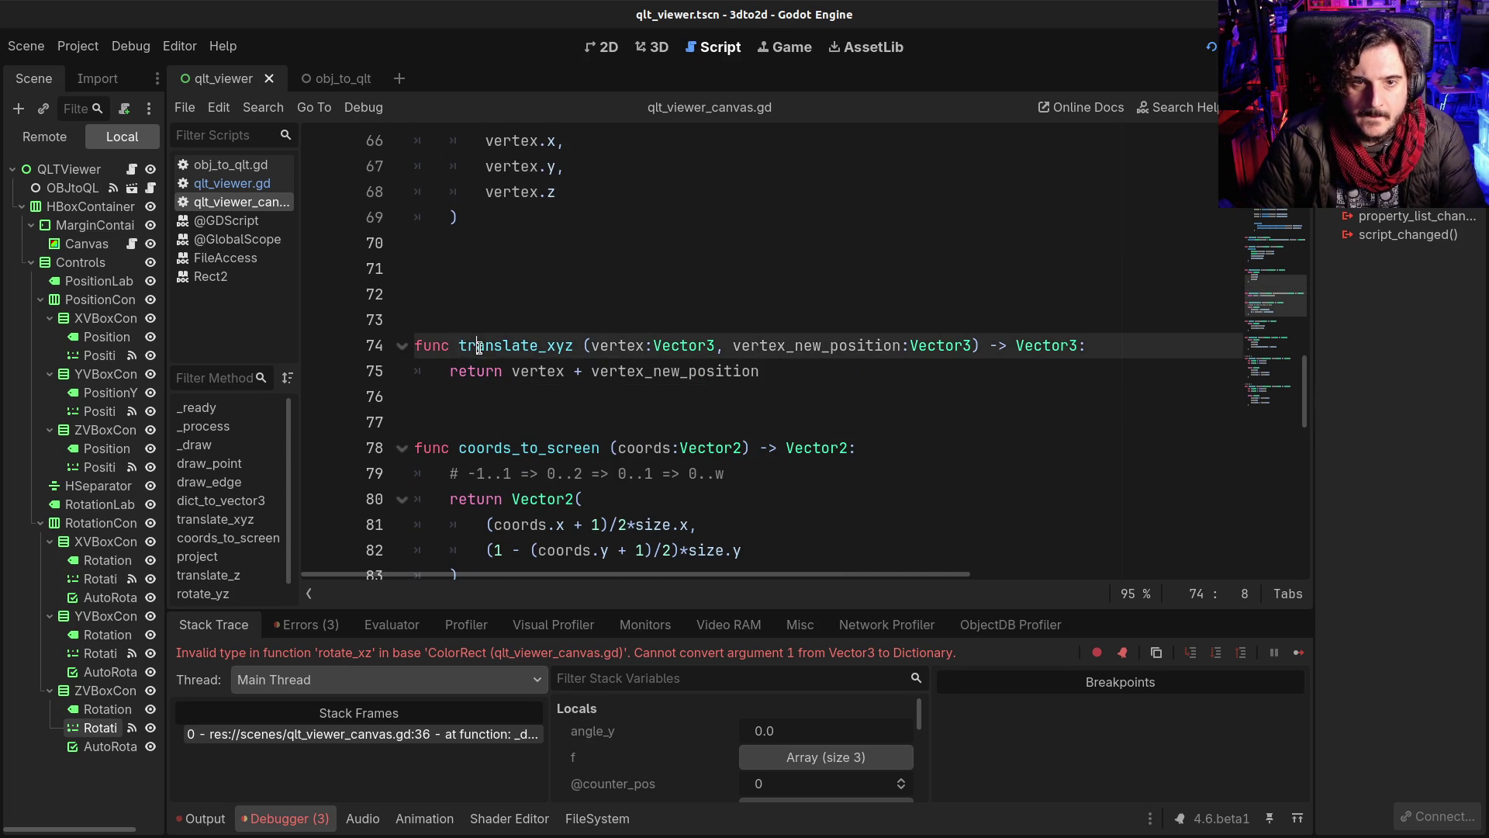
pyautogui.scroll(10, 953, 374)
pyautogui.scroll(4, 944, 380)
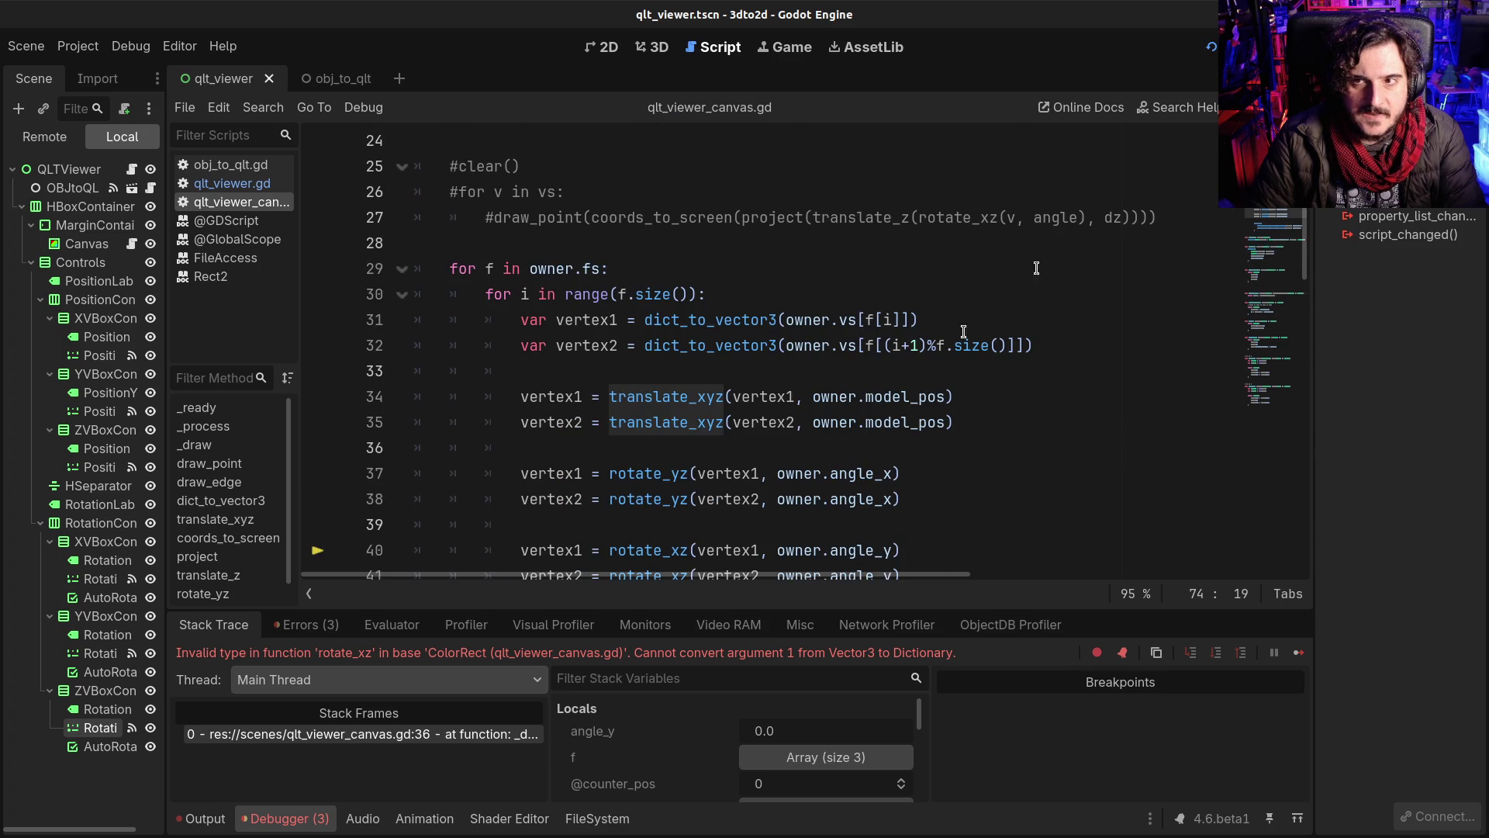
pyautogui.press('F8')
pyautogui.click(808, 369)
pyautogui.click(633, 398)
# Step: Review the rotation calls and the draw_edge translate_z projection code
pyautogui.click(640, 448)
pyautogui.click(657, 492)
pyautogui.click(653, 482)
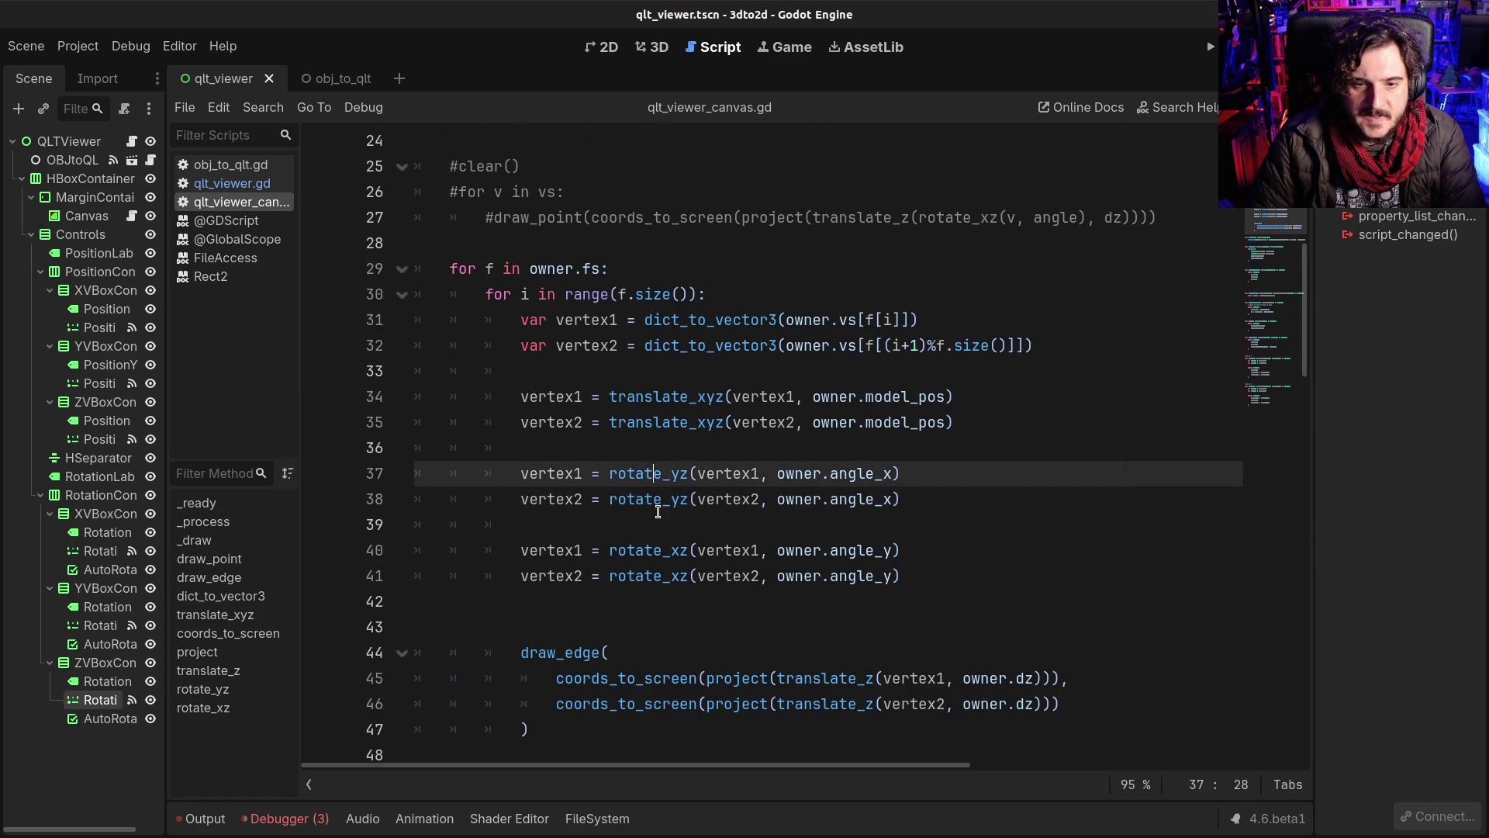
pyautogui.click(656, 525)
pyautogui.scroll(-2, 659, 524)
pyautogui.click(828, 550)
pyautogui.click(822, 518)
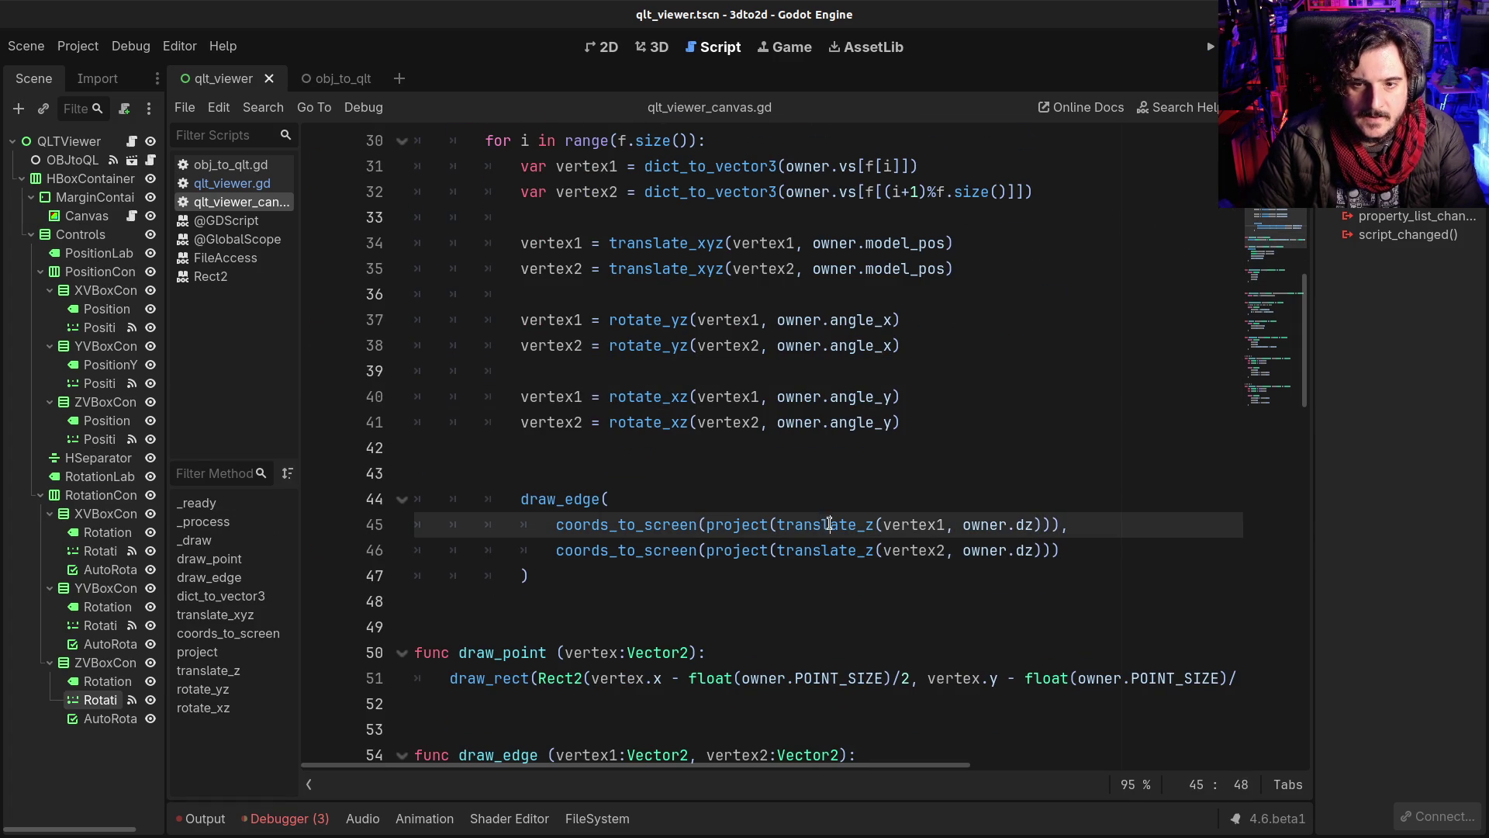
pyautogui.keyDown('ctrl'); pyautogui.click(822, 518); pyautogui.keyUp('ctrl')
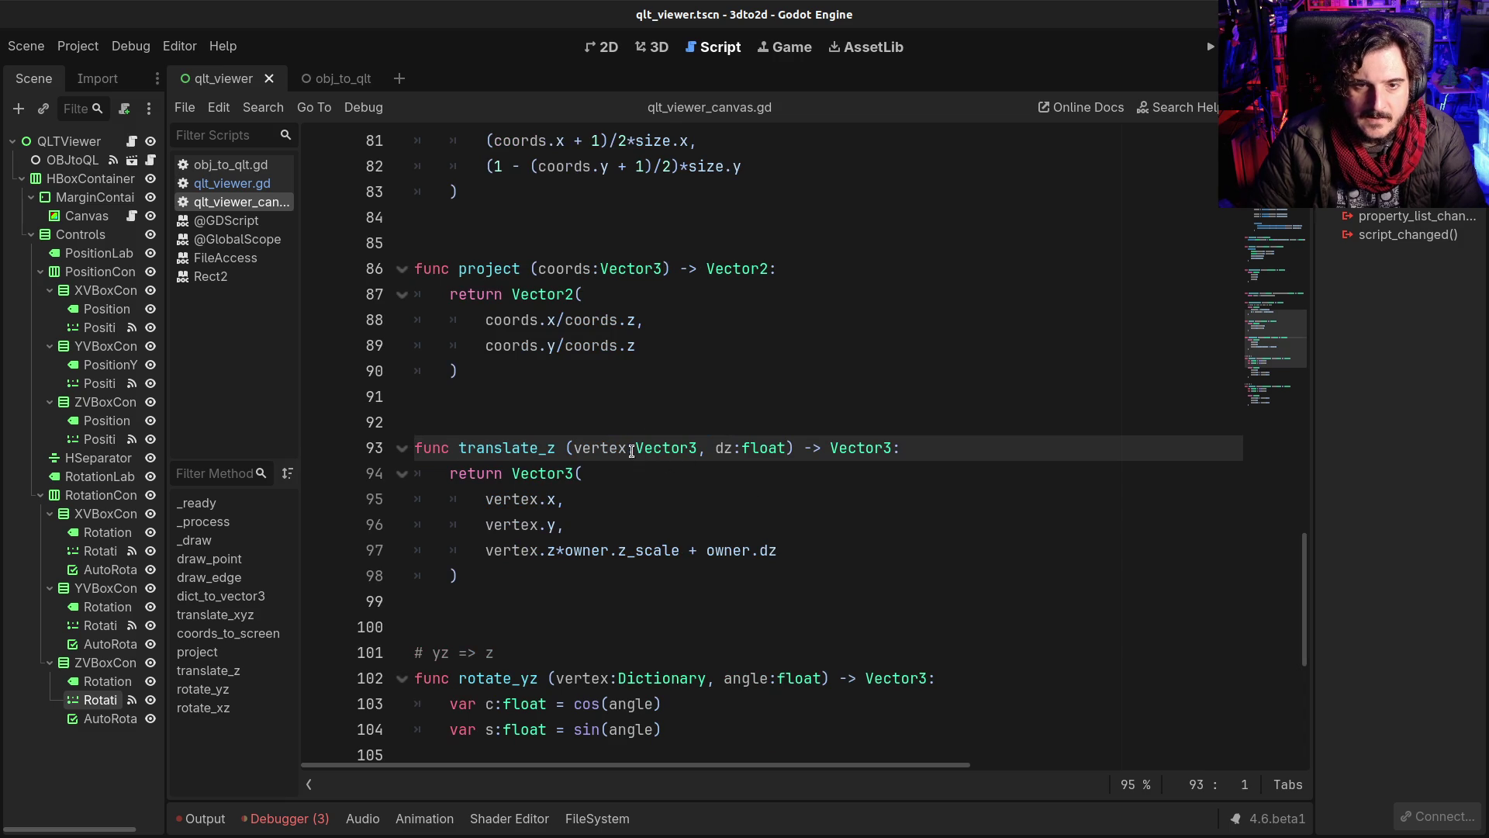
pyautogui.scroll(2, 798, 435)
# Step: Run the game, then change rotate_yz's vertex parameter type from Dictionary to Vector3
pyautogui.press('F5')
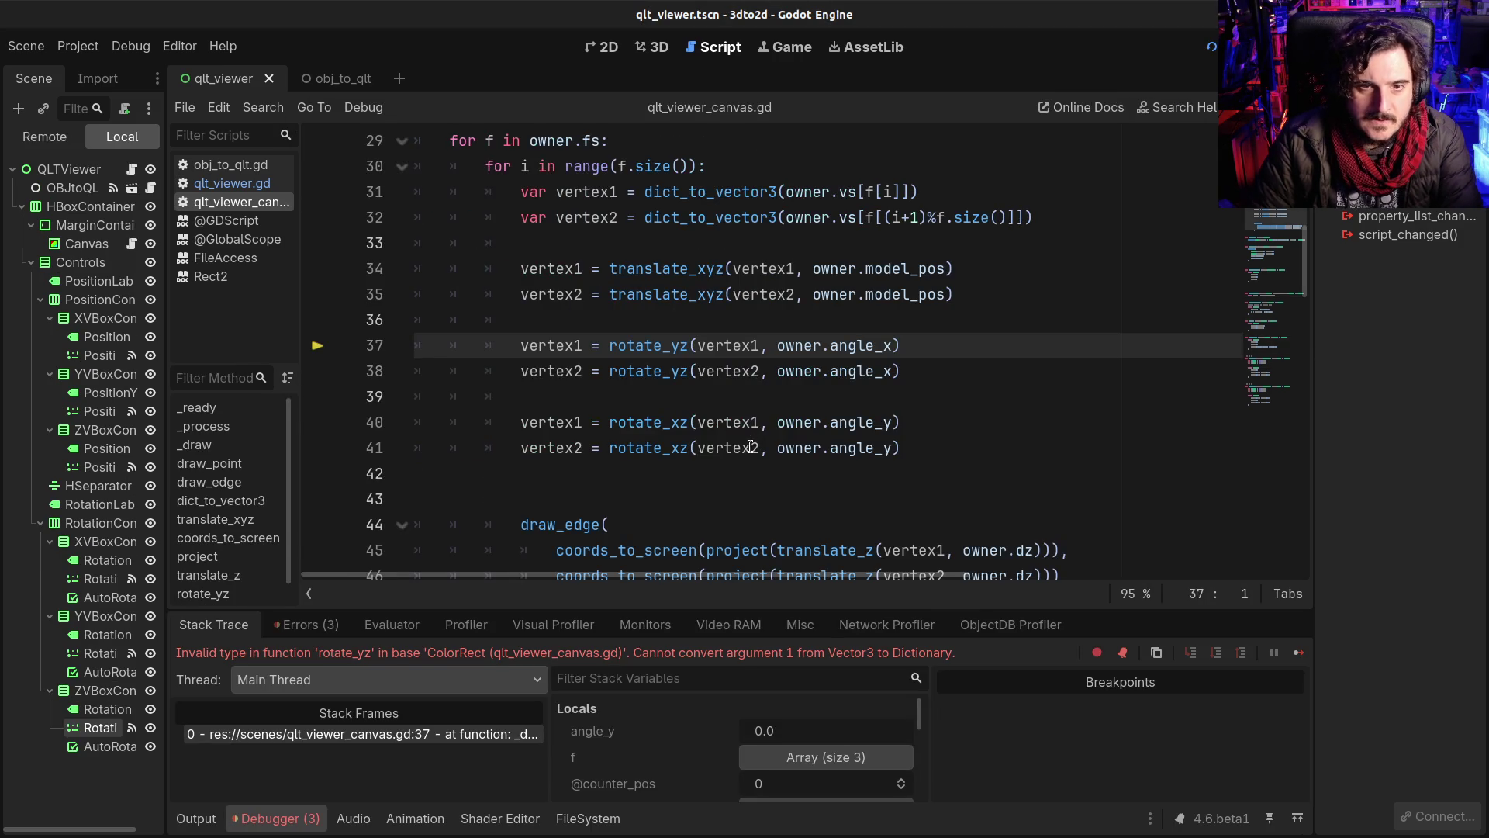
pyautogui.moveTo(740, 428)
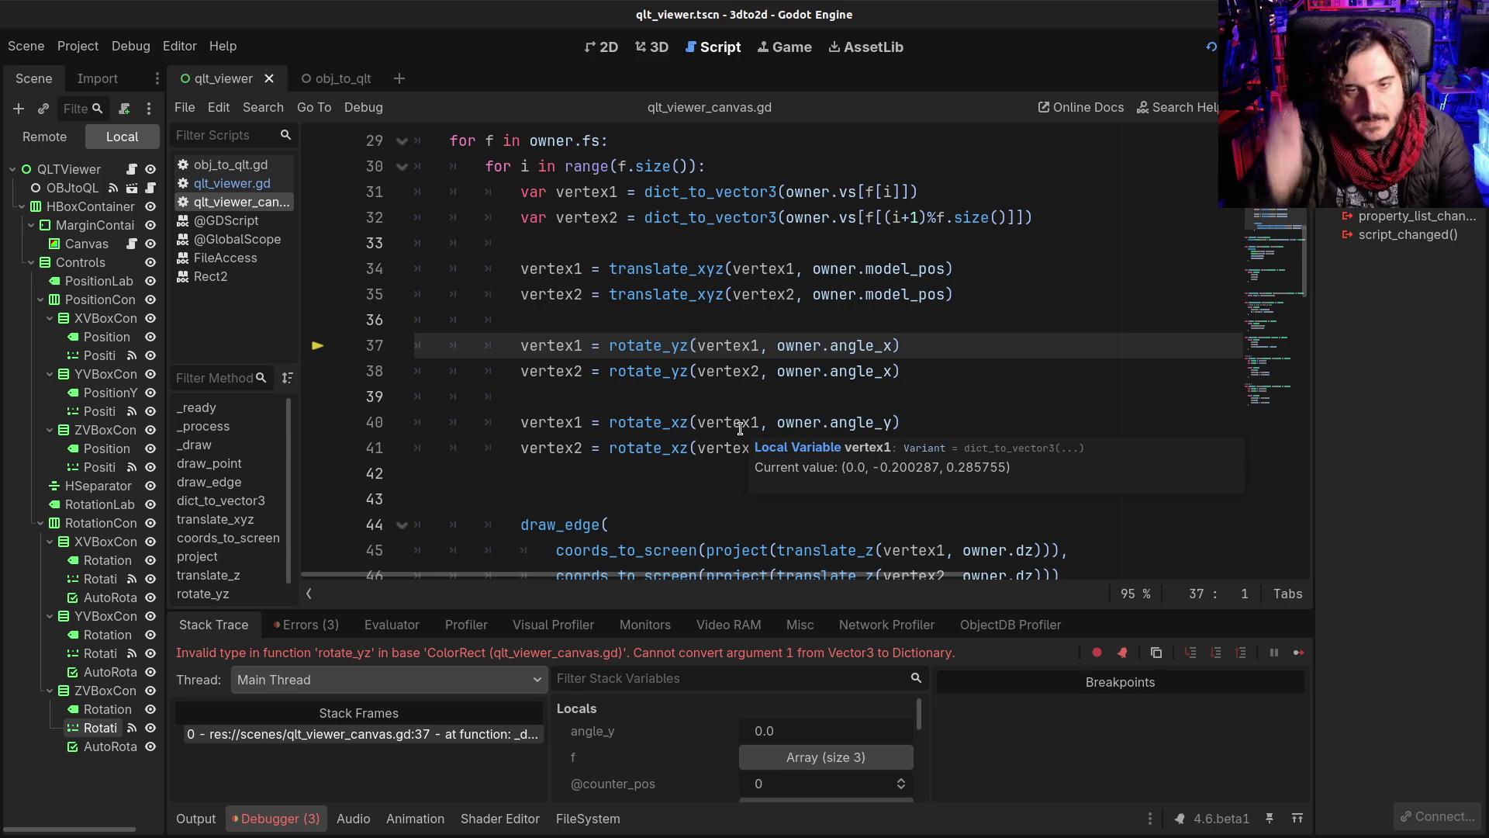
pyautogui.keyDown('ctrl'); pyautogui.click(618, 346); pyautogui.keyUp('ctrl')
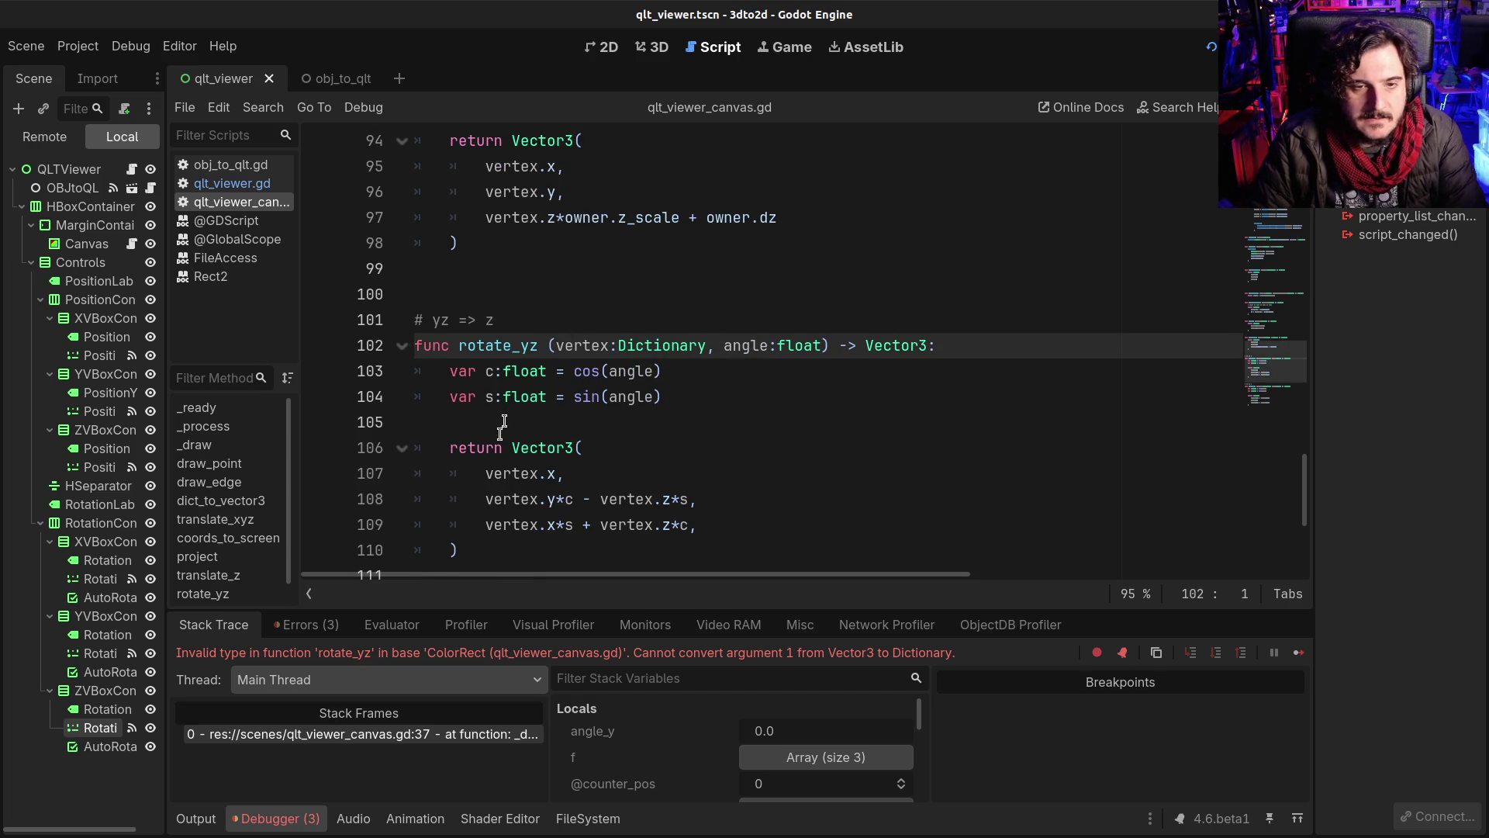
pyautogui.doubleClick(629, 347)
pyautogui.write('Vector3')
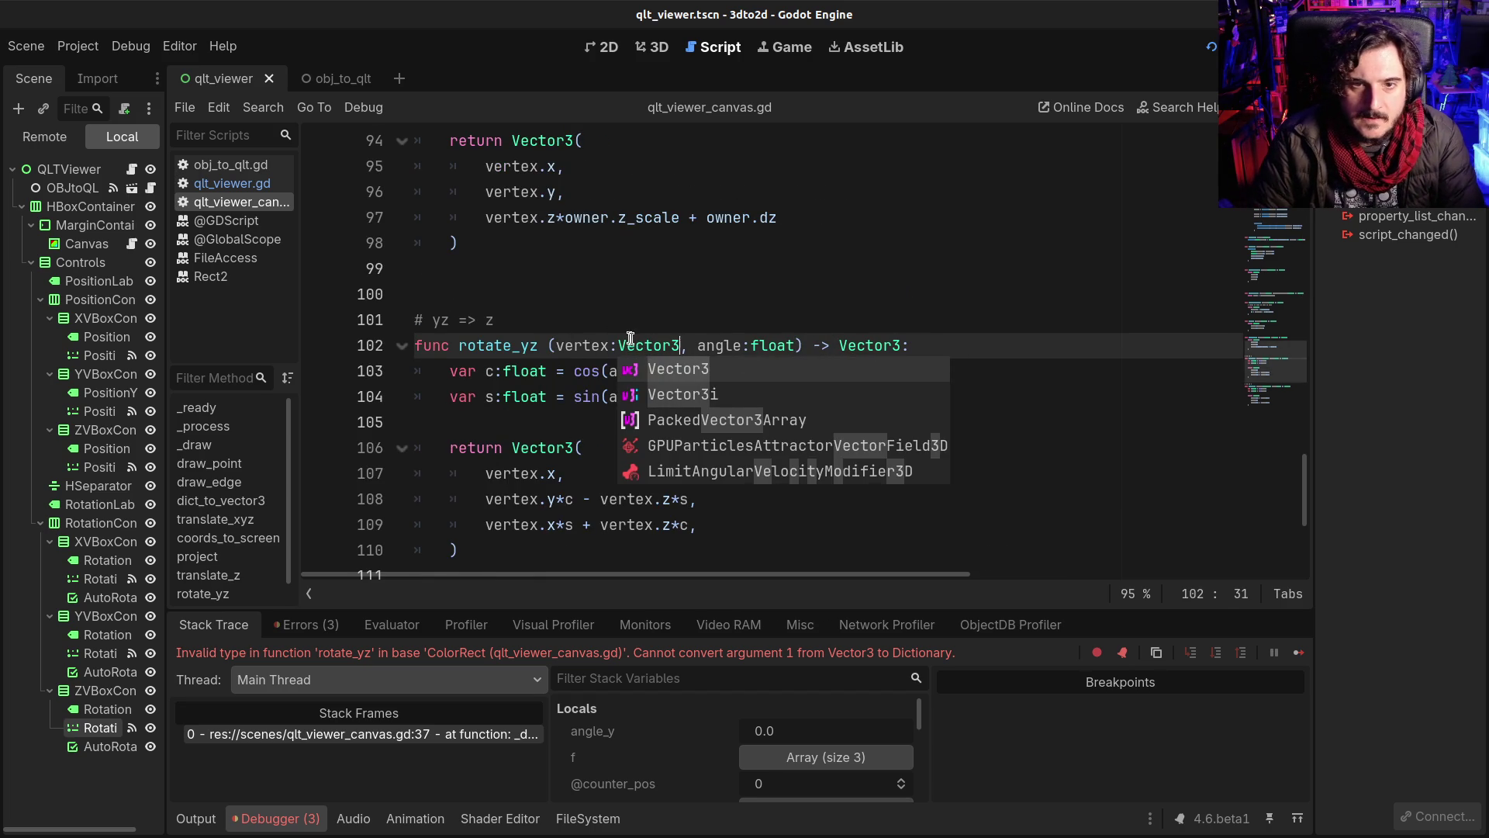
pyautogui.press('Escape')
# Step: Change rotate_xz's vertex type to Vector3 and rerun the viewer
pyautogui.scroll(-4, 657, 357)
pyautogui.doubleClick(658, 349)
pyautogui.write('Vector3')
pyautogui.press('F5')
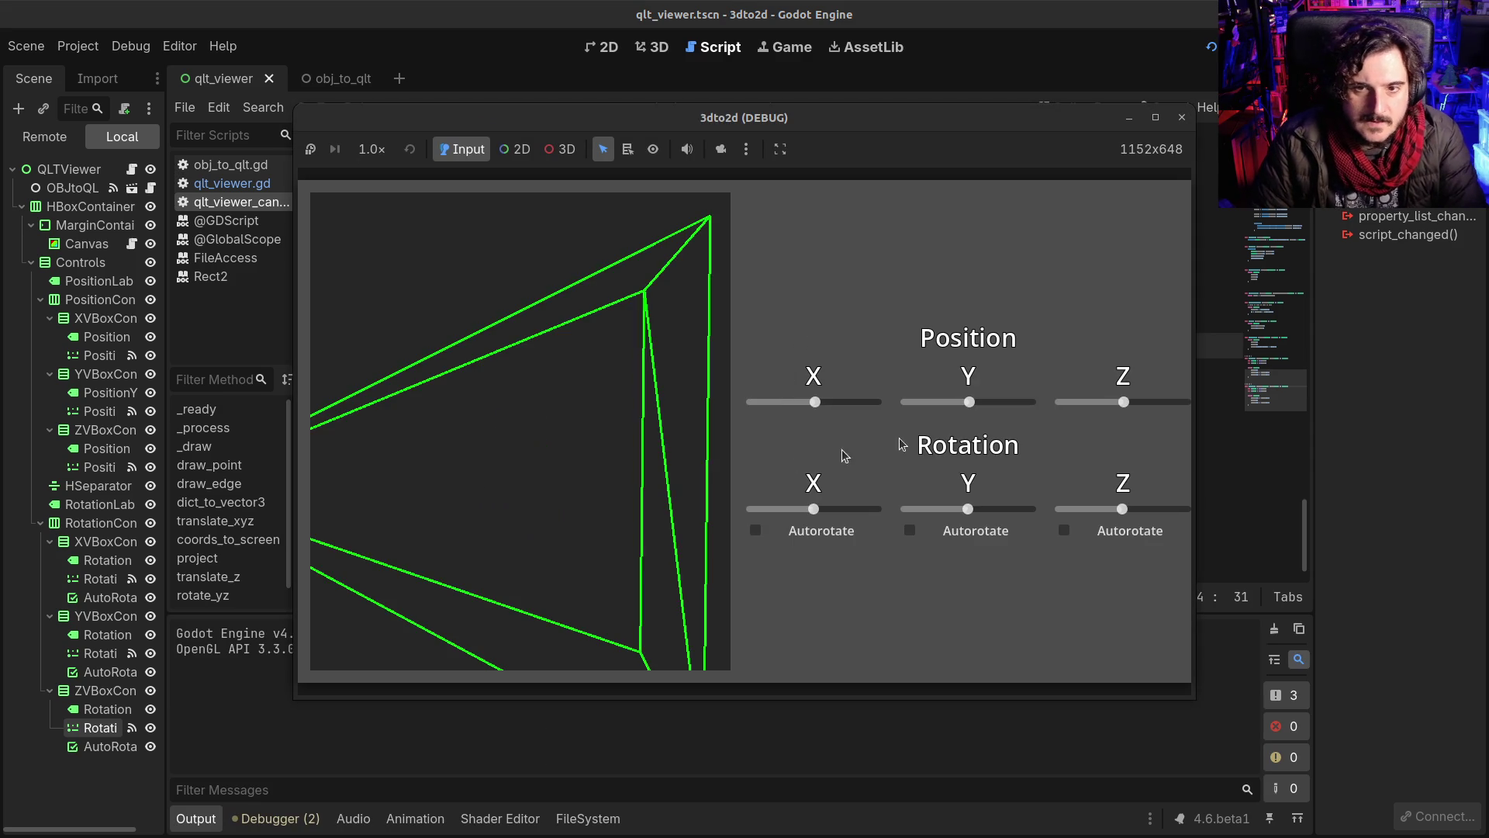
# Step: Drag the X, Y and Z rotation and Position Z sliders to test the wireframe pyramid
pyautogui.moveTo(967, 509); pyautogui.dragTo(959, 508)
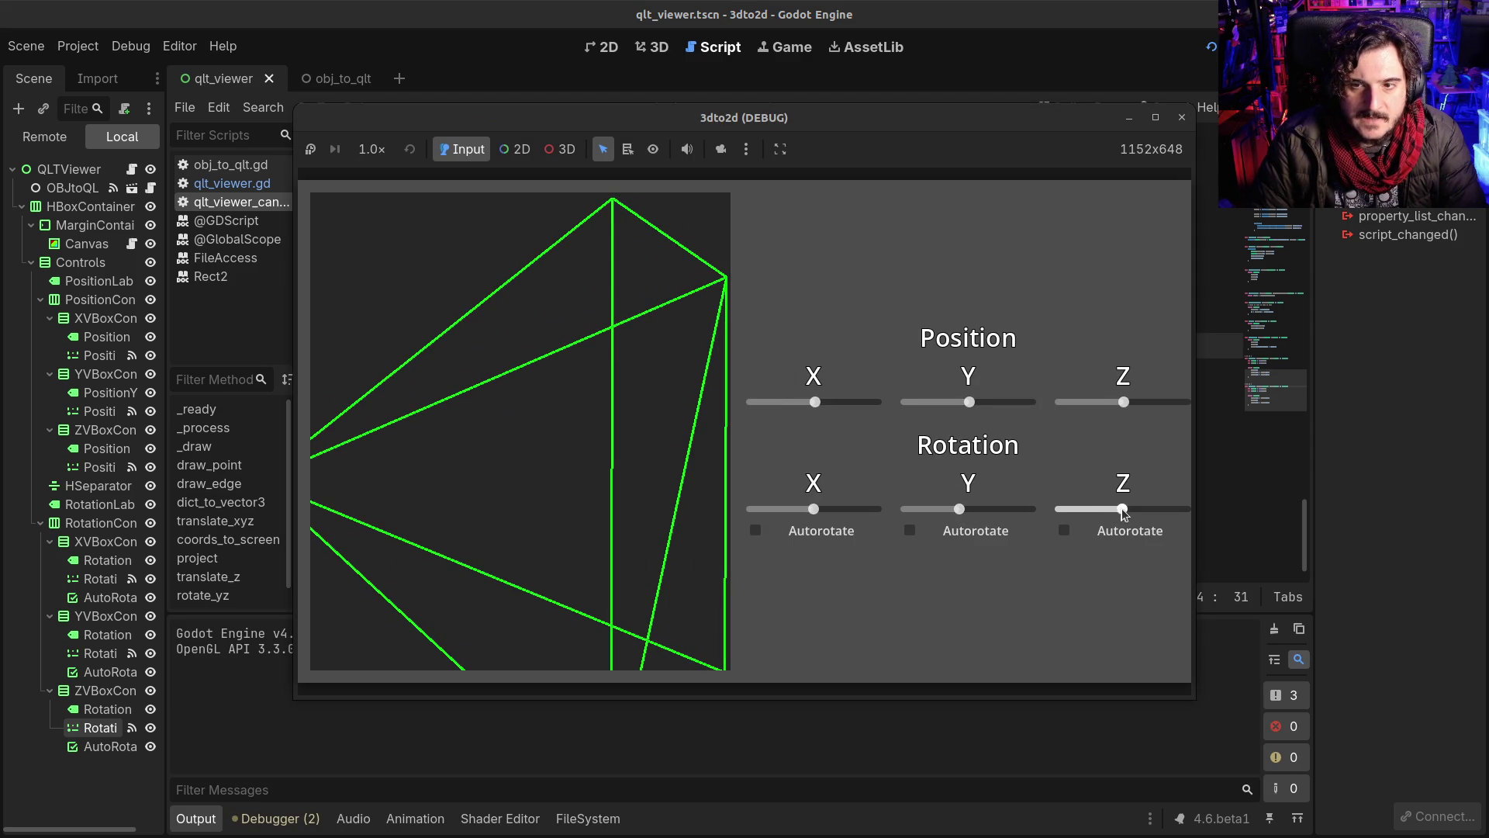
pyautogui.moveTo(1124, 509); pyautogui.dragTo(1111, 509)
pyautogui.moveTo(813, 509); pyautogui.dragTo(764, 500)
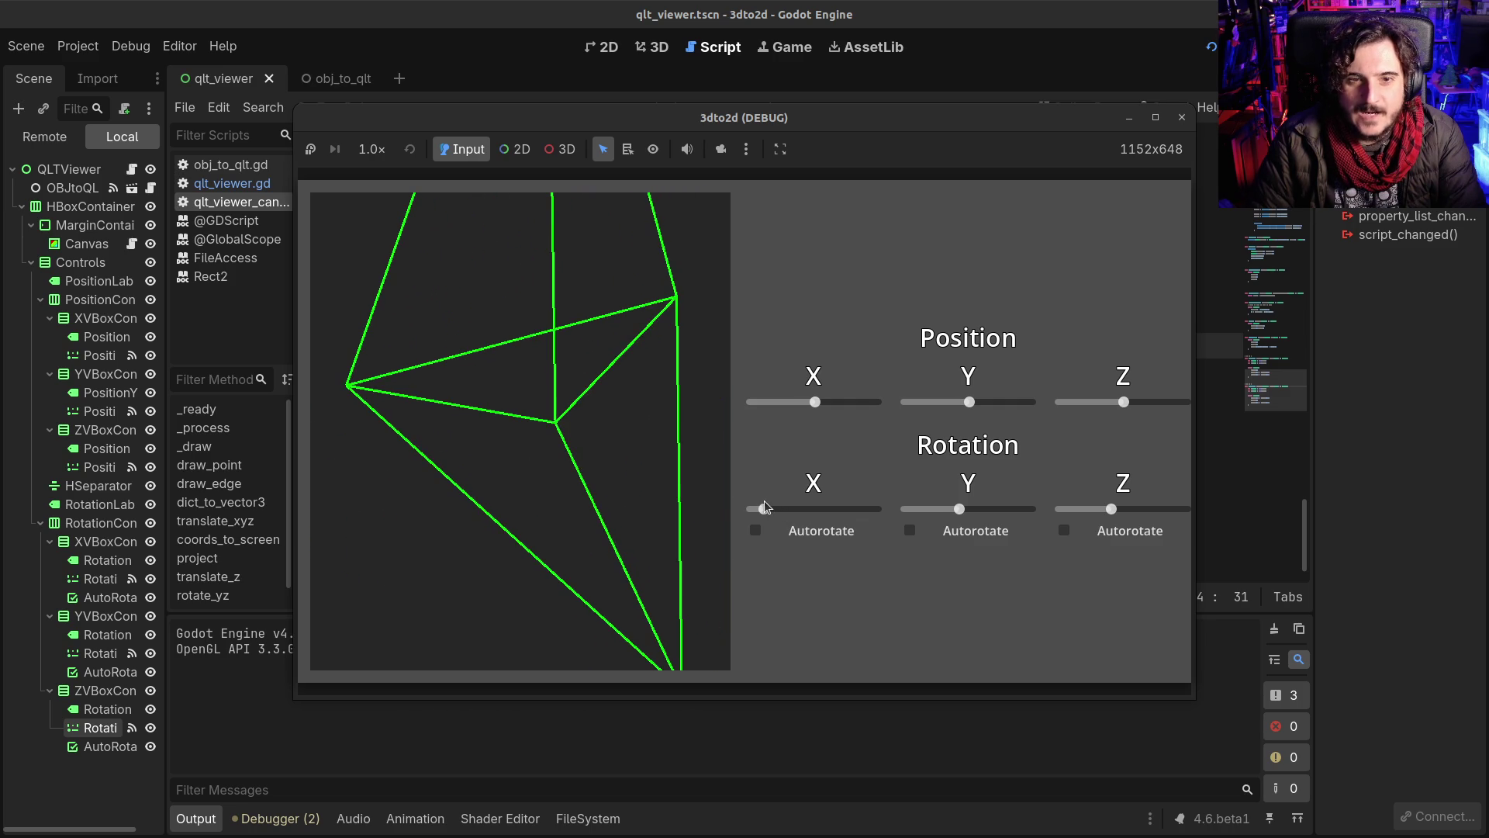
pyautogui.moveTo(959, 509); pyautogui.dragTo(969, 511)
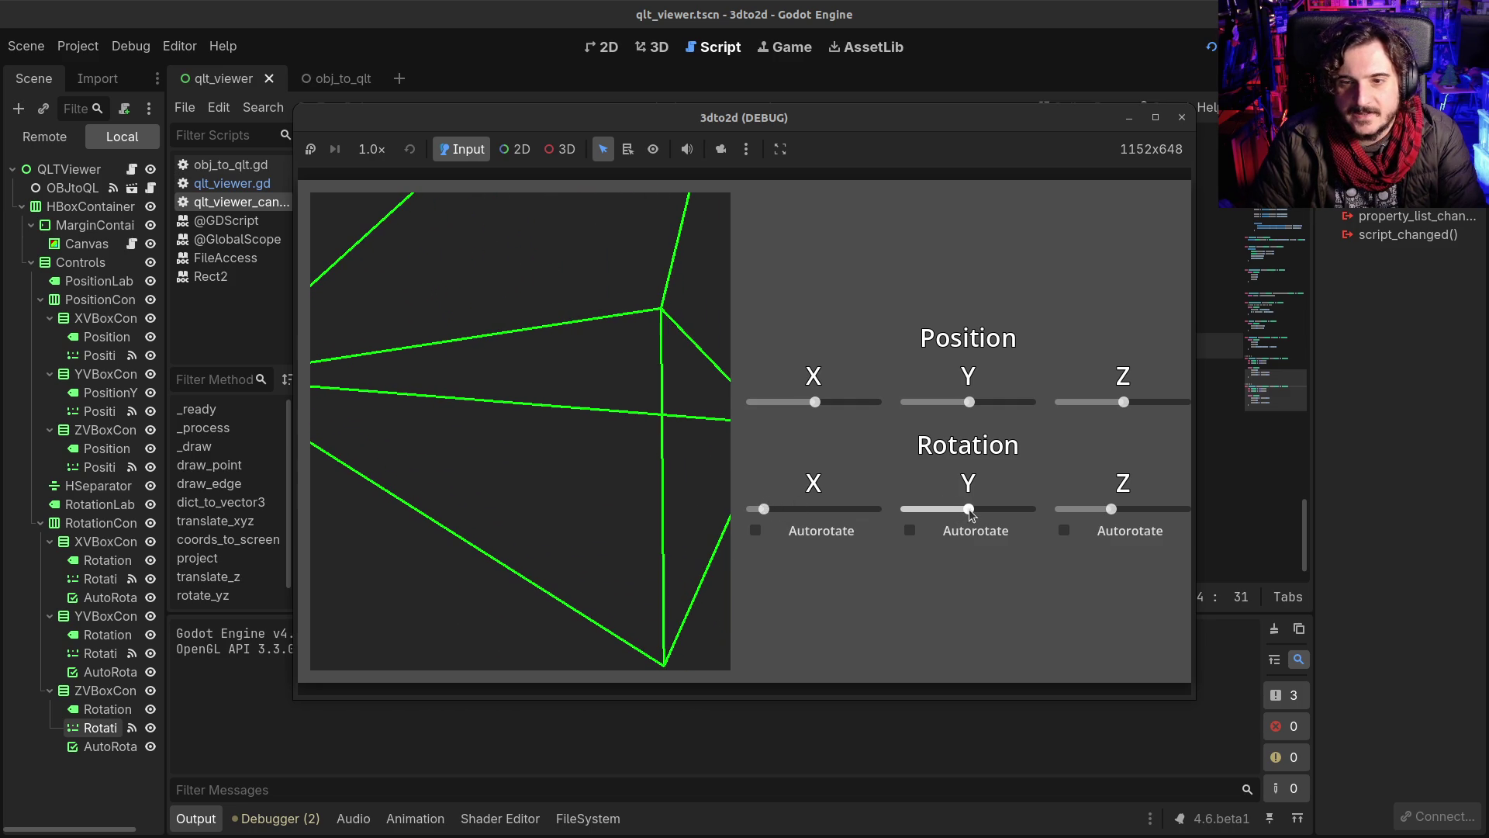
pyautogui.moveTo(767, 508); pyautogui.dragTo(772, 508)
pyautogui.moveTo(1123, 402); pyautogui.dragTo(1127, 401)
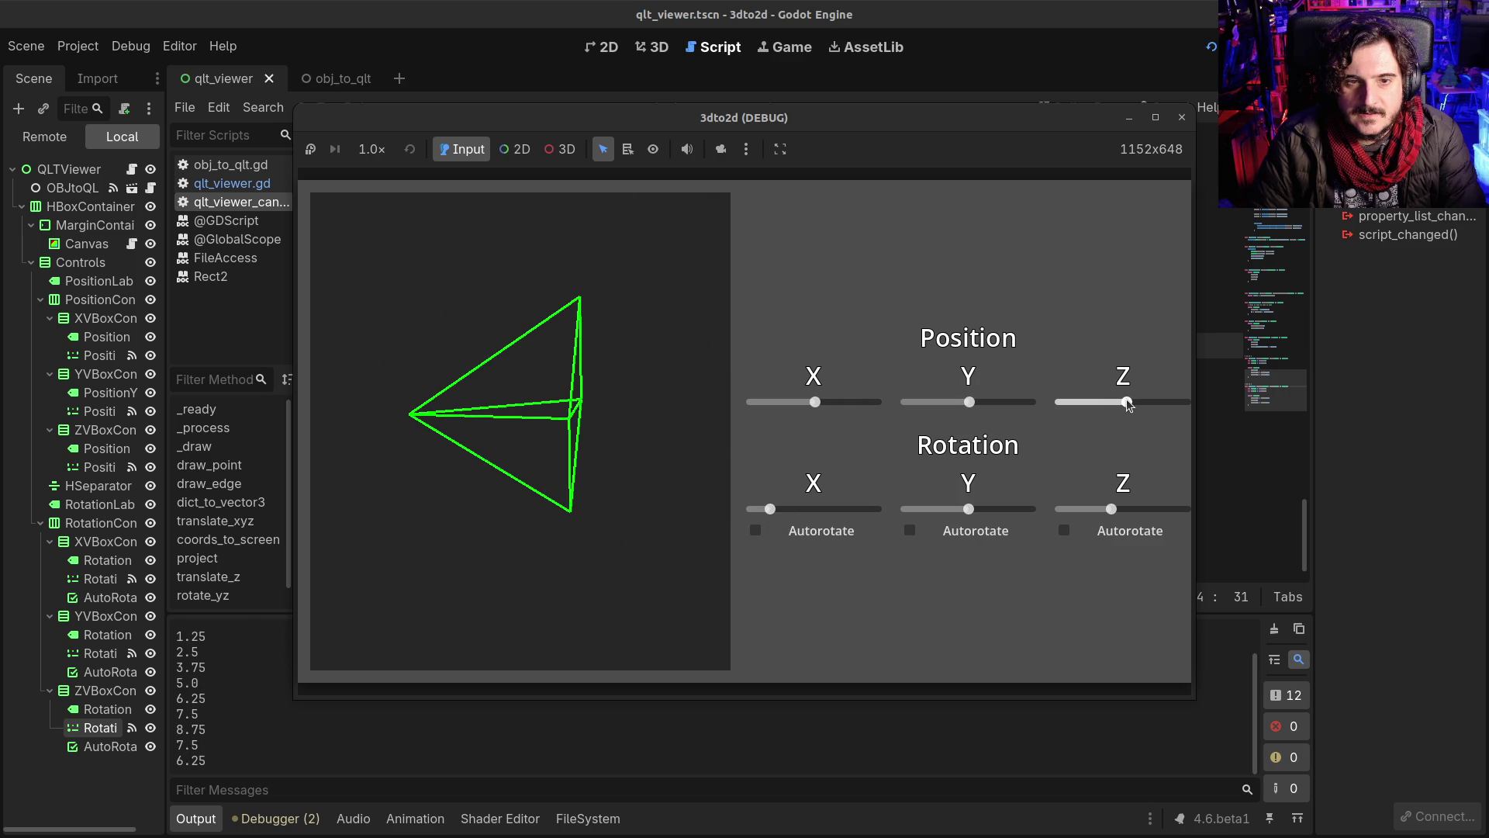
pyautogui.moveTo(772, 507)
pyautogui.mouseDown()
pyautogui.moveTo(884, 499)
pyautogui.moveTo(772, 502)
pyautogui.mouseUp()
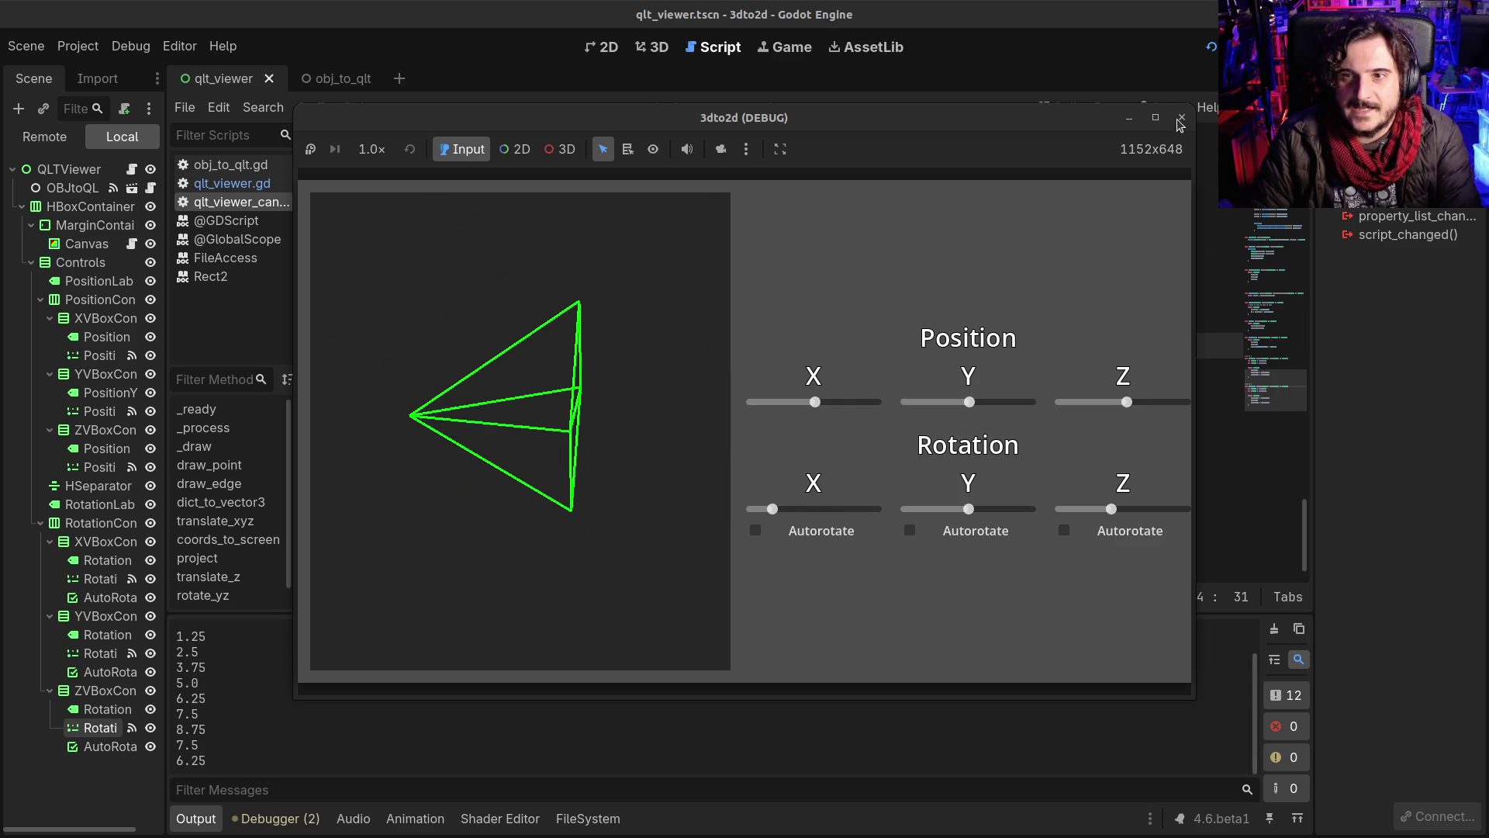
# Step: Relaunch the viewer and retest Z position plus X and Y rotations of the pyramid
pyautogui.press('F5')
pyautogui.moveTo(1122, 401)
pyautogui.mouseDown()
pyautogui.moveTo(1101, 404)
pyautogui.moveTo(1126, 403)
pyautogui.mouseUp()
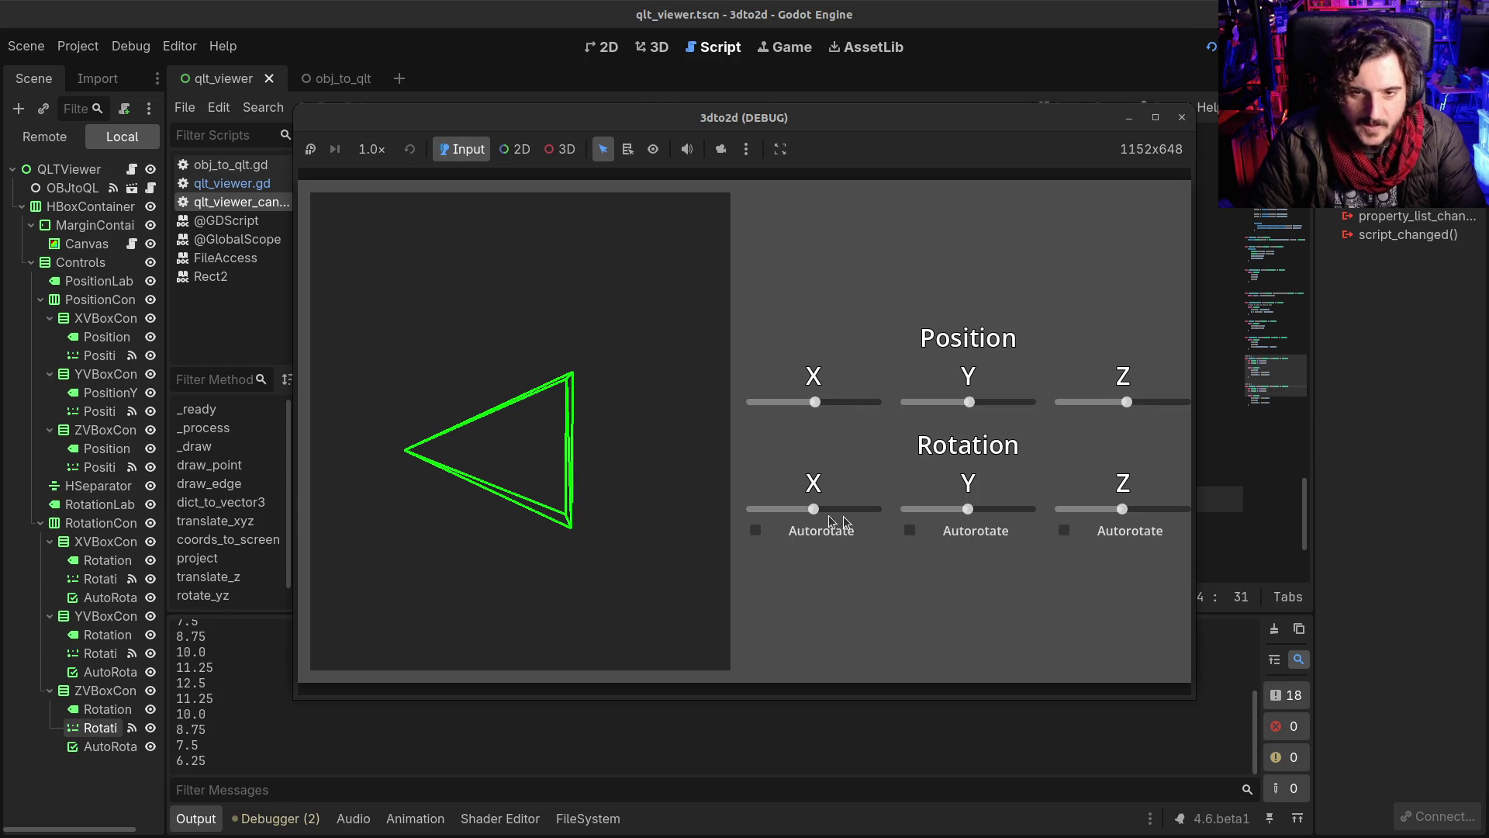
pyautogui.moveTo(818, 509)
pyautogui.mouseDown()
pyautogui.moveTo(901, 473)
pyautogui.moveTo(830, 490)
pyautogui.mouseUp()
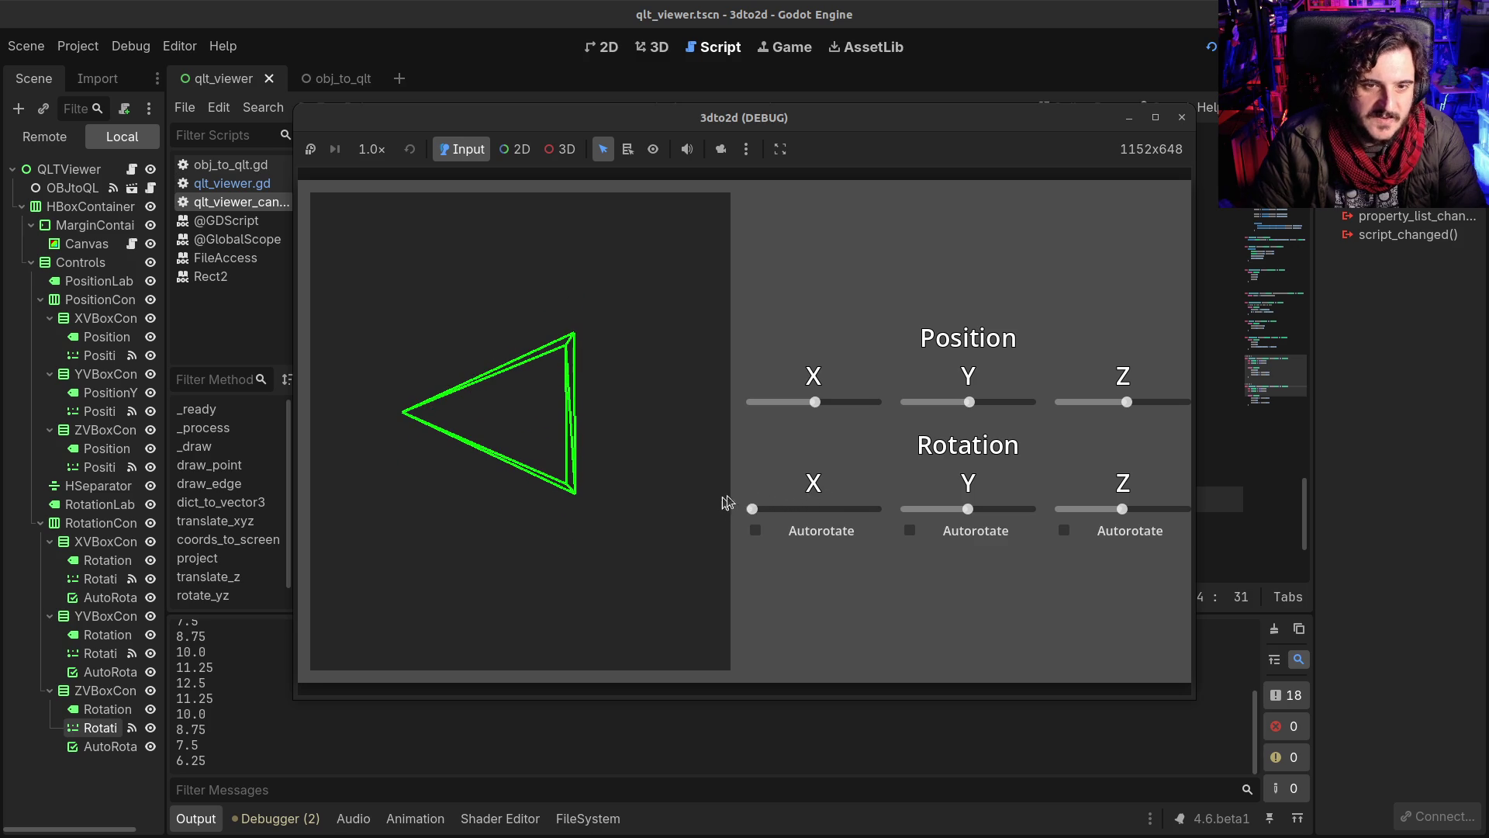
pyautogui.moveTo(842, 484)
pyautogui.mouseDown()
pyautogui.moveTo(881, 474)
pyautogui.moveTo(739, 490)
pyautogui.mouseUp()
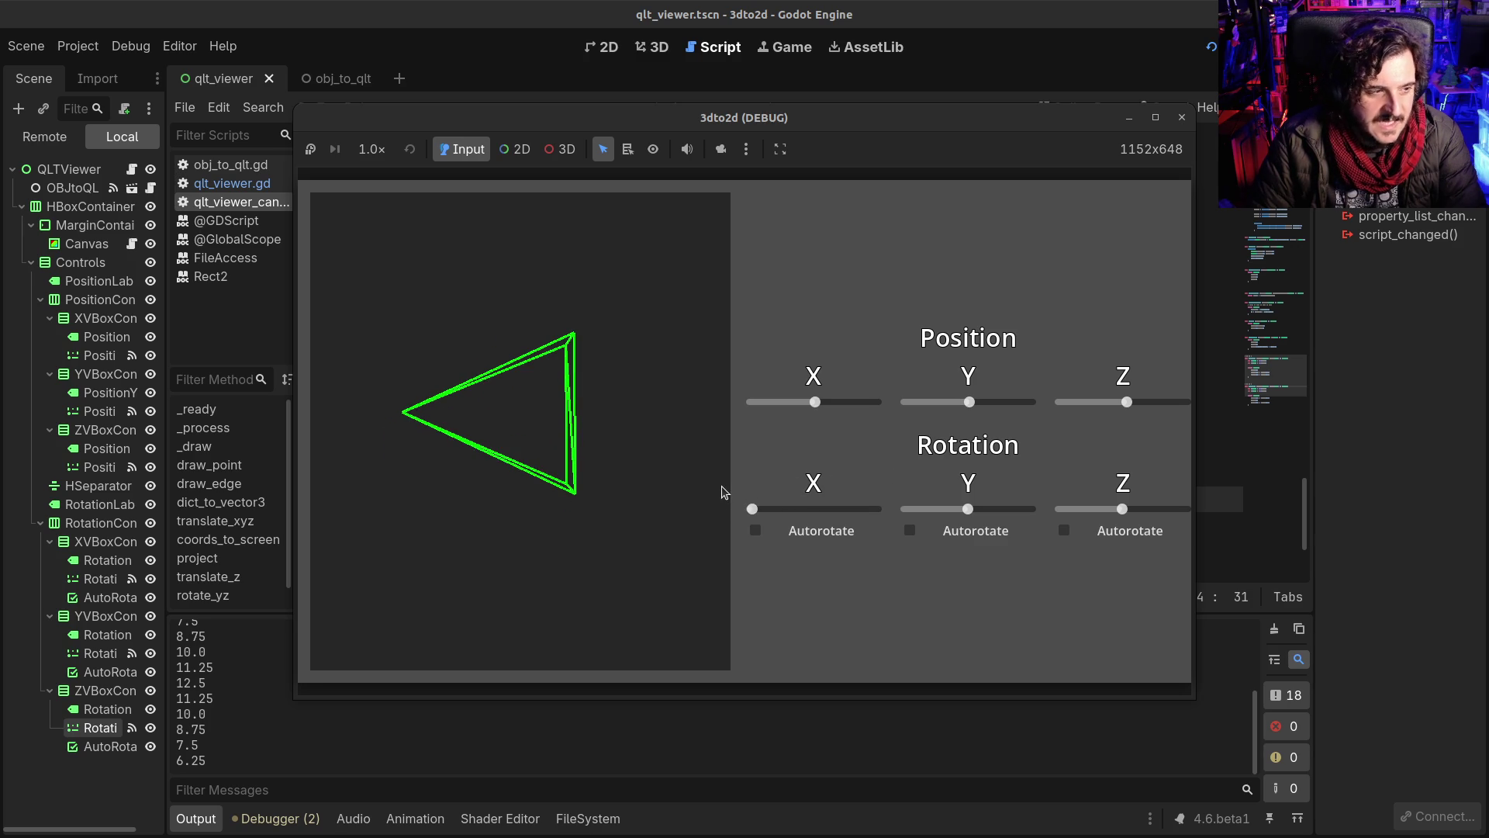
pyautogui.moveTo(791, 491); pyautogui.dragTo(803, 492)
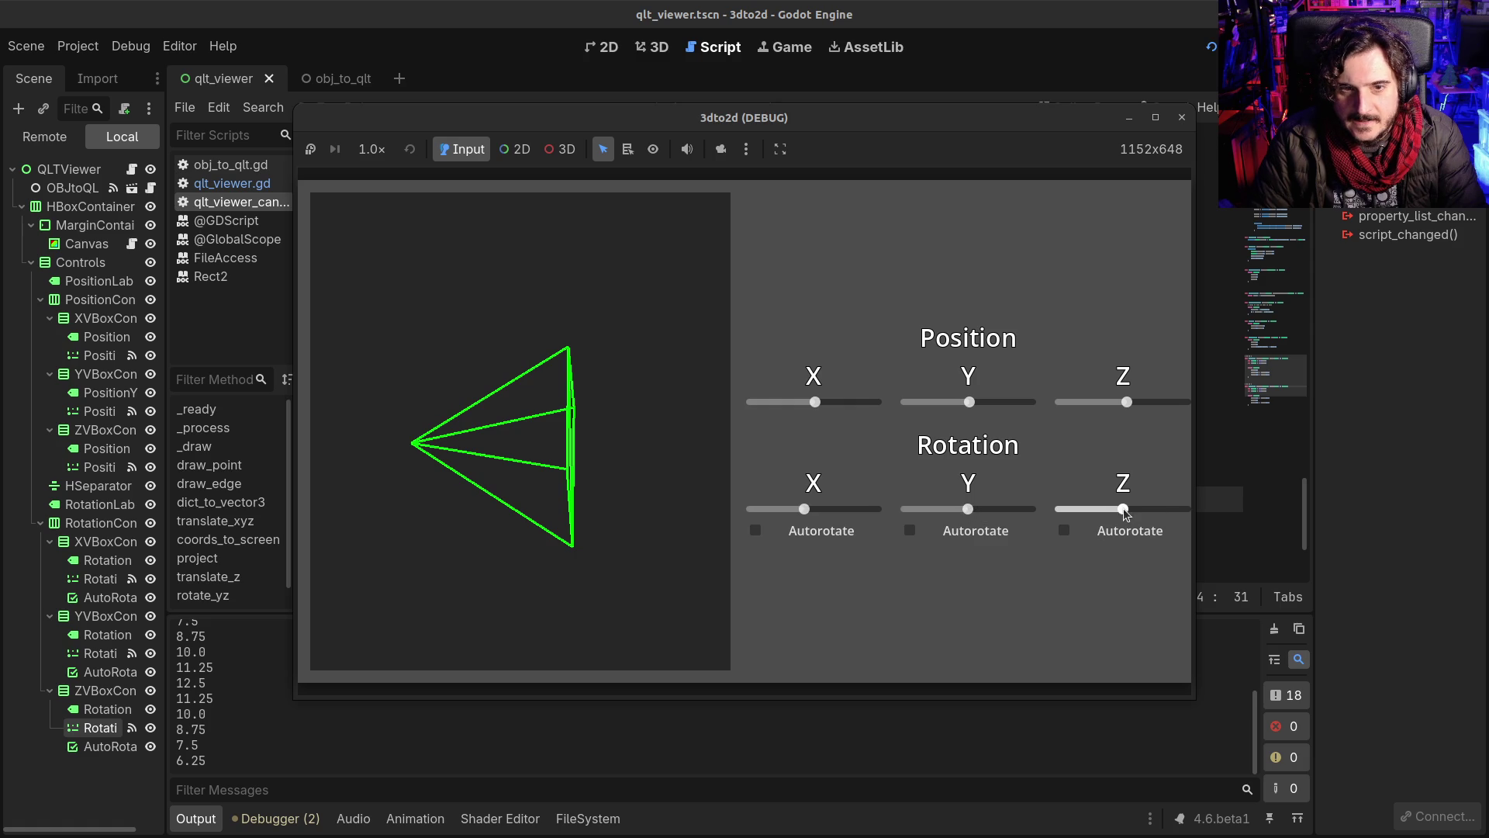
pyautogui.moveTo(968, 509)
pyautogui.mouseDown()
pyautogui.moveTo(1008, 513)
pyautogui.moveTo(906, 509)
pyautogui.mouseUp()
pyautogui.scroll(4, 1130, 406)
pyautogui.scroll(-3, 1130, 407)
pyautogui.scroll(-2, 1129, 406)
pyautogui.moveTo(804, 512); pyautogui.dragTo(816, 513)
pyautogui.moveTo(906, 508); pyautogui.dragTo(934, 504)
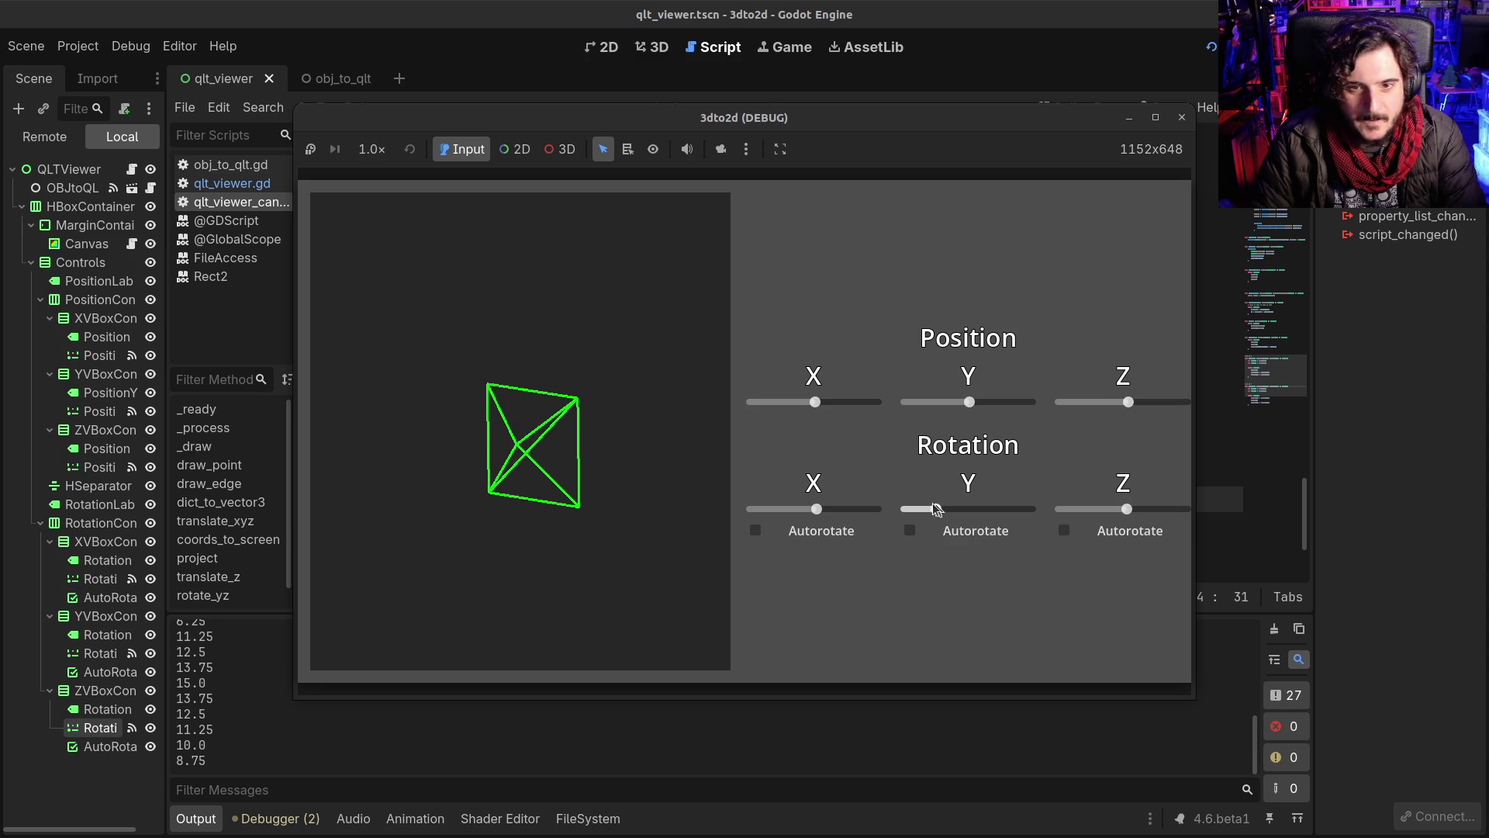
# Step: Close the viewer, copy the rotate_xz function, and change the rotate_yz comment's z to x
pyautogui.click(1181, 117)
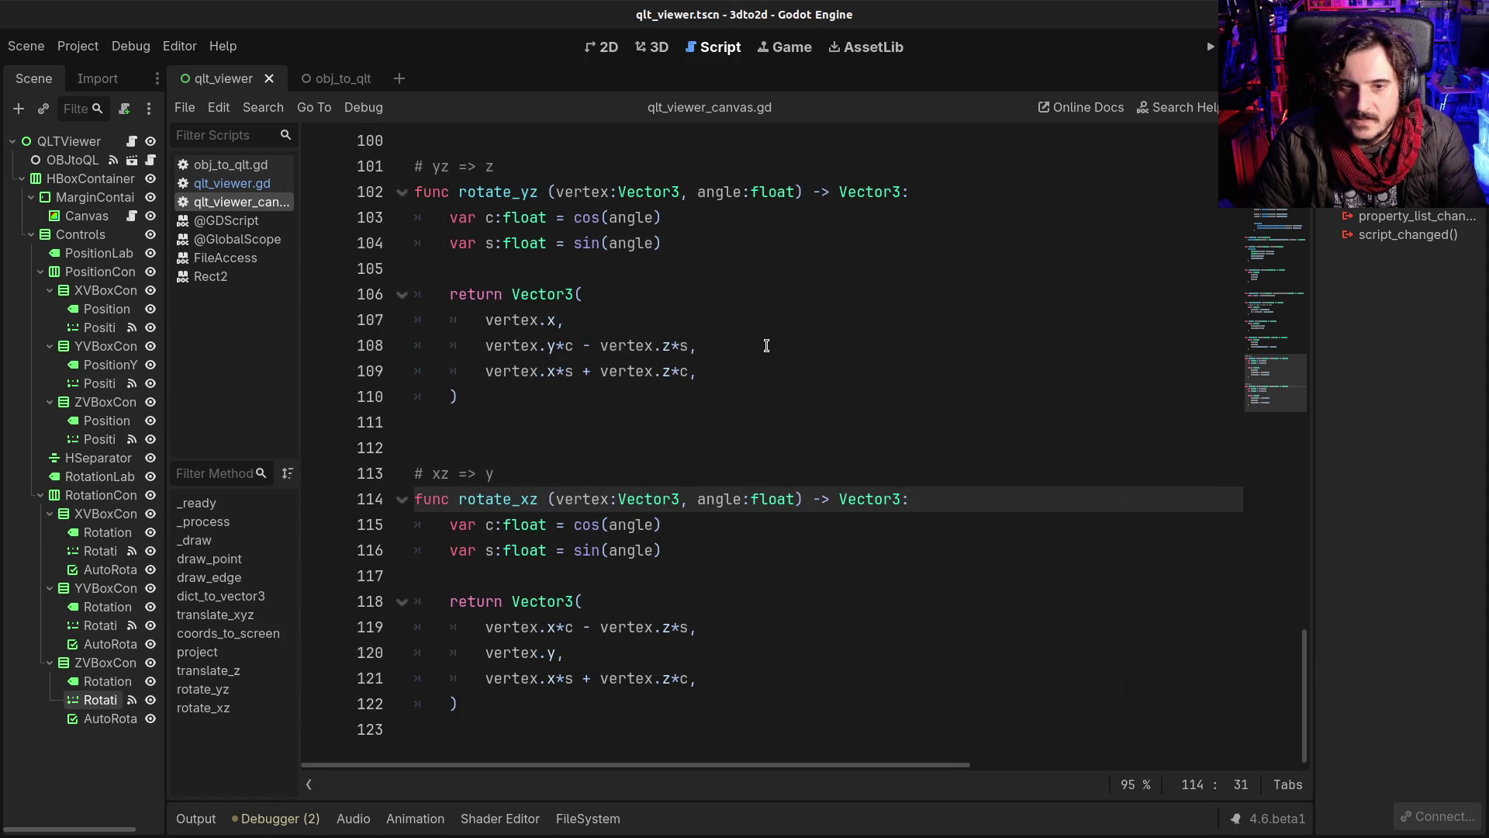
pyautogui.click(766, 345)
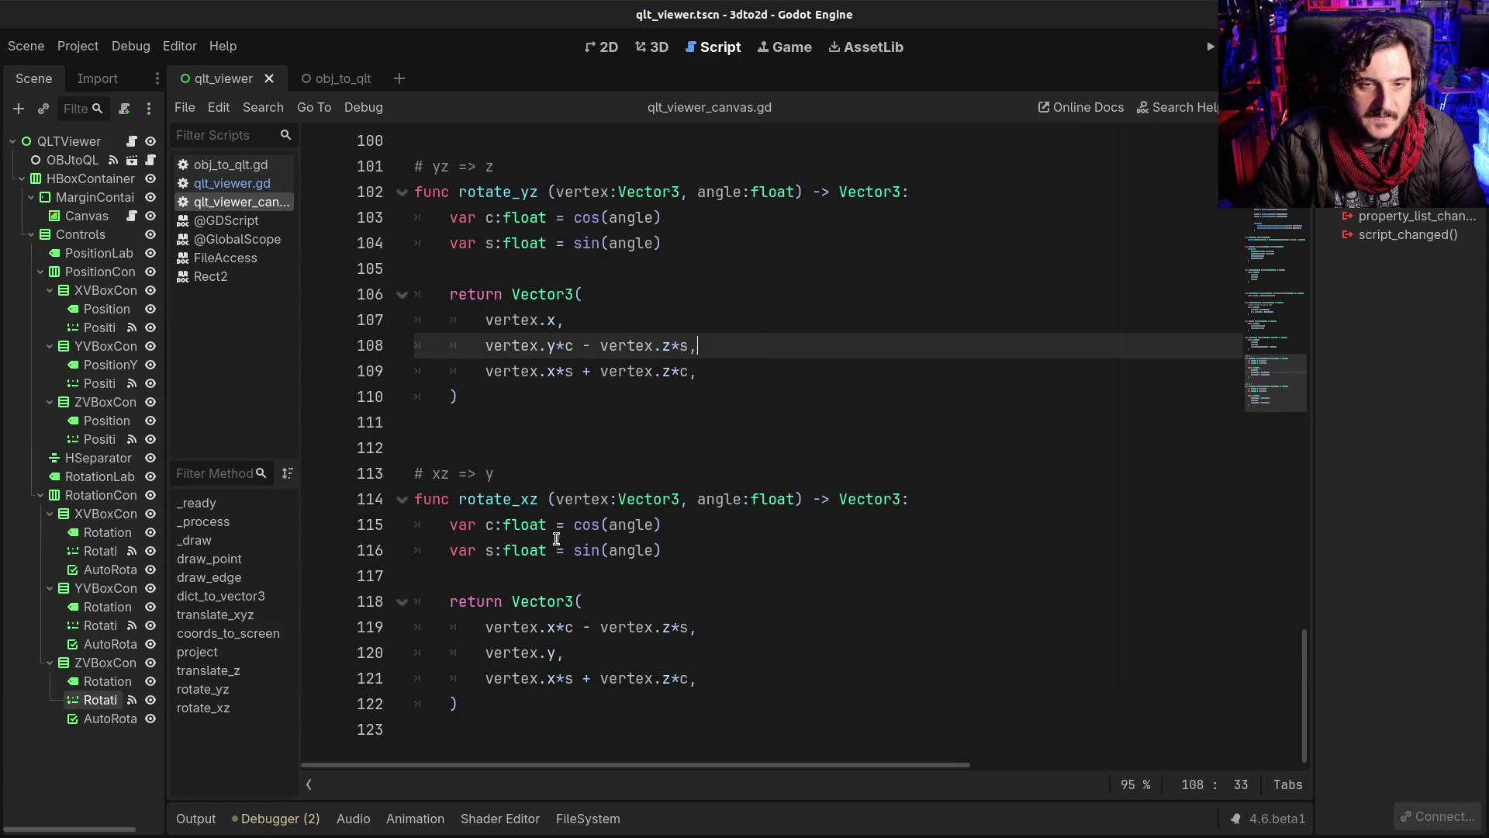
pyautogui.moveTo(505, 702)
pyautogui.mouseDown()
pyautogui.moveTo(411, 524)
pyautogui.moveTo(406, 471)
pyautogui.mouseUp()
pyautogui.hotkey('ctrl', 'c')
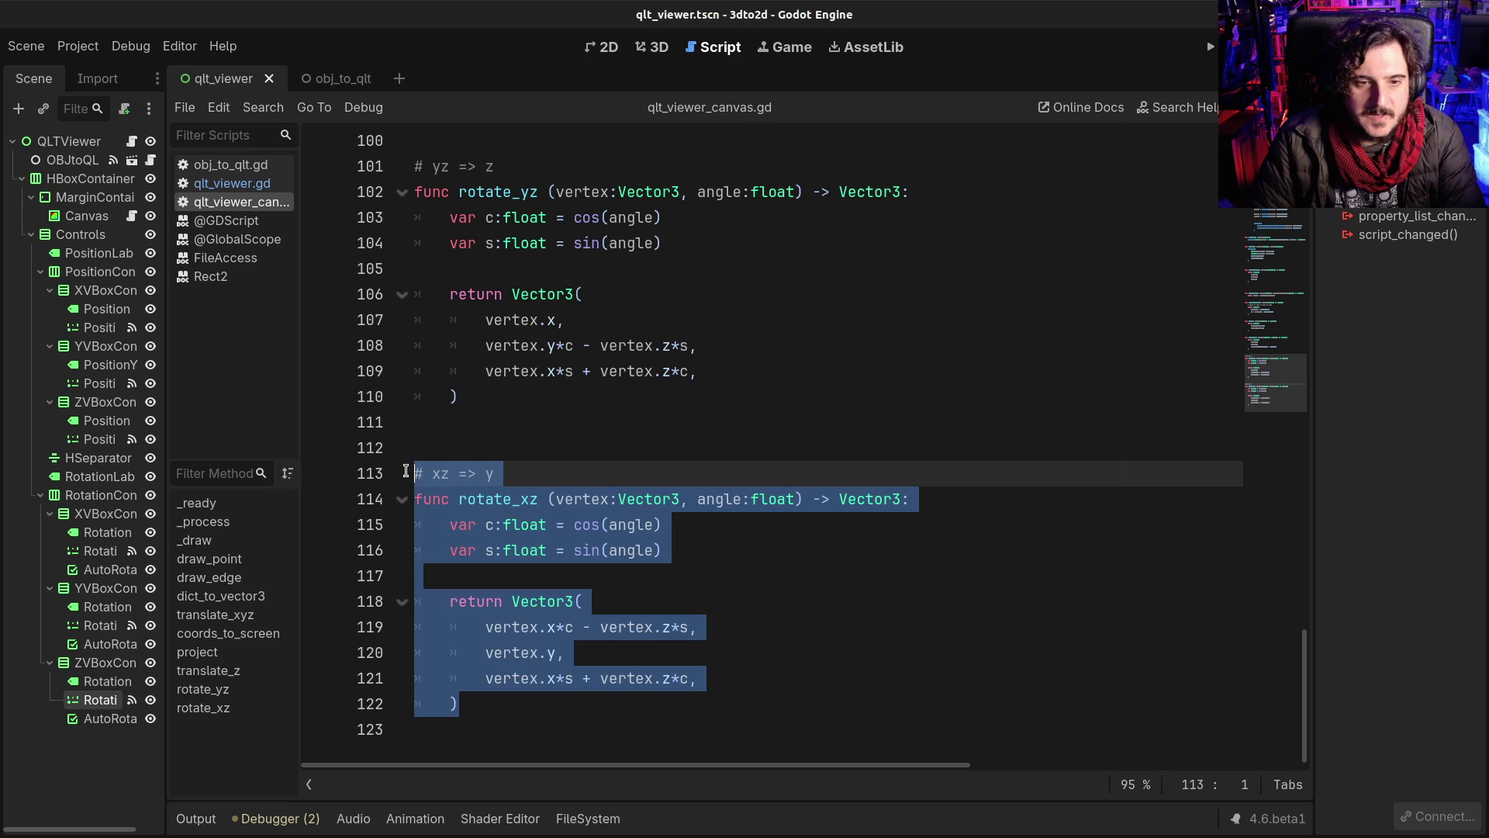
pyautogui.click(526, 703)
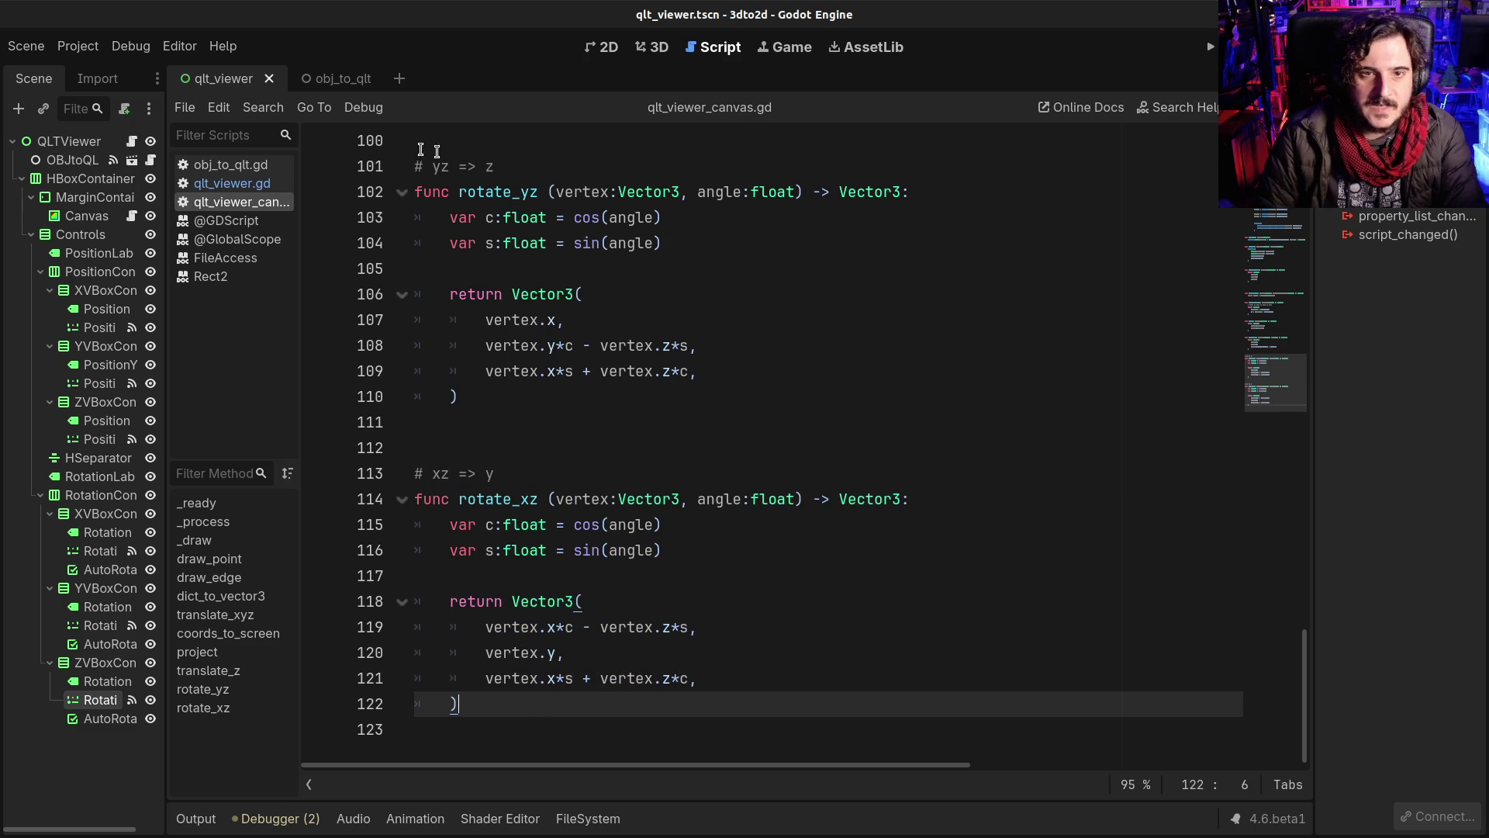
pyautogui.click(490, 166)
pyautogui.press('BackSpace')
pyautogui.write('x')
# Step: Paste a copy of rotate_xz below it and rename the copy rotate_xy
pyautogui.click(556, 704)
pyautogui.press('Return')
pyautogui.press('Return')
pyautogui.press('Down')
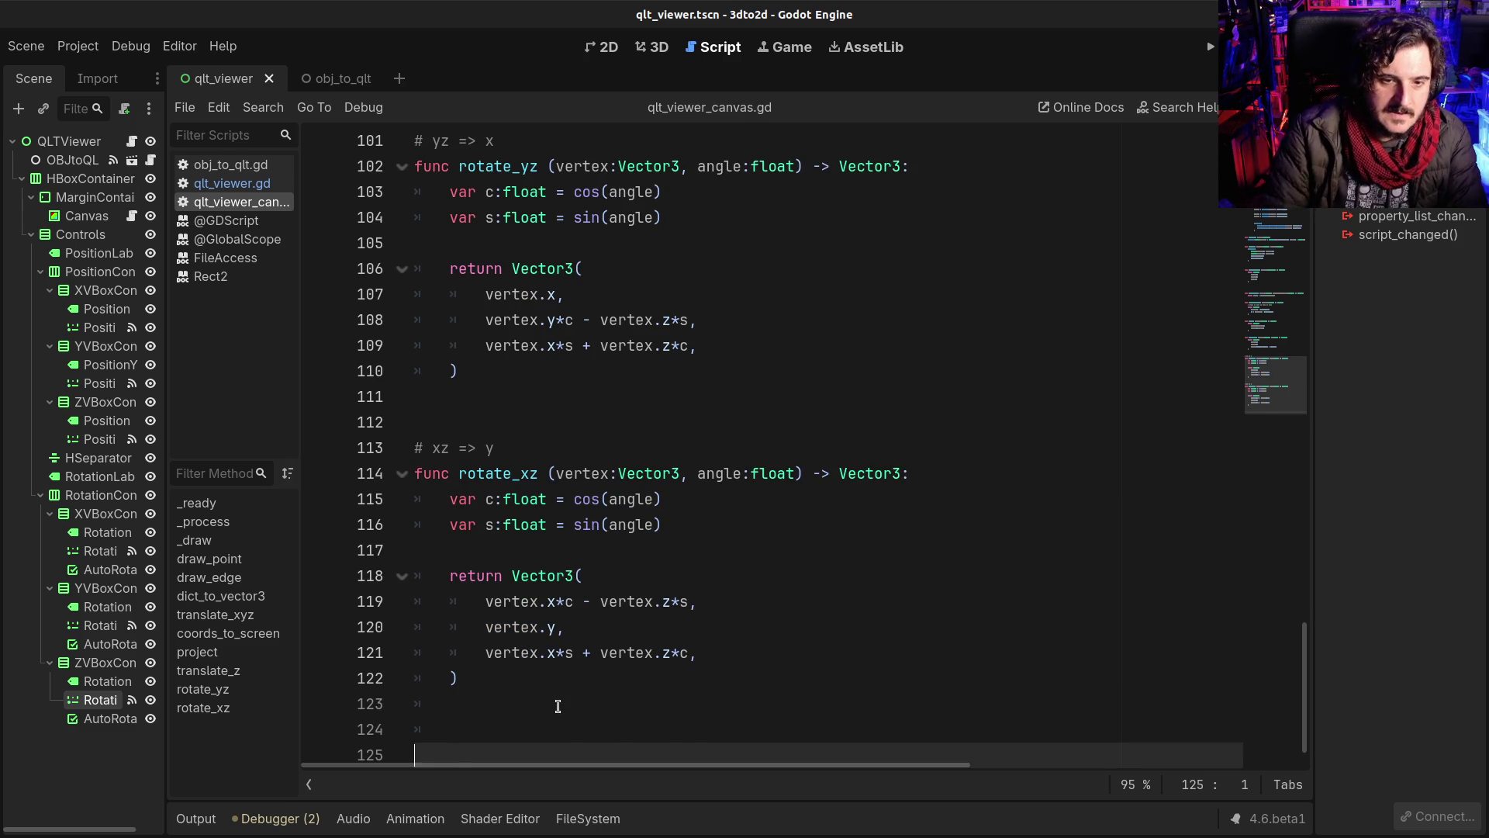
pyautogui.hotkey('ctrl', 'v')
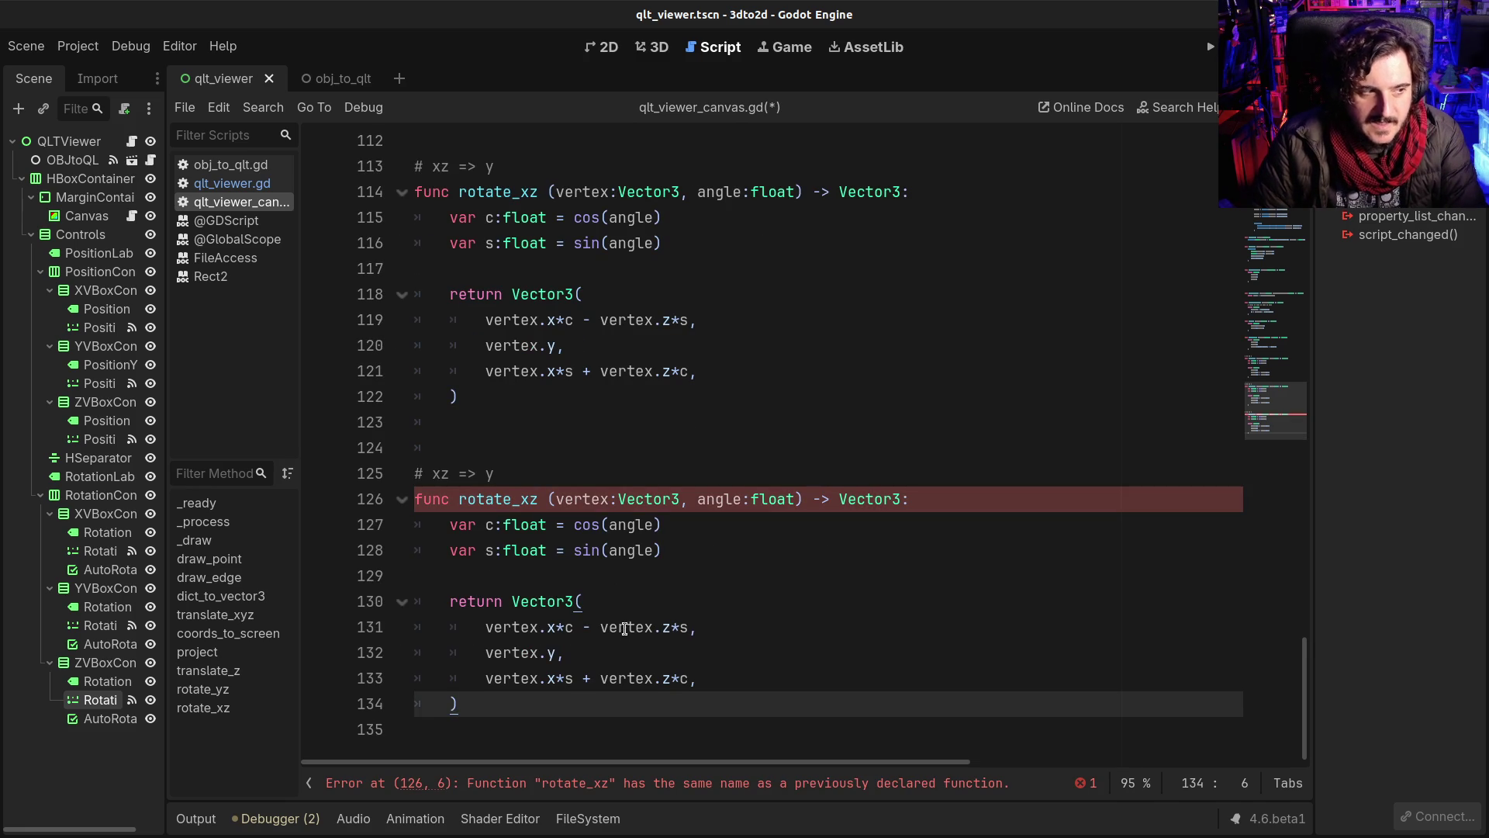
pyautogui.click(521, 499)
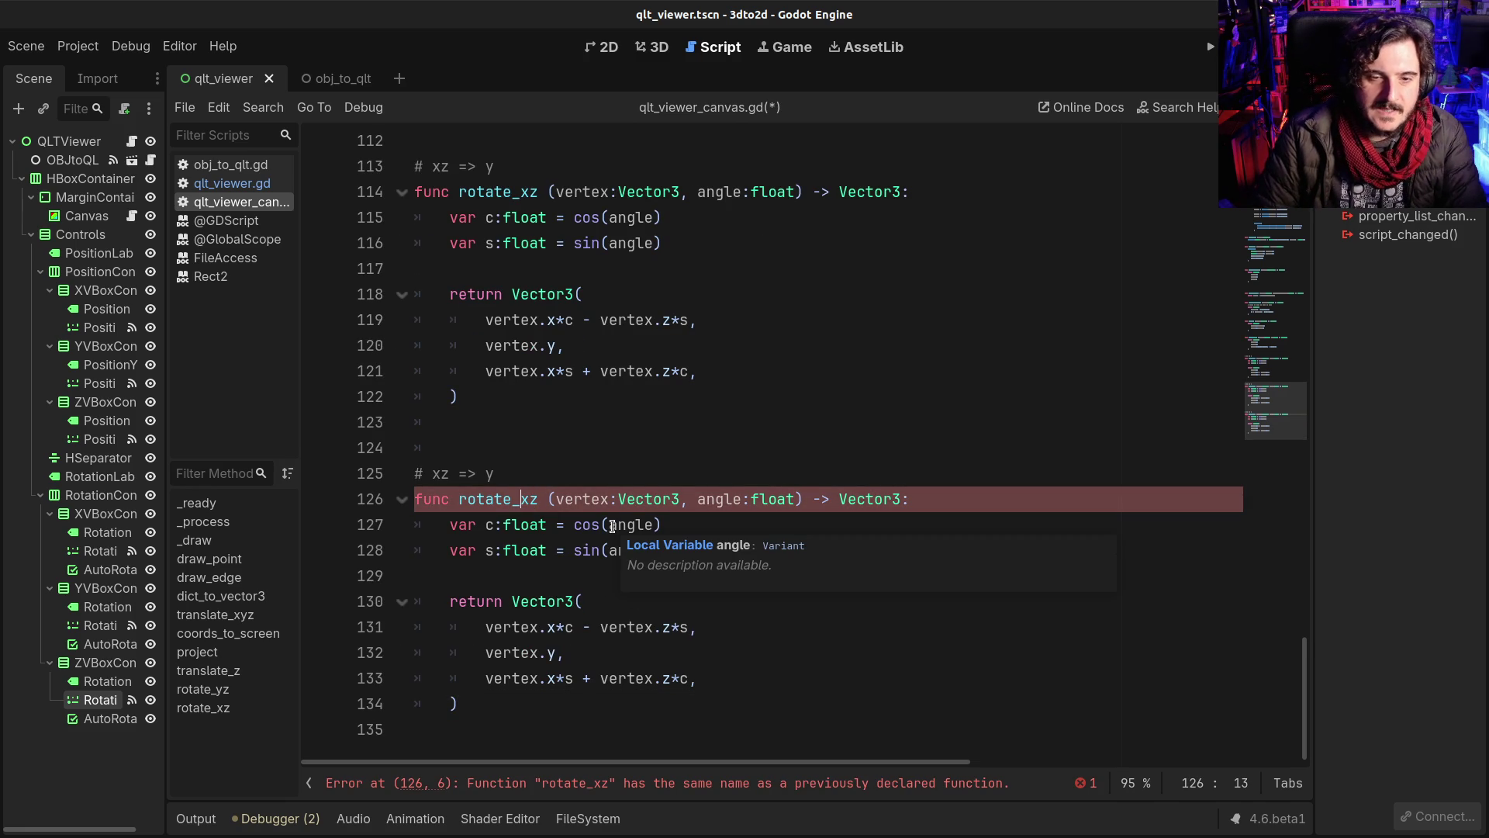
pyautogui.press('Right')
pyautogui.press('Delete')
pyautogui.write('y')
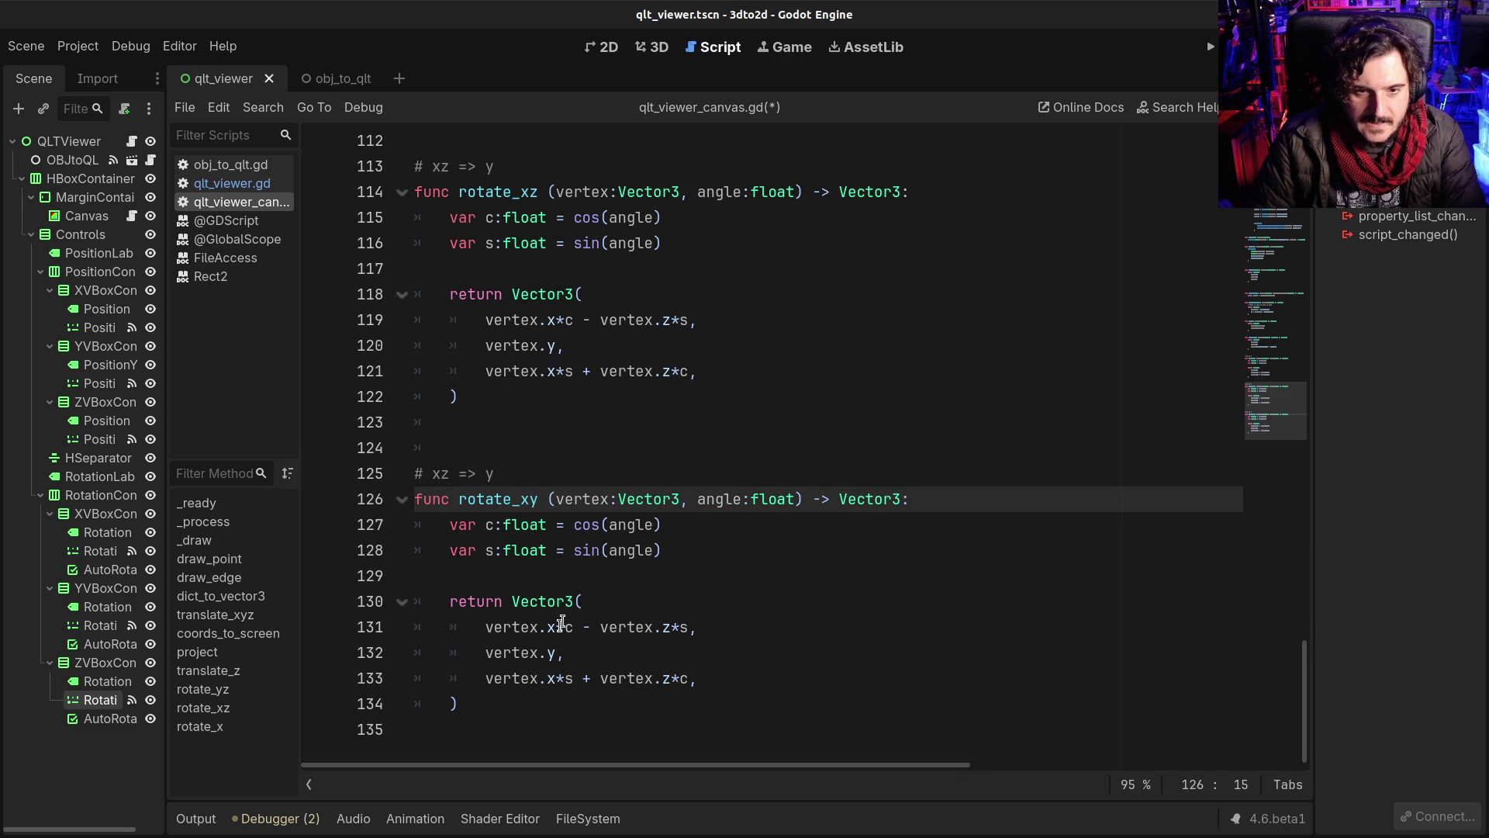
# Step: Move '*s + vertex.z*c' from line 133 to line 132, save, and label the comment 'xz => z'
pyautogui.click(558, 679)
pyautogui.keyDown('shift'); pyautogui.click(687, 678); pyautogui.keyUp('shift')
pyautogui.press('BackSpace')
pyautogui.click(554, 656)
pyautogui.write('*s + vertex.z*c')
pyautogui.hotkey('ctrl', 's')
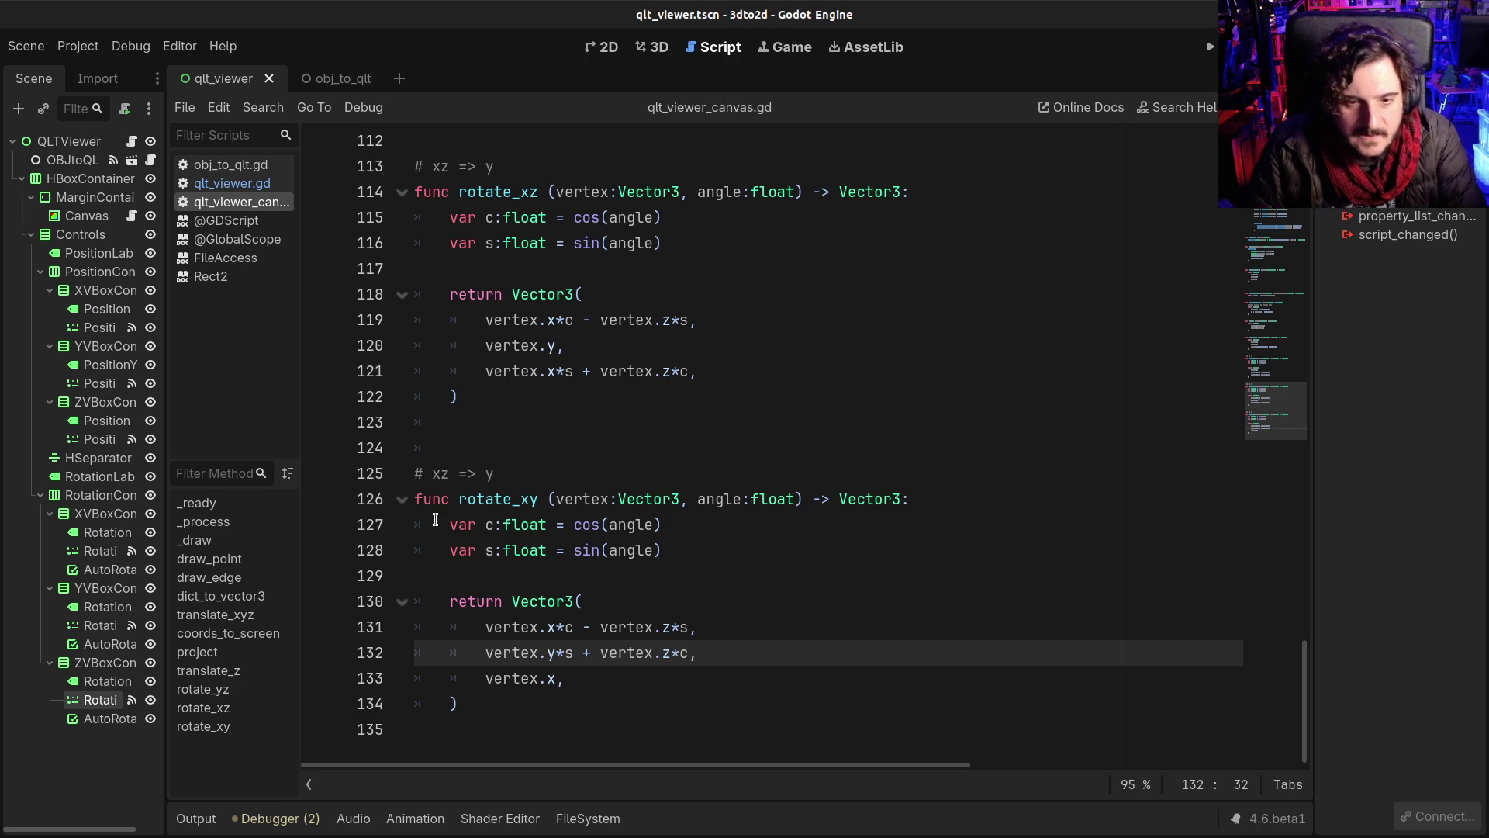
pyautogui.doubleClick(489, 473)
pyautogui.write('z')
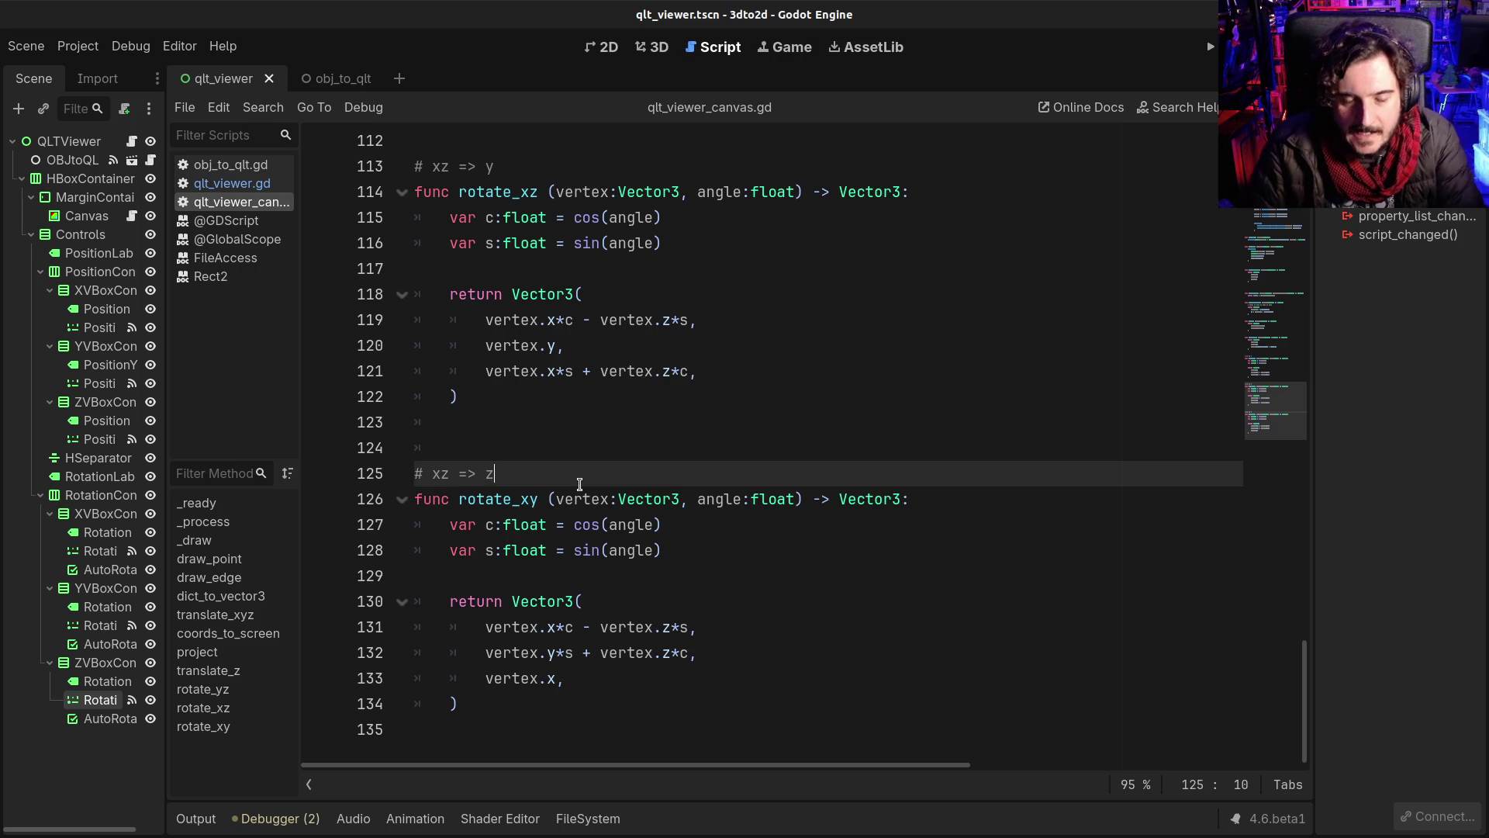
# Step: Select the two rotate_xz calls on lines 40–41 of the drawing loop
pyautogui.scroll(5, 579, 484)
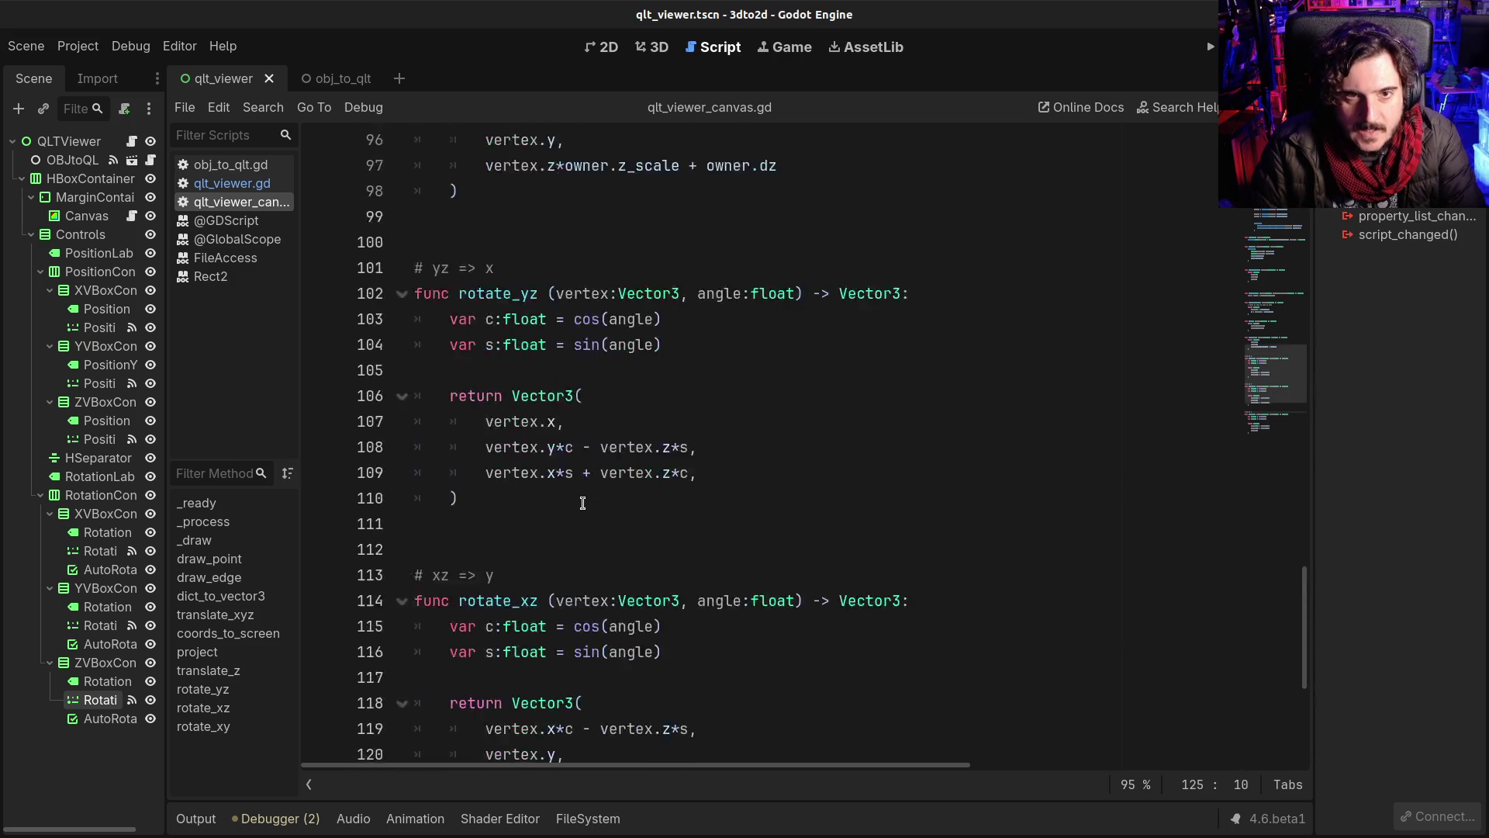
pyautogui.scroll(20, 581, 503)
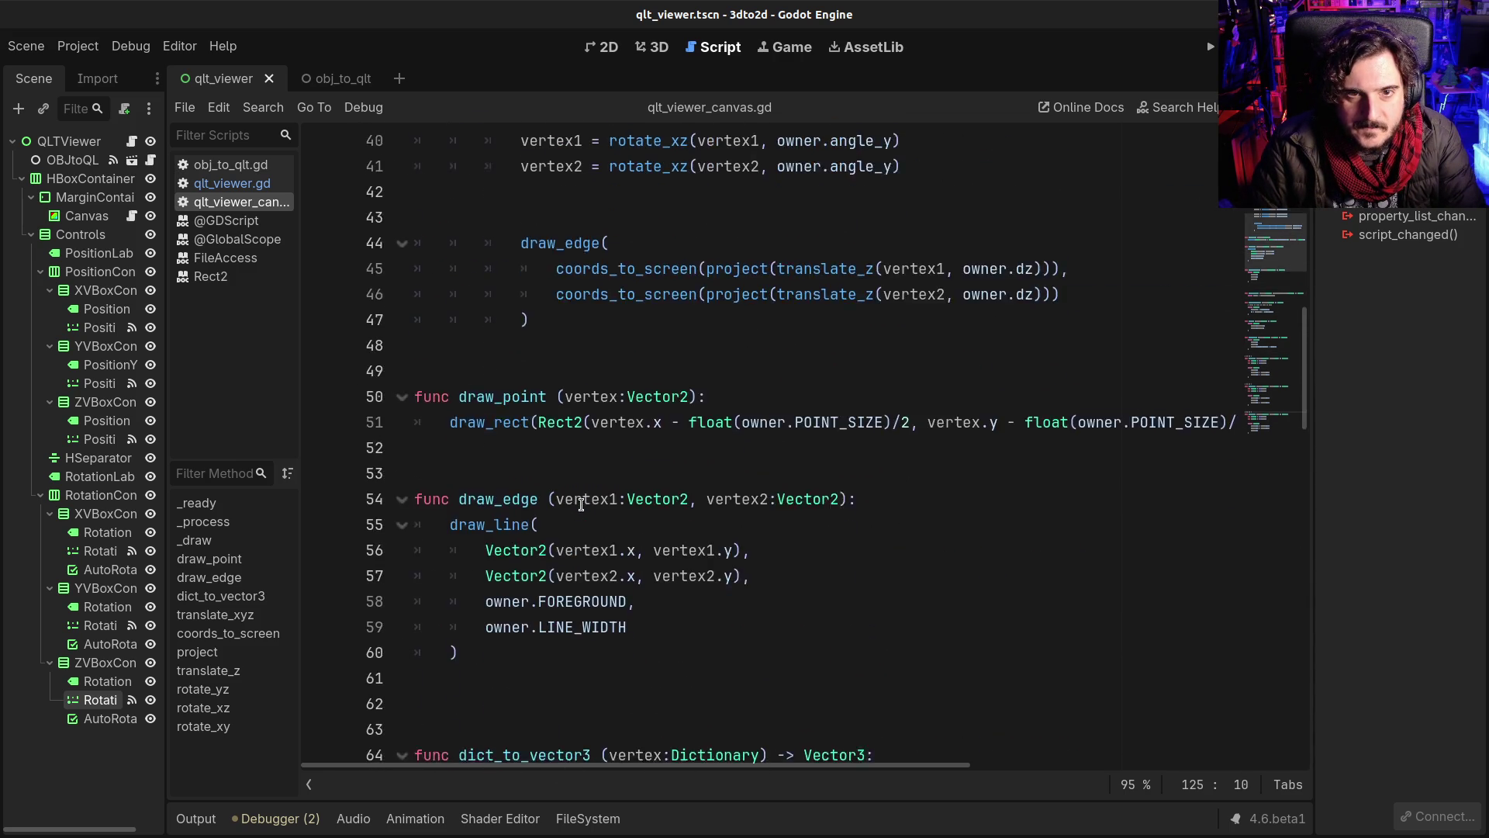
pyautogui.scroll(3, 582, 504)
pyautogui.moveTo(911, 400); pyautogui.dragTo(505, 369)
pyautogui.click(978, 389)
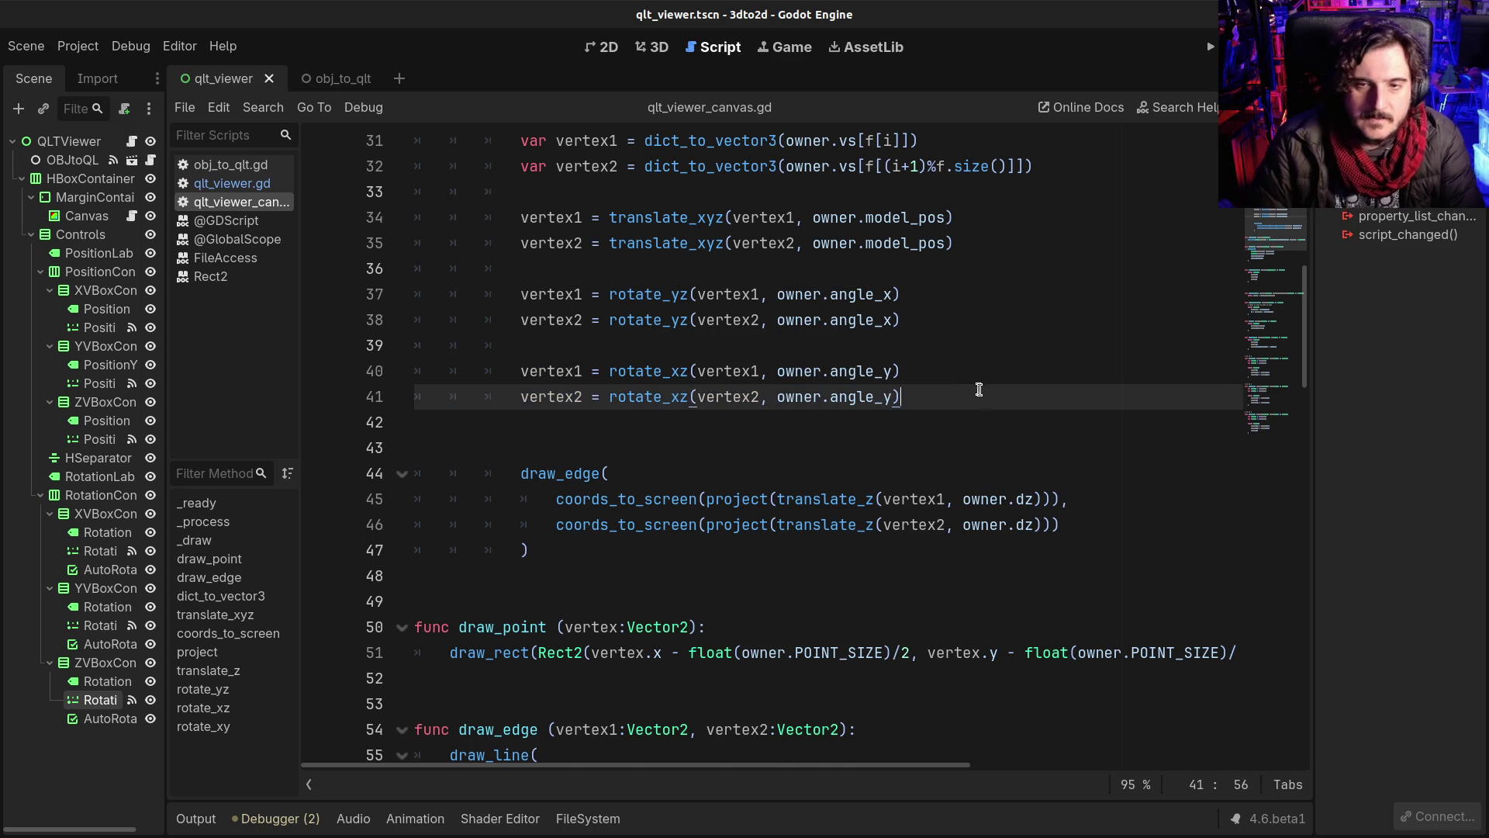
# Step: Paste a copy of lines 40–41 below and change both new calls to rotate_yz
pyautogui.press('Return')
pyautogui.press('Return')
pyautogui.write('vertex1 = rotate_xz(vertex1, owner.angle_y) \t\t\tvertex2 = rotate_xz(vertex2, owner.angle_y)')
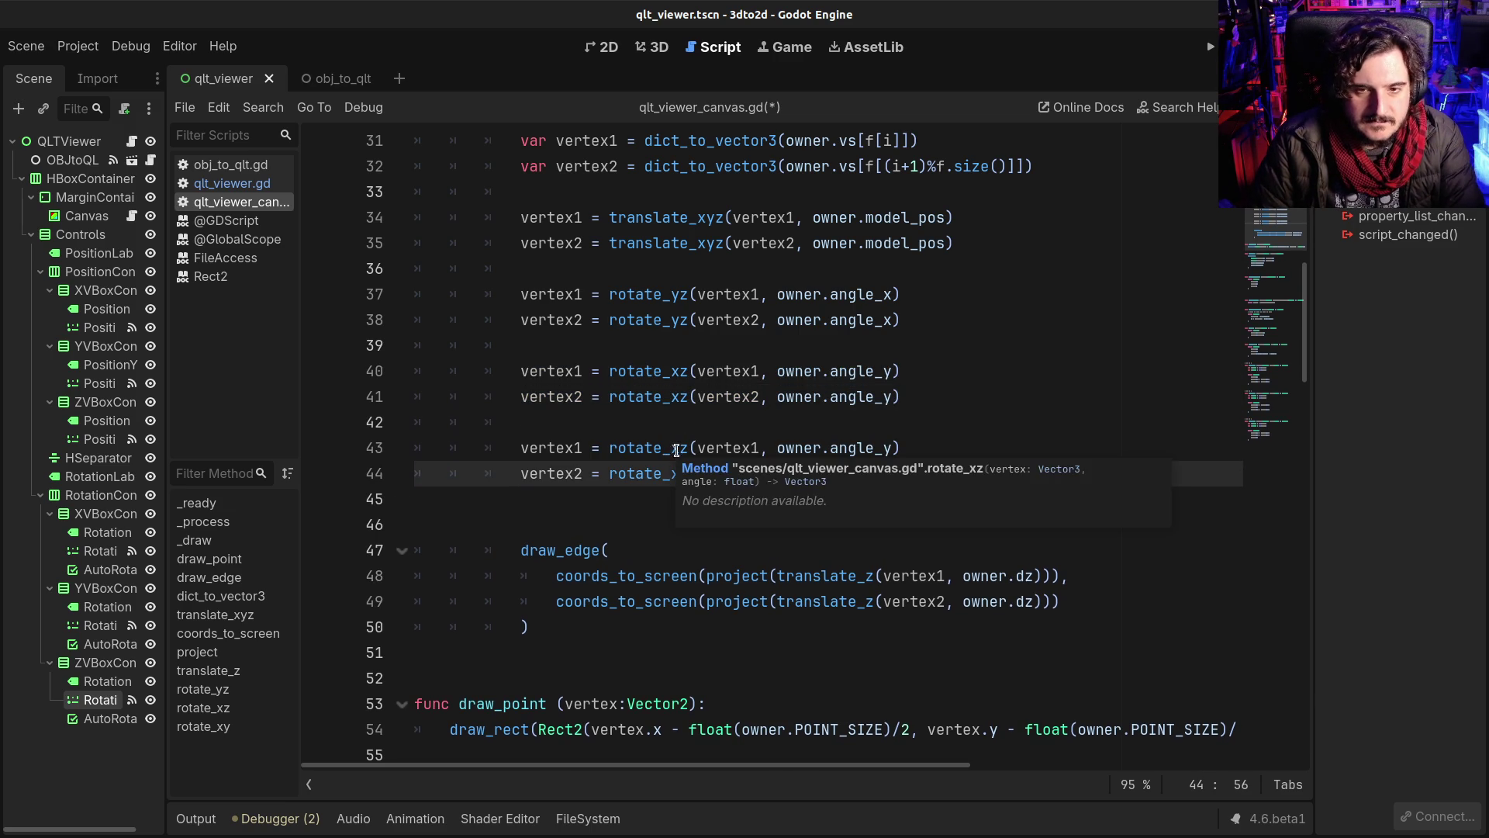
pyautogui.click(841, 372)
pyautogui.doubleClick(840, 372)
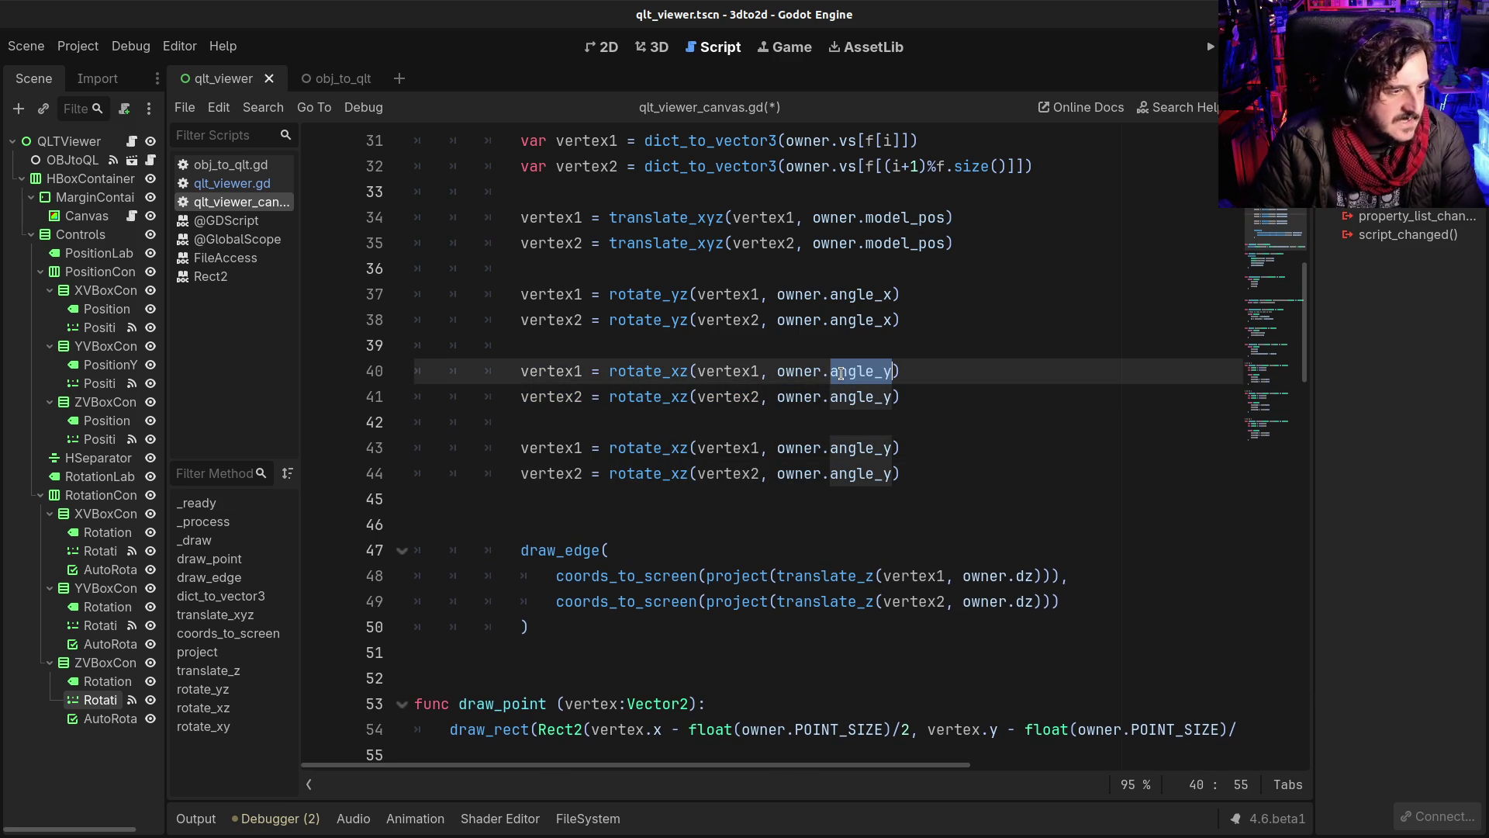
pyautogui.moveTo(672, 448); pyautogui.dragTo(689, 448)
pyautogui.press('Left')
pyautogui.press('BackSpace')
pyautogui.write('y')
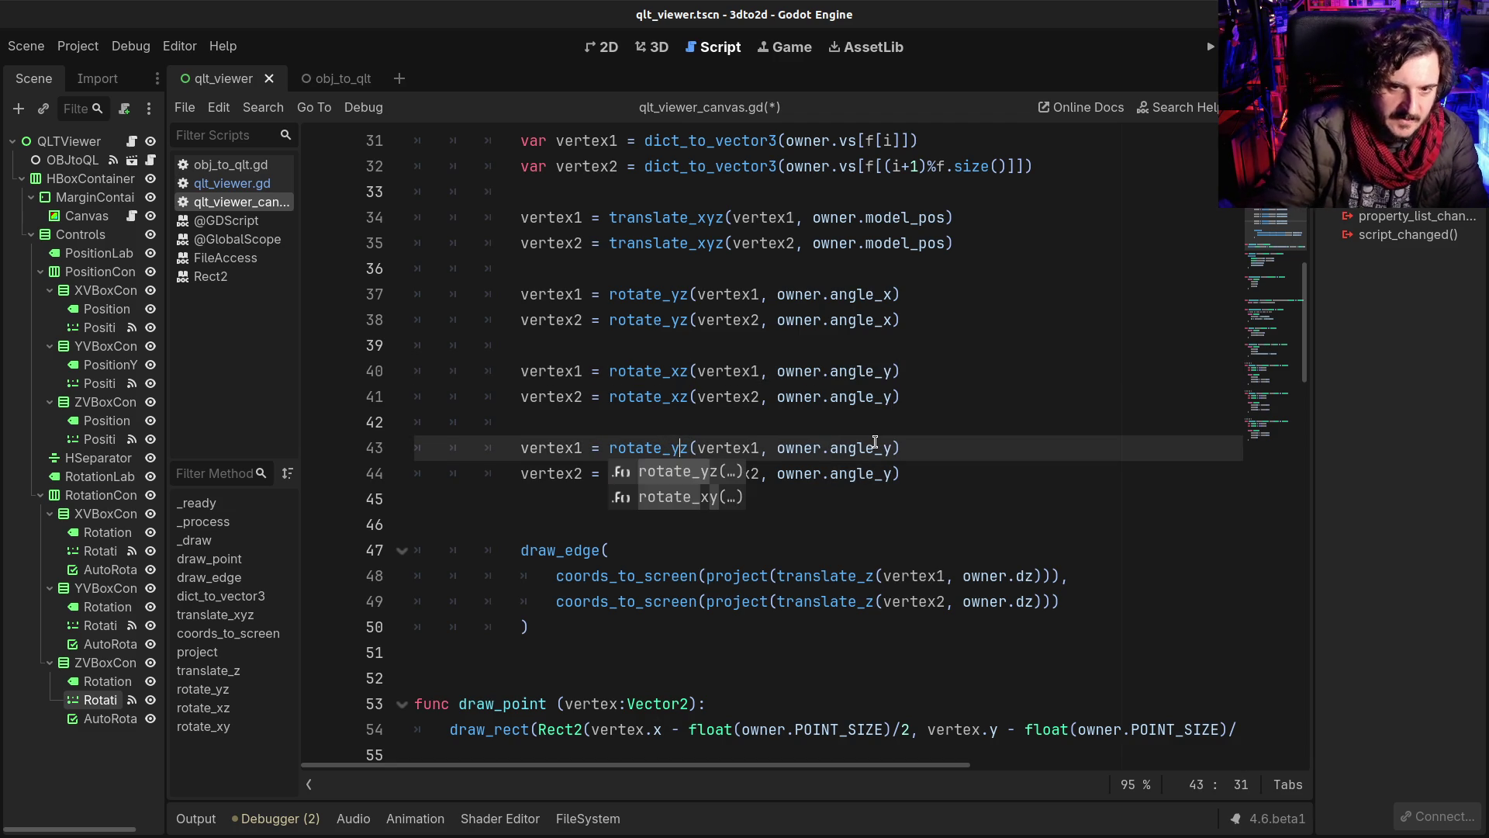
pyautogui.press('Escape')
pyautogui.press('Down')
pyautogui.press('BackSpace')
pyautogui.write('y')
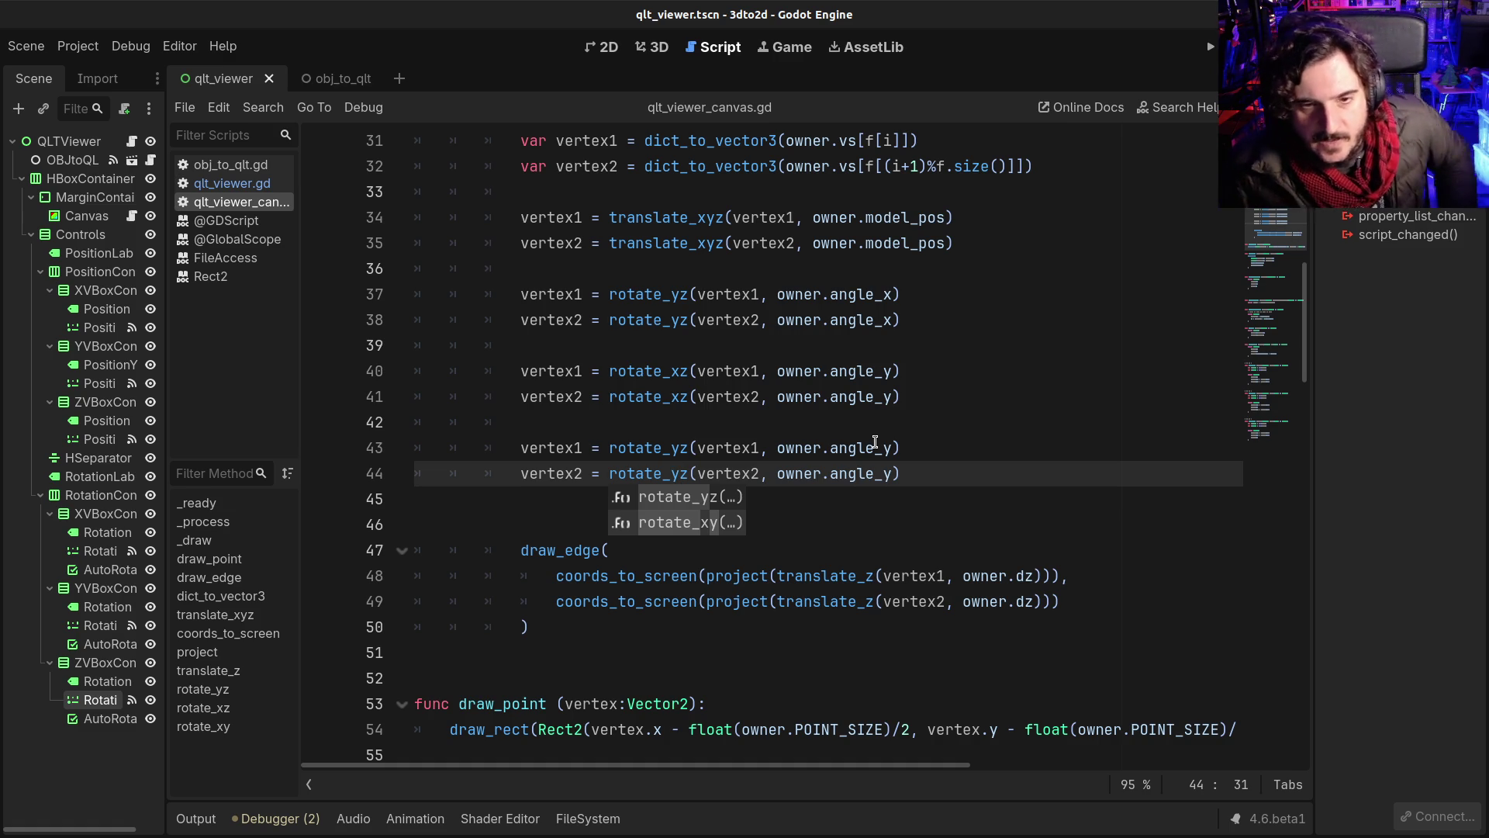
# Step: Change angle_y to angle_z in the new rotation calls and save the script
pyautogui.click(751, 447)
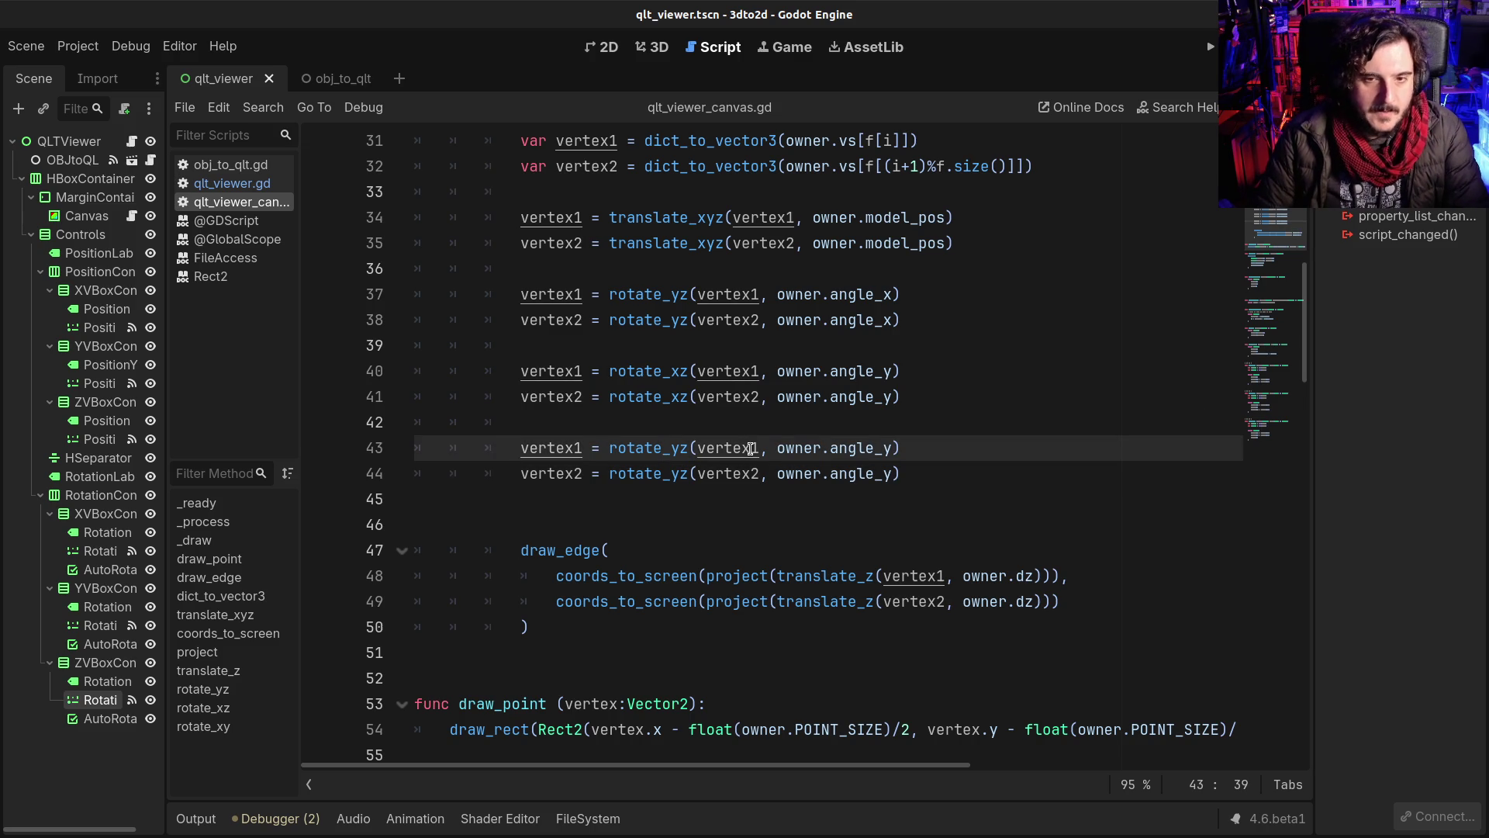
pyautogui.moveTo(879, 448); pyautogui.dragTo(892, 448)
pyautogui.write('z')
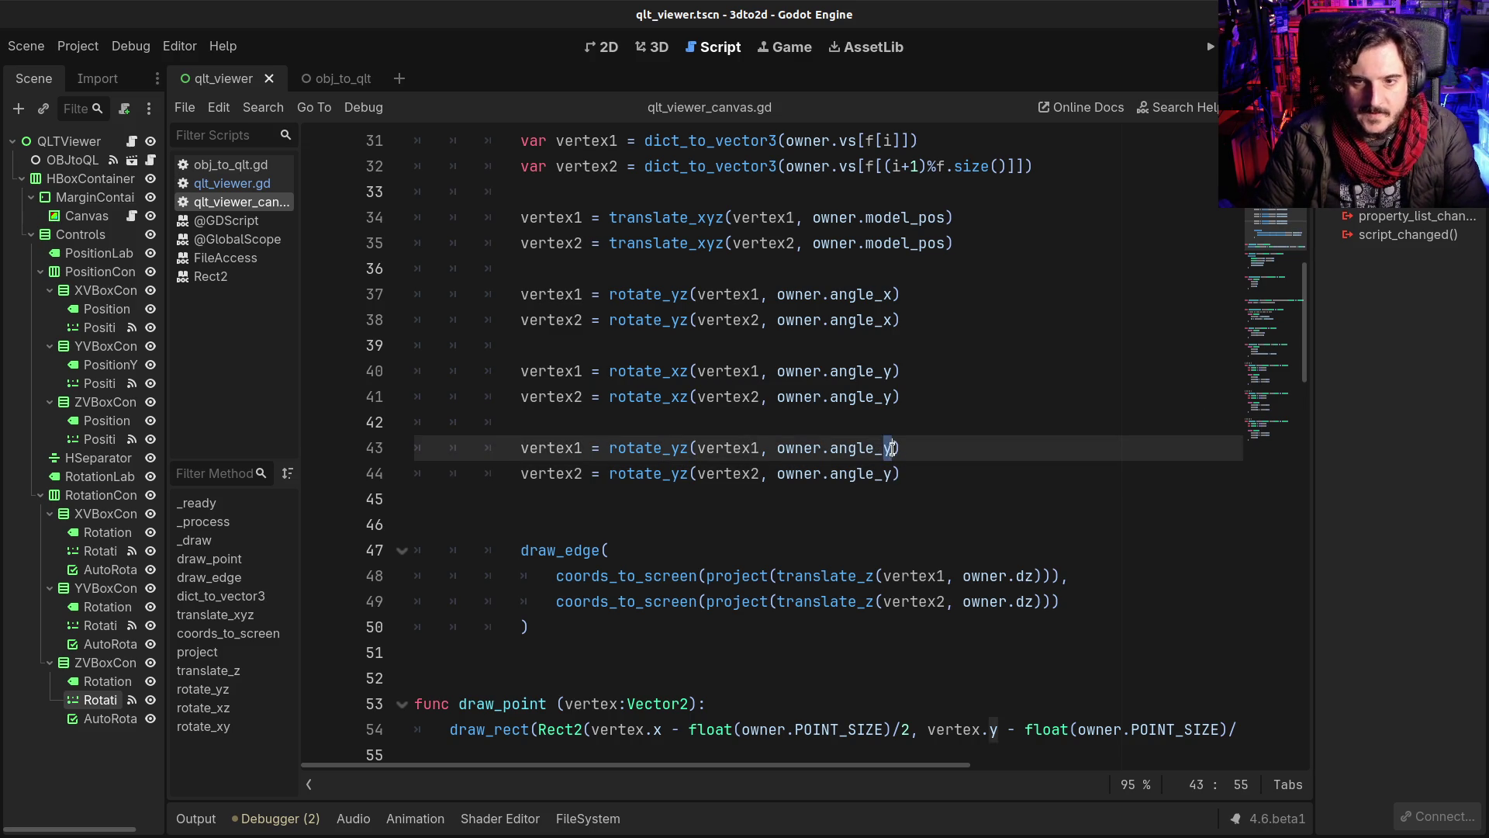
pyautogui.click(888, 473)
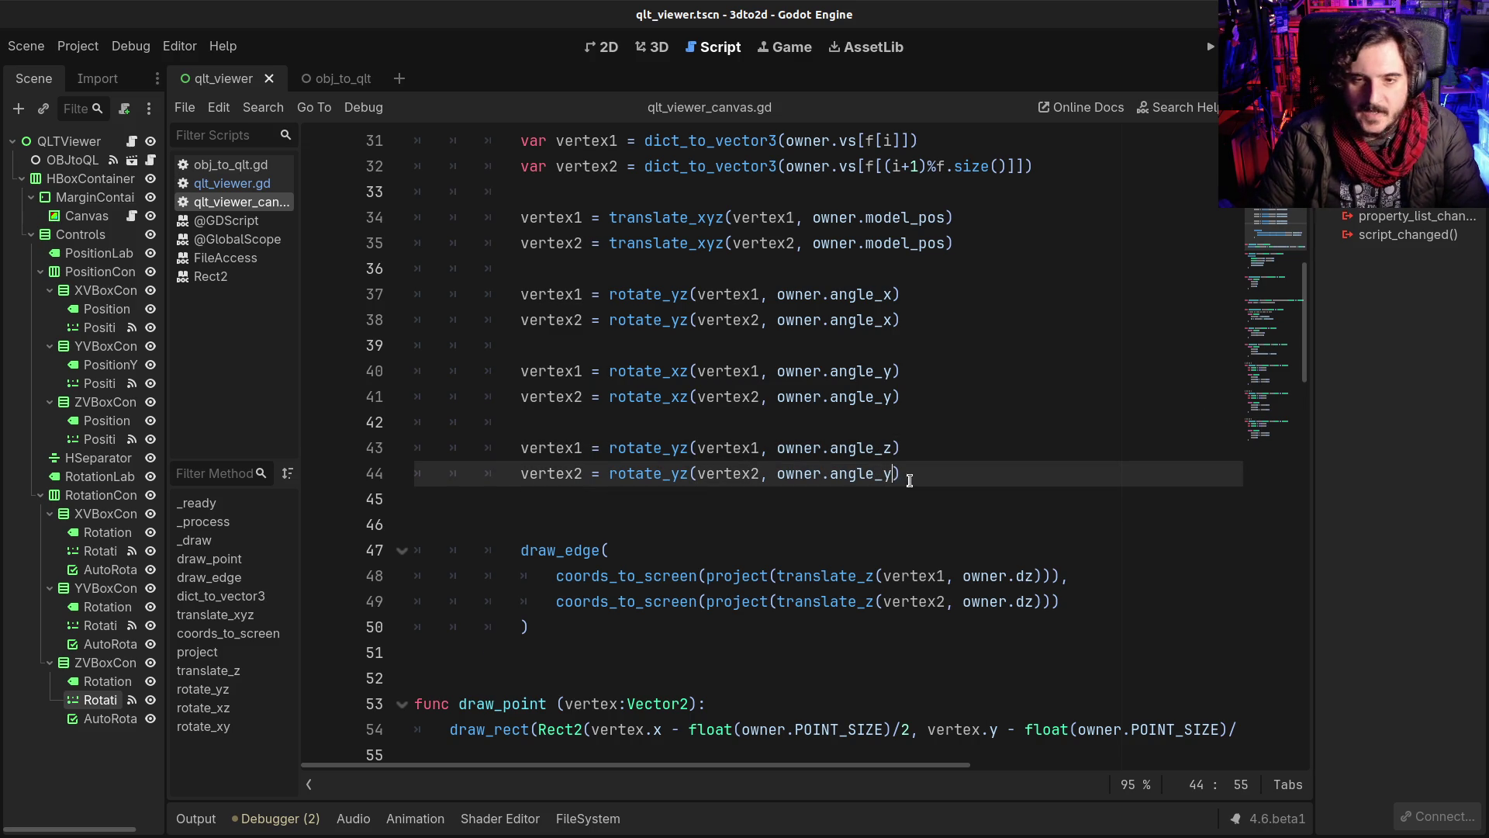
pyautogui.write('z')
pyautogui.hotkey('ctrl', 's')
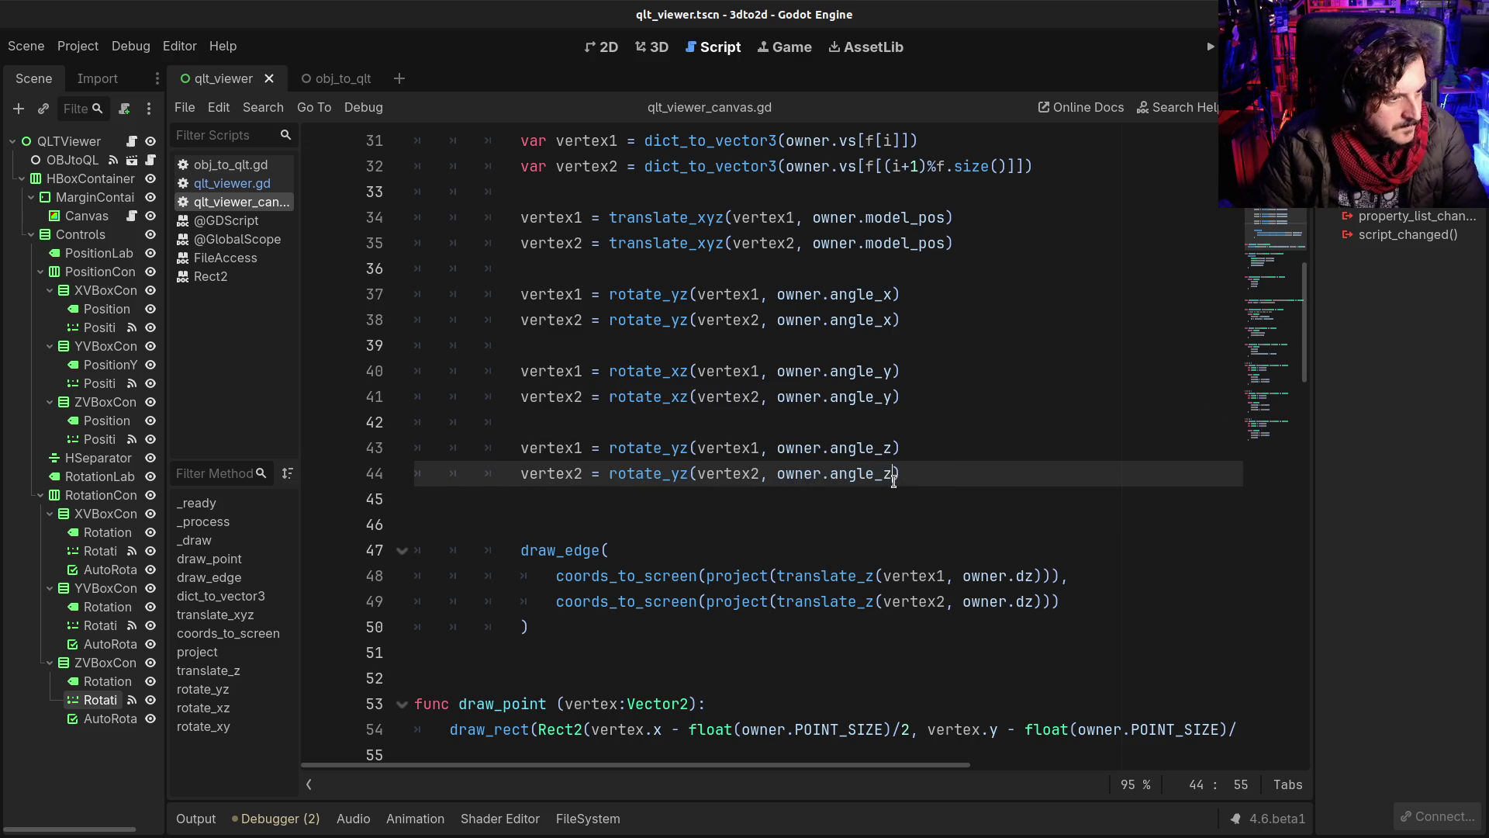
pyautogui.click(543, 372)
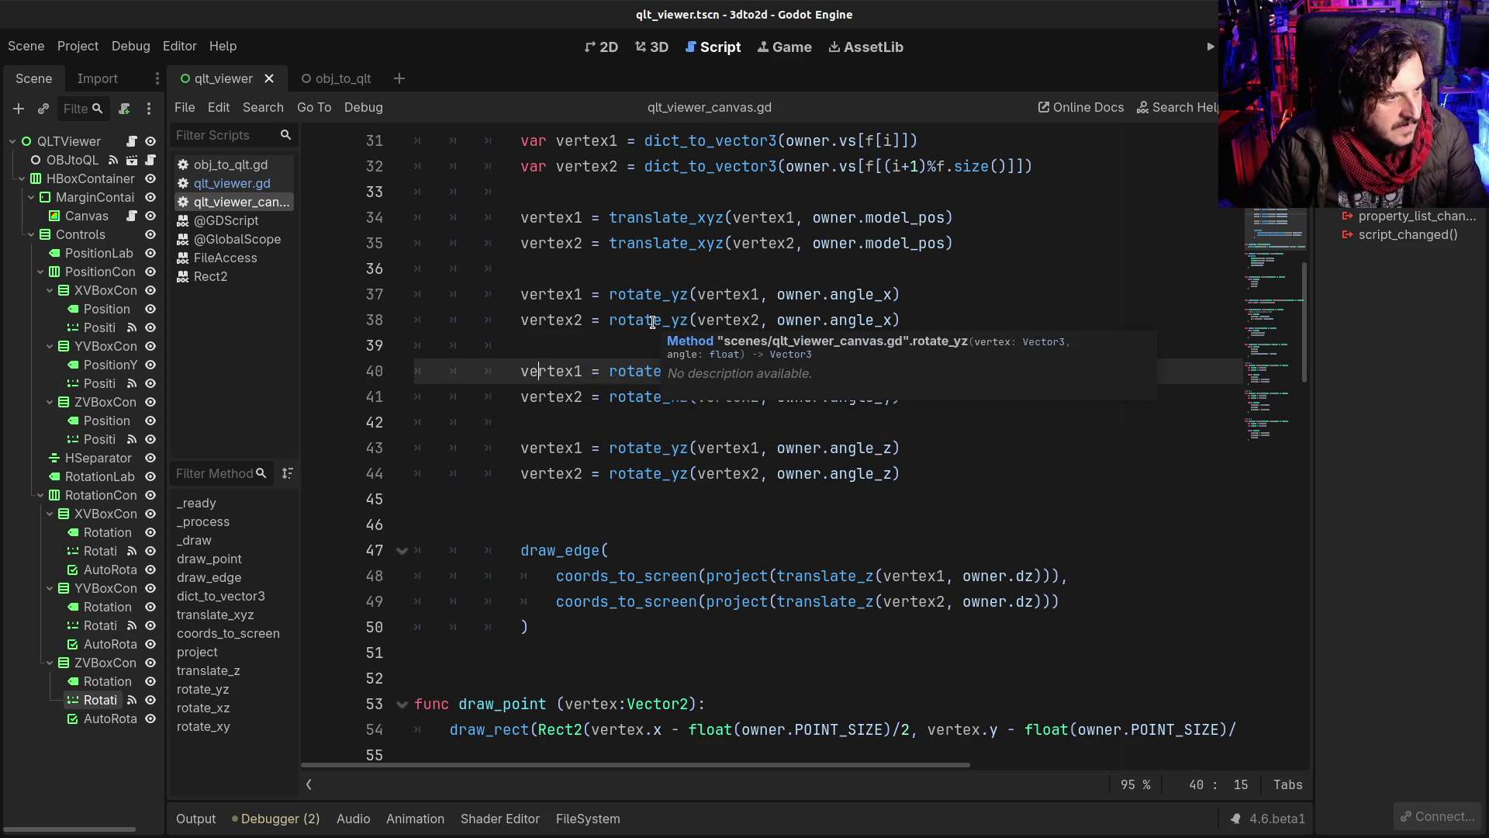
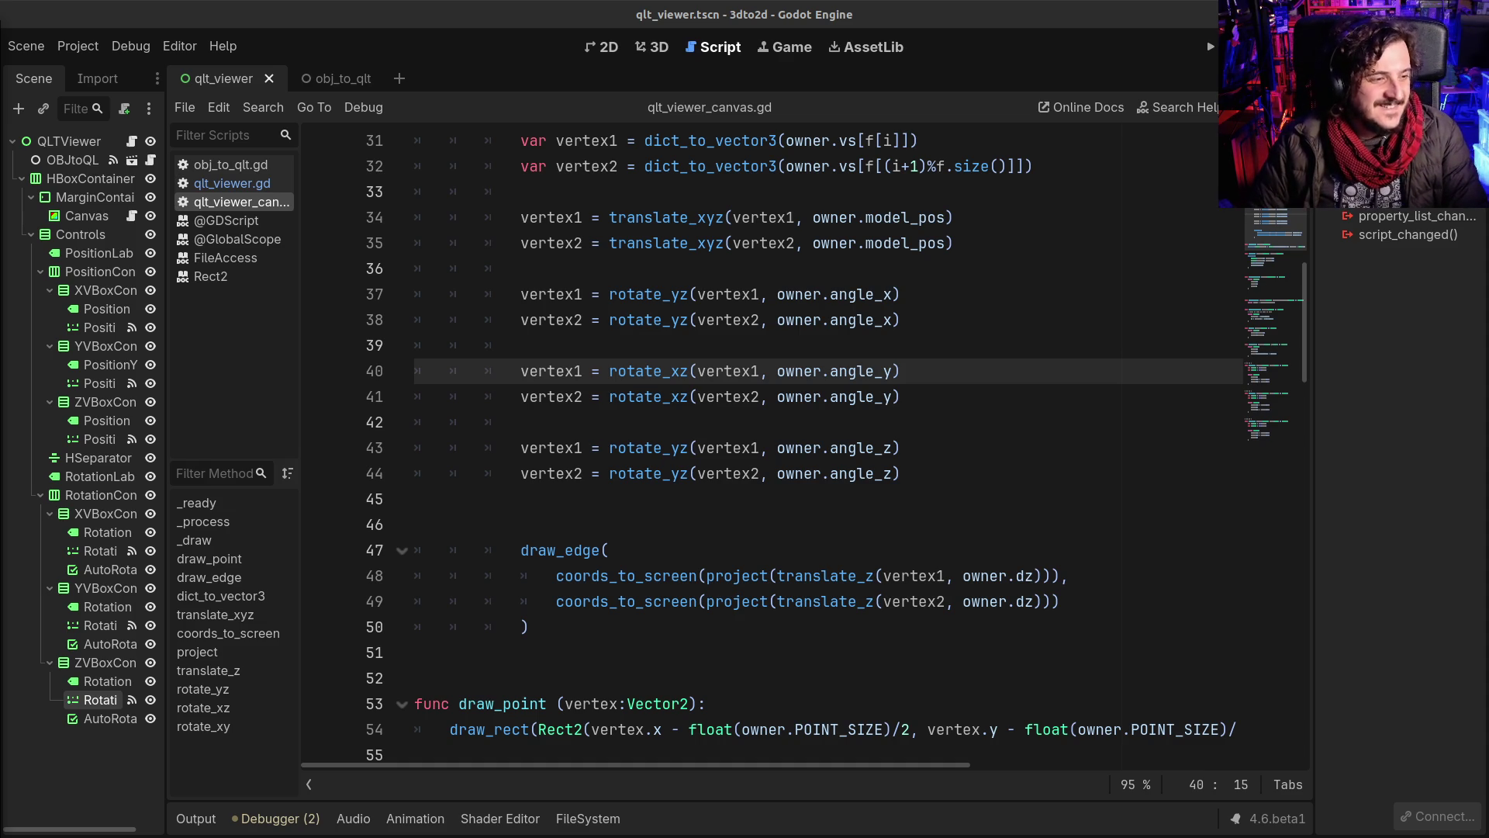
# Step: Run the project to launch the 3dto2d viewer
pyautogui.click(651, 386)
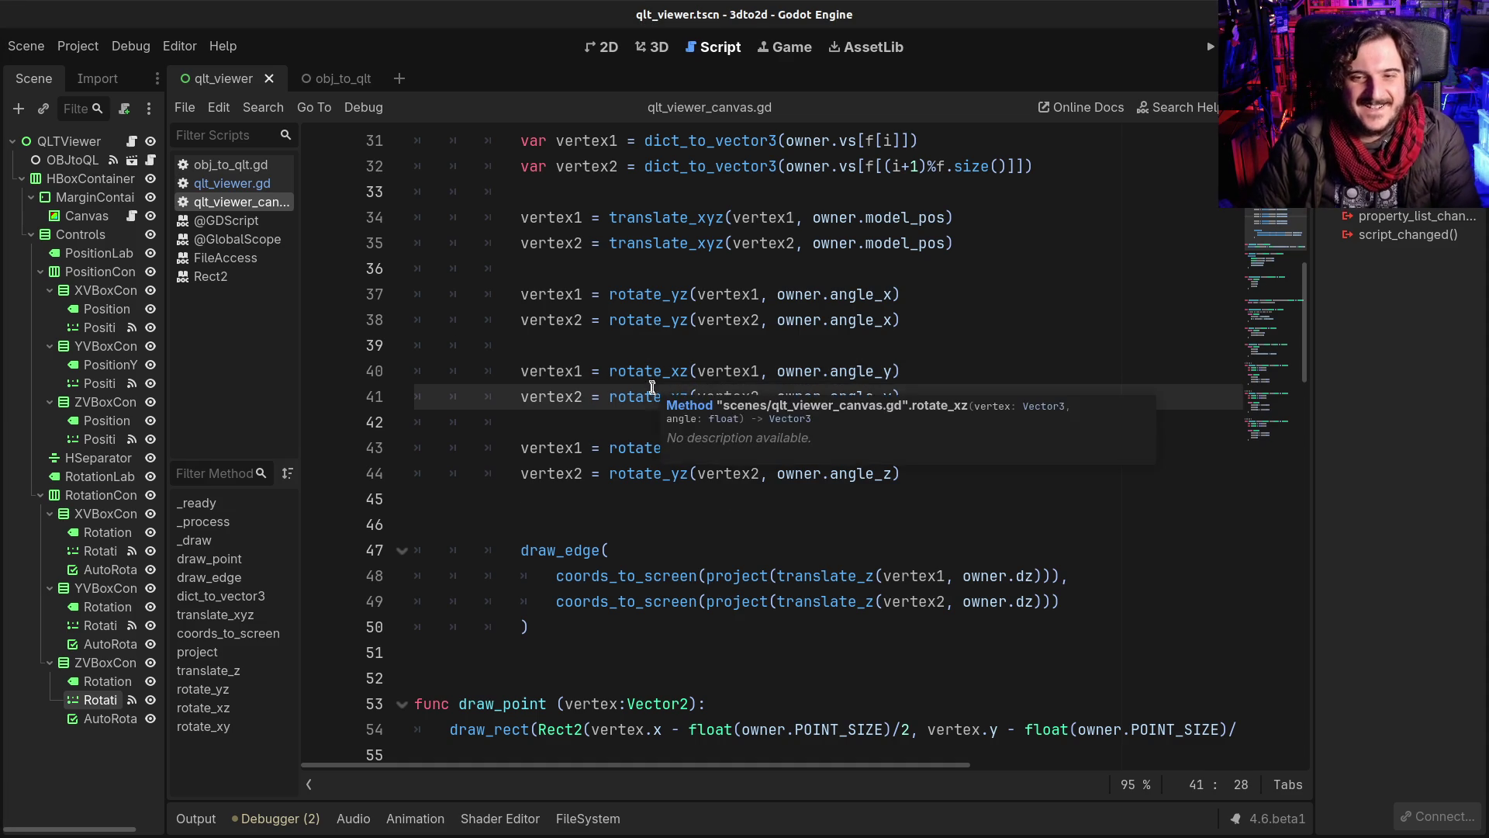
pyautogui.press('F5')
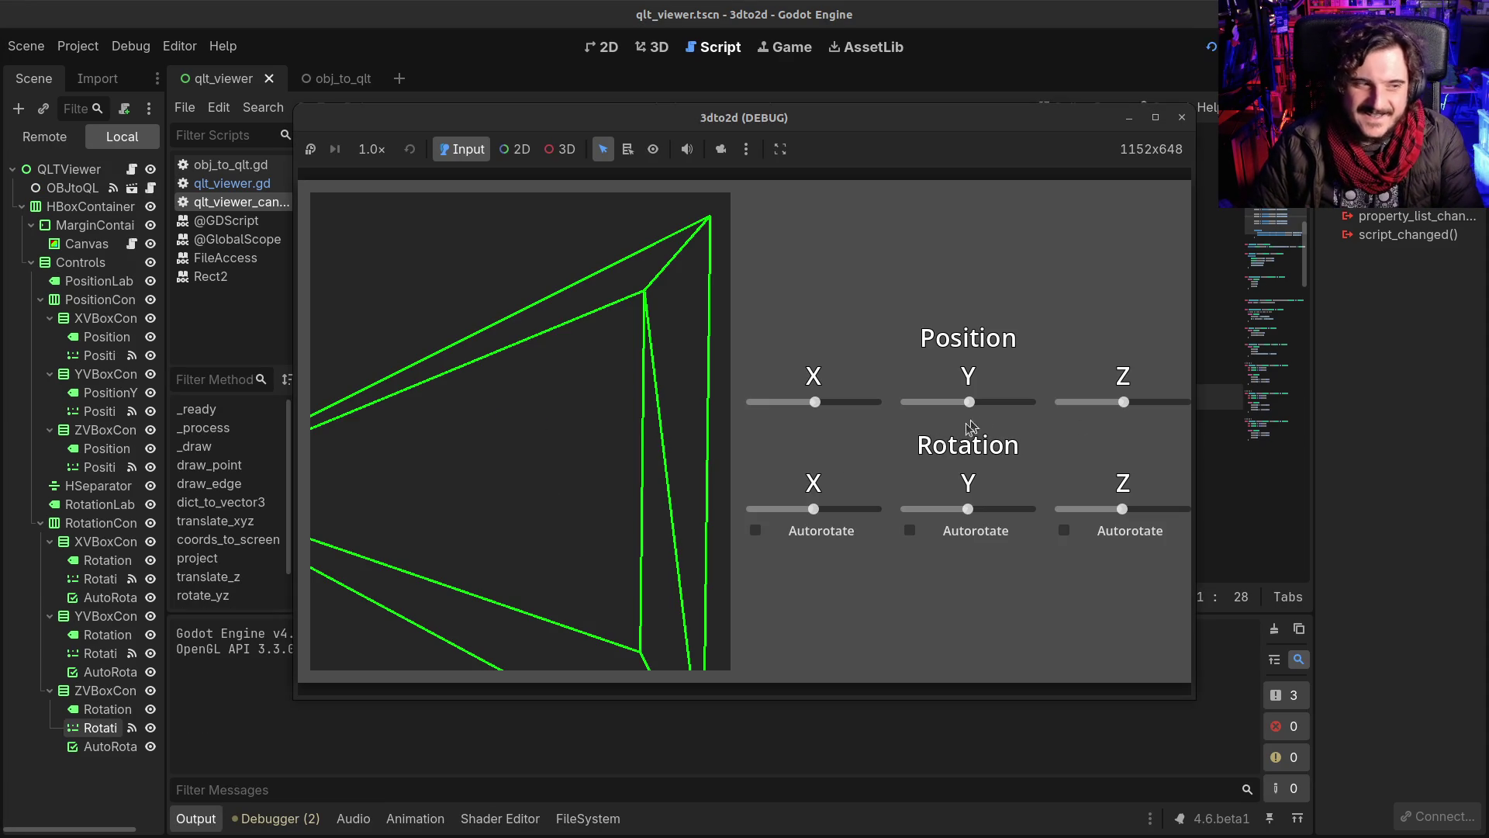
pyautogui.scroll(6, 1126, 403)
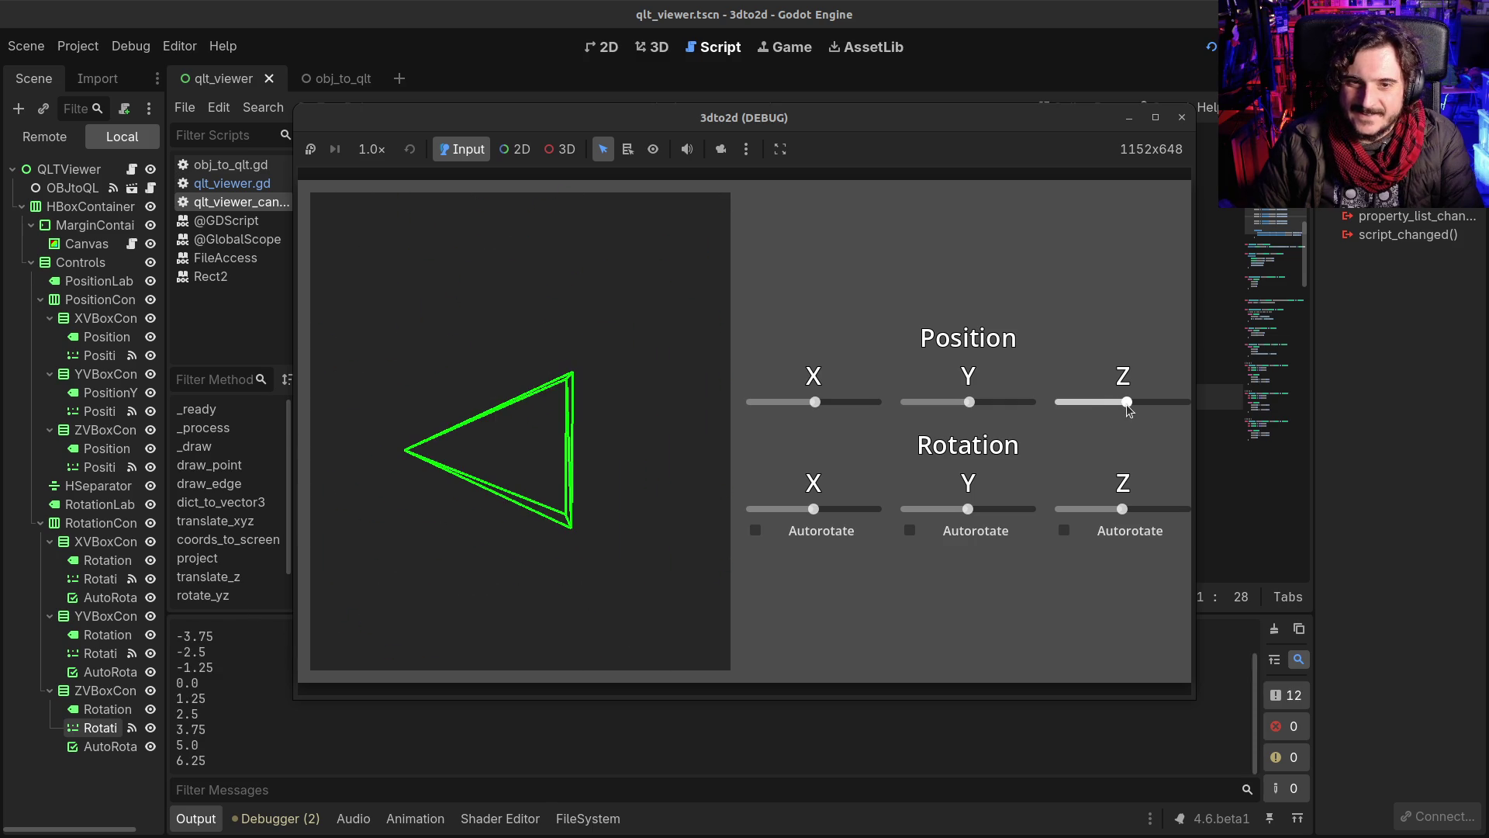
pyautogui.scroll(-1, 1126, 403)
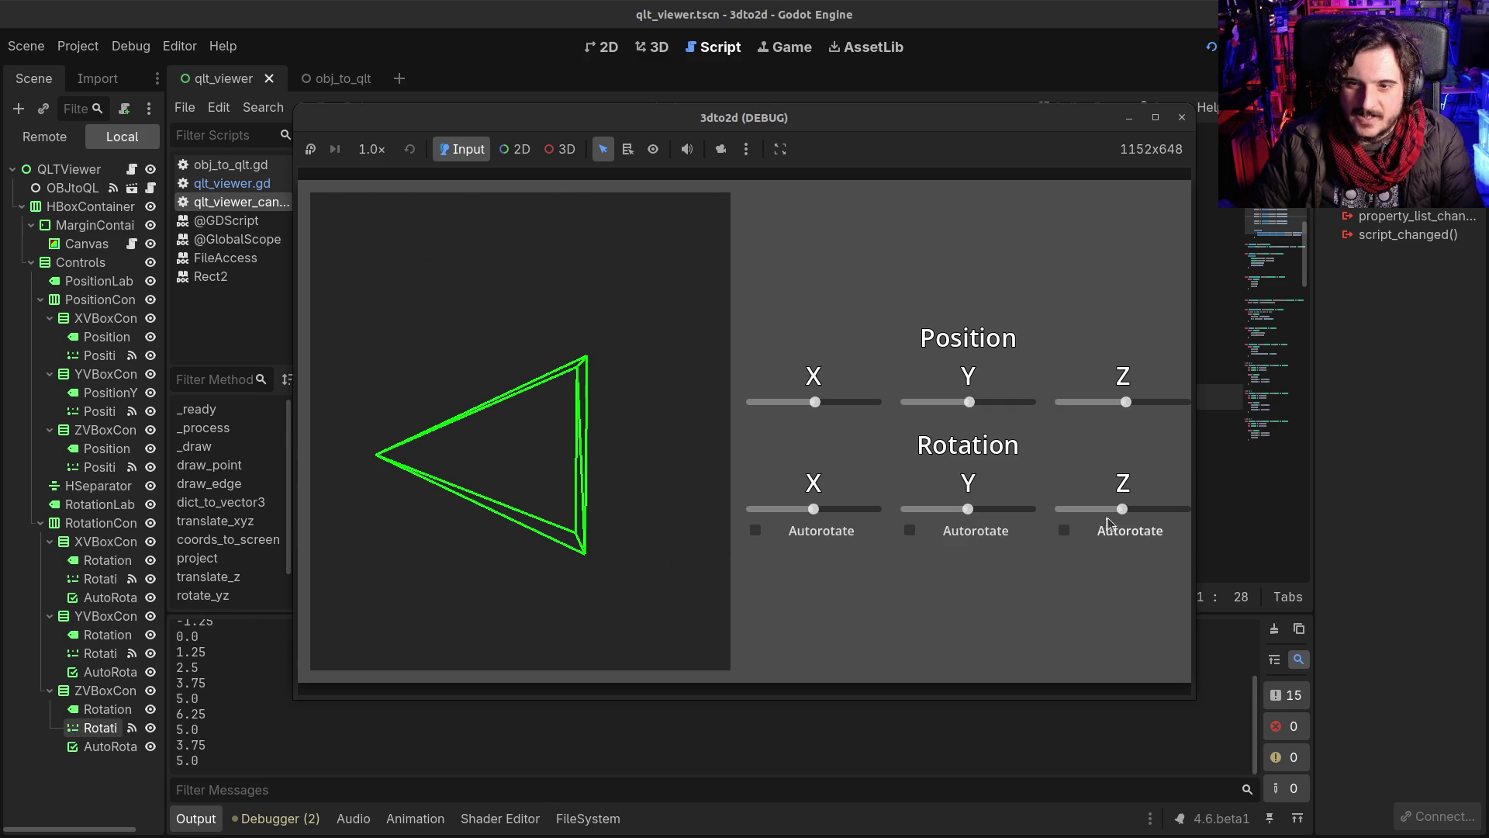
# Step: Rotate the green wireframe around the Z, X and Y axes with the rotation sliders
pyautogui.moveTo(1122, 509)
pyautogui.mouseDown()
pyautogui.moveTo(1146, 505)
pyautogui.moveTo(1130, 503)
pyautogui.mouseUp()
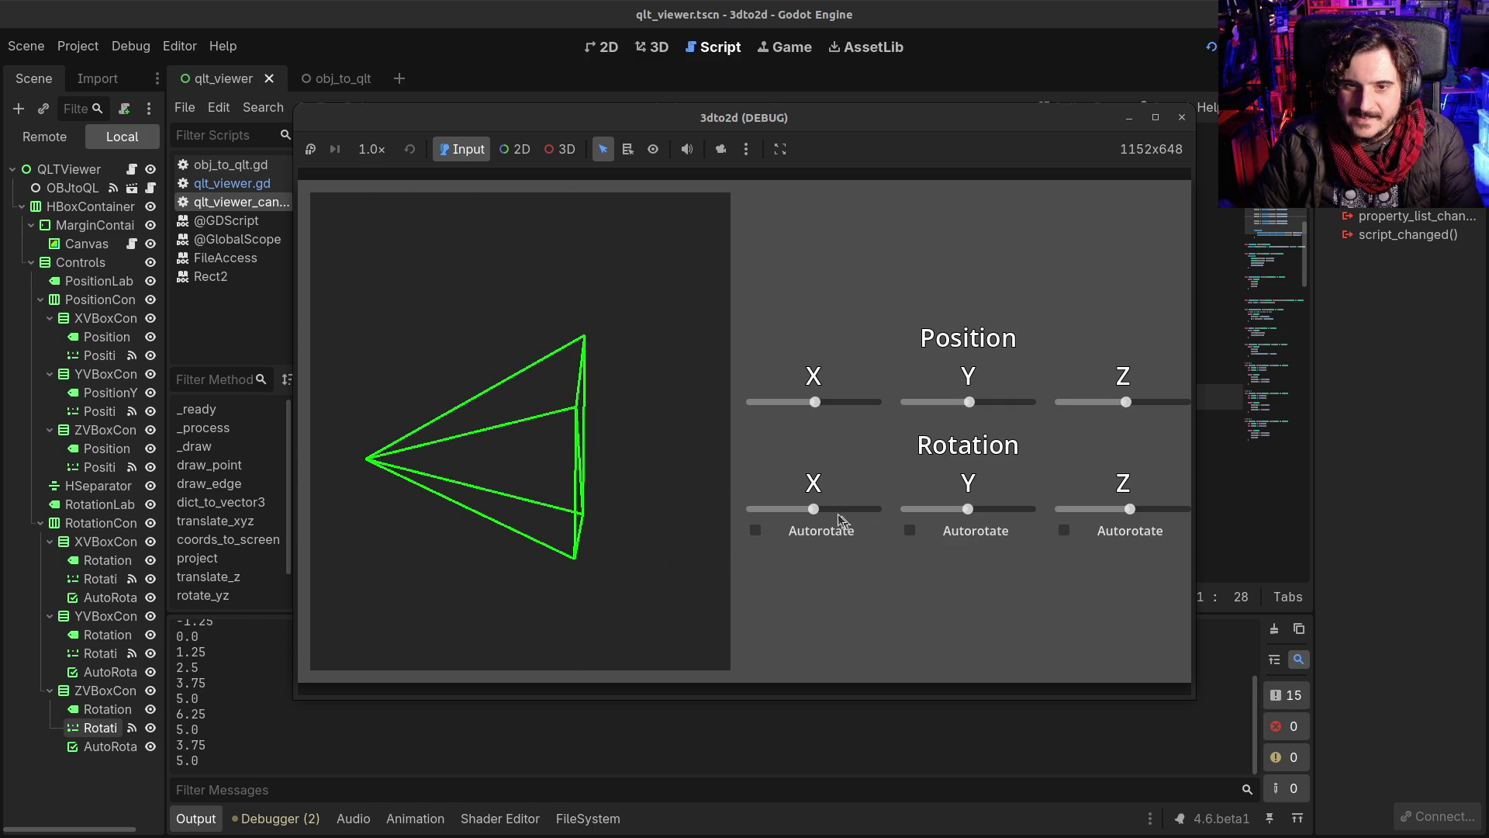
pyautogui.moveTo(819, 507)
pyautogui.mouseDown()
pyautogui.moveTo(893, 506)
pyautogui.moveTo(746, 518)
pyautogui.moveTo(772, 515)
pyautogui.mouseUp()
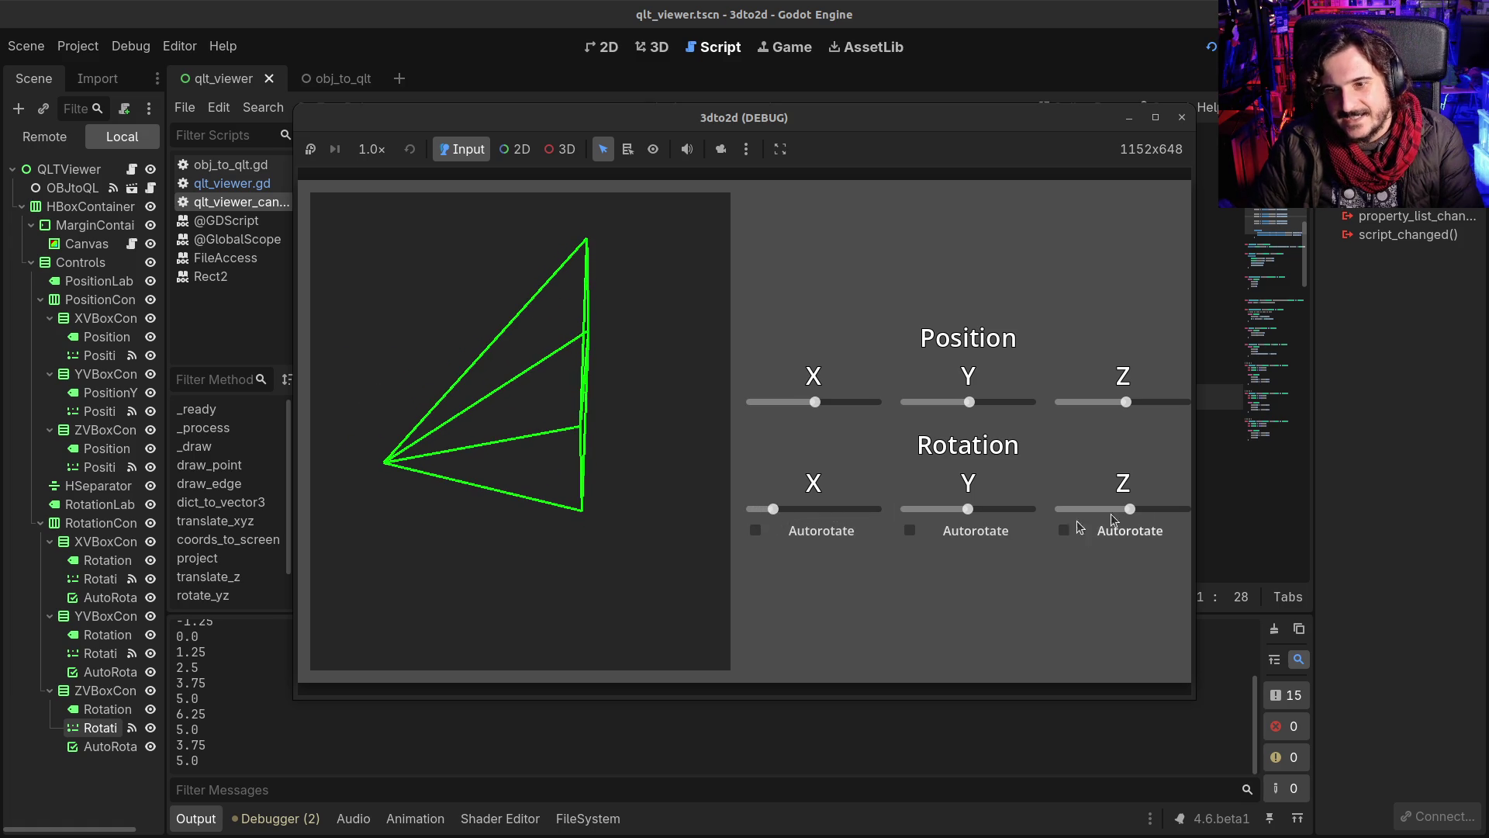
pyautogui.moveTo(1129, 510); pyautogui.dragTo(1185, 509)
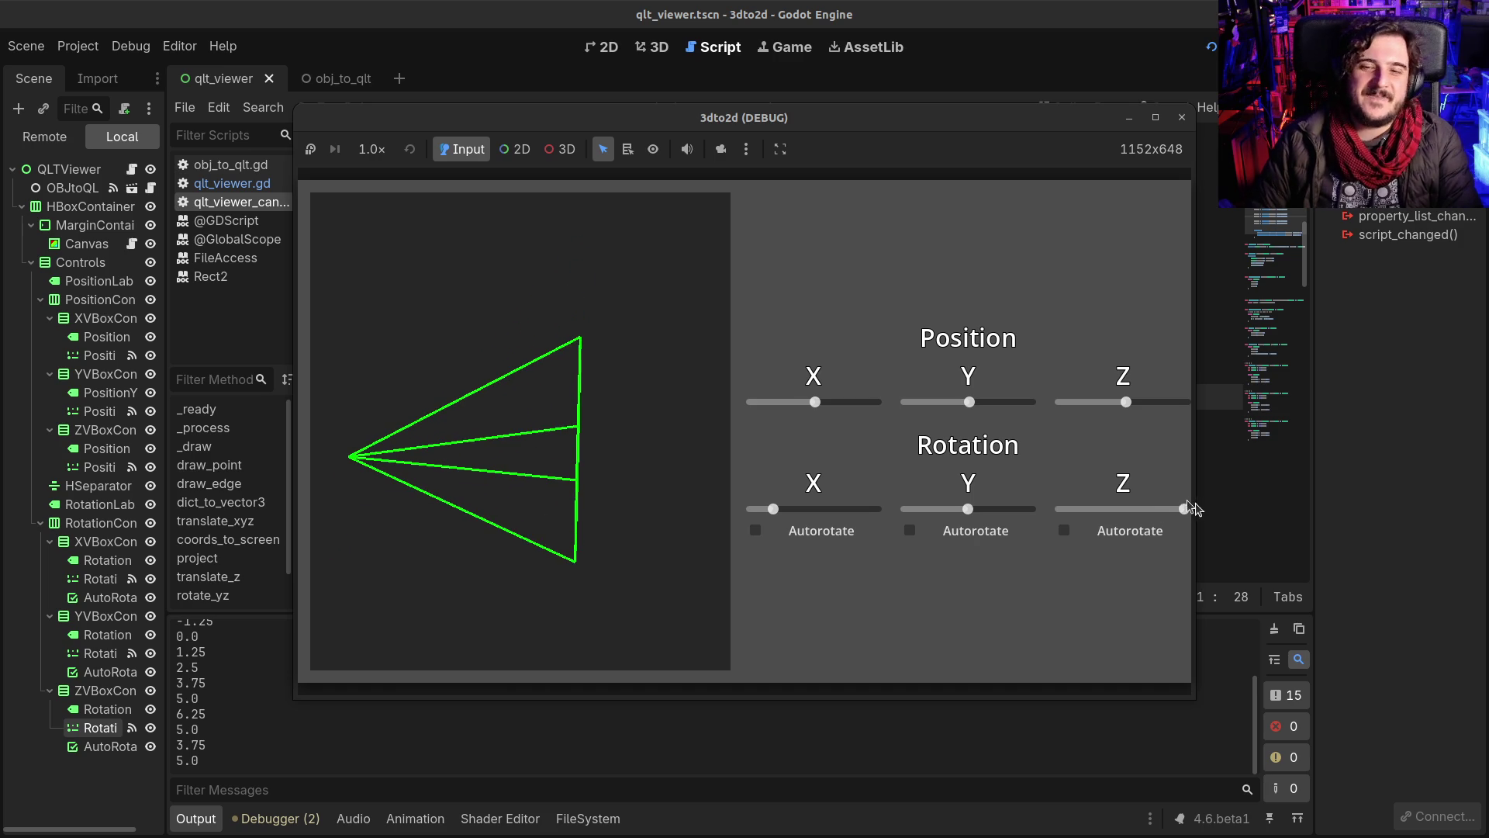
pyautogui.moveTo(968, 515); pyautogui.dragTo(1001, 500)
pyautogui.moveTo(773, 509)
pyautogui.mouseDown()
pyautogui.moveTo(850, 504)
pyautogui.moveTo(760, 509)
pyautogui.moveTo(791, 510)
pyautogui.mouseUp()
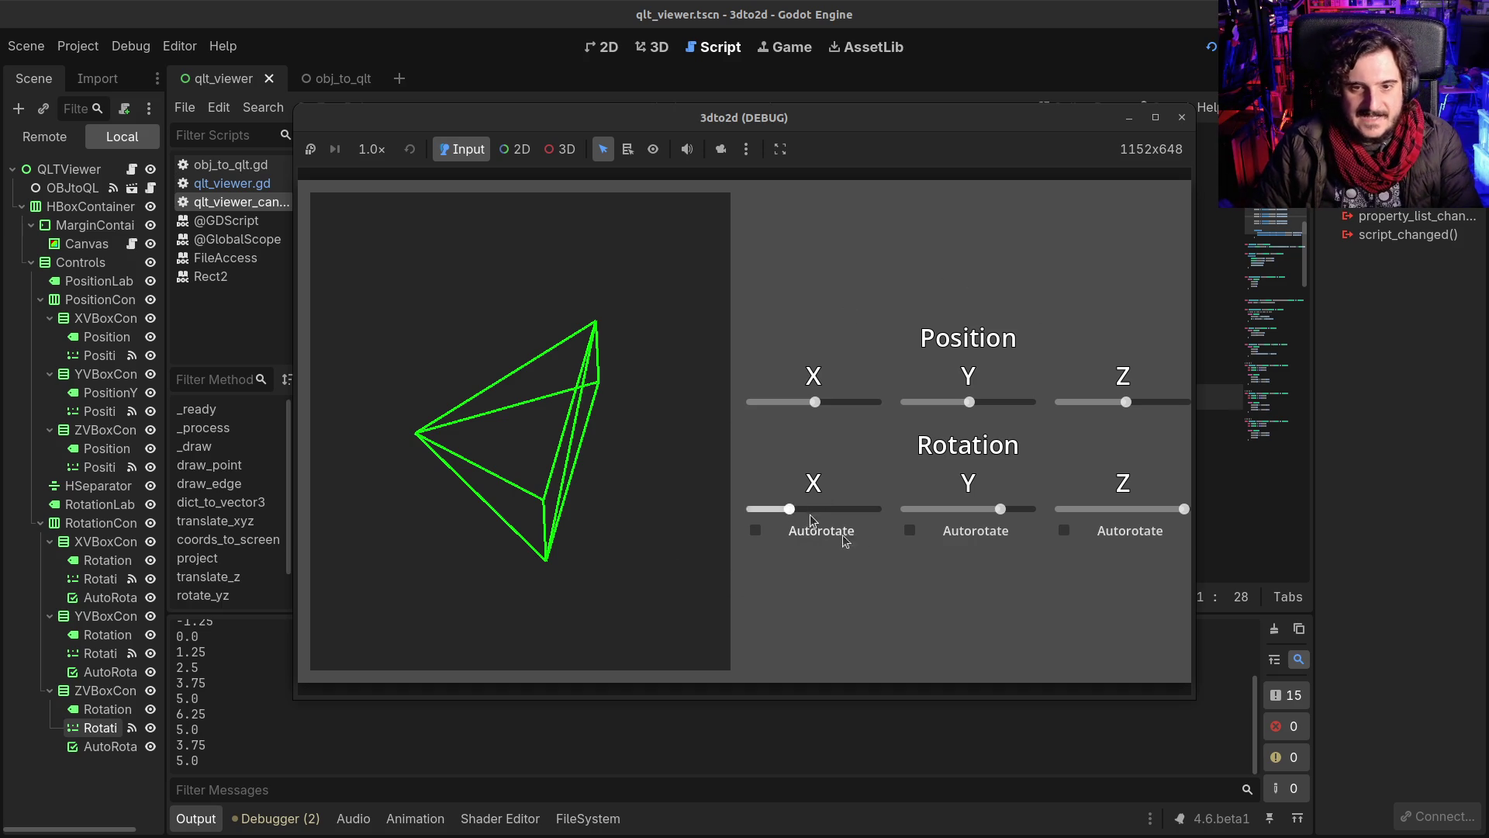
# Step: Close the viewer and scroll to rotate_yz, rotate_xz and rotate_xy in qlt_viewer_canvas.gd
pyautogui.click(1182, 117)
pyautogui.scroll(-10, 714, 505)
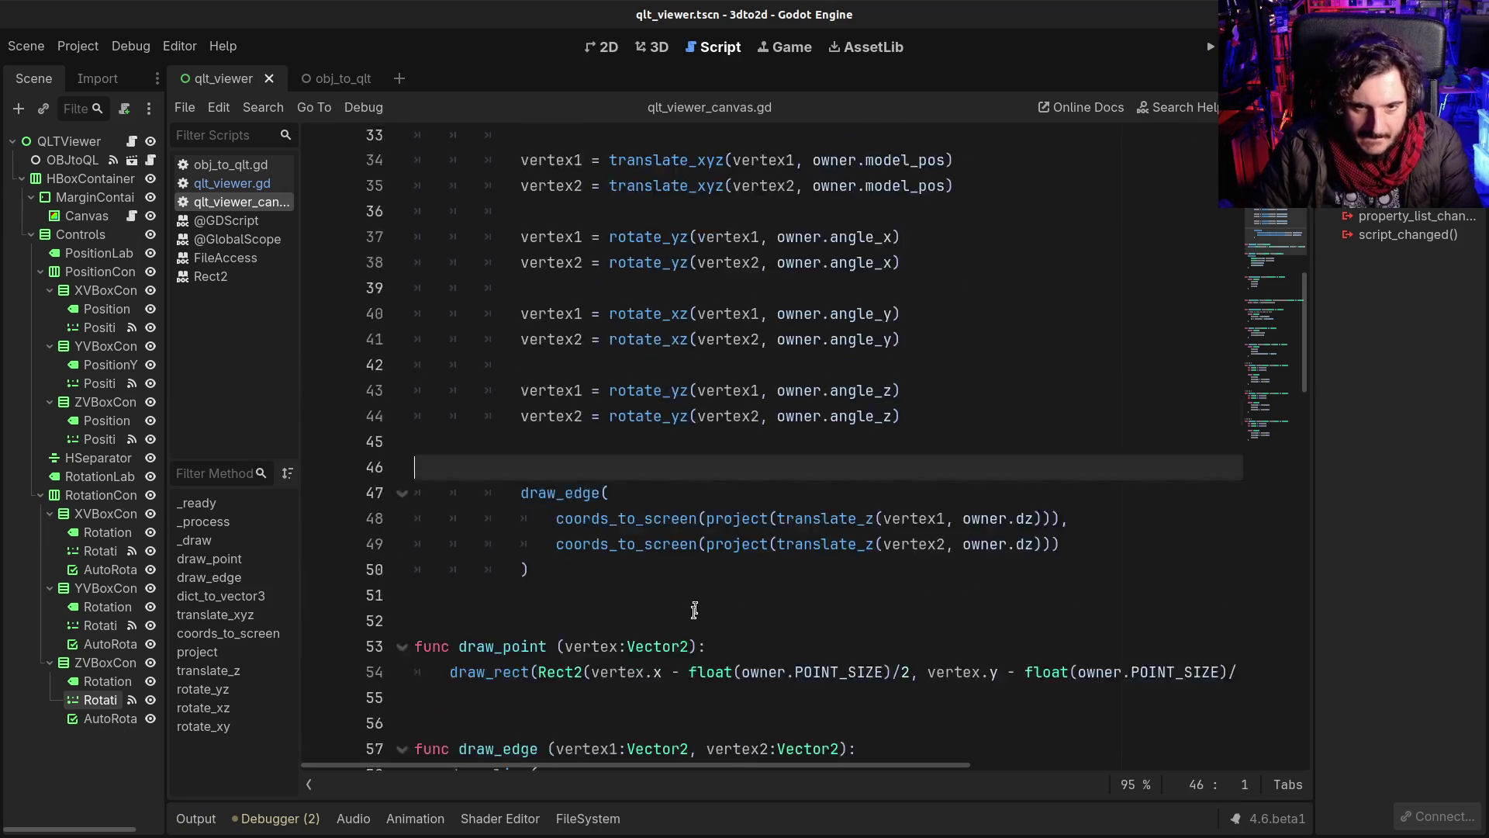
pyautogui.scroll(-7, 691, 623)
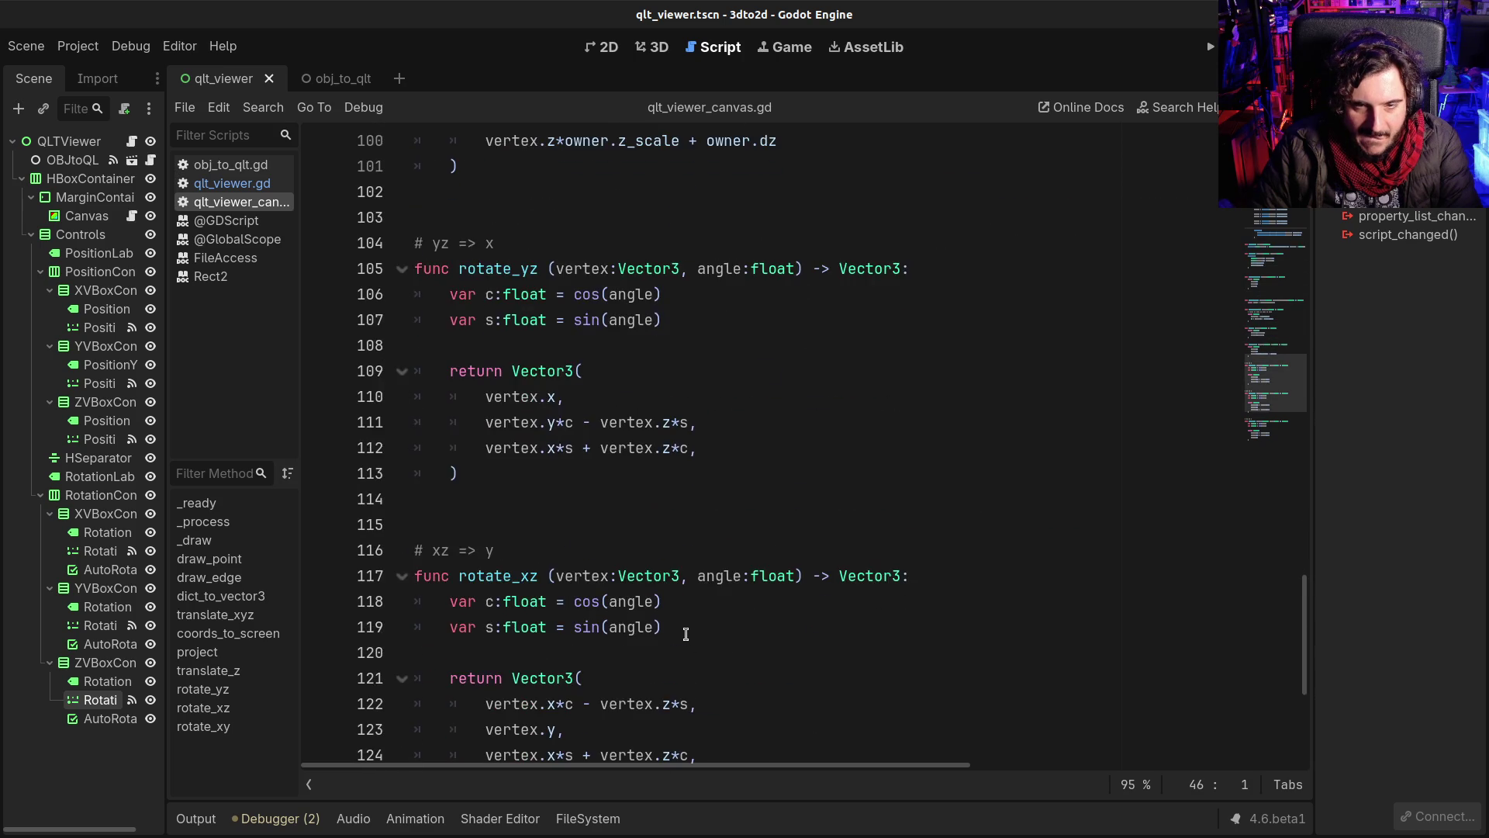
pyautogui.scroll(3, 685, 634)
pyautogui.scroll(-5, 675, 637)
pyautogui.scroll(3, 674, 639)
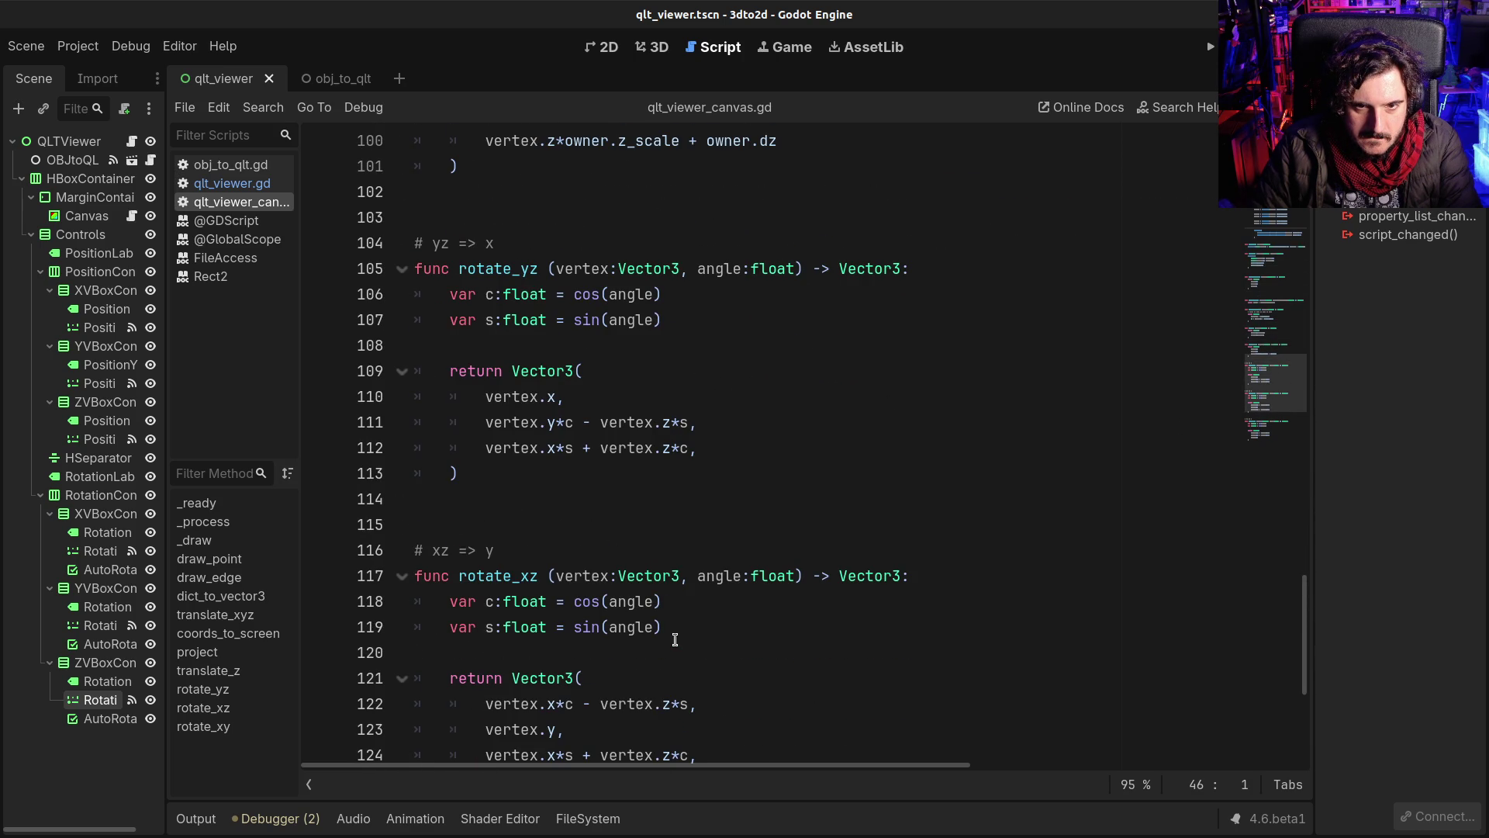
pyautogui.scroll(-5, 675, 639)
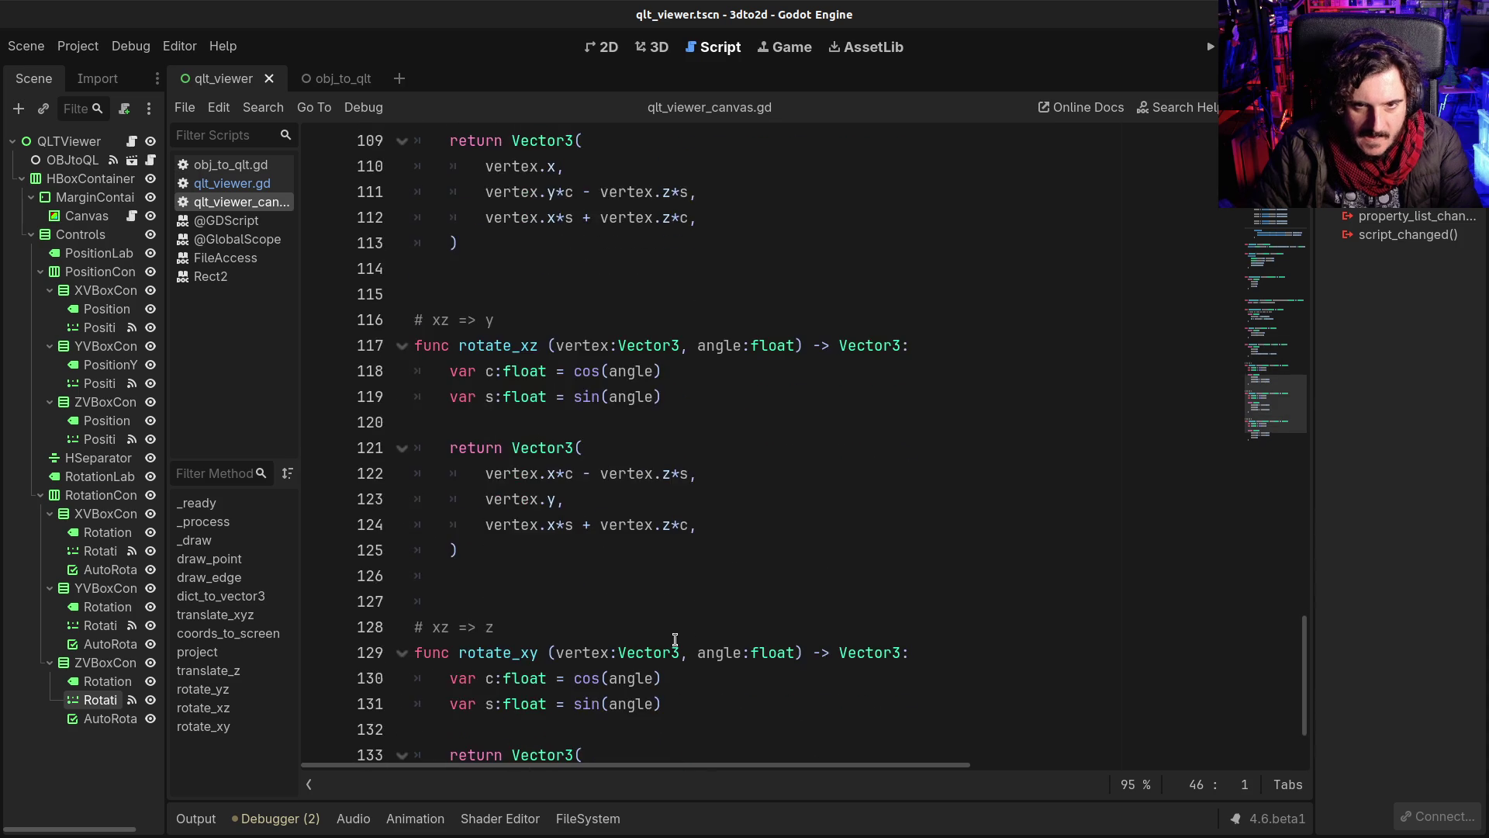
# Step: Place the caret on rotate_xy's return line and relaunch the viewer
pyautogui.doubleClick(576, 633)
pyautogui.click(593, 627)
pyautogui.click(558, 655)
pyautogui.scroll(4, 620, 651)
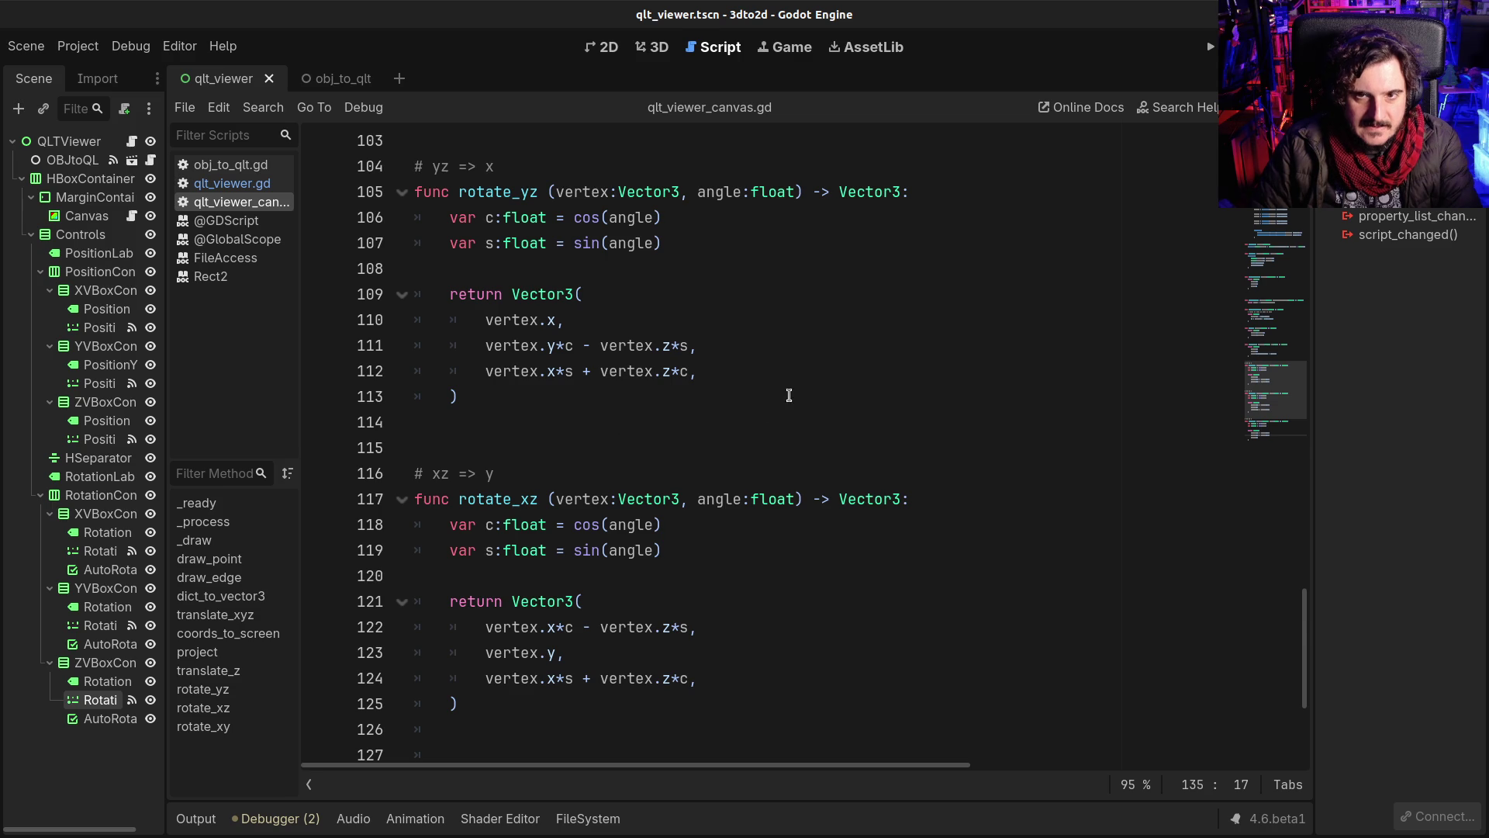
pyautogui.press('F5')
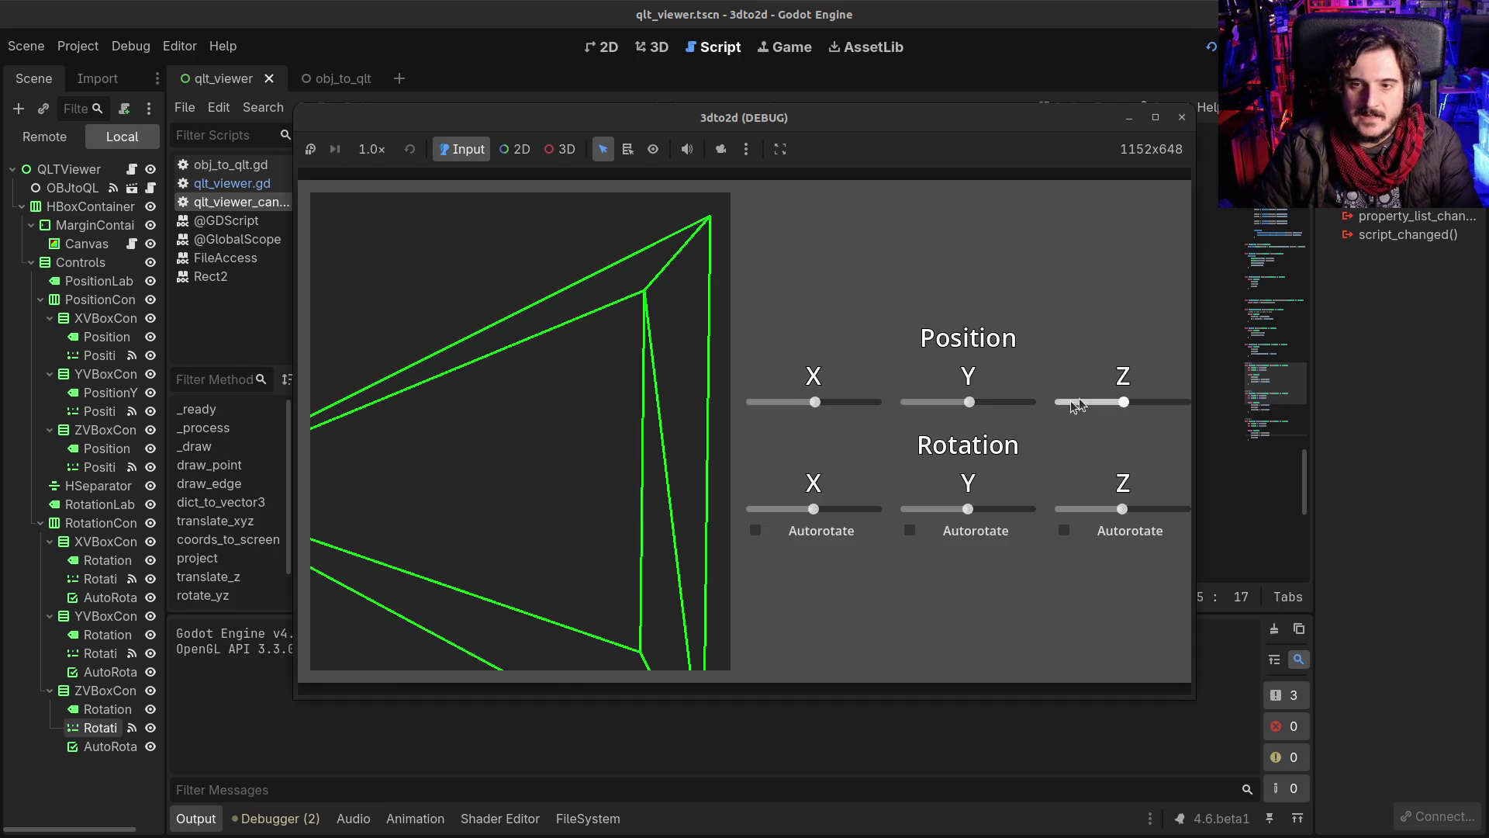
# Step: Spin the triangle fully around Z, turn it into a sliver around X, then close the viewer
pyautogui.scroll(5, 1129, 400)
pyautogui.scroll(-5, 1129, 400)
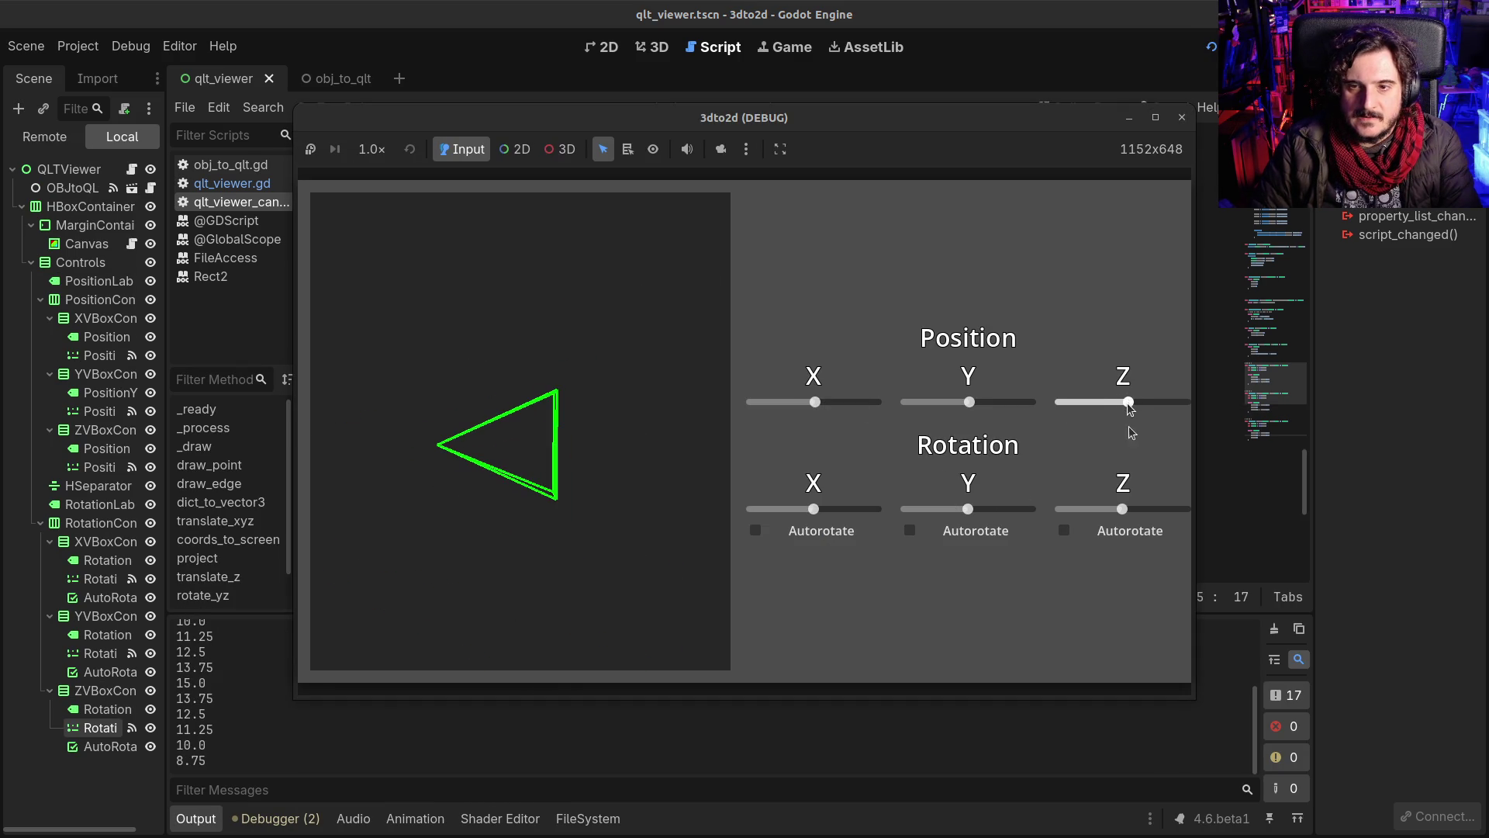
pyautogui.moveTo(1123, 511)
pyautogui.mouseDown()
pyautogui.moveTo(1198, 505)
pyautogui.moveTo(1151, 507)
pyautogui.mouseUp()
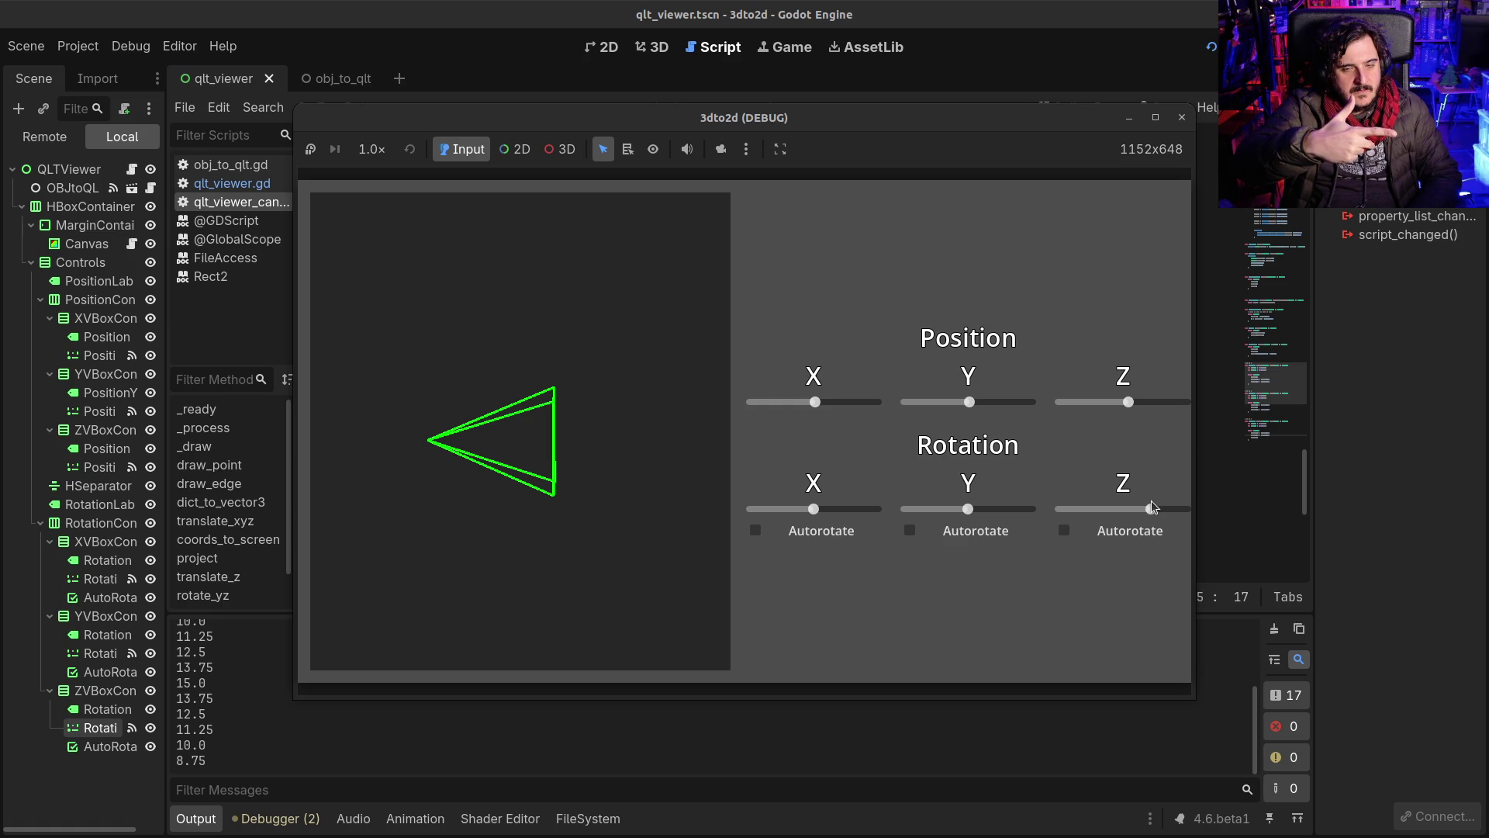
pyautogui.moveTo(799, 509); pyautogui.dragTo(869, 511)
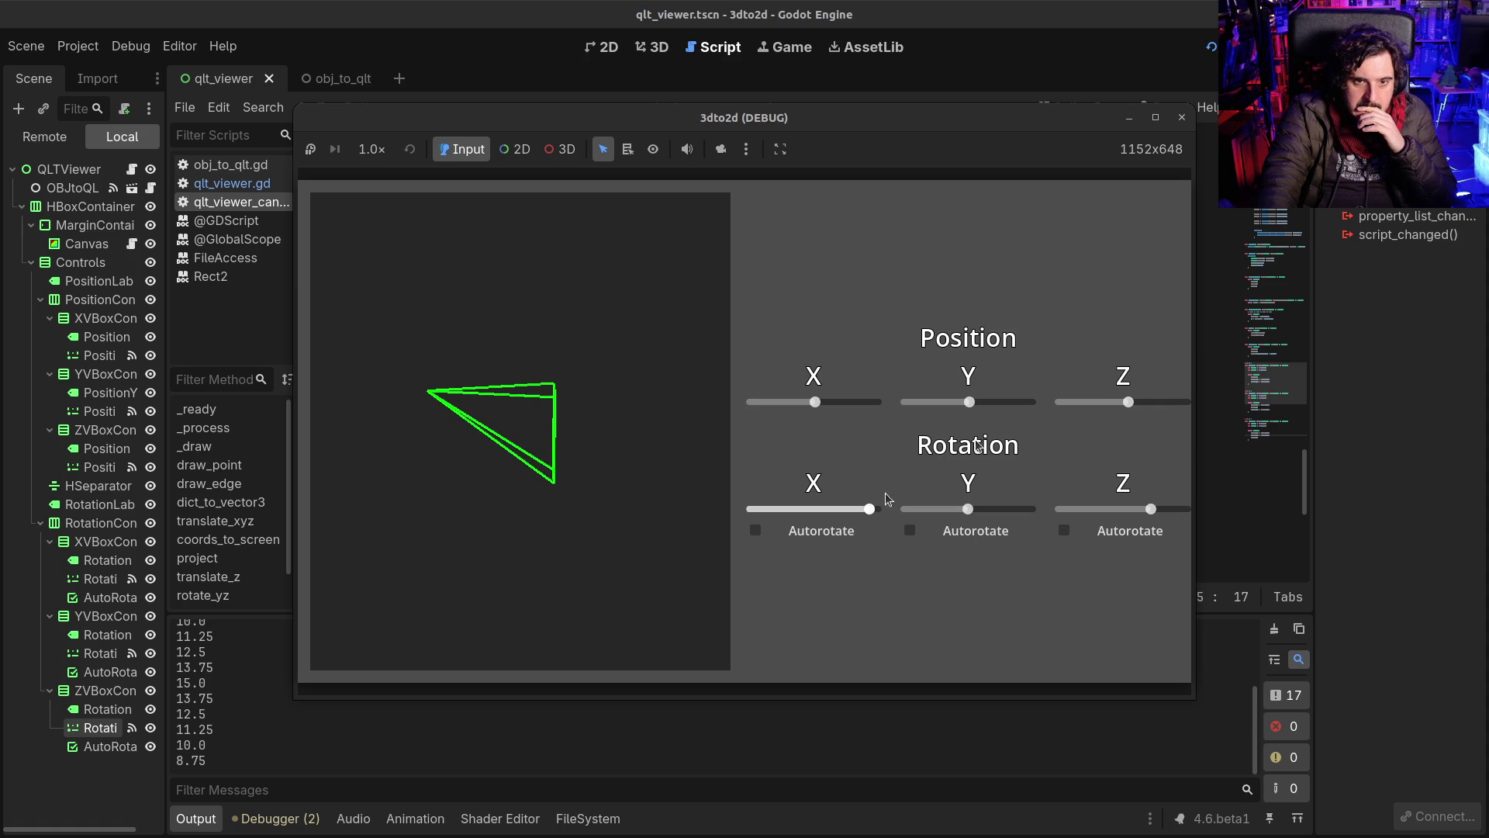
pyautogui.click(1181, 119)
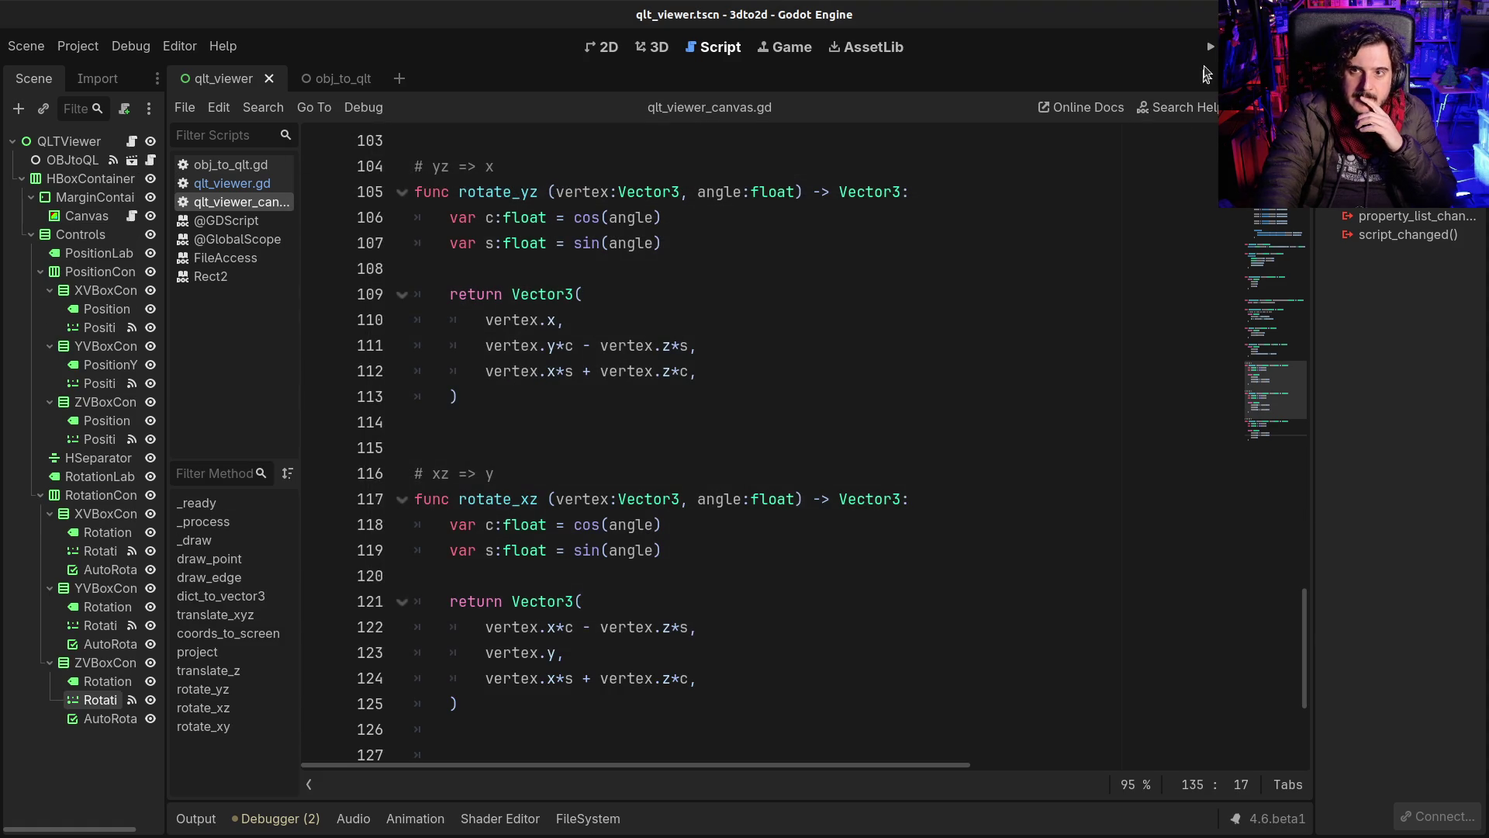
# Step: Rerun the viewer, rotate the wireframe around X, then stop the game
pyautogui.click(1210, 46)
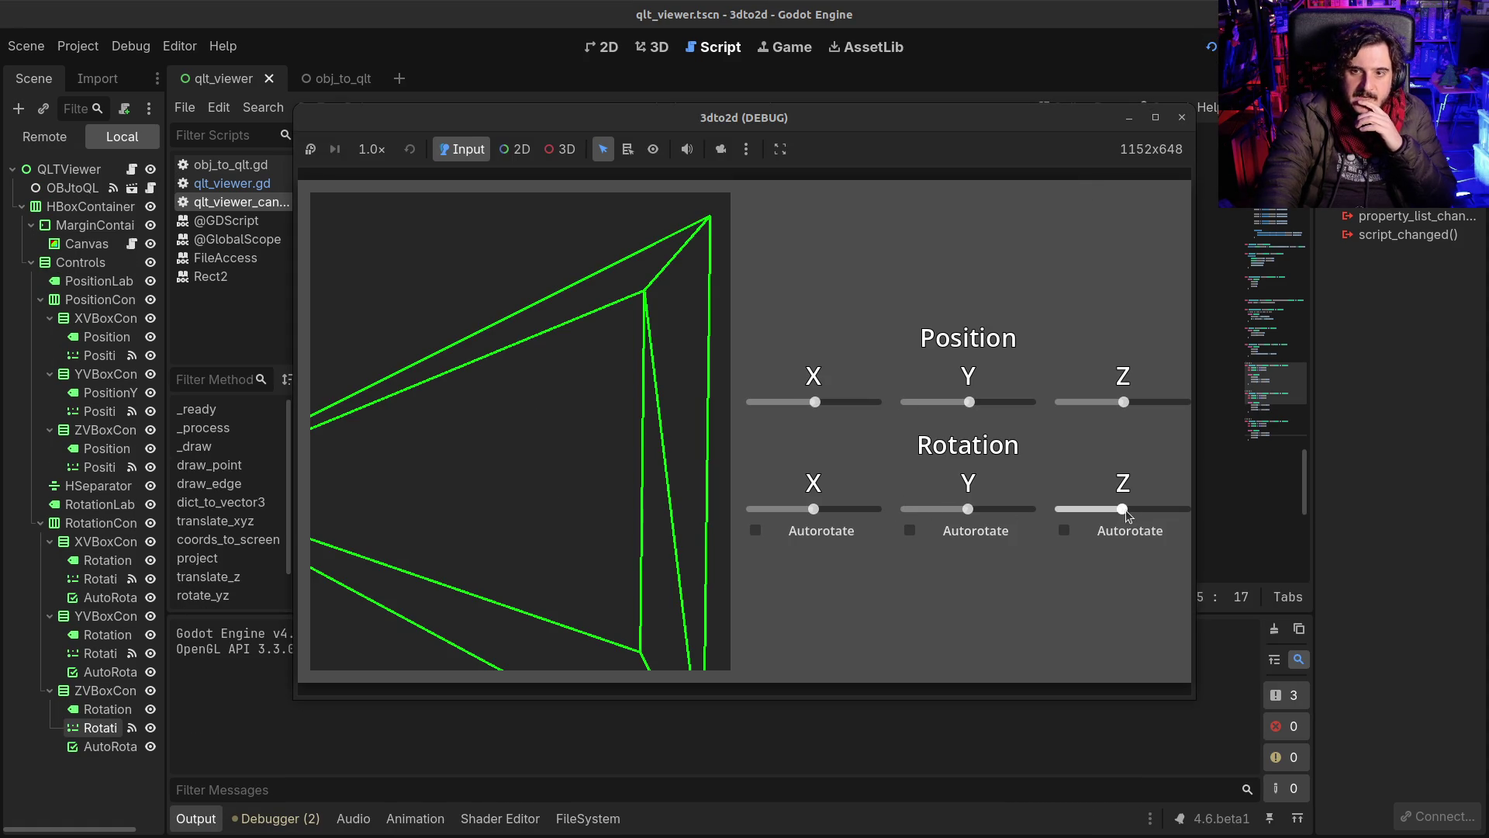
pyautogui.scroll(5, 1126, 402)
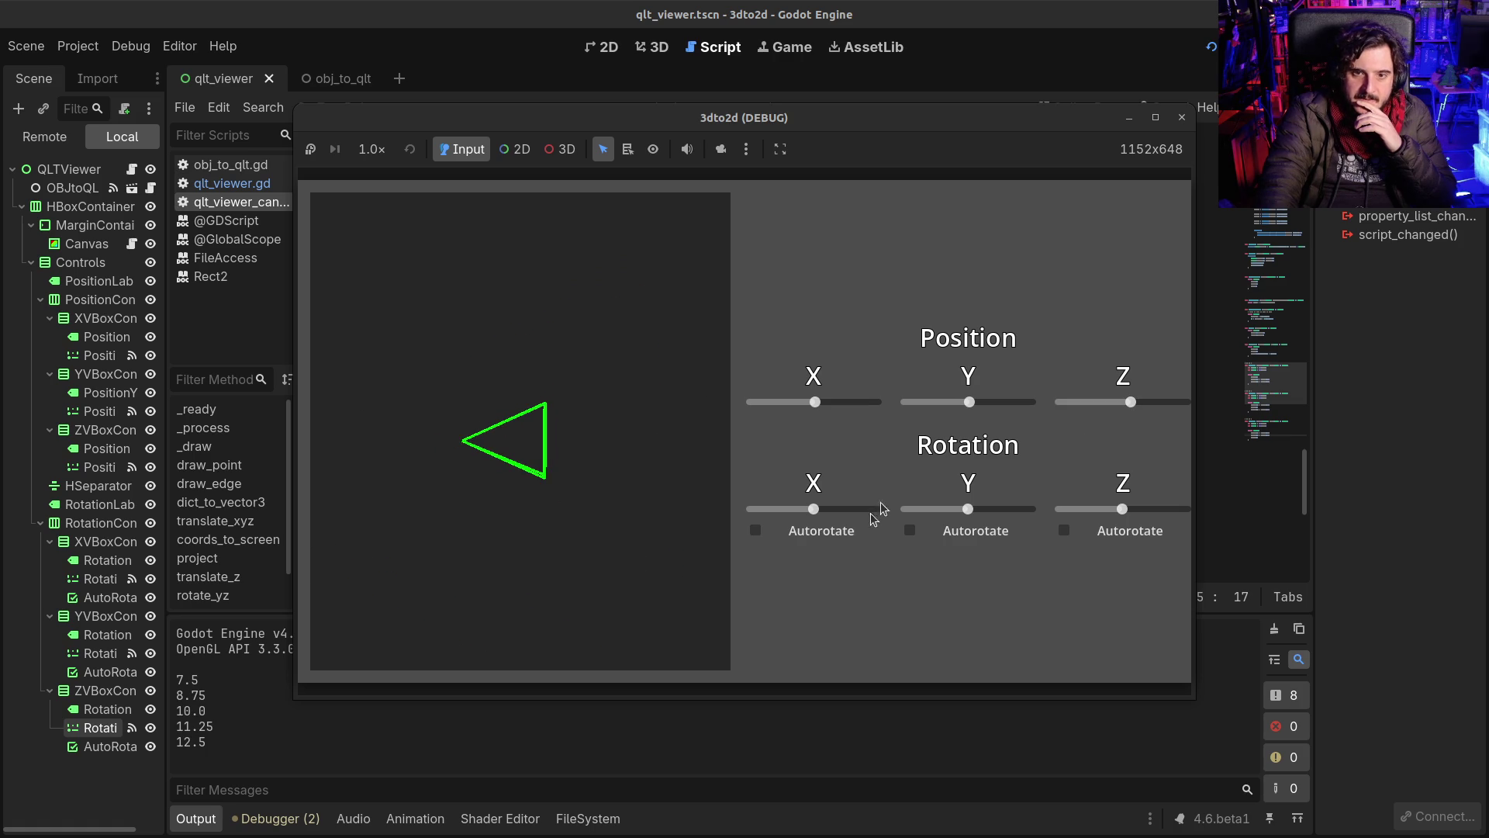
pyautogui.moveTo(815, 510)
pyautogui.mouseDown()
pyautogui.moveTo(896, 512)
pyautogui.moveTo(803, 508)
pyautogui.mouseUp()
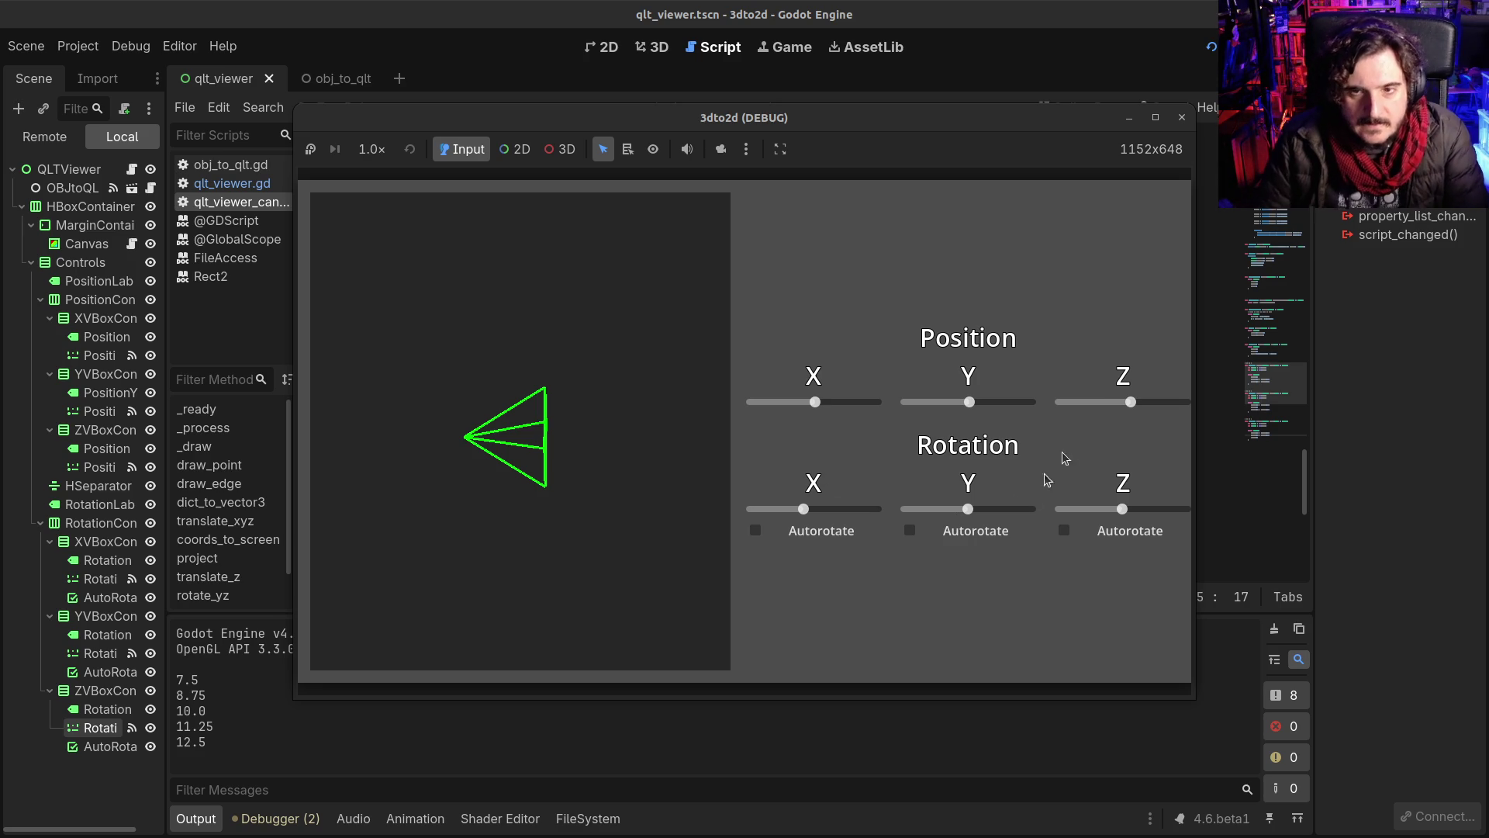
pyautogui.click(1182, 119)
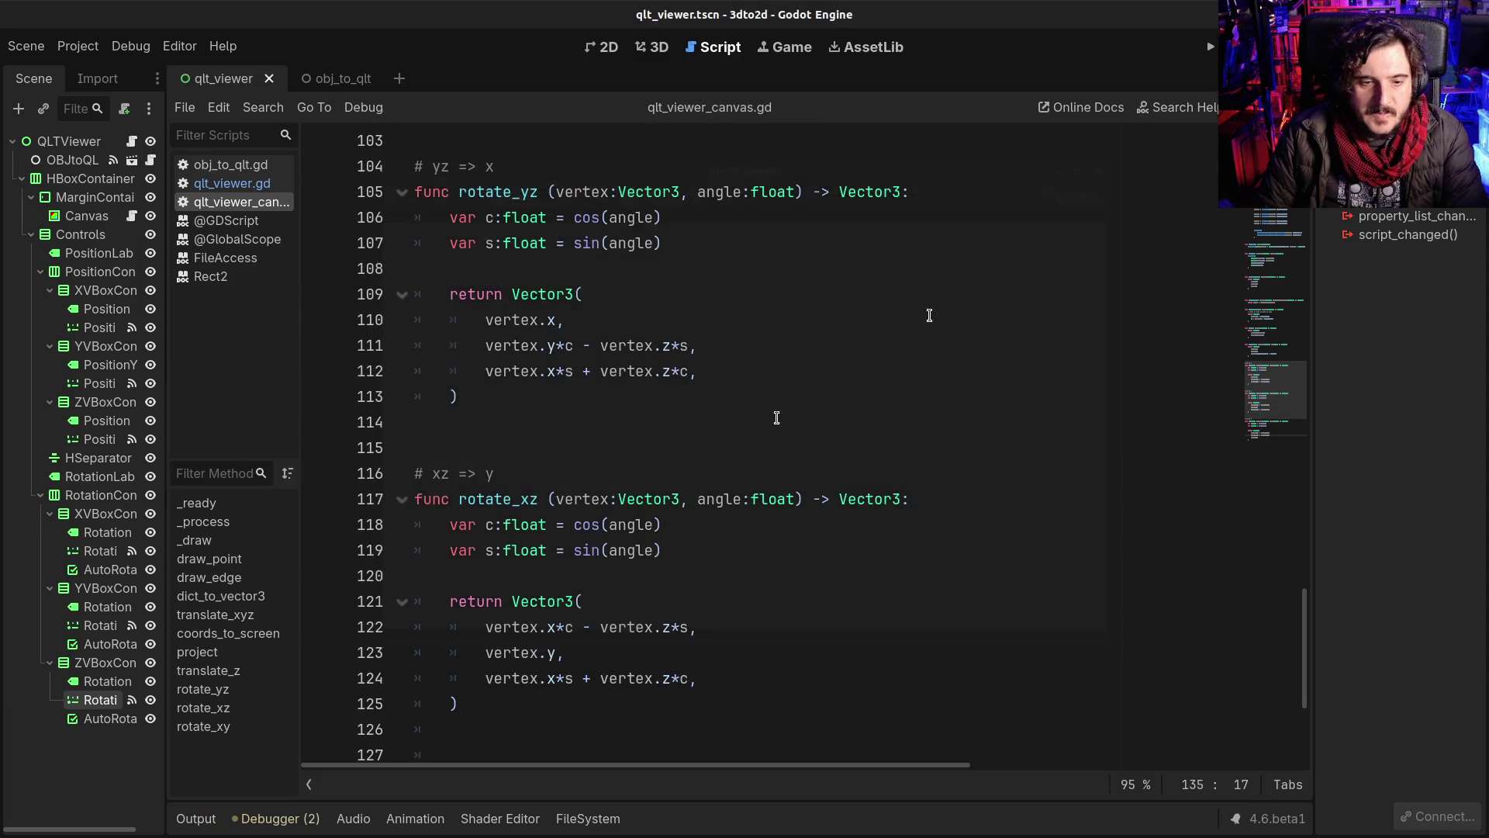
# Step: Assign res://obj/penger.obj as OBJtoQL's Obj File, then save and run the viewer
pyautogui.click(203, 821)
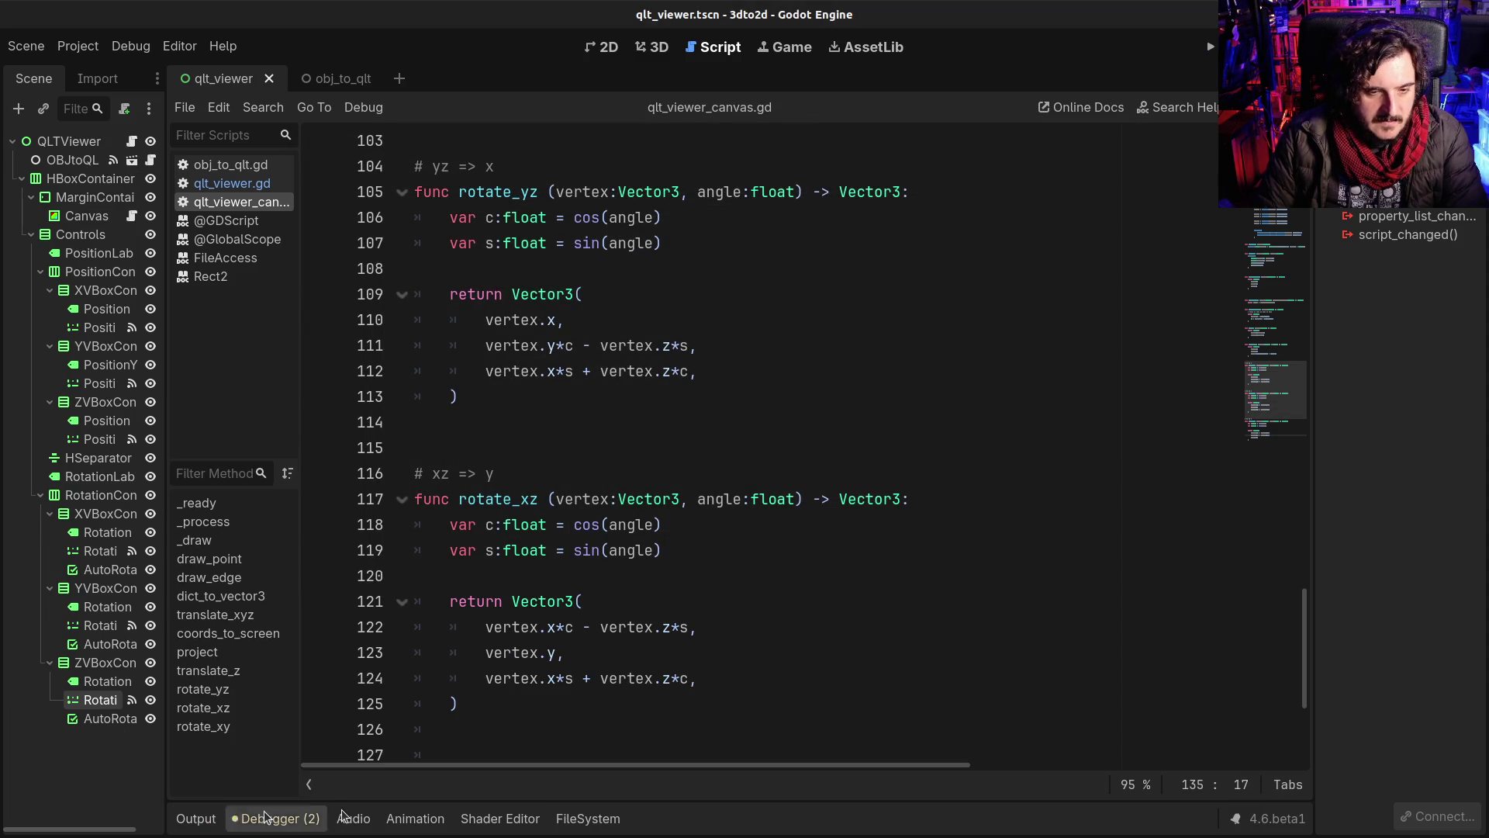
pyautogui.click(48, 161)
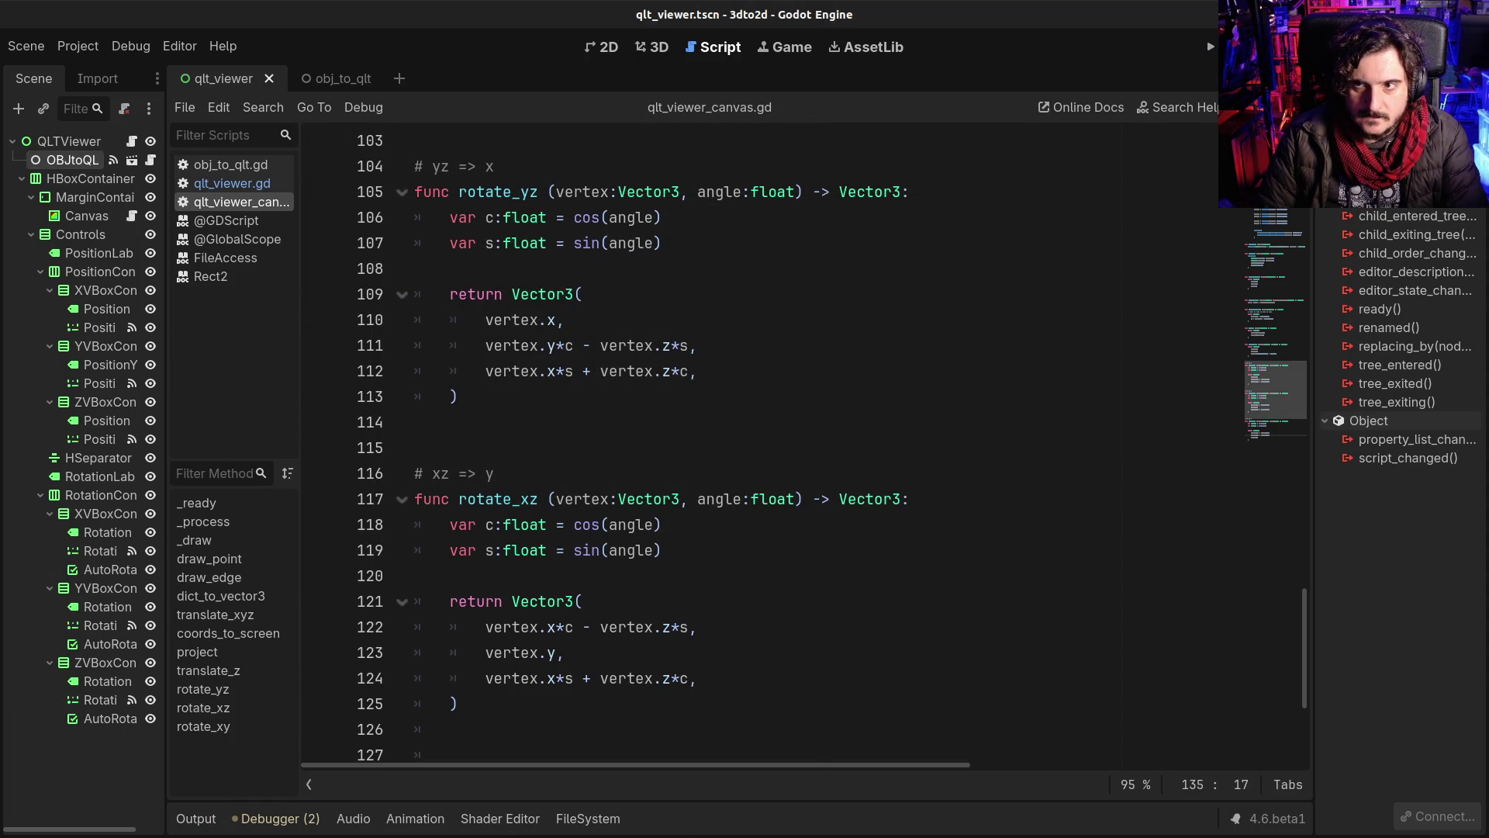
pyautogui.click(1348, 78)
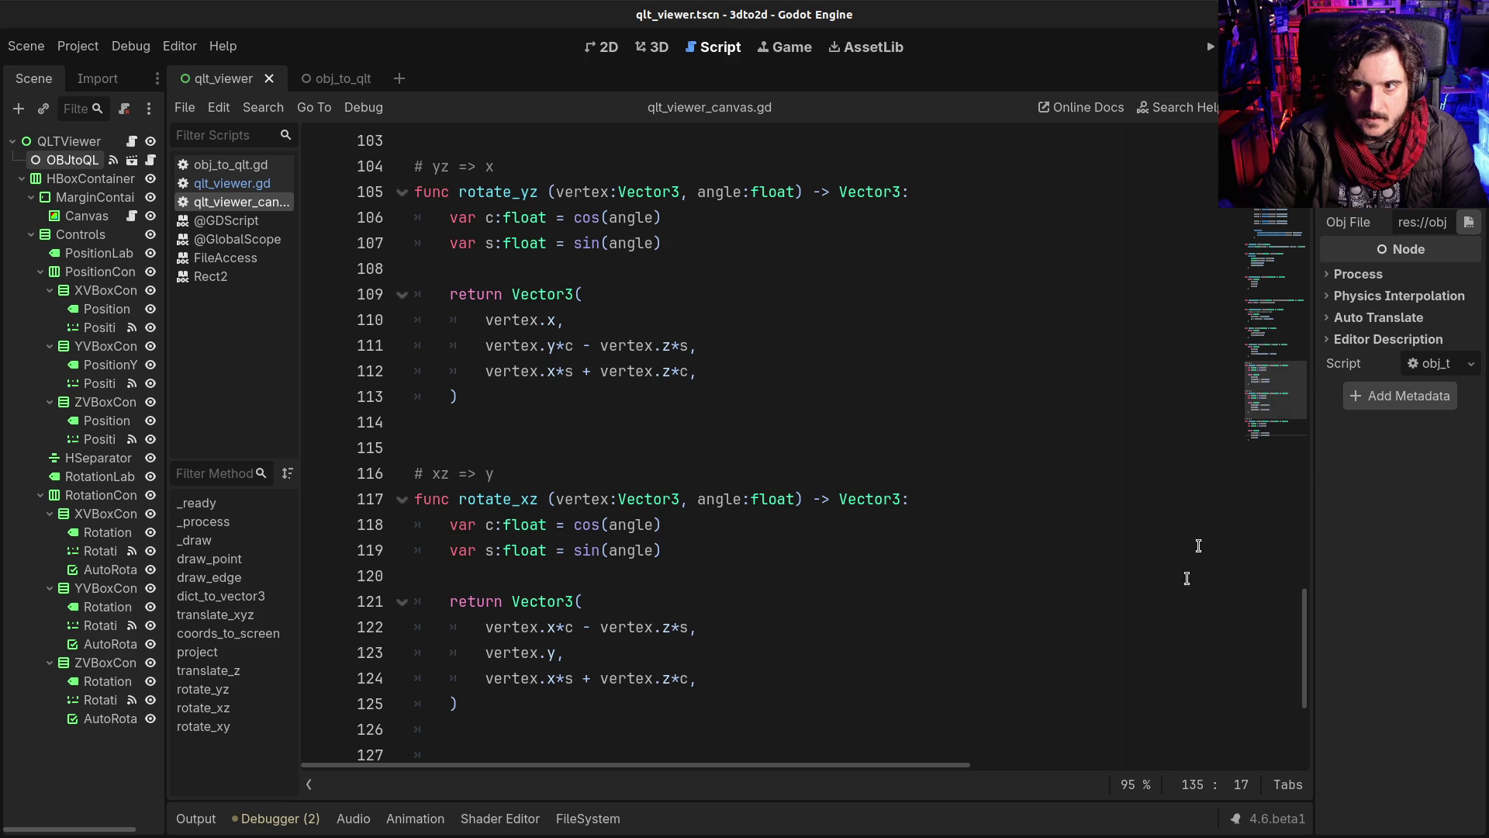
pyautogui.click(581, 816)
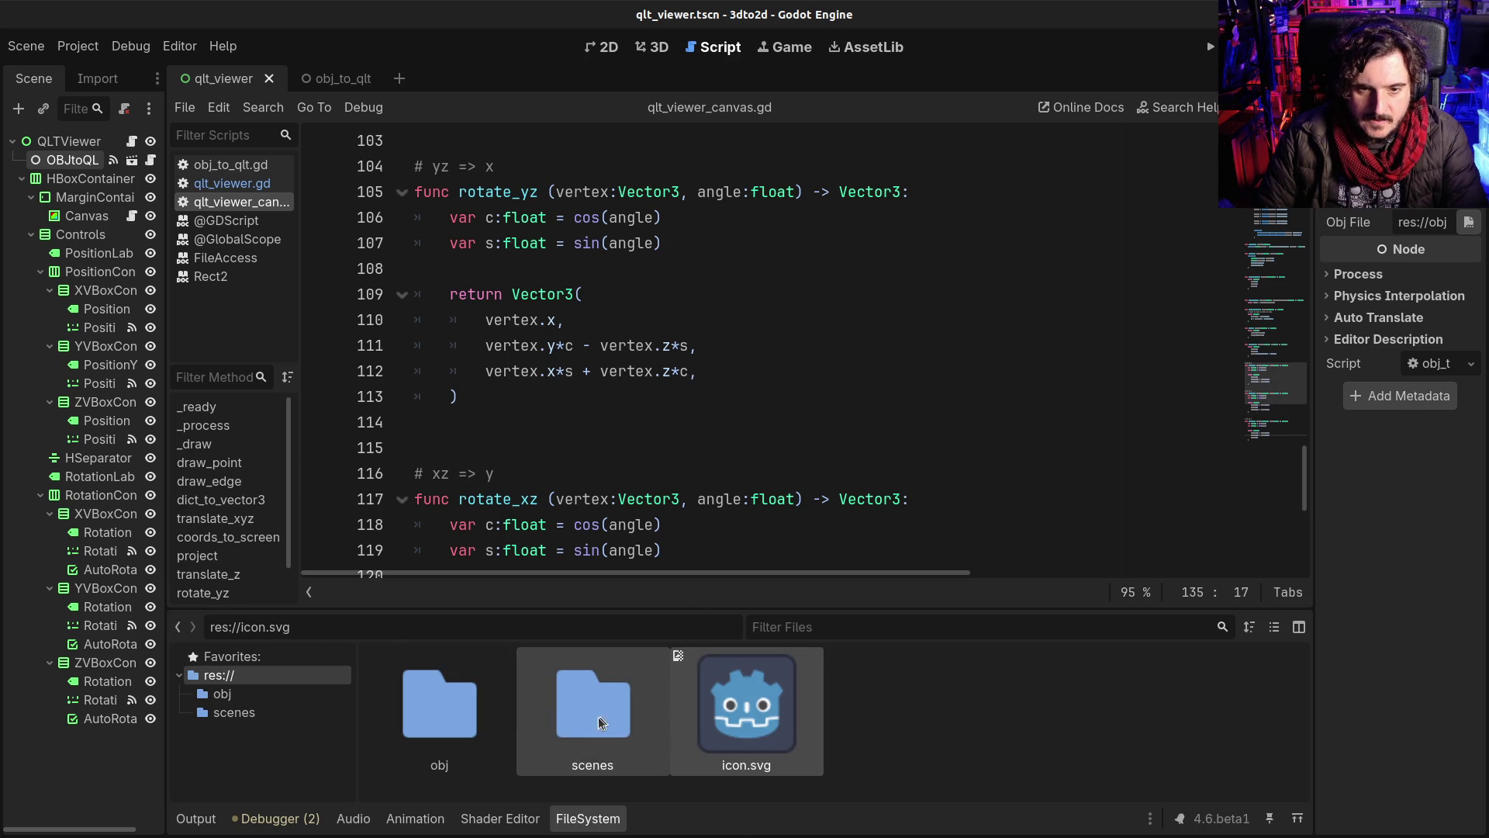
pyautogui.doubleClick(439, 701)
pyautogui.moveTo(1057, 735)
pyautogui.mouseDown()
pyautogui.moveTo(1368, 326)
pyautogui.moveTo(1427, 223)
pyautogui.mouseUp()
pyautogui.click(921, 294)
pyautogui.press('F5')
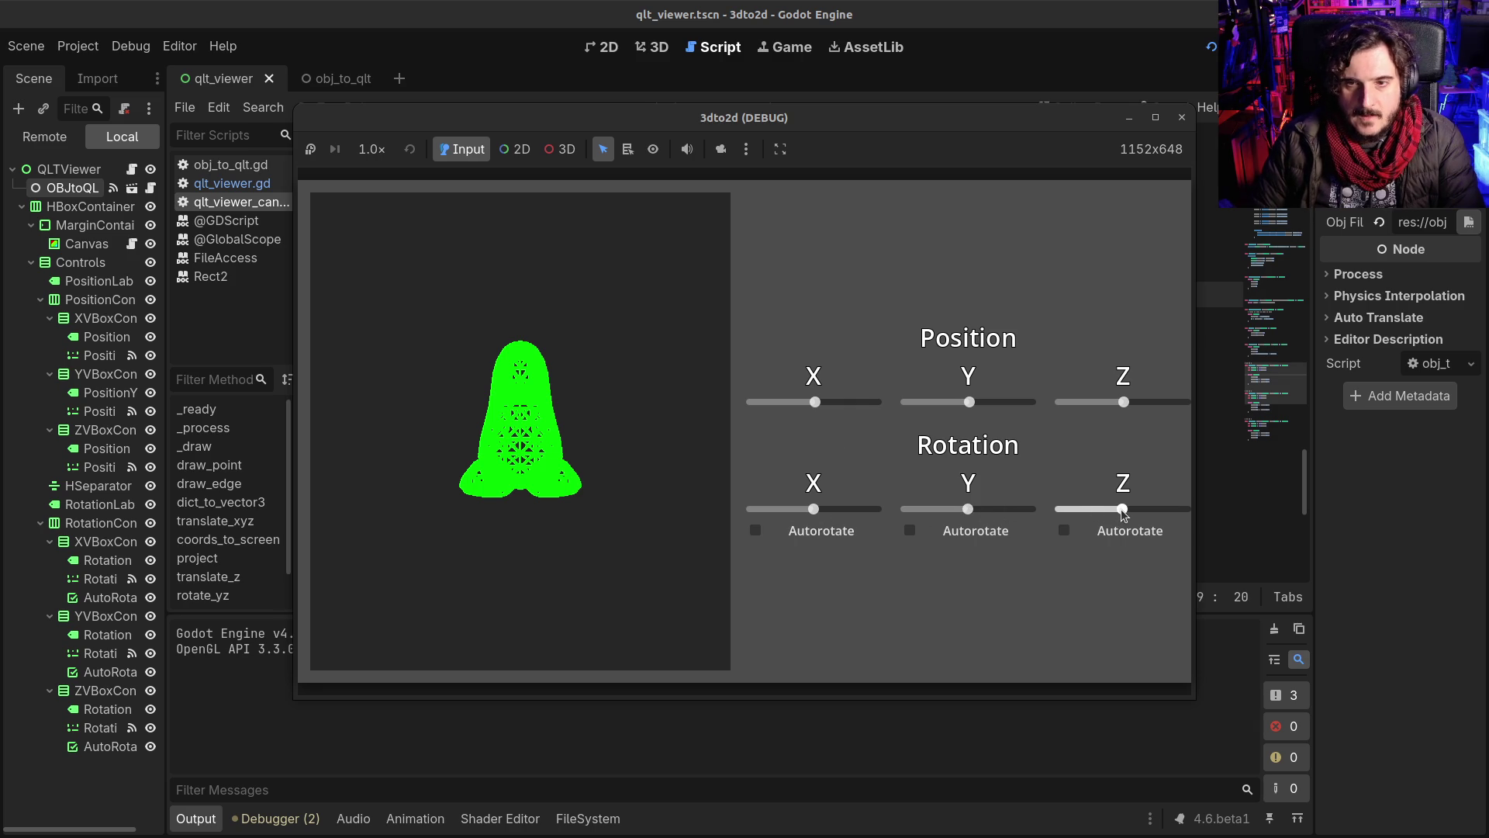
# Step: Turn the penger wireframe around Y, relaunch, and adjust its Z position and Y rotation
pyautogui.moveTo(969, 513)
pyautogui.mouseDown()
pyautogui.moveTo(999, 506)
pyautogui.moveTo(940, 513)
pyautogui.moveTo(988, 512)
pyautogui.mouseUp()
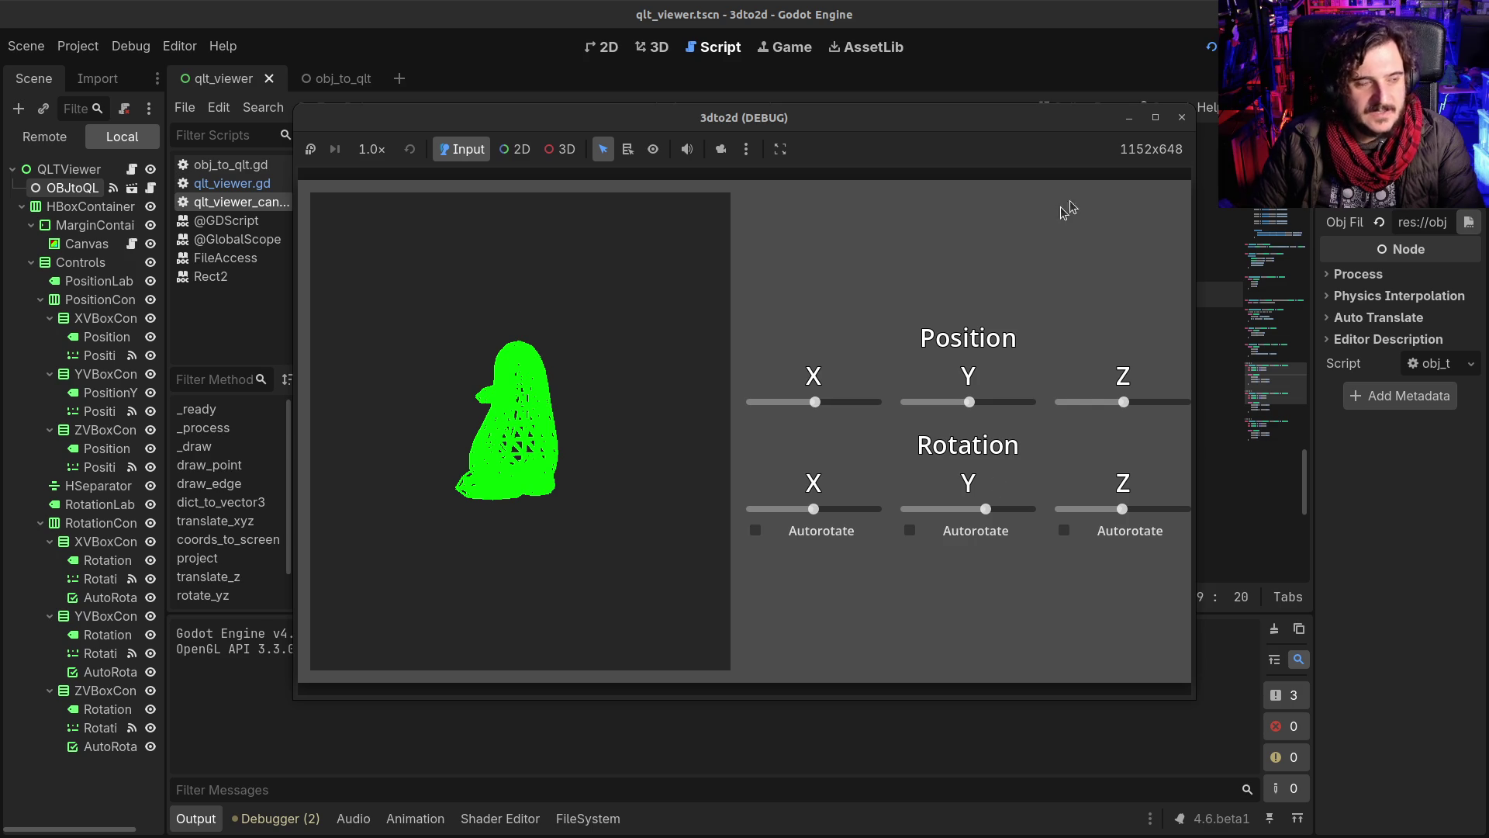
pyautogui.click(1181, 117)
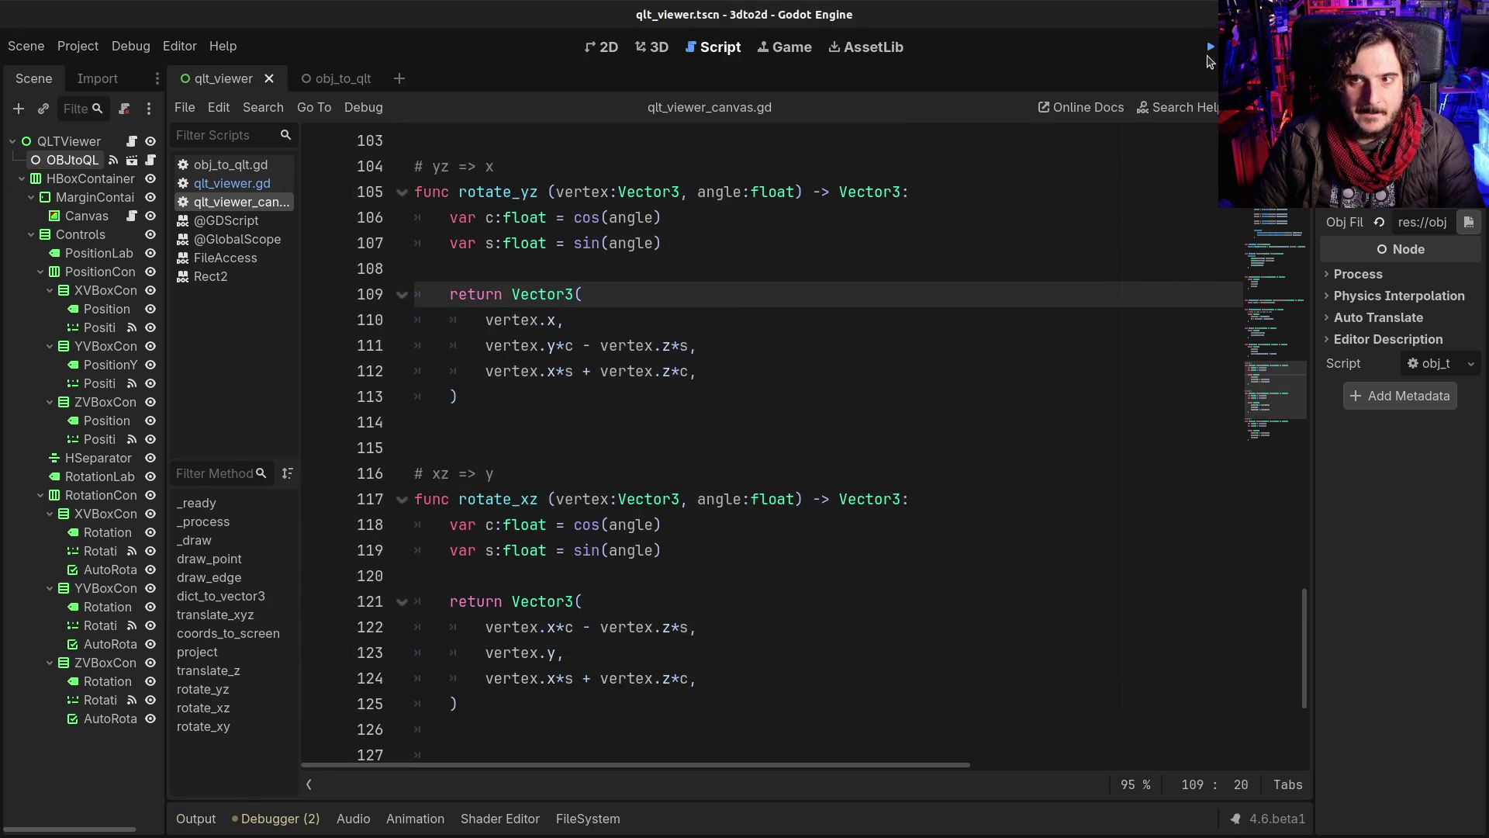
pyautogui.click(1210, 48)
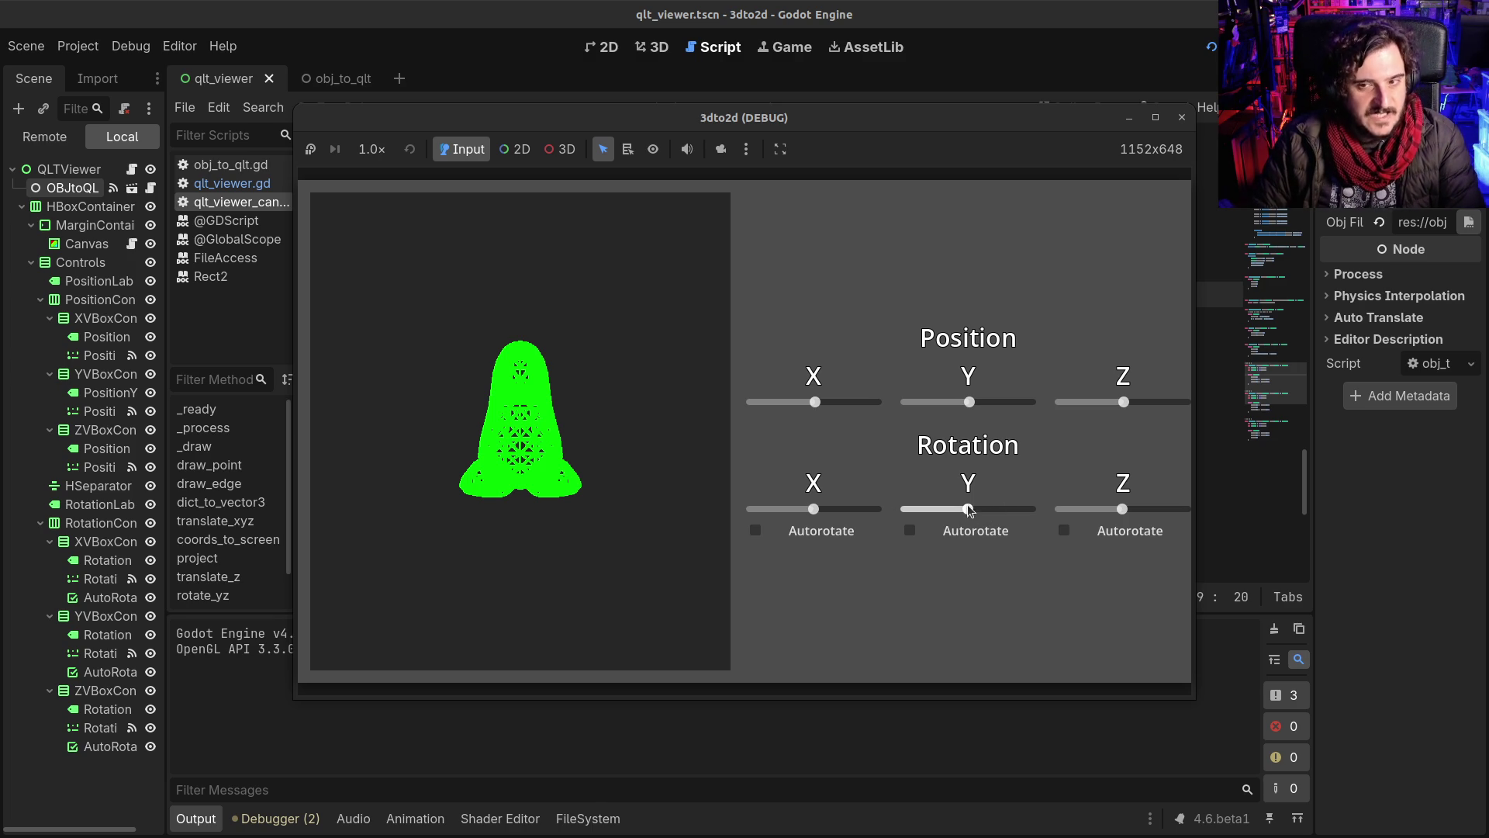
pyautogui.moveTo(1128, 399)
pyautogui.mouseDown()
pyautogui.moveTo(1163, 400)
pyautogui.moveTo(1123, 398)
pyautogui.mouseUp()
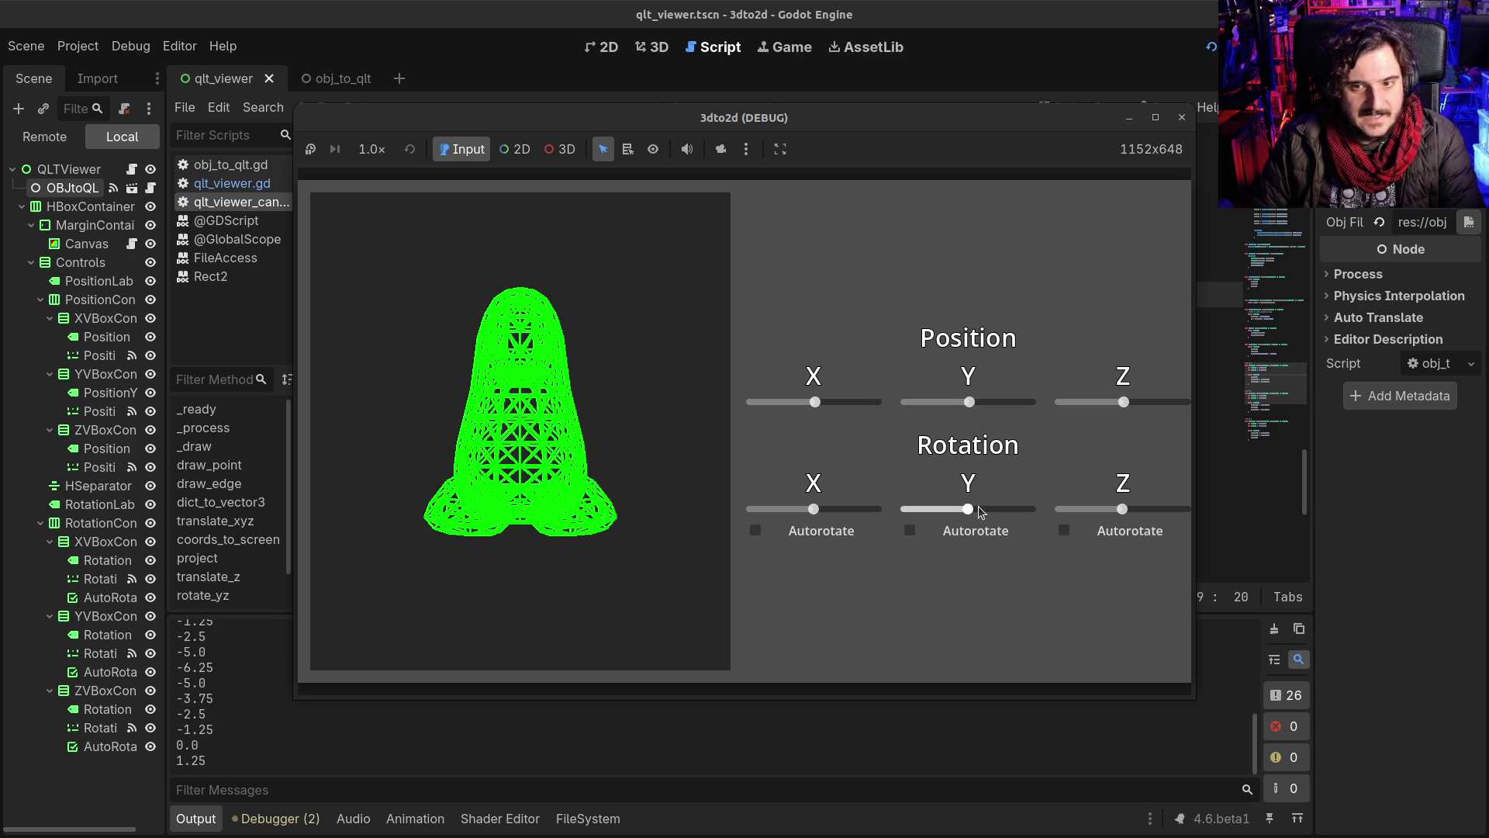
pyautogui.moveTo(972, 512)
pyautogui.mouseDown()
pyautogui.moveTo(1003, 513)
pyautogui.moveTo(934, 504)
pyautogui.moveTo(984, 509)
pyautogui.moveTo(967, 511)
pyautogui.mouseUp()
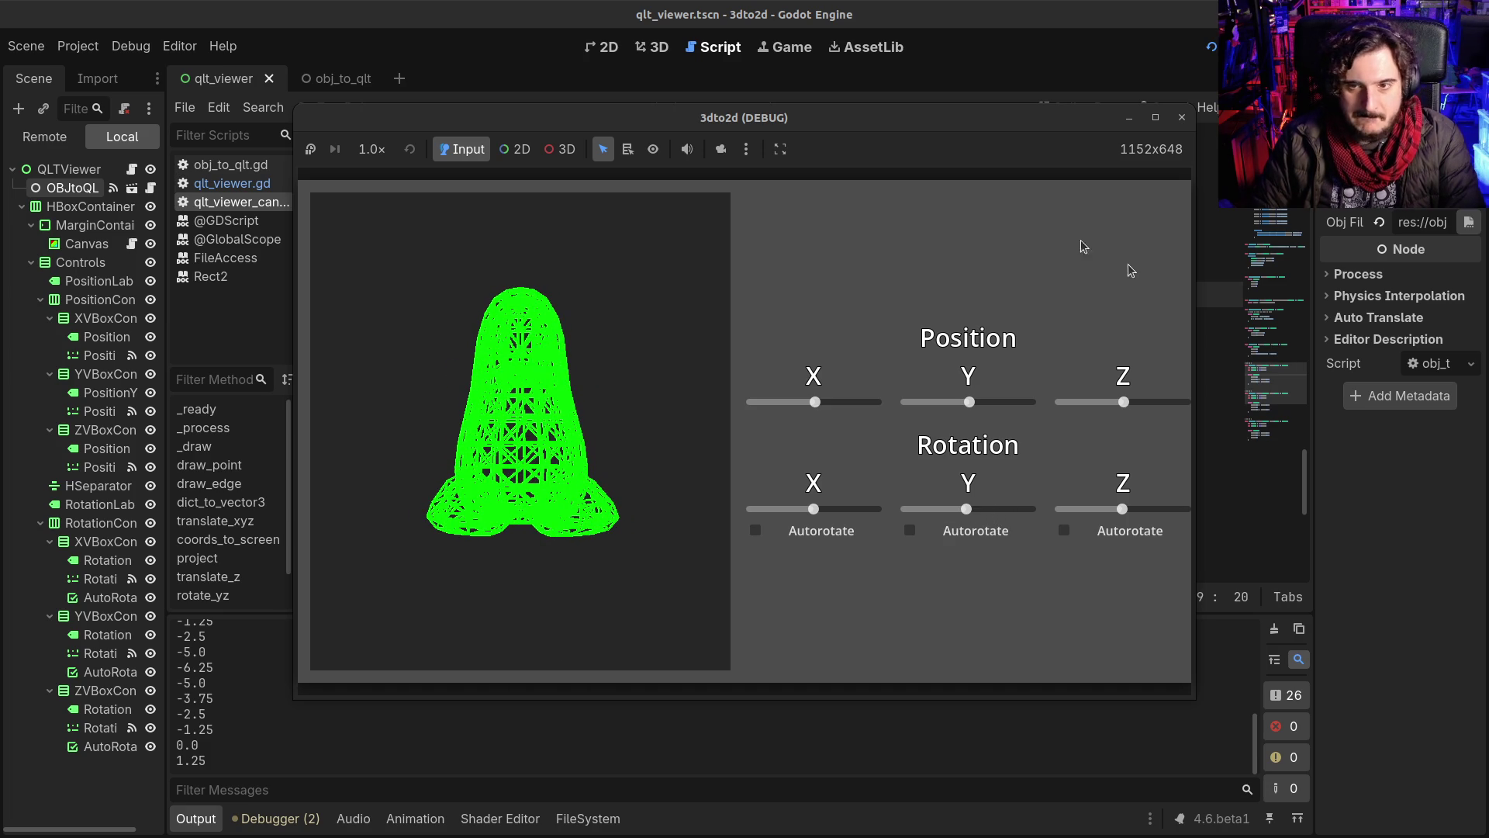
pyautogui.click(1182, 118)
# Step: Restart the viewer and swing the model back and forth around Z
pyautogui.press('F5')
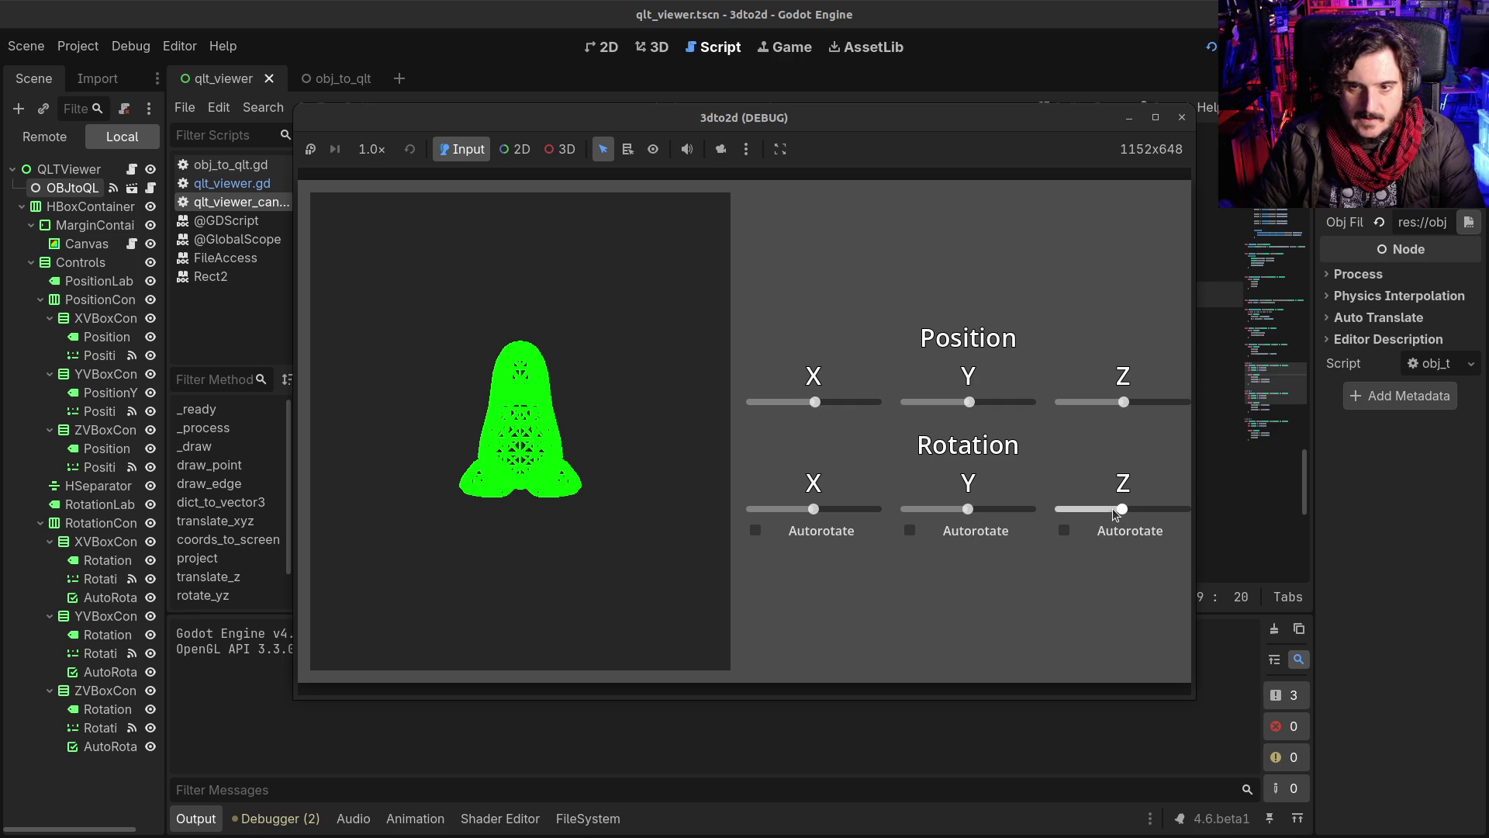
pyautogui.moveTo(1130, 512)
pyautogui.mouseDown()
pyautogui.moveTo(1148, 510)
pyautogui.moveTo(1122, 503)
pyautogui.mouseUp()
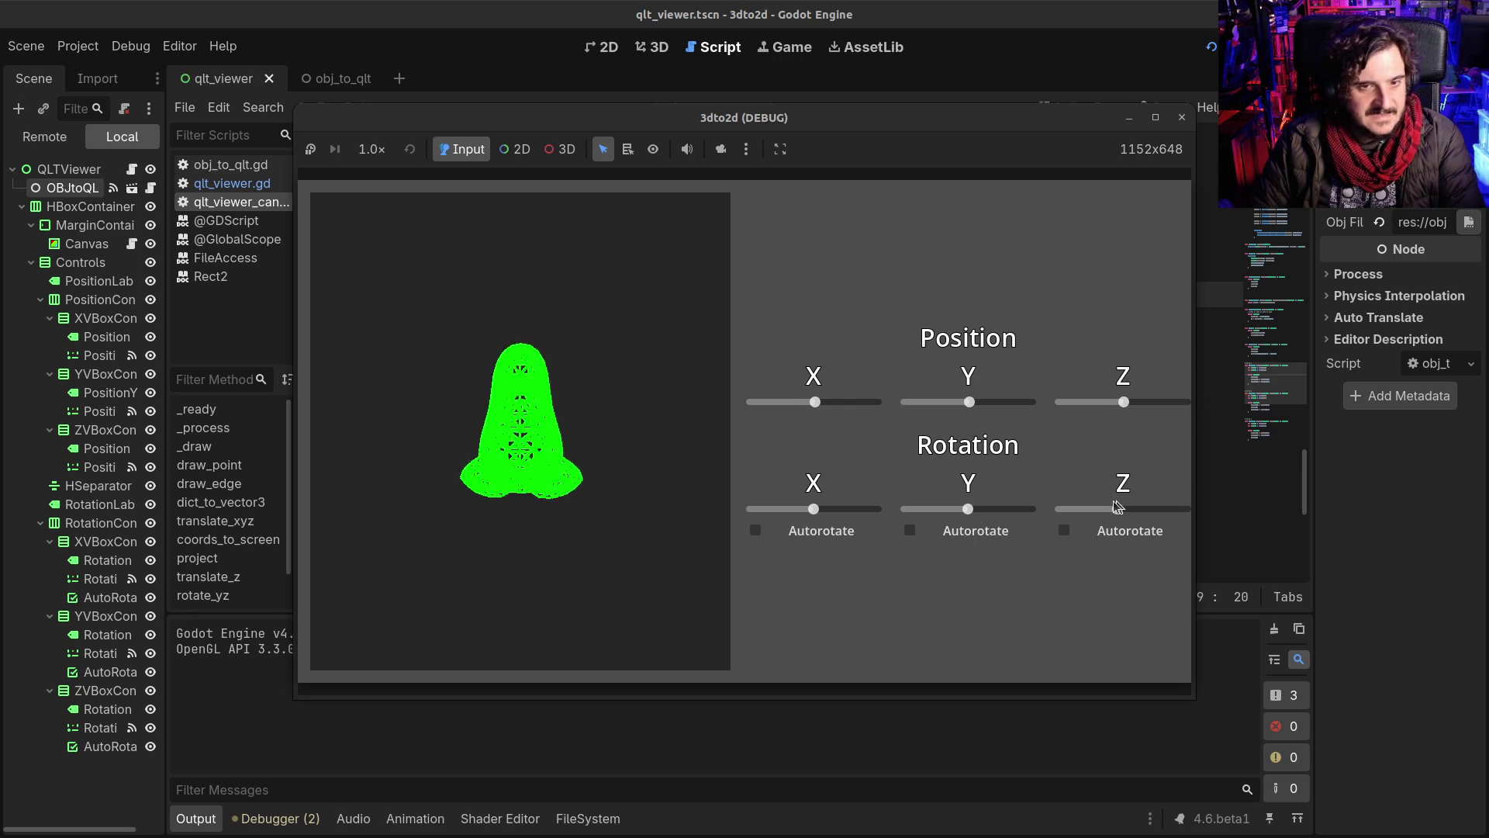
pyautogui.moveTo(1131, 504)
pyautogui.mouseDown()
pyautogui.moveTo(1081, 507)
pyautogui.moveTo(1132, 509)
pyautogui.mouseUp()
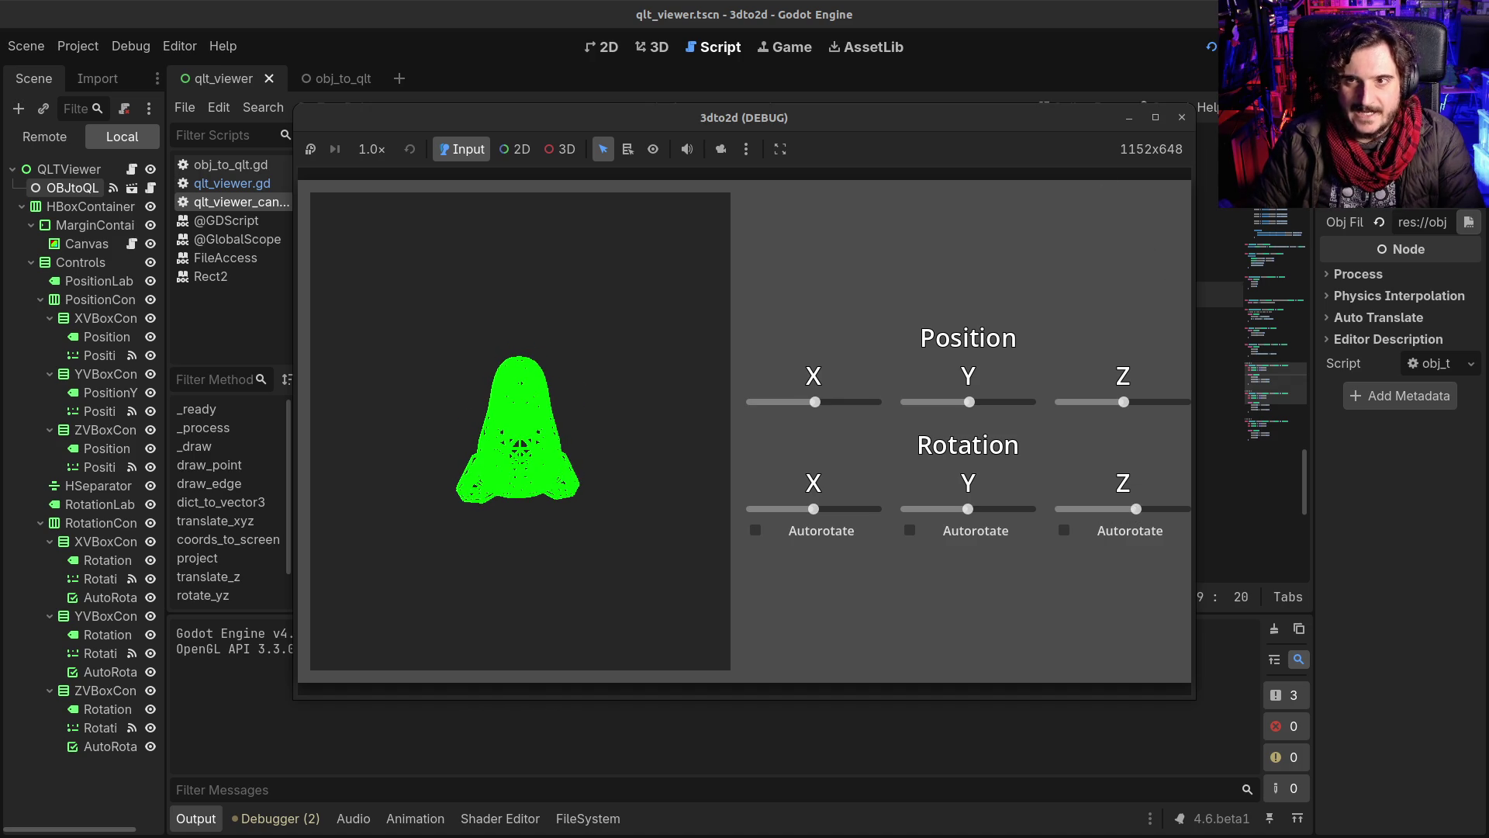
# Step: Relaunch to reset the pose, rotate the model around X and Y, then close the viewer
pyautogui.press('F5')
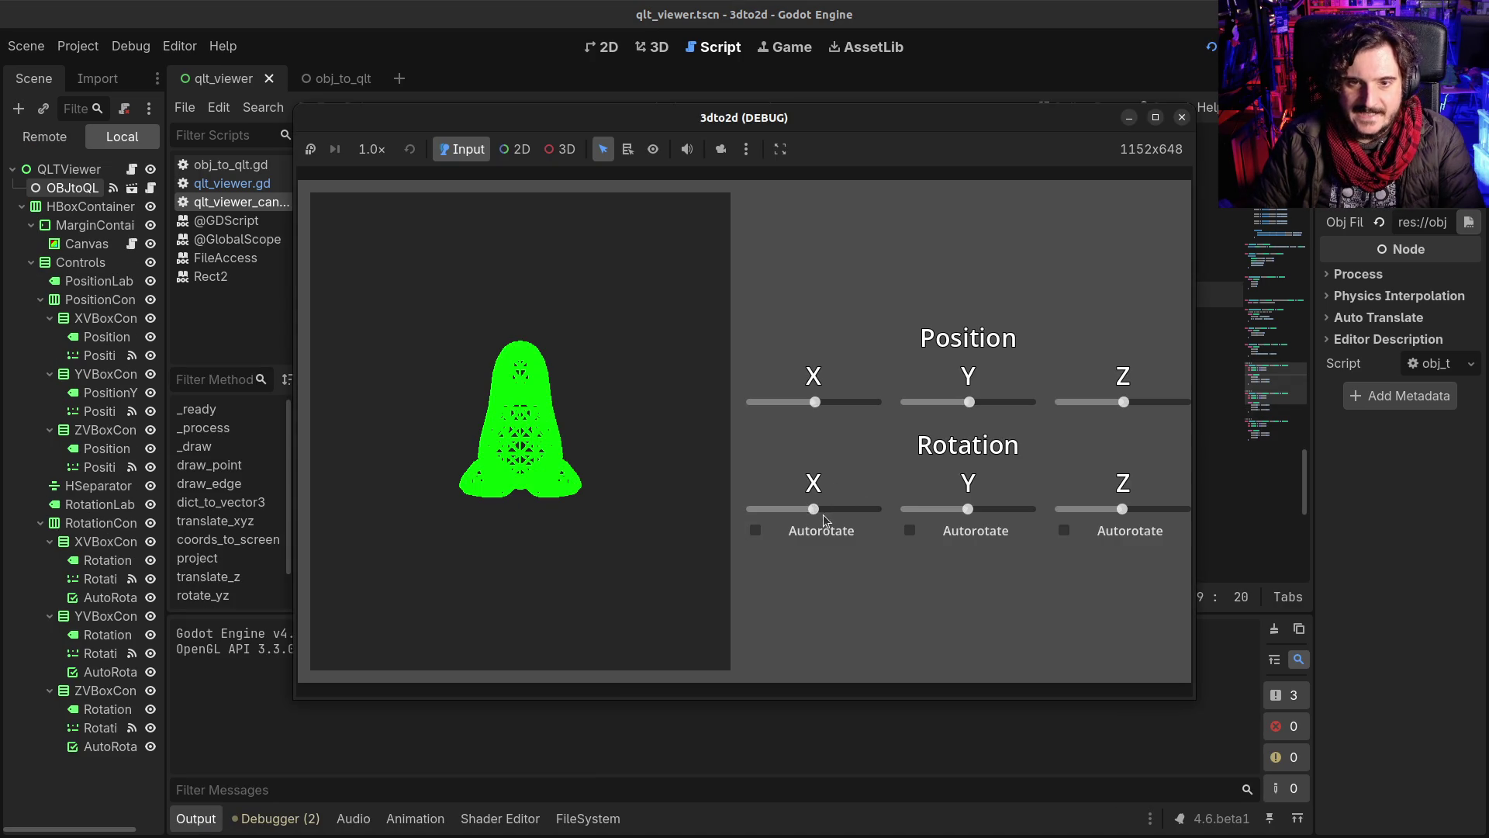
pyautogui.moveTo(810, 510)
pyautogui.mouseDown()
pyautogui.moveTo(784, 511)
pyautogui.moveTo(856, 506)
pyautogui.moveTo(805, 512)
pyautogui.mouseUp()
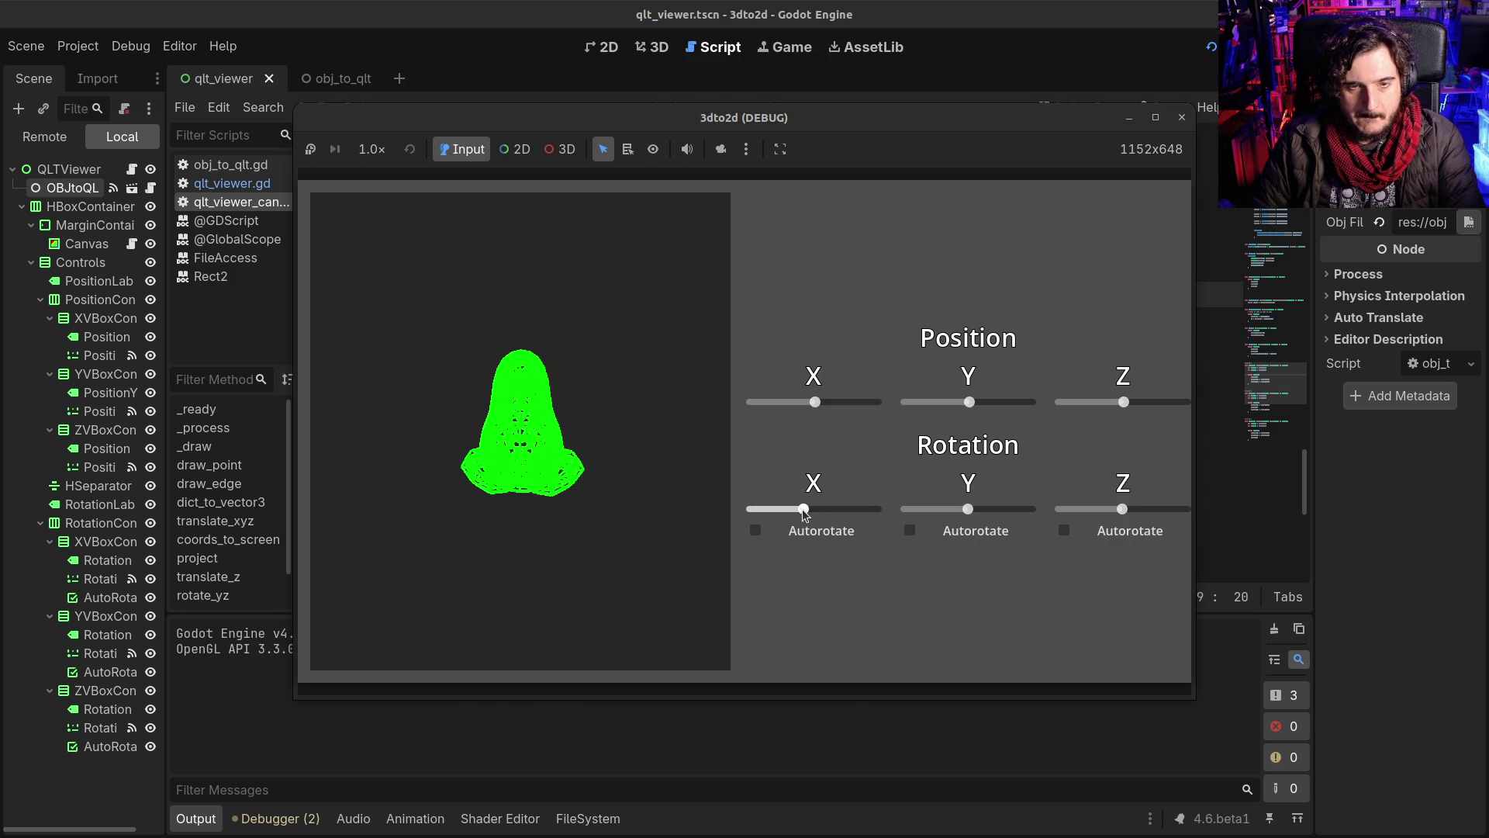
pyautogui.moveTo(970, 513)
pyautogui.mouseDown()
pyautogui.moveTo(1012, 511)
pyautogui.moveTo(938, 518)
pyautogui.mouseUp()
pyautogui.click(809, 509)
pyautogui.moveTo(811, 512)
pyautogui.mouseDown()
pyautogui.moveTo(850, 506)
pyautogui.moveTo(806, 510)
pyautogui.mouseUp()
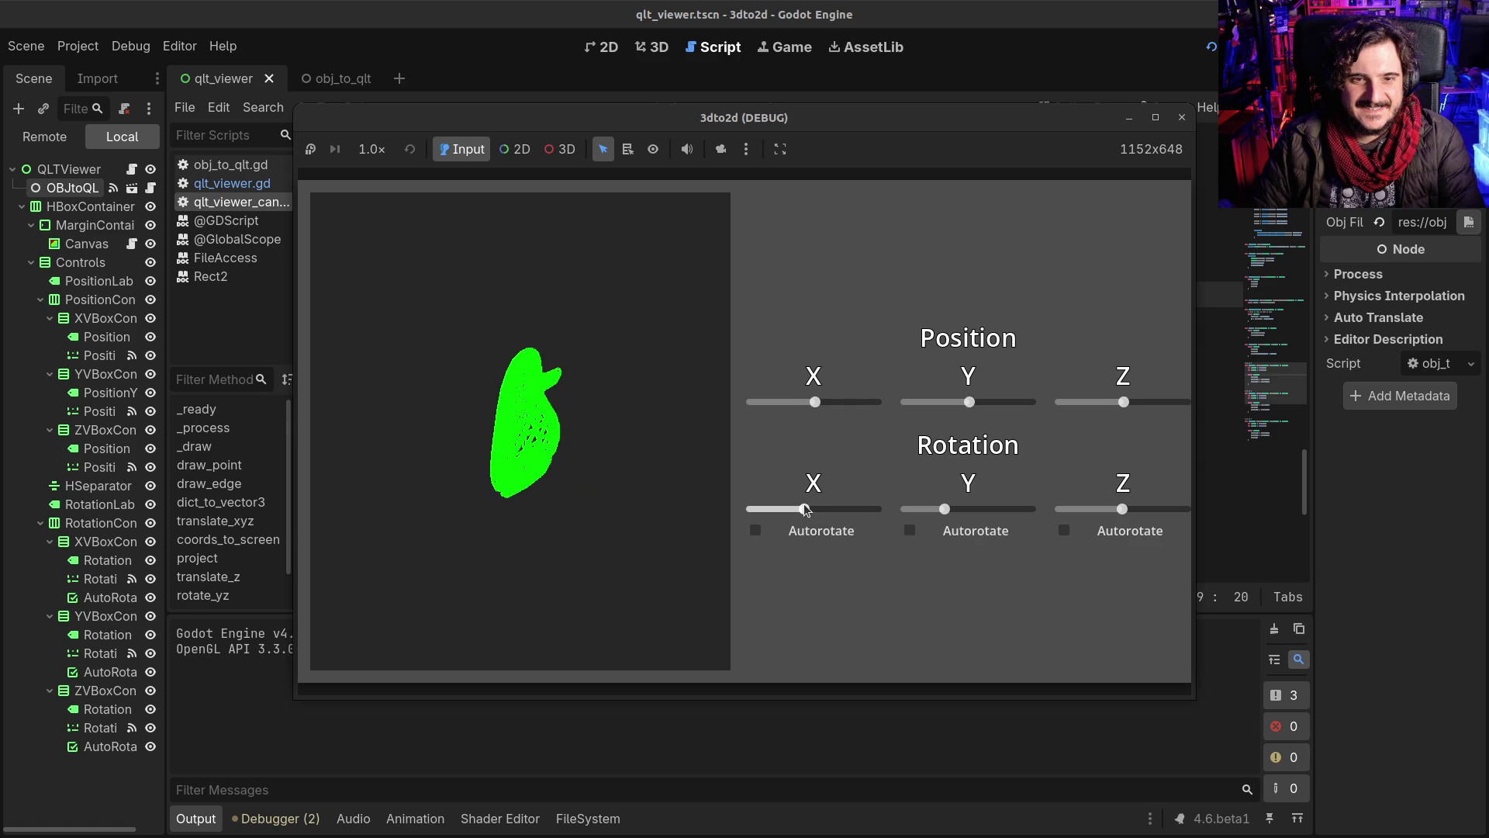
pyautogui.moveTo(944, 509)
pyautogui.mouseDown()
pyautogui.moveTo(967, 512)
pyautogui.moveTo(810, 513)
pyautogui.mouseUp()
pyautogui.click(1181, 117)
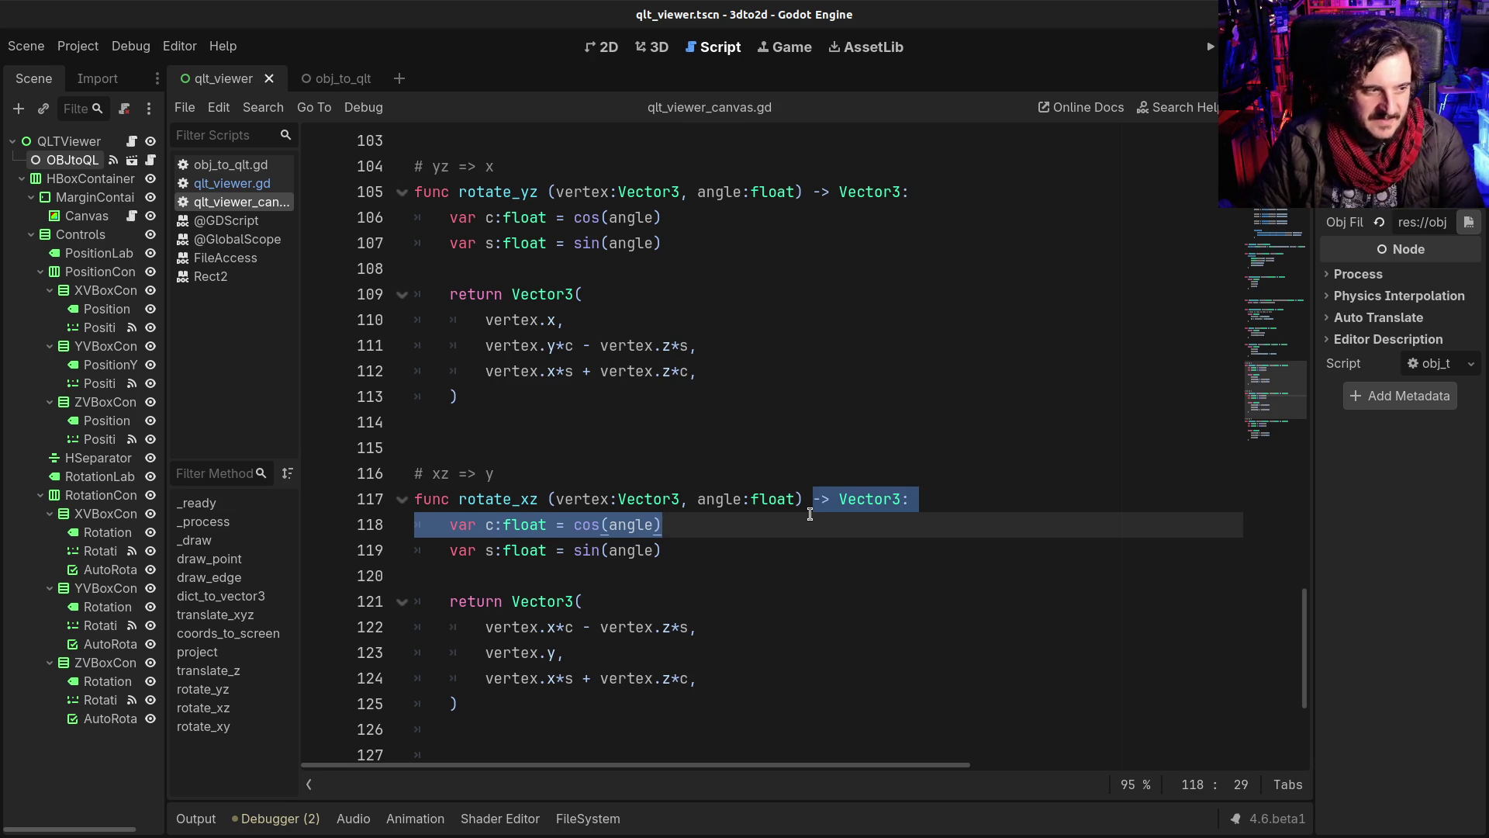
# Step: Change vertex.x to vertex.y on line 135 of rotate_xy
pyautogui.click(687, 552)
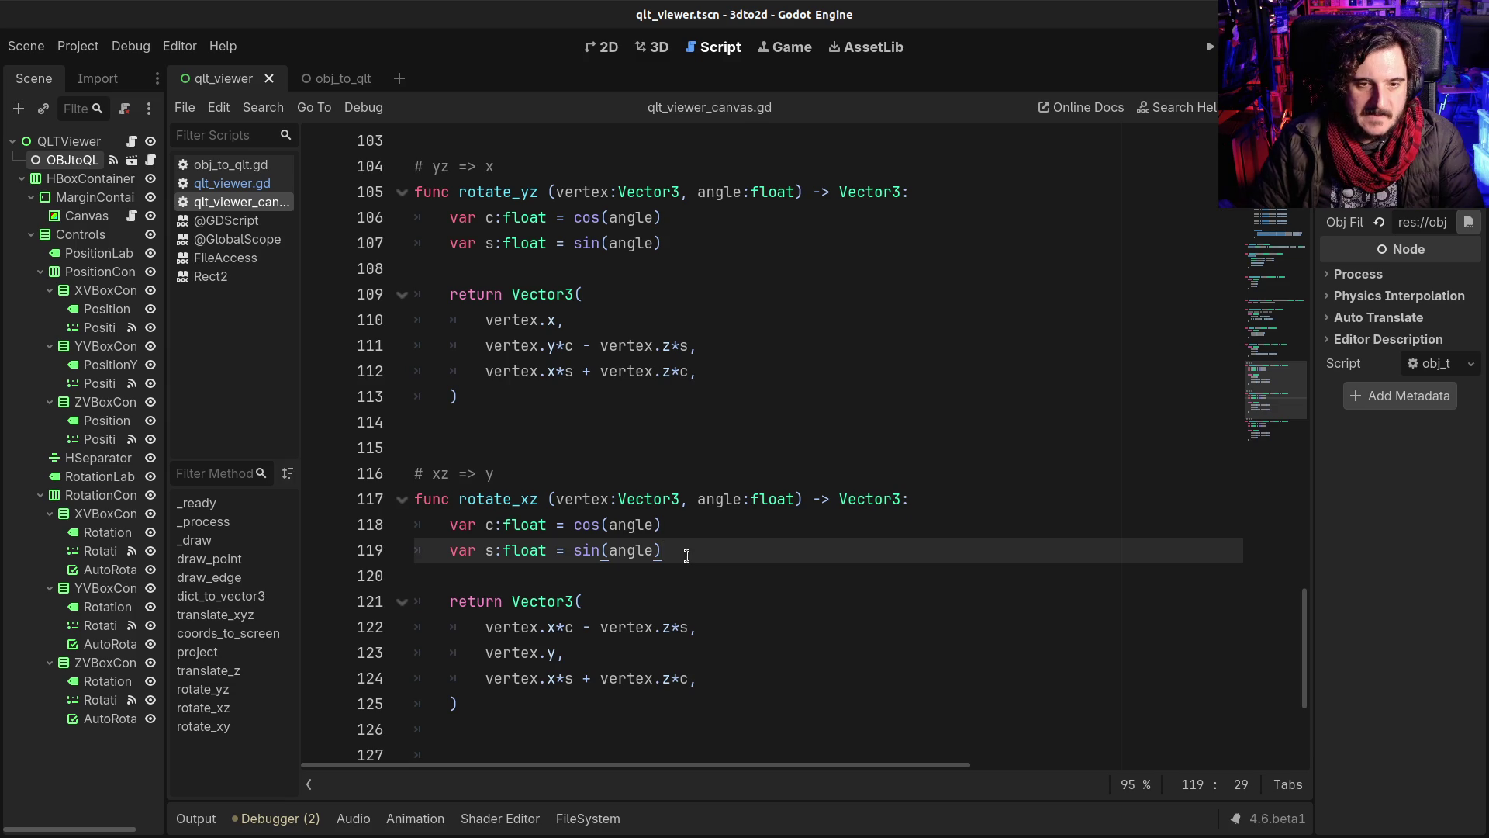
pyautogui.scroll(-2, 680, 582)
pyautogui.scroll(2, 680, 582)
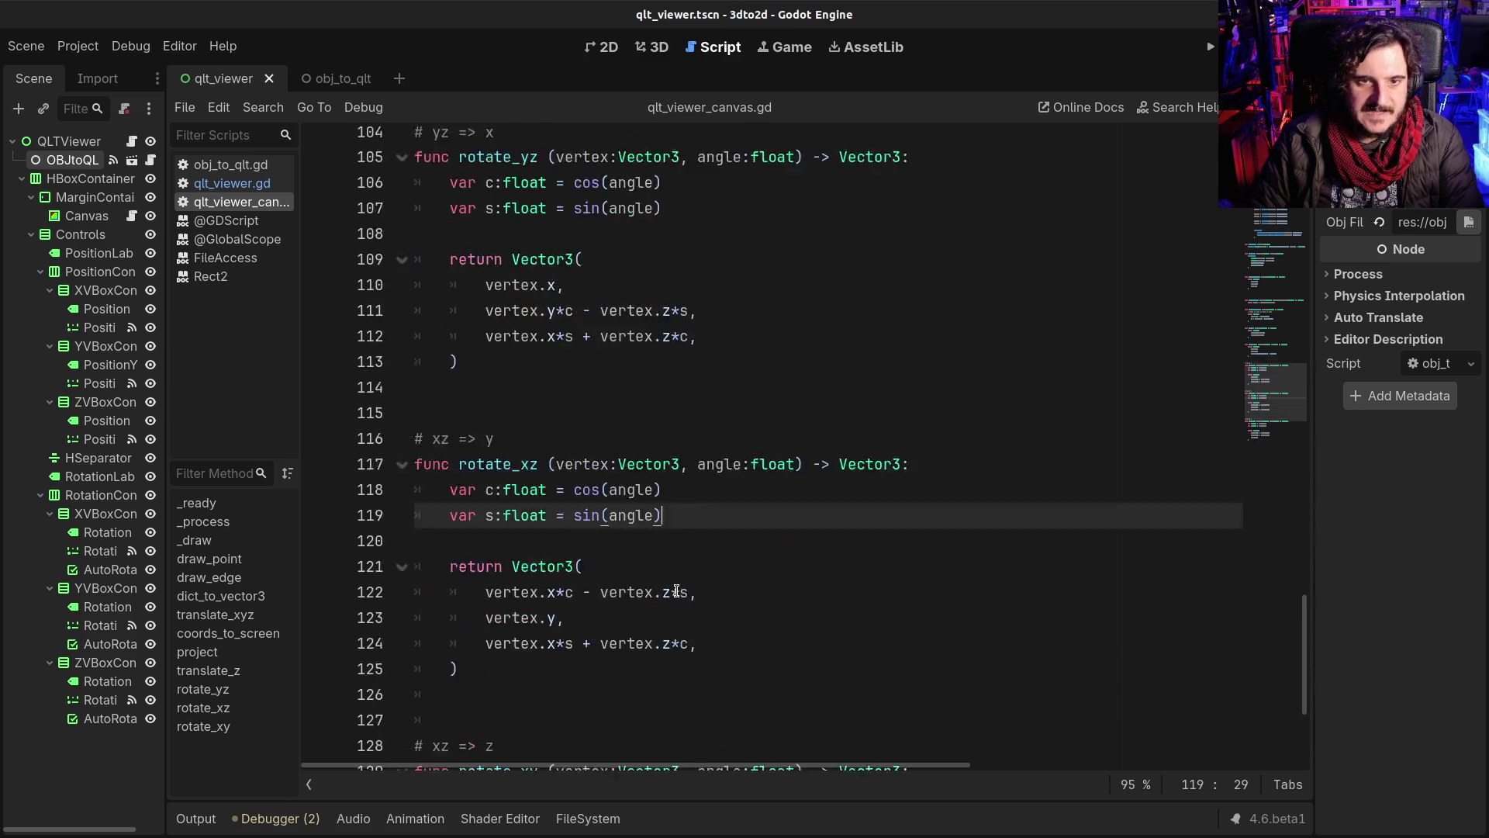
pyautogui.scroll(-4, 676, 591)
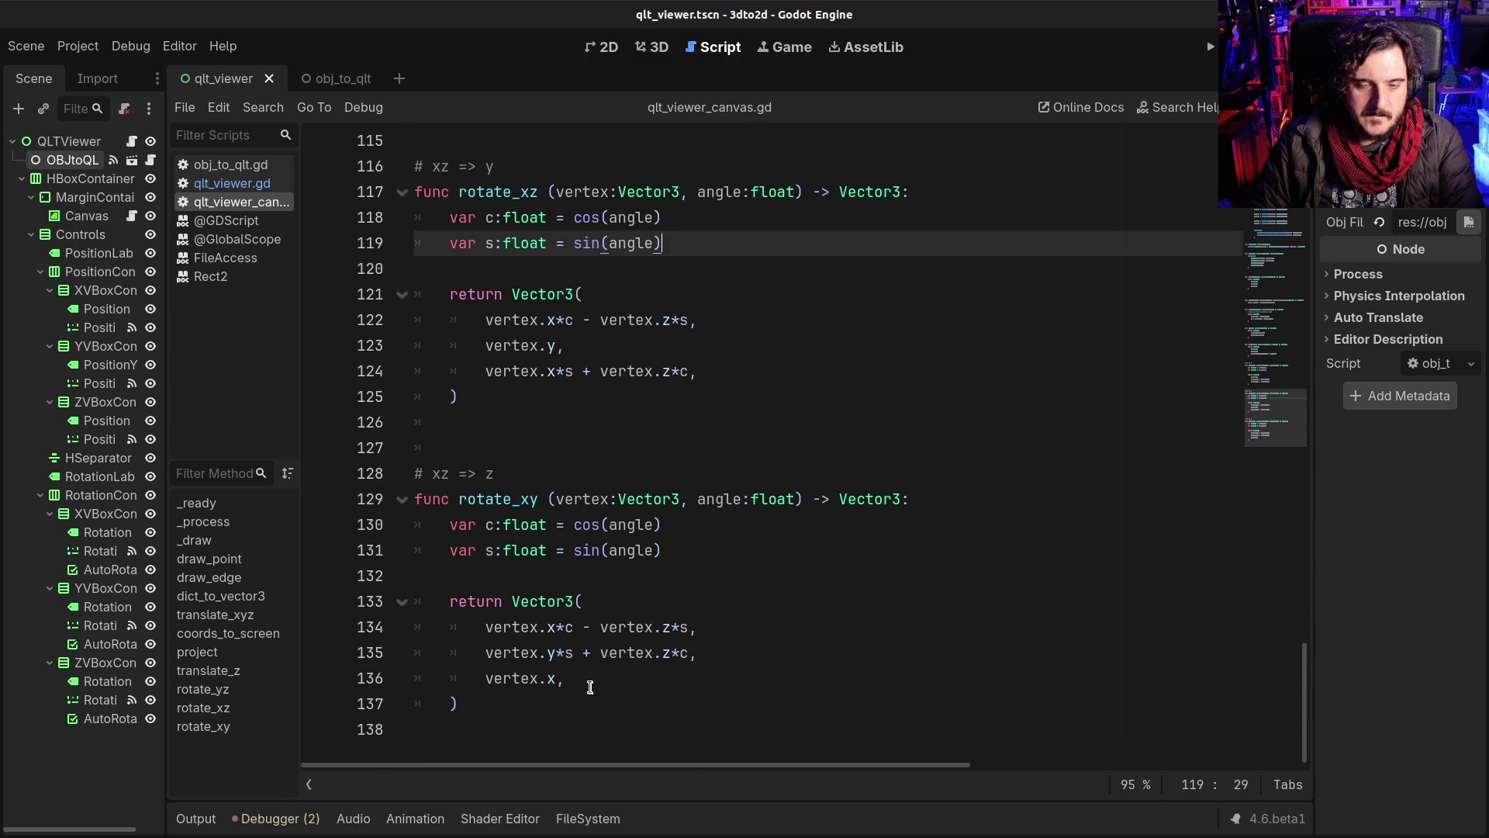
pyautogui.moveTo(583, 655); pyautogui.dragTo(683, 656)
pyautogui.click(654, 655)
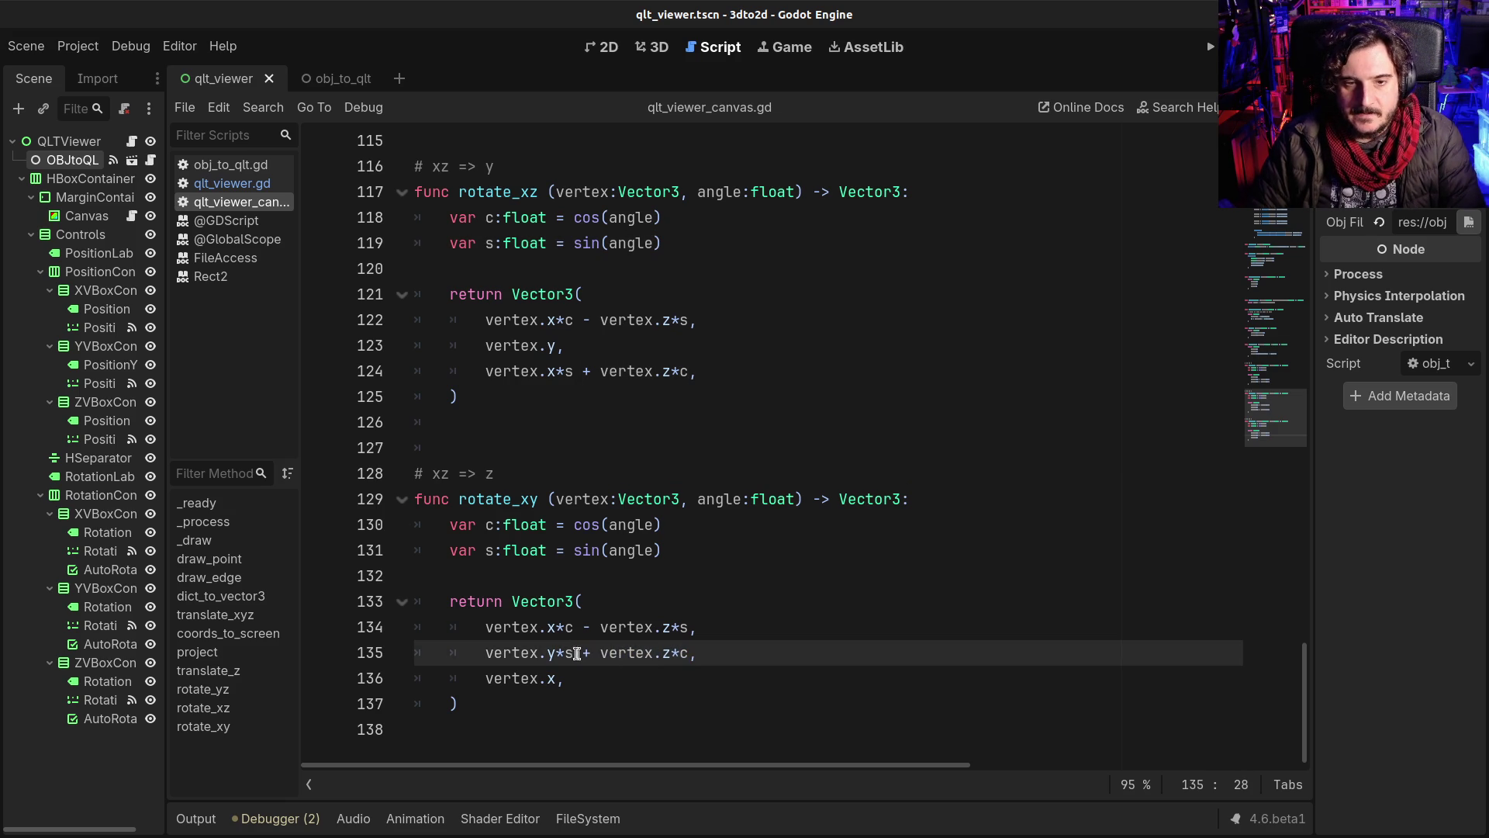
pyautogui.press('Delete')
pyautogui.write('y')
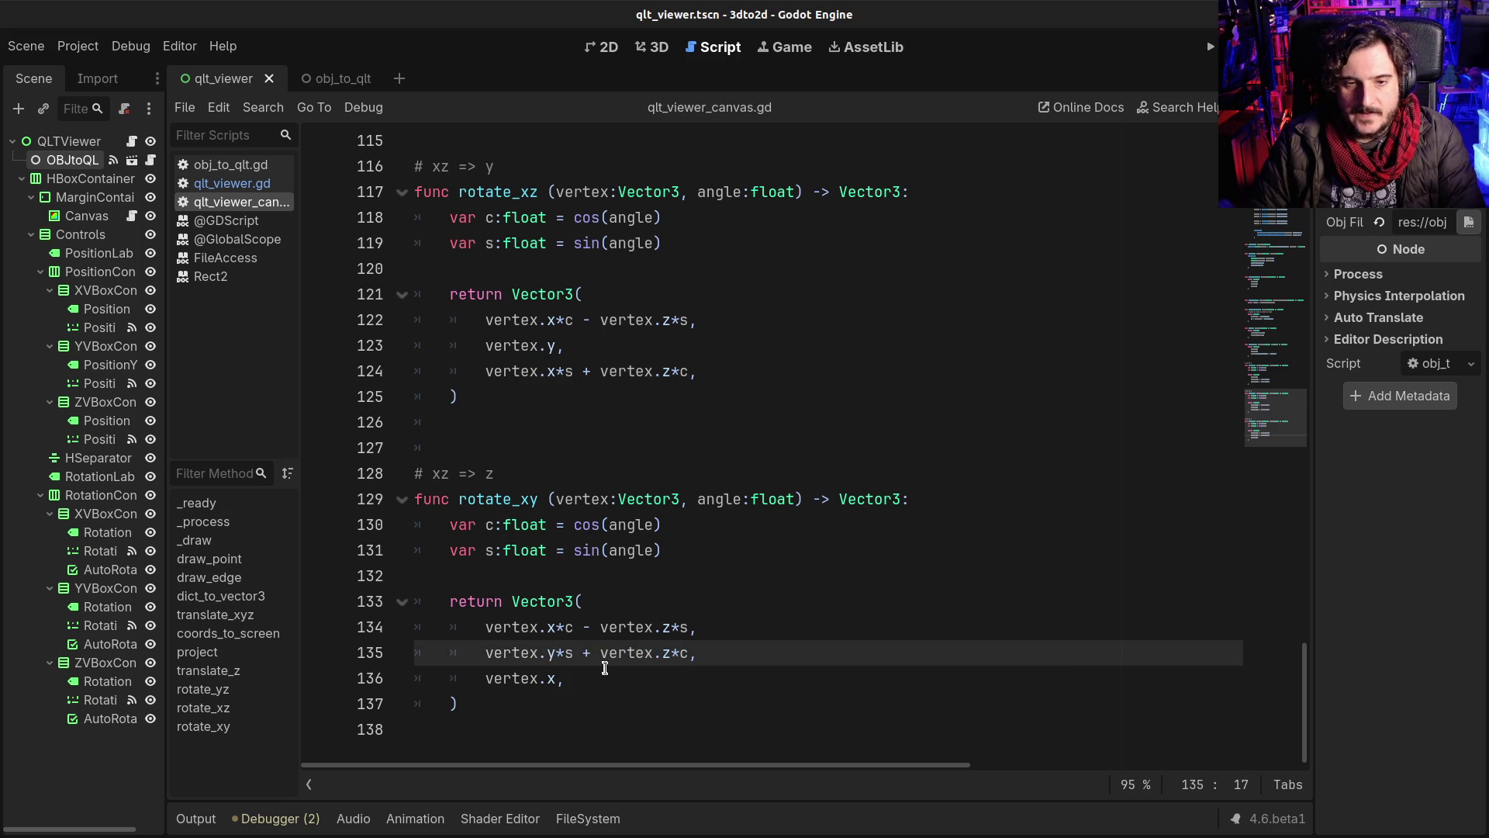
# Step: Cut '*s + vertex.z*c' from line 135 and paste it onto line 134
pyautogui.keyDown('shift'); pyautogui.click(690, 652); pyautogui.keyUp('shift')
pyautogui.hotkey('ctrl', 'x')
pyautogui.click(565, 626)
pyautogui.hotkey('ctrl', 'v')
pyautogui.click(825, 627)
pyautogui.keyDown('shift'); pyautogui.click(555, 626); pyautogui.keyUp('shift')
pyautogui.press('BackSpace')
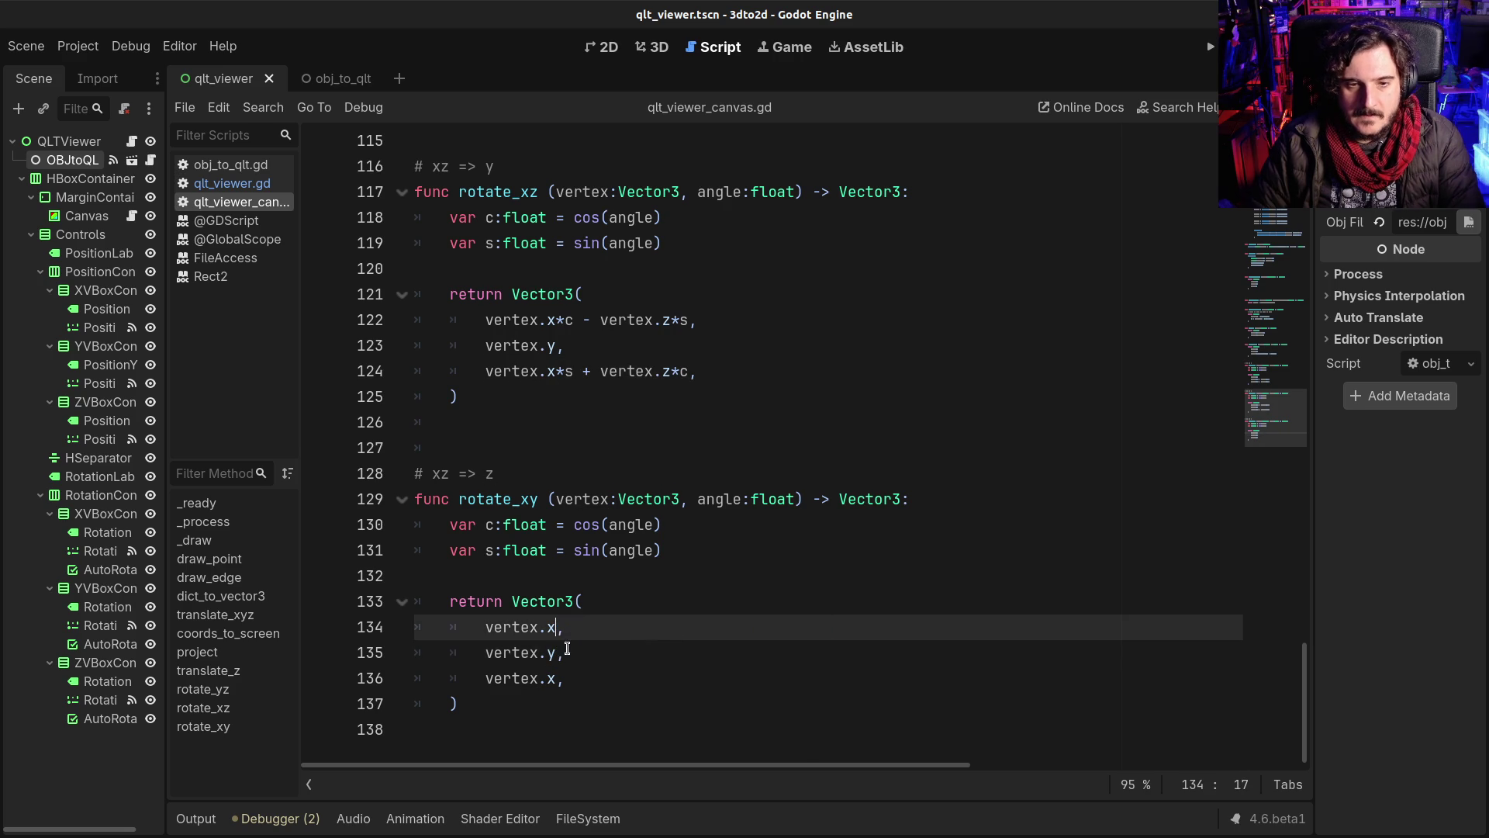
pyautogui.hotkey('ctrl', 'z')
# Step: Move '*c - vertex.z*s' from line 134 to after vertex.y on line 135, save, and rerun
pyautogui.click(616, 626)
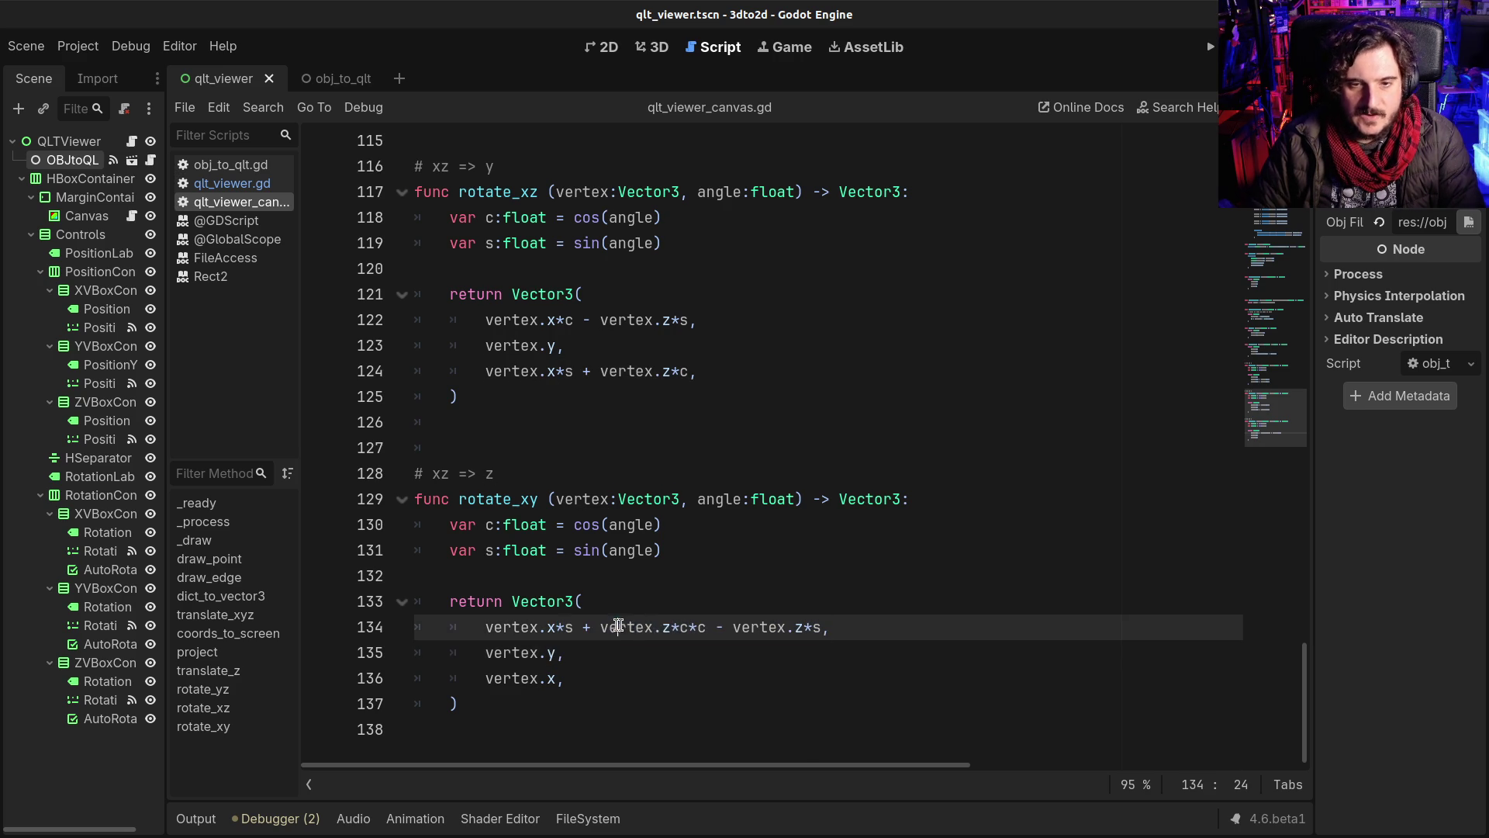
pyautogui.doubleClick(685, 627)
pyautogui.write('s')
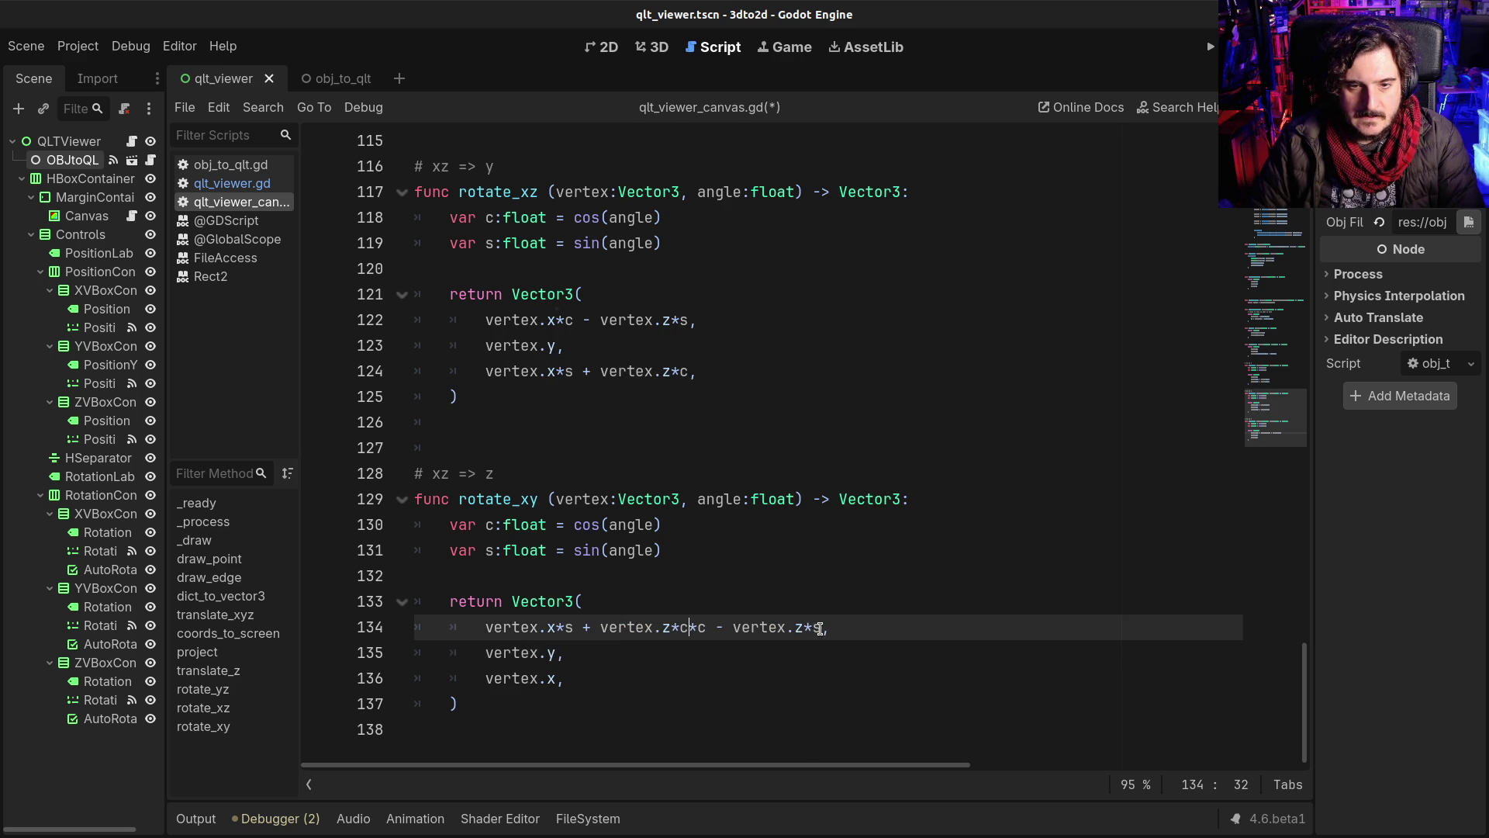
pyautogui.keyDown('shift'); pyautogui.click(820, 626); pyautogui.keyUp('shift')
pyautogui.press('BackSpace')
pyautogui.click(549, 653)
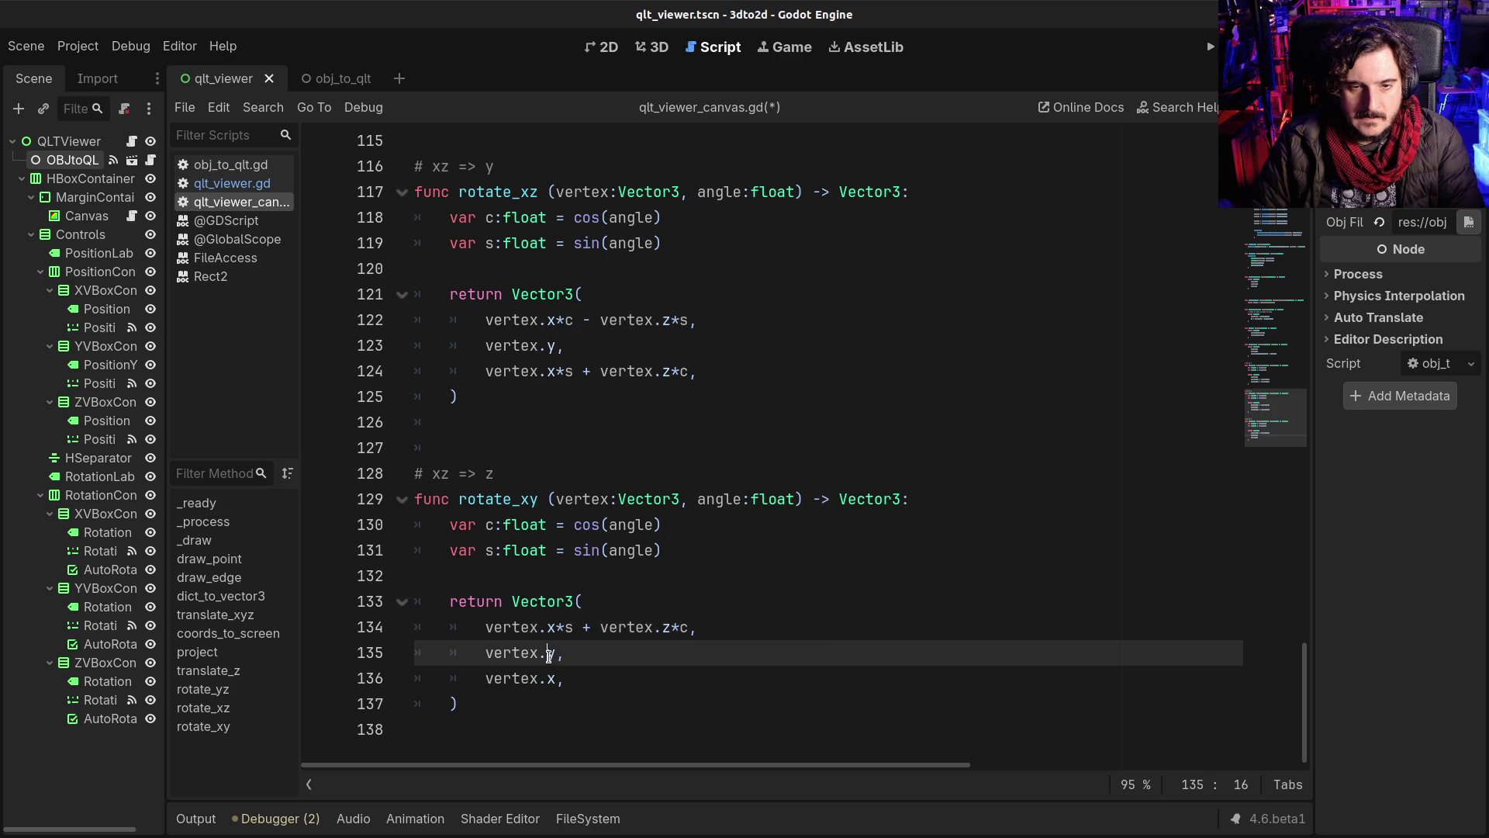
pyautogui.hotkey('ctrl', 'v')
pyautogui.hotkey('ctrl', 's')
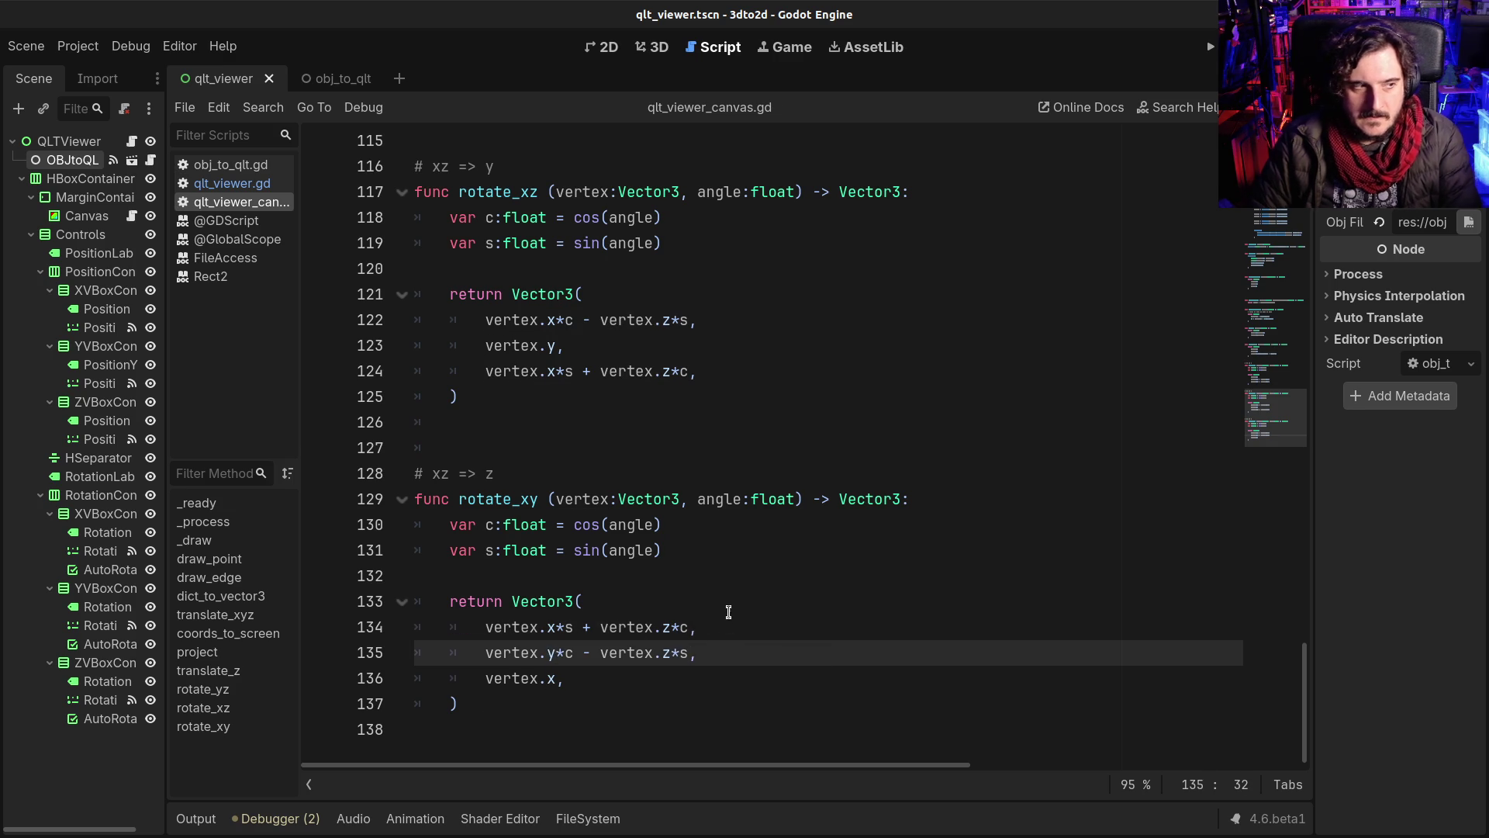
pyautogui.press('F5')
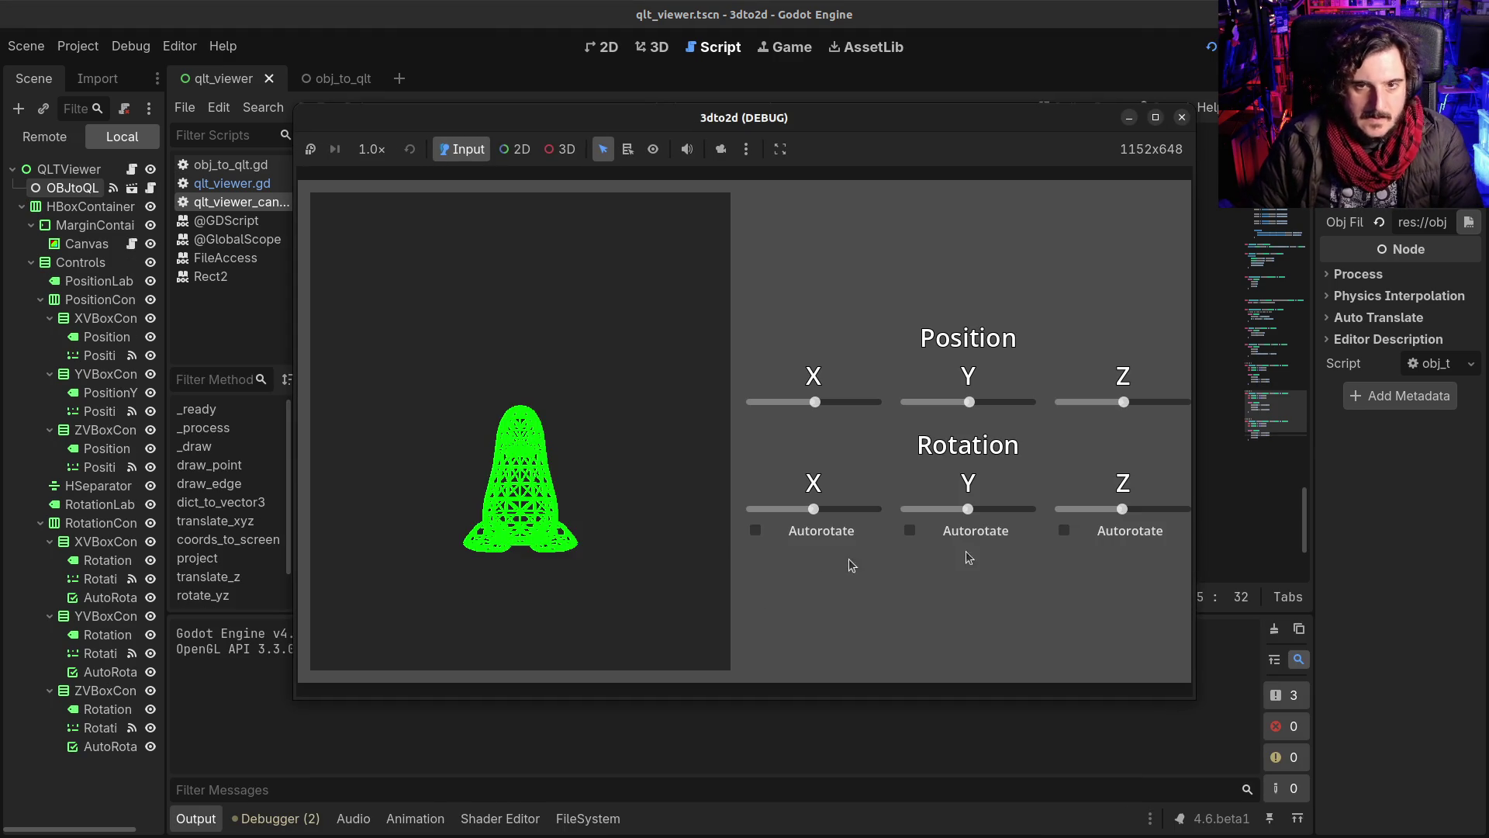
# Step: Close the viewer, undo the rotate_xy edits back to the original, and run again
pyautogui.moveTo(1121, 512)
pyautogui.mouseDown()
pyautogui.moveTo(1165, 509)
pyautogui.moveTo(1094, 512)
pyautogui.mouseUp()
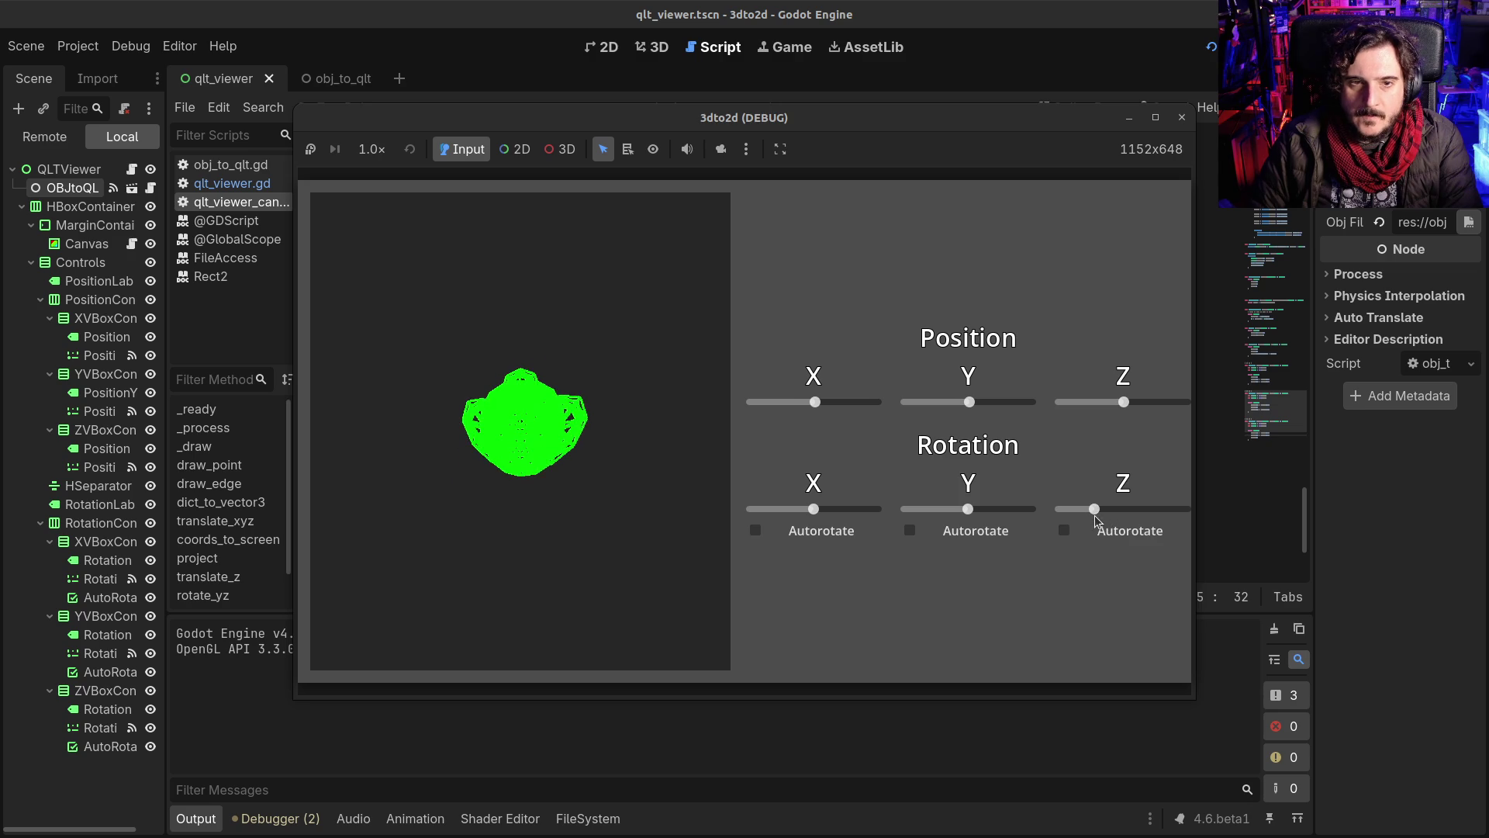
pyautogui.click(1182, 118)
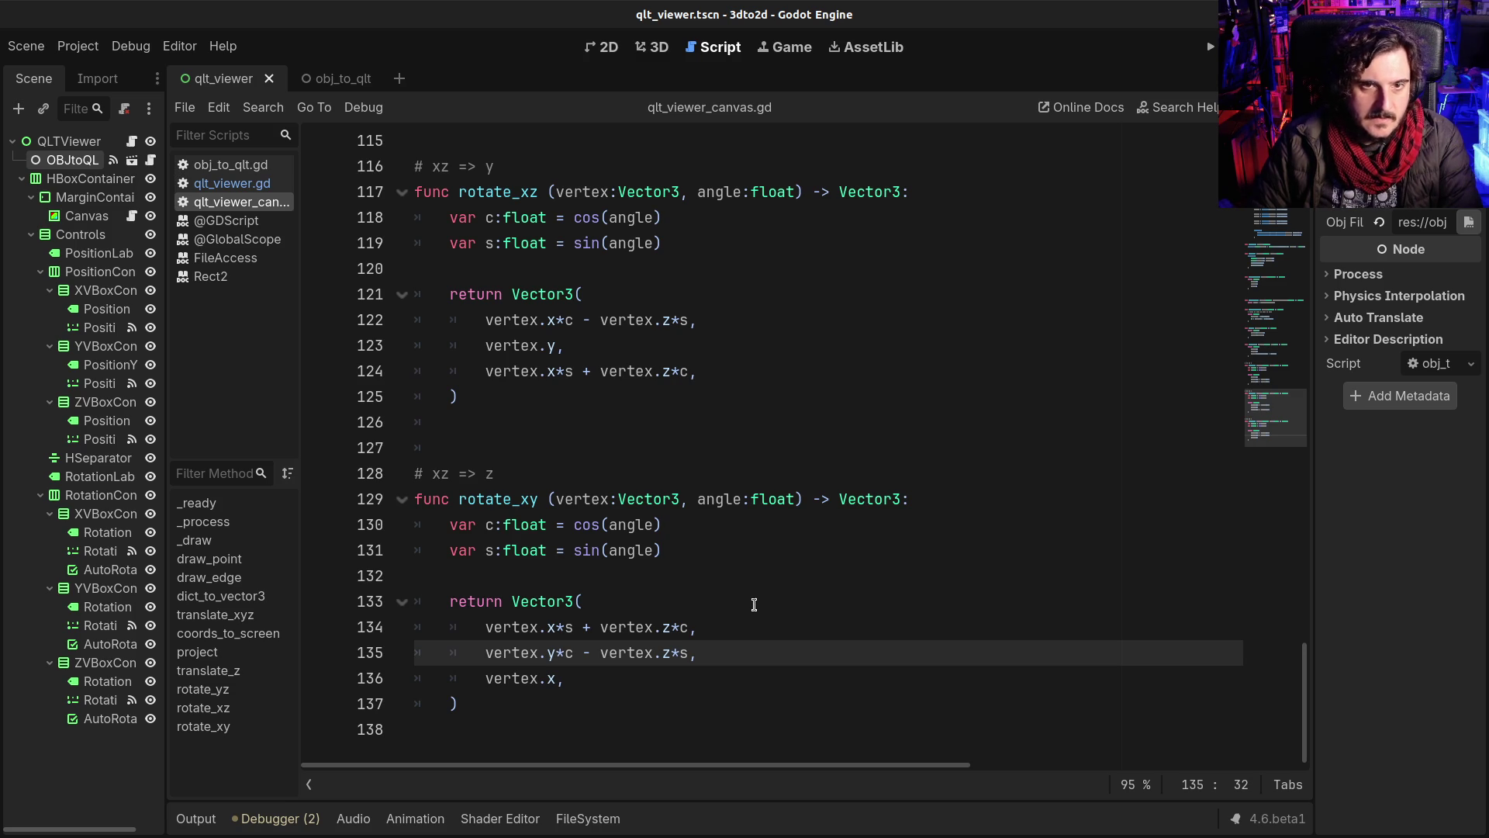
pyautogui.scroll(4, 664, 659)
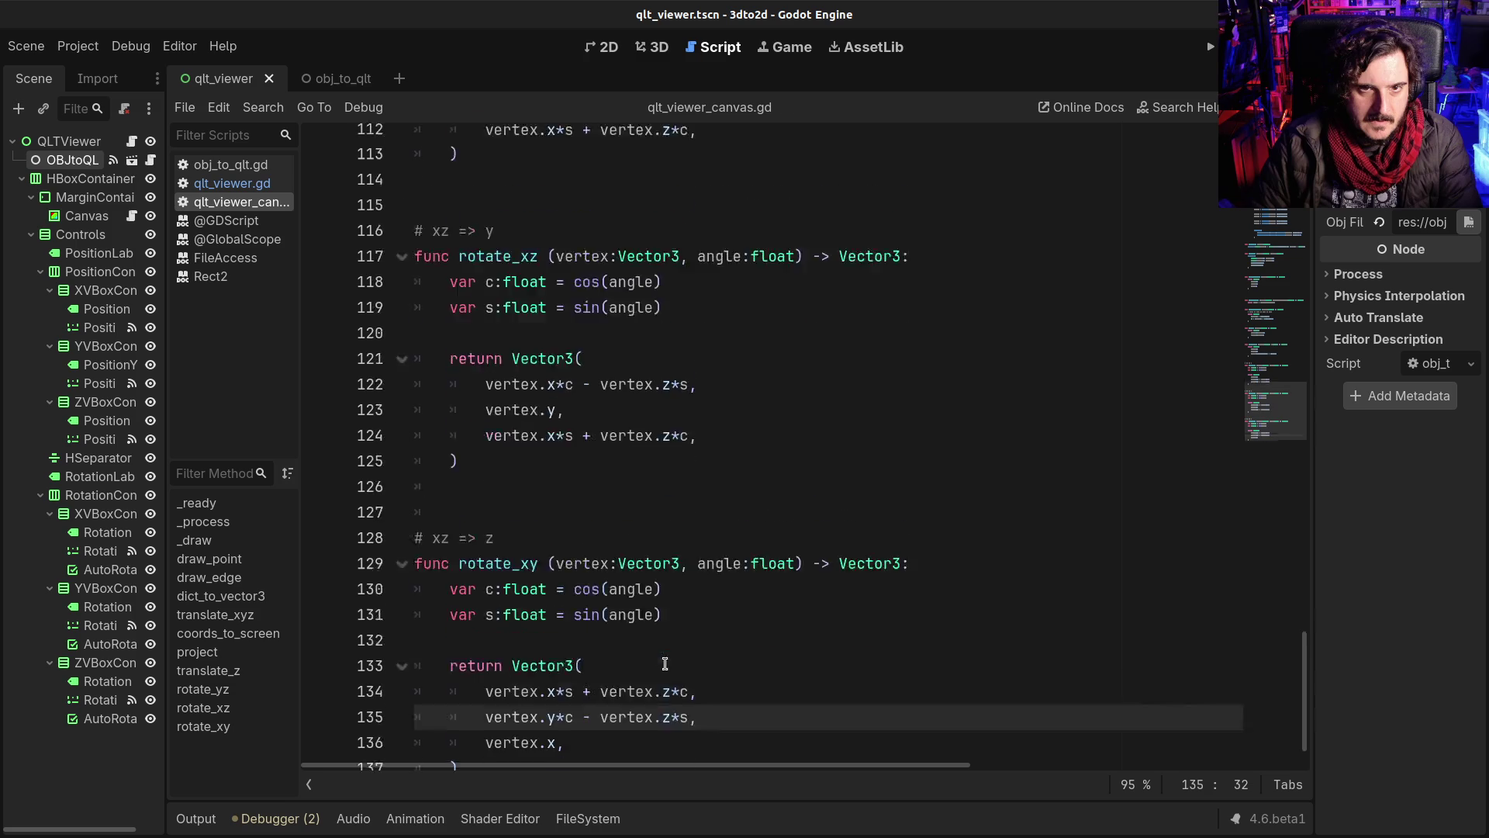
pyautogui.scroll(-4, 665, 663)
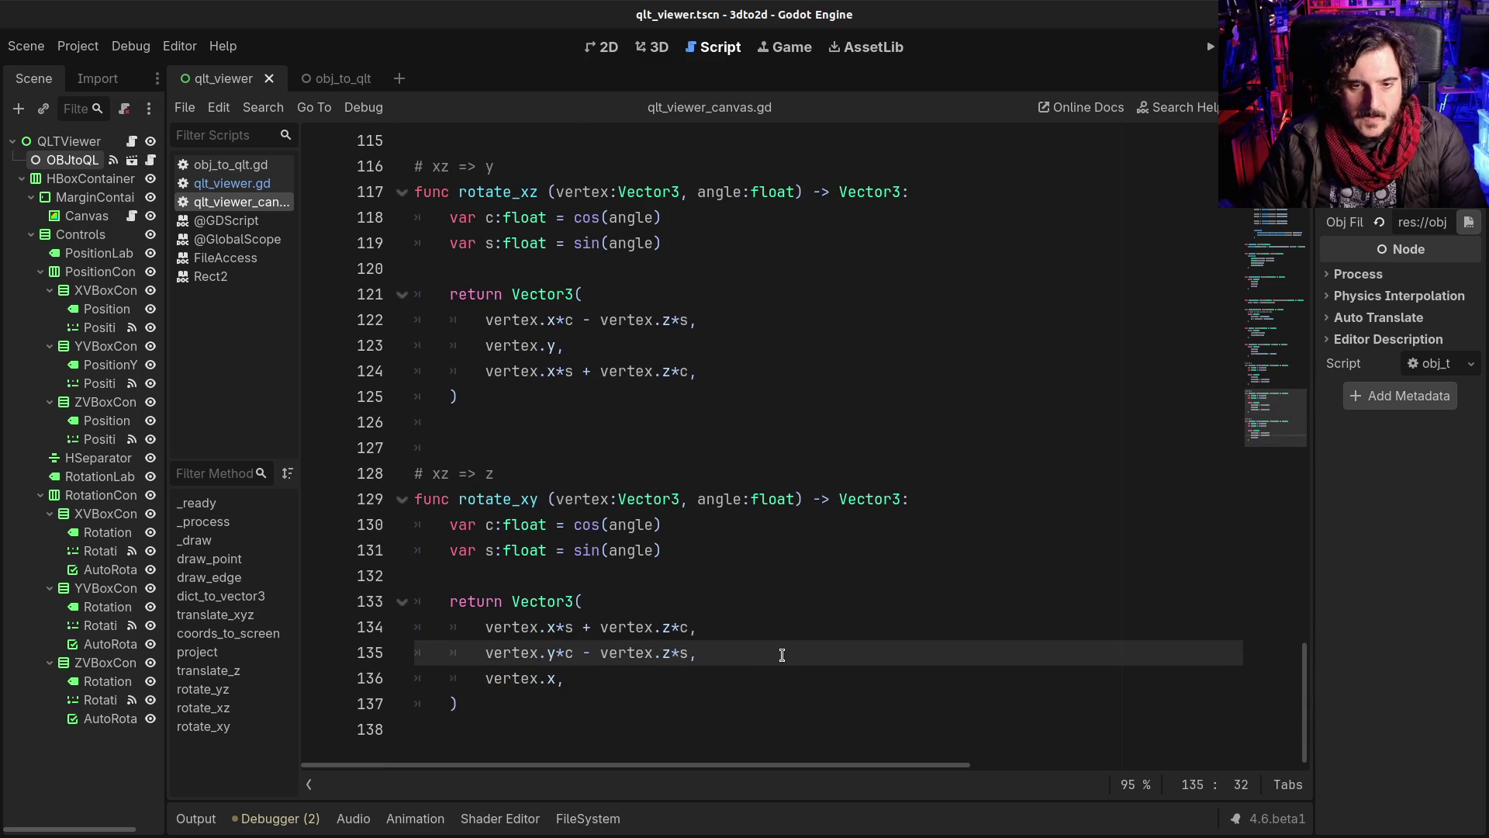
pyautogui.hotkey('ctrl', 'z')
pyautogui.hotkey('ctrl', 'z')
pyautogui.hotkey('ctrl', 'z')
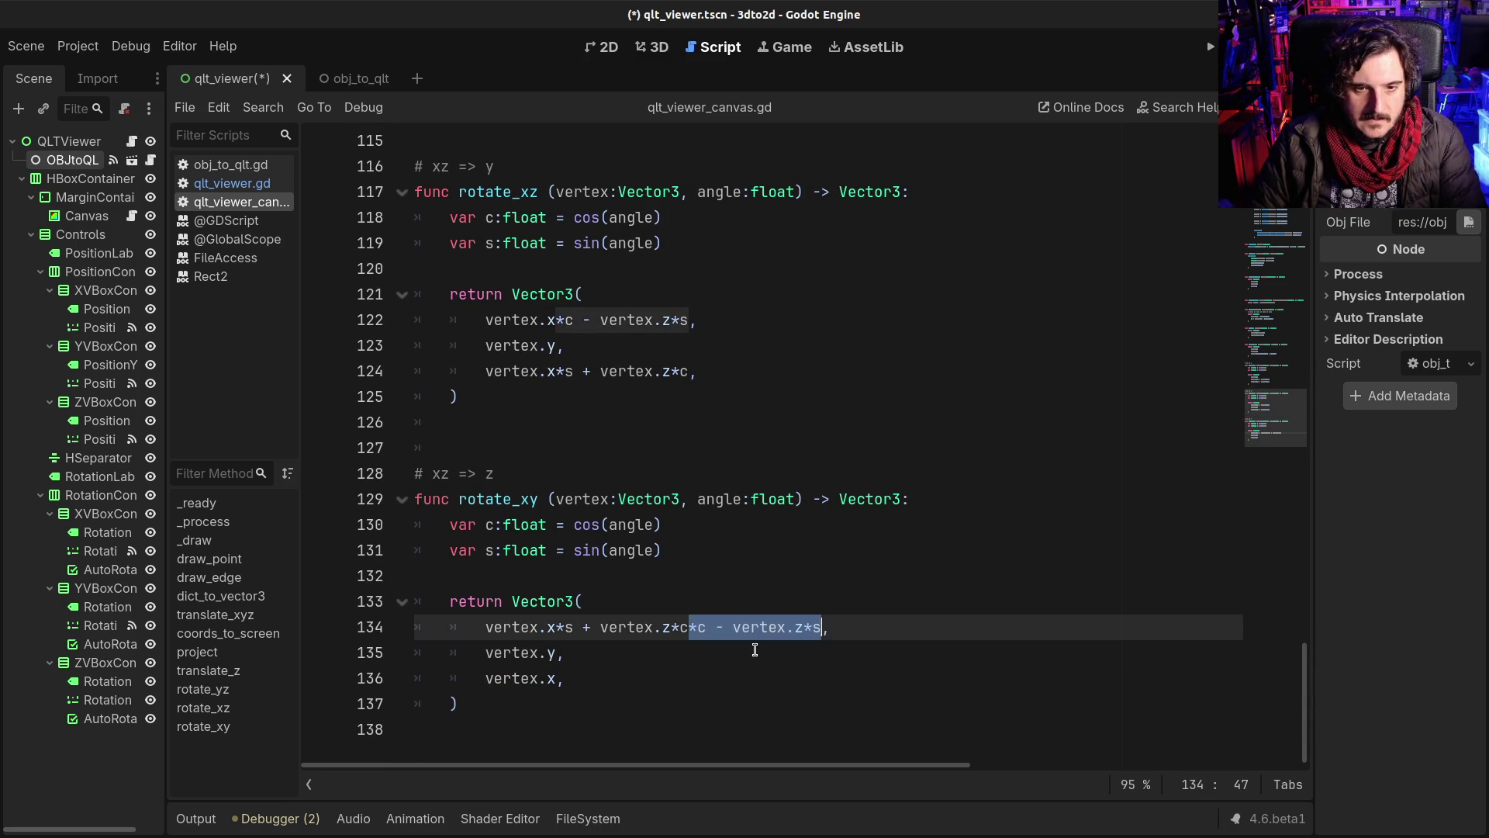
pyautogui.press('F5')
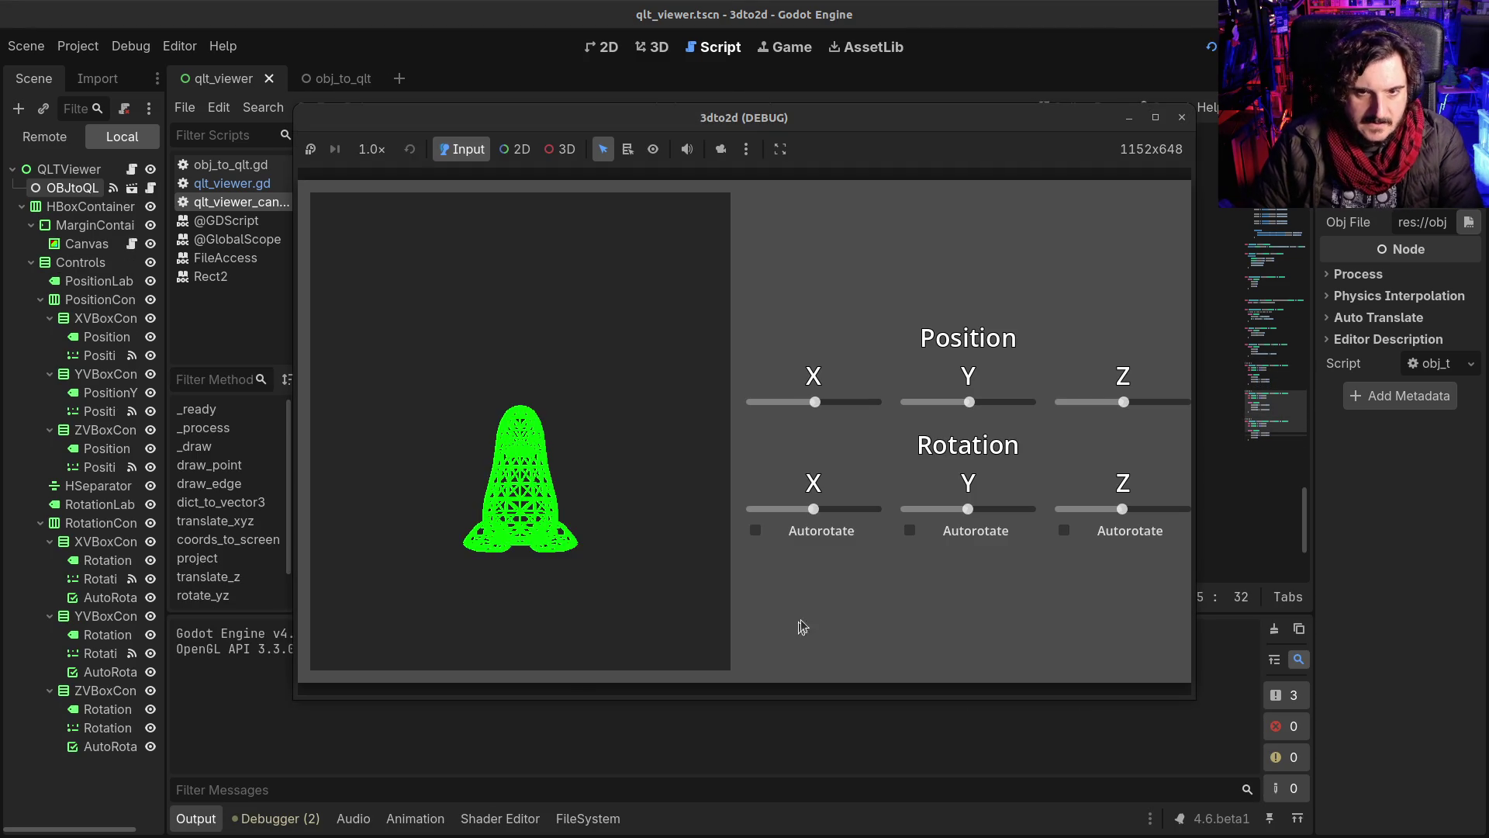
# Step: Push the model farther away along Z and rotate it around X, restarting the viewer once
pyautogui.moveTo(1124, 402); pyautogui.dragTo(1127, 411)
pyautogui.moveTo(814, 510)
pyautogui.mouseDown()
pyautogui.moveTo(850, 516)
pyautogui.moveTo(729, 501)
pyautogui.moveTo(883, 506)
pyautogui.moveTo(791, 509)
pyautogui.mouseUp()
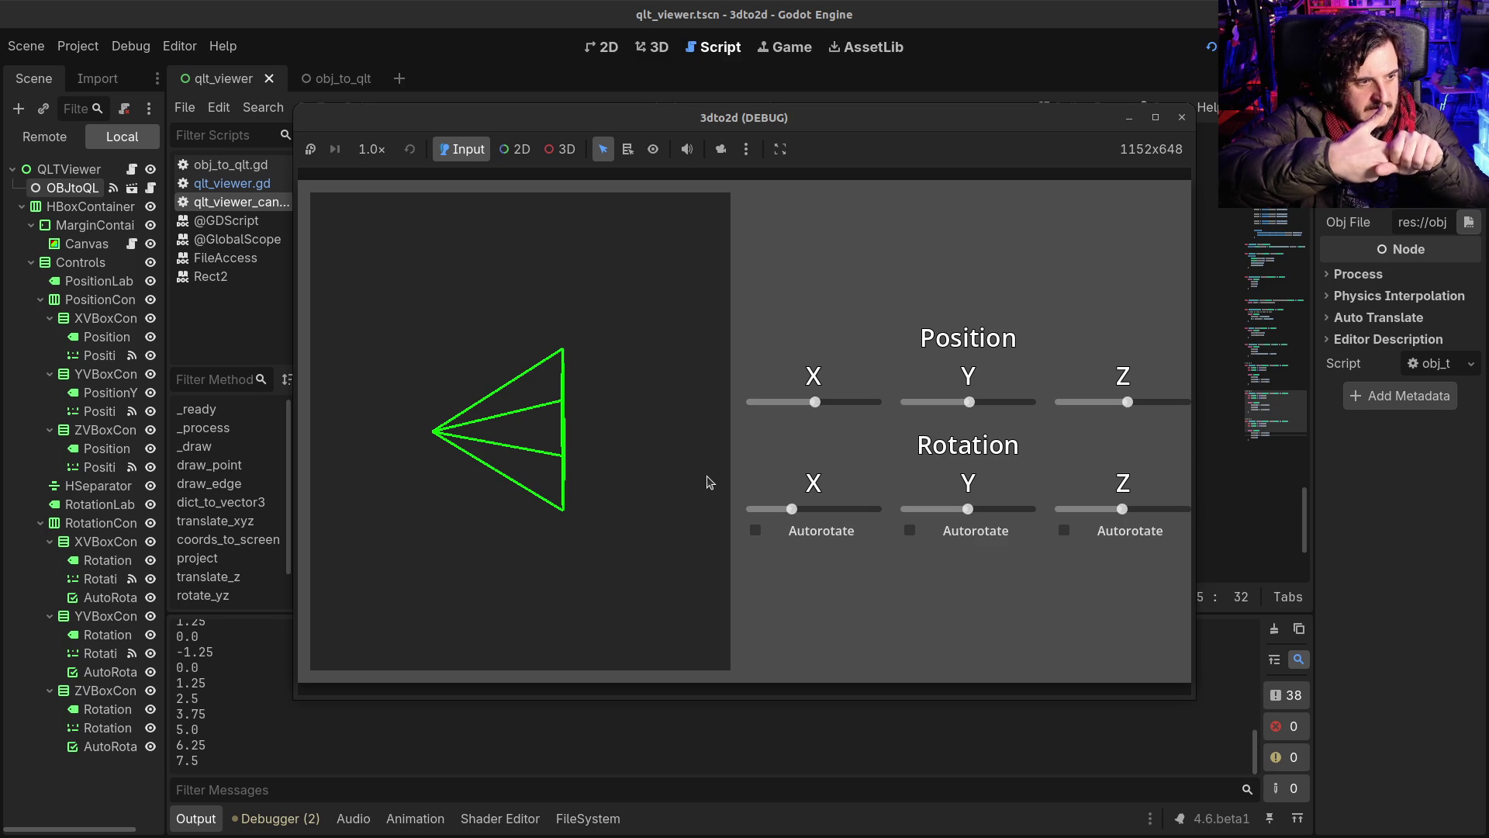
pyautogui.press('F8')
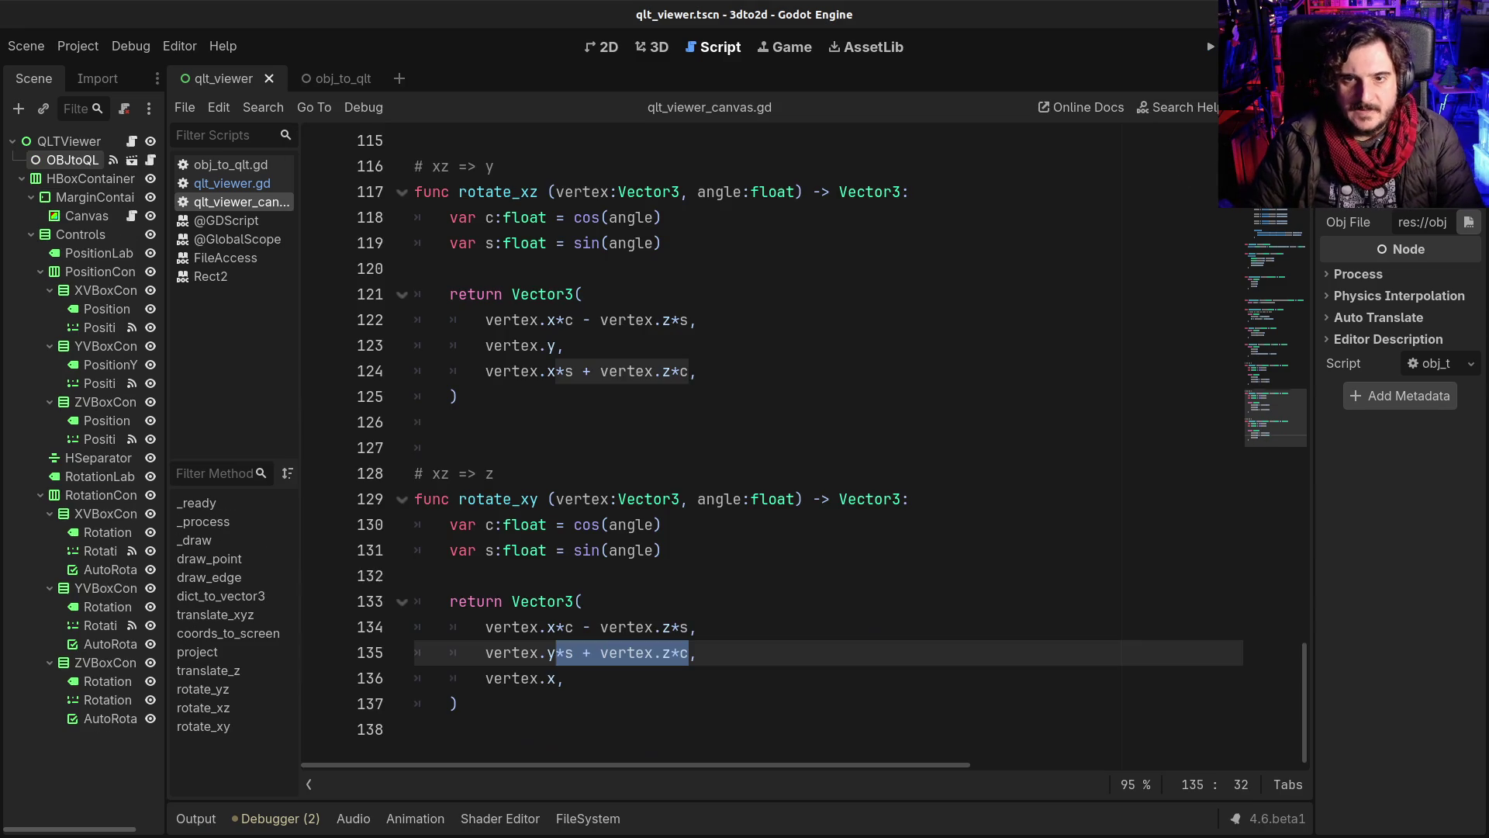
pyautogui.click(1210, 46)
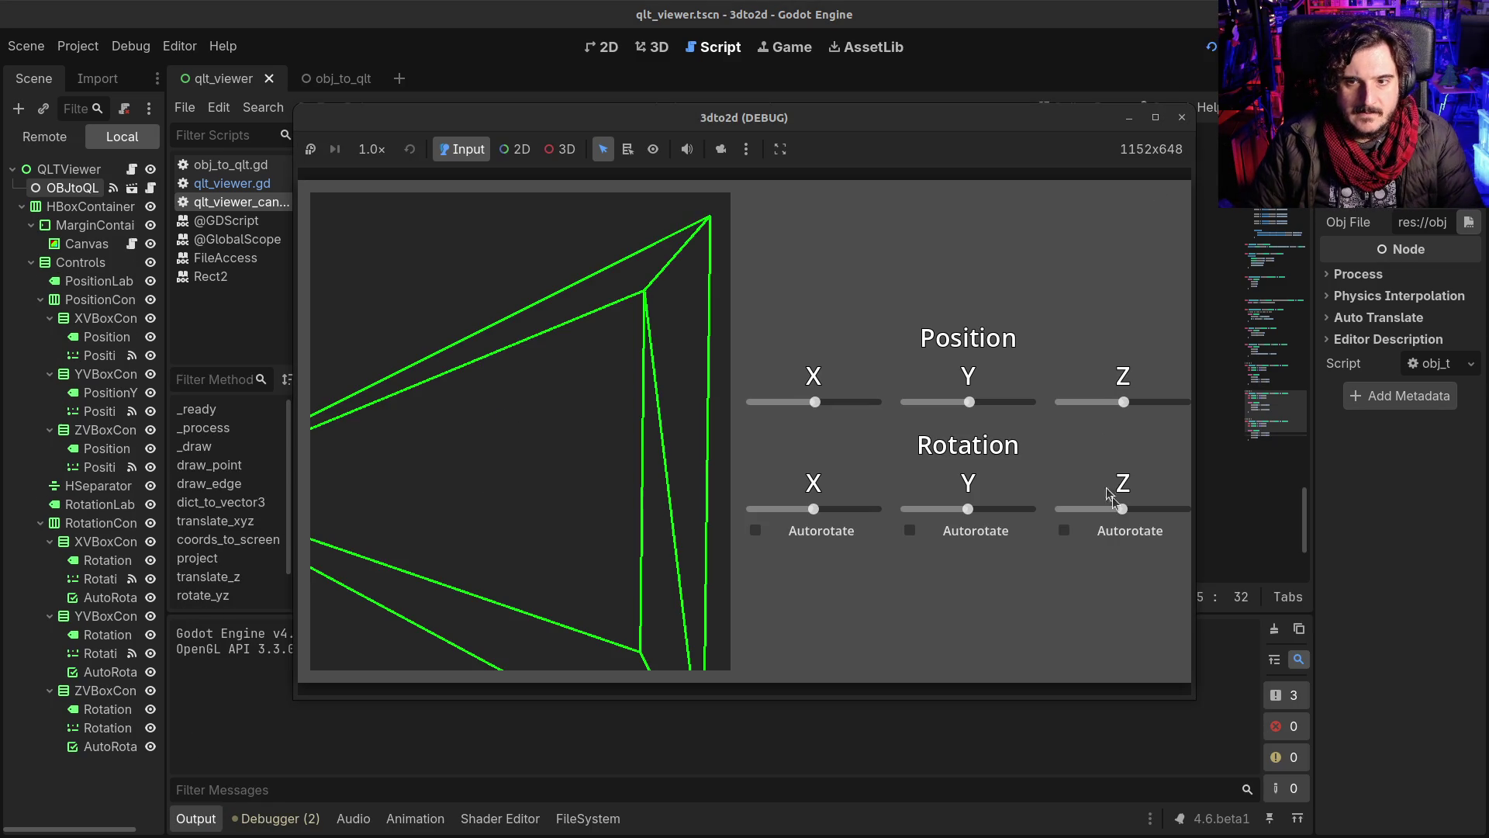
pyautogui.moveTo(1124, 402); pyautogui.dragTo(1128, 403)
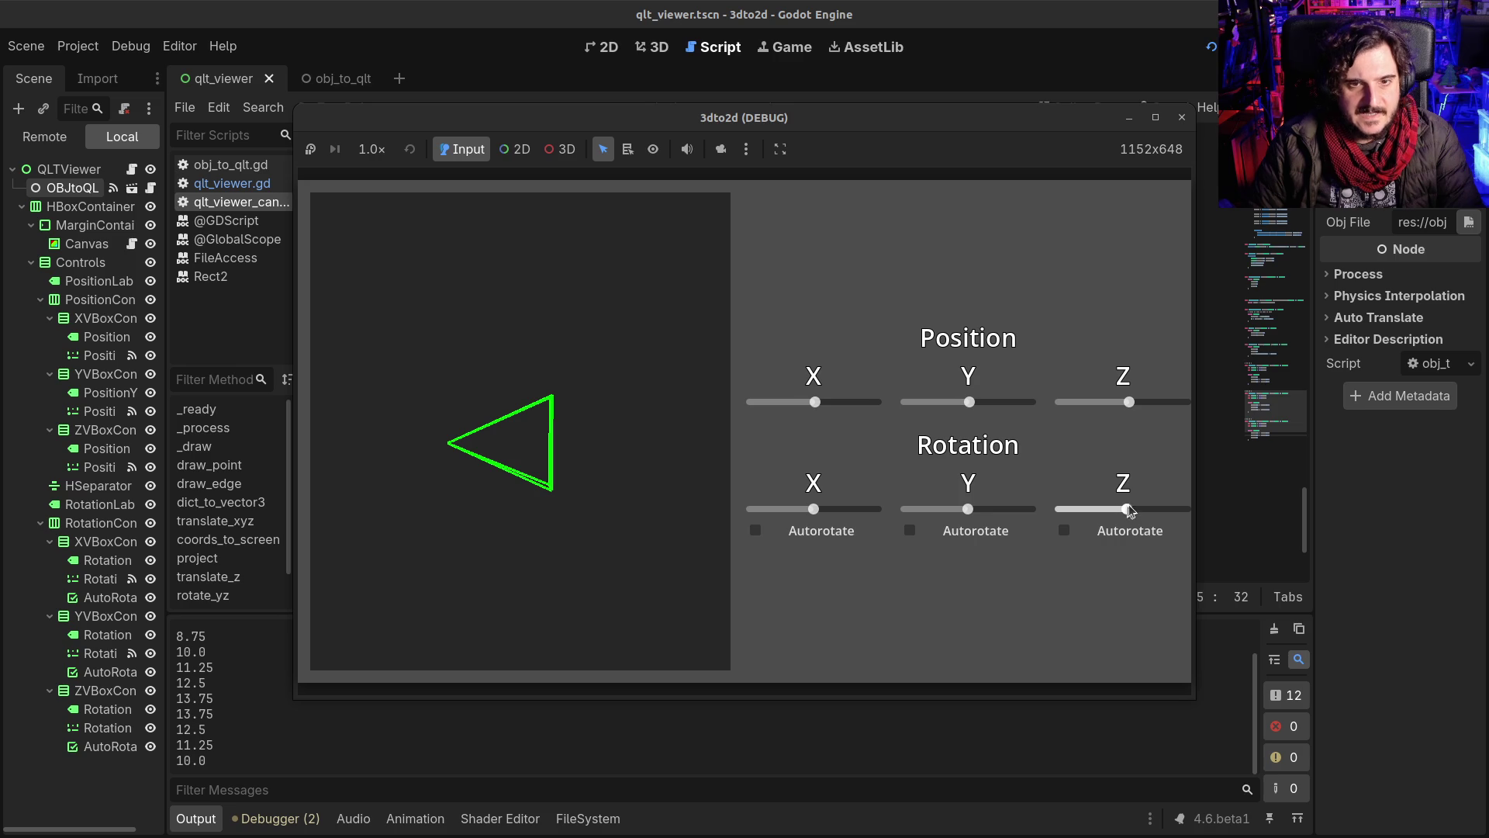
pyautogui.moveTo(1127, 509); pyautogui.dragTo(1123, 509)
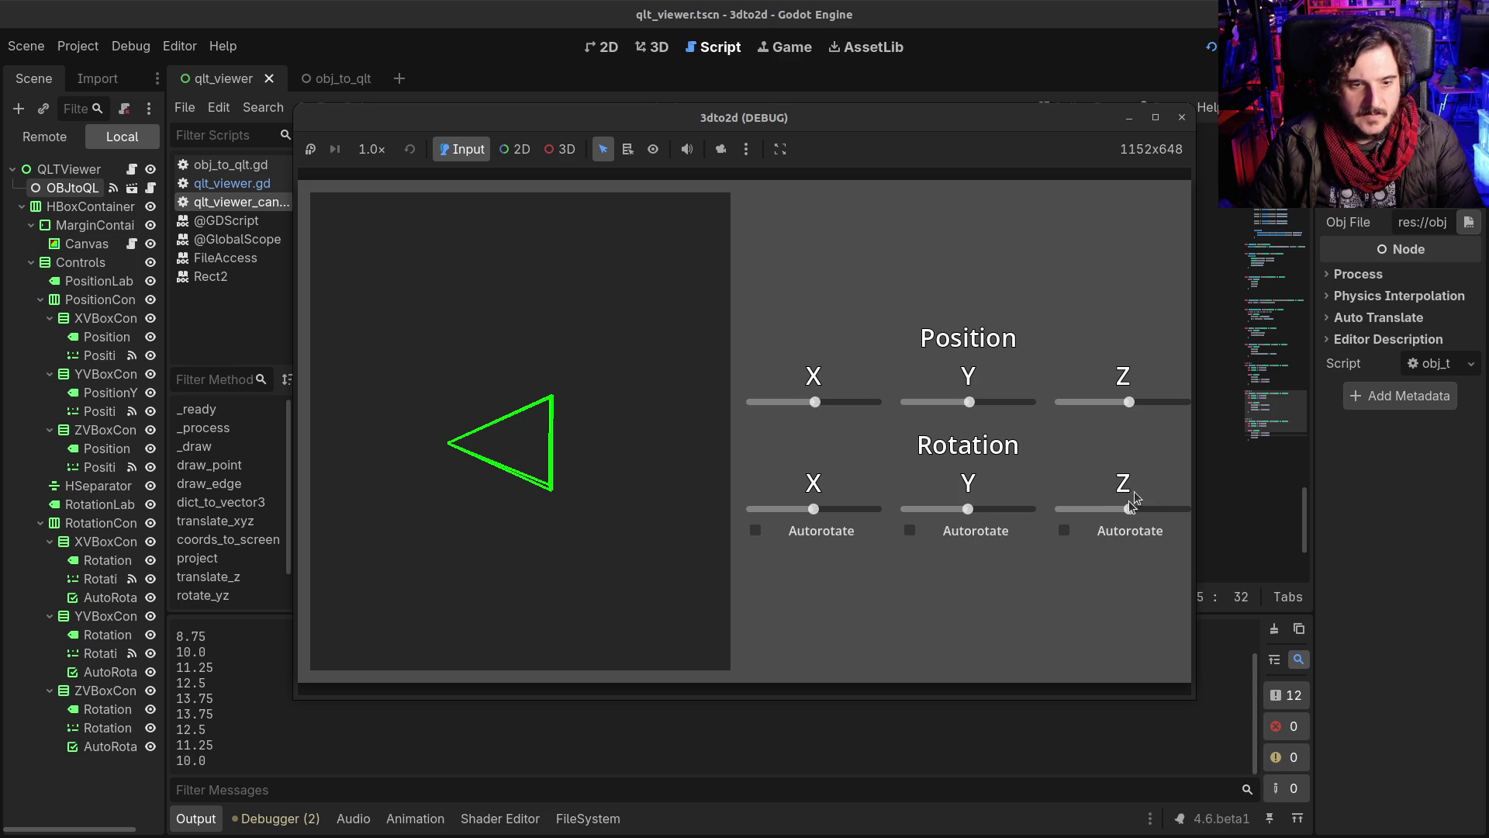
pyautogui.click(1182, 117)
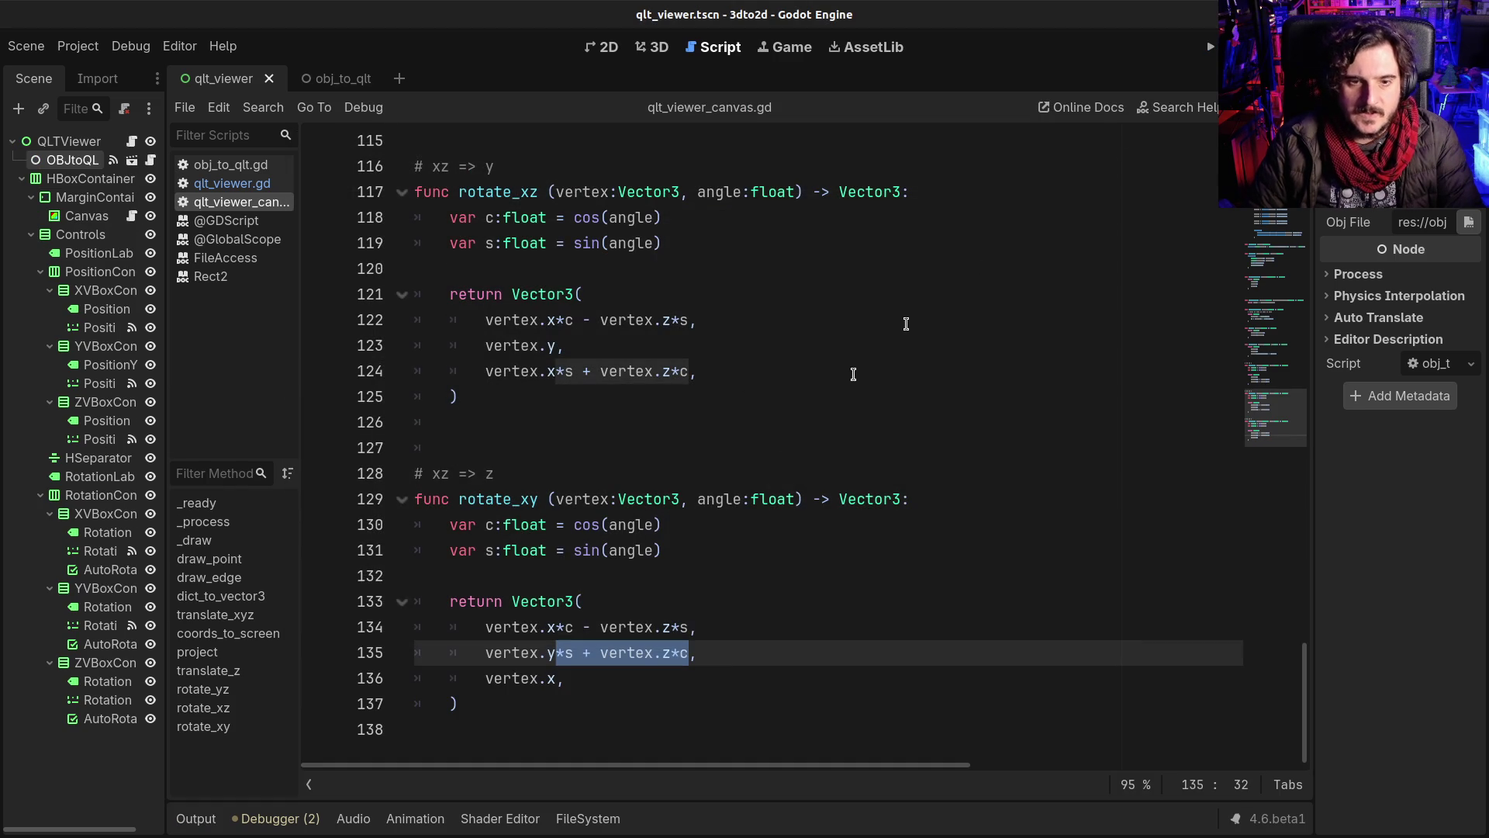
# Step: Run the viewer, push the model farther along Z, try a Z rotation, then close it
pyautogui.click(698, 599)
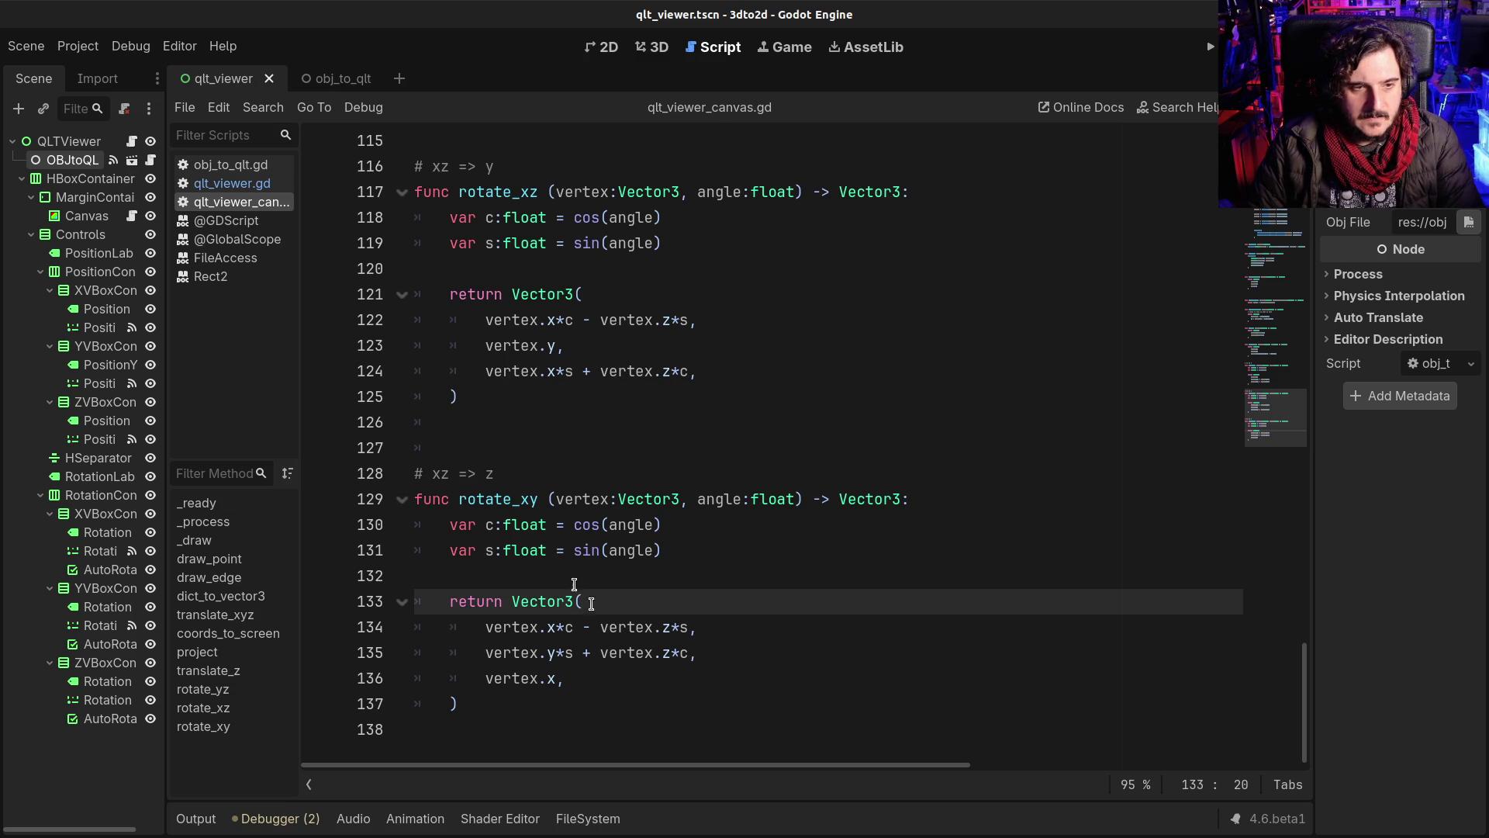
pyautogui.press('F5')
pyautogui.moveTo(1124, 402); pyautogui.dragTo(1129, 402)
pyautogui.moveTo(1095, 509); pyautogui.dragTo(1106, 509)
pyautogui.click(1182, 119)
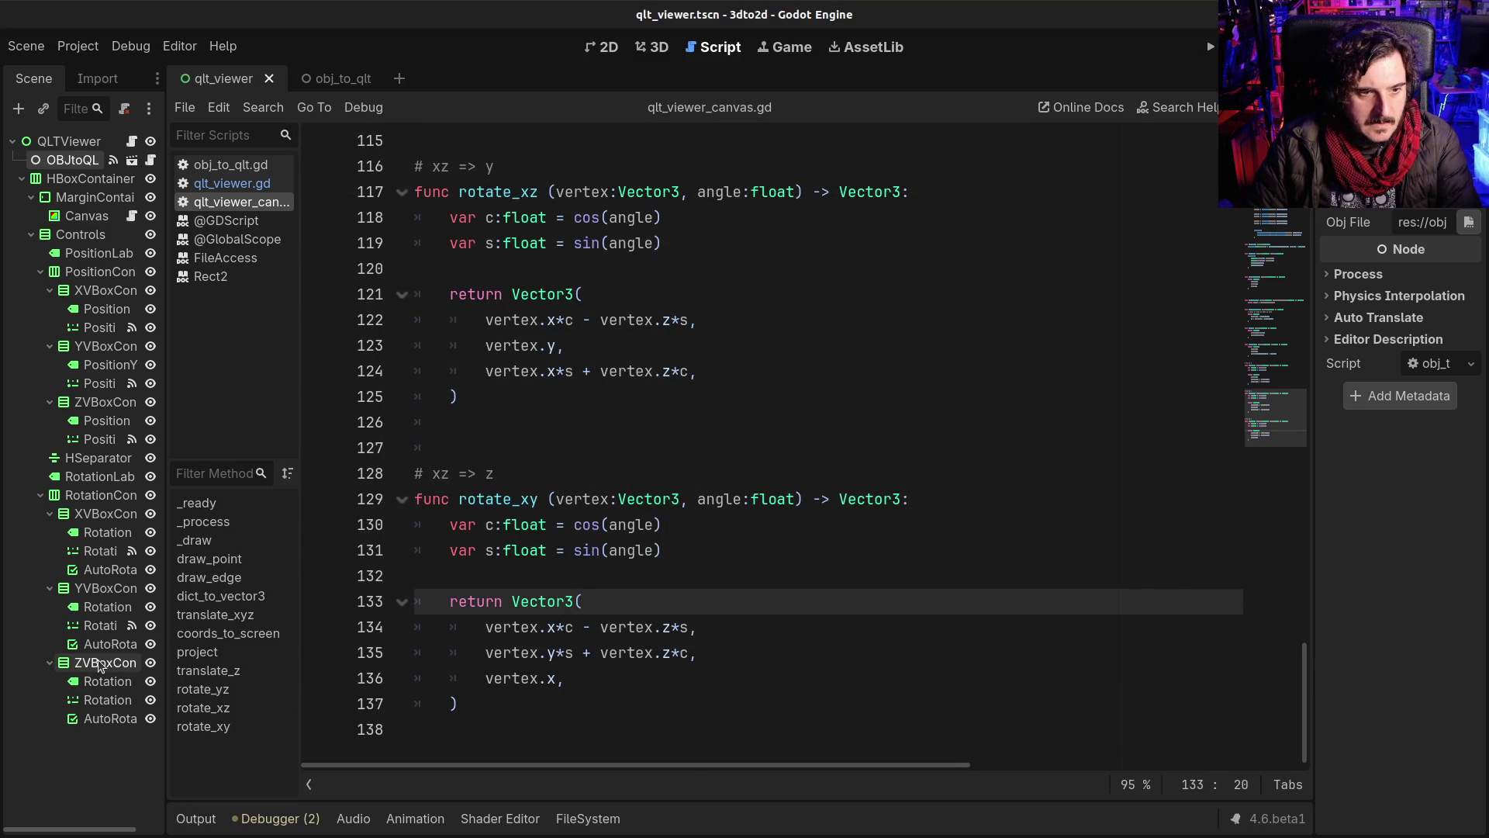
# Step: Connect the Z rotation slider's value_changed signal to _on_rotation_z_value_changed, then run and rotate around Z
pyautogui.click(107, 699)
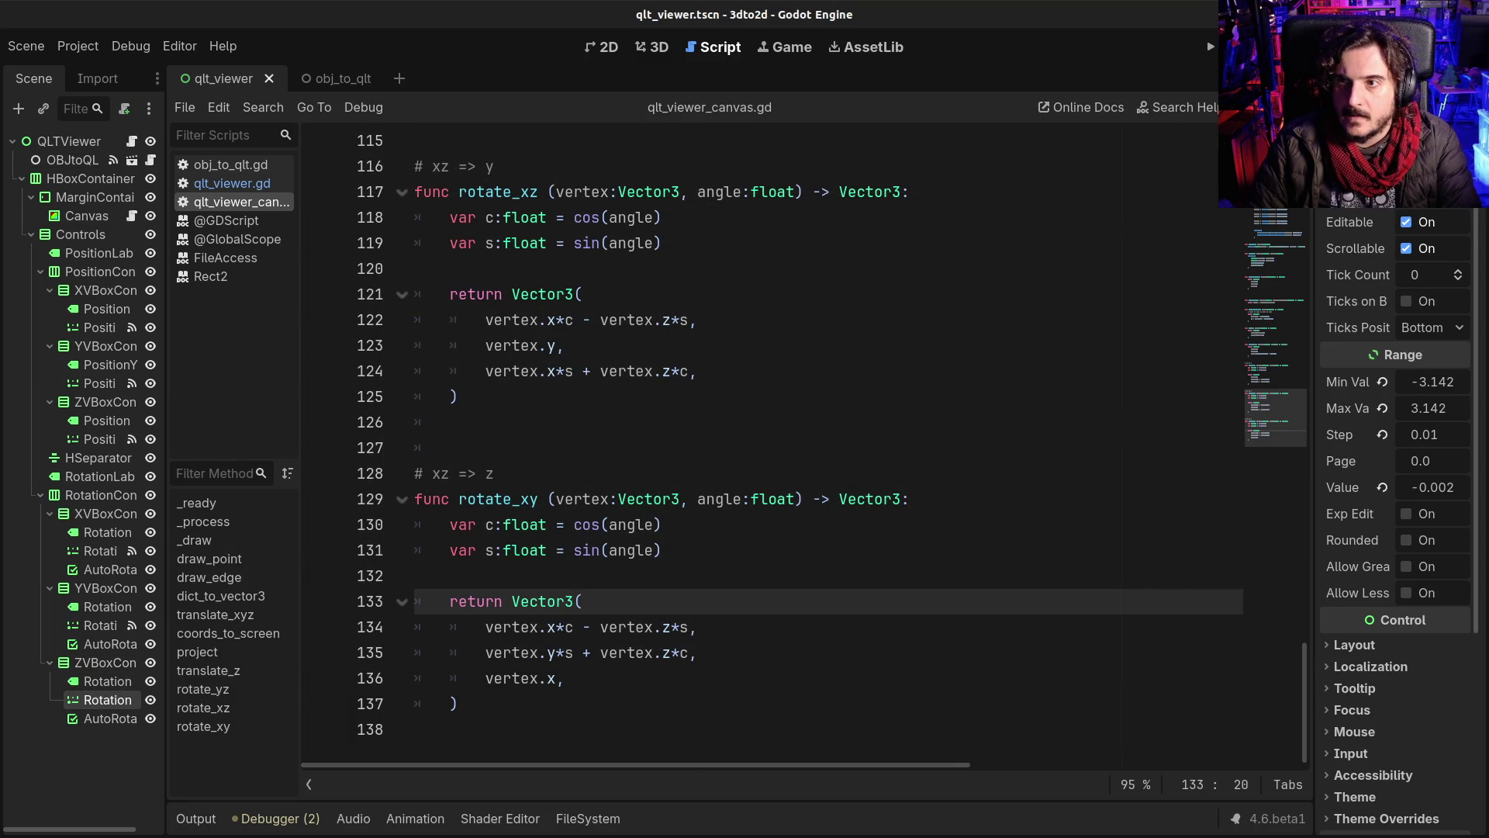
pyautogui.click(1380, 78)
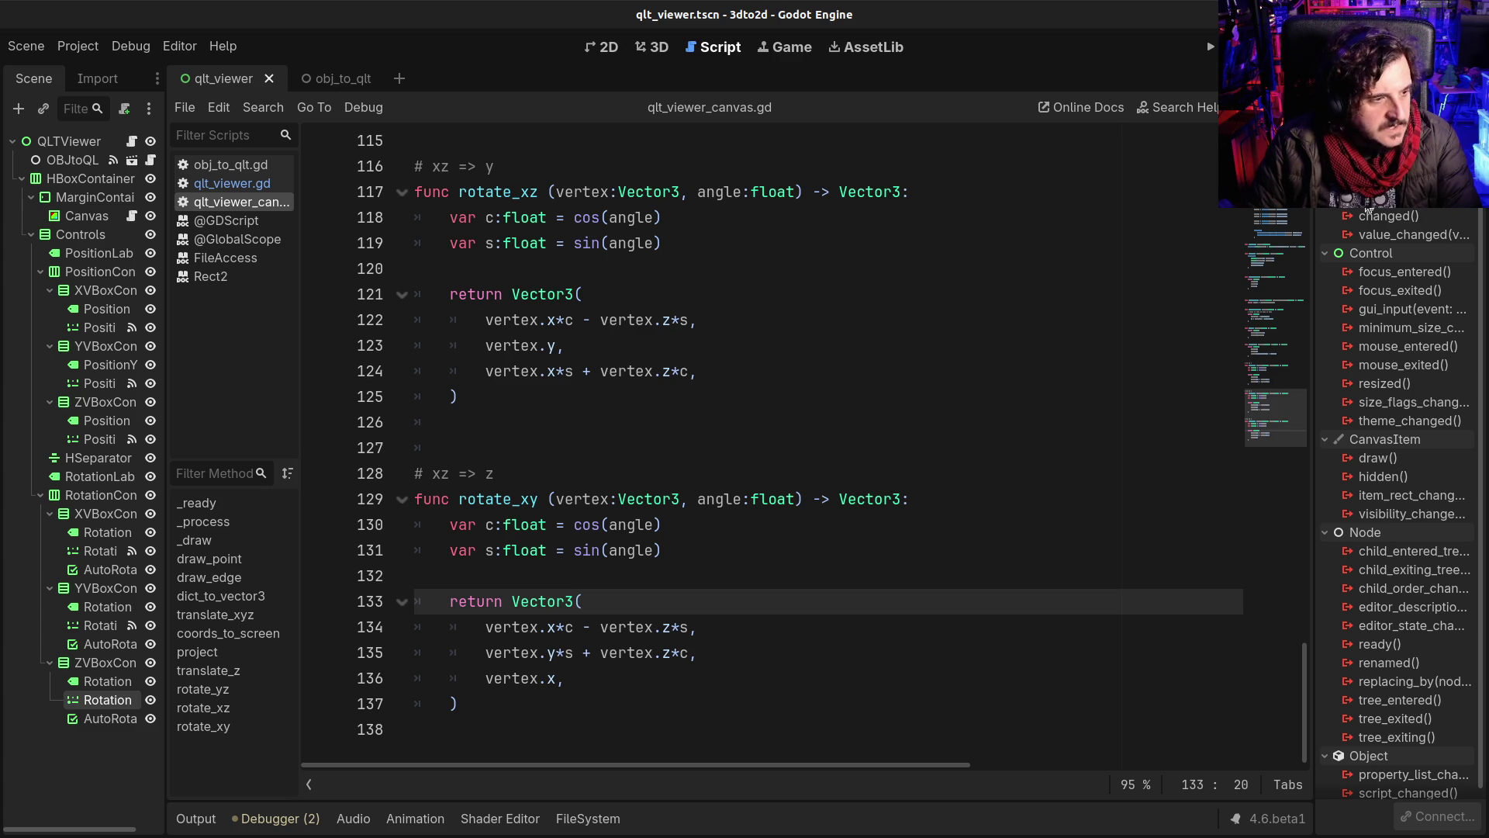
pyautogui.doubleClick(1396, 235)
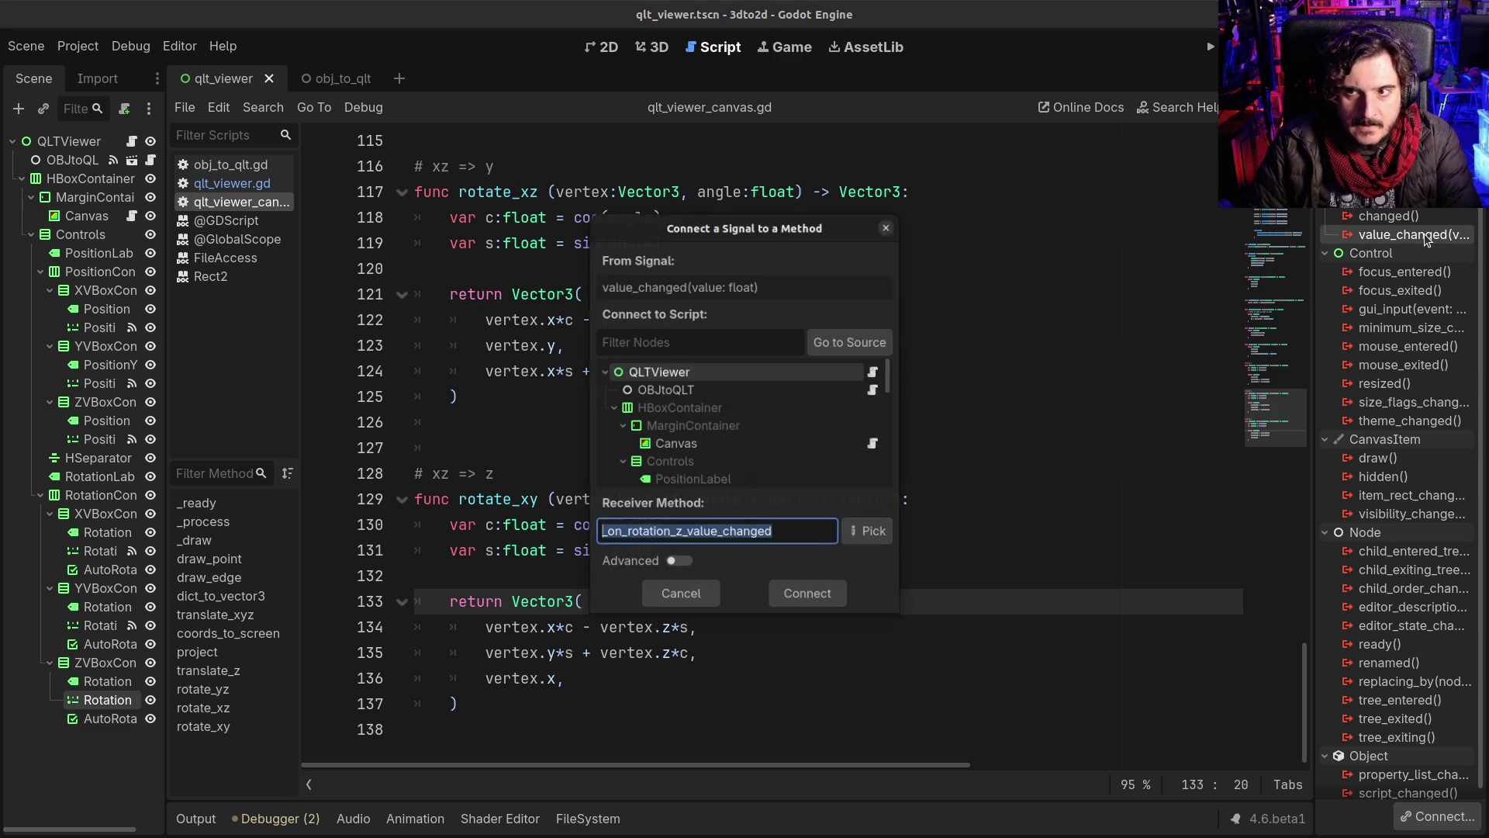
pyautogui.click(817, 589)
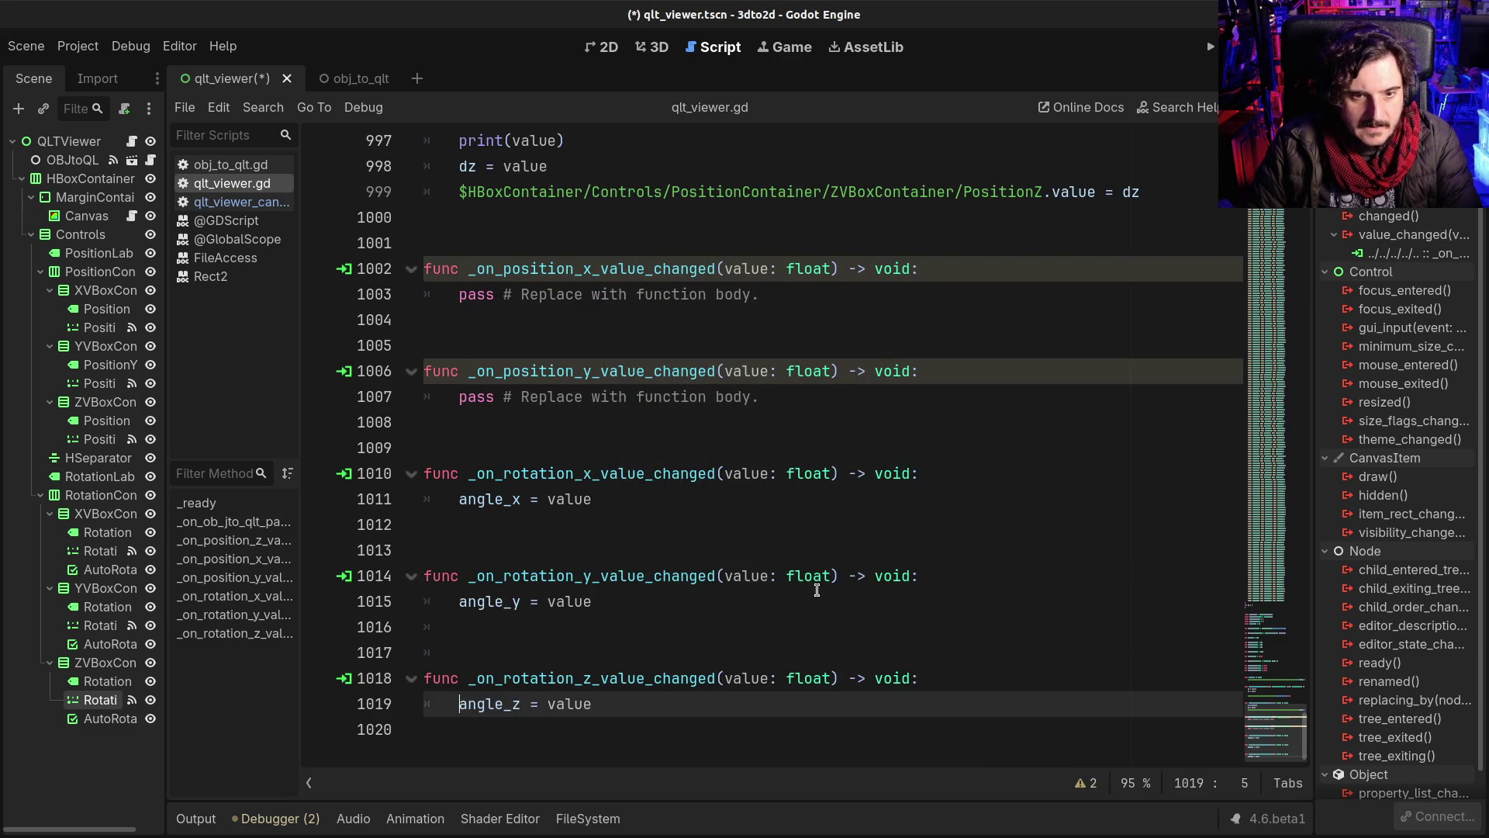
pyautogui.click(809, 591)
pyautogui.press('F5')
pyautogui.moveTo(1124, 510); pyautogui.dragTo(1159, 502)
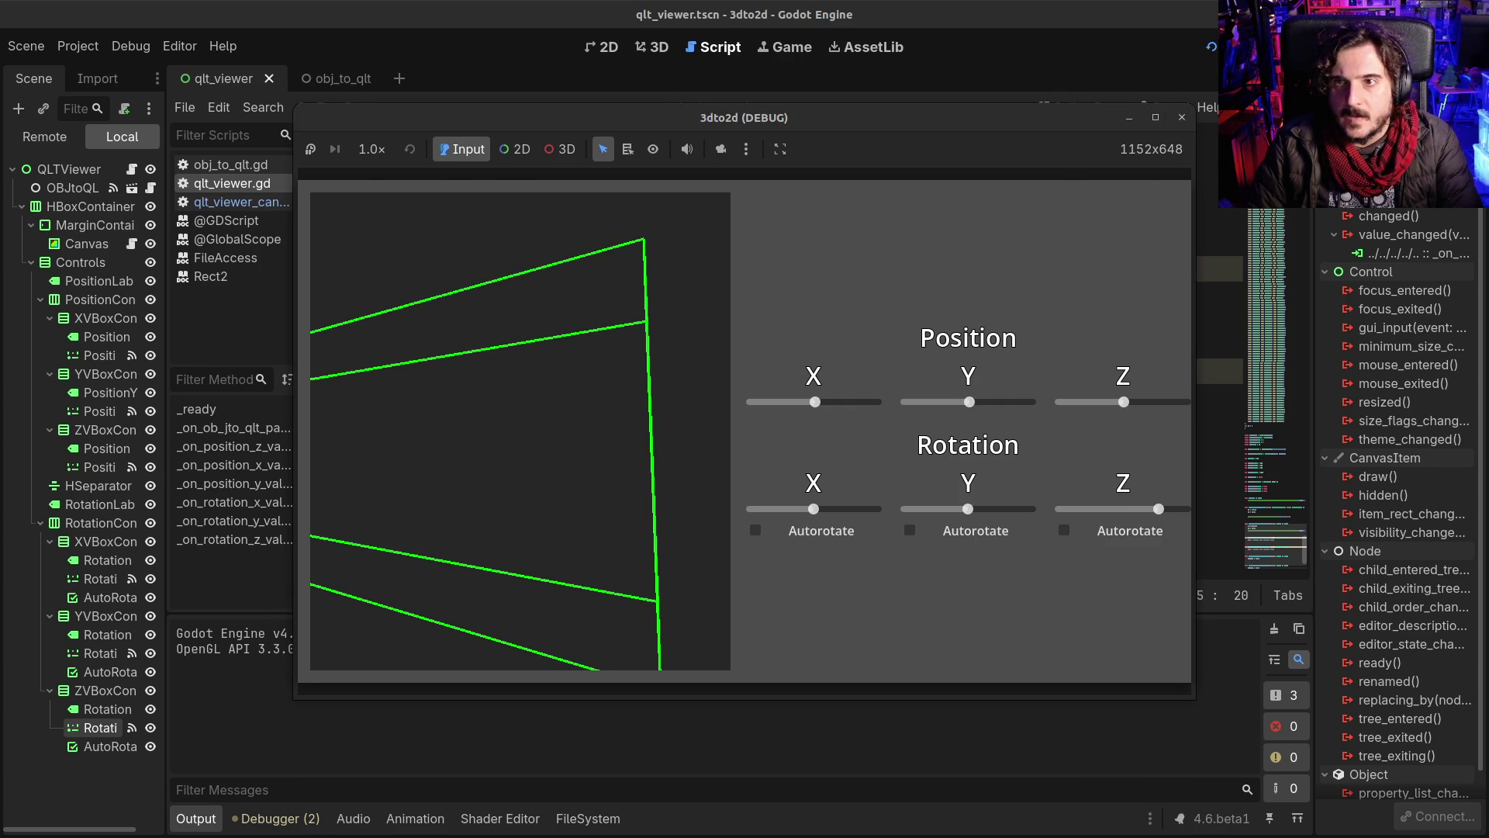
# Step: Stop the running viewer and inspect rotate_xy's return values in qlt_viewer_canvas.gd
pyautogui.press('F8')
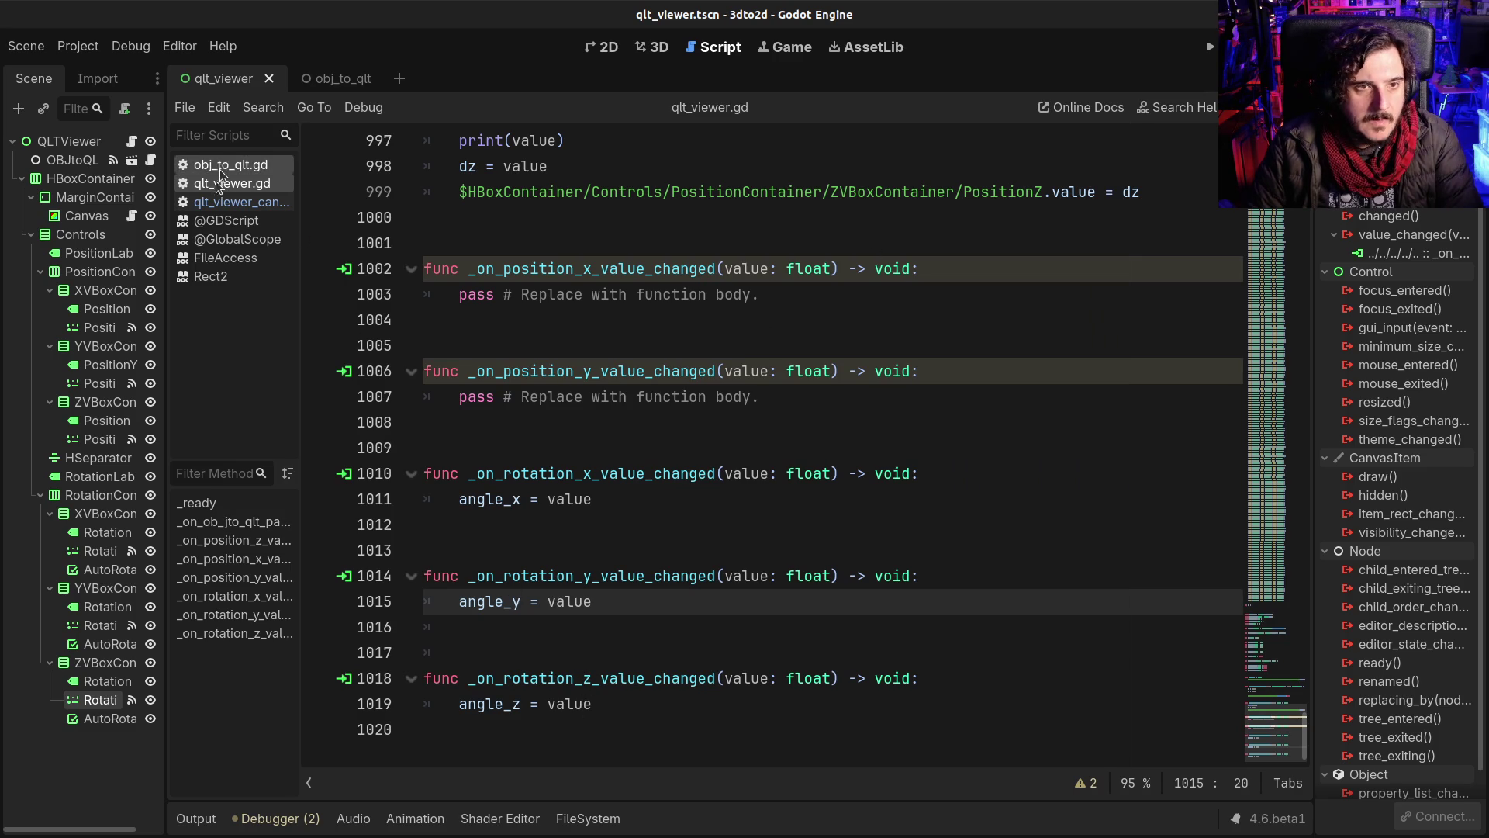
pyautogui.click(214, 204)
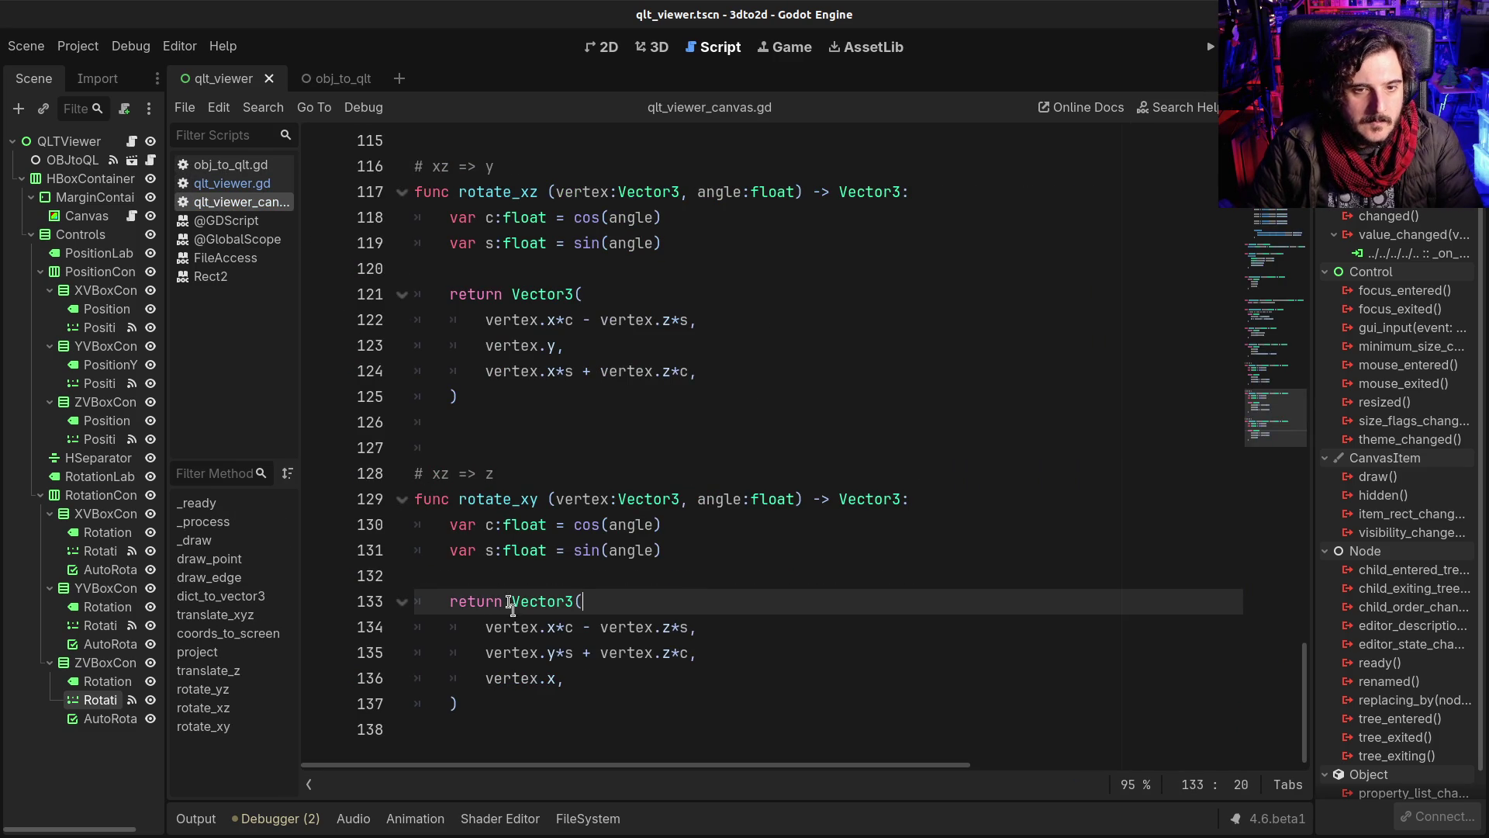
pyautogui.moveTo(592, 686); pyautogui.dragTo(413, 630)
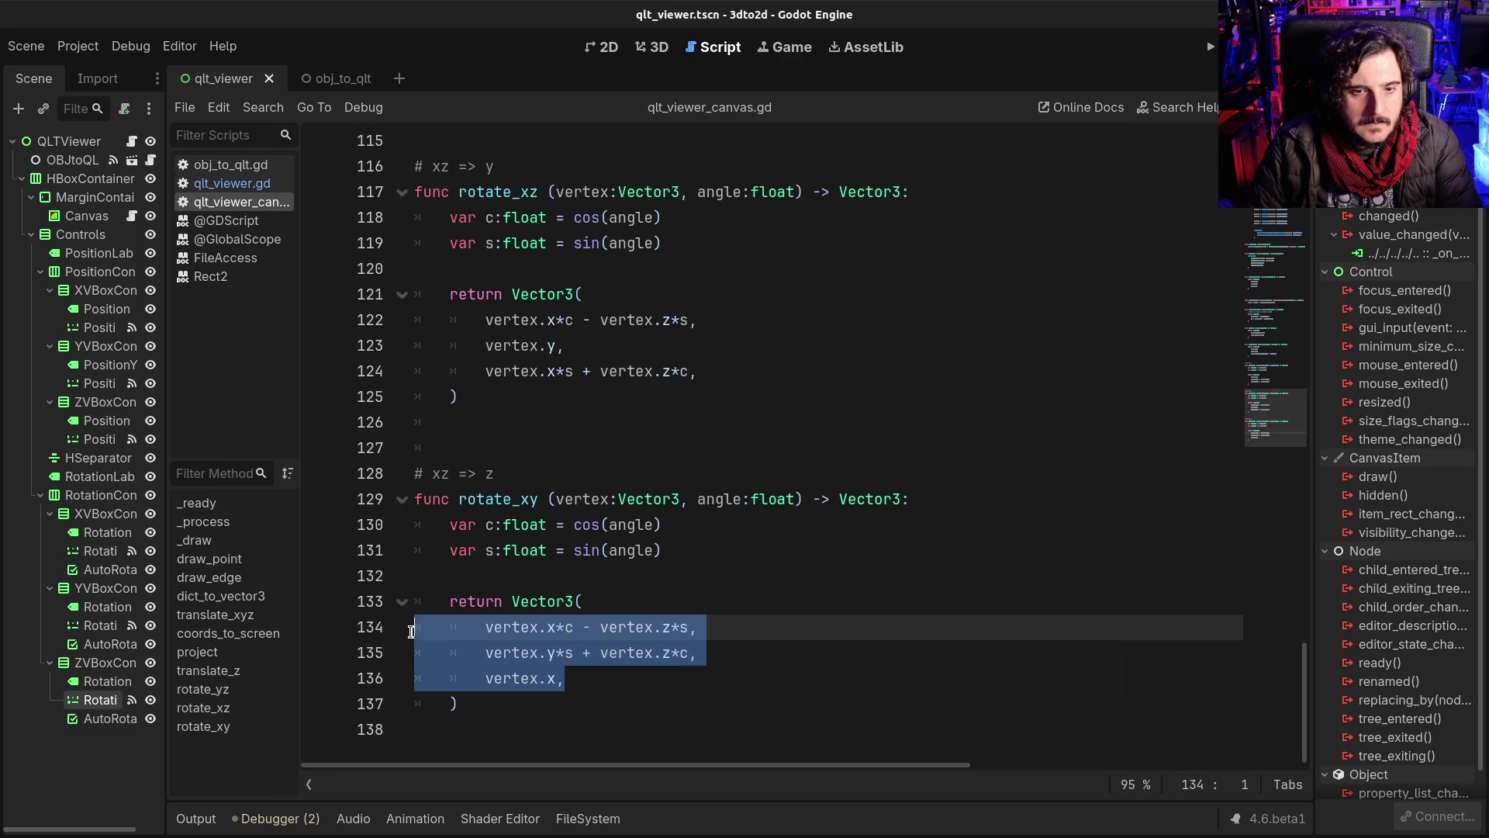
pyautogui.scroll(4, 544, 565)
pyautogui.moveTo(721, 373)
pyautogui.mouseDown()
pyautogui.moveTo(618, 348)
pyautogui.moveTo(326, 339)
pyautogui.mouseUp()
pyautogui.scroll(-4, 599, 613)
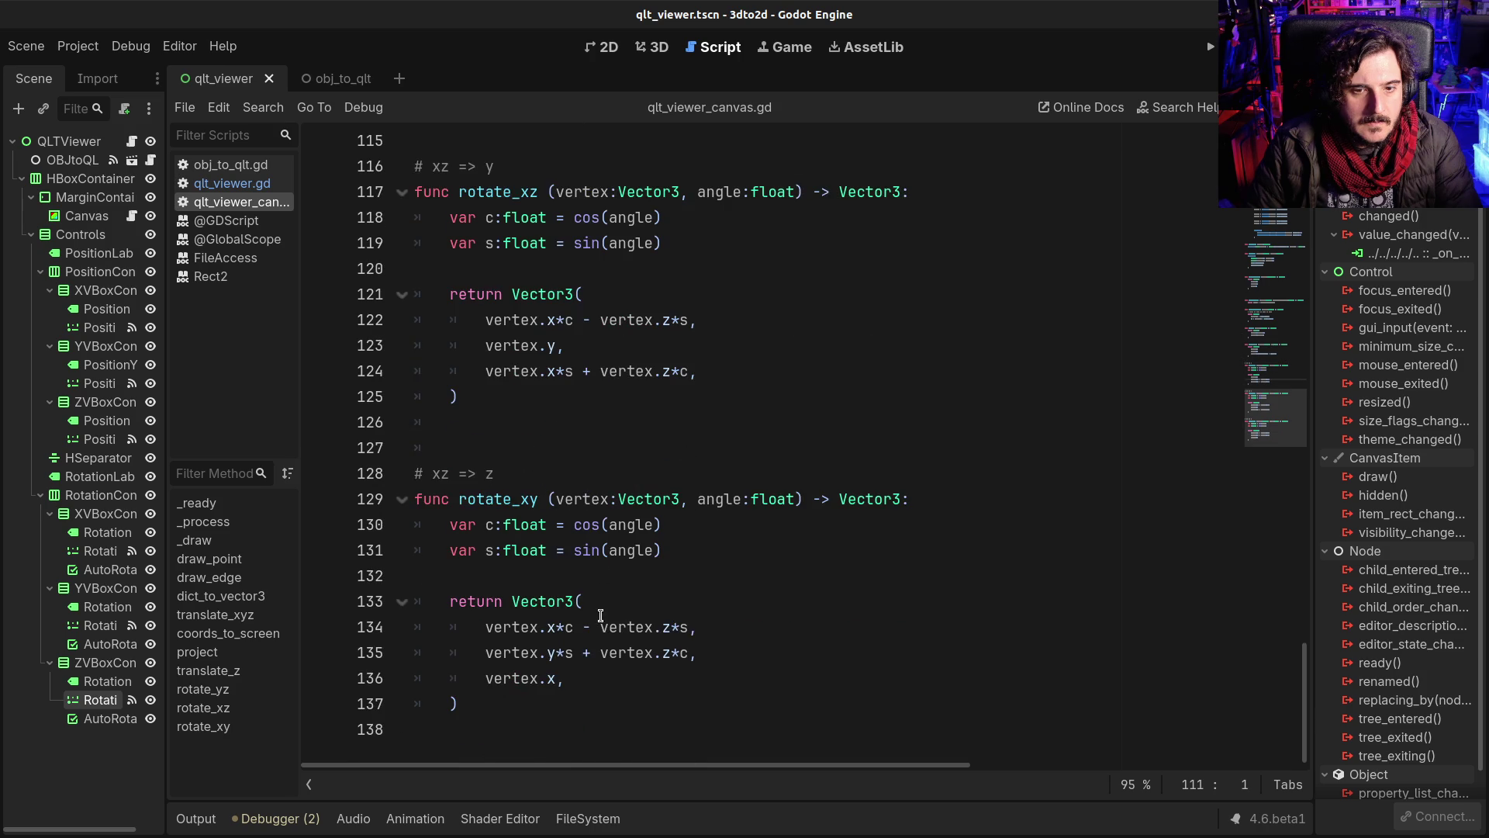
pyautogui.moveTo(542, 593)
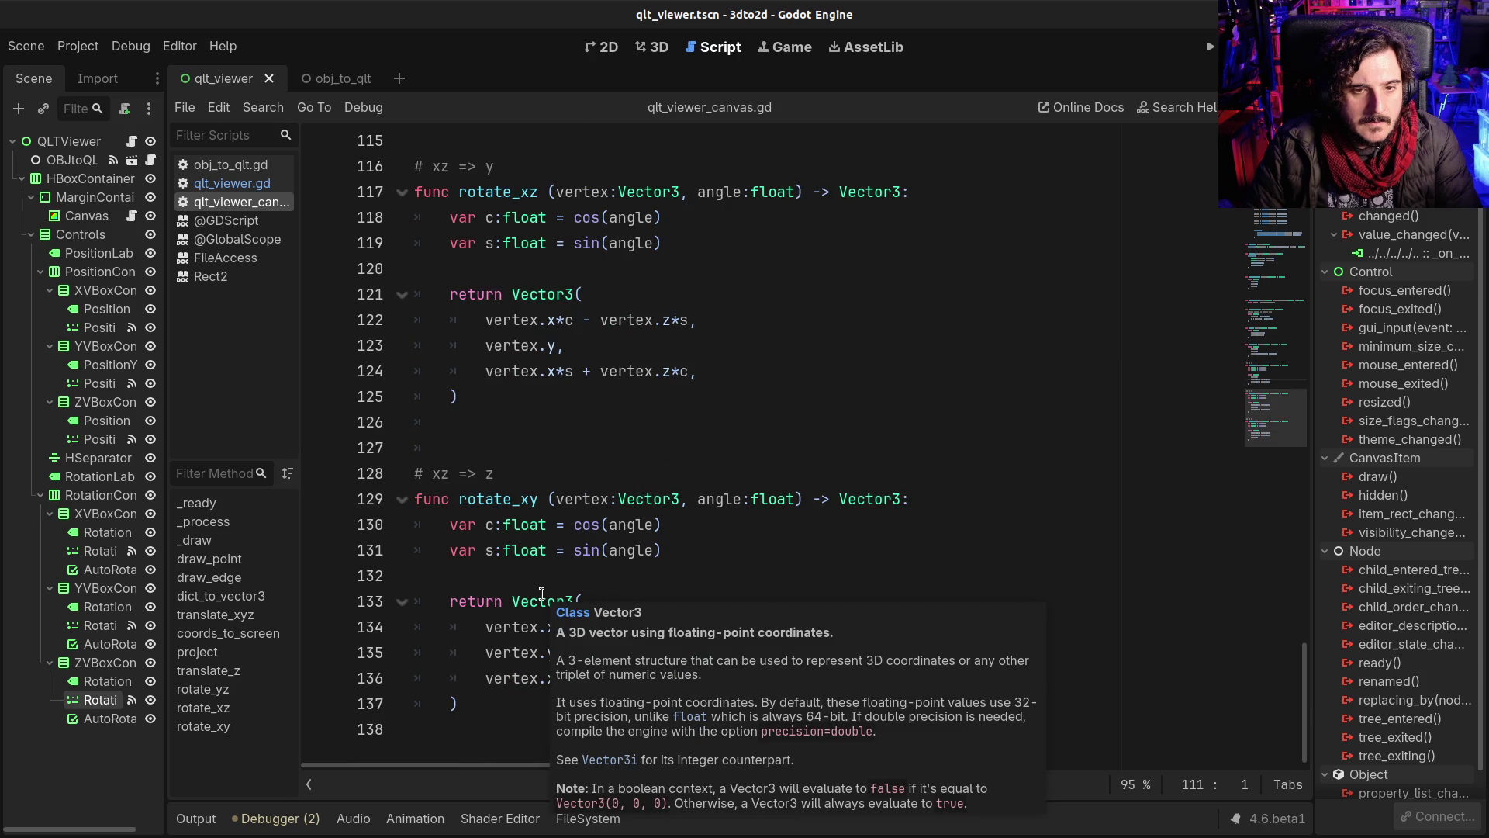
pyautogui.click(542, 550)
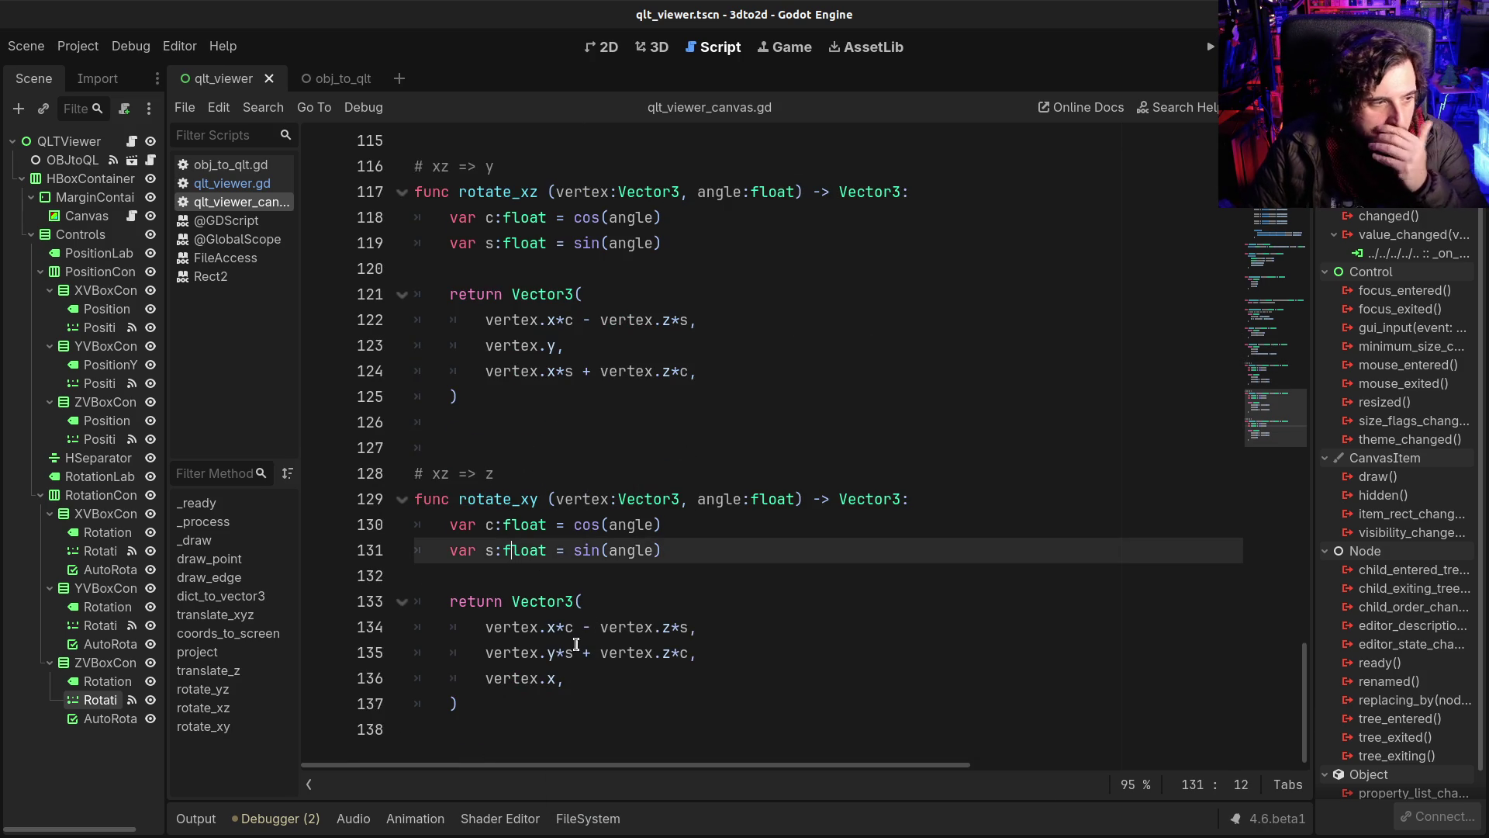
pyautogui.moveTo(570, 654)
pyautogui.doubleClick(531, 499)
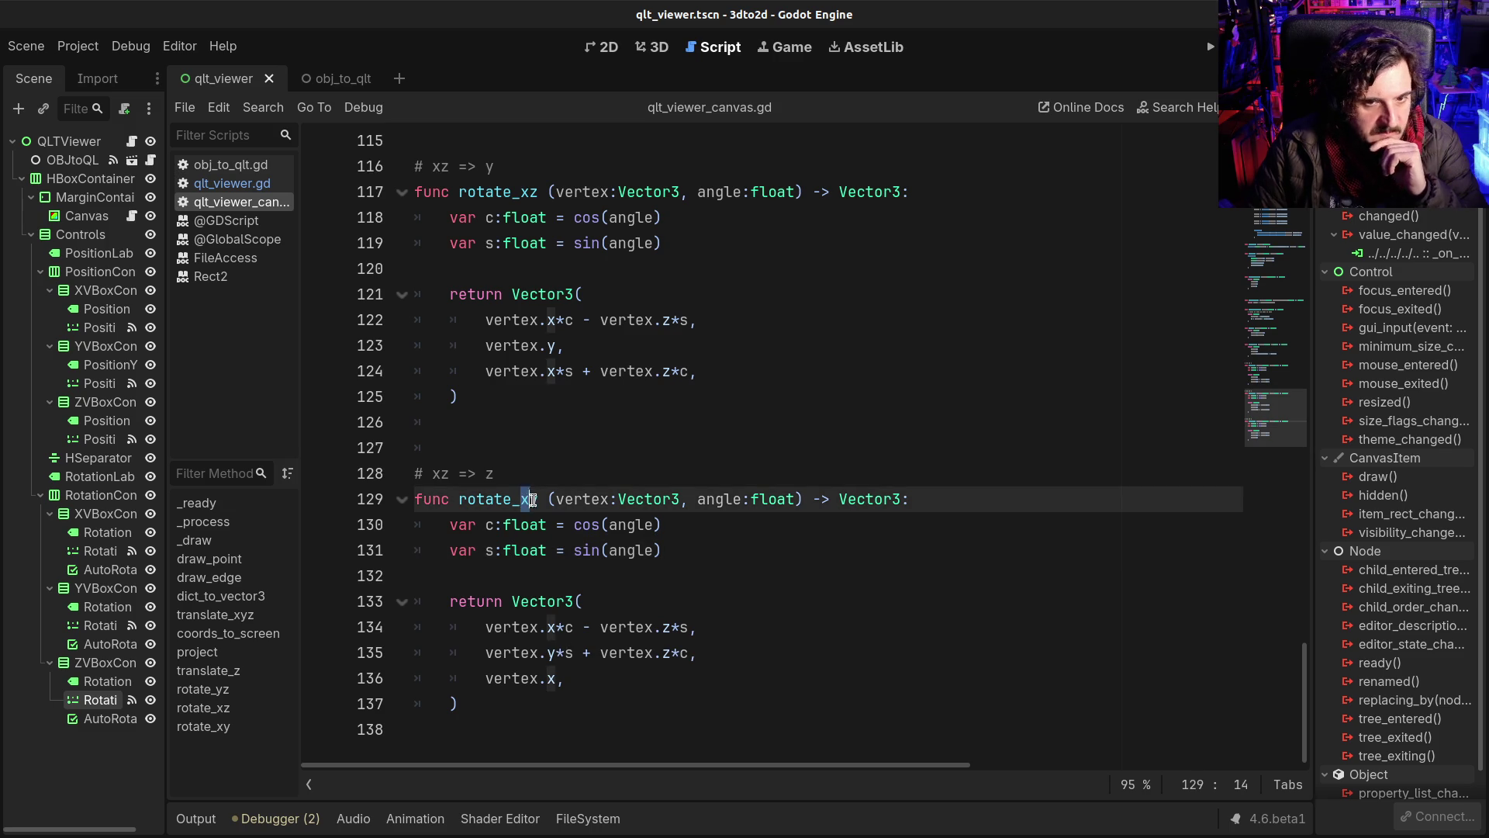
pyautogui.click(546, 524)
pyautogui.moveTo(549, 630)
pyautogui.mouseDown()
pyautogui.moveTo(614, 630)
pyautogui.moveTo(613, 652)
pyautogui.mouseUp()
pyautogui.click(608, 652)
# Step: Examine rotate_yz's return components on lines 107–112
pyautogui.scroll(6, 601, 636)
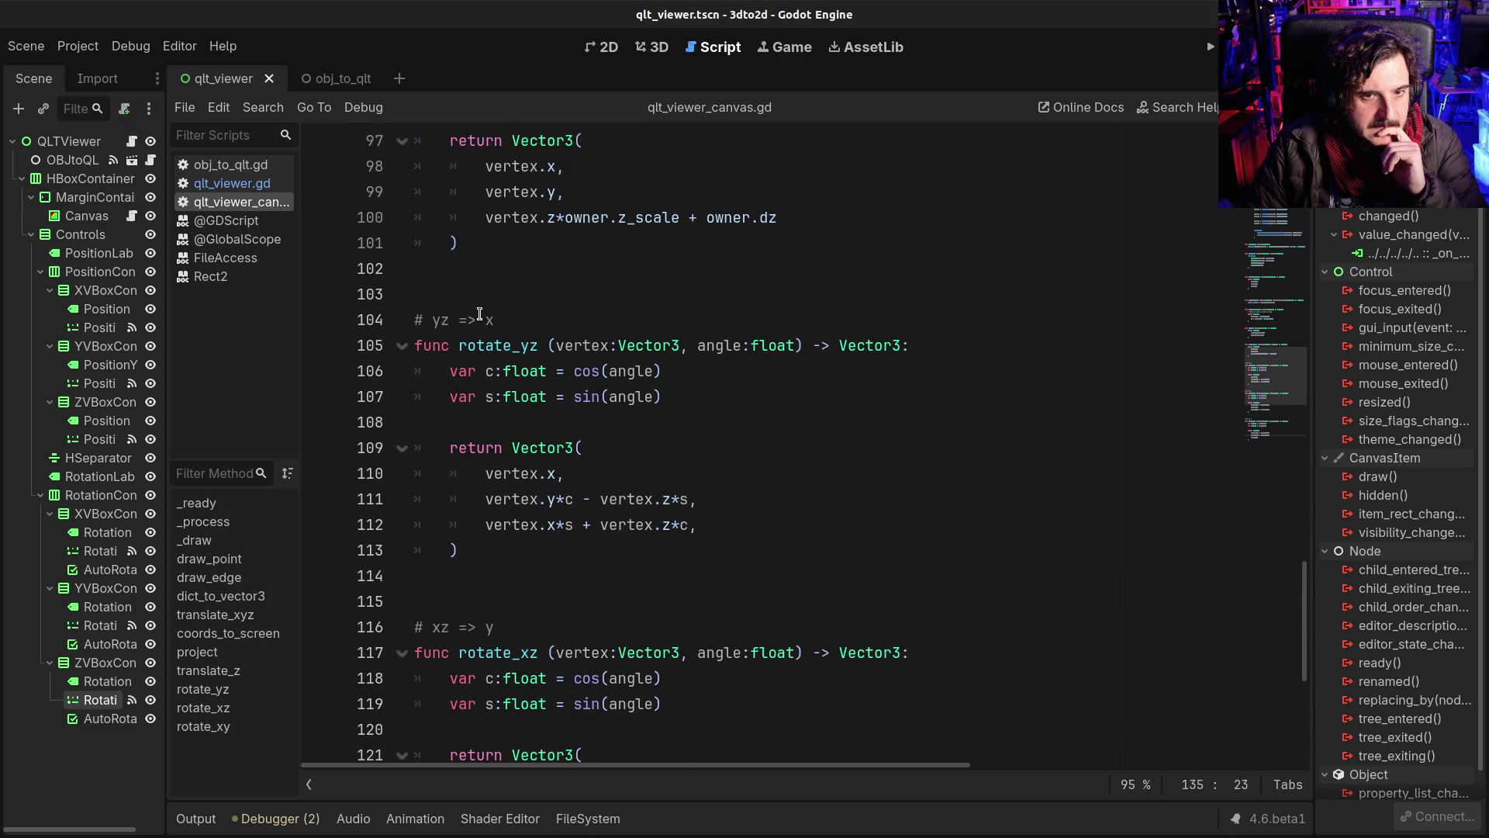
pyautogui.click(471, 320)
pyautogui.click(508, 397)
pyautogui.moveTo(509, 473); pyautogui.dragTo(566, 473)
pyautogui.click(566, 473)
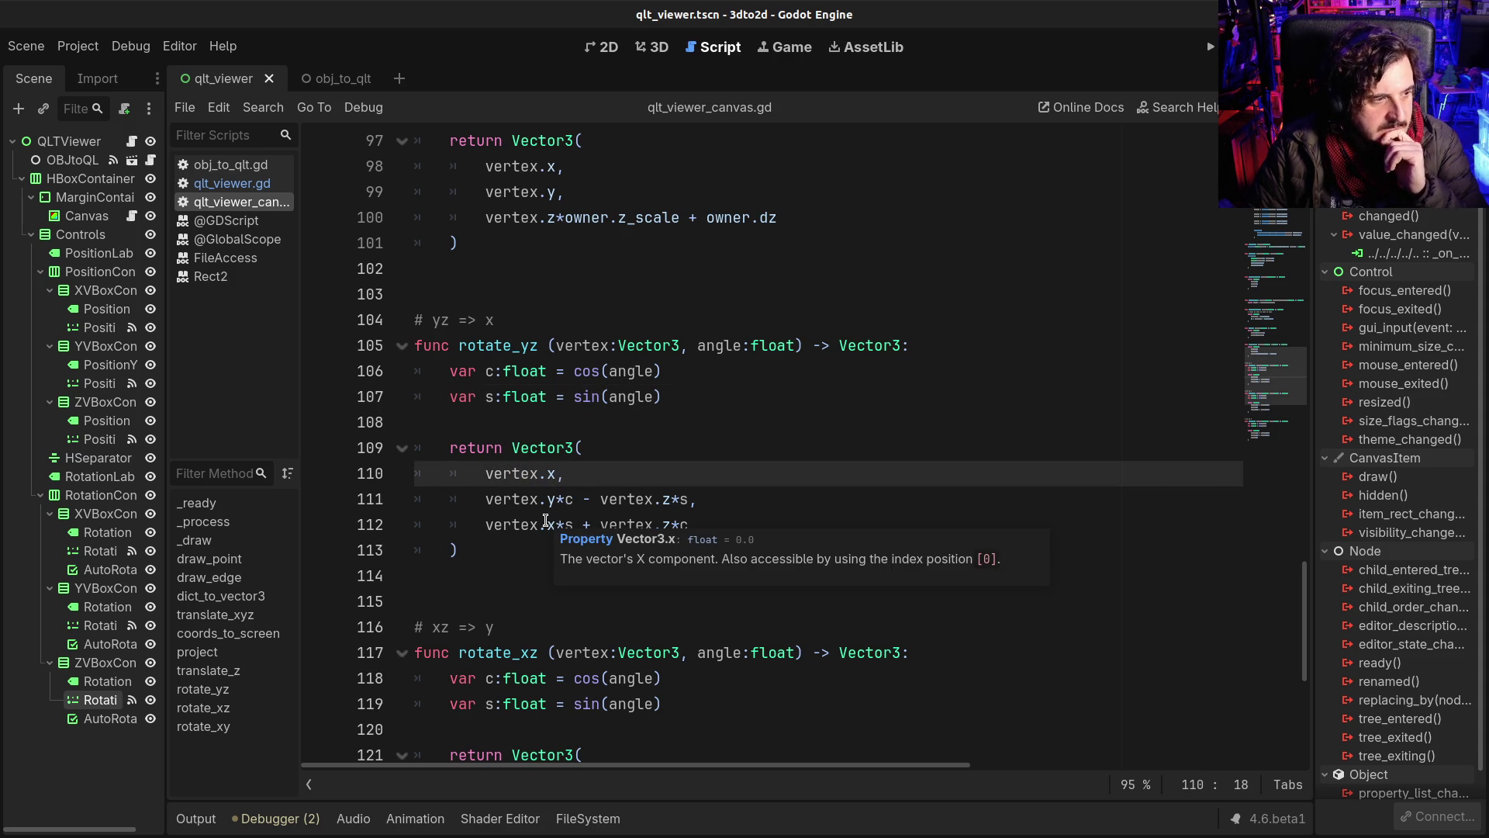
pyautogui.click(546, 519)
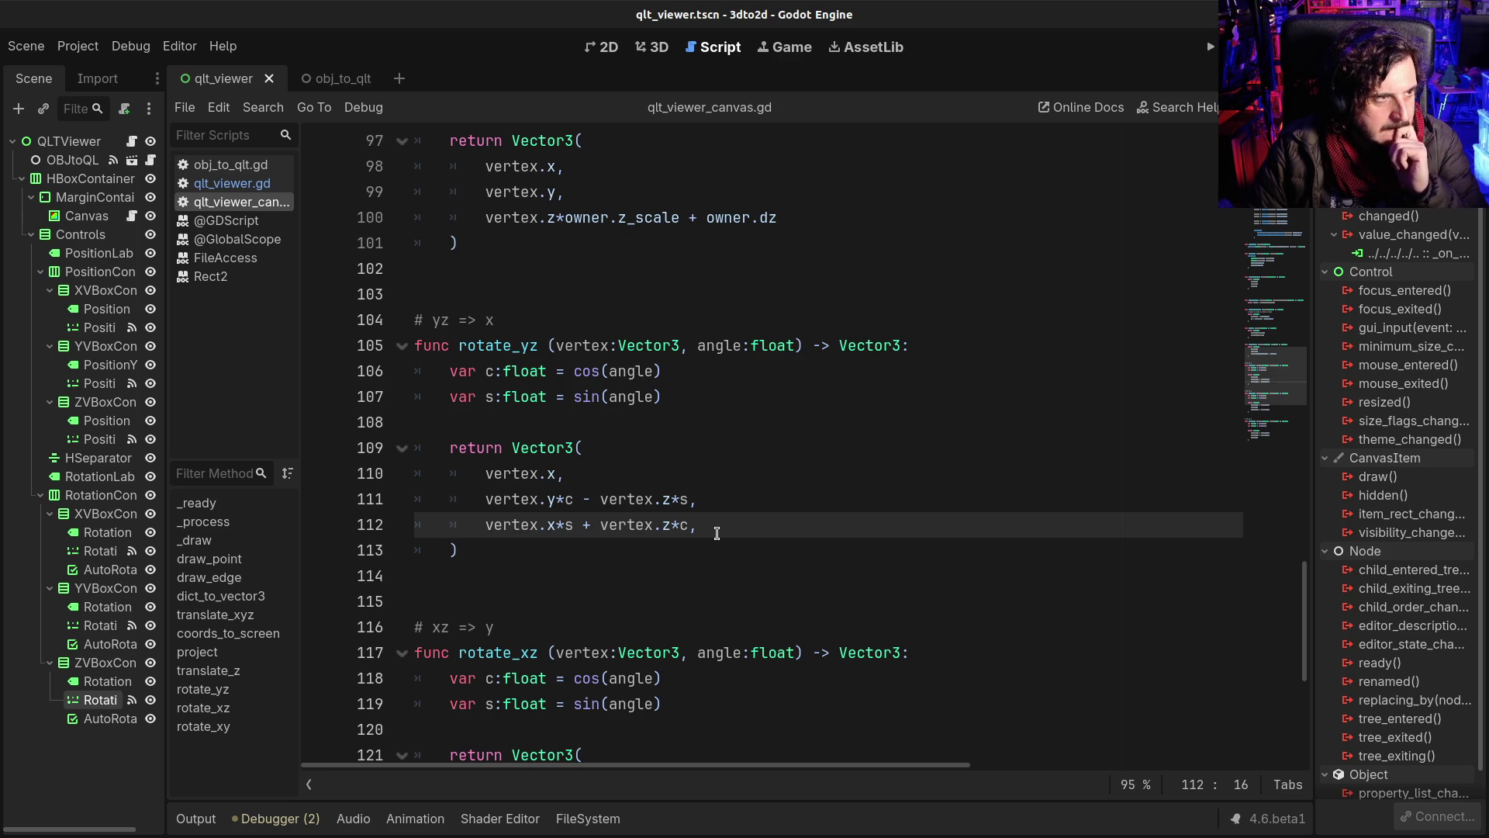
pyautogui.scroll(-6, 716, 533)
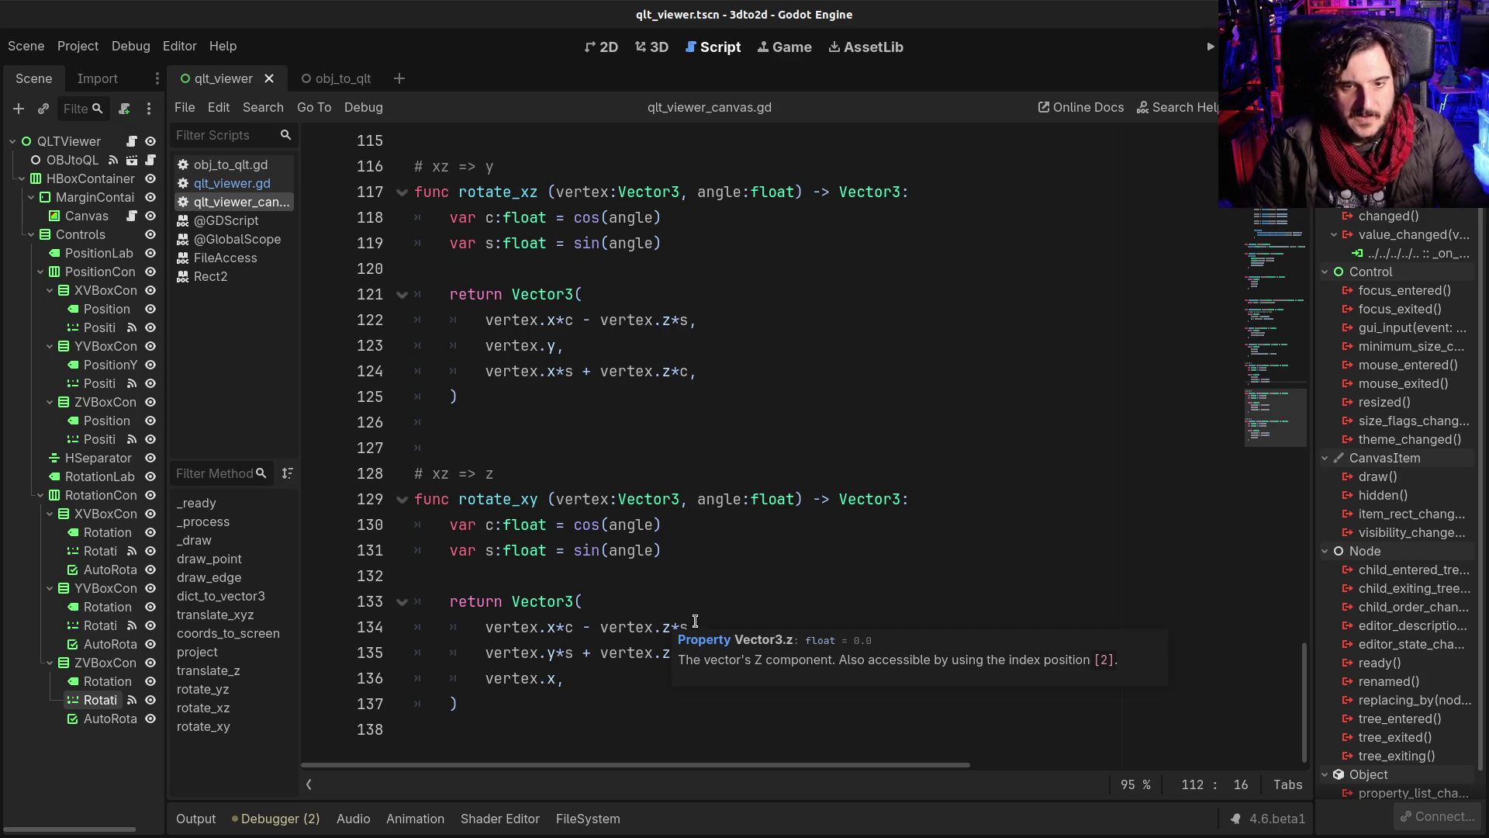
pyautogui.click(644, 549)
pyautogui.click(599, 652)
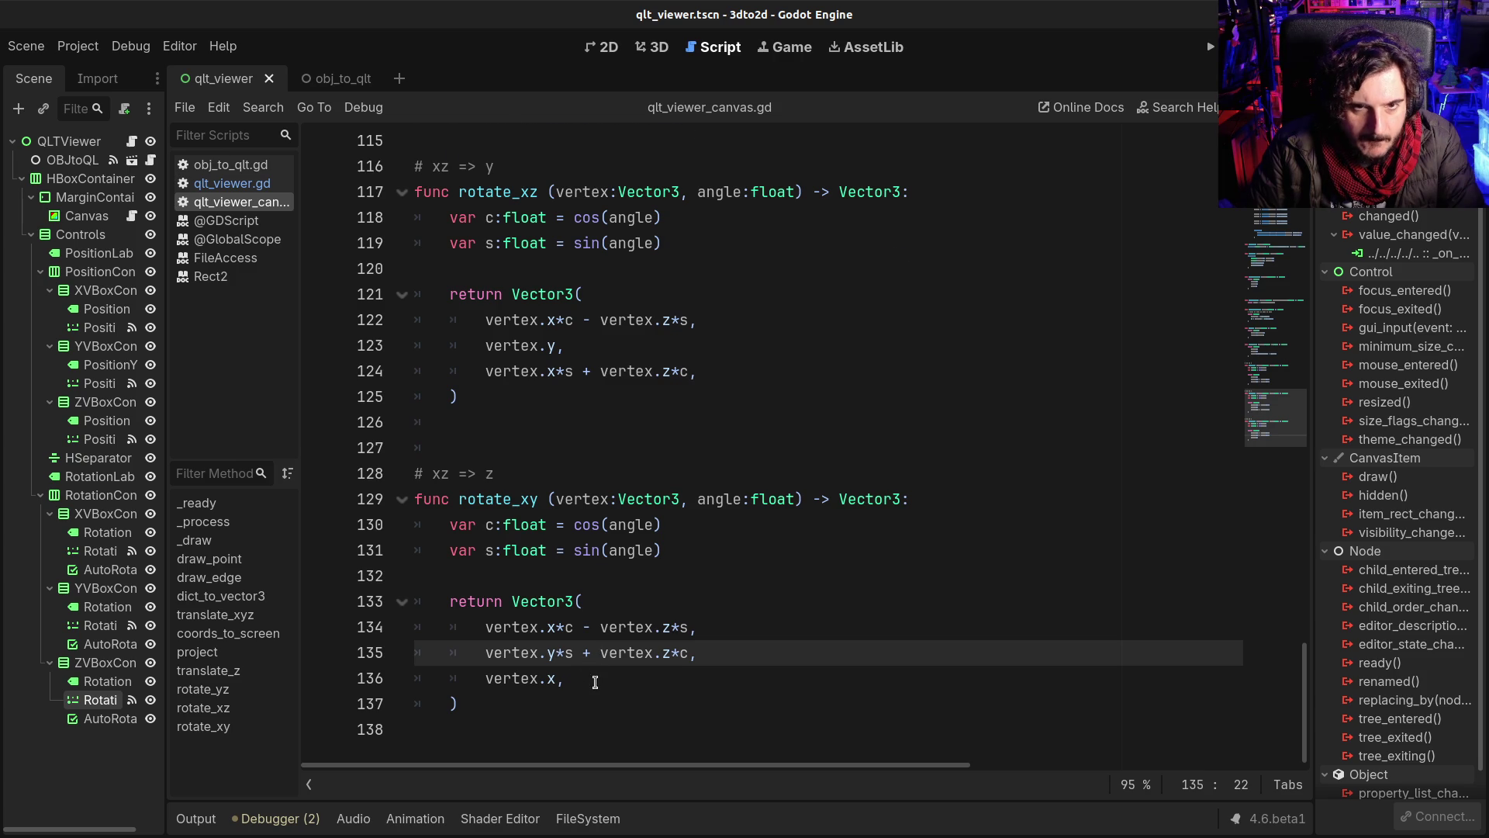
pyautogui.scroll(5, 570, 678)
pyautogui.moveTo(543, 411); pyautogui.dragTo(723, 450)
pyautogui.click(723, 451)
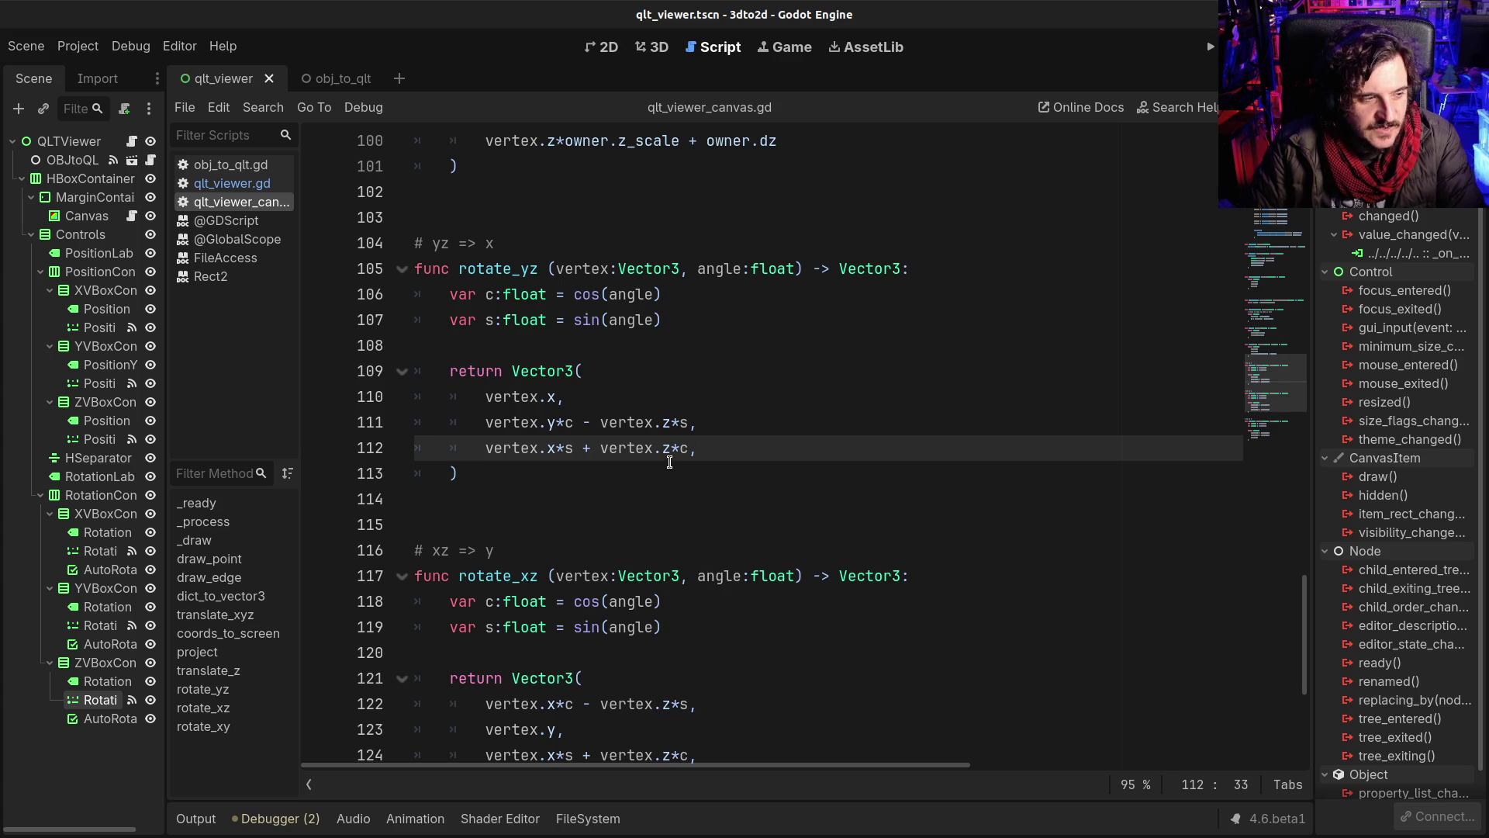
pyautogui.click(613, 446)
pyautogui.moveTo(533, 419); pyautogui.dragTo(694, 446)
pyautogui.click(690, 447)
# Step: Recheck rotate_xy's return components on lines 134–135, then bring up the rotation-matrix reference image
pyautogui.scroll(-2, 708, 554)
pyautogui.scroll(-4, 709, 555)
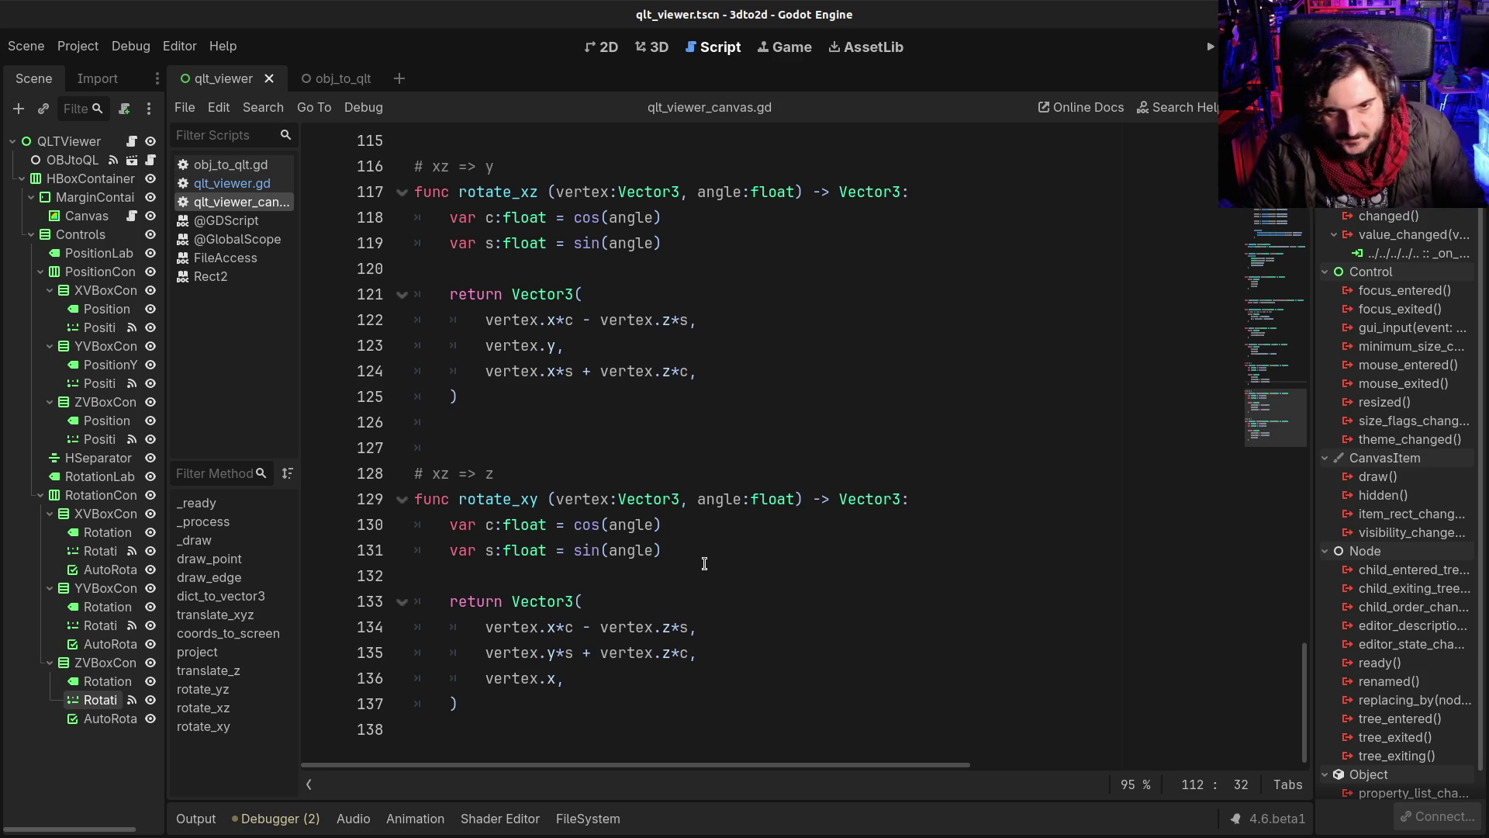
pyautogui.moveTo(702, 653)
pyautogui.mouseDown()
pyautogui.moveTo(516, 674)
pyautogui.moveTo(511, 646)
pyautogui.mouseUp()
pyautogui.click(511, 646)
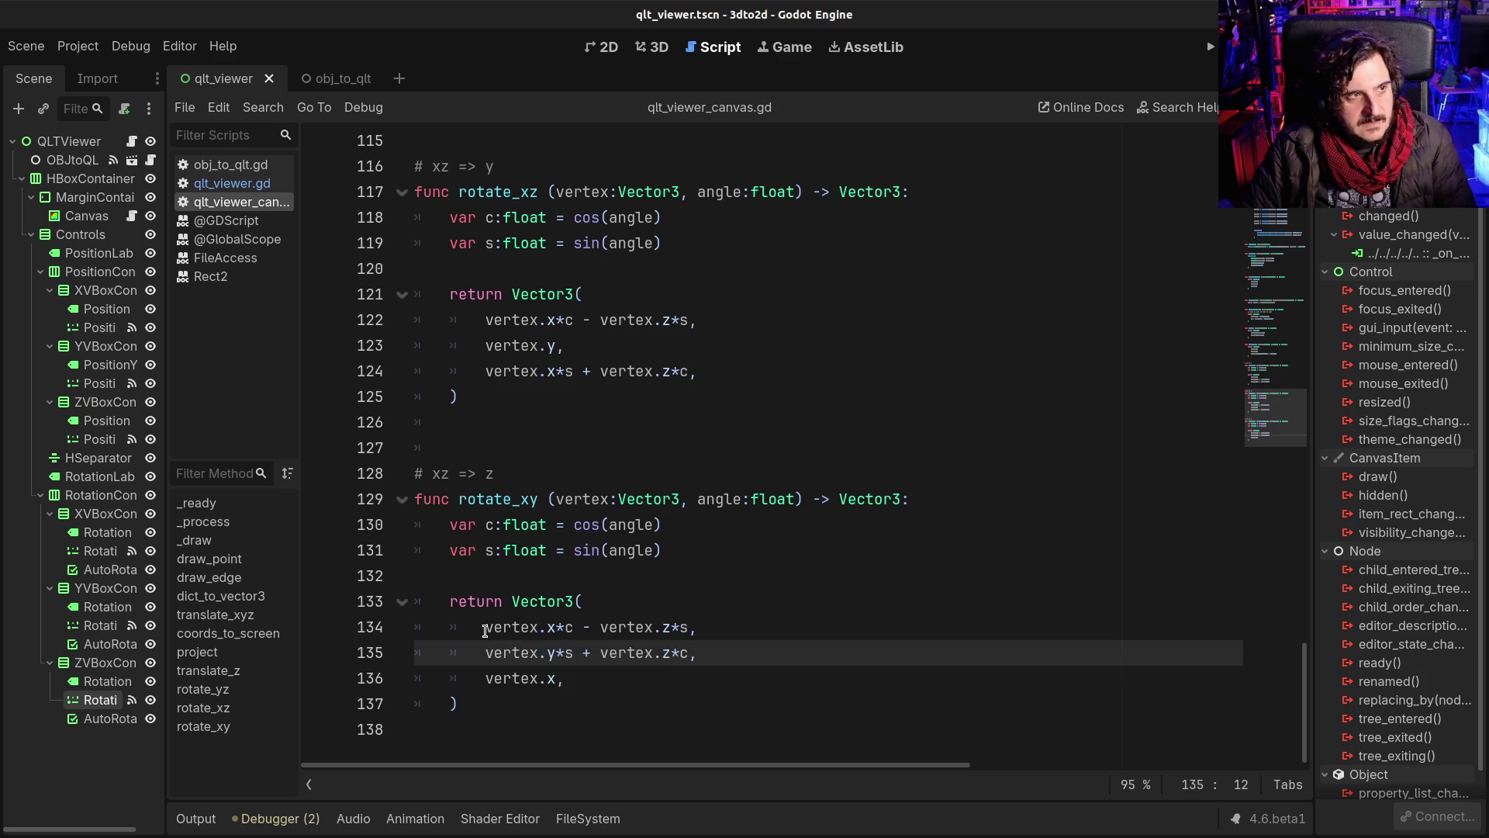
pyautogui.click(485, 627)
pyautogui.moveTo(485, 627); pyautogui.dragTo(697, 653)
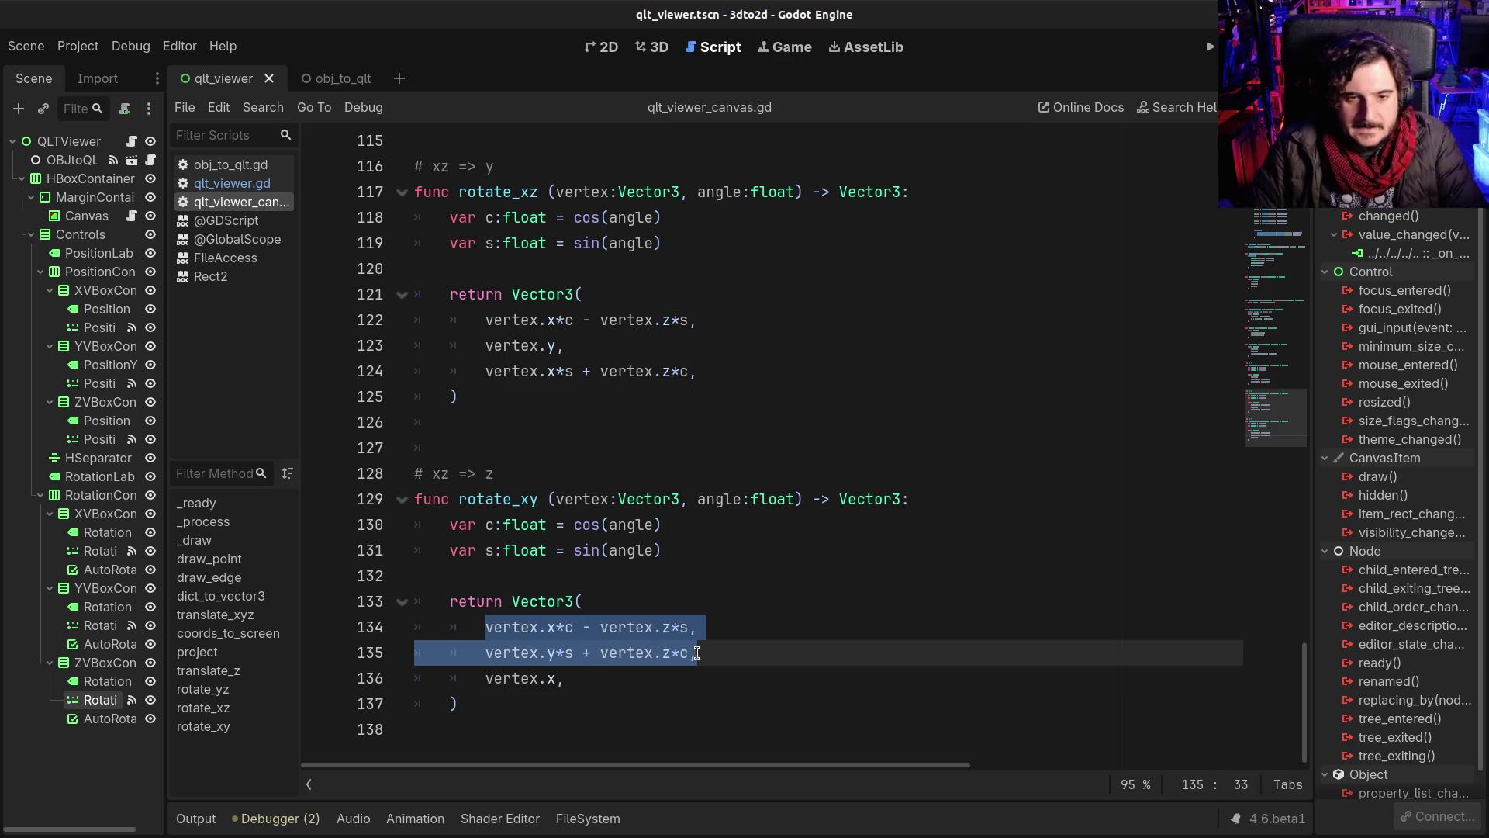
pyautogui.click(697, 652)
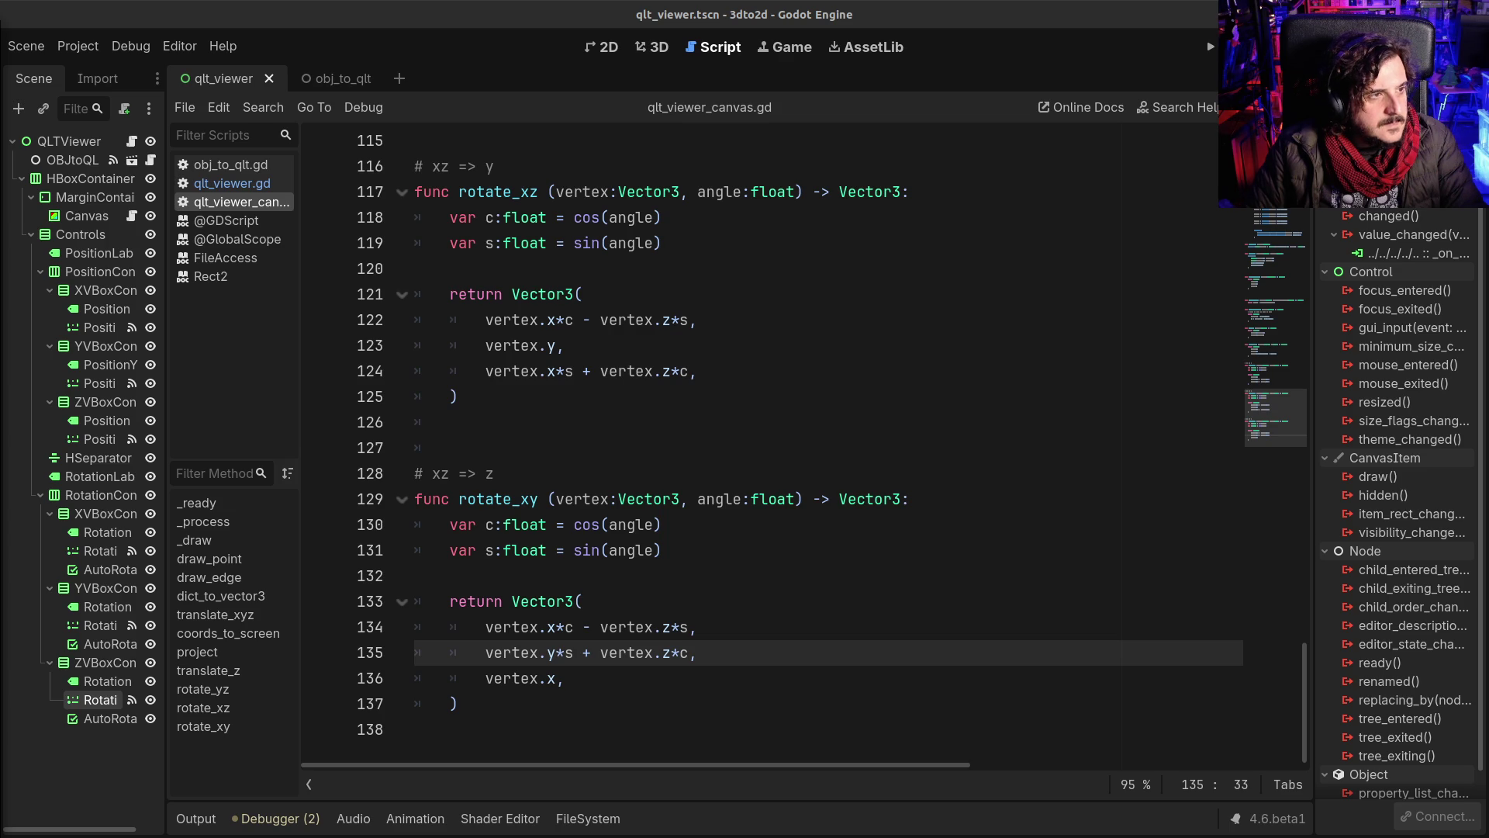
pyautogui.hotkey('alt', 'Tab')
pyautogui.scroll(4, 1330, 587)
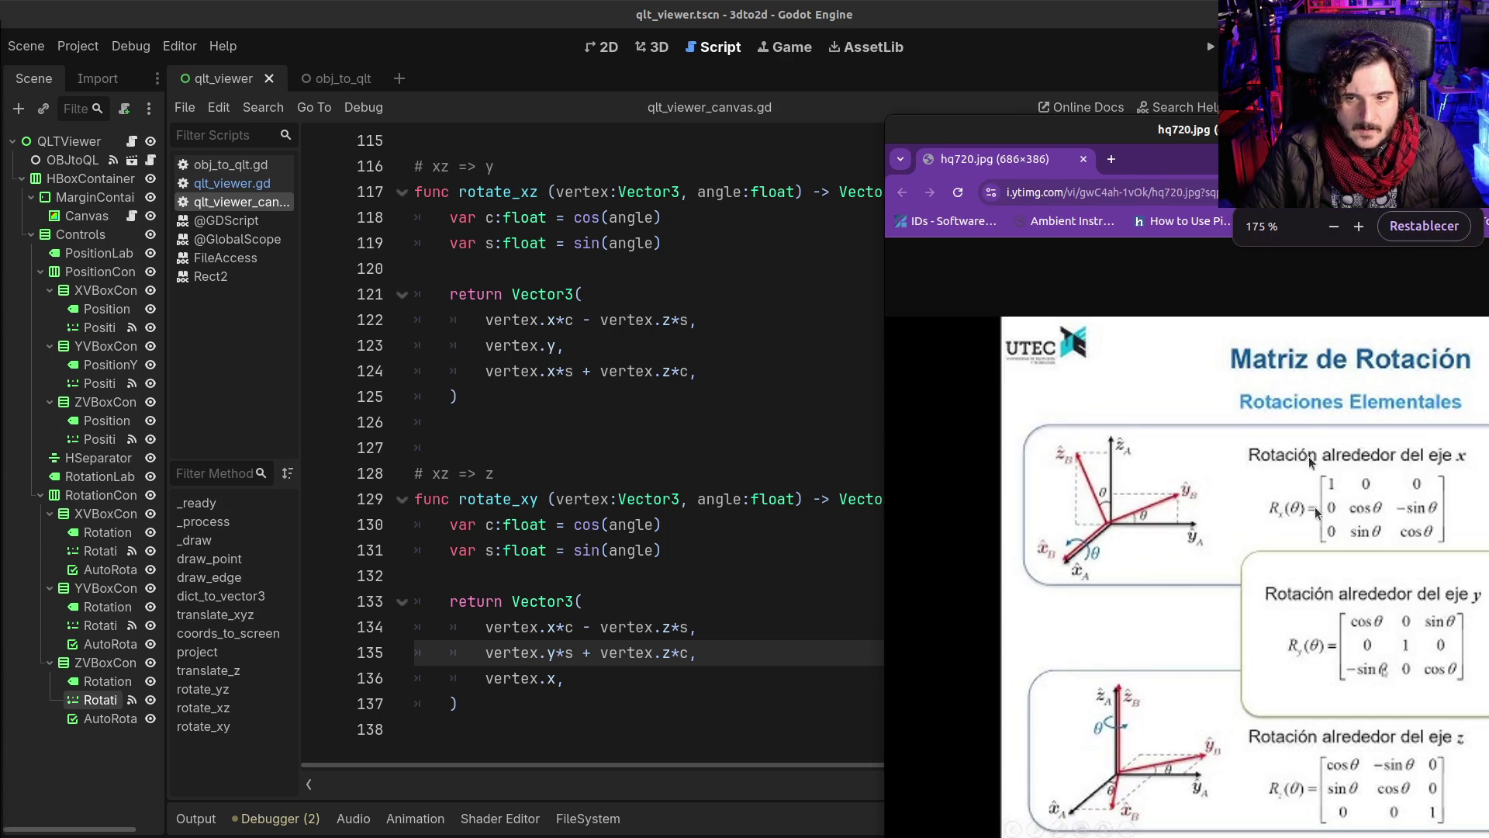
# Step: Zoom the 'Matriz de Rotación' image to 200% and position Chromium beside the Godot editor
pyautogui.scroll(-1, 1330, 587)
pyautogui.moveTo(1183, 143); pyautogui.dragTo(1133, 84)
pyautogui.scroll(2, 652, 415)
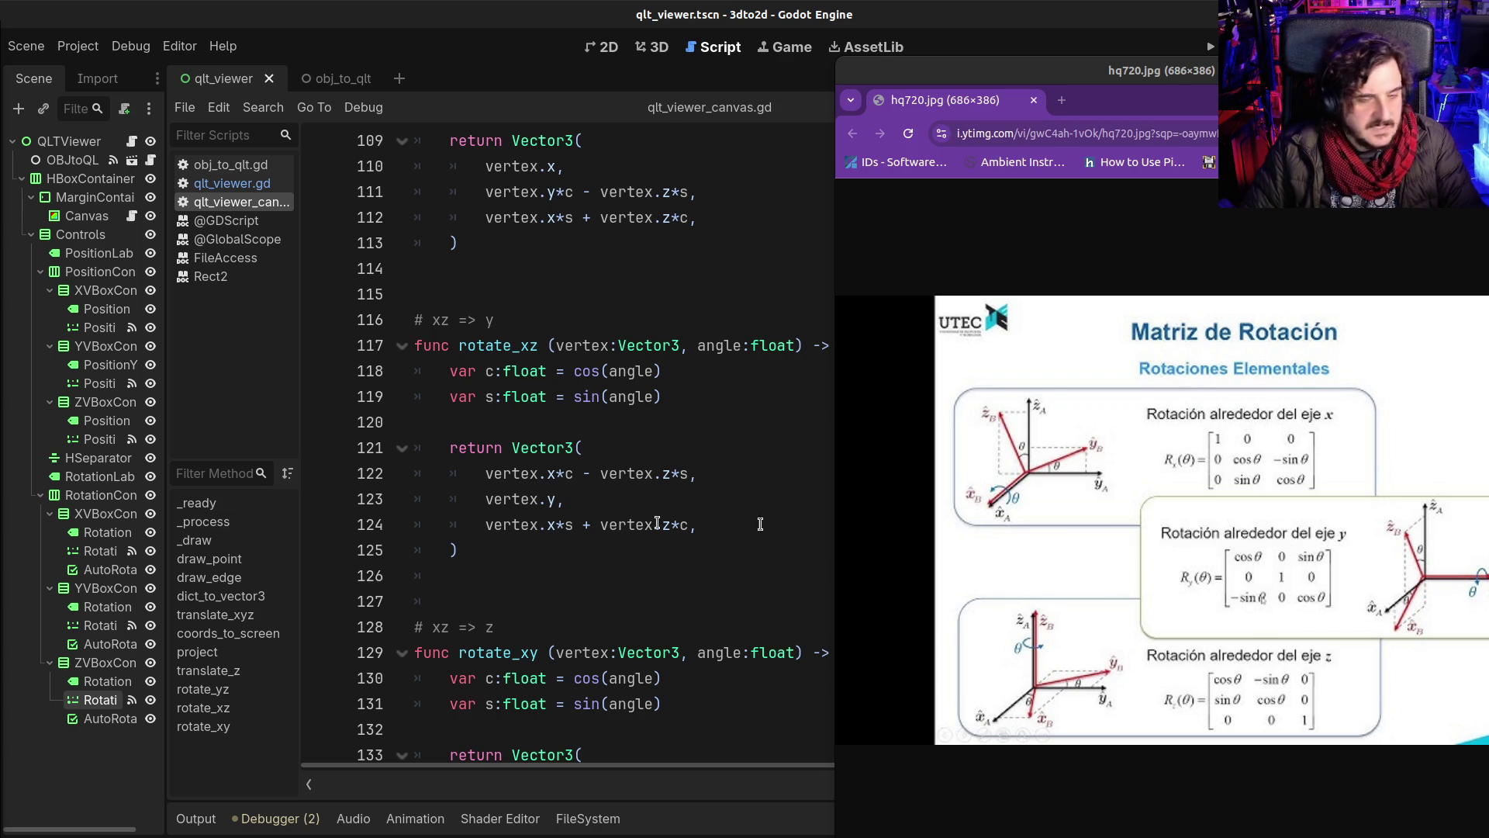
pyautogui.moveTo(1188, 75); pyautogui.dragTo(1060, 44)
pyautogui.keyDown('ctrl'); pyautogui.scroll(1, 1098, 491); pyautogui.keyUp('ctrl')
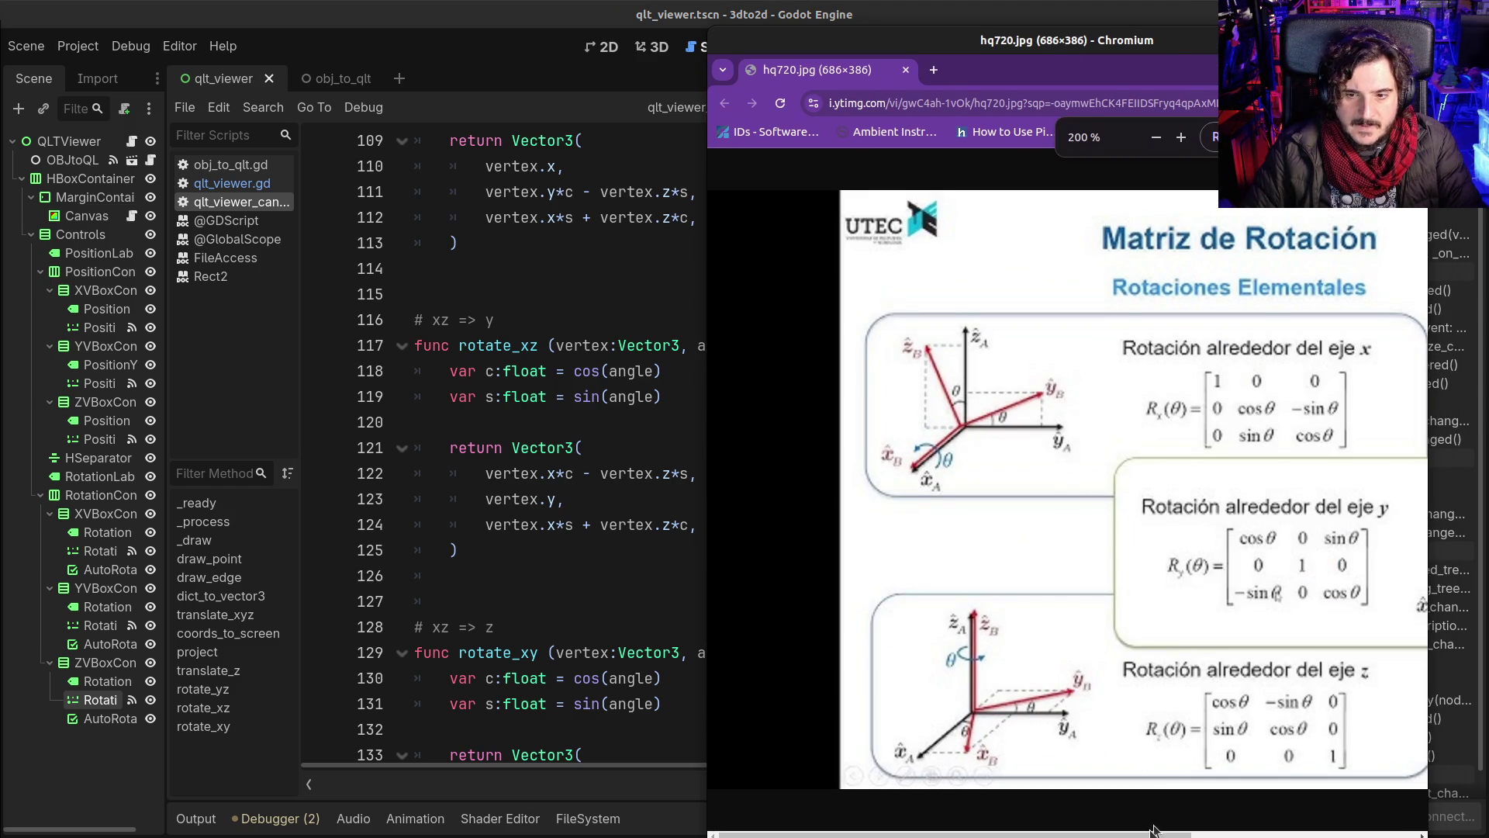
pyautogui.moveTo(1192, 834); pyautogui.dragTo(1331, 834)
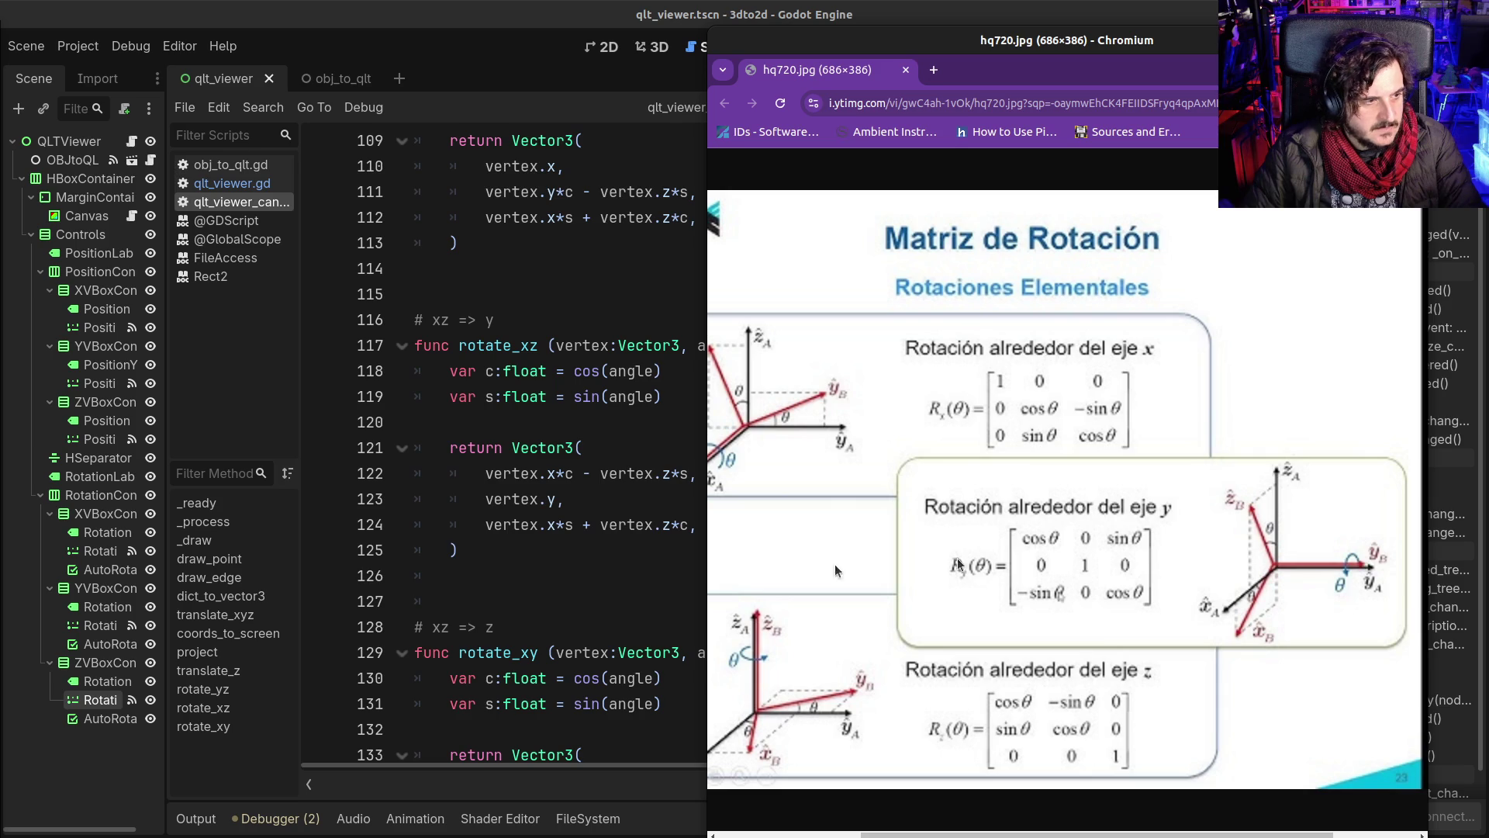
pyautogui.click(602, 488)
pyautogui.scroll(3, 590, 465)
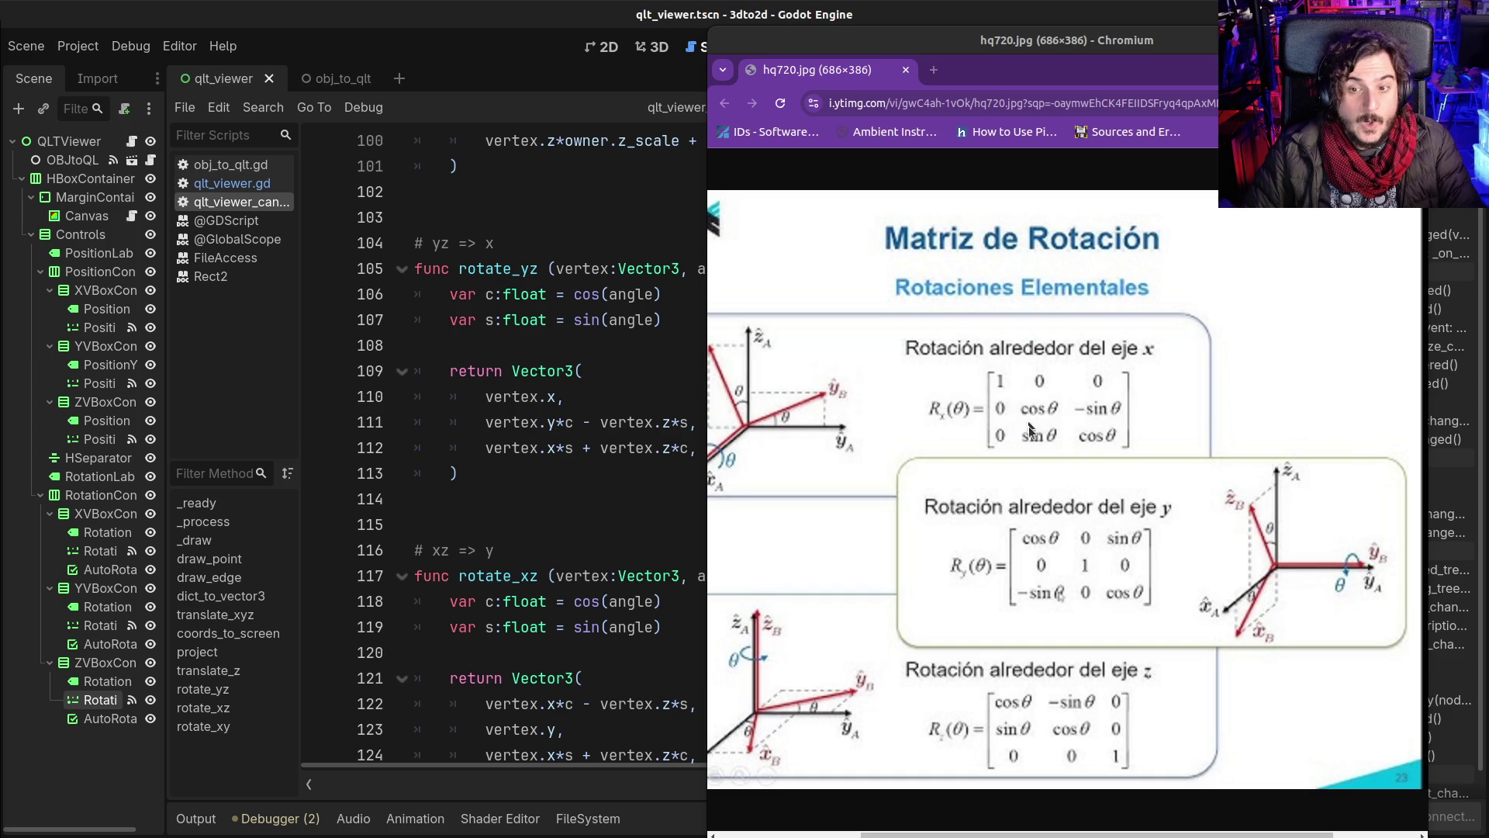
# Step: In rotate_yz, change line 111's minus to plus and negate the vertex.x*s term on line 112
pyautogui.doubleClick(587, 422)
pyautogui.write('+')
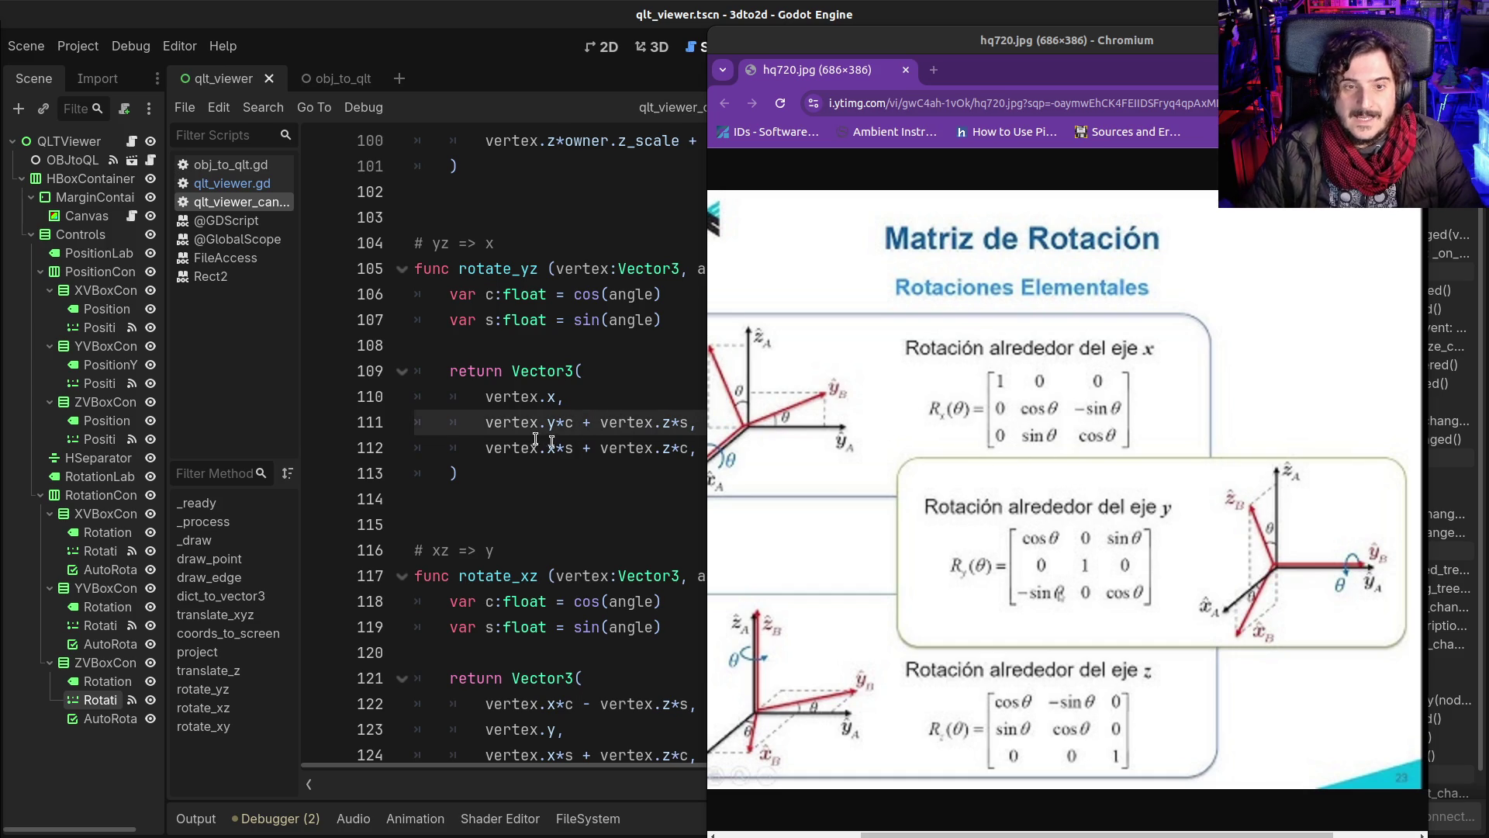
pyautogui.click(484, 447)
pyautogui.write('-')
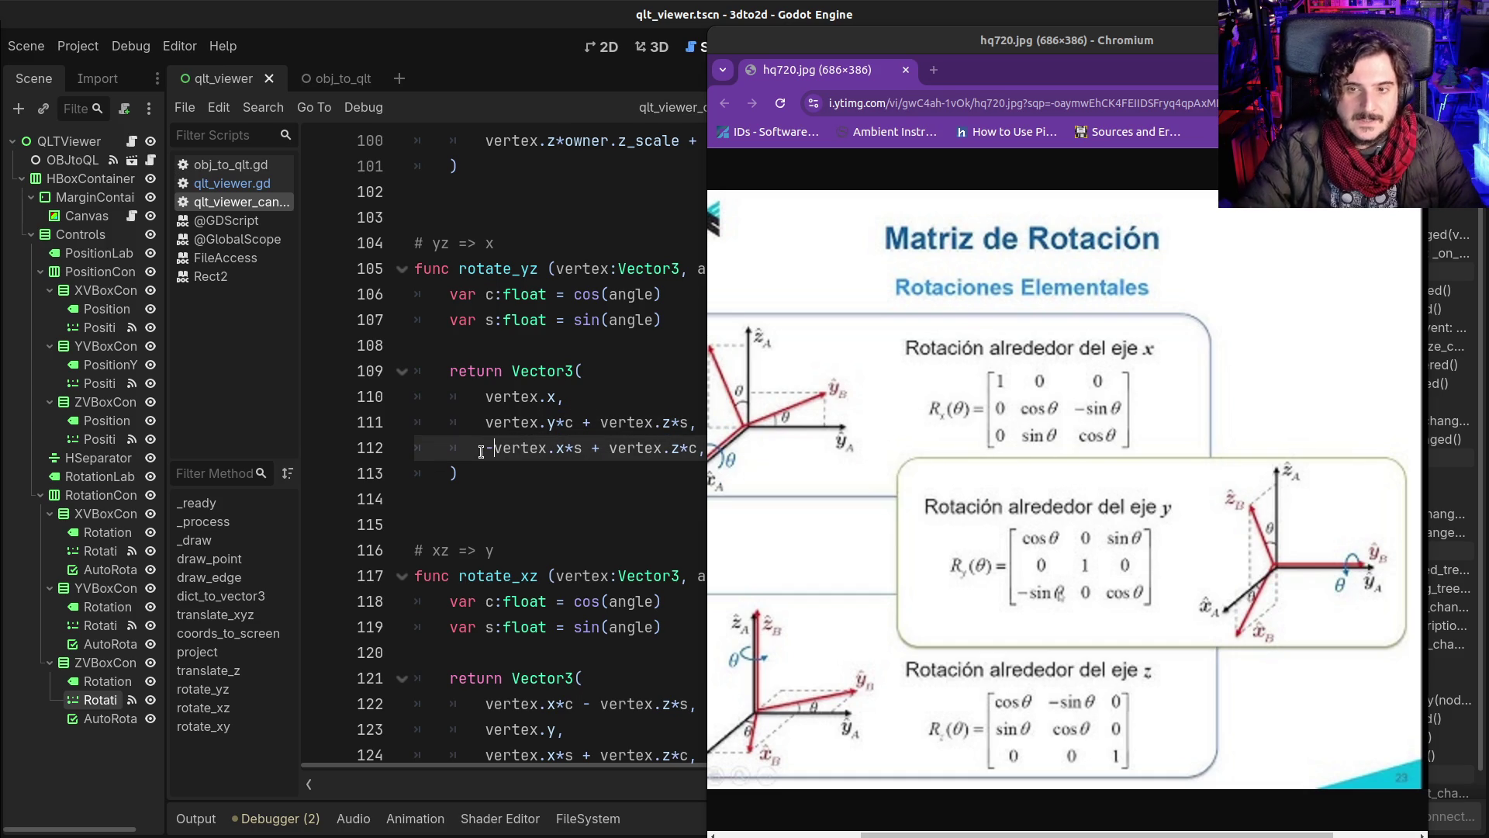
pyautogui.doubleClick(595, 449)
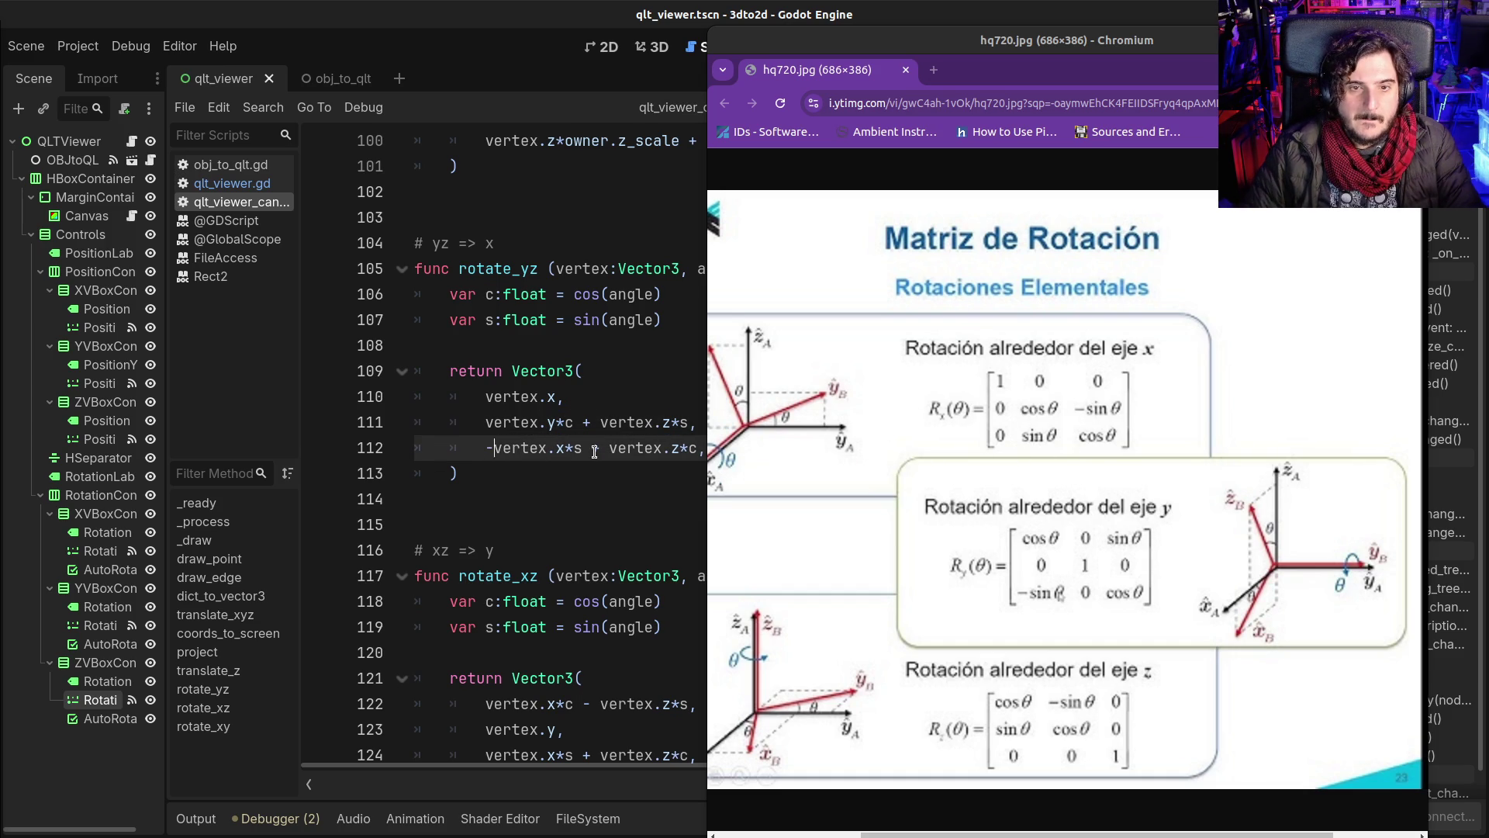
pyautogui.click(581, 457)
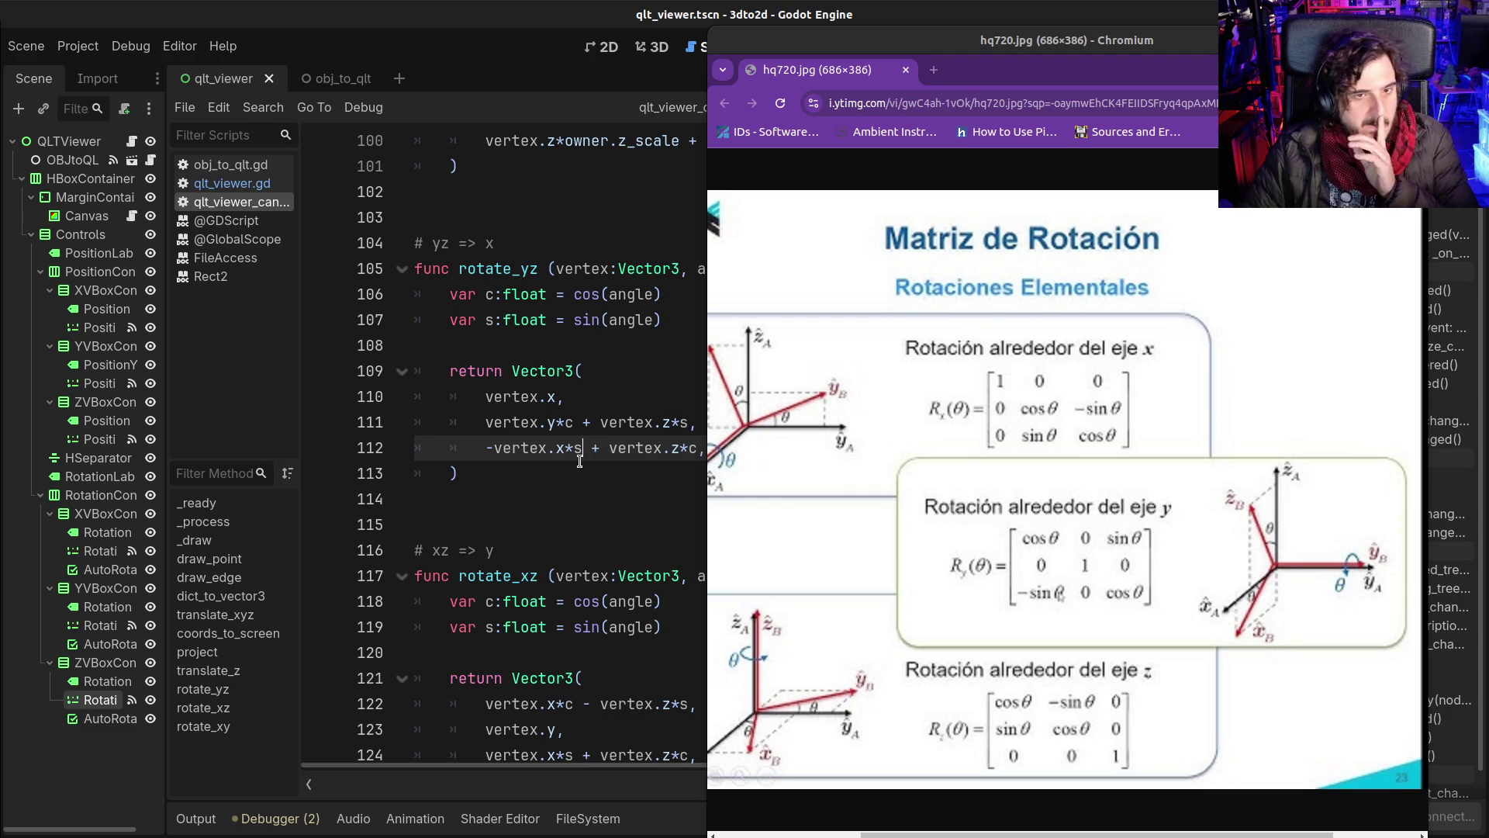
# Step: In rotate_xy, turn line 134's minus into plus, prefix line 135 with '-', and save
pyautogui.click(578, 704)
pyautogui.scroll(-5, 599, 722)
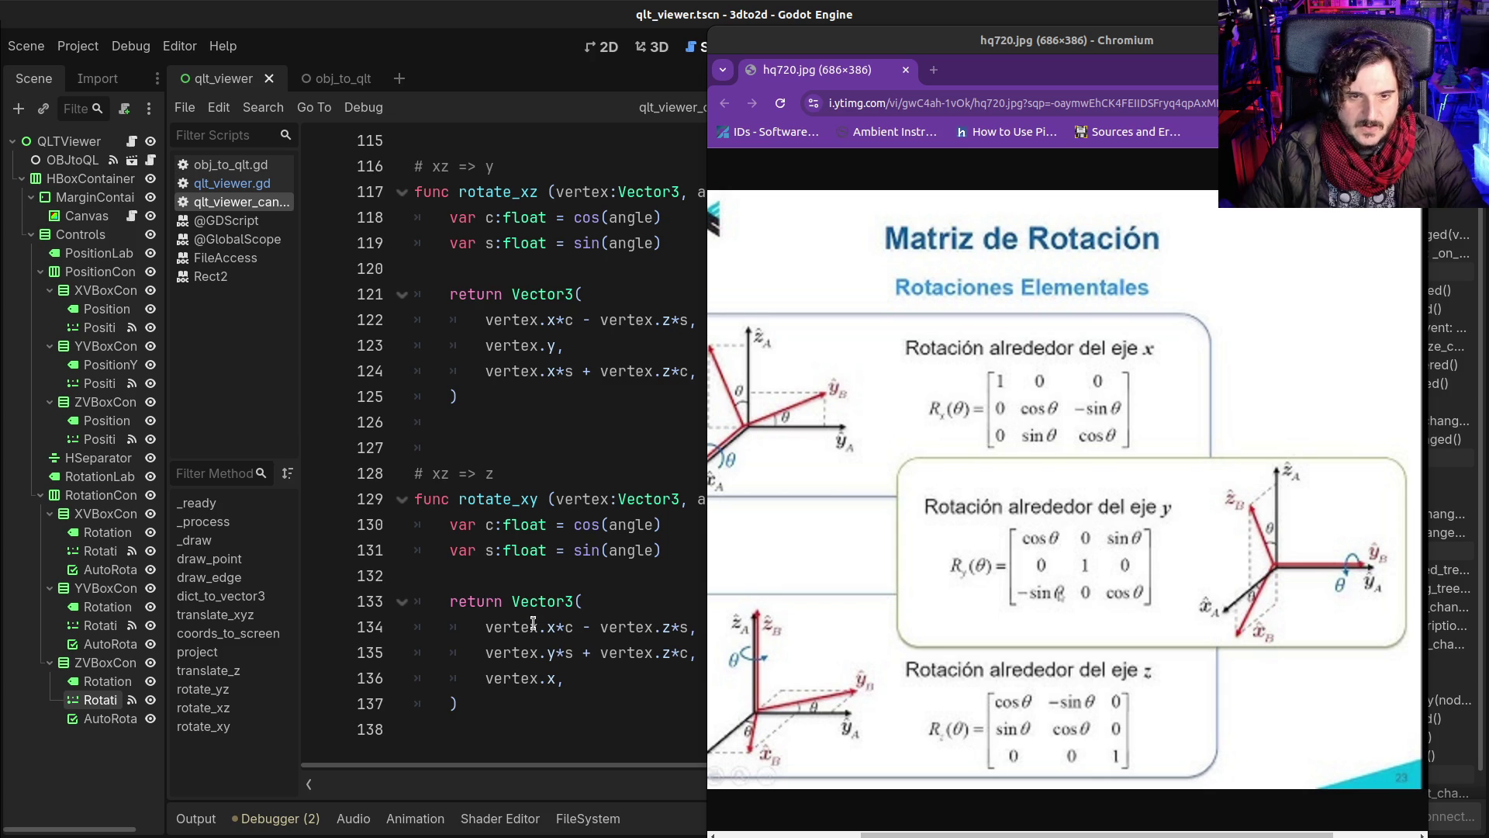
pyautogui.click(591, 630)
pyautogui.press('BackSpace')
pyautogui.write('+')
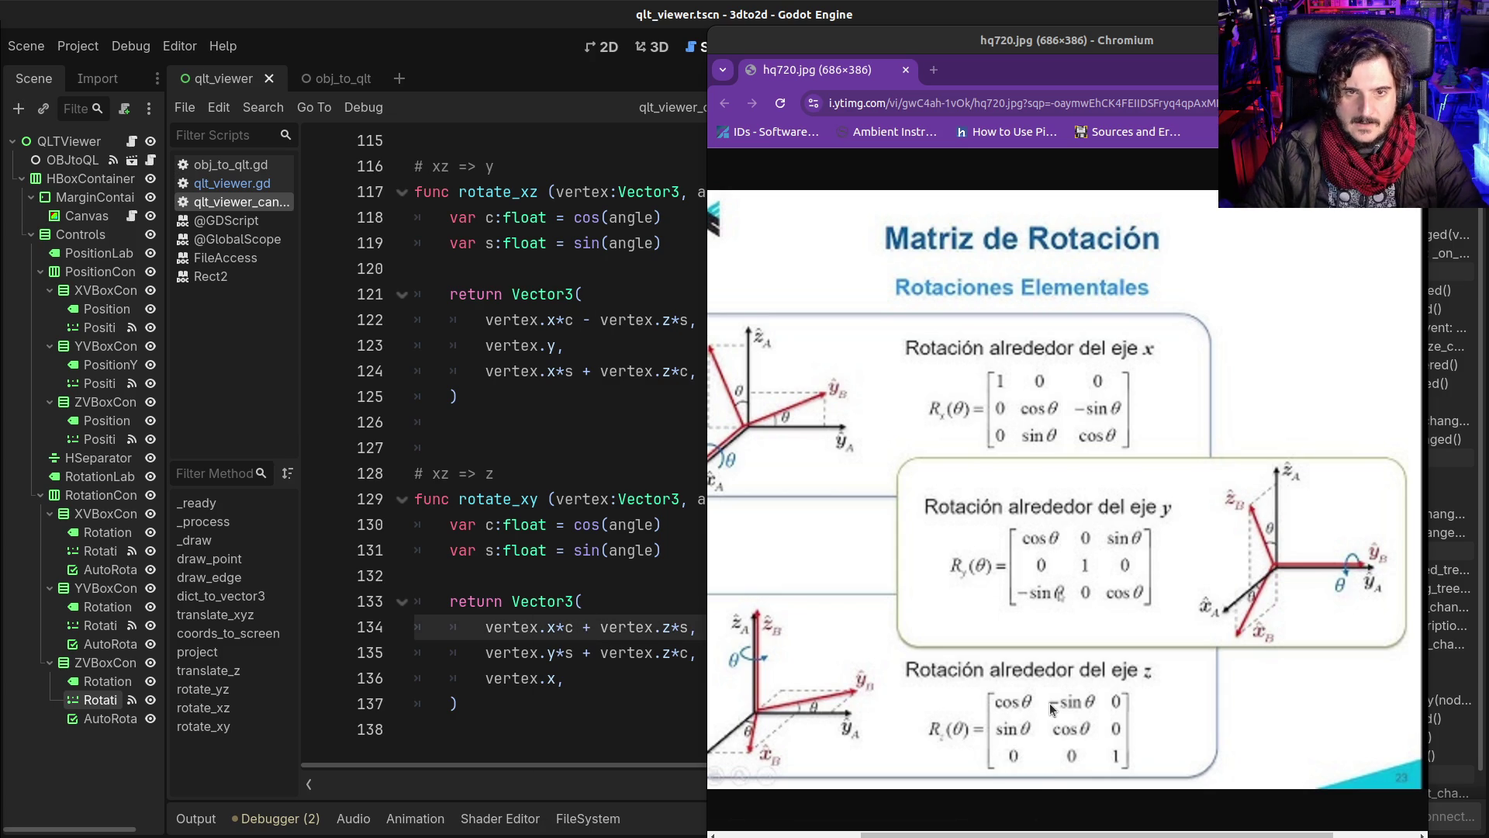
pyautogui.click(487, 652)
pyautogui.write('-')
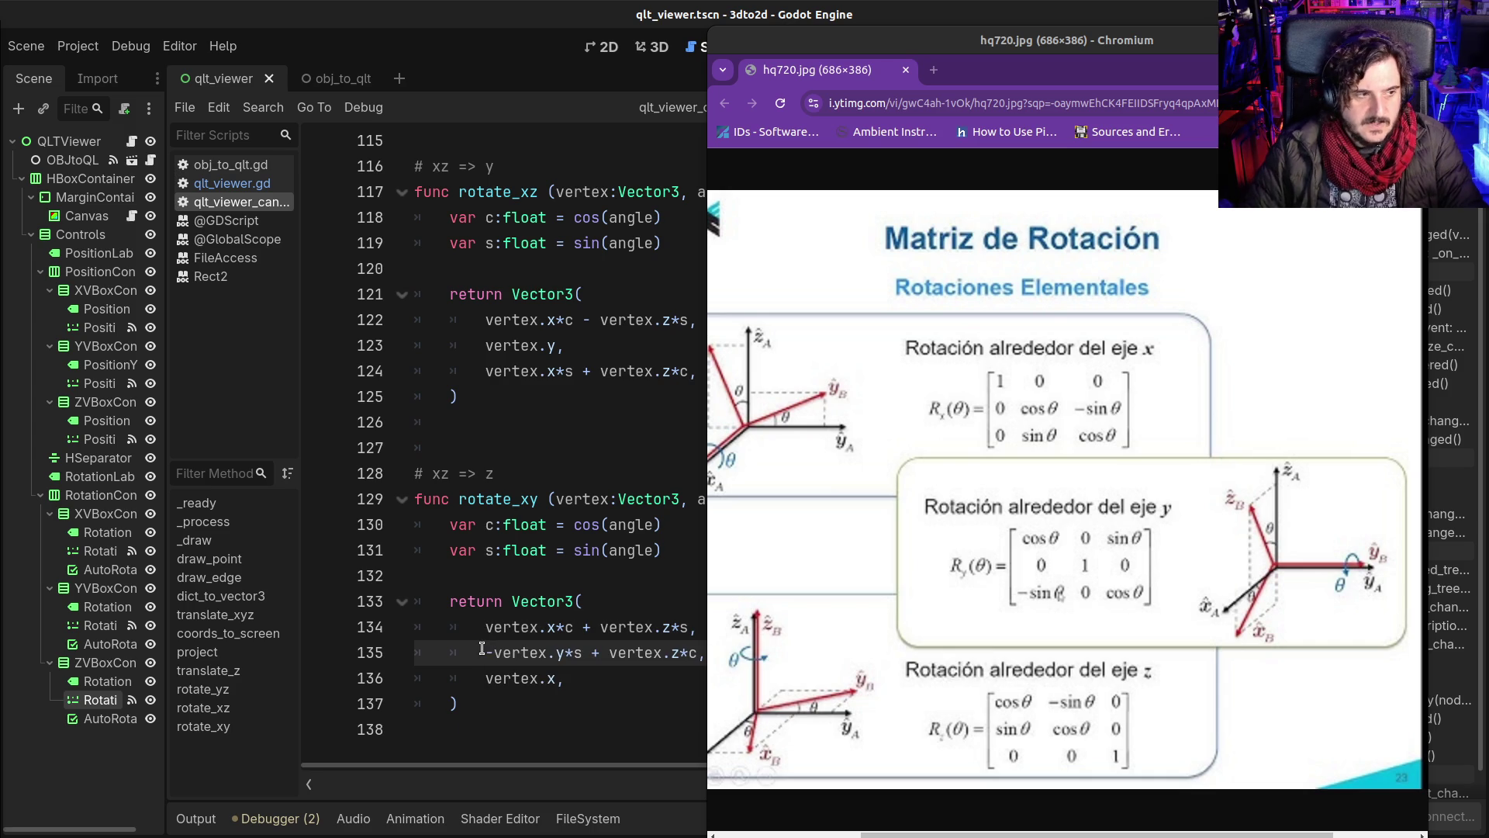
pyautogui.hotkey('ctrl', 's')
pyautogui.click(511, 499)
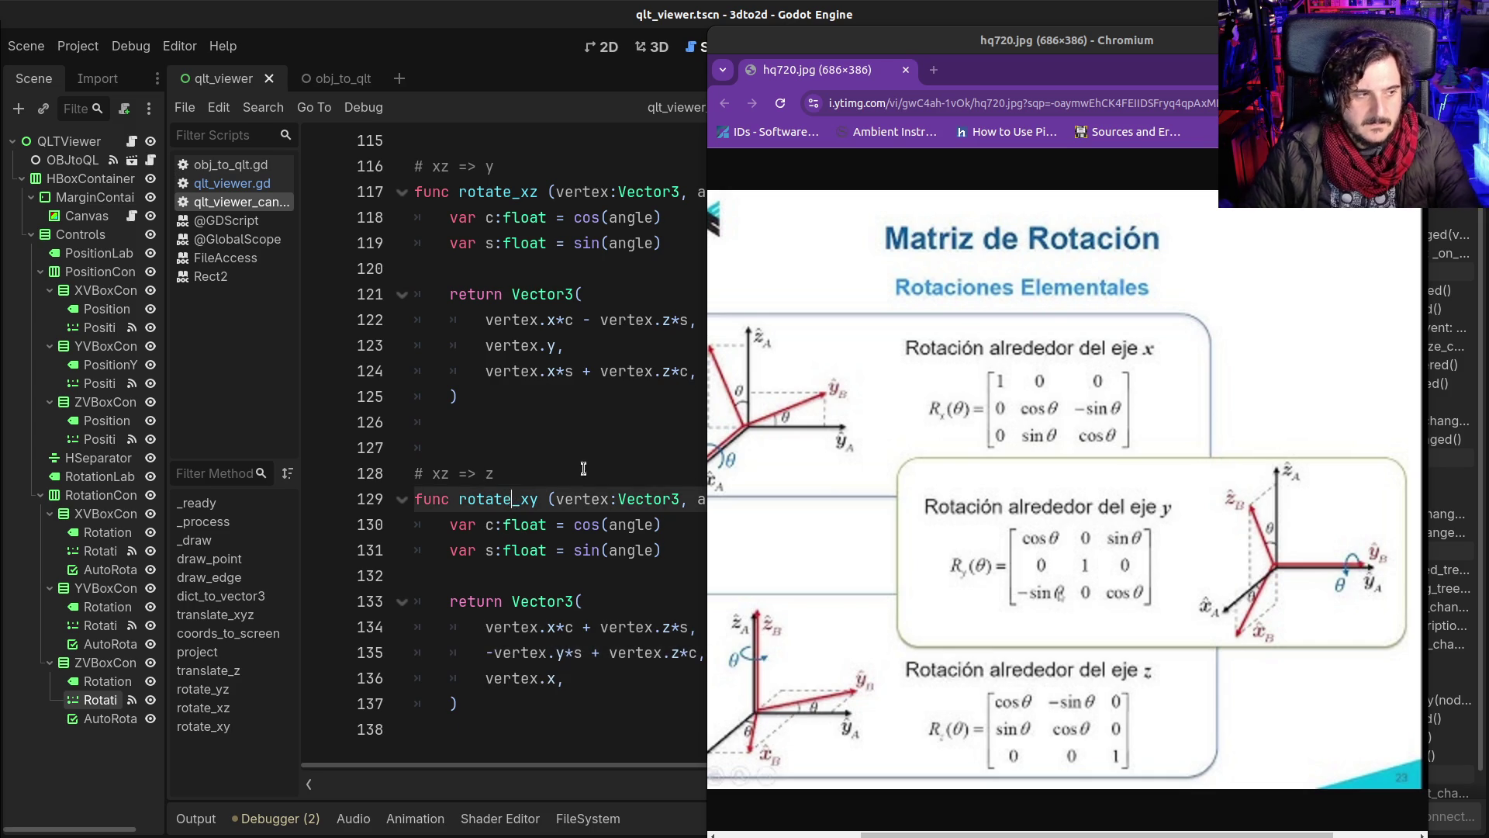
pyautogui.click(448, 550)
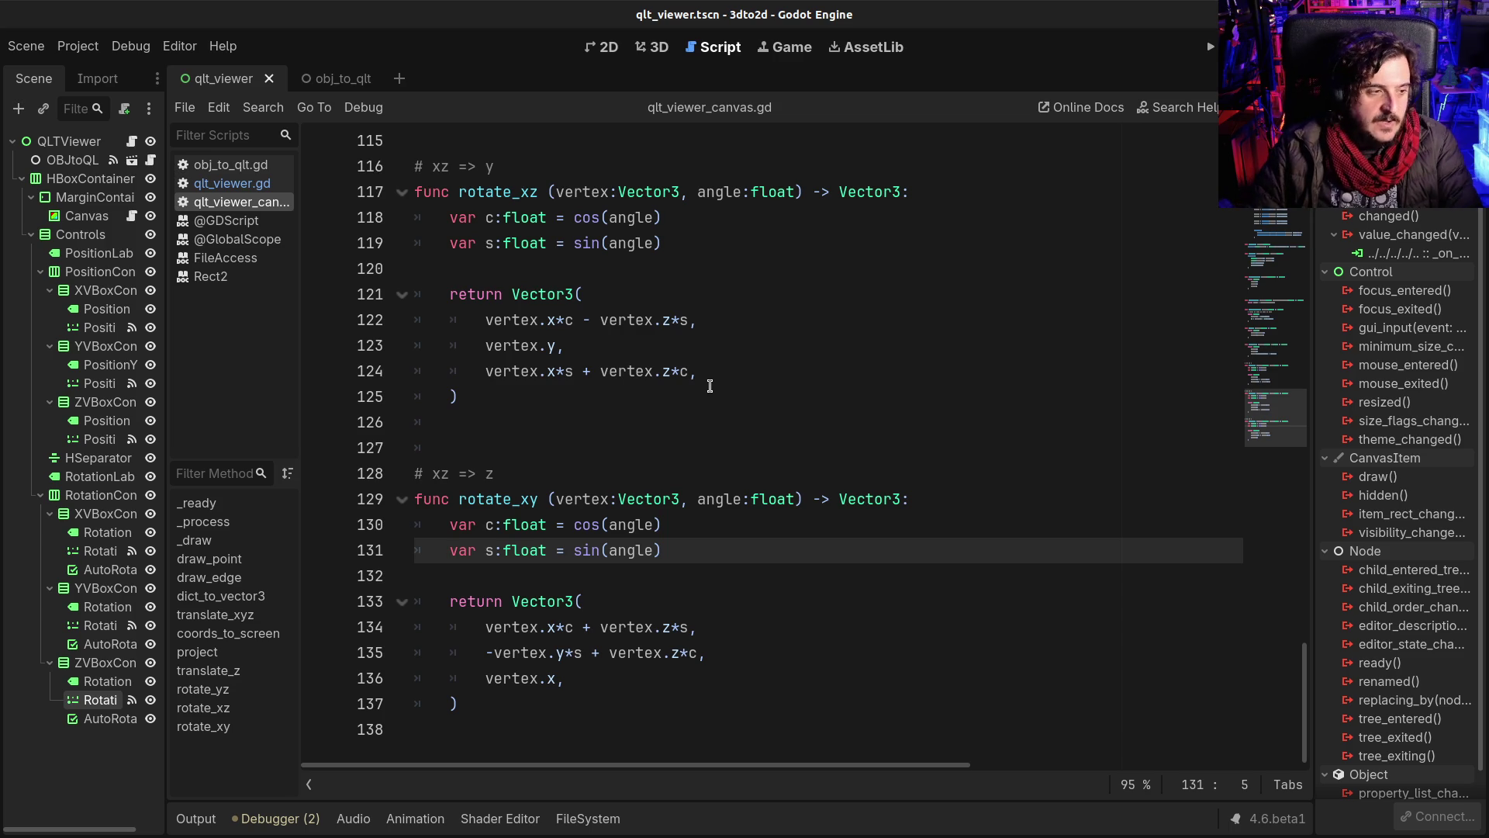
# Step: Compare against the matrix image, show the Inspector beside the script, and rerun the project
pyautogui.hotkey('alt', 'Tab')
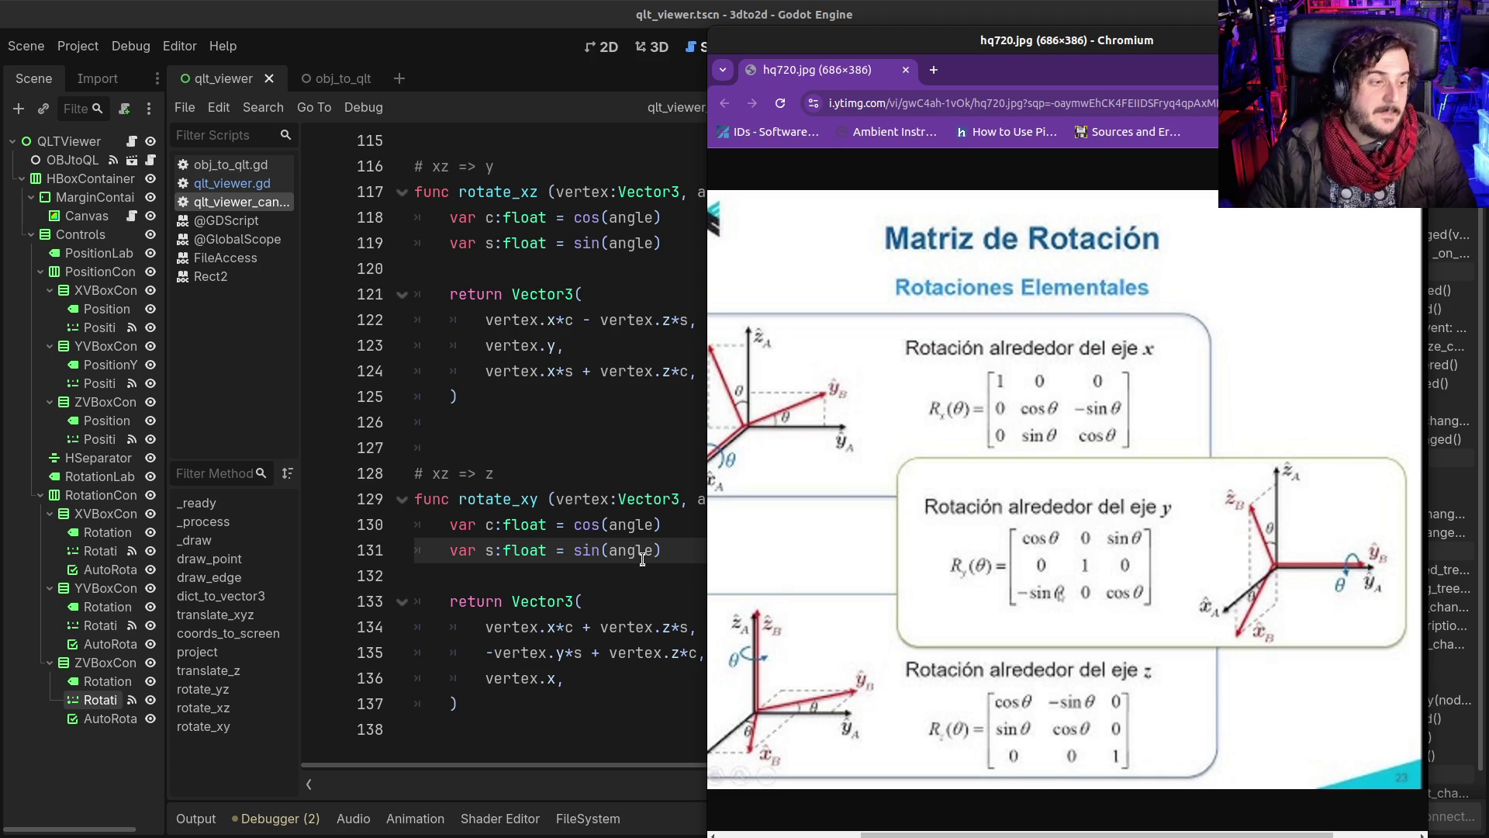
pyautogui.click(642, 425)
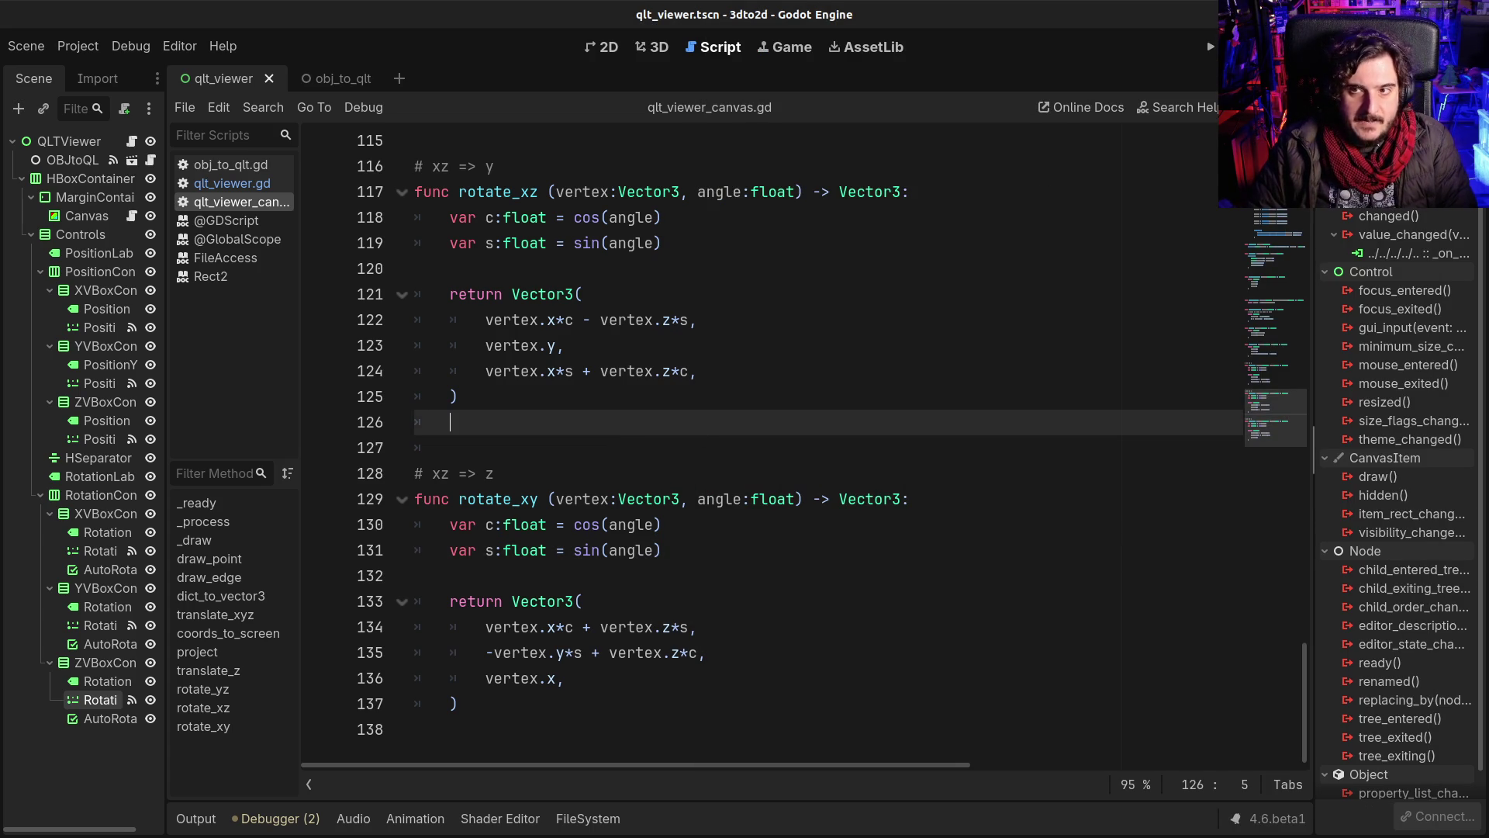
pyautogui.moveTo(1315, 465); pyautogui.dragTo(1237, 465)
pyautogui.click(1271, 78)
pyautogui.scroll(-3, 1349, 543)
pyautogui.scroll(3, 1349, 543)
pyautogui.scroll(-2, 1350, 543)
pyautogui.scroll(-3, 1364, 633)
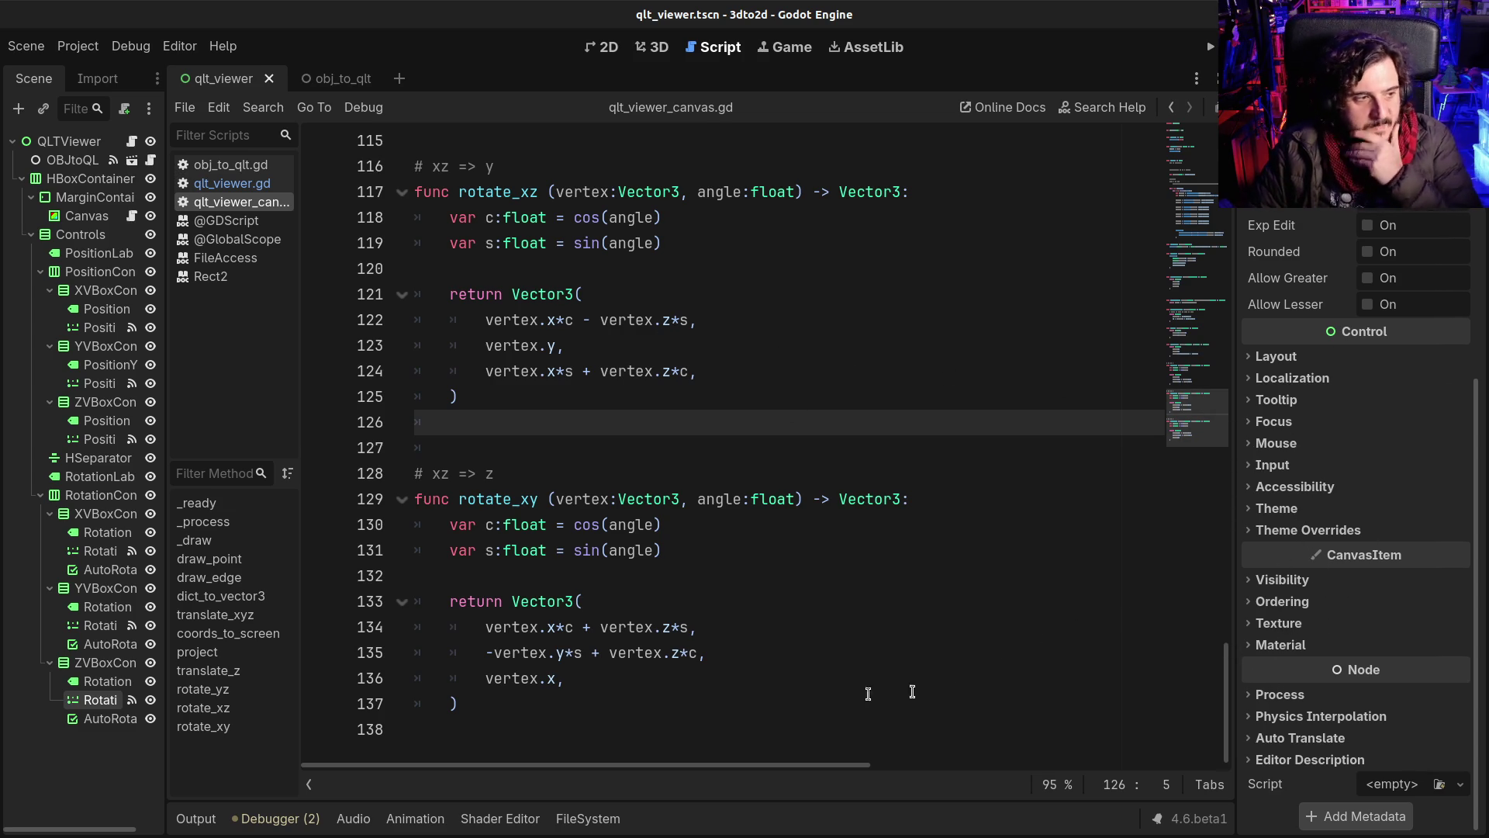
pyautogui.click(767, 707)
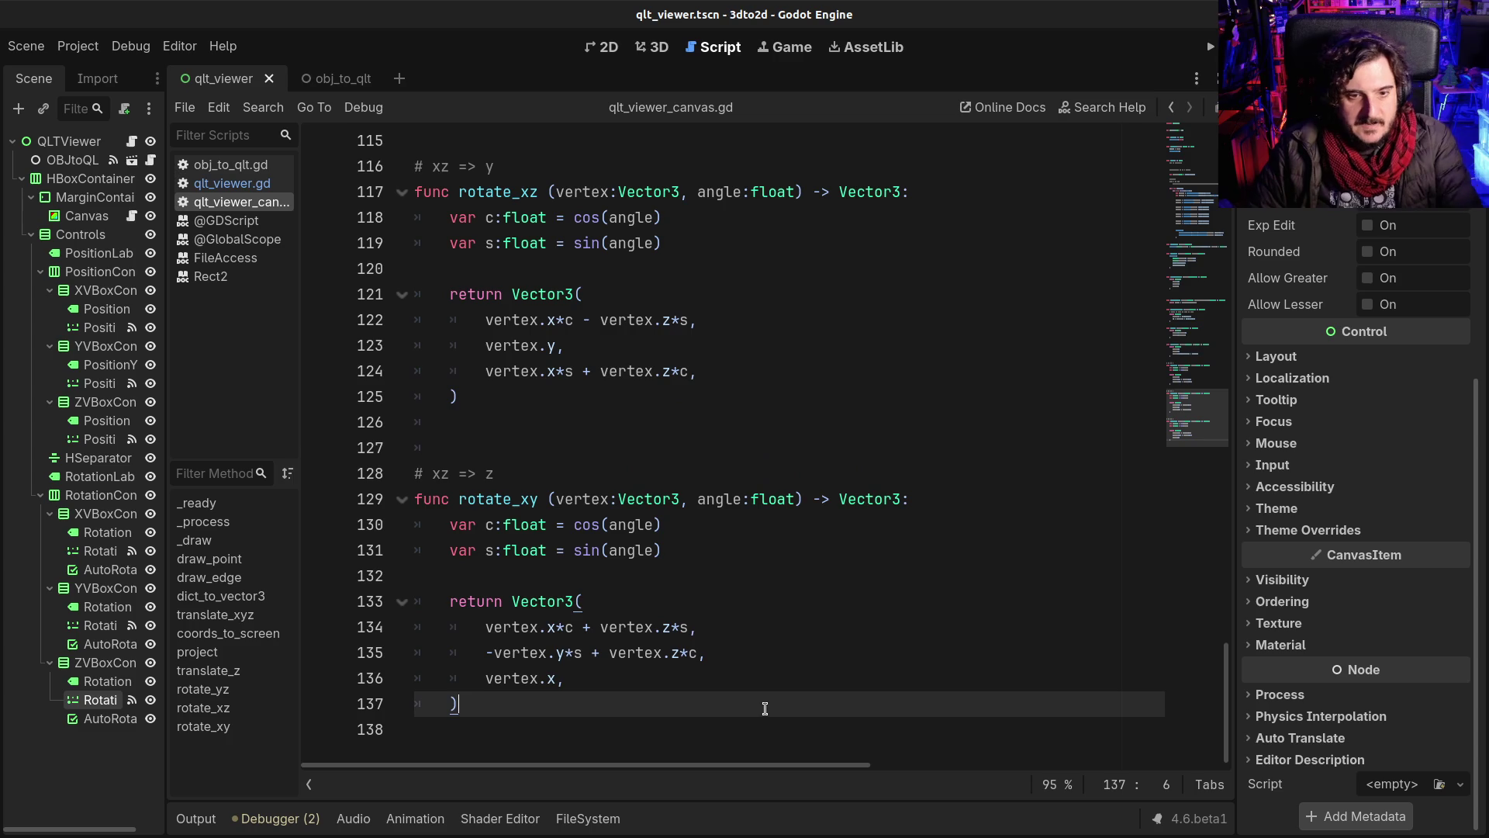
pyautogui.press('F5')
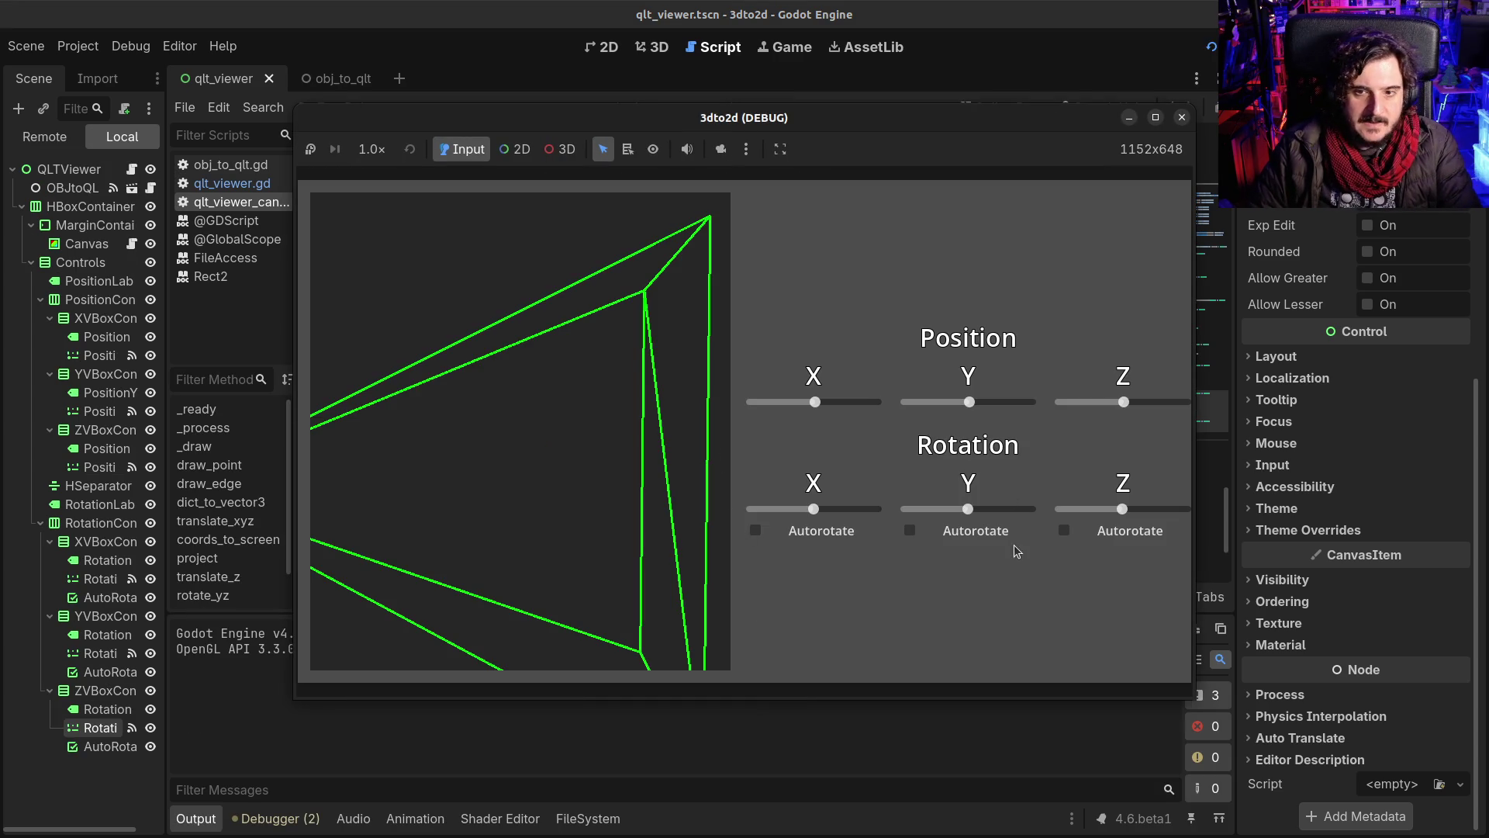
pyautogui.moveTo(1124, 402); pyautogui.dragTo(1128, 403)
pyautogui.moveTo(1122, 509)
pyautogui.mouseDown()
pyautogui.moveTo(1156, 510)
pyautogui.moveTo(1071, 513)
pyautogui.moveTo(1163, 515)
pyautogui.moveTo(1144, 510)
pyautogui.mouseUp()
pyautogui.moveTo(812, 509)
pyautogui.mouseDown()
pyautogui.moveTo(876, 510)
pyautogui.moveTo(796, 518)
pyautogui.moveTo(817, 518)
pyautogui.mouseUp()
pyautogui.press('F5')
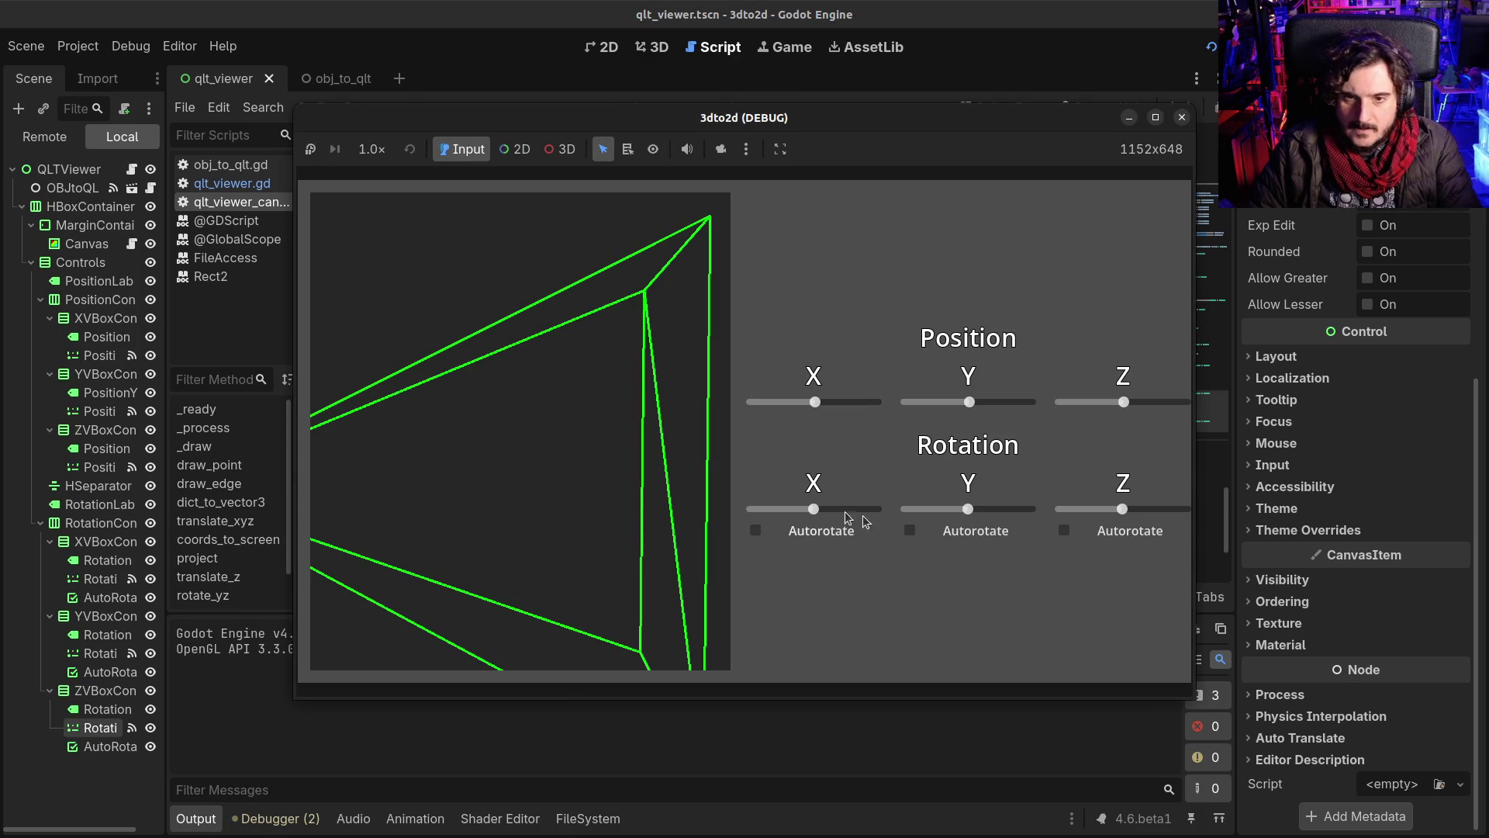
pyautogui.moveTo(1124, 400); pyautogui.dragTo(1131, 400)
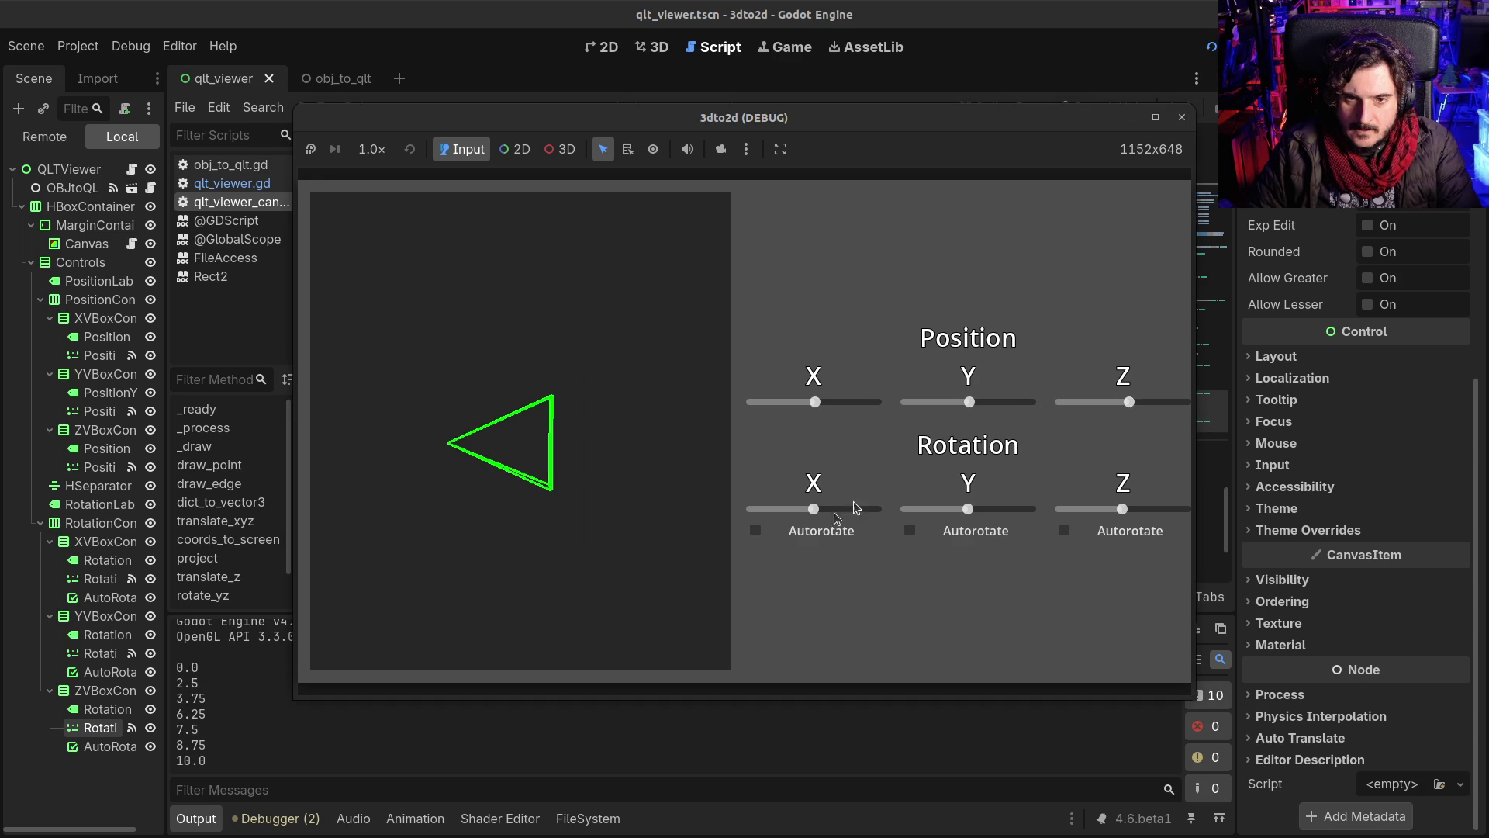
pyautogui.moveTo(822, 512); pyautogui.dragTo(862, 509)
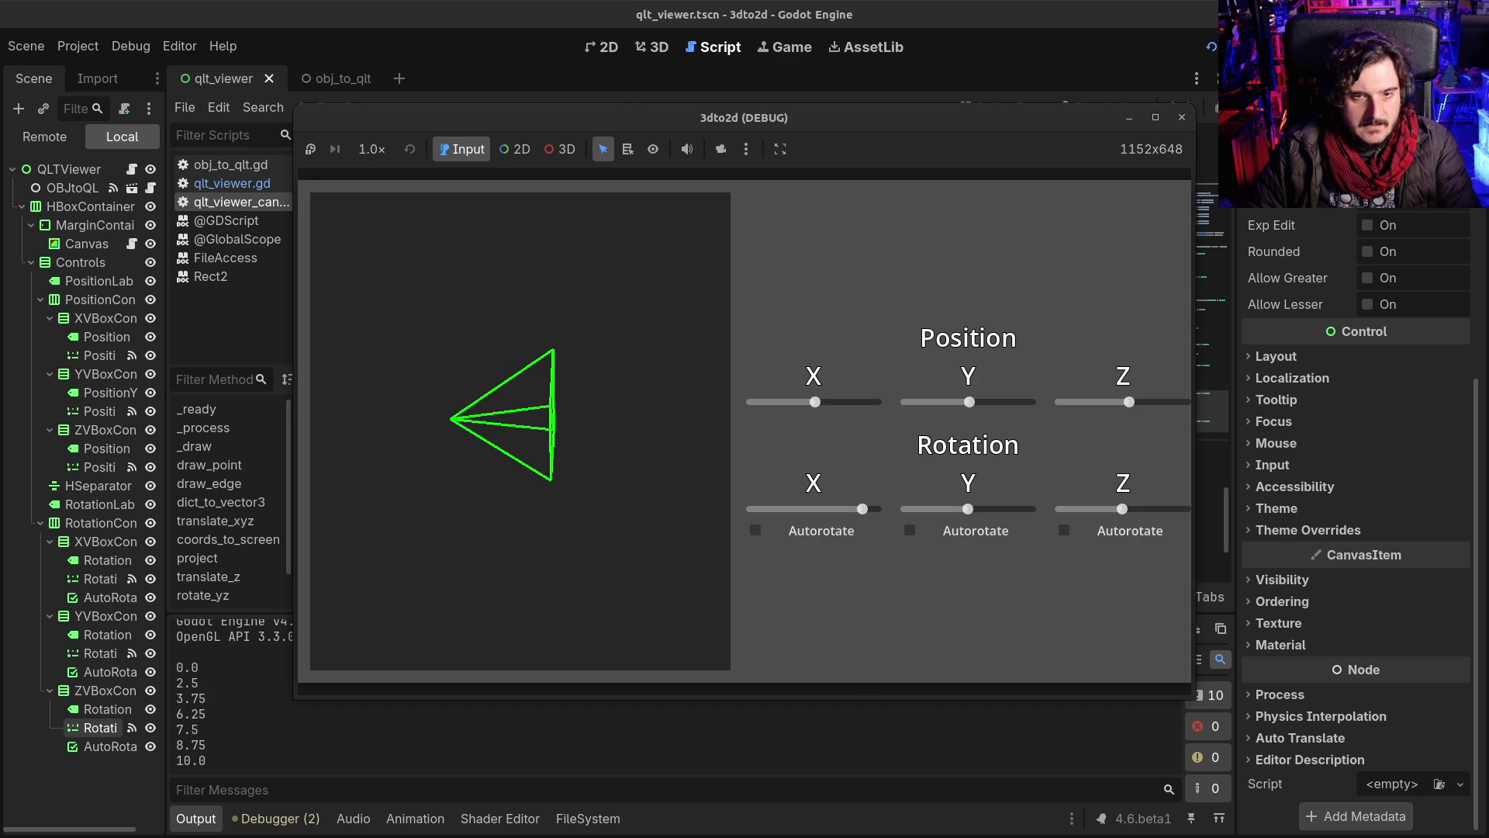
pyautogui.press('F5')
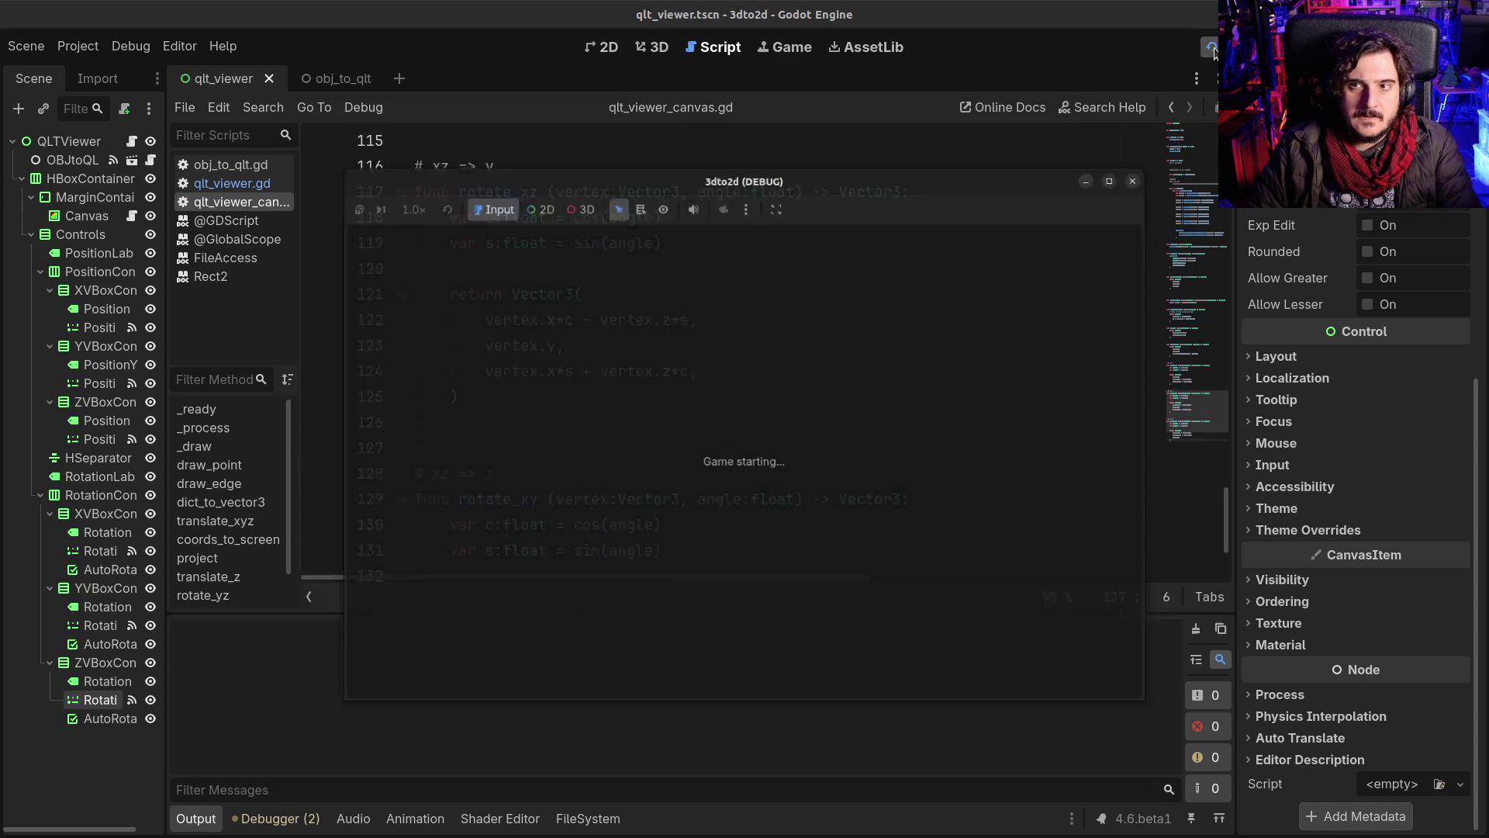
pyautogui.scroll(11, 1117, 411)
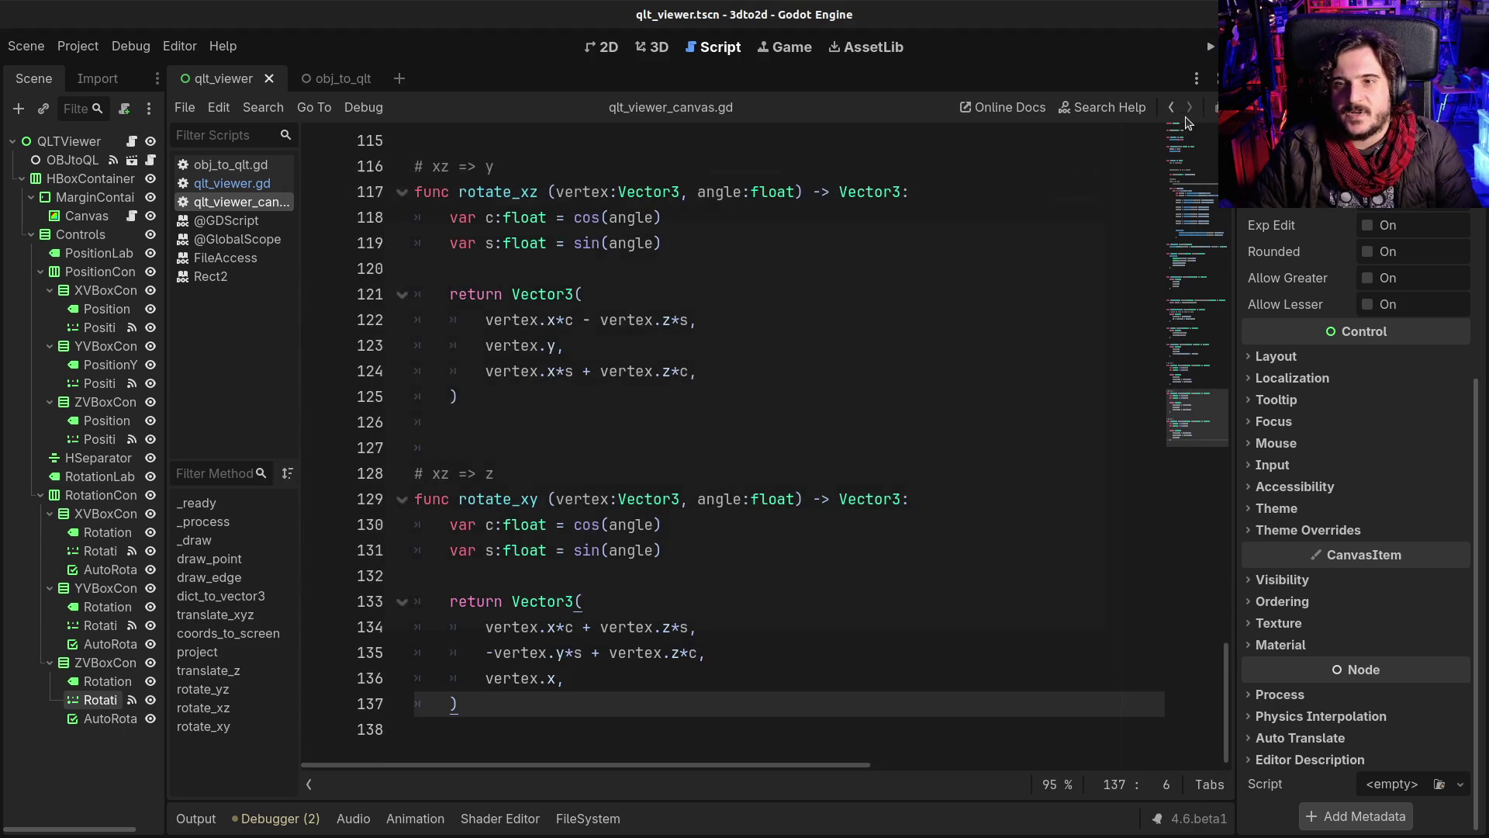
pyautogui.click(1182, 117)
pyautogui.scroll(20, 719, 431)
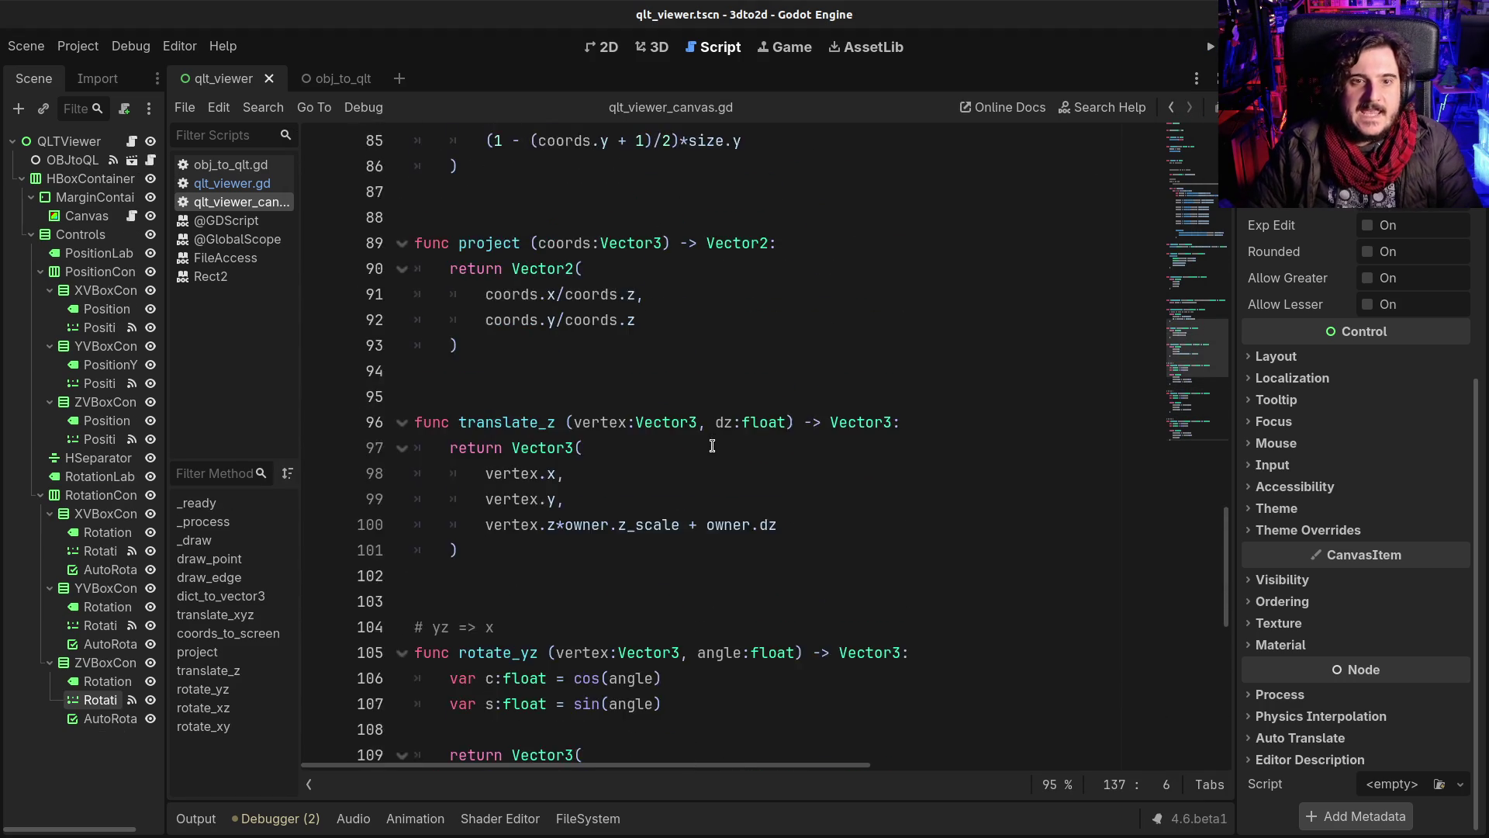
# Step: Replace rotate_yz with rotate_xy in both Z-rotation calls on lines 43 and 44
pyautogui.scroll(9, 712, 452)
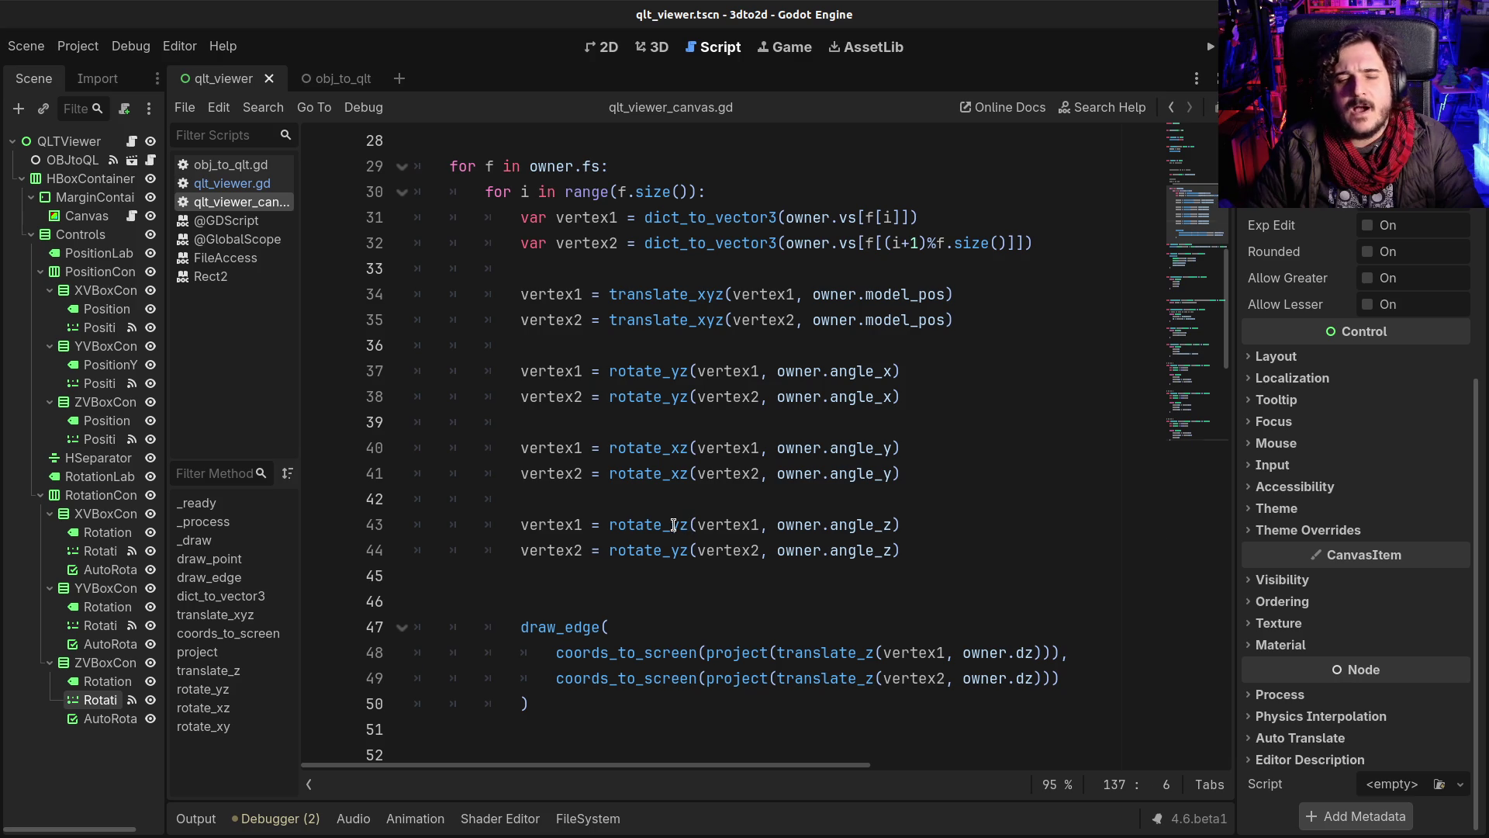
pyautogui.moveTo(673, 524); pyautogui.dragTo(681, 525)
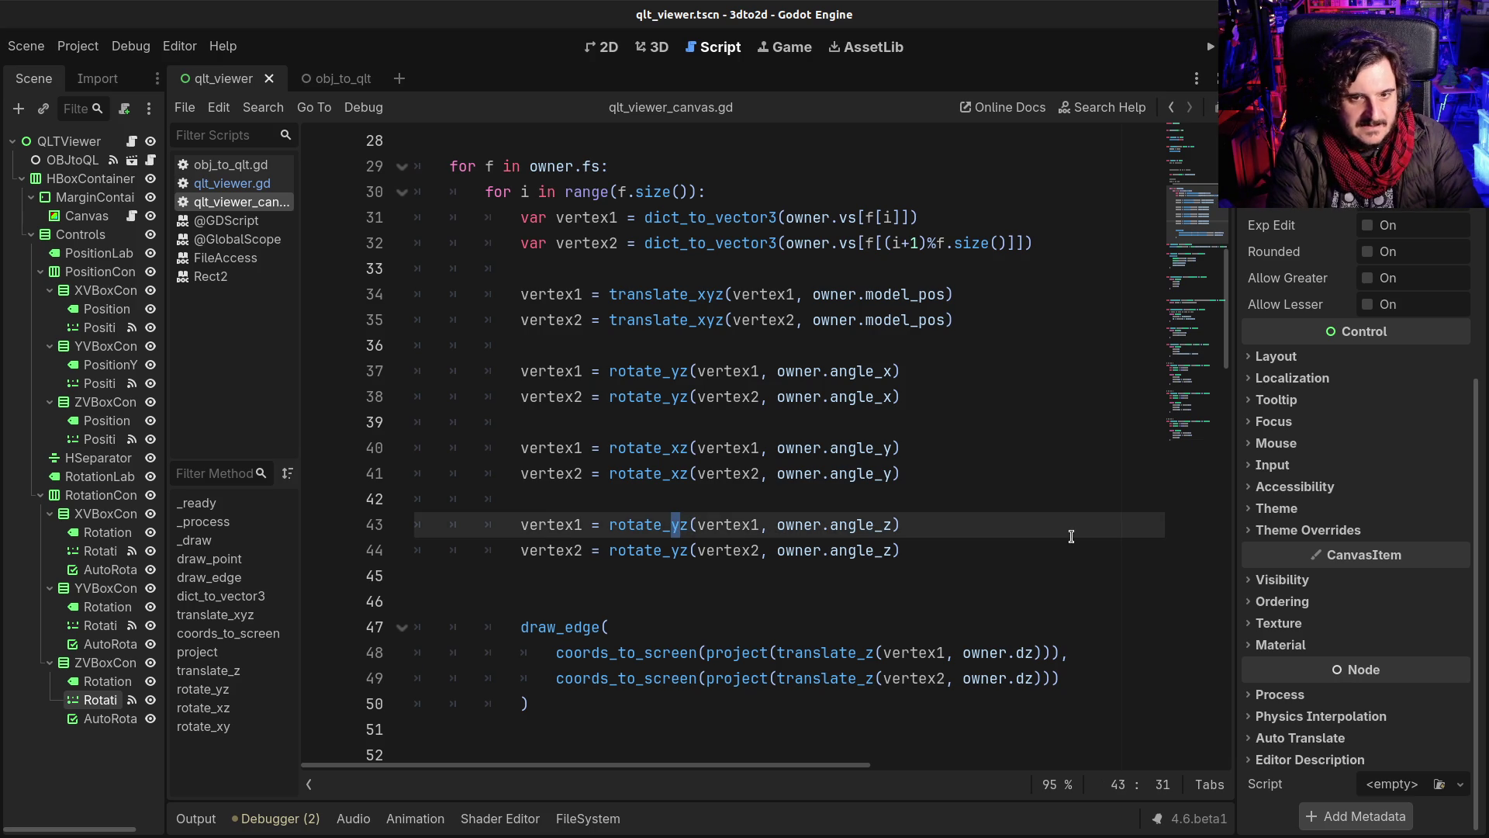
pyautogui.press('Right')
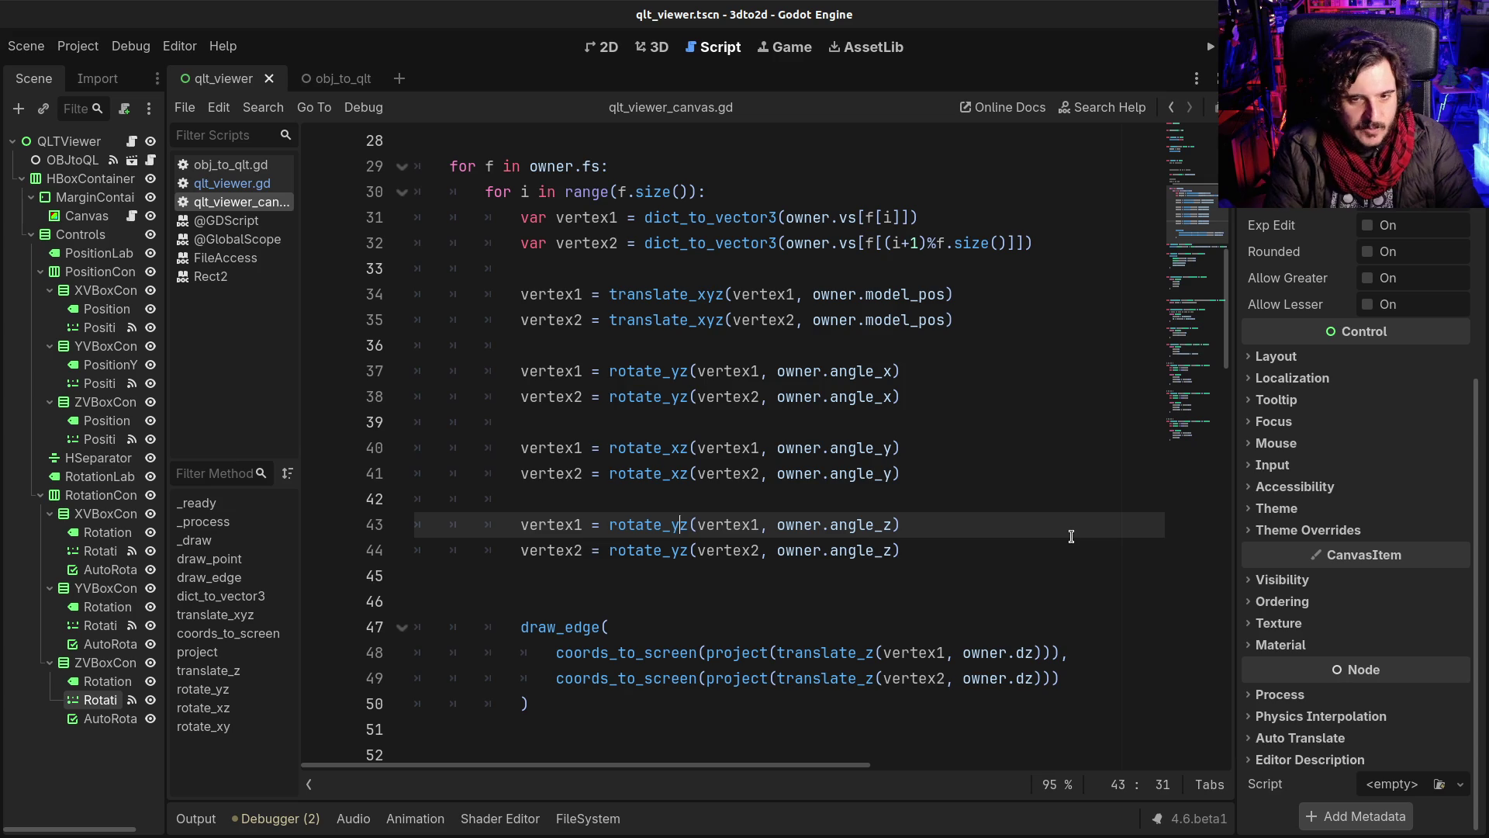
pyautogui.press('BackSpace')
pyautogui.write('xy')
pyautogui.press('Delete')
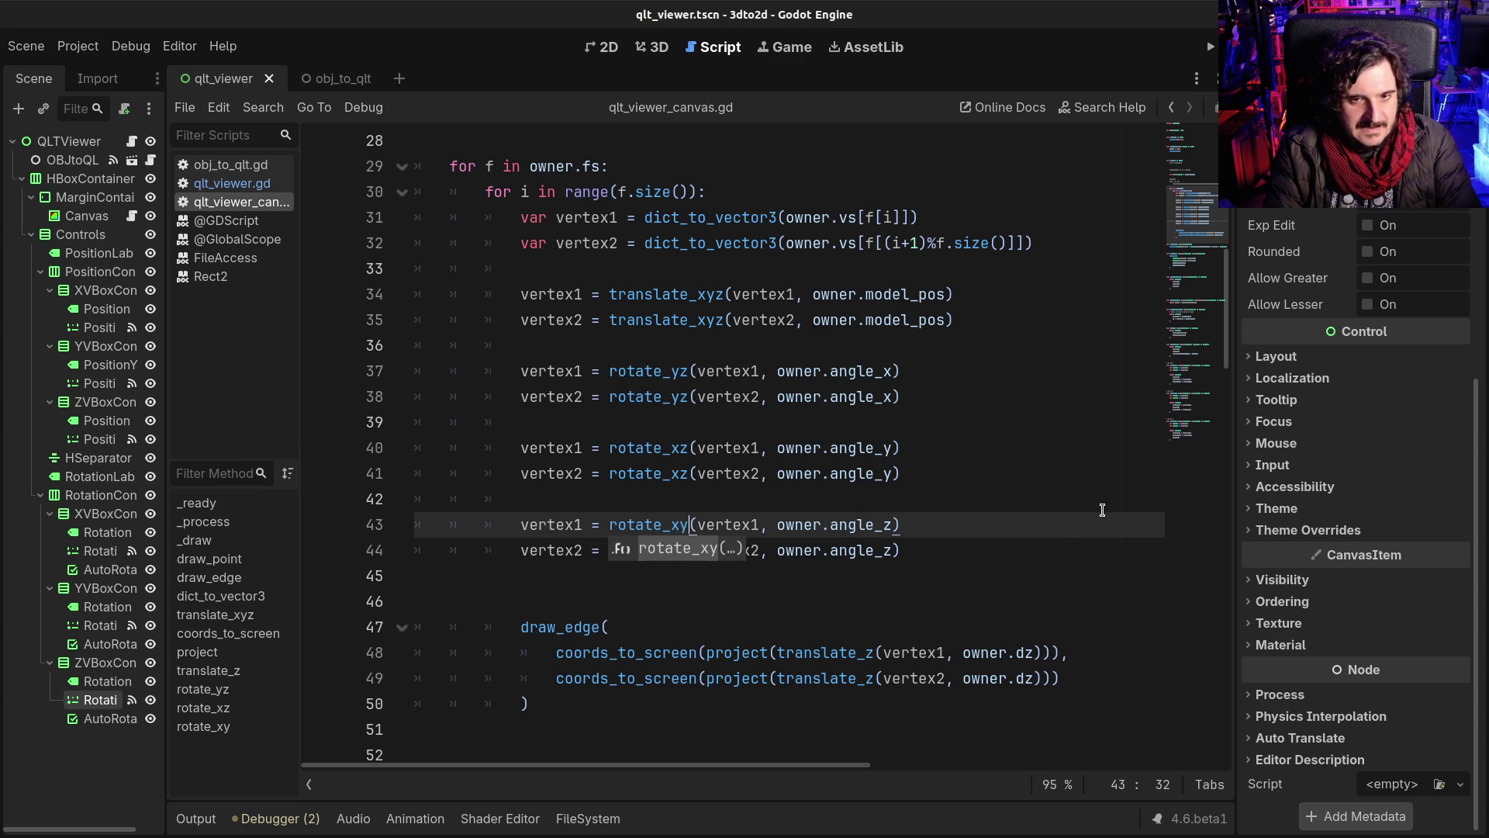
pyautogui.press('Escape')
pyautogui.press('Down')
pyautogui.press('Delete')
pyautogui.press('Delete')
pyautogui.write('xy')
# Step: Run the viewer, push the mesh along Z, spin it with the Rotation Z slider, and close it
pyautogui.press('F5')
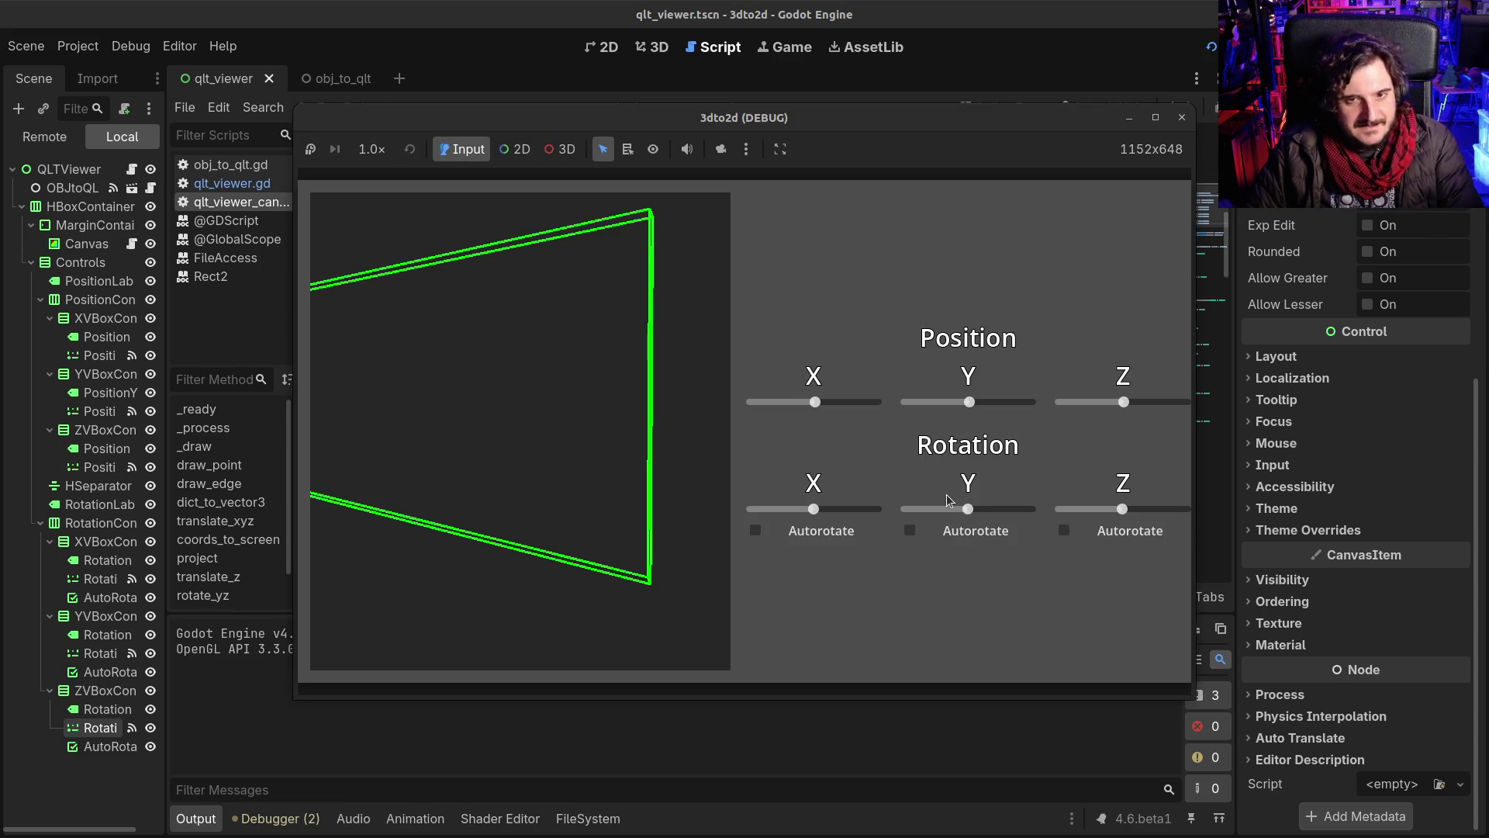
pyautogui.moveTo(1125, 401); pyautogui.dragTo(1129, 406)
pyautogui.moveTo(1122, 510)
pyautogui.mouseDown()
pyautogui.moveTo(1194, 514)
pyautogui.moveTo(1058, 526)
pyautogui.moveTo(1183, 519)
pyautogui.moveTo(1130, 517)
pyautogui.mouseUp()
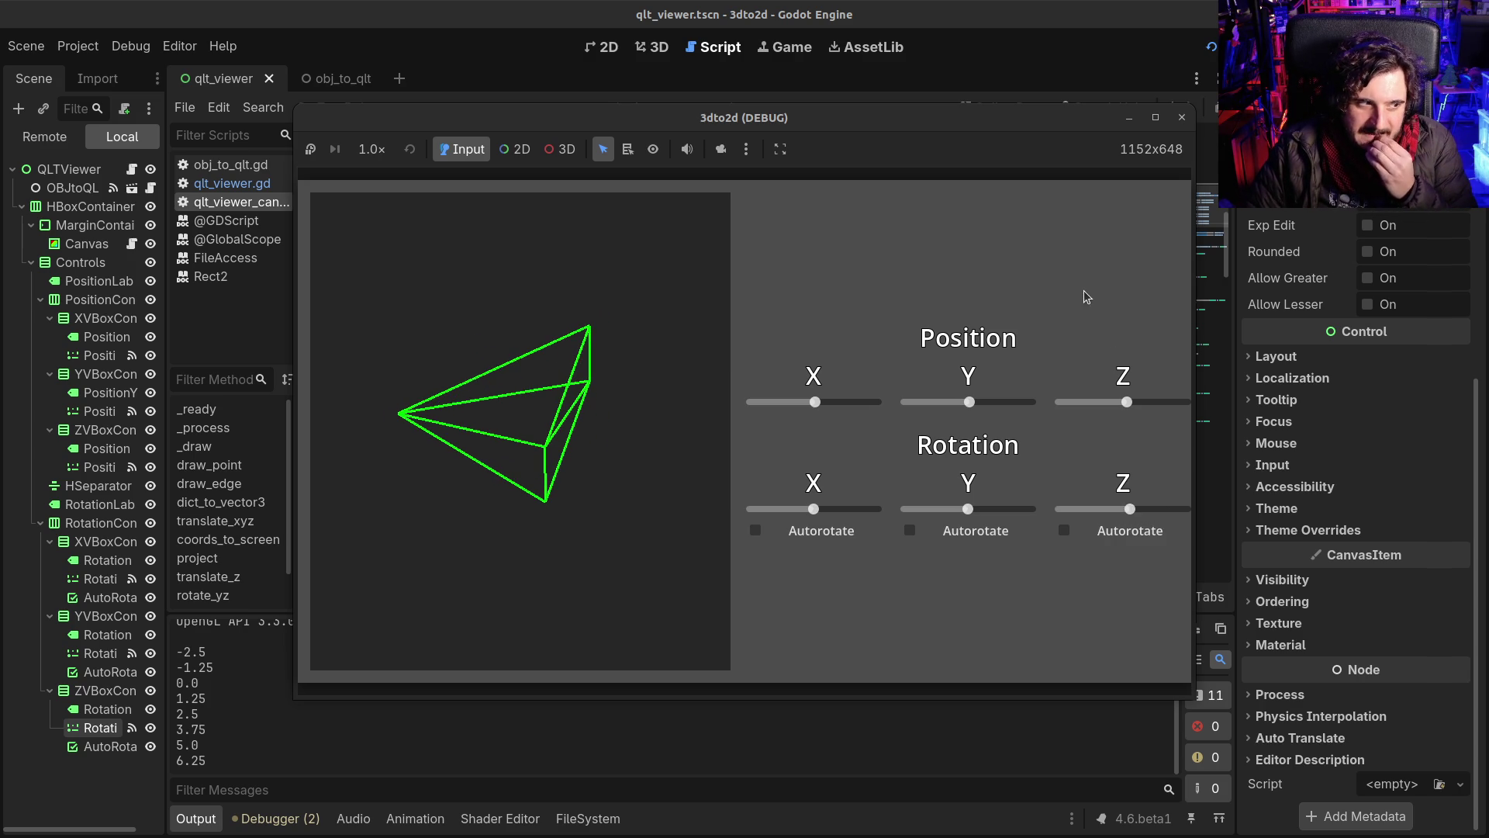
pyautogui.click(1182, 117)
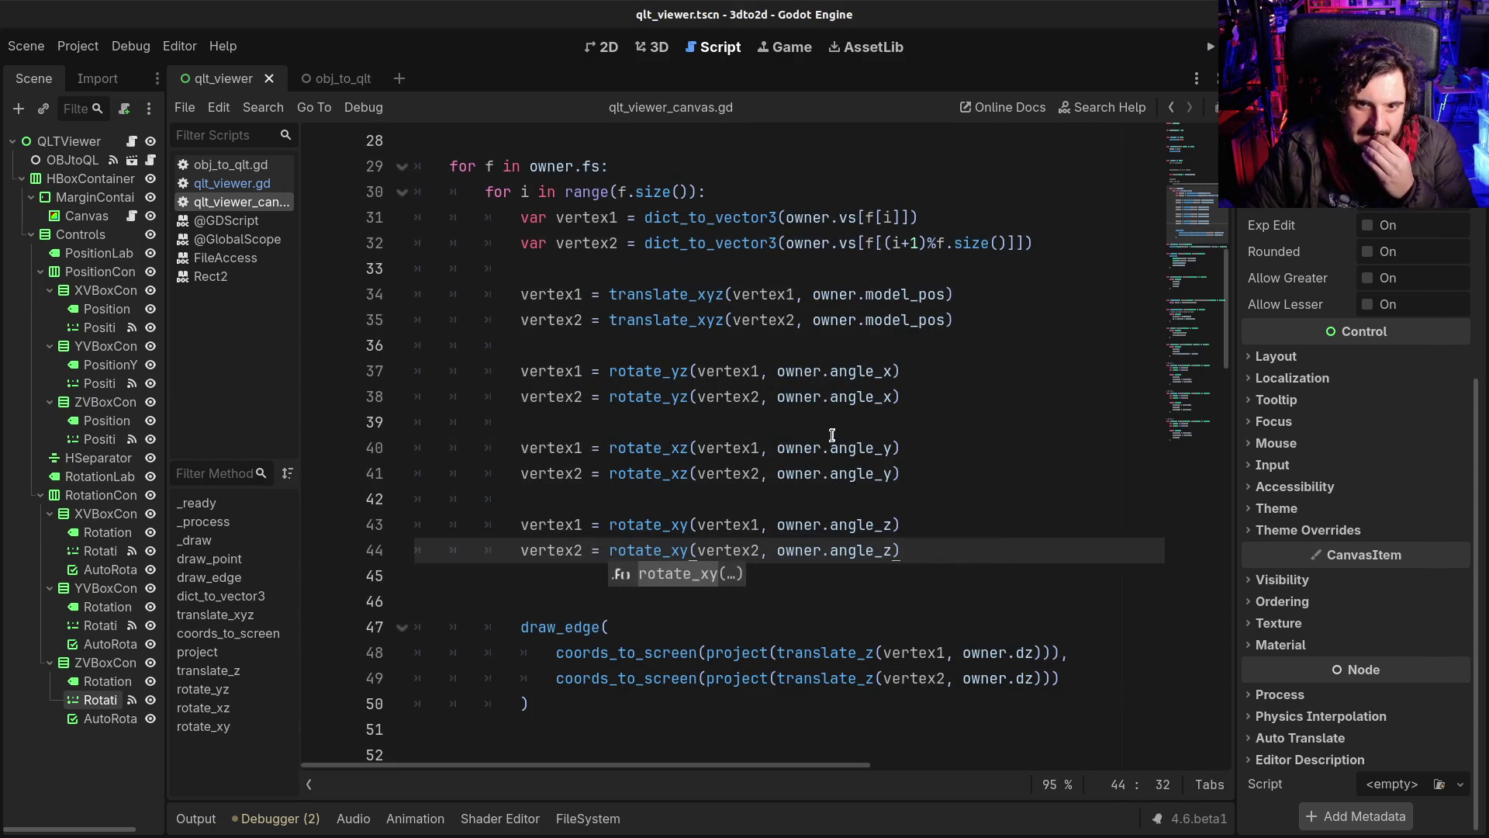
# Step: Review the rotate_yz, rotate_xz and rotate_xy calls on lines 37, 40 and 43
pyautogui.click(830, 448)
pyautogui.click(660, 525)
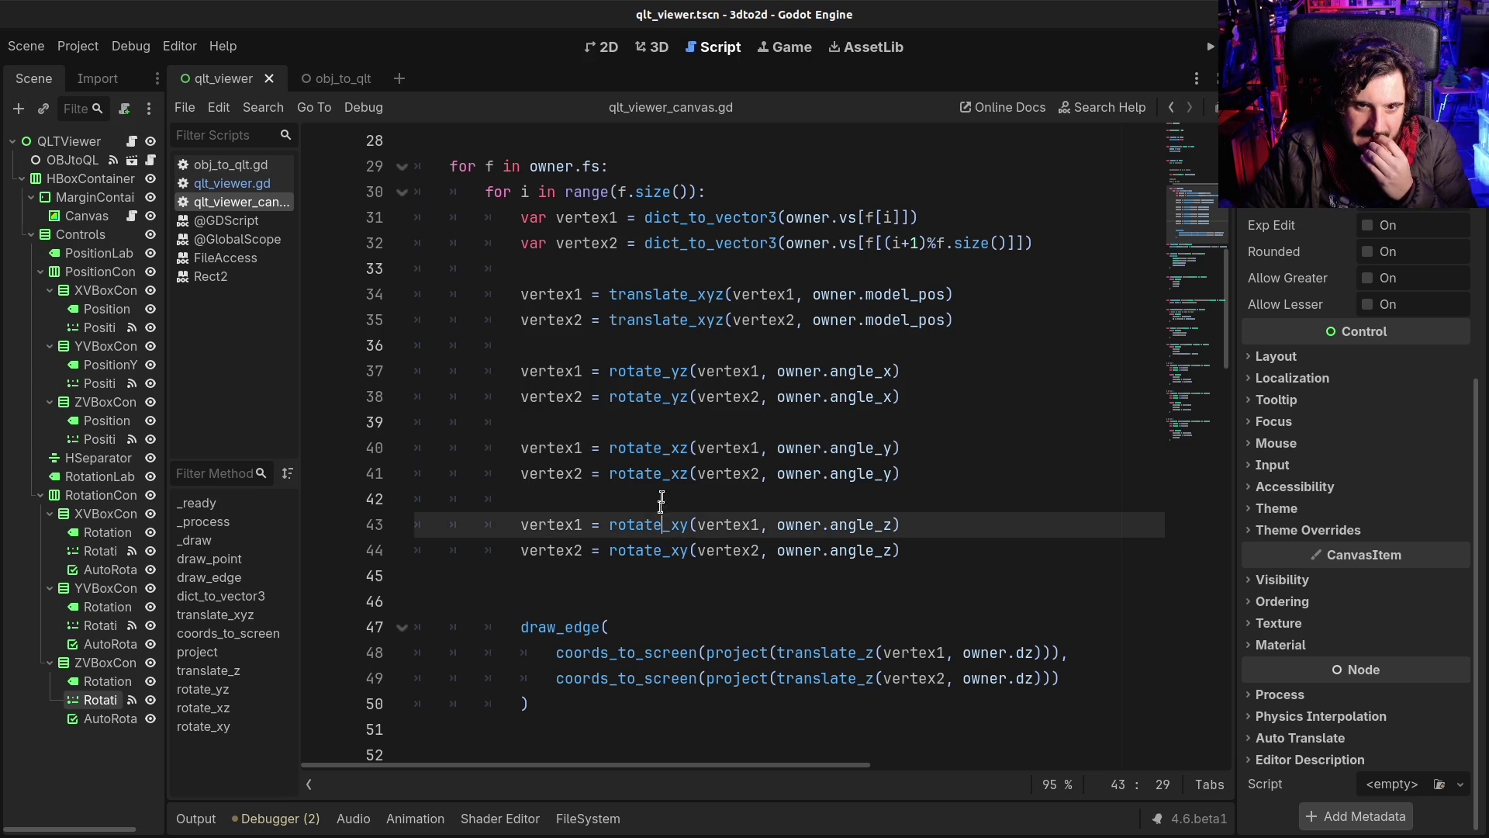
pyautogui.click(655, 372)
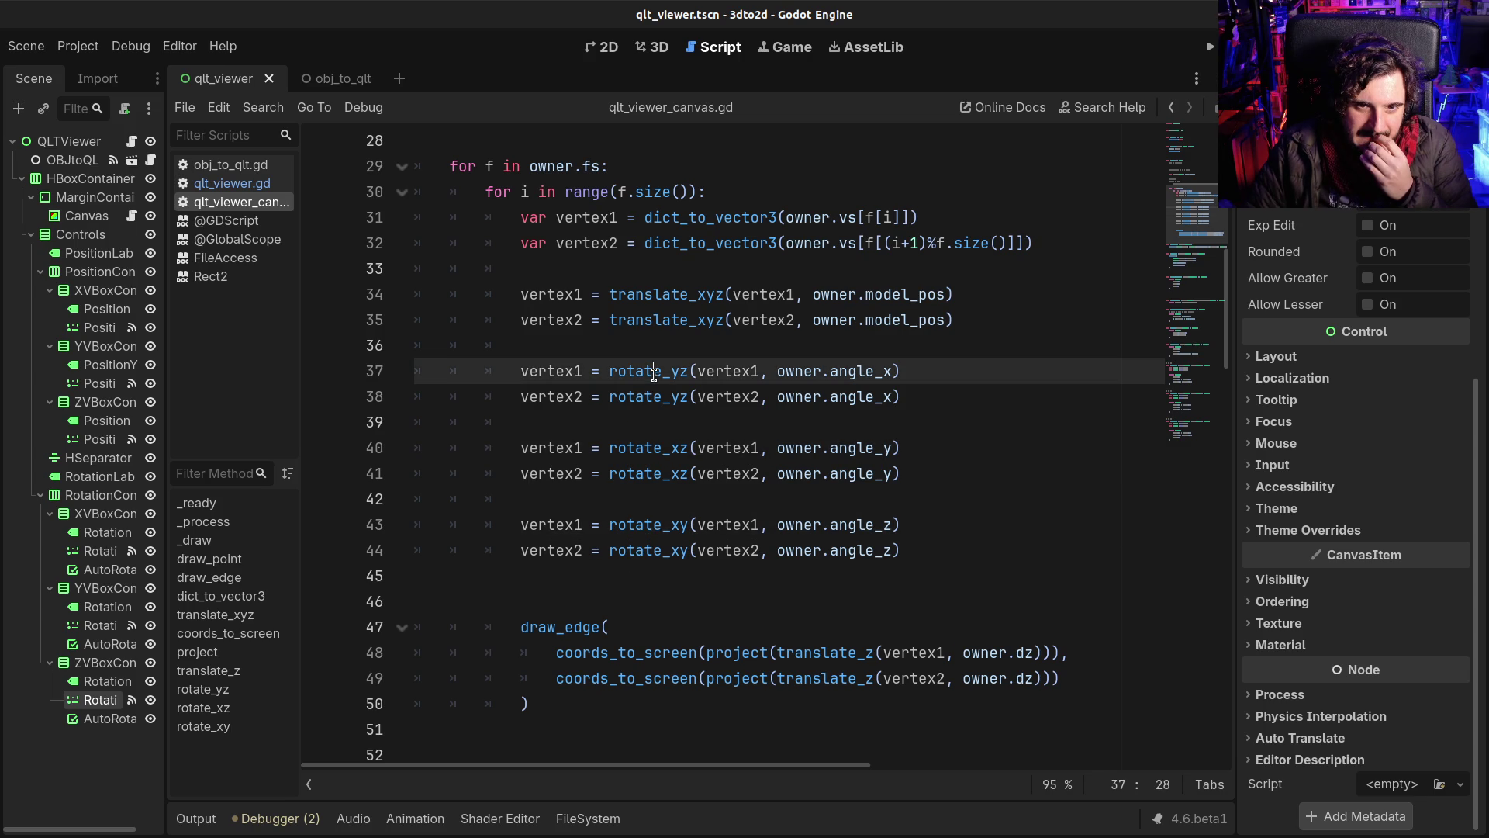
pyautogui.click(651, 449)
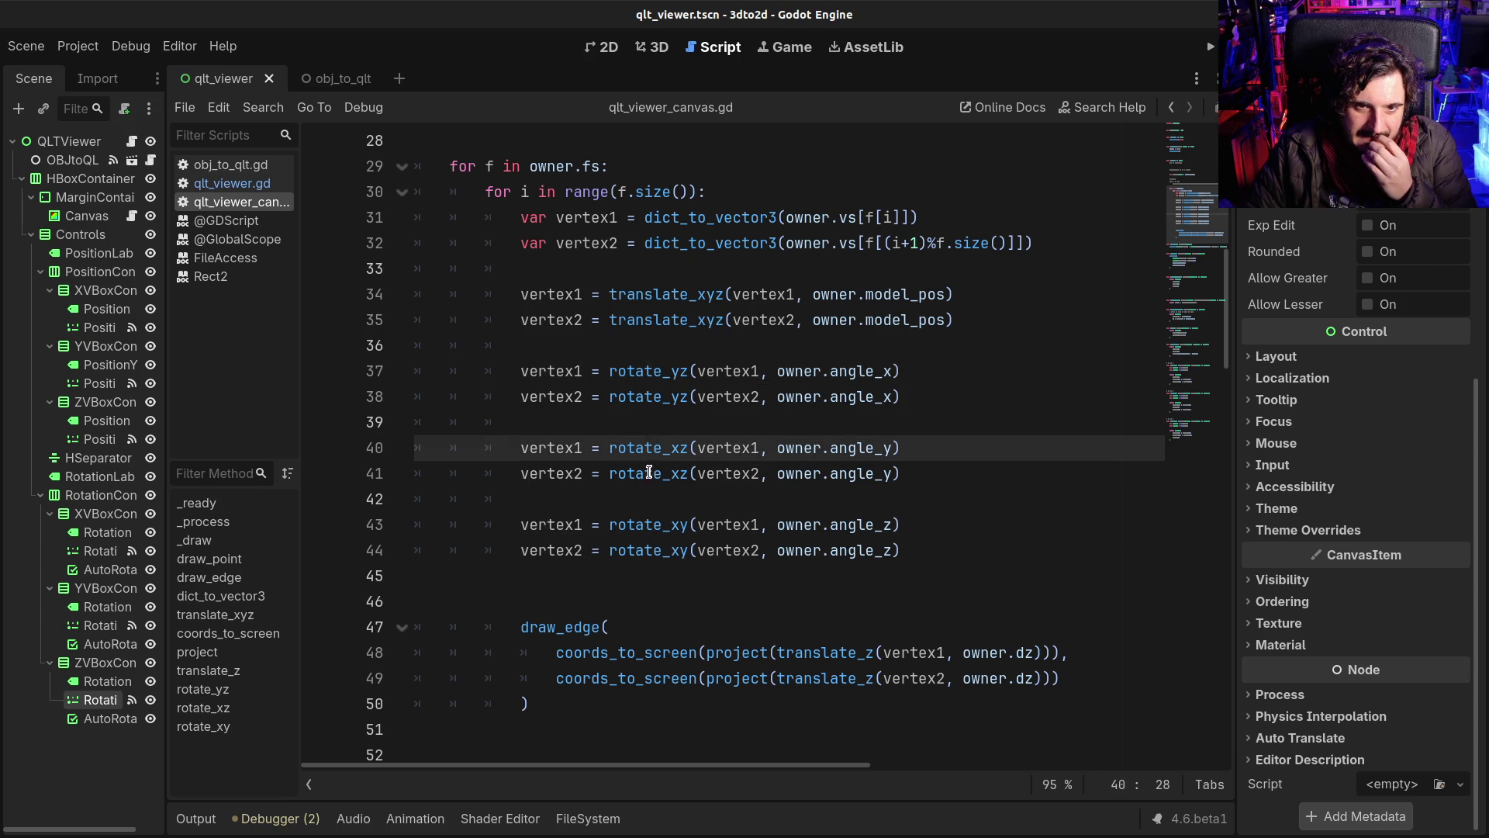
pyautogui.click(654, 525)
pyautogui.scroll(-15, 652, 542)
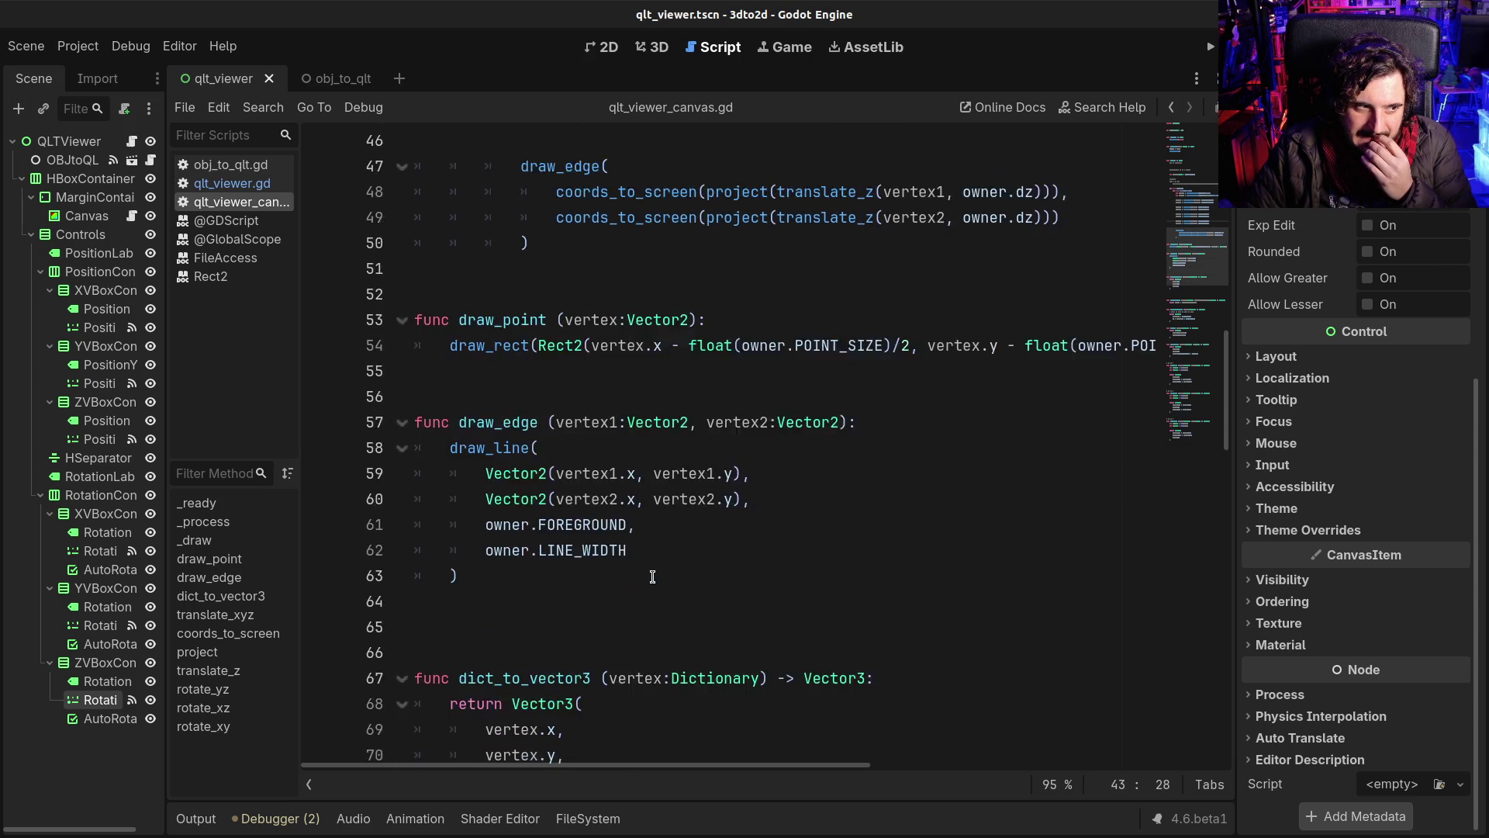
pyautogui.scroll(-6, 651, 582)
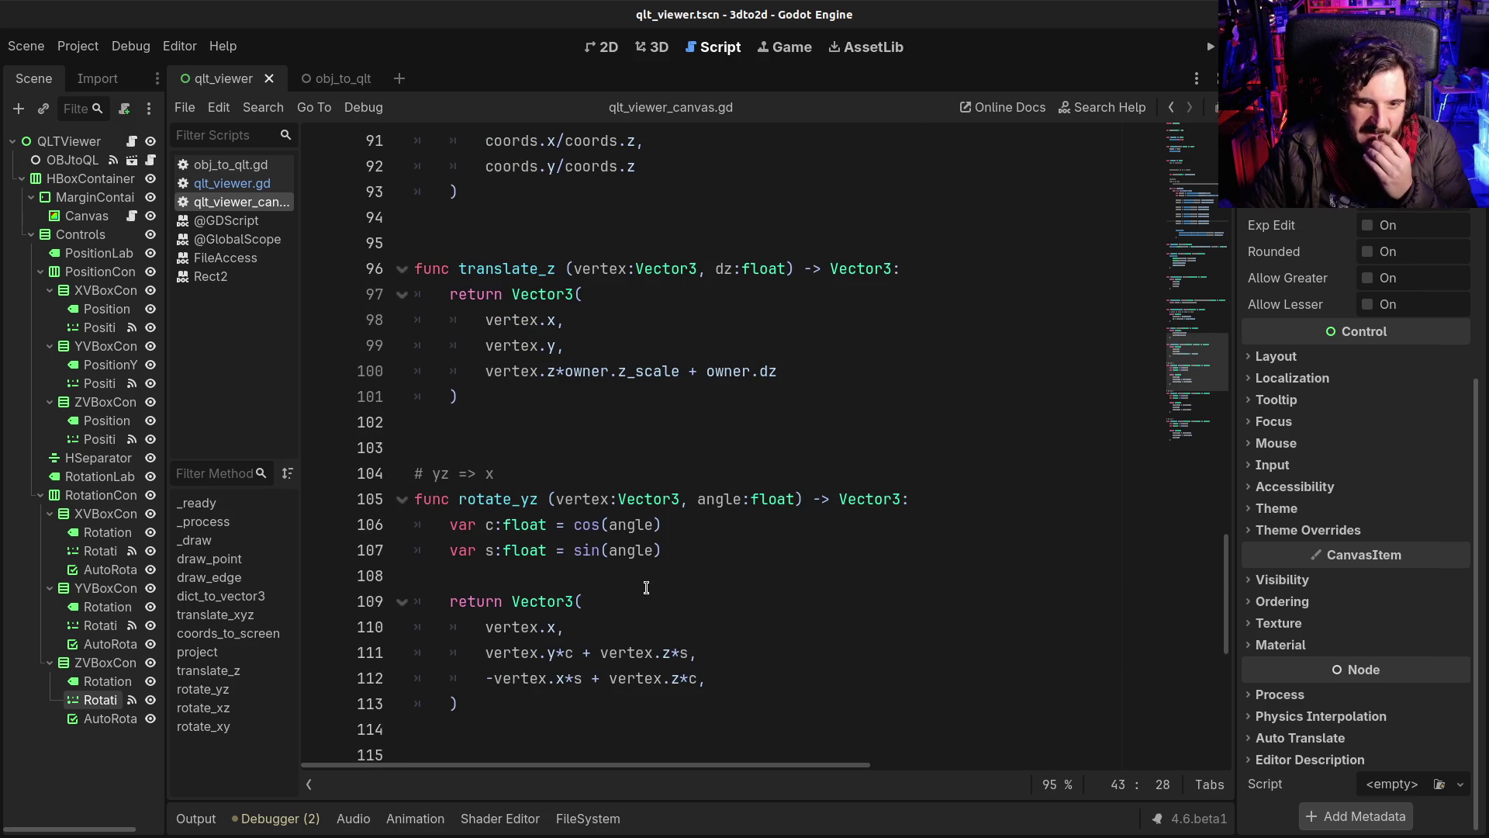
# Step: Assign penger.obj to the OBJtoQL node's Obj File property and run the project
pyautogui.click(640, 576)
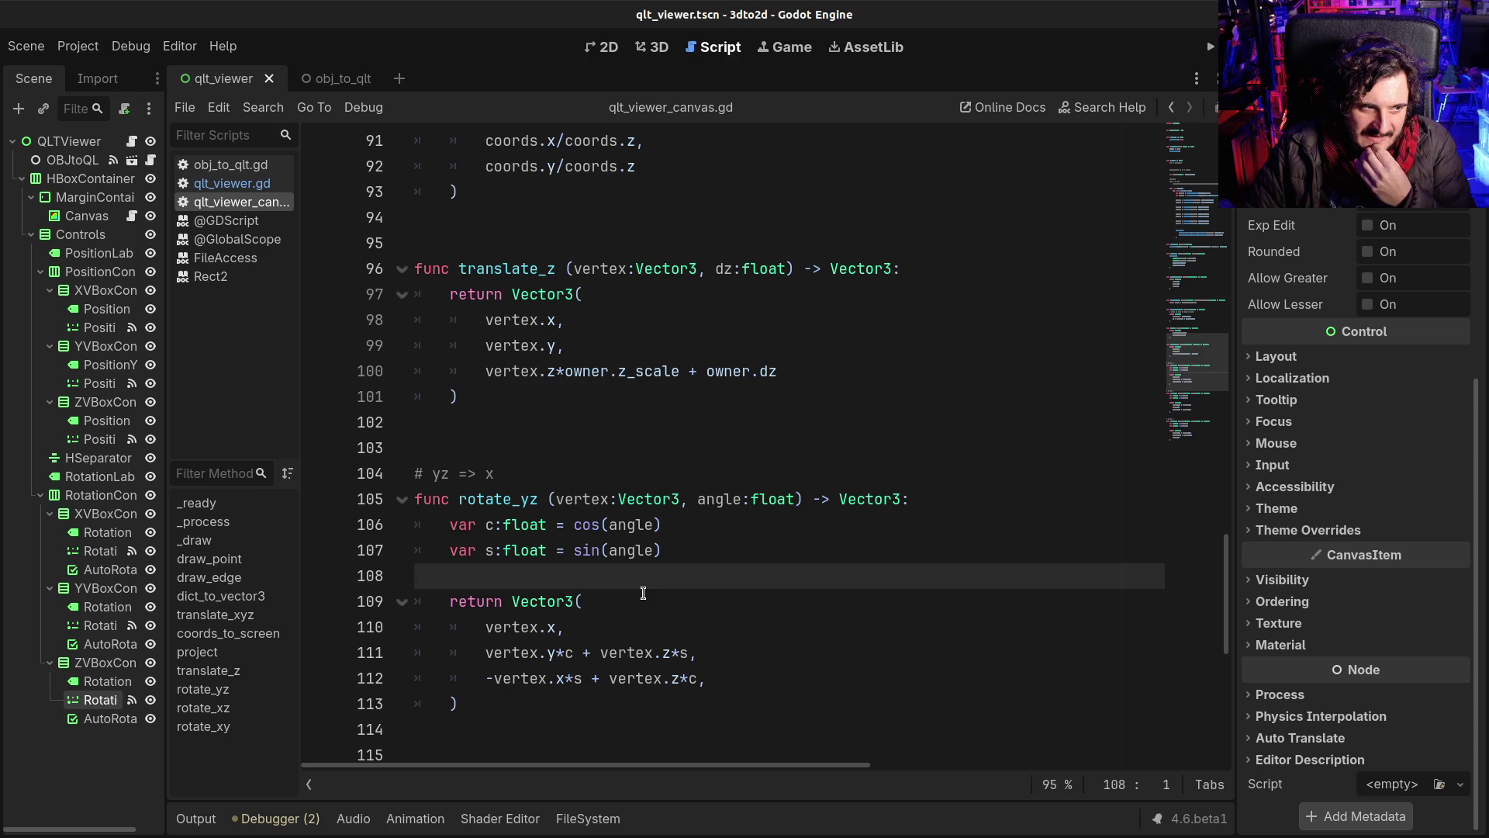
pyautogui.click(650, 652)
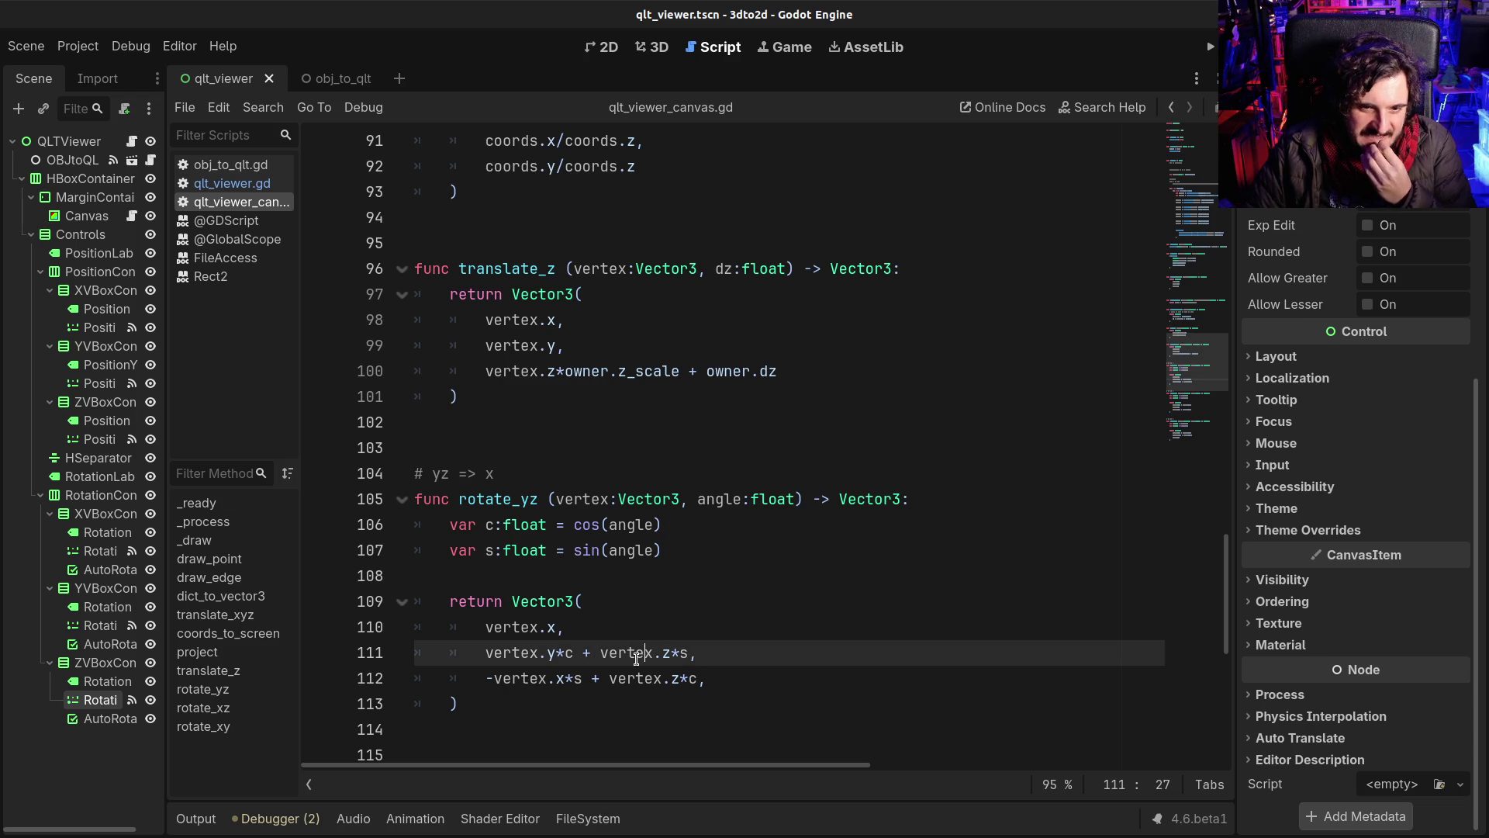
pyautogui.click(194, 817)
pyautogui.click(194, 817)
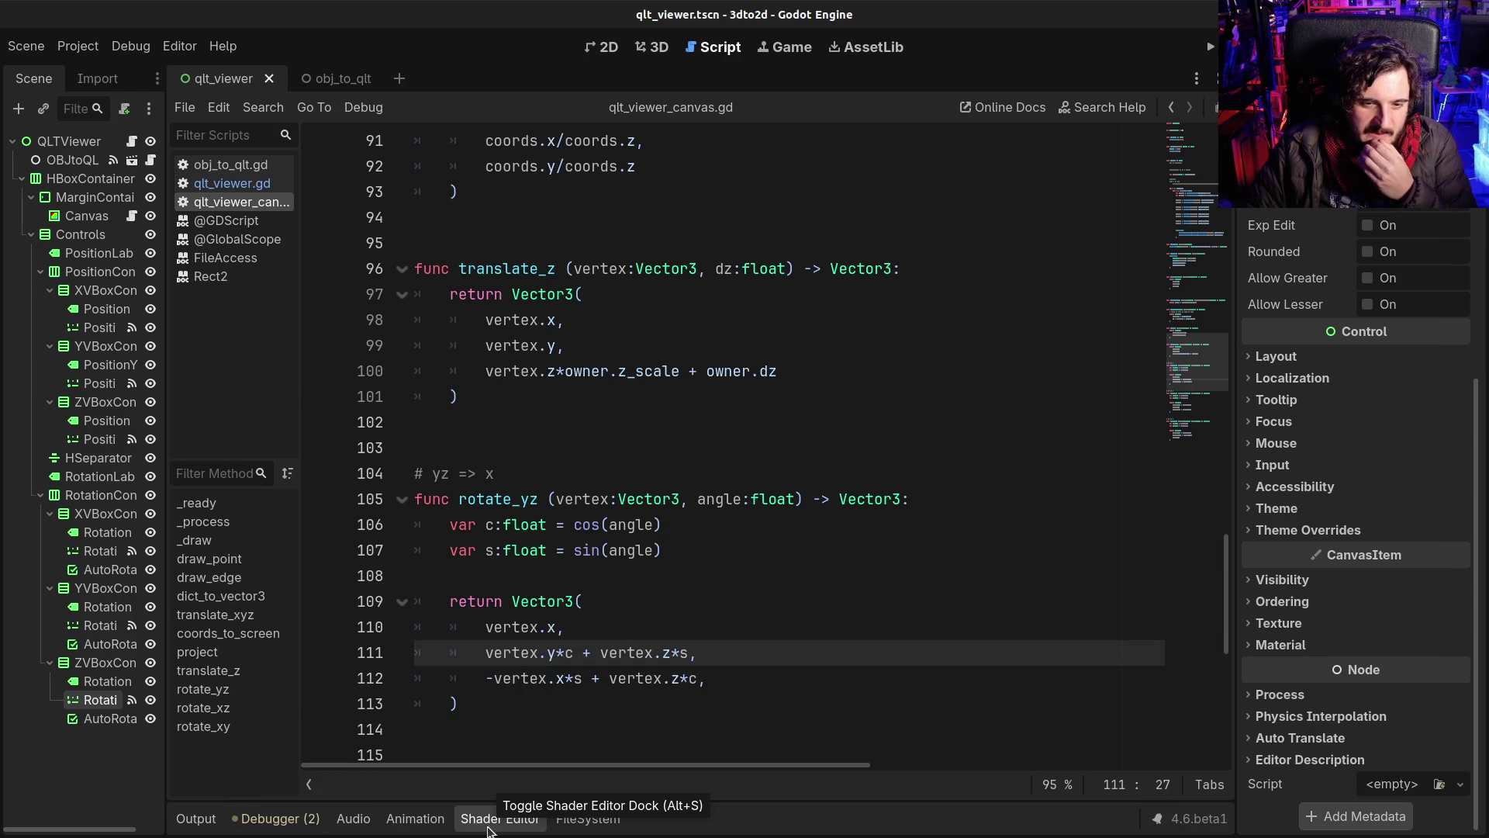
pyautogui.click(587, 819)
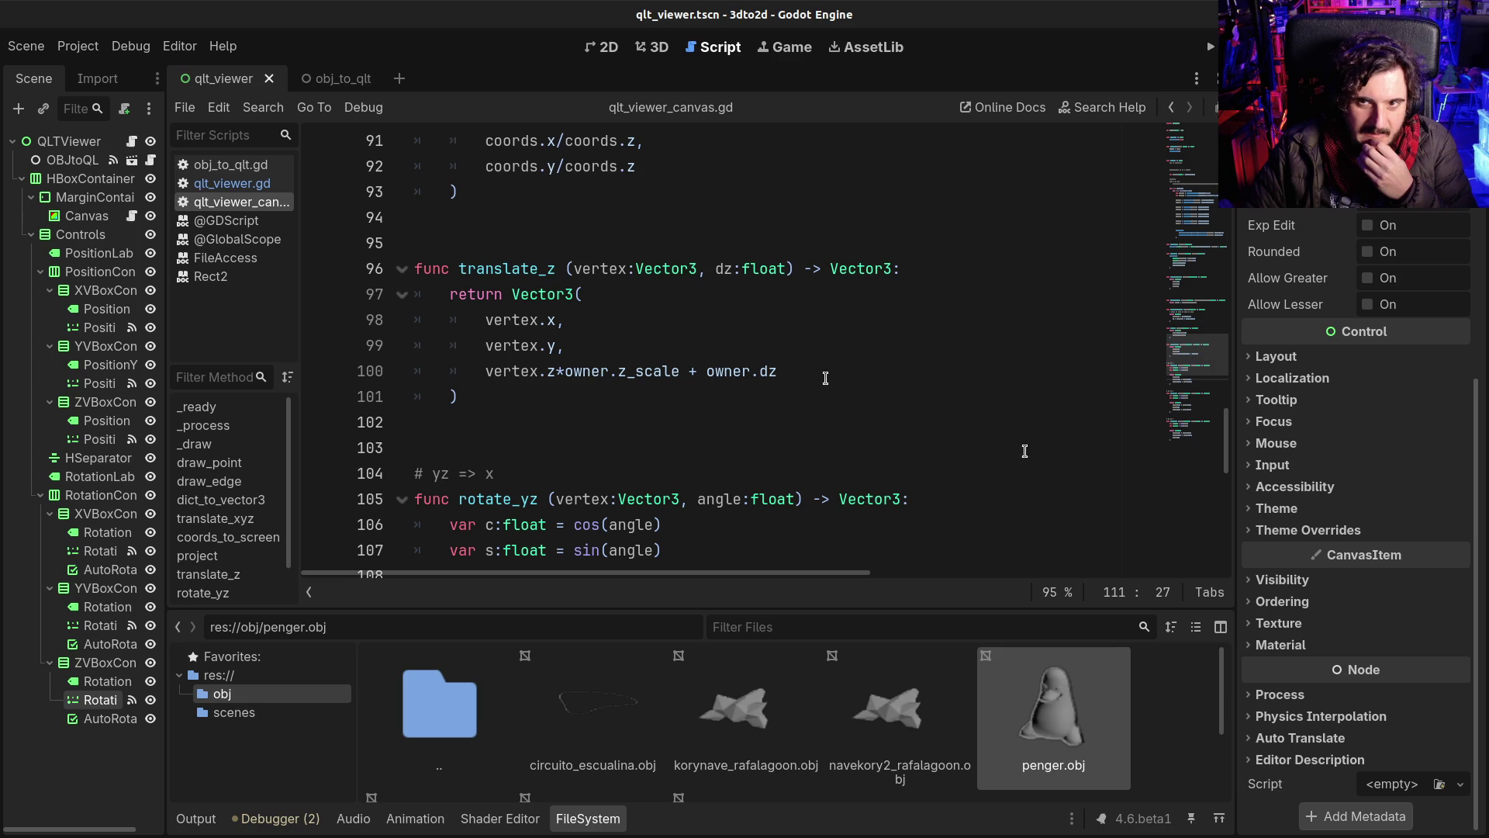
pyautogui.click(70, 141)
pyautogui.click(76, 161)
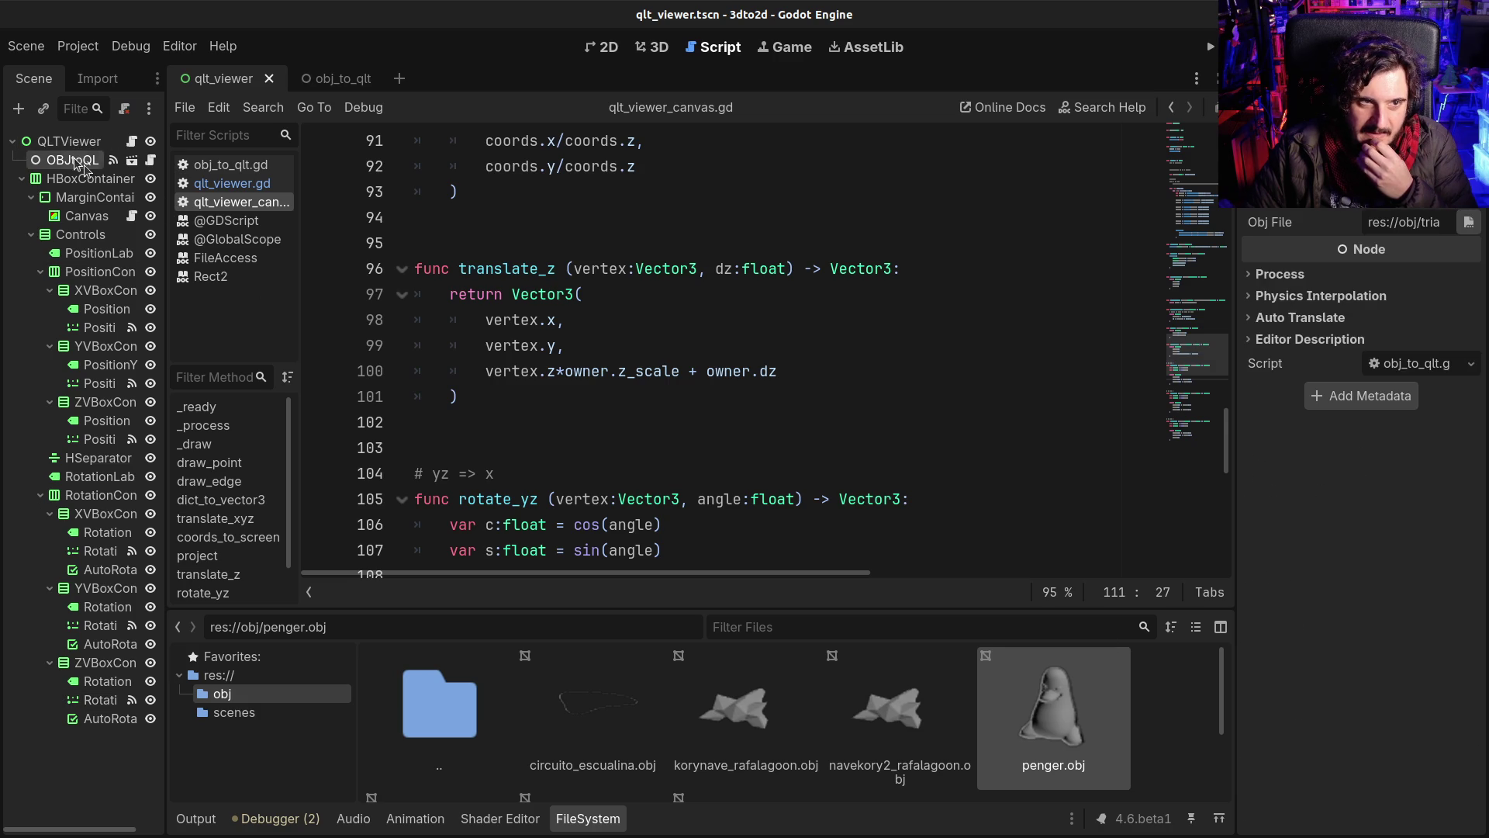
pyautogui.moveTo(1053, 710)
pyautogui.mouseDown()
pyautogui.moveTo(1364, 232)
pyautogui.moveTo(1392, 222)
pyautogui.mouseUp()
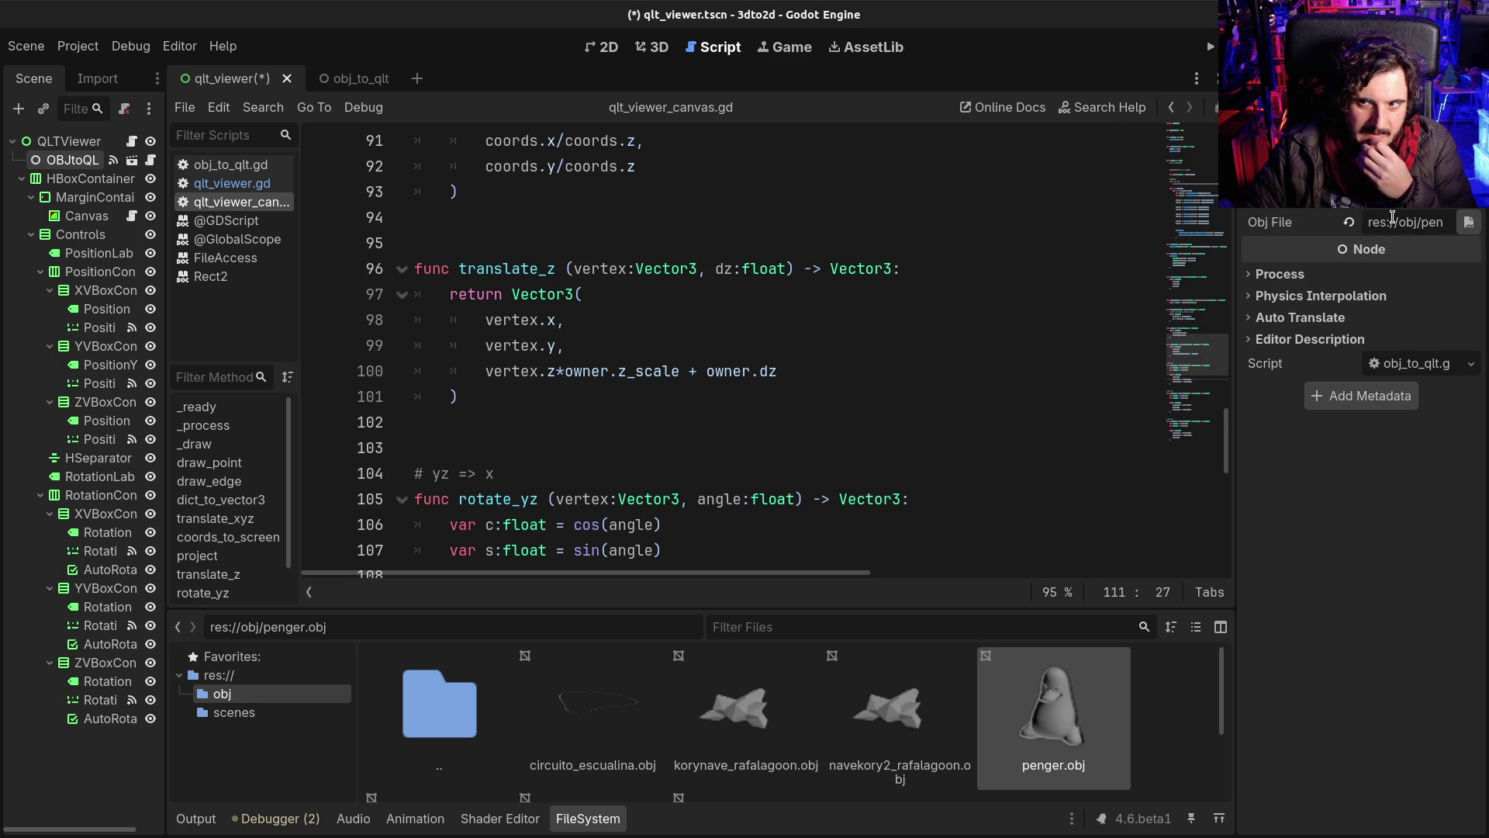
pyautogui.press('F5')
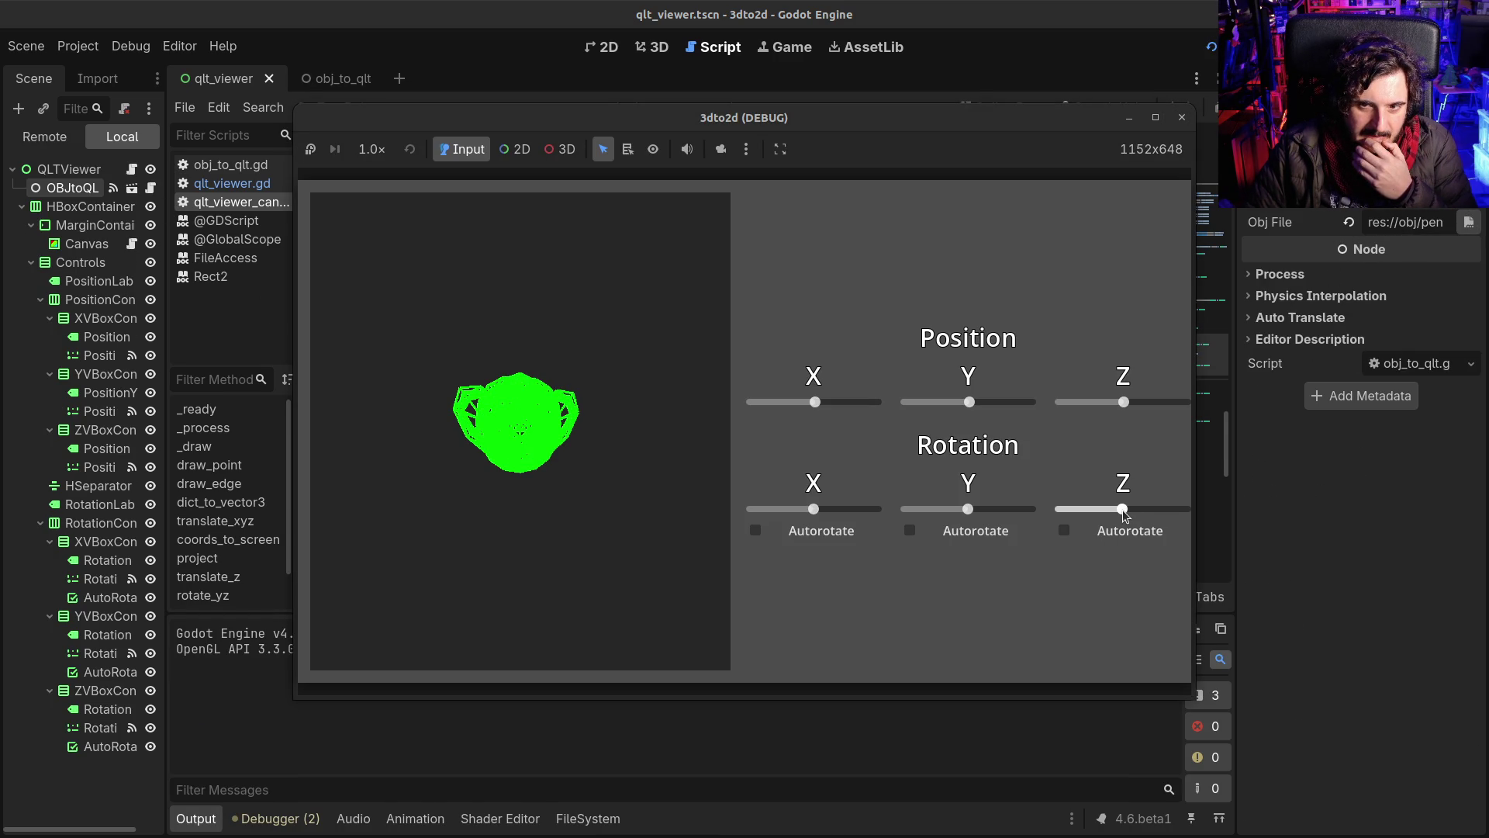
# Step: Spin the penger wireframe with the Rotation Z slider, then close the 3dto2d window
pyautogui.moveTo(1123, 513)
pyautogui.mouseDown()
pyautogui.moveTo(1164, 508)
pyautogui.moveTo(1059, 518)
pyautogui.moveTo(1189, 521)
pyautogui.moveTo(1055, 526)
pyautogui.mouseUp()
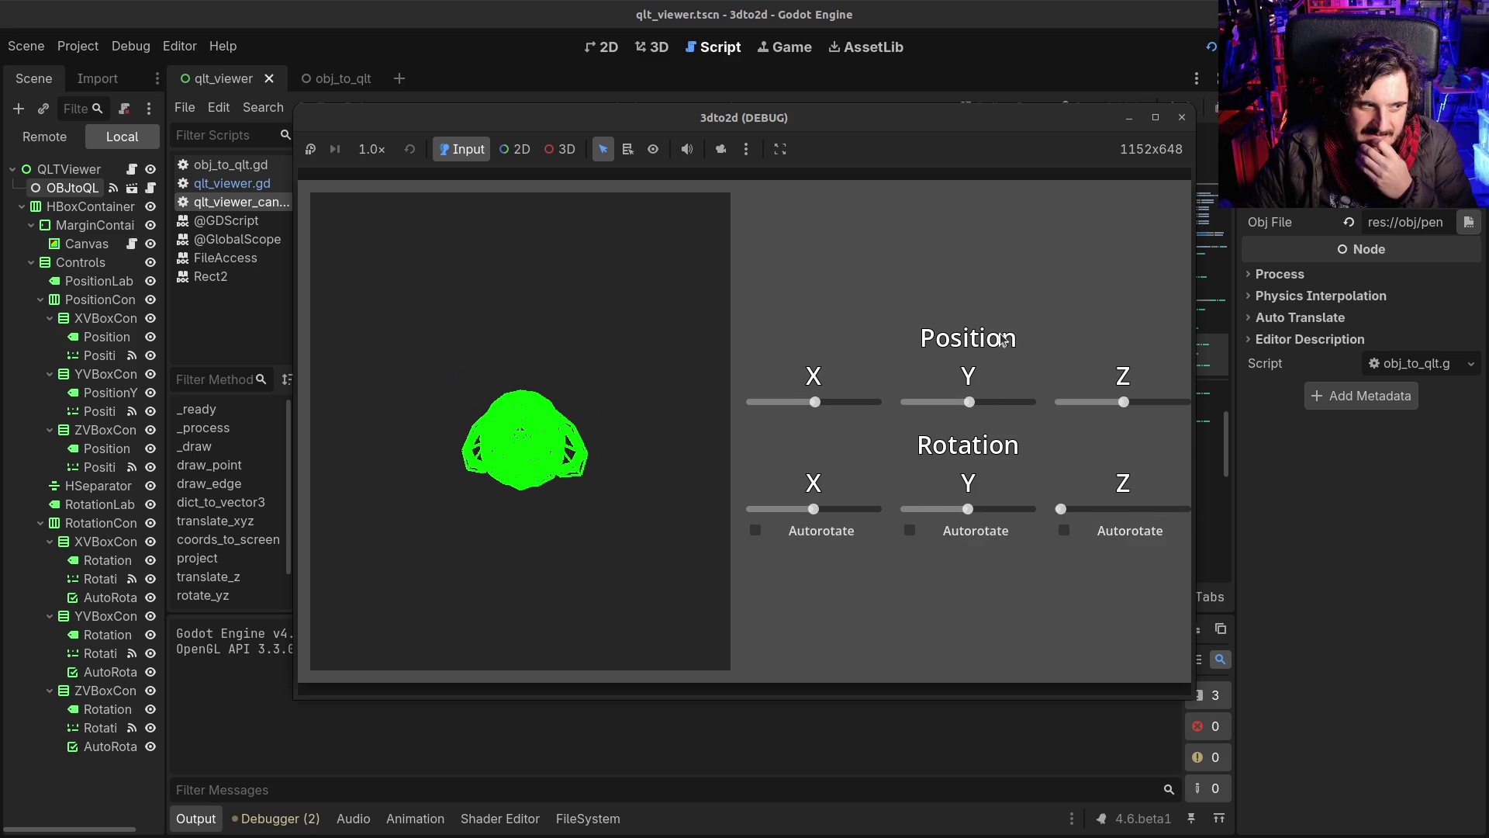
pyautogui.click(1181, 118)
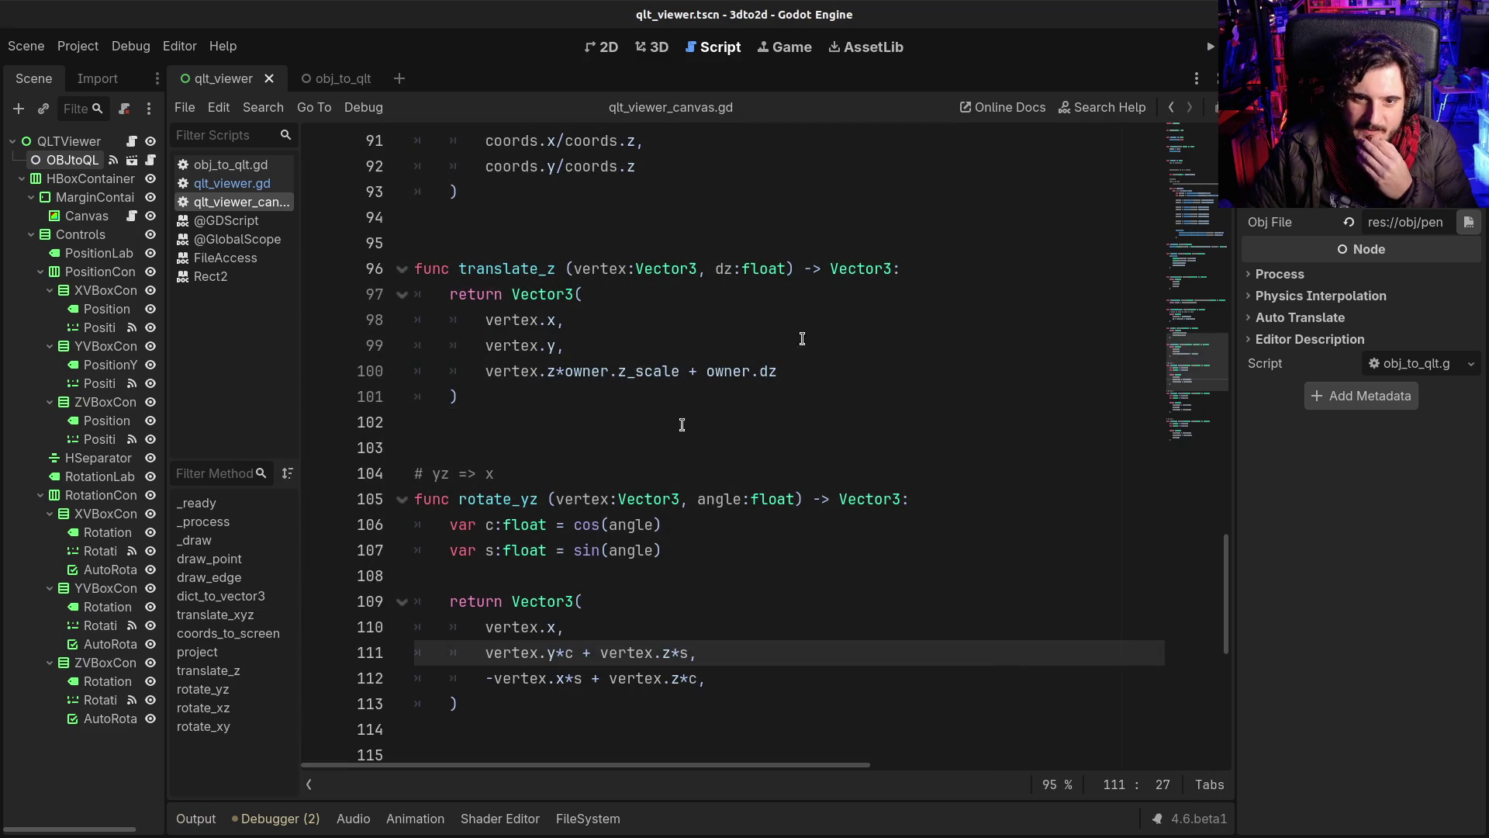
# Step: Put the caret on line 111 of rotate_yz and switch to the 'Matriz de Rotación' image
pyautogui.click(612, 652)
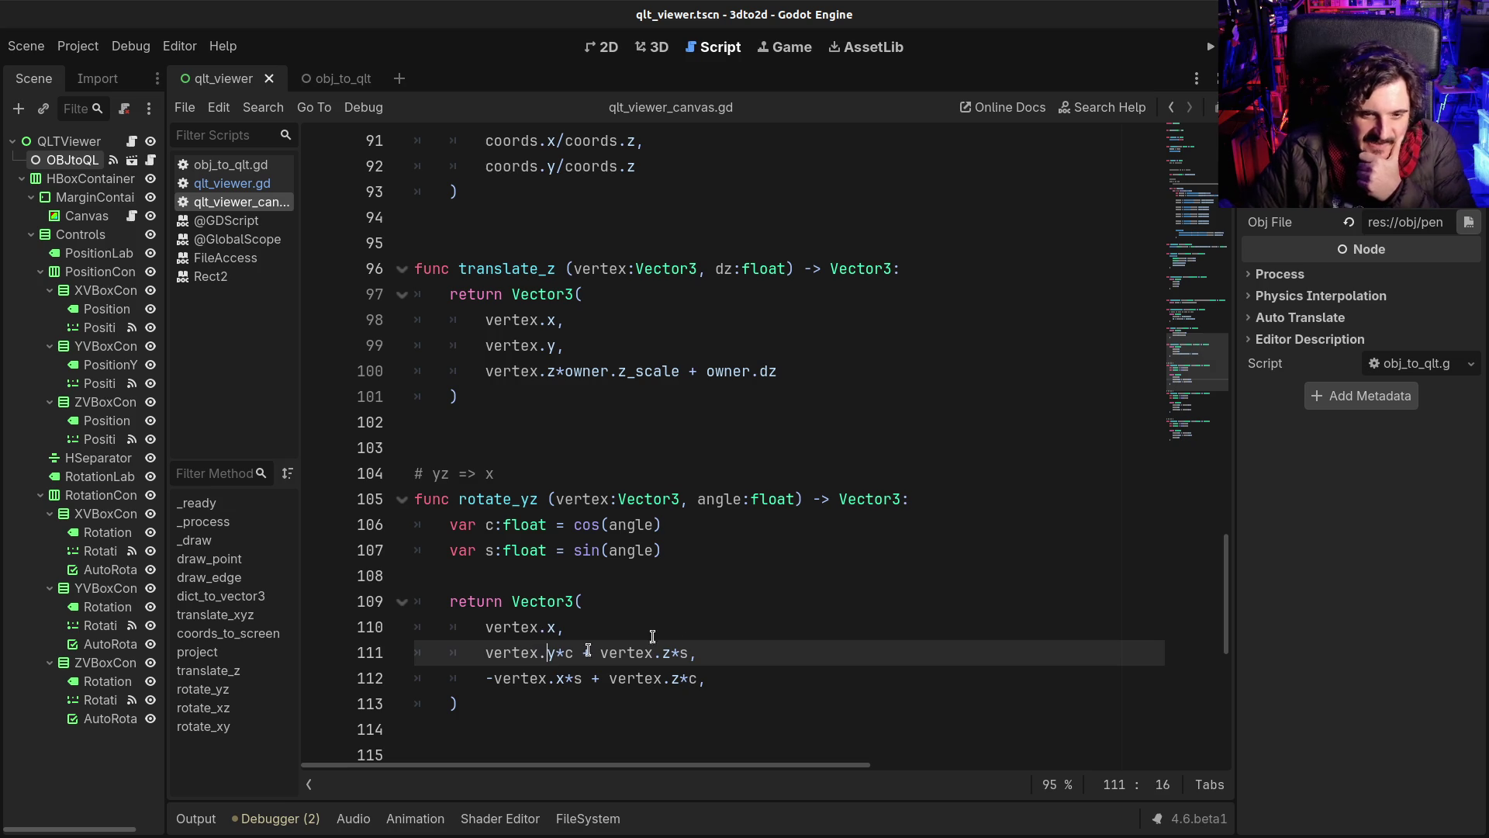
pyautogui.hotkey('alt', 'Tab')
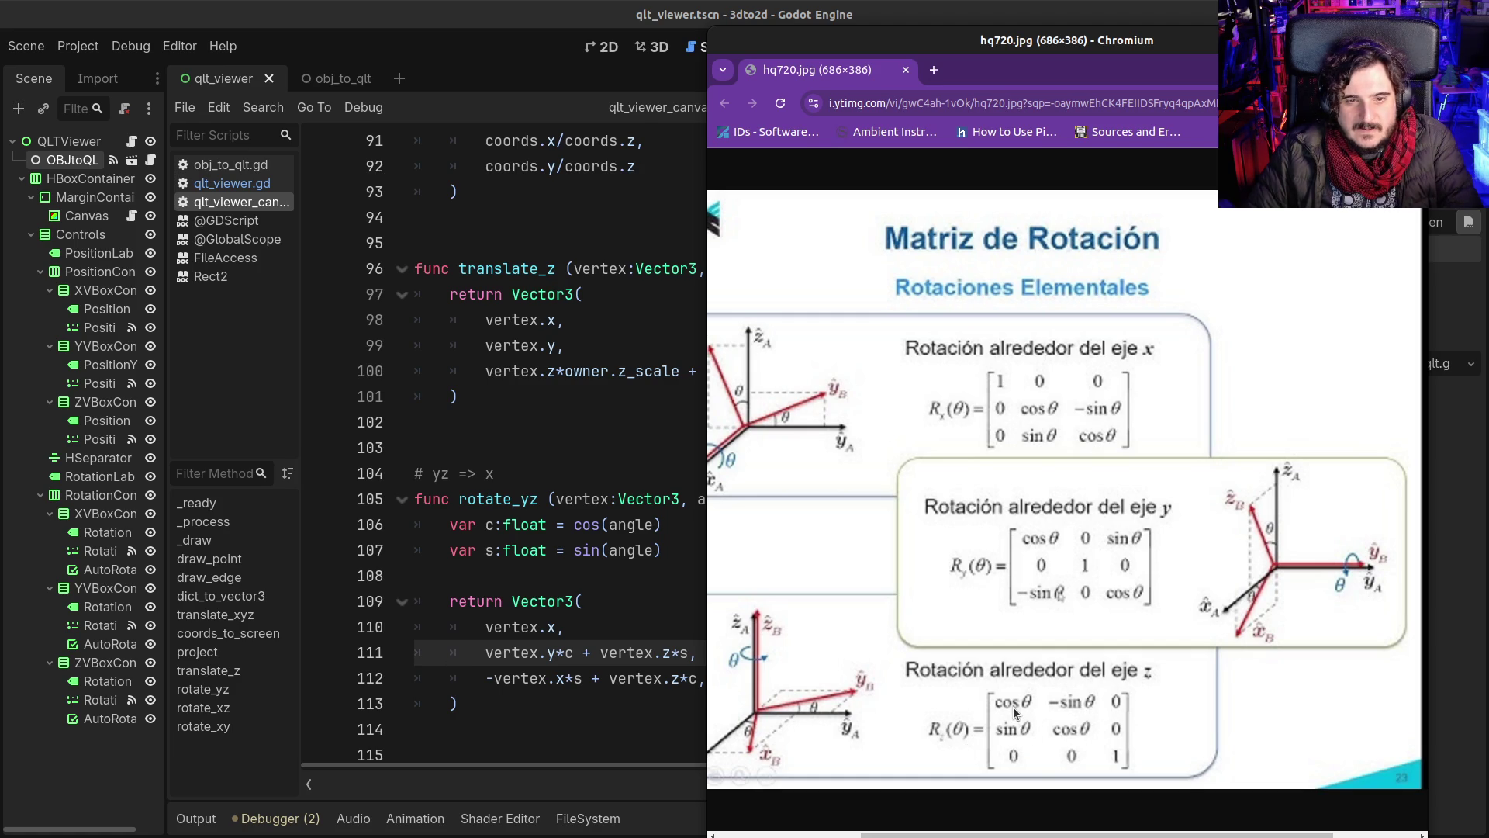
# Step: After checking the matrix, set the operator on line 111 of rotate_yz to '+'
pyautogui.click(492, 516)
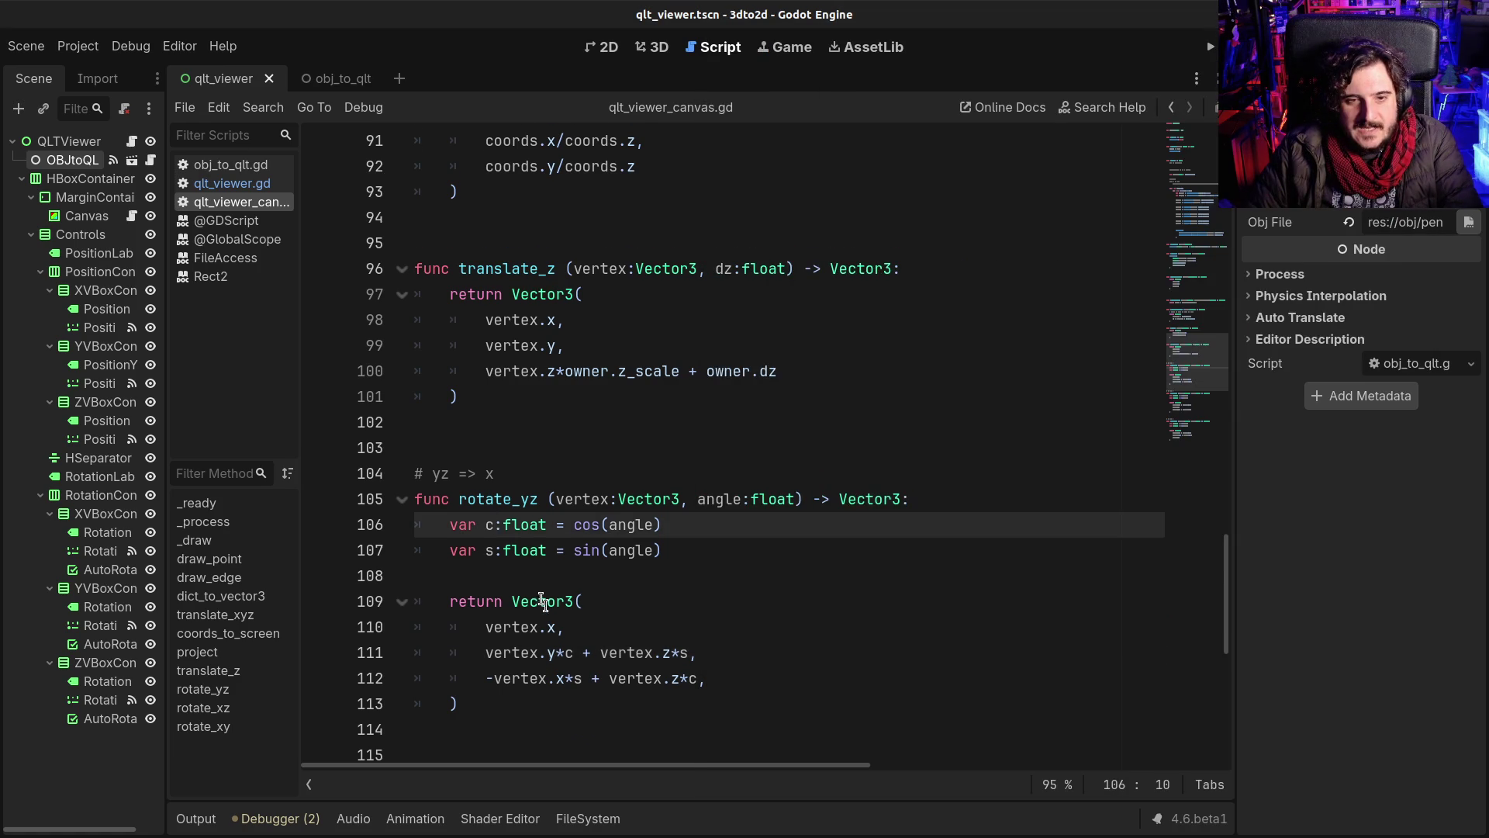
pyautogui.scroll(-3, 538, 598)
pyautogui.hotkey('alt', 'Tab')
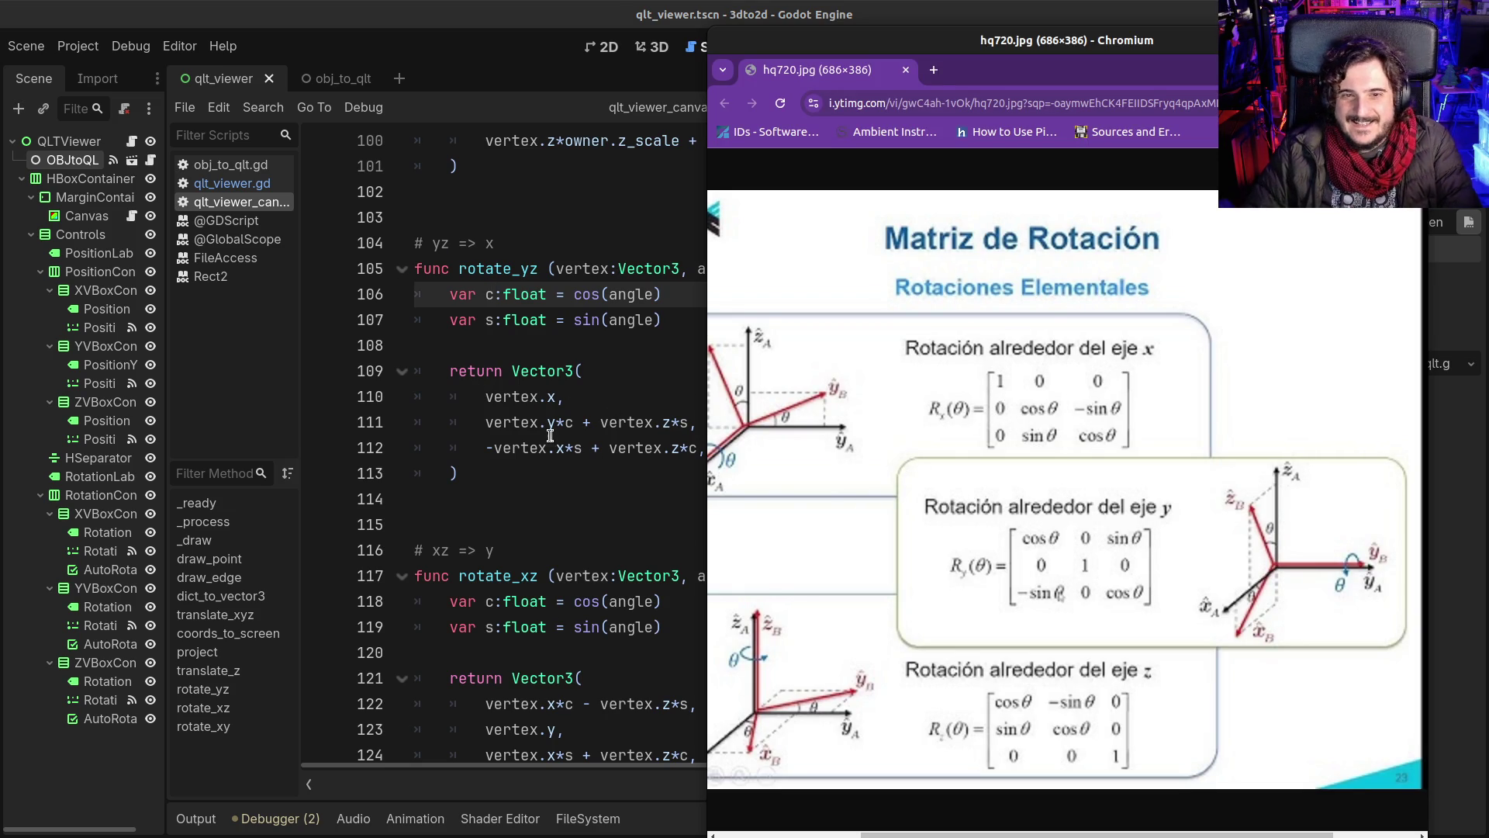
pyautogui.doubleClick(586, 423)
pyautogui.write('+')
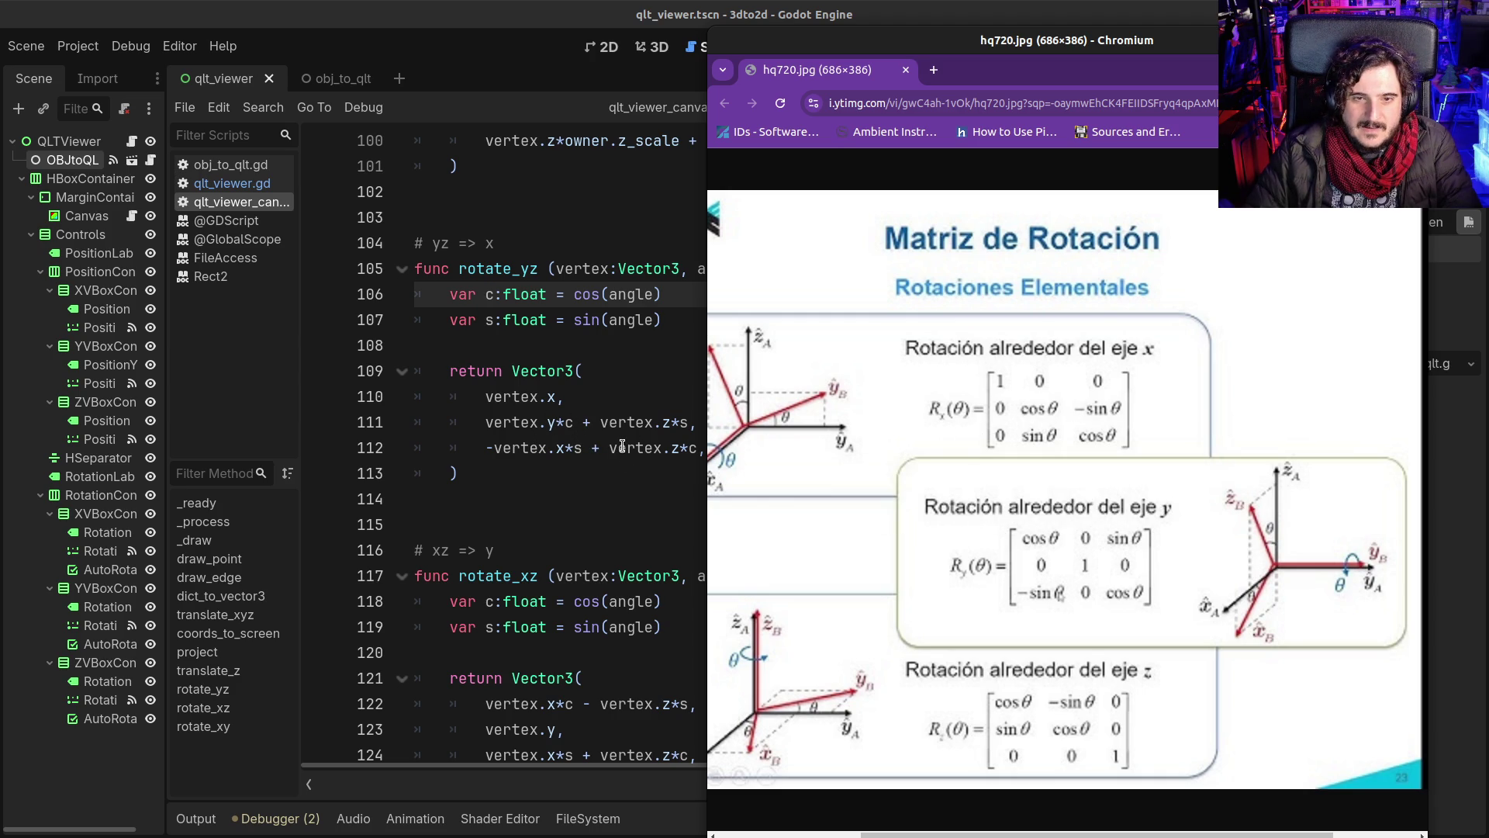
# Step: Change -vertex.x*s to -vertex.y*s on line 112, comparing against the X-rotation matrix
pyautogui.moveTo(623, 446)
pyautogui.moveTo(559, 448)
pyautogui.click(556, 449)
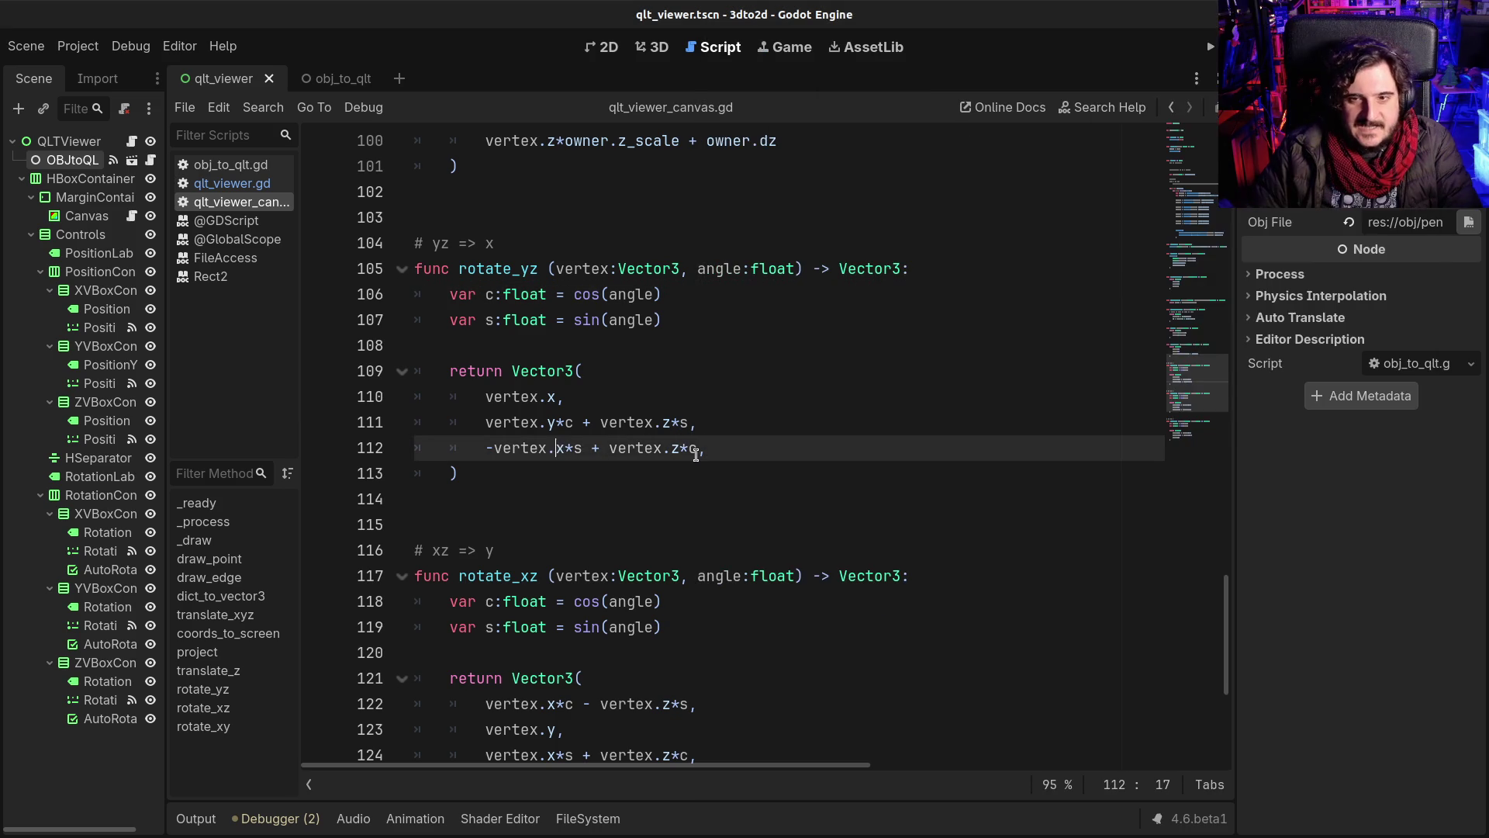
pyautogui.hotkey('alt', 'Tab')
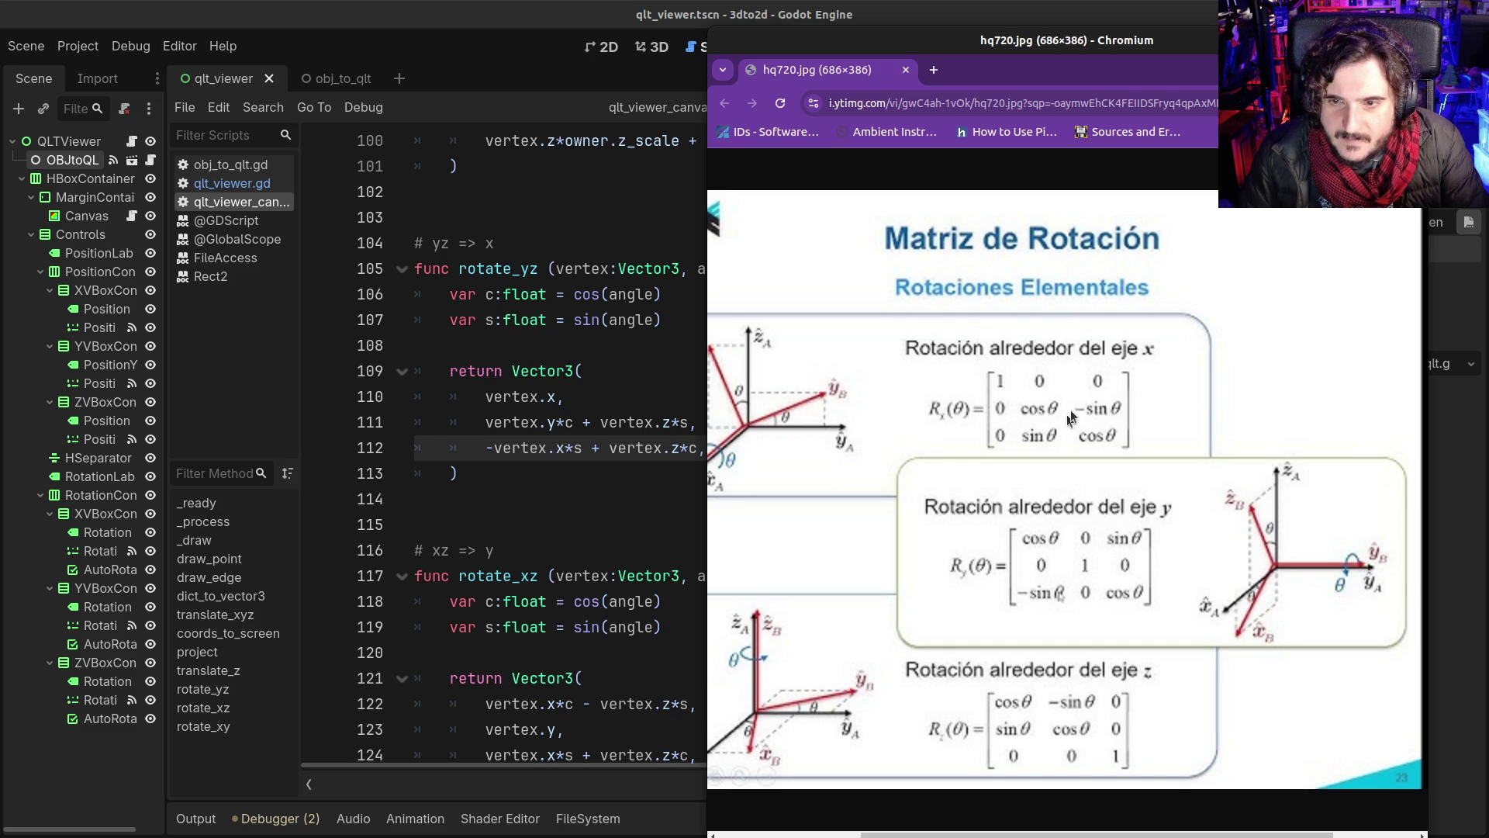
pyautogui.click(556, 448)
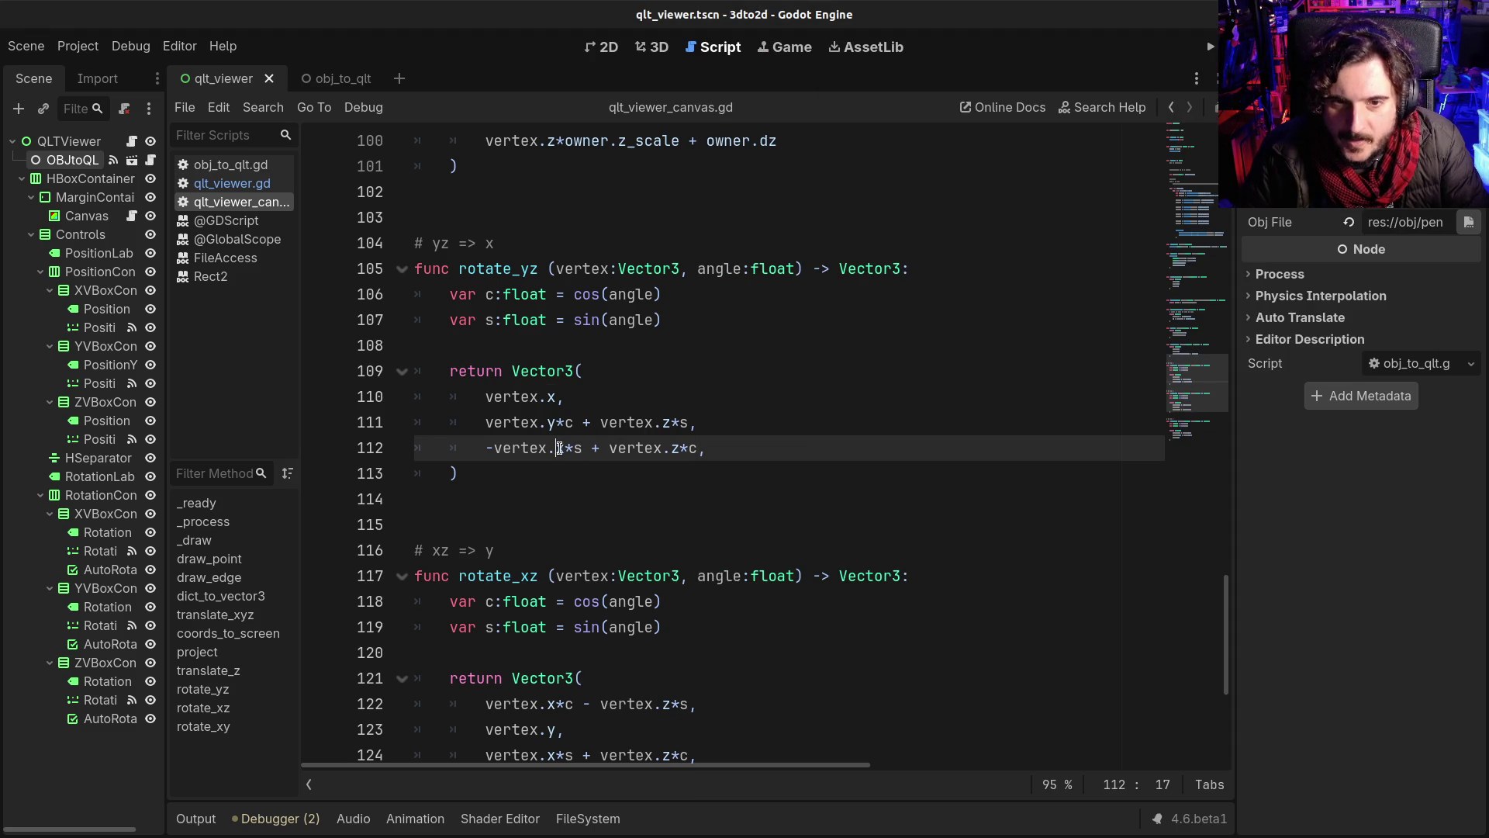
pyautogui.write('y')
pyautogui.press('Delete')
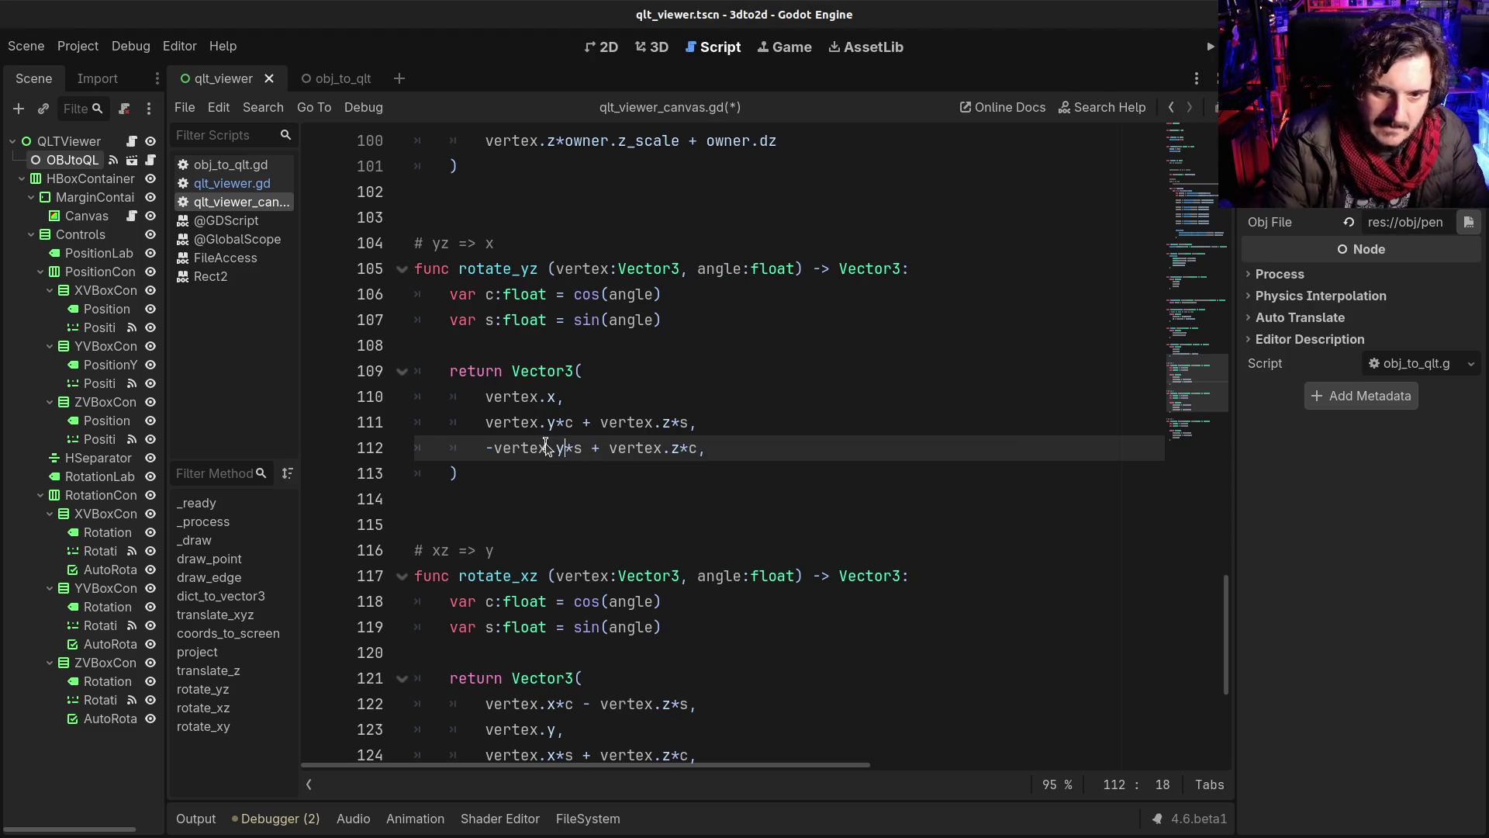
pyautogui.hotkey('alt', 'Tab')
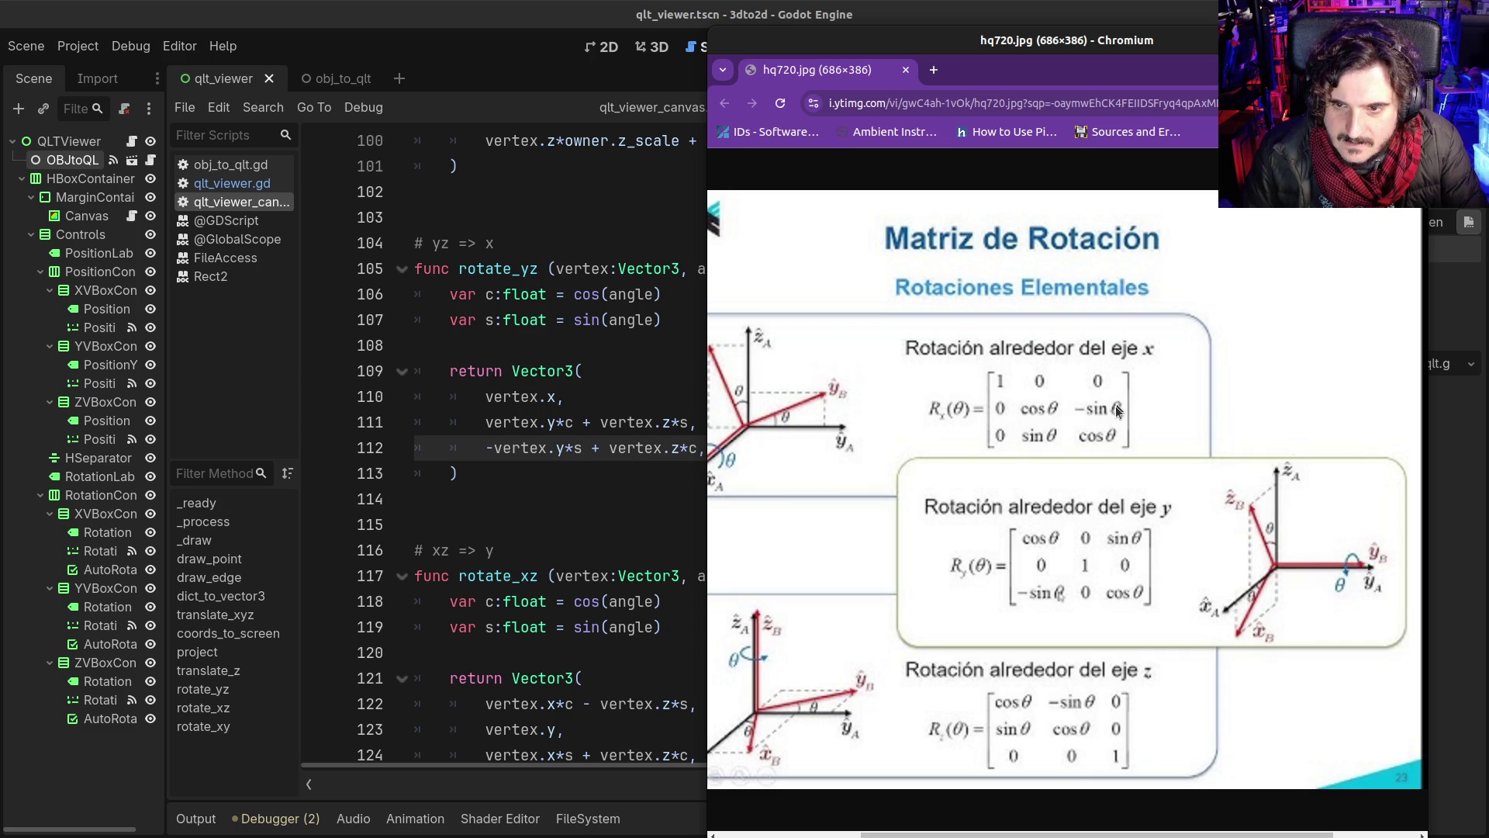
pyautogui.click(670, 447)
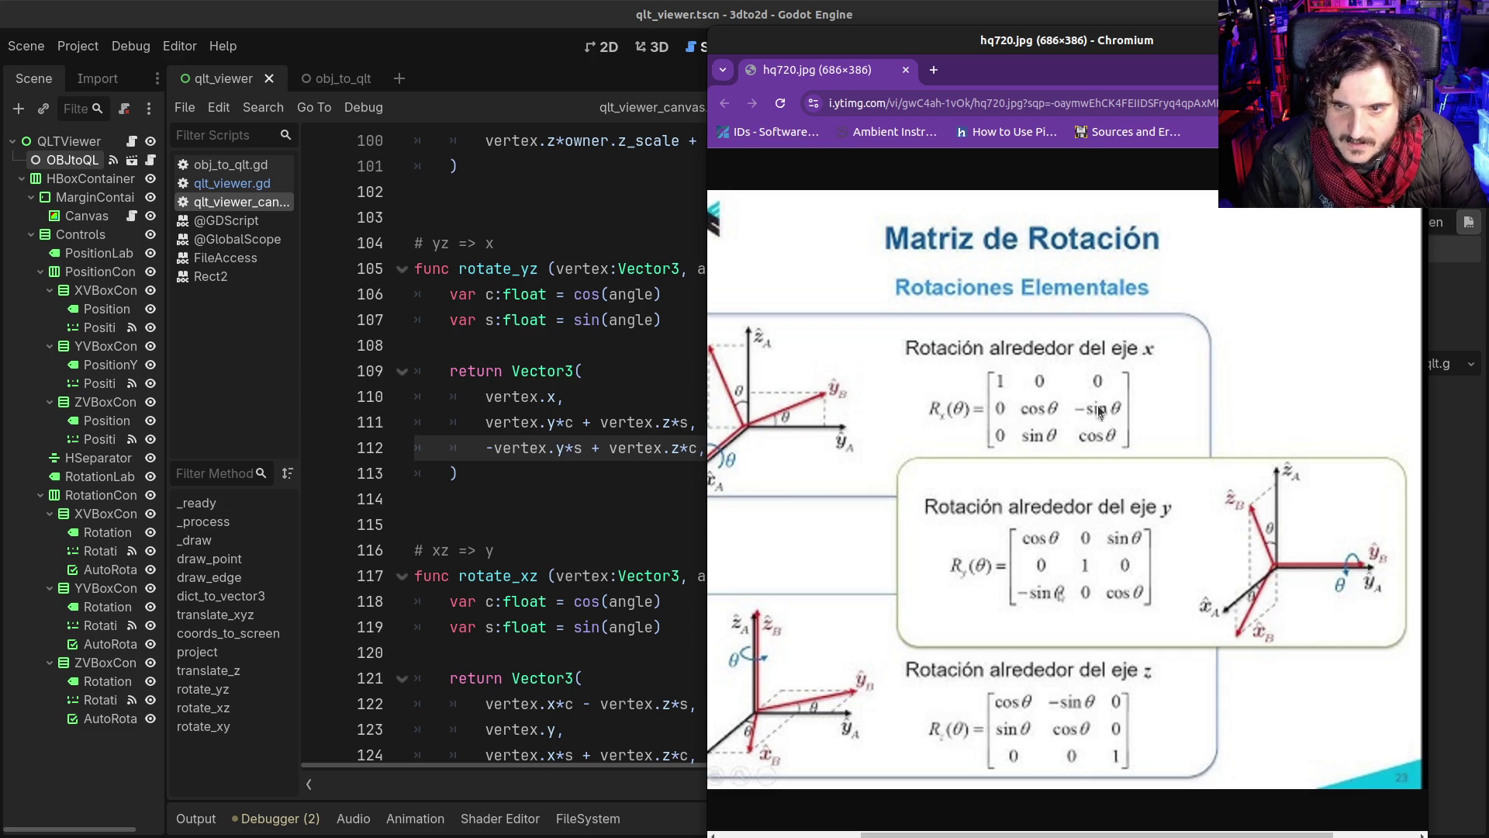
pyautogui.click(647, 524)
pyautogui.scroll(-2, 600, 560)
pyautogui.scroll(-1, 624, 601)
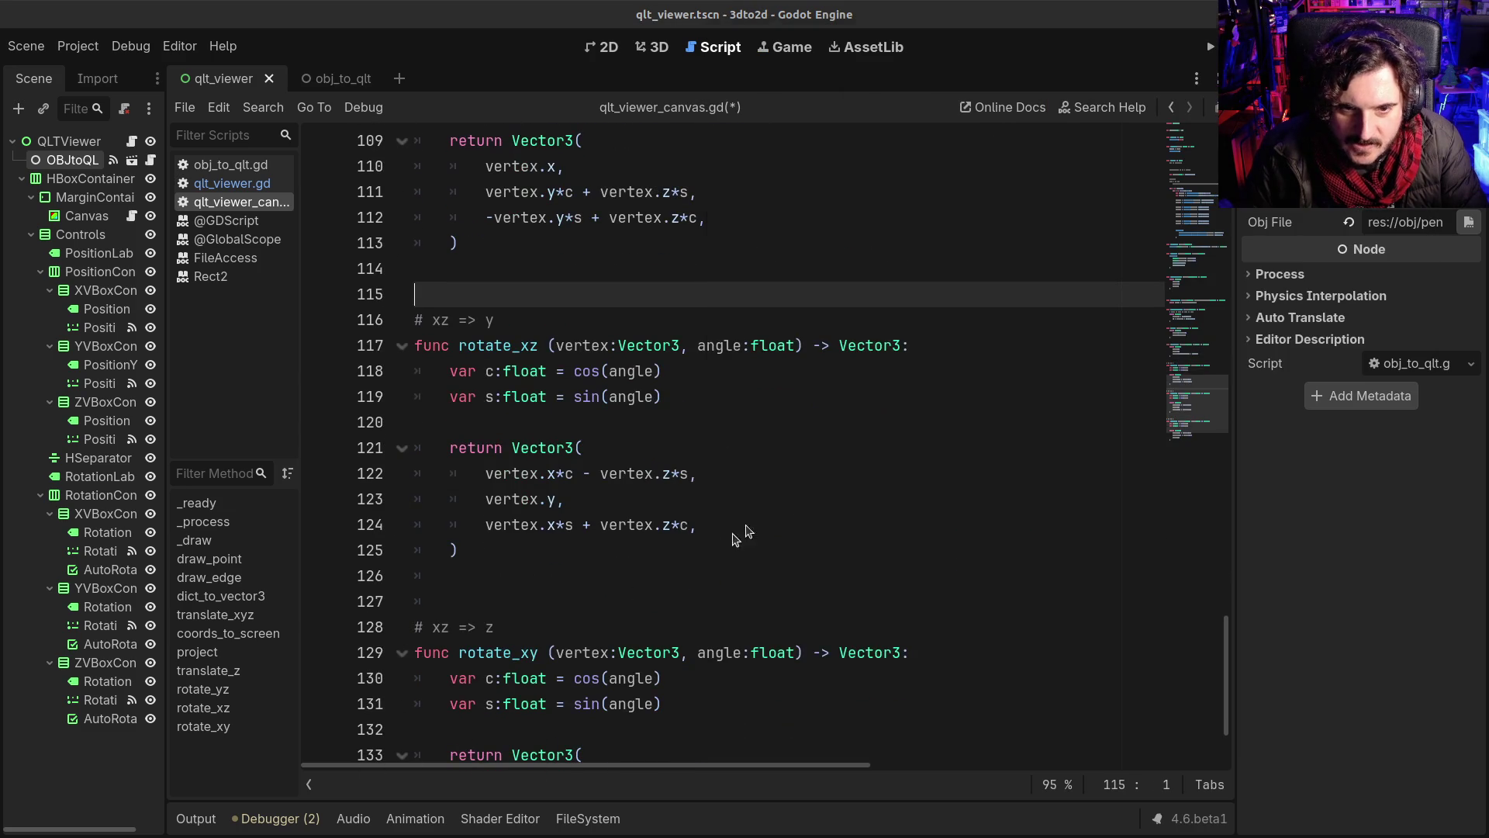
pyautogui.hotkey('alt', 'Tab')
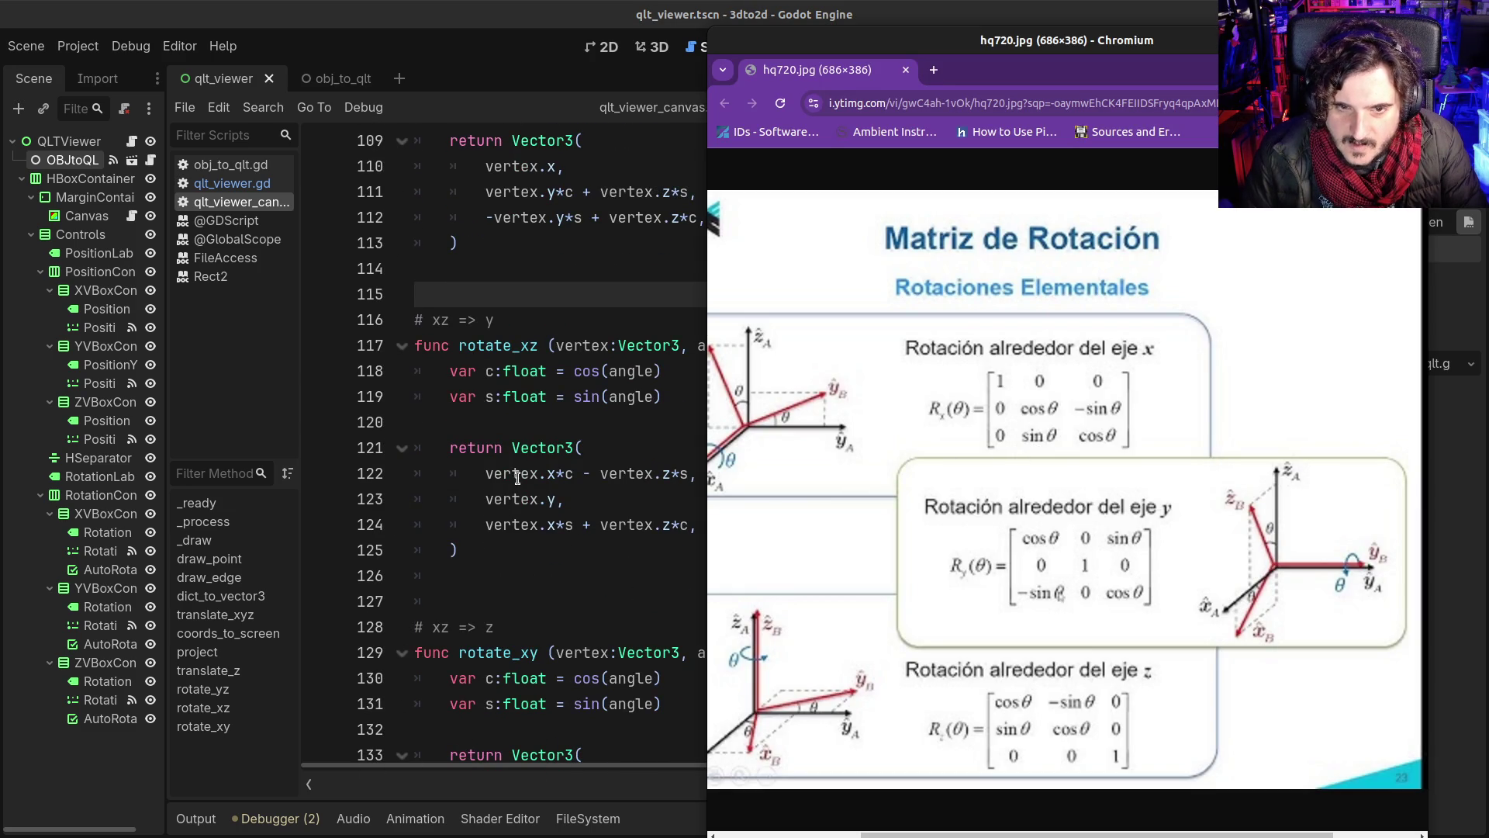
pyautogui.moveTo(530, 476)
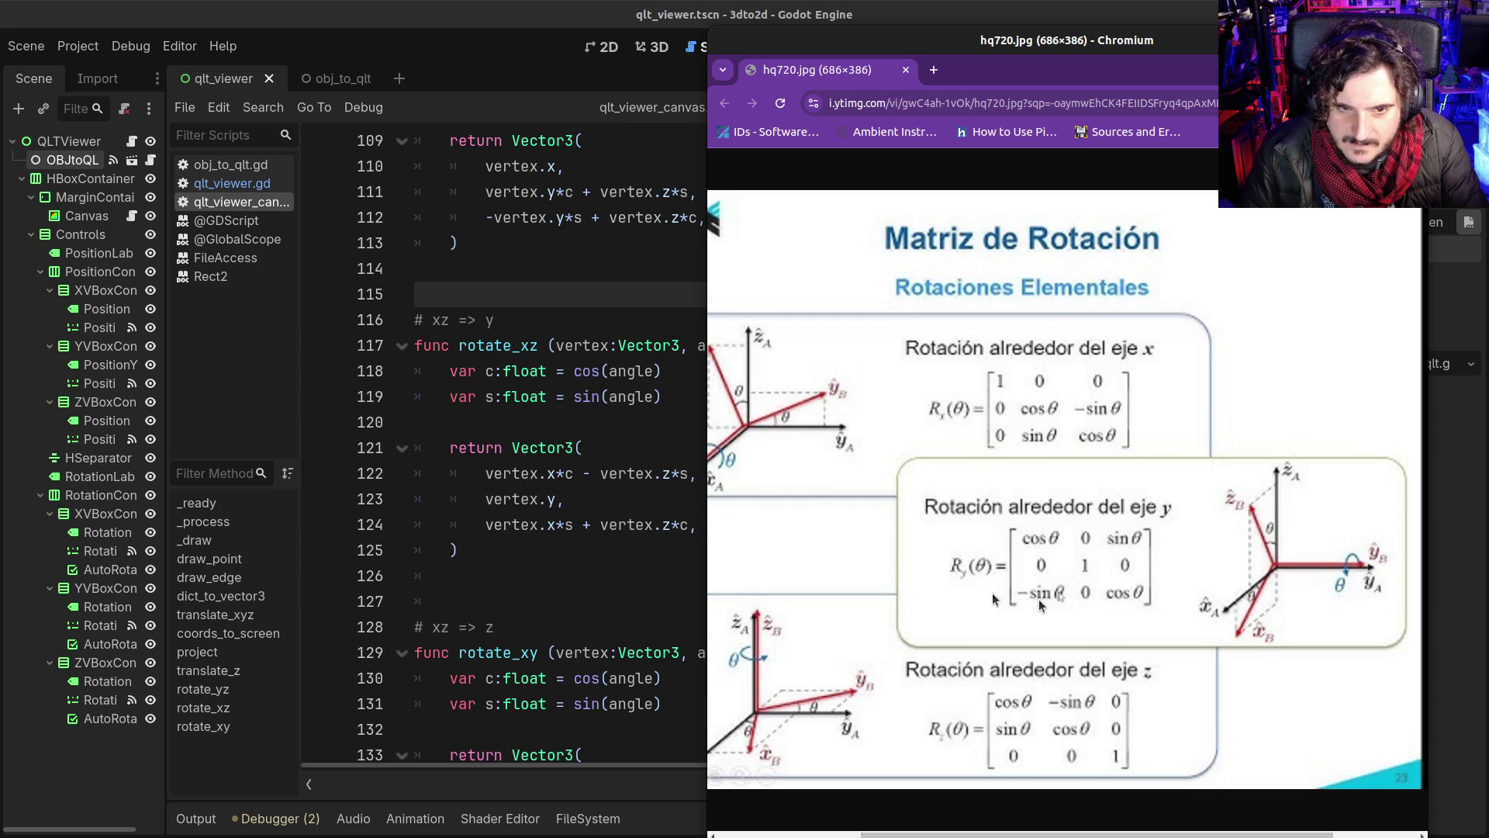
pyautogui.click(598, 476)
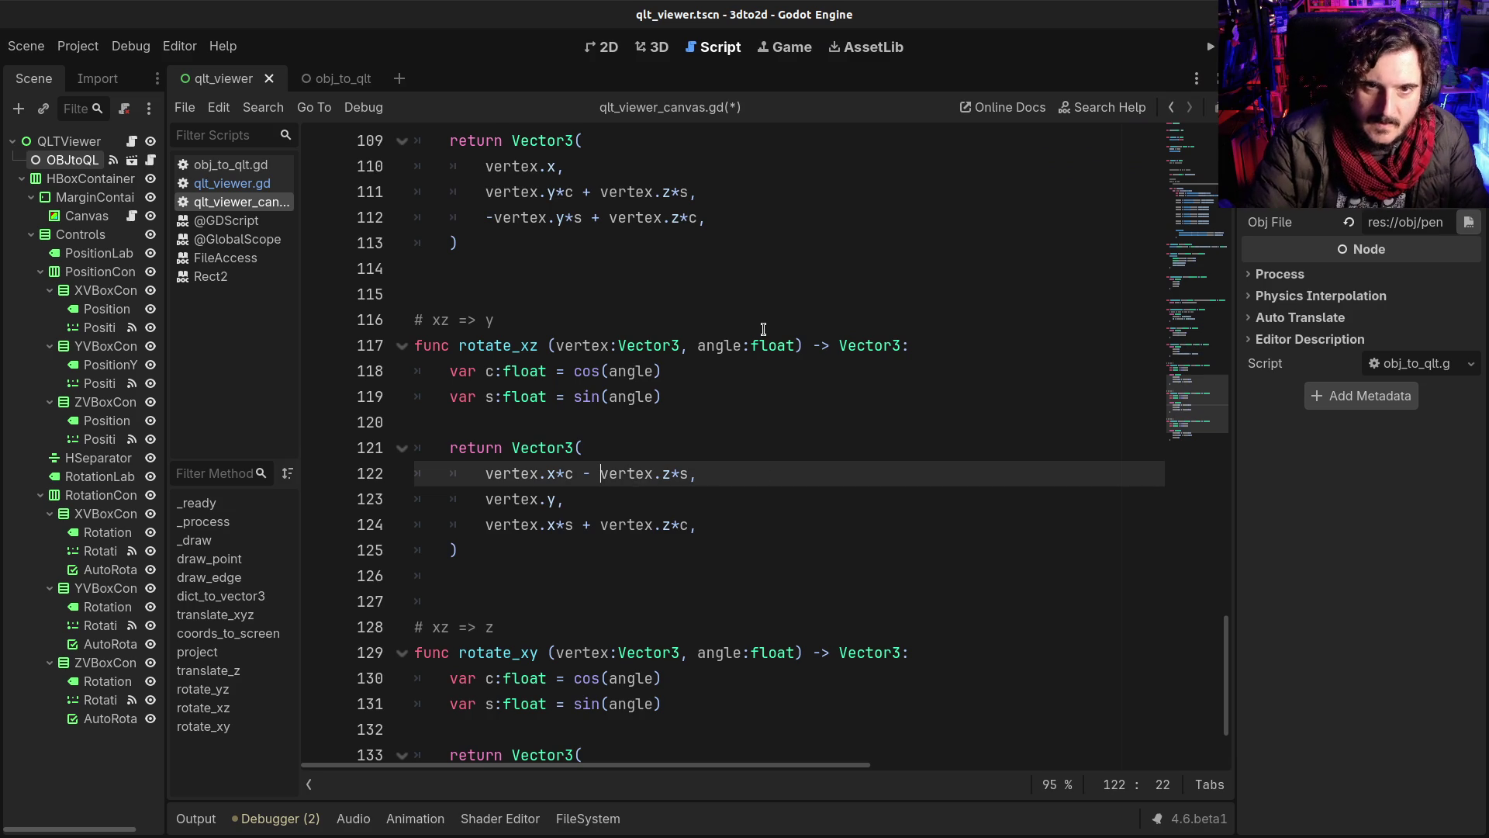
pyautogui.hotkey('alt', 'Tab')
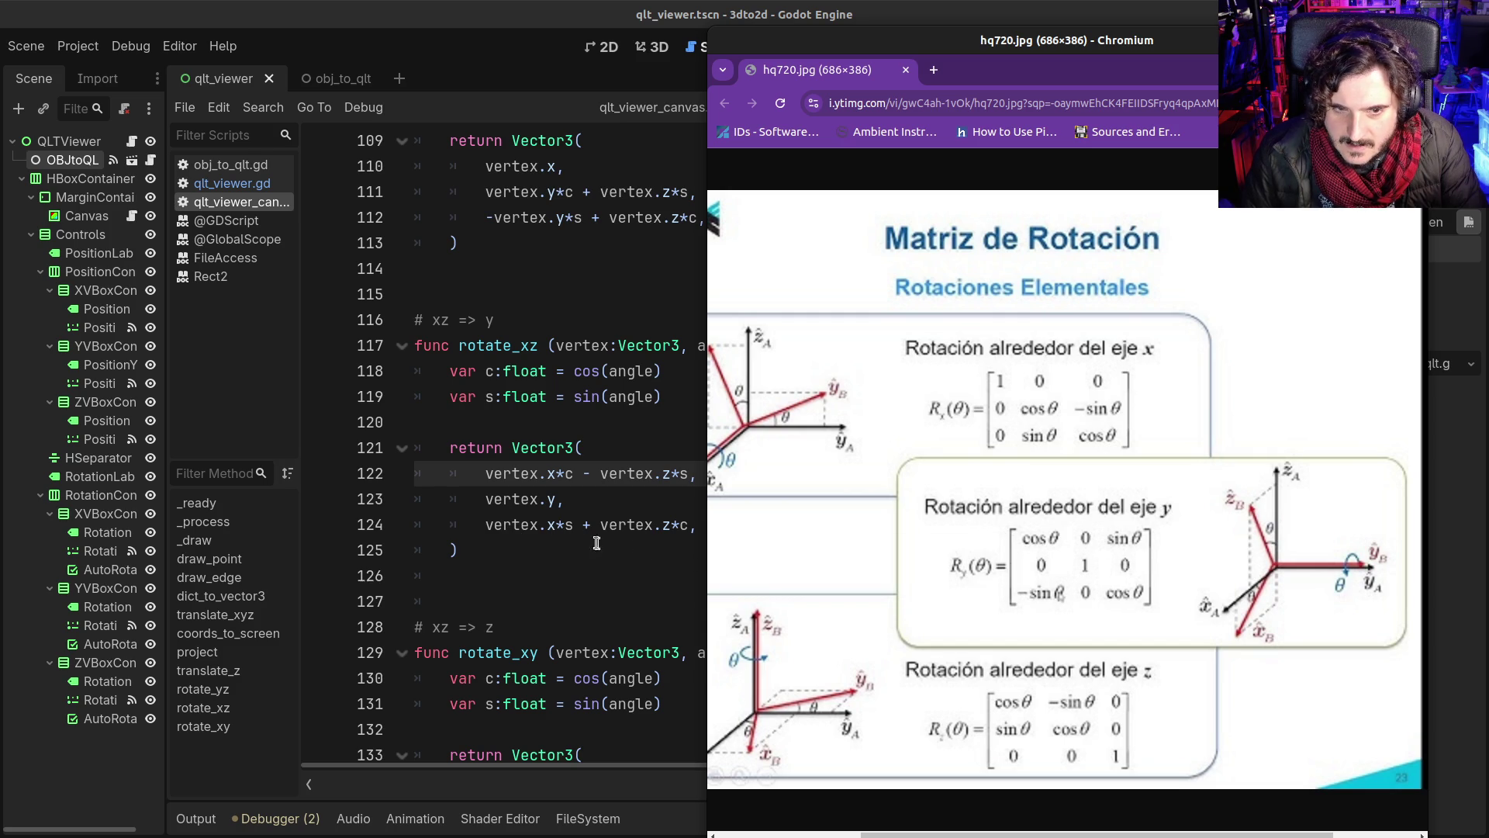
pyautogui.scroll(-2, 589, 612)
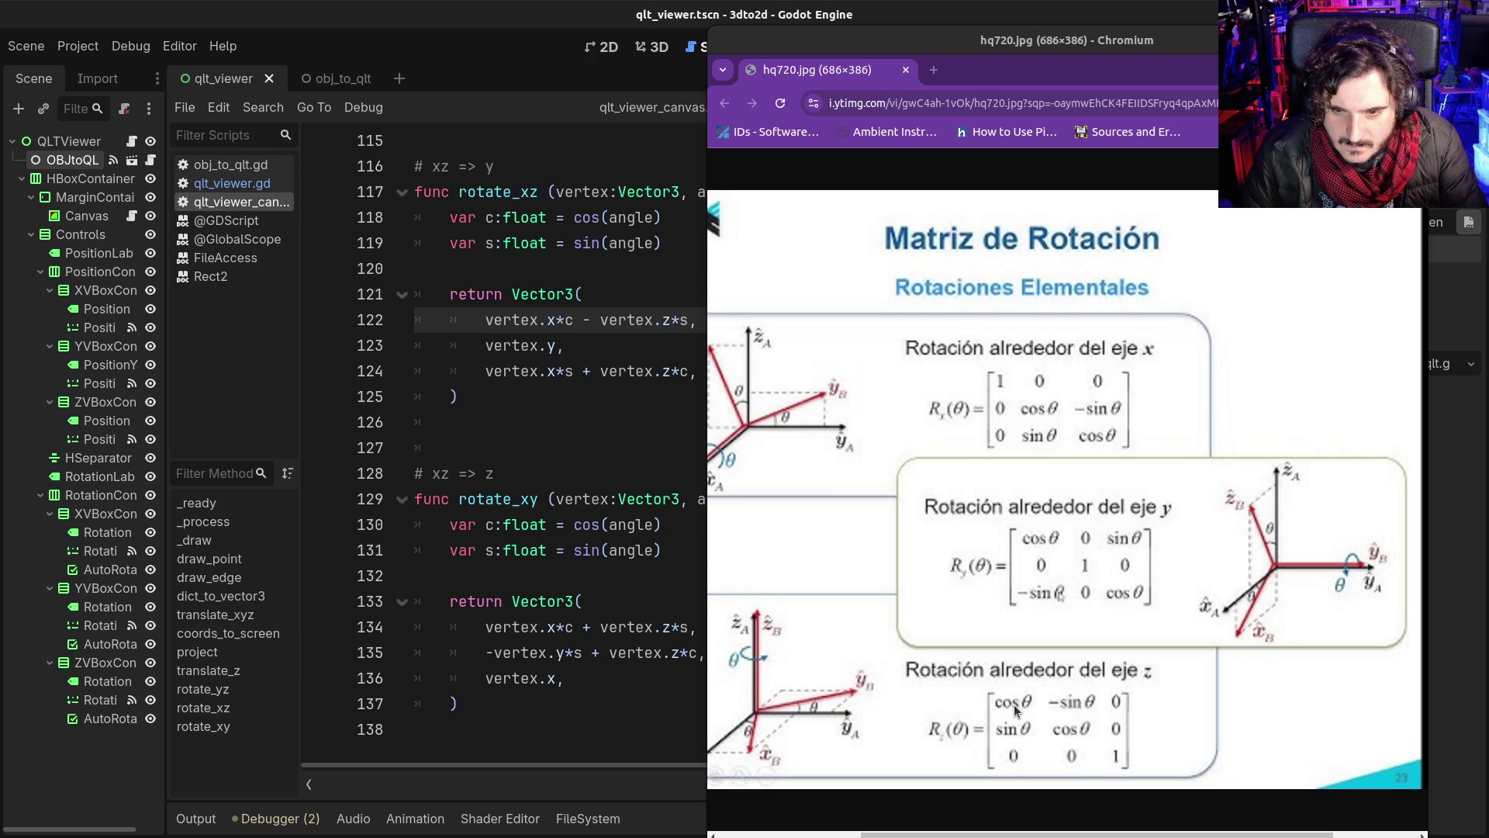
# Step: Fix rotate_xy's components on lines 134-135 to use vertex.y*s, -vertex.x*s and vertex.y*c
pyautogui.click(666, 628)
pyautogui.doubleClick(667, 628)
pyautogui.write('y')
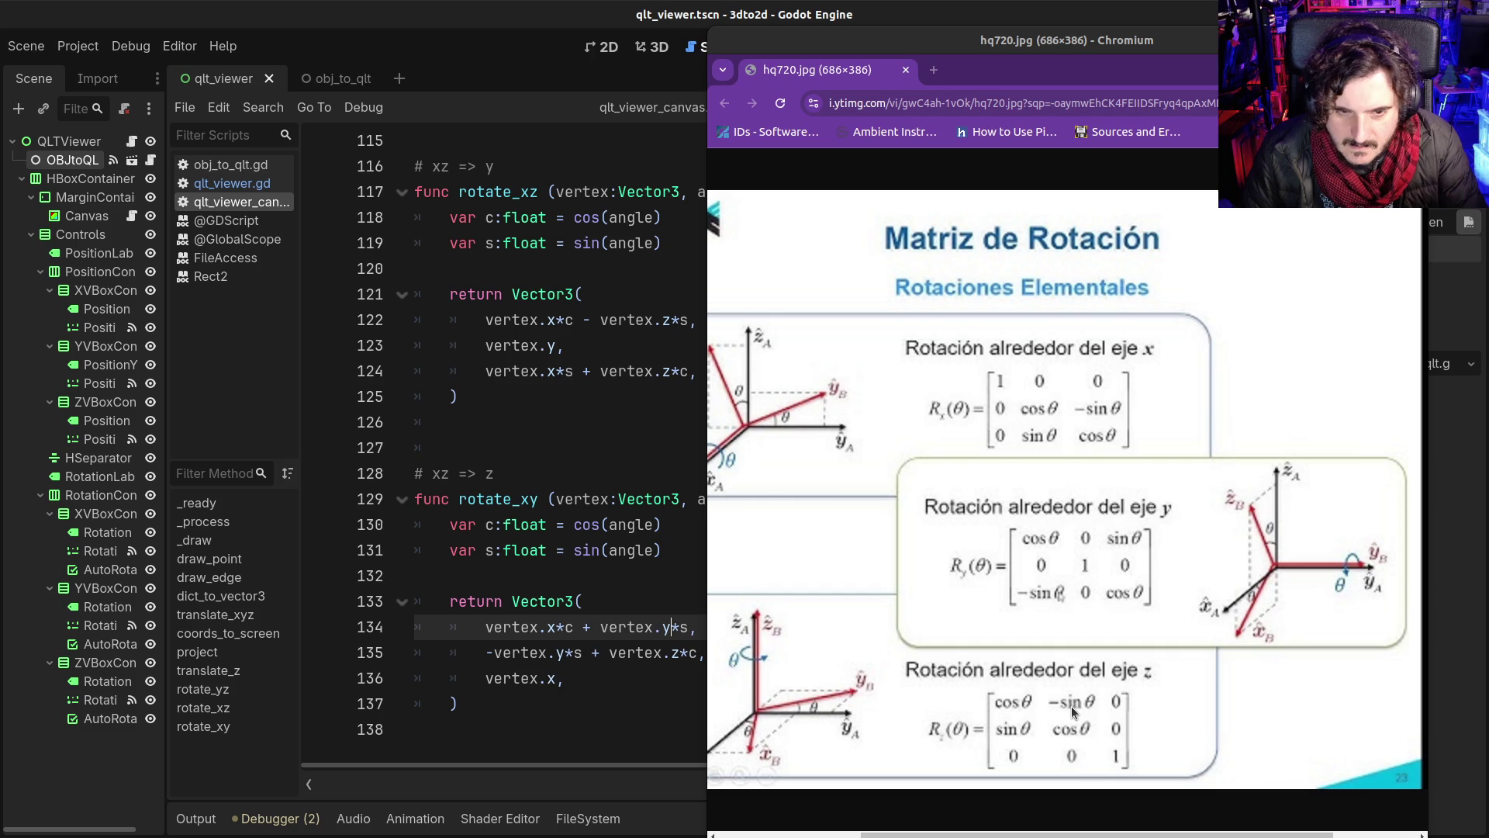
pyautogui.doubleClick(561, 655)
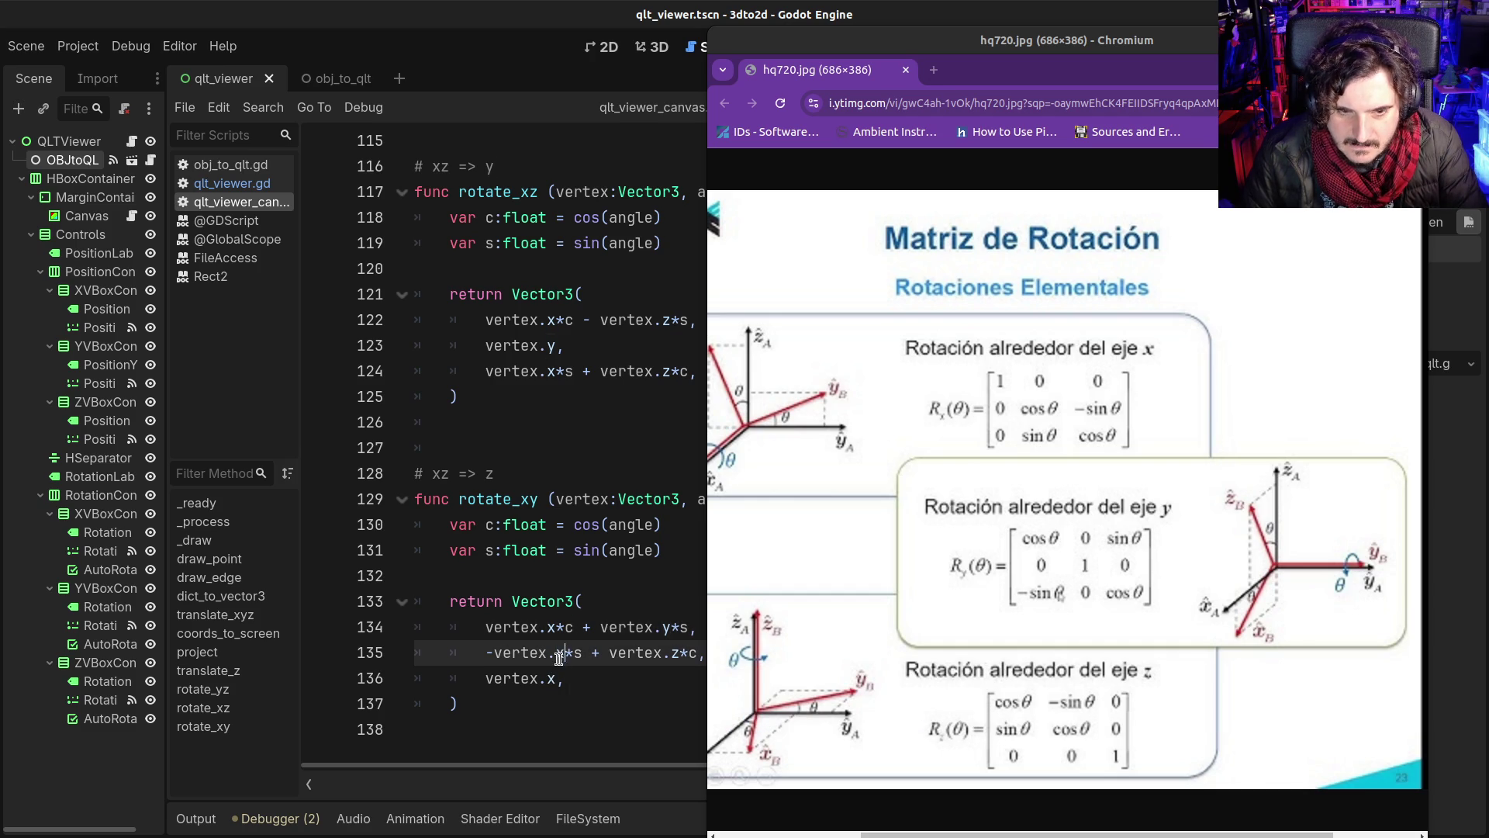
pyautogui.write('x')
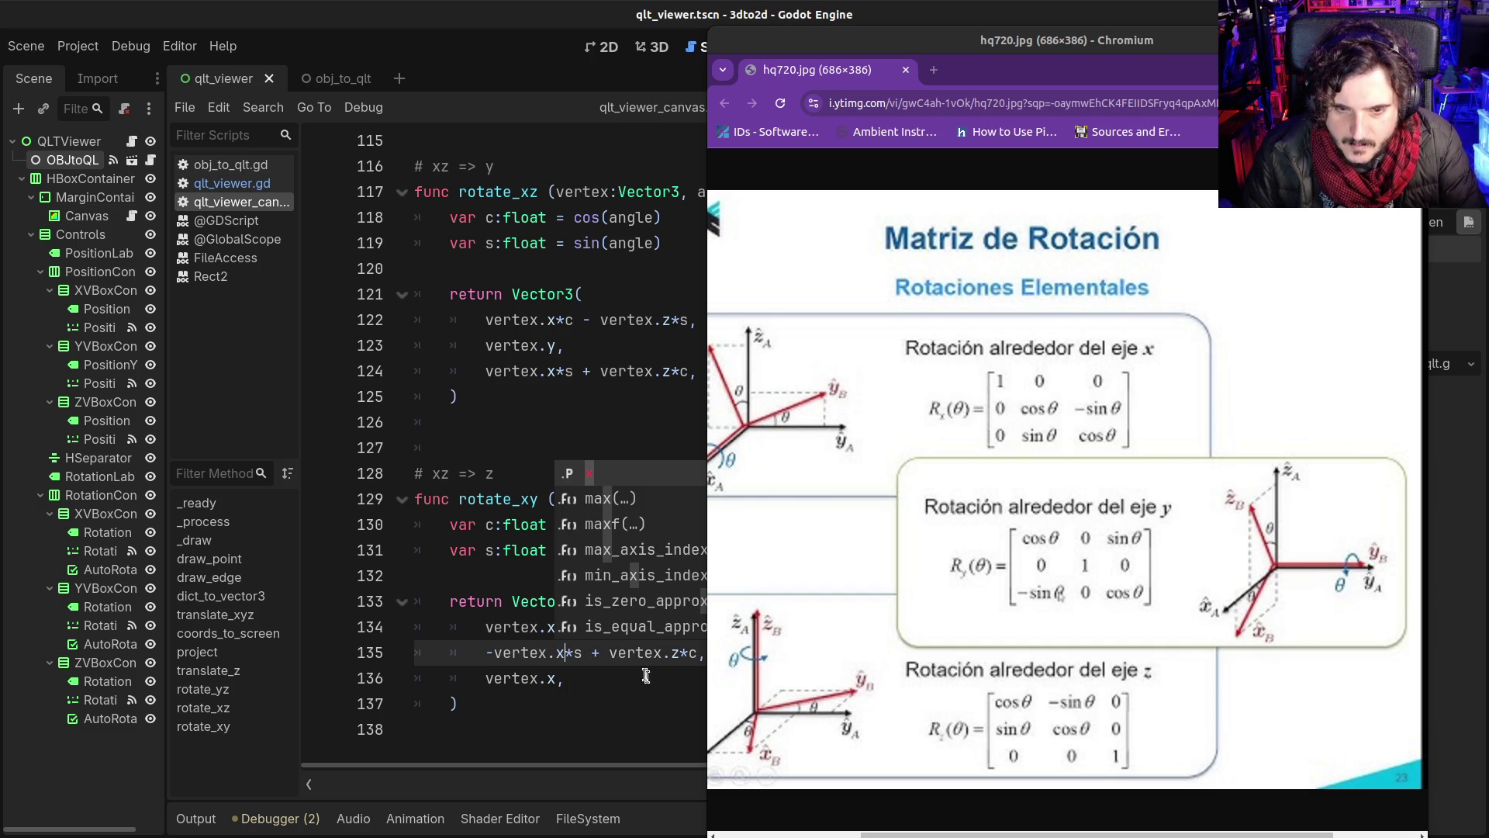
pyautogui.click(671, 653)
pyautogui.doubleClick(674, 654)
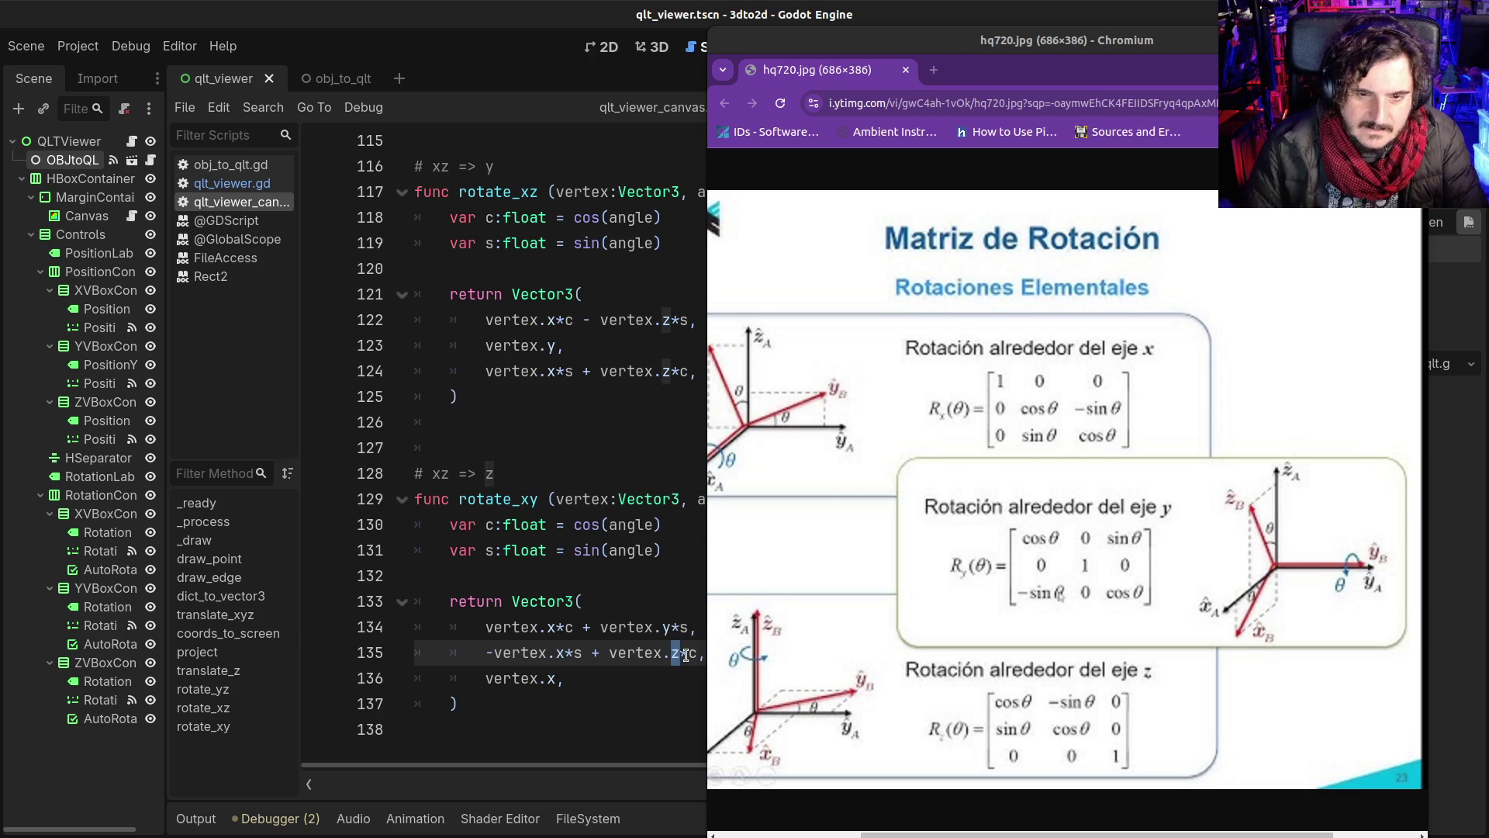
pyautogui.write('y')
# Step: Make line 136 of rotate_xy's returned vector vertex.z
pyautogui.press('Down')
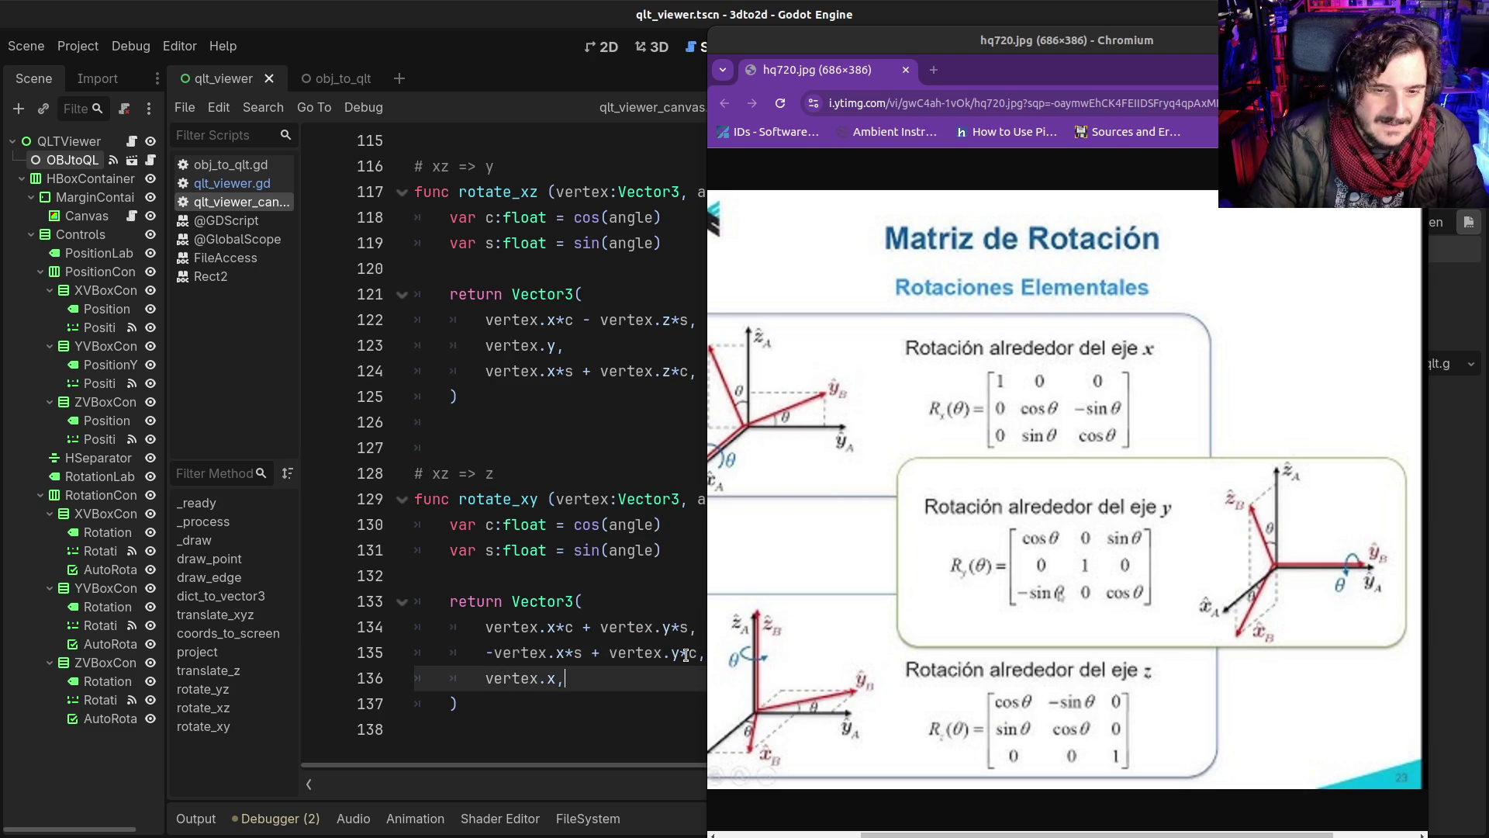
pyautogui.press('BackSpace')
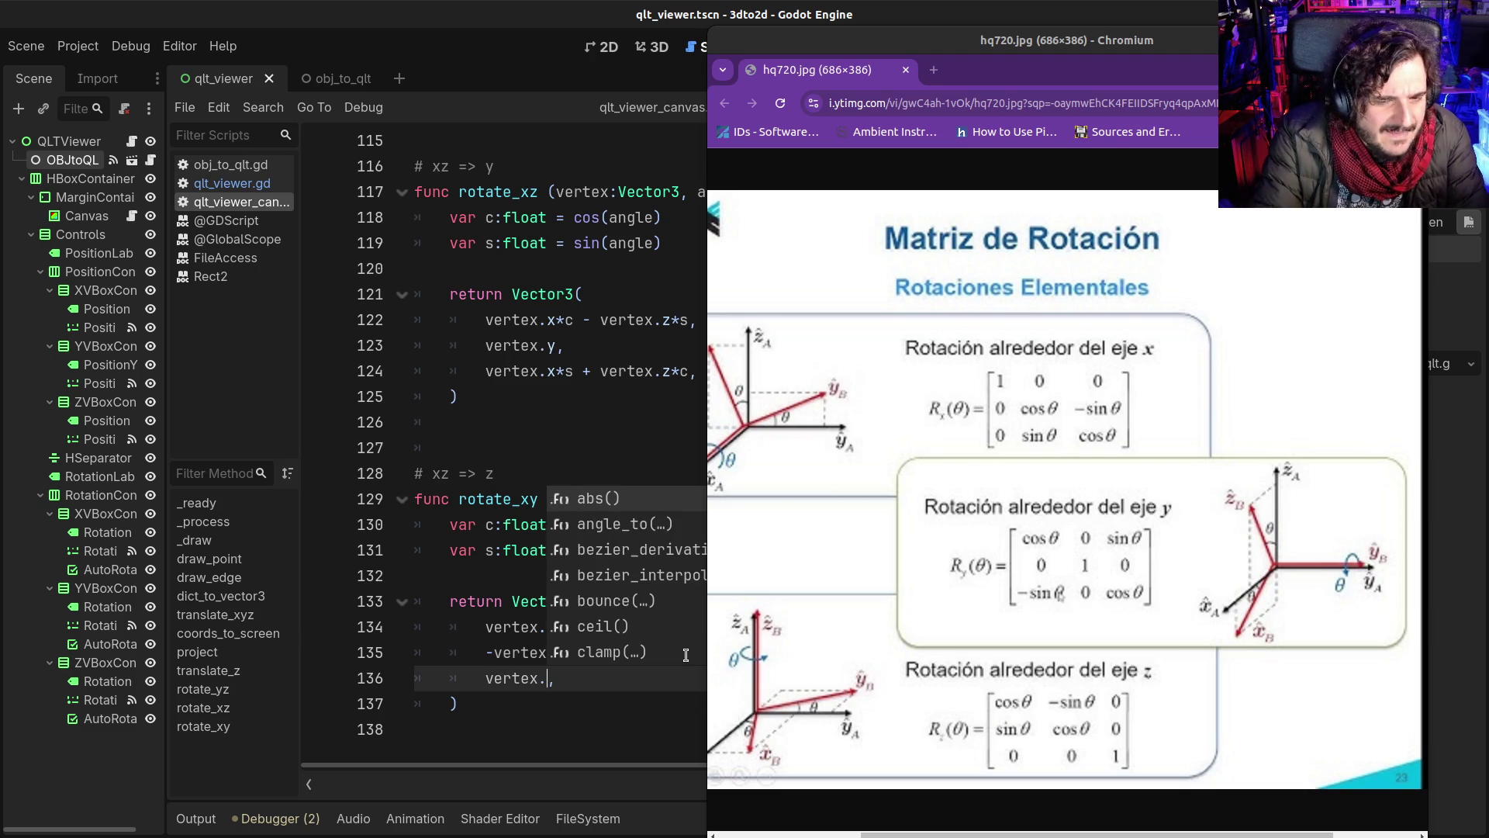
pyautogui.write('<')
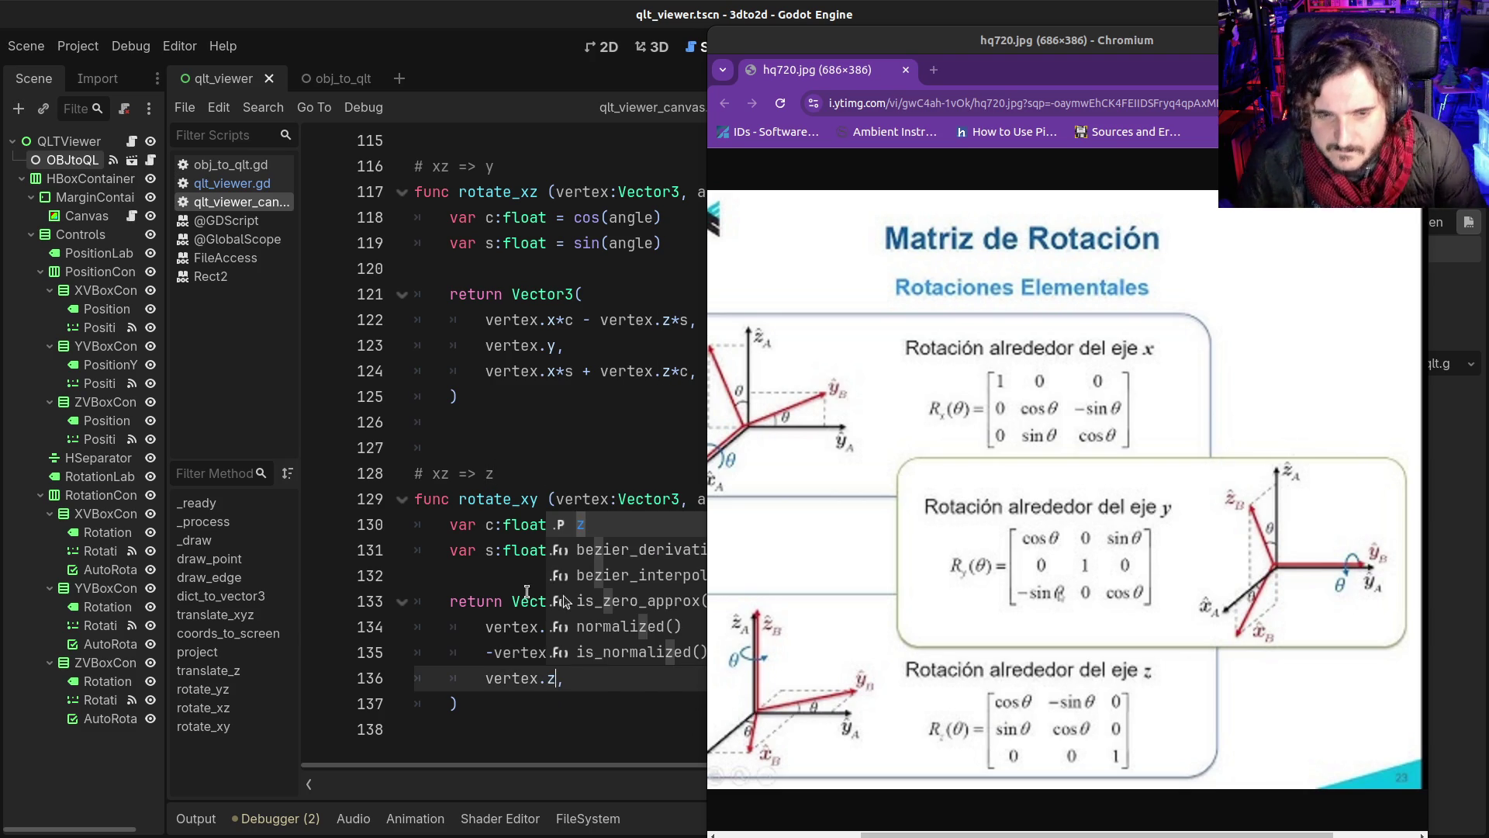
pyautogui.click(493, 599)
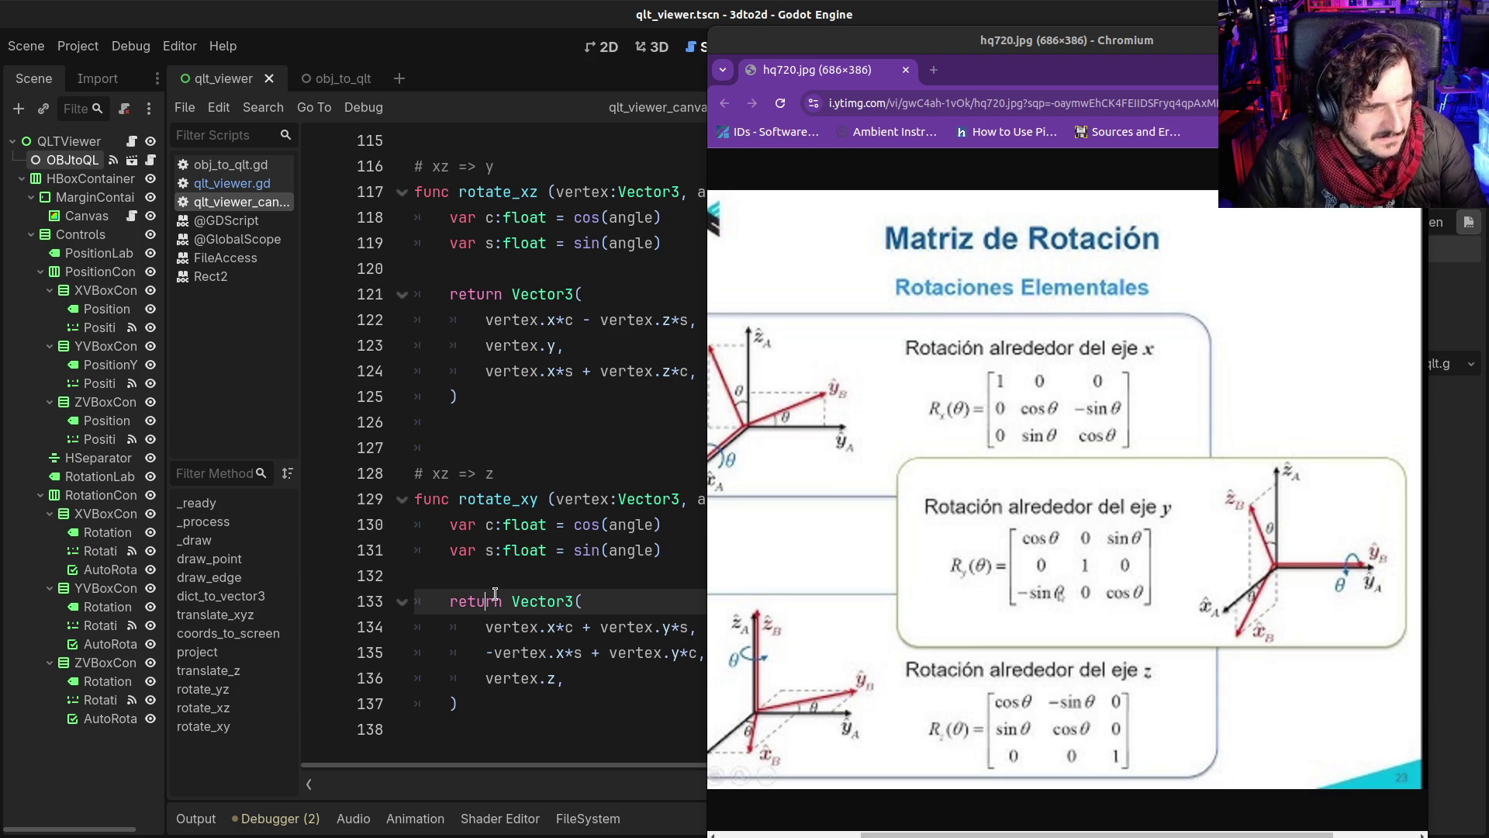
pyautogui.click(524, 659)
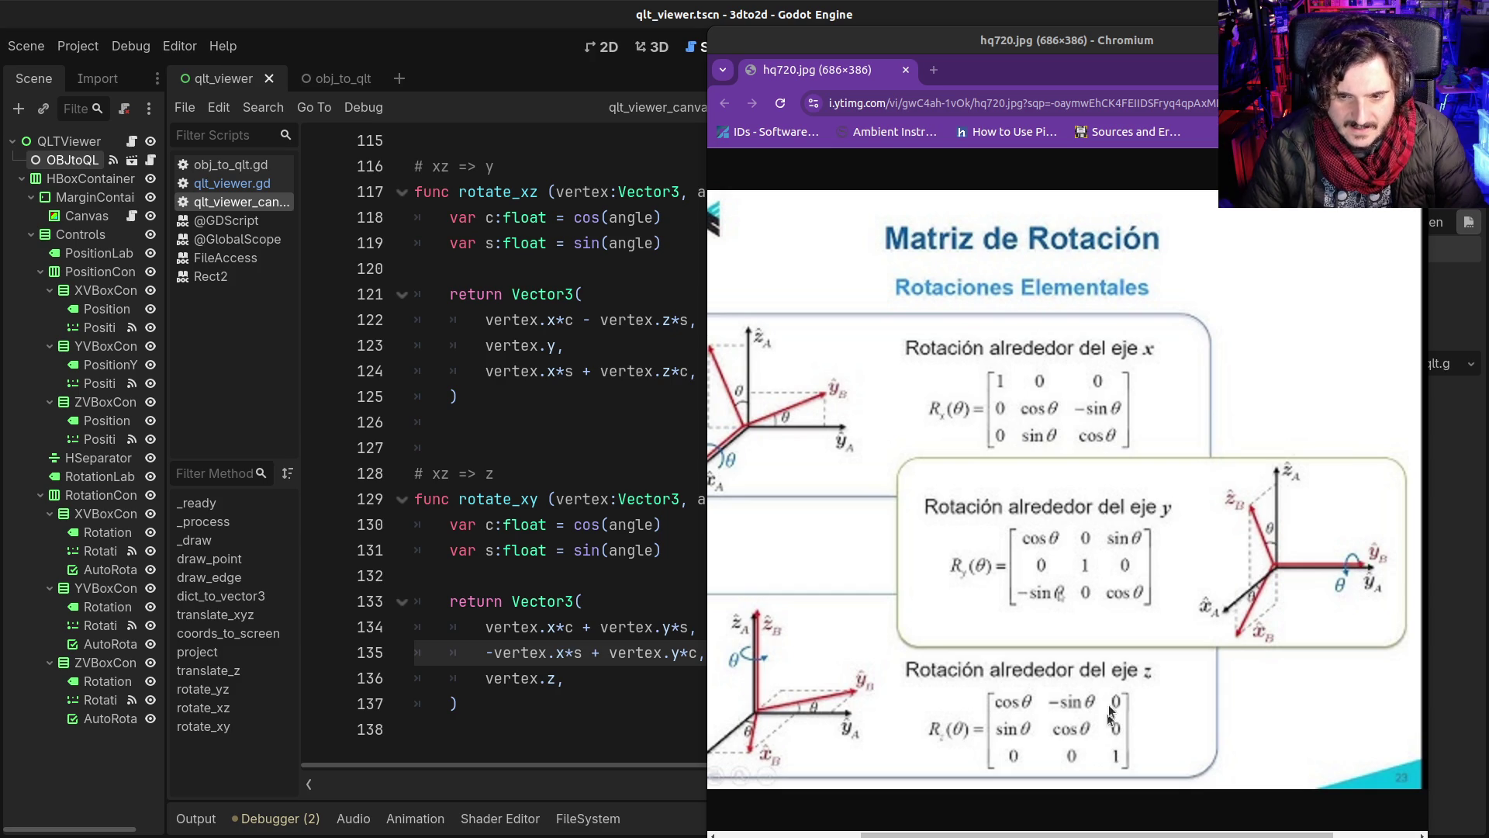
pyautogui.click(488, 677)
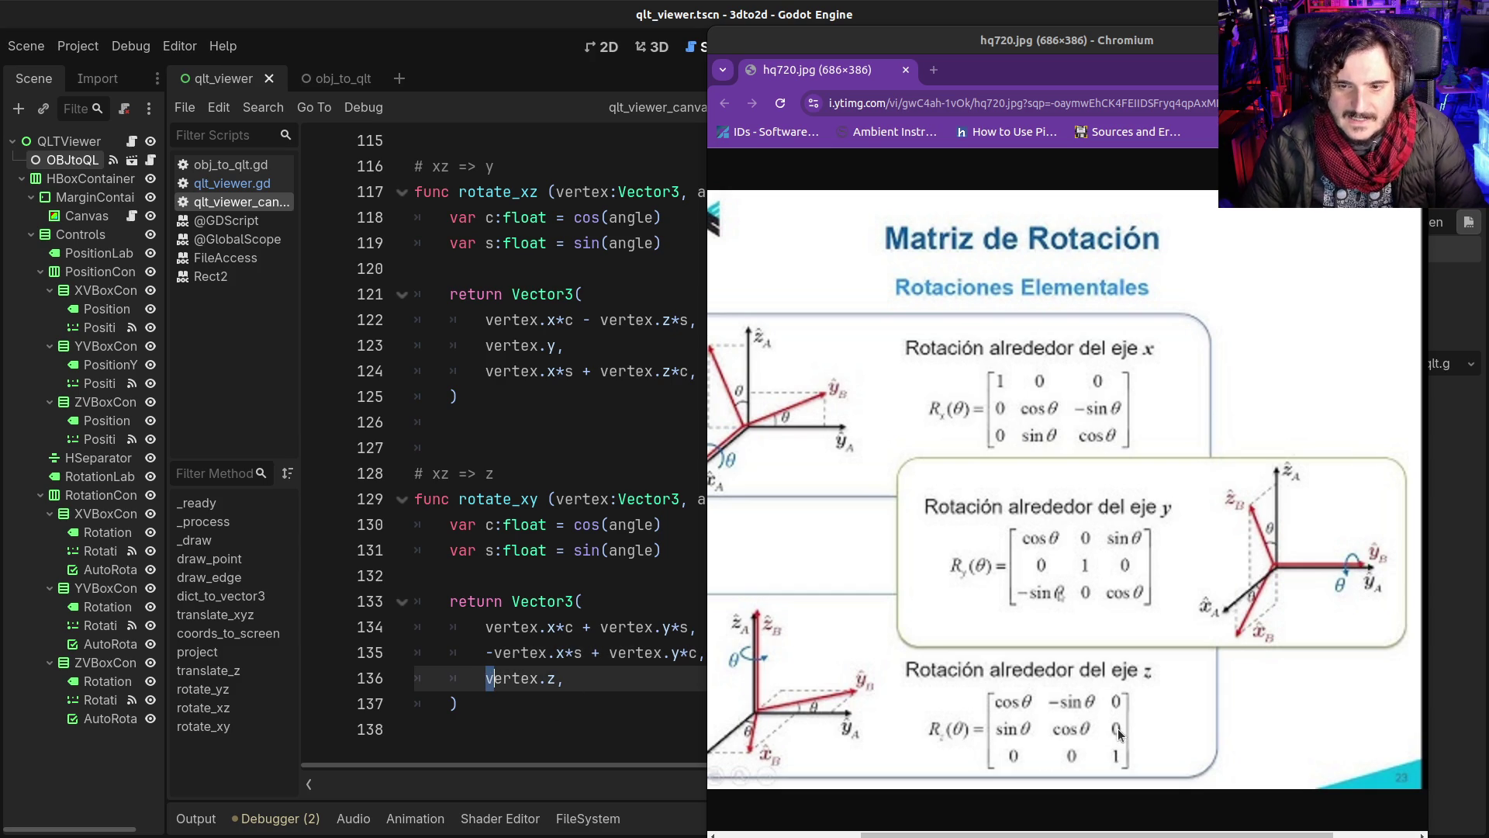
pyautogui.press('End')
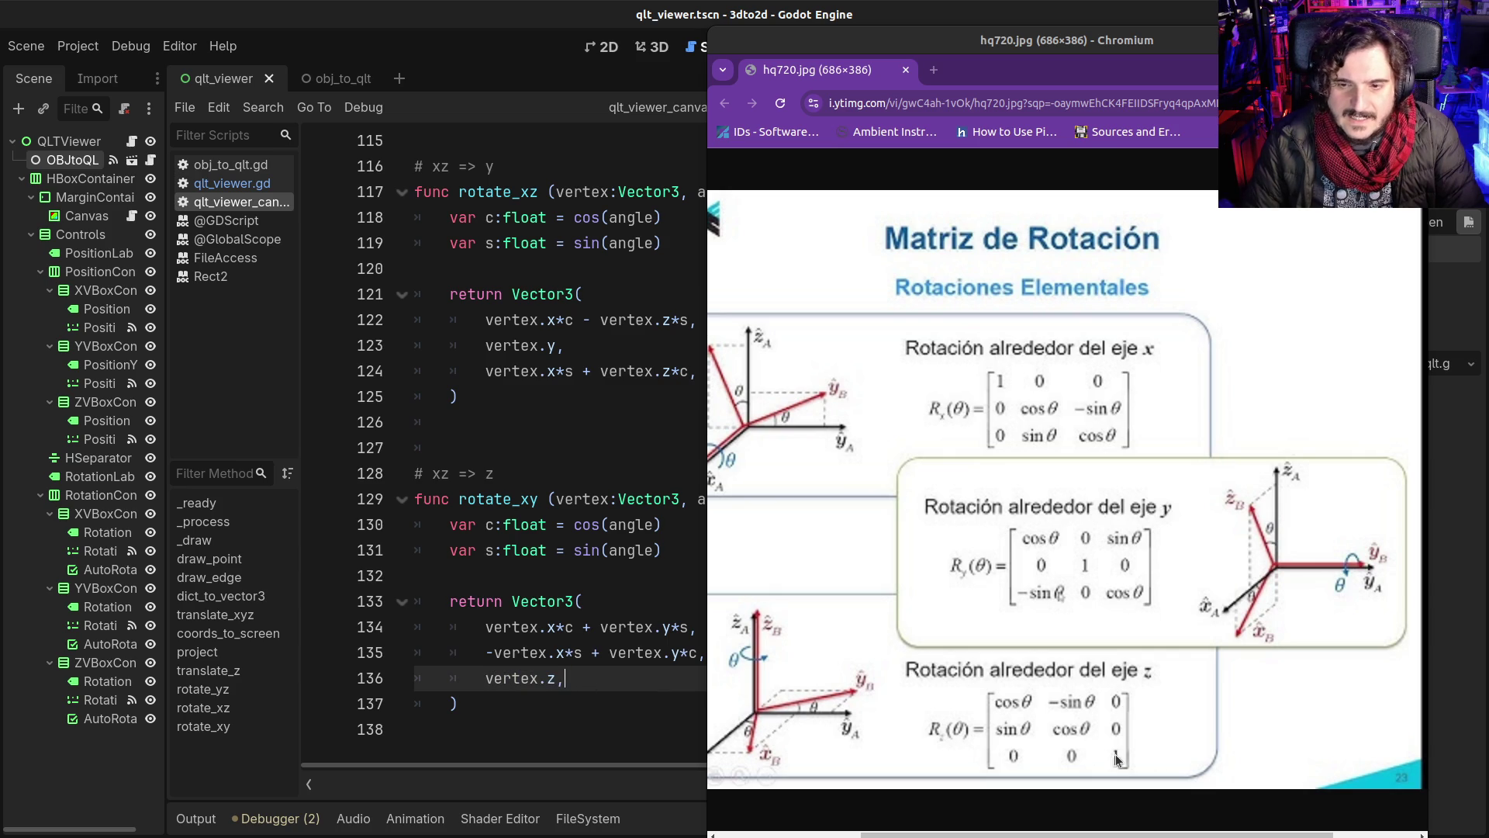
pyautogui.moveTo(500, 679); pyautogui.dragTo(547, 679)
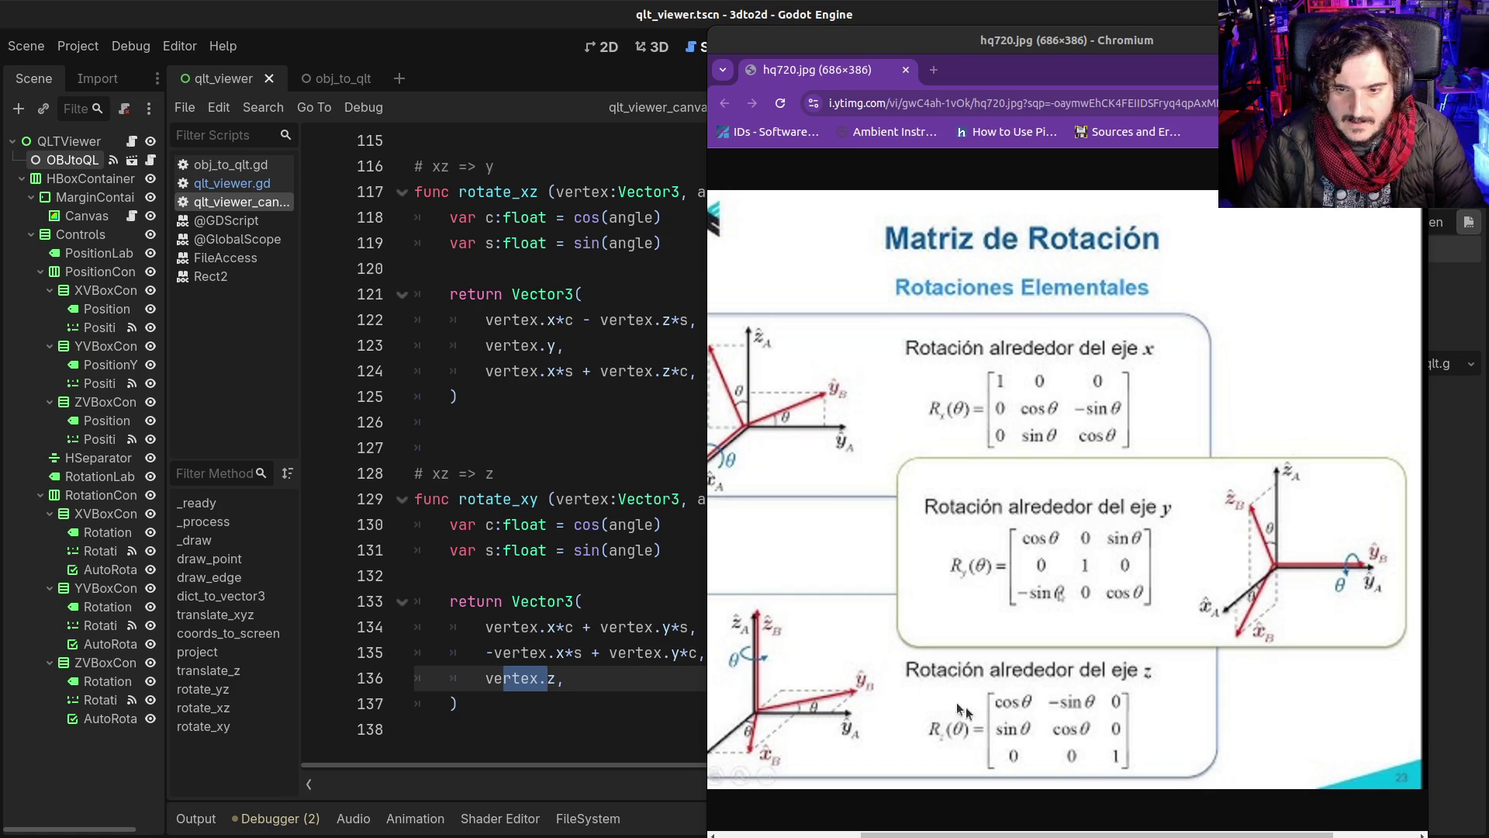
# Step: Run the project with F5 to view the green mesh
pyautogui.click(624, 549)
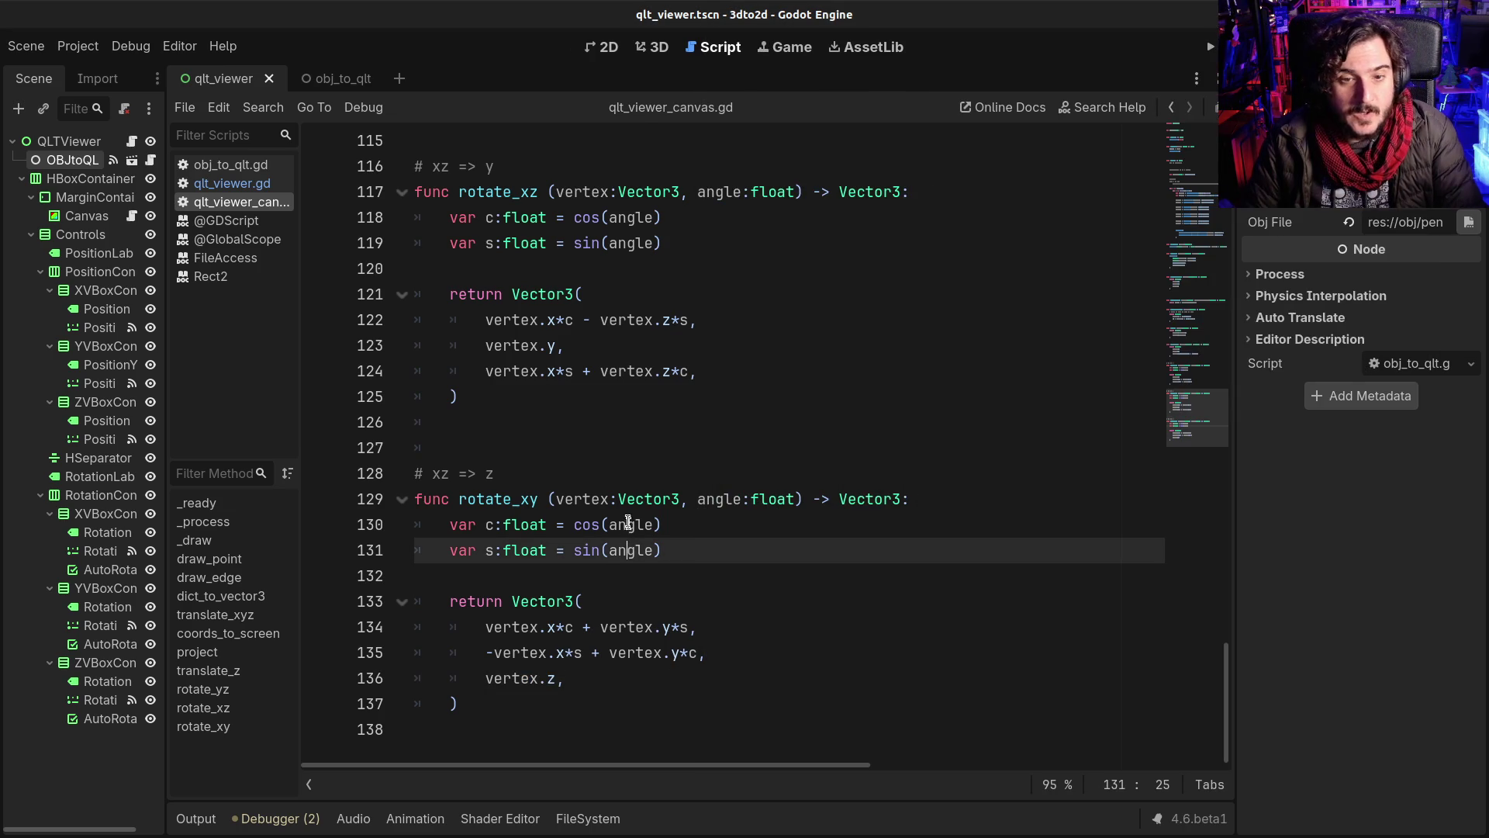
pyautogui.click(628, 526)
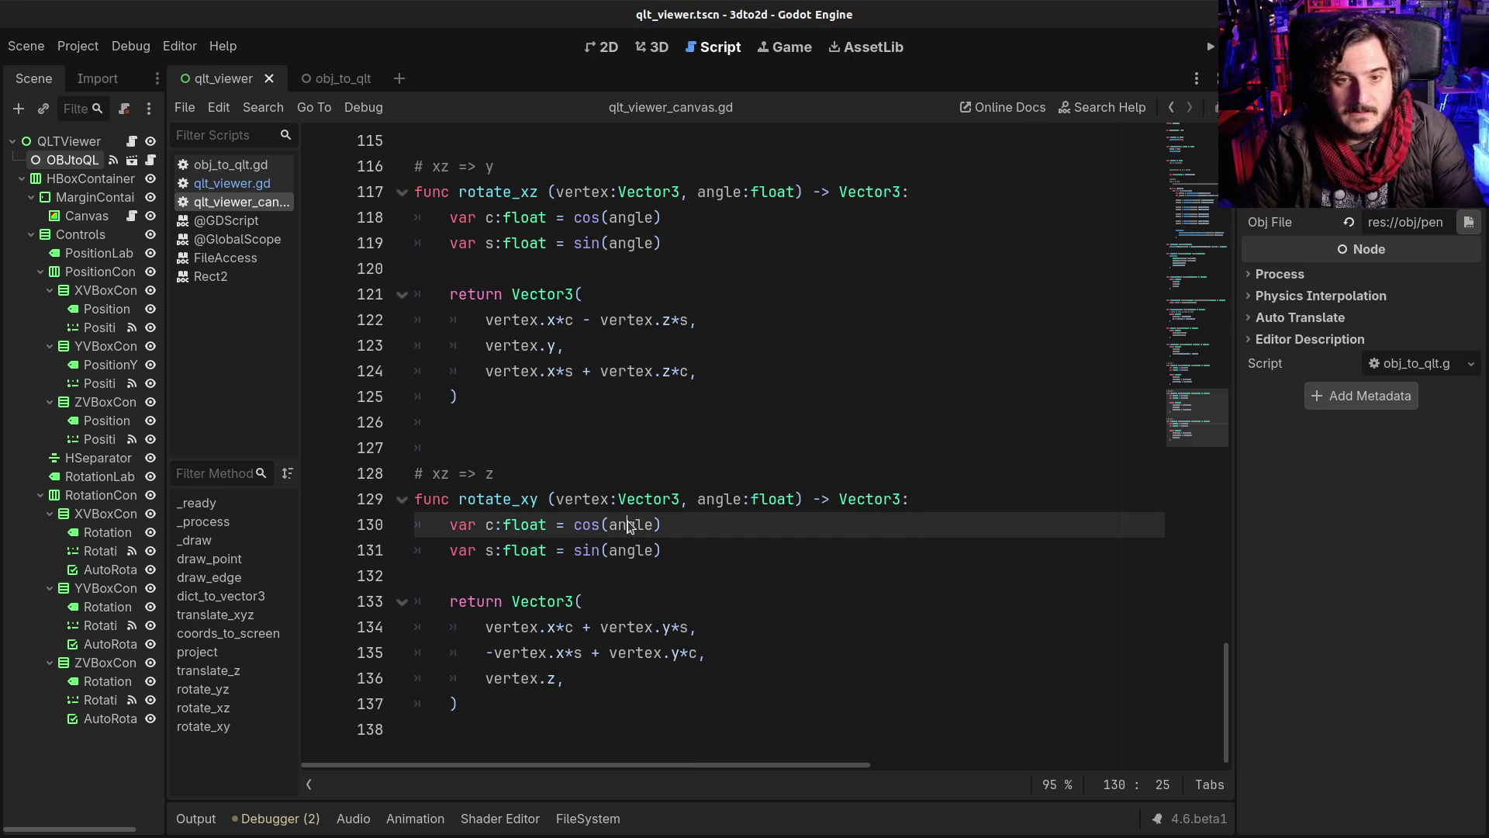
pyautogui.press('F5')
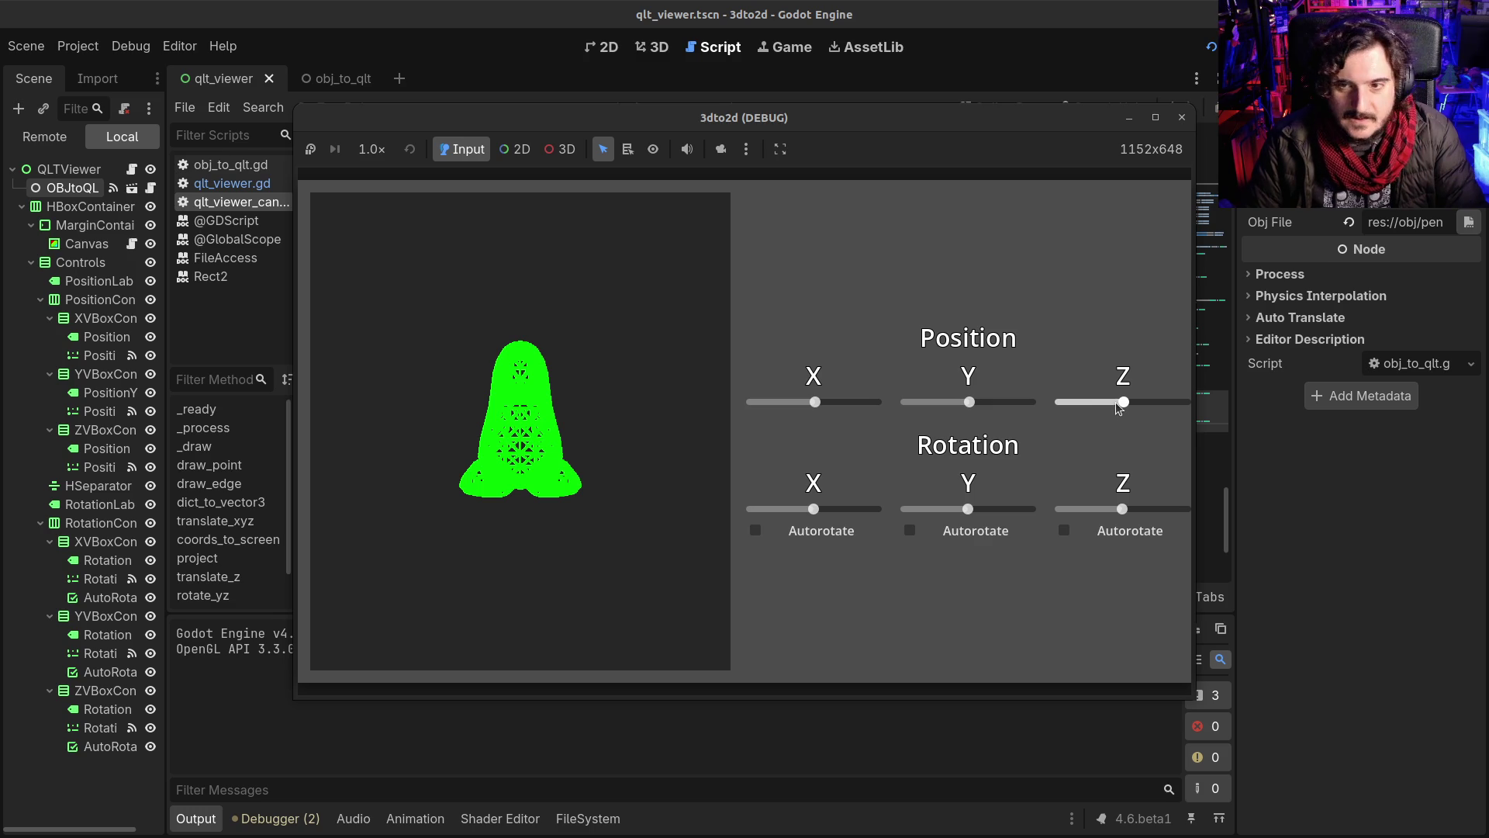
# Step: Spin the green mesh around Z, X and Y, shift it along Z, then close the viewer
pyautogui.moveTo(1122, 512)
pyautogui.mouseDown()
pyautogui.moveTo(1168, 518)
pyautogui.moveTo(1047, 515)
pyautogui.moveTo(1188, 524)
pyautogui.moveTo(1054, 505)
pyautogui.moveTo(1100, 516)
pyautogui.mouseUp()
pyautogui.moveTo(813, 509)
pyautogui.mouseDown()
pyautogui.moveTo(887, 511)
pyautogui.moveTo(769, 518)
pyautogui.moveTo(840, 518)
pyautogui.mouseUp()
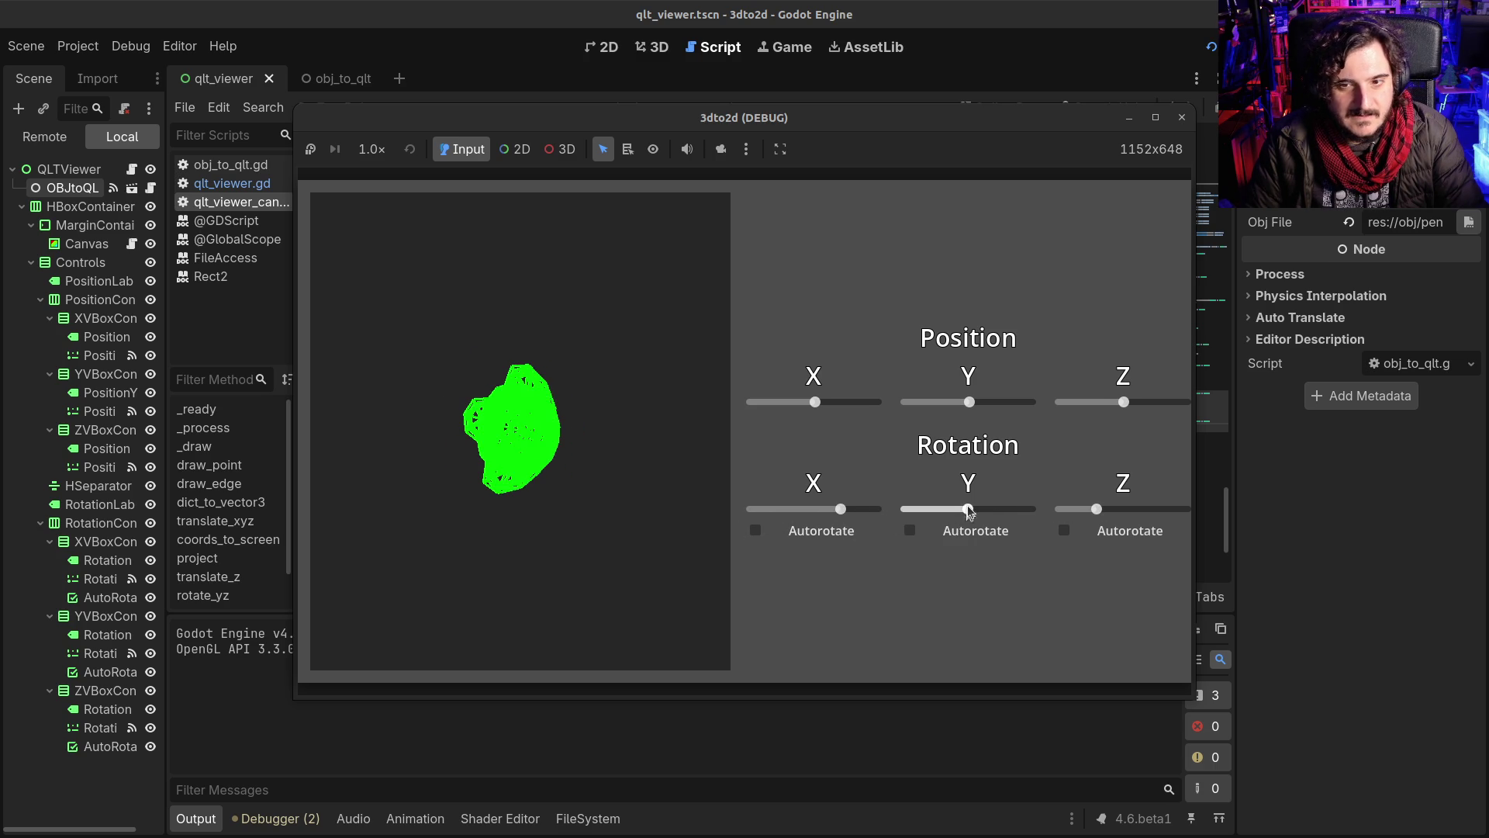
pyautogui.moveTo(1020, 509); pyautogui.dragTo(1127, 512)
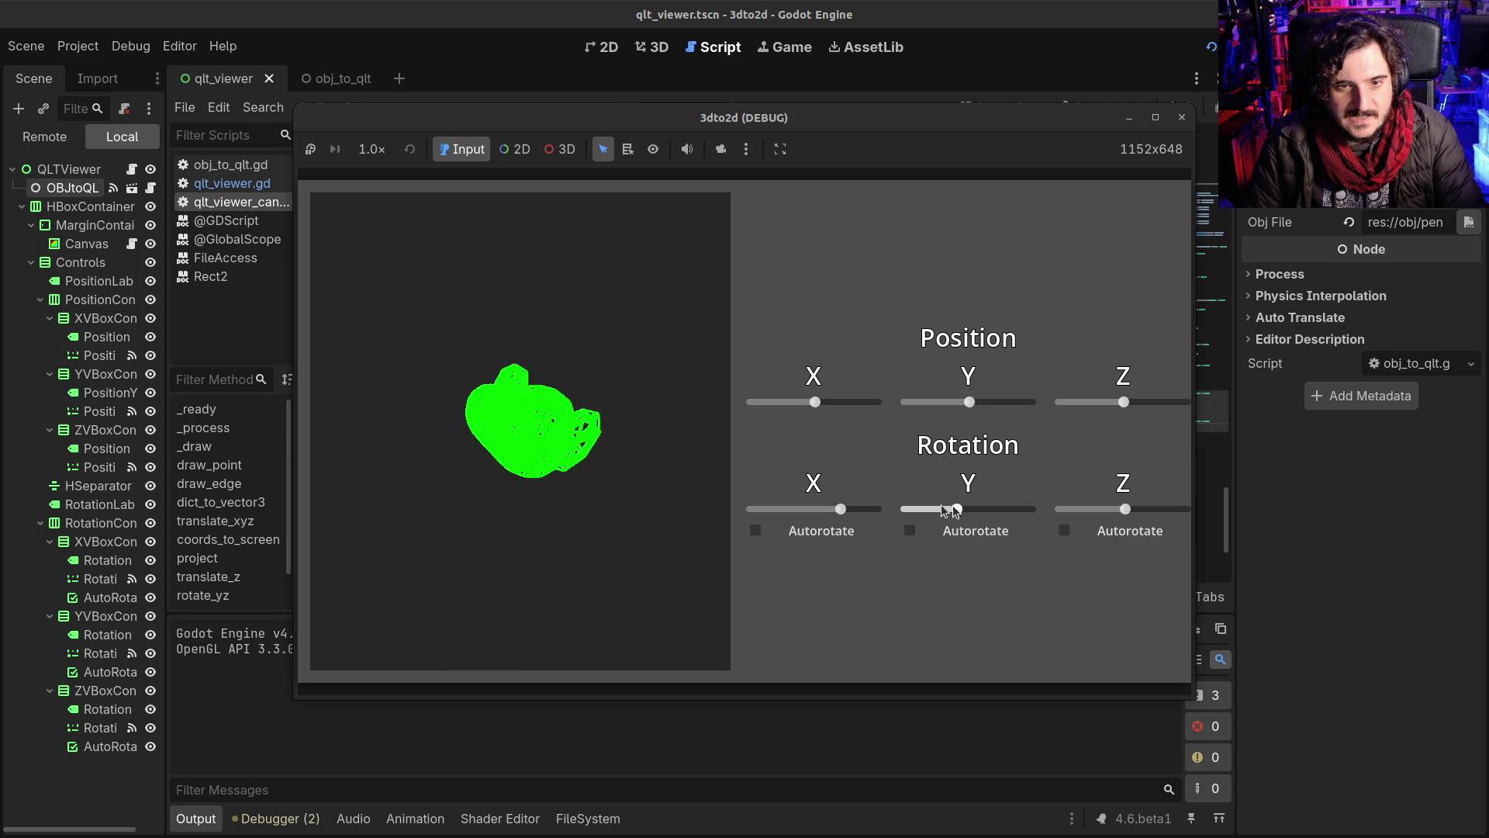
pyautogui.moveTo(908, 508)
pyautogui.mouseDown()
pyautogui.moveTo(1001, 509)
pyautogui.moveTo(854, 518)
pyautogui.mouseUp()
pyautogui.moveTo(1123, 402); pyautogui.dragTo(1124, 408)
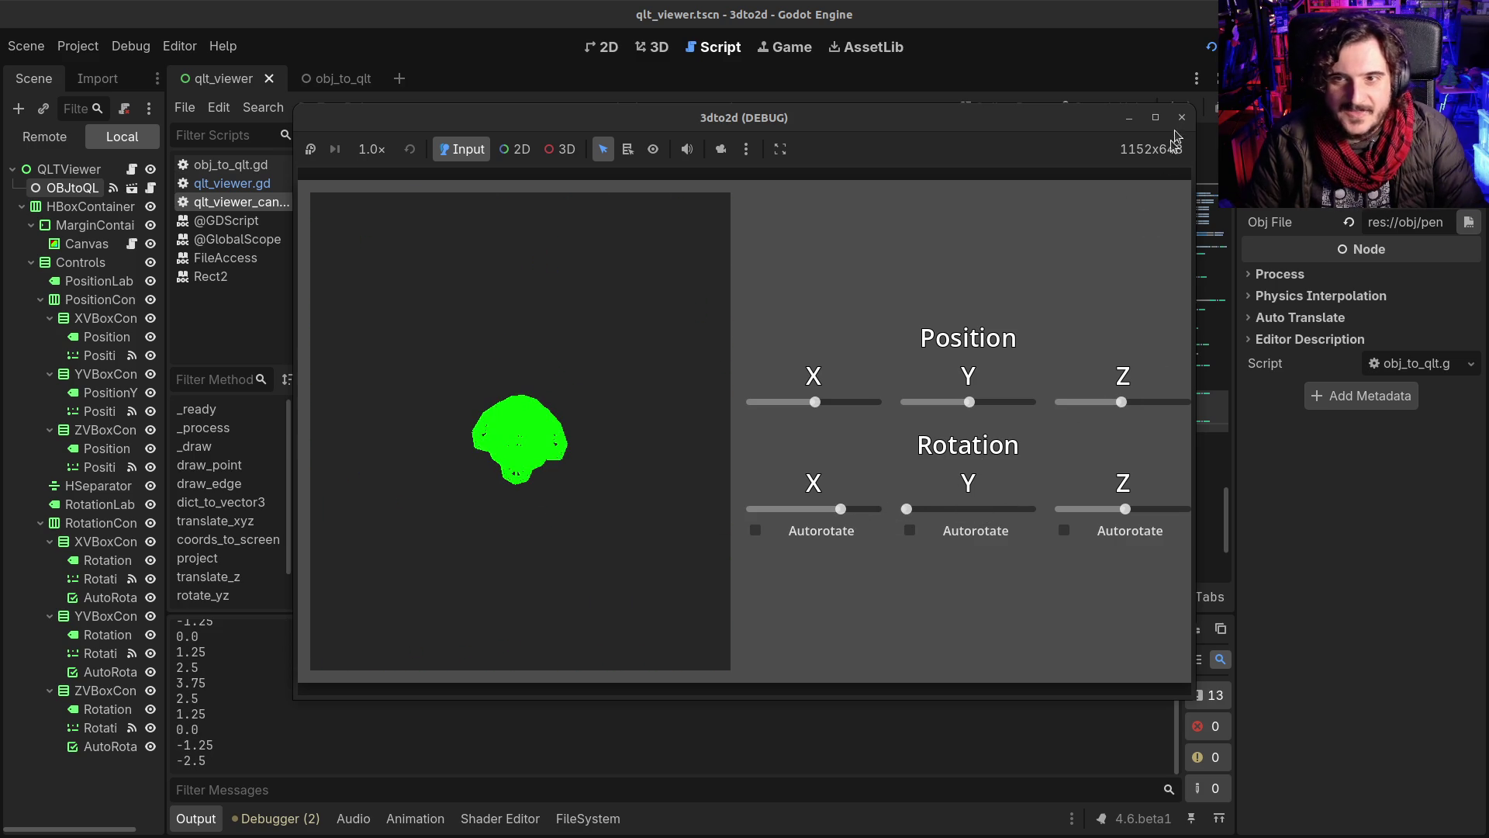
pyautogui.click(1181, 119)
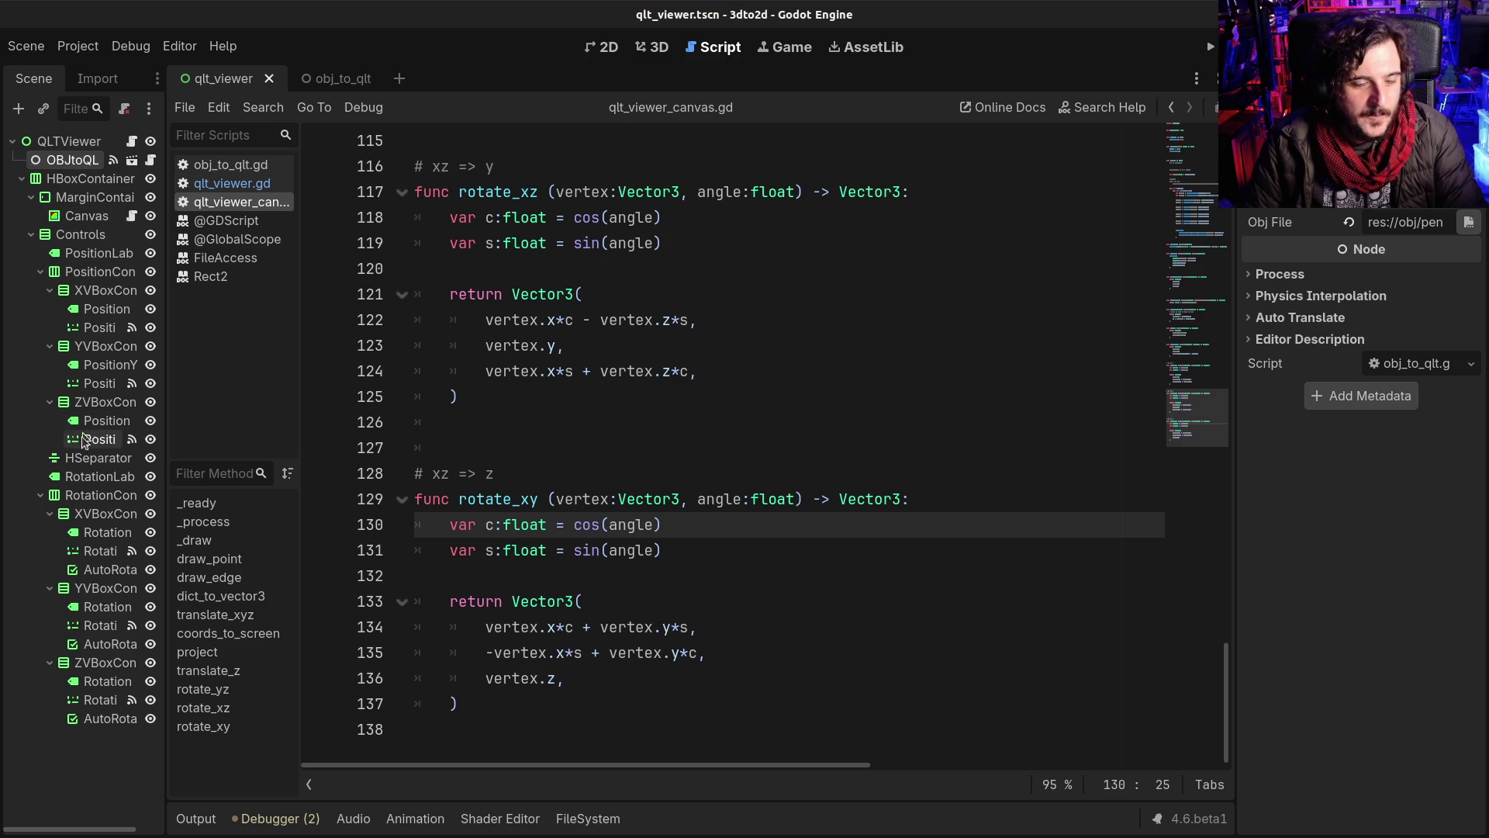
# Step: Give the Position Z slider min -10, max 10 and step 0.01
pyautogui.click(604, 48)
pyautogui.click(650, 48)
pyautogui.click(611, 49)
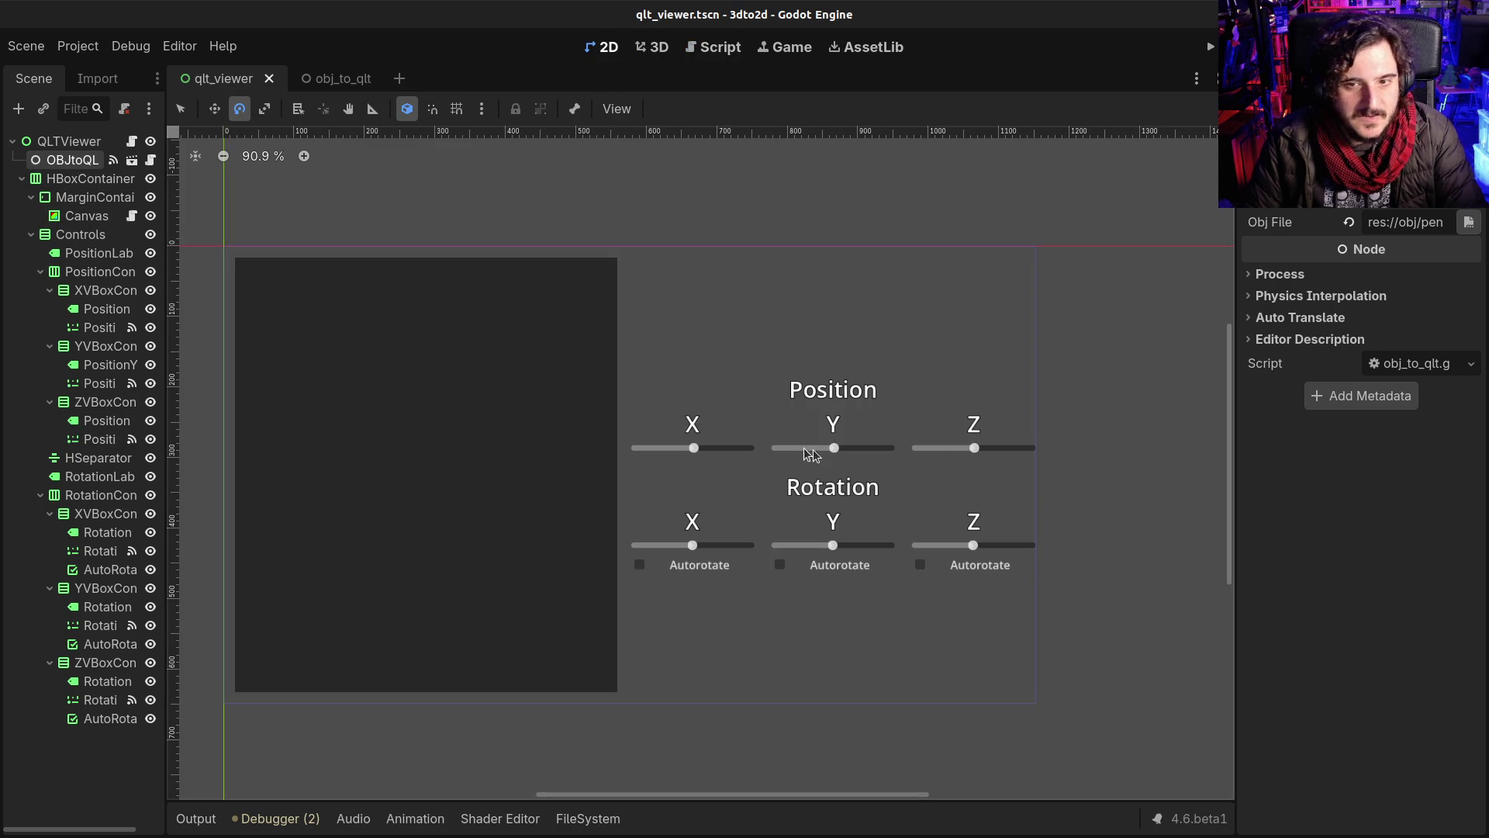
pyautogui.click(946, 452)
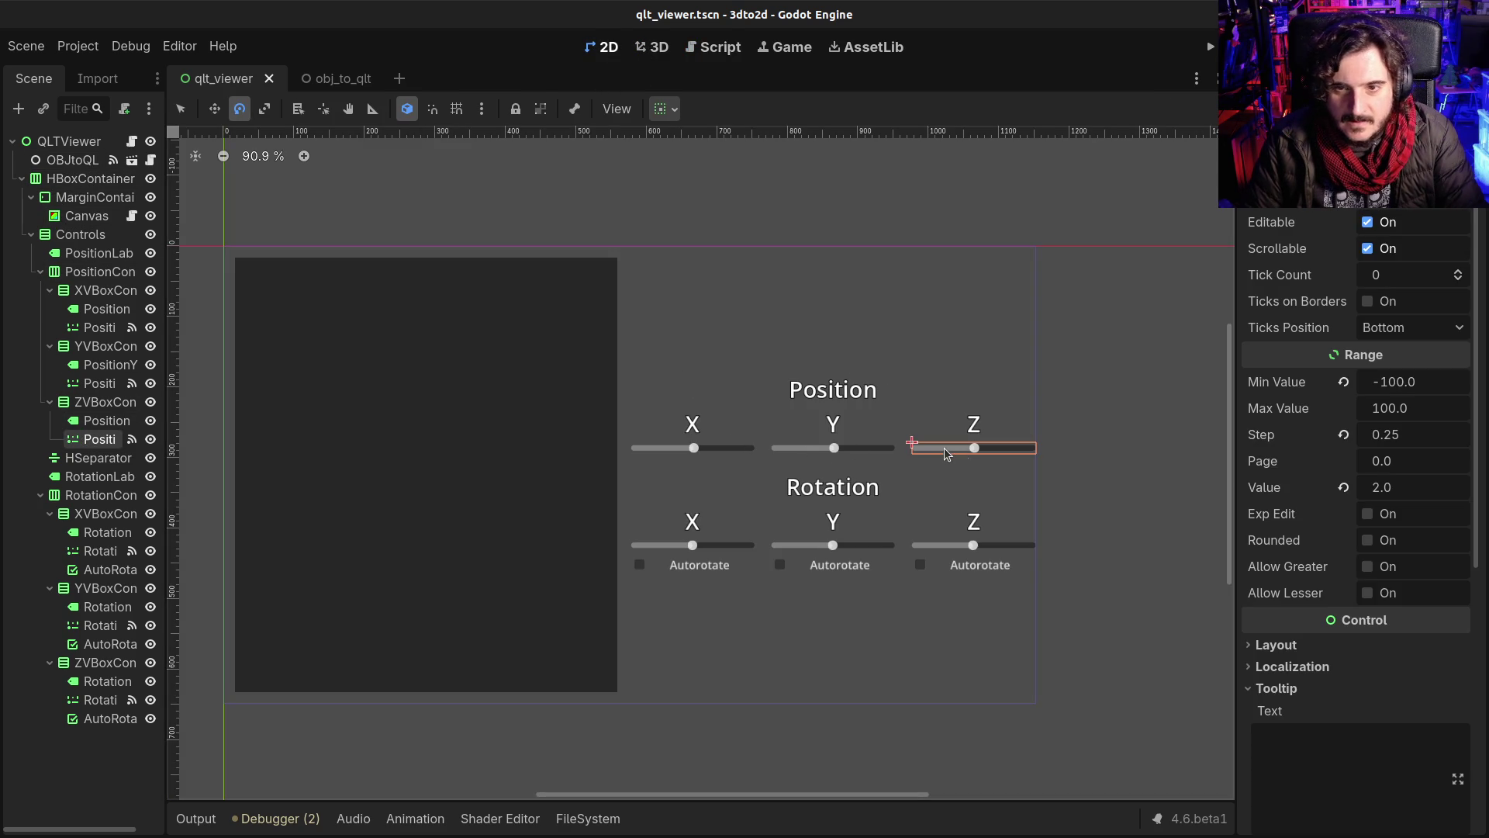
pyautogui.click(1425, 383)
pyautogui.press('Right')
pyautogui.press('Left')
pyautogui.press('Left')
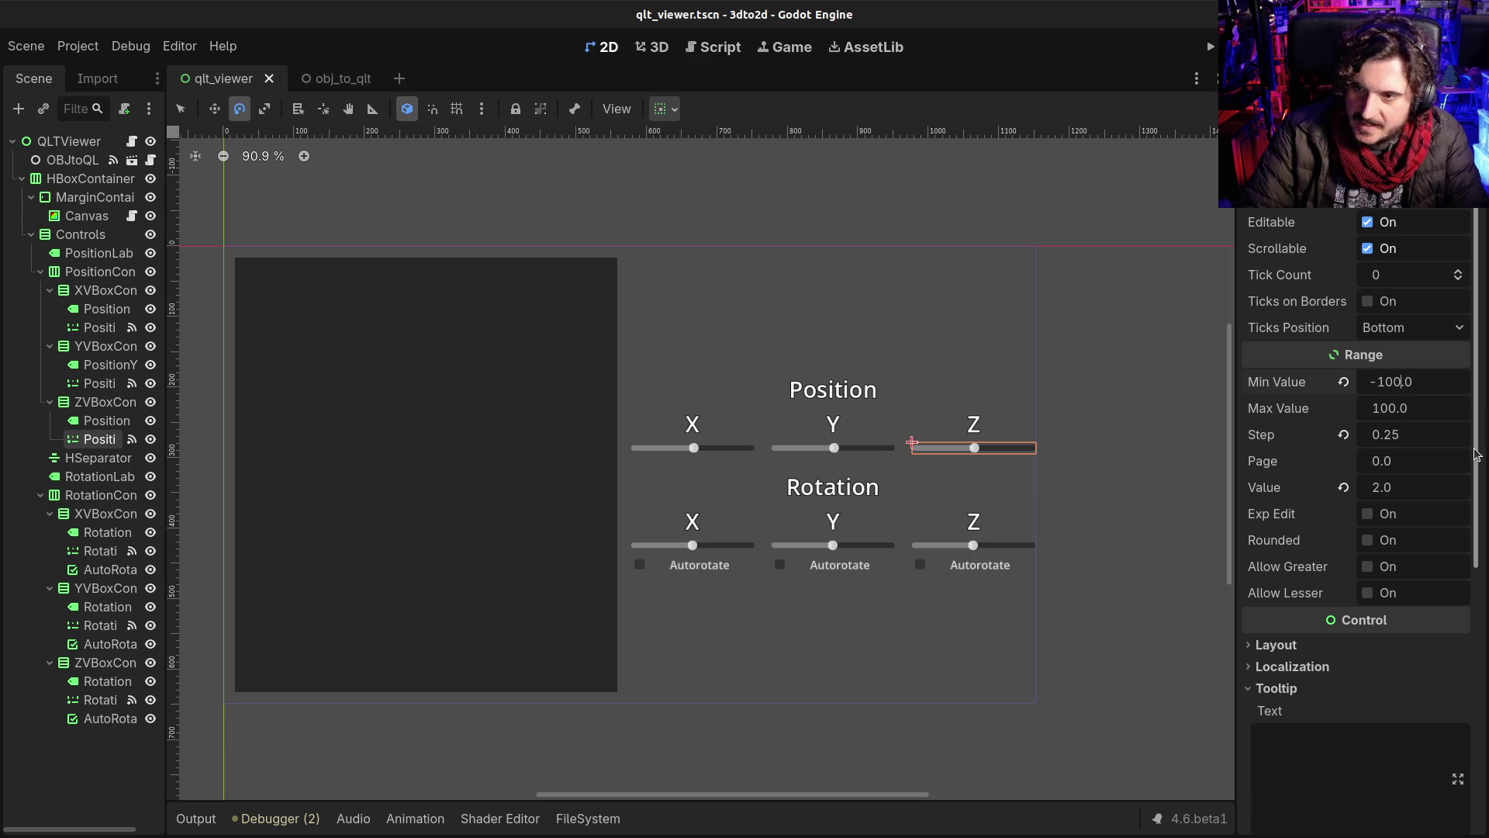
pyautogui.press('Tab')
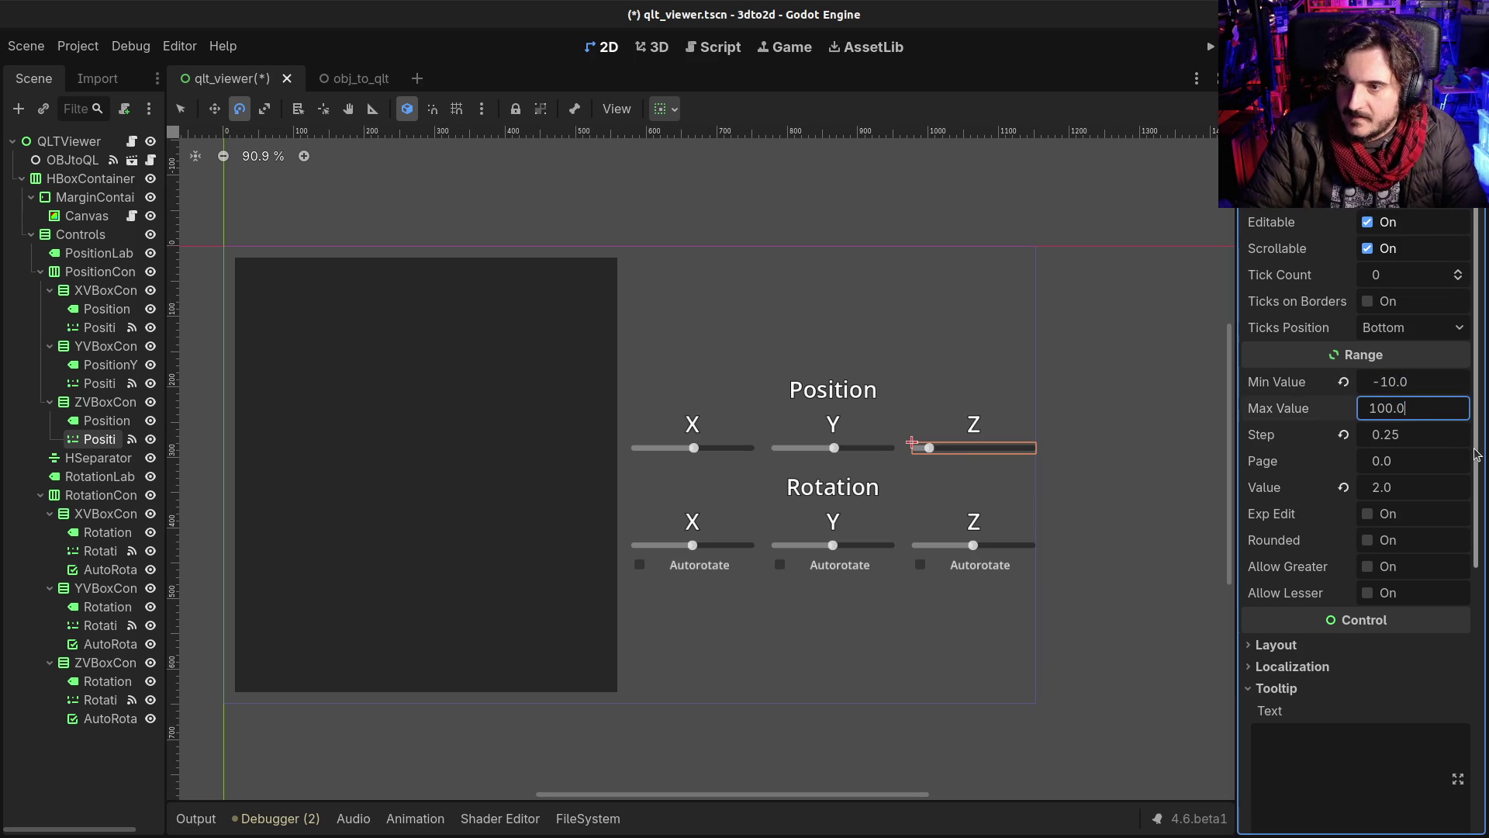
pyautogui.write('10')
pyautogui.click(1402, 435)
pyautogui.write('00.')
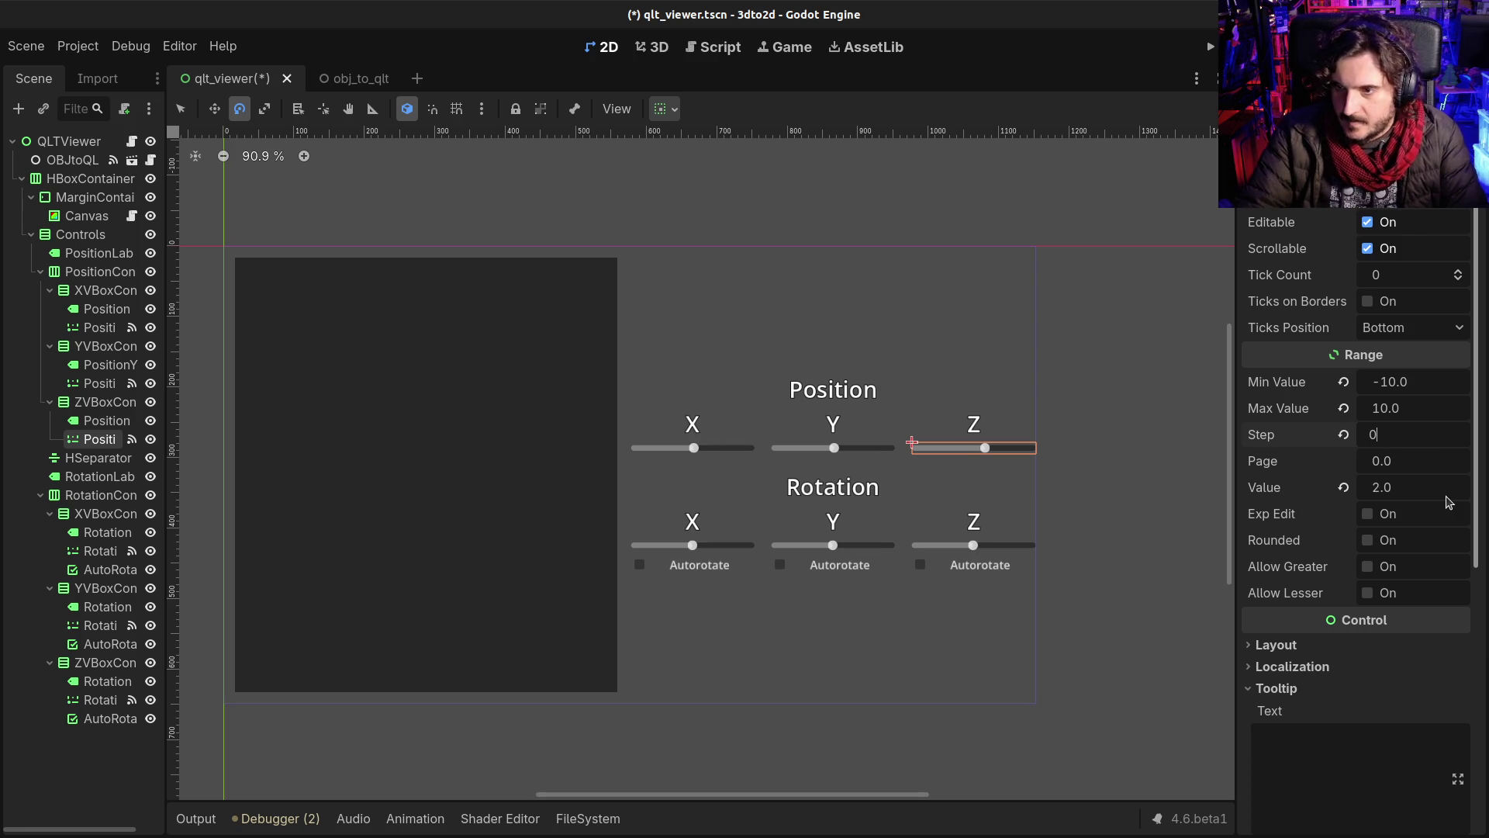
pyautogui.press('BackSpace')
pyautogui.write('.01')
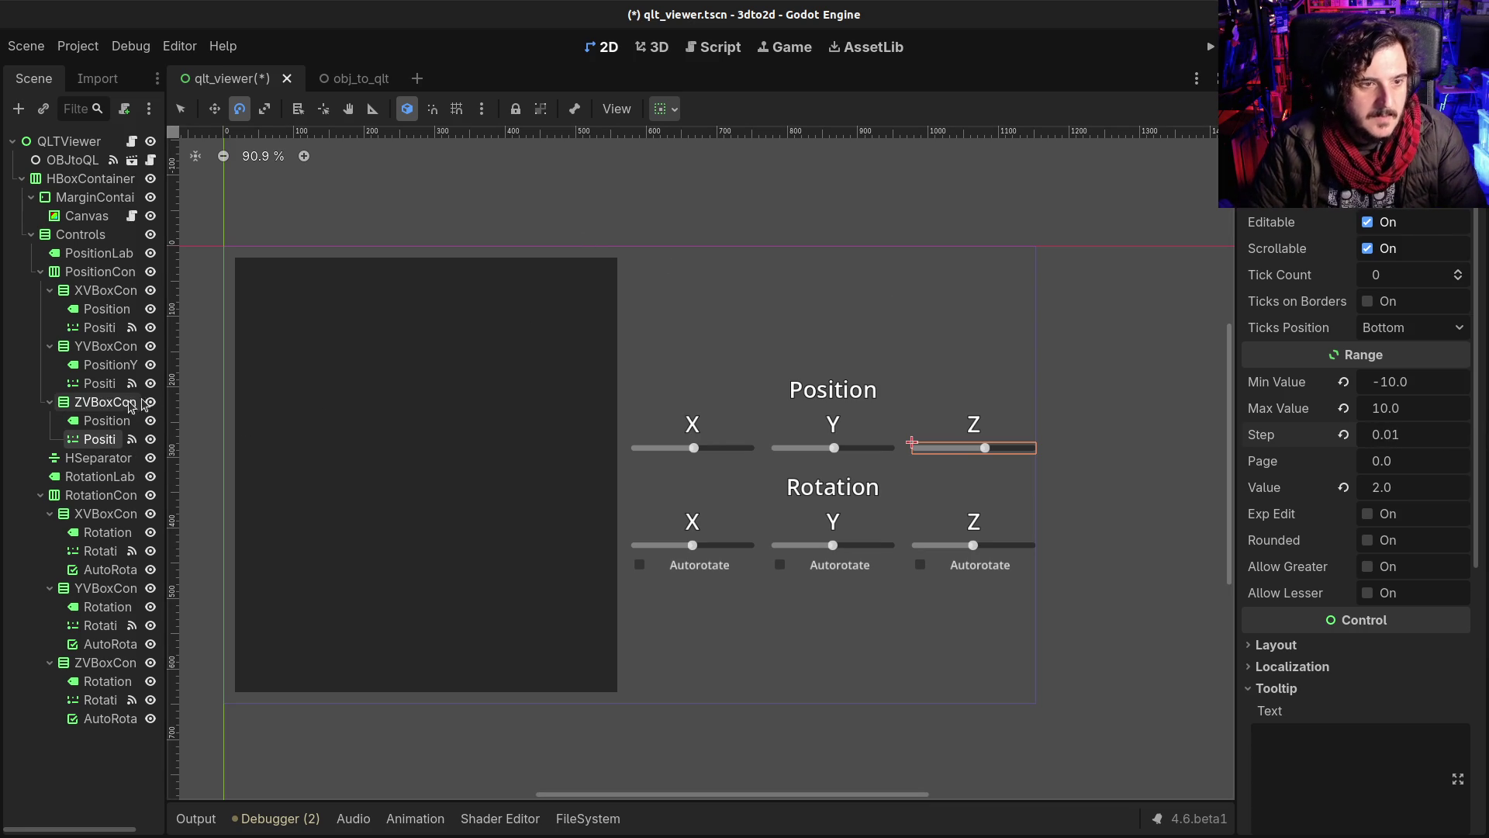
# Step: Give PositionX and PositionY sliders min -10, max 10, step 0.01, and save the scene
pyautogui.moveTo(163, 402); pyautogui.dragTo(218, 397)
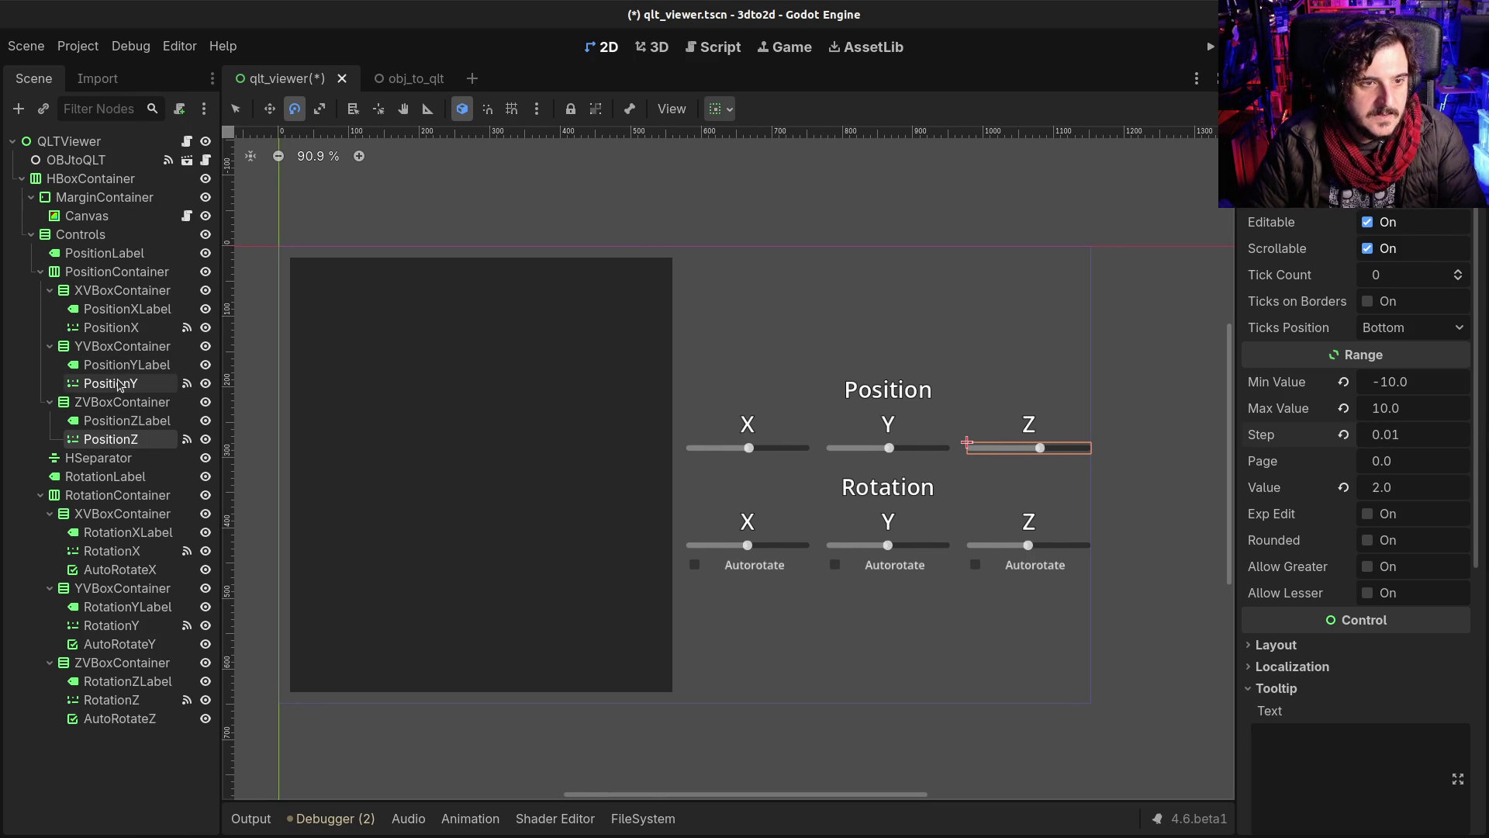
pyautogui.click(111, 383)
pyautogui.keyDown('ctrl'); pyautogui.click(111, 327); pyautogui.keyUp('ctrl')
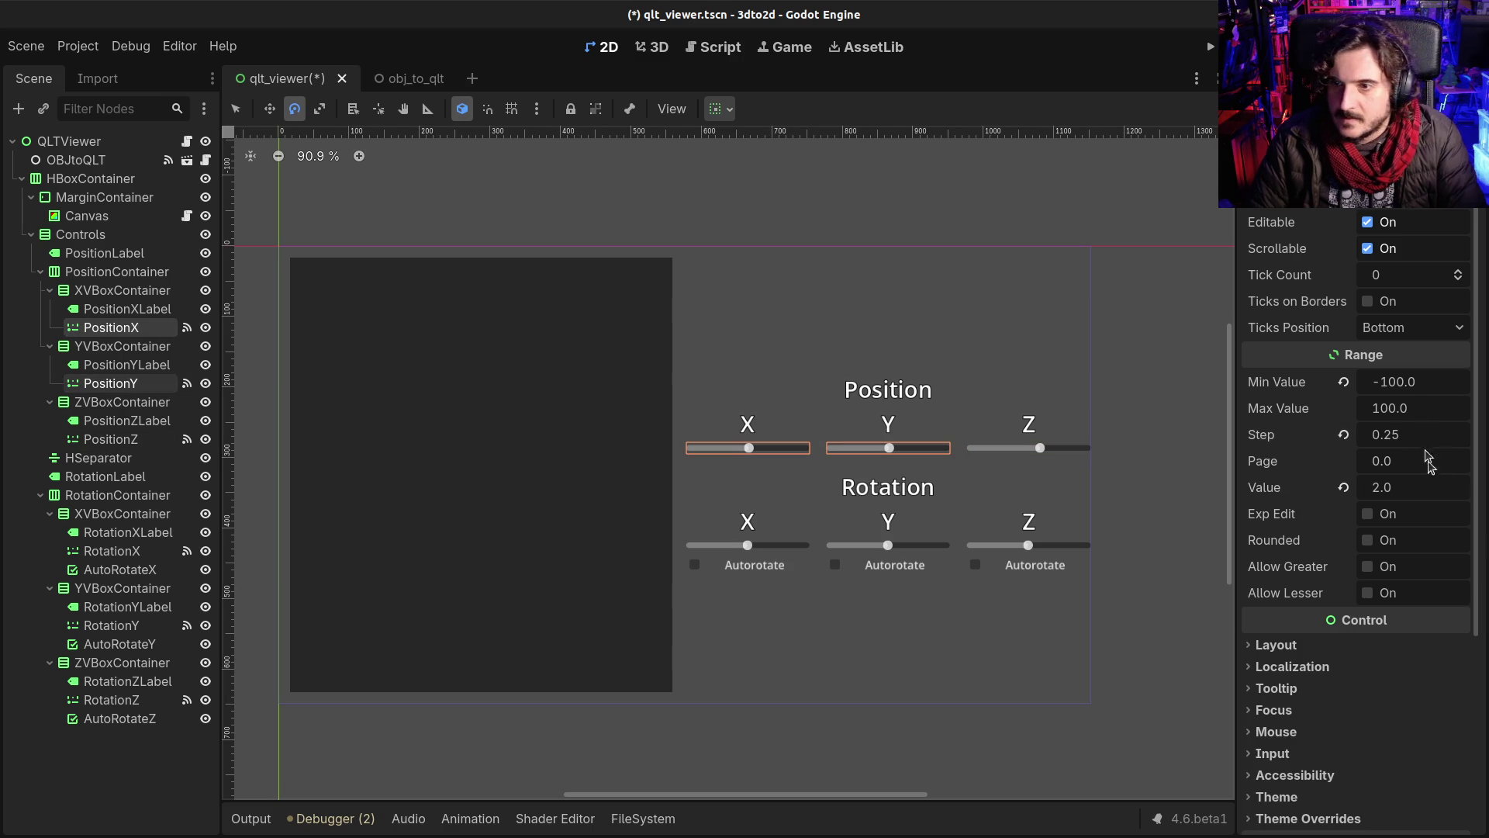
pyautogui.click(1415, 383)
pyautogui.write('-10')
pyautogui.press('Tab')
pyautogui.write('10')
pyautogui.press('Tab')
pyautogui.write('0.')
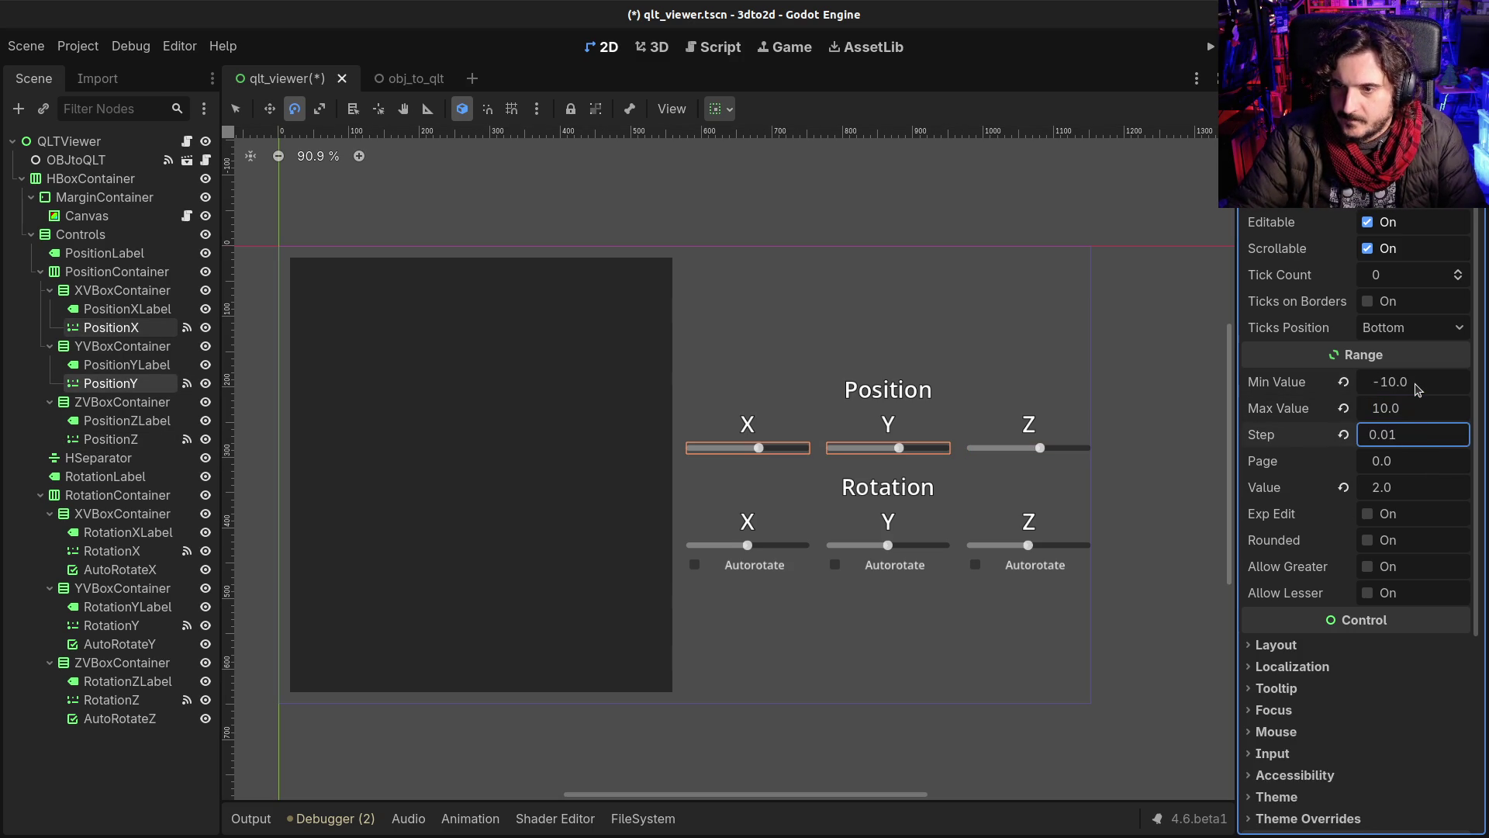
pyautogui.press('Tab')
pyautogui.press('Tab')
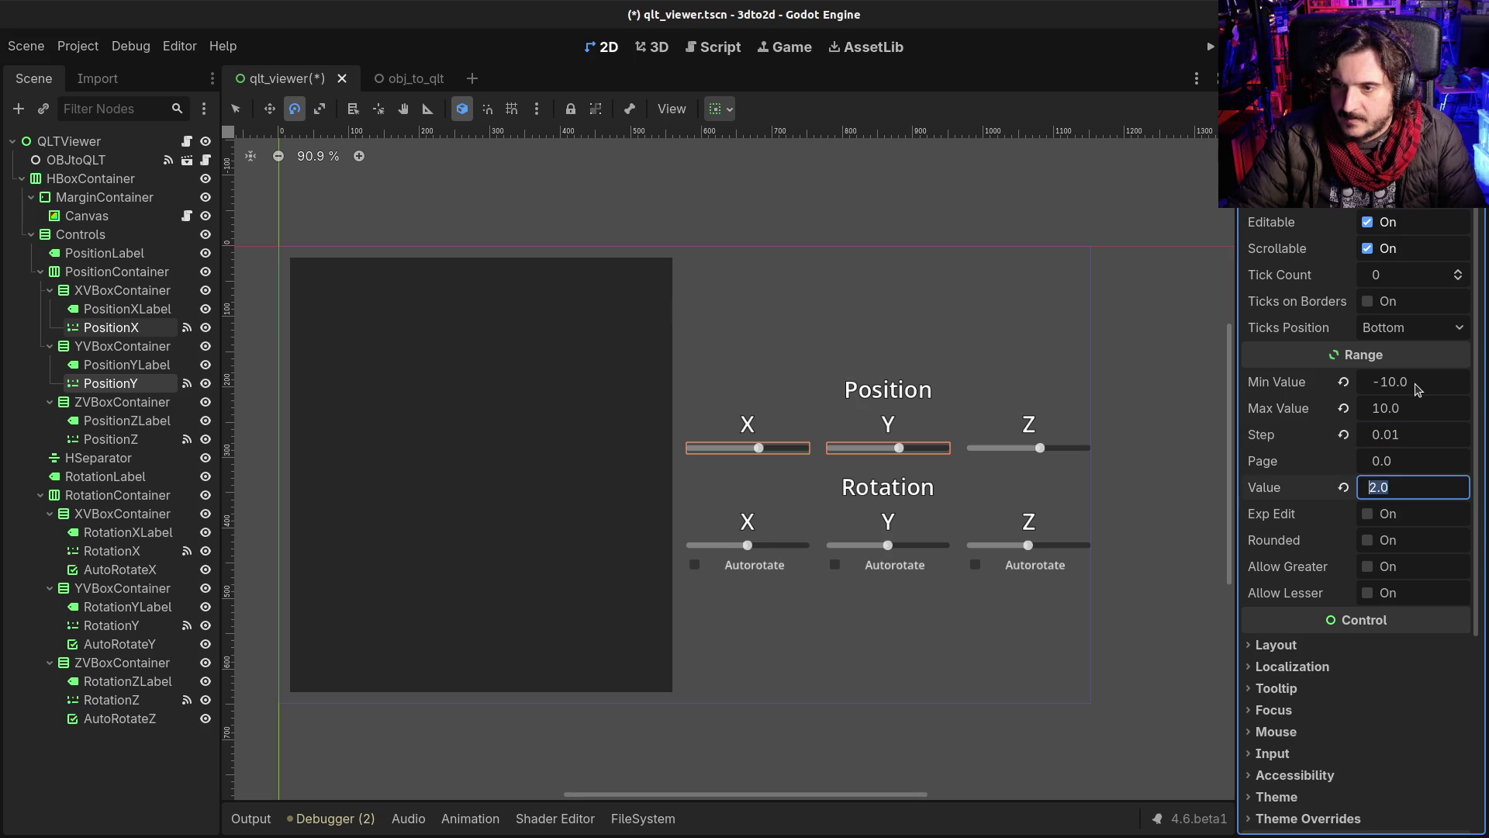
pyautogui.hotkey('ctrl', 's')
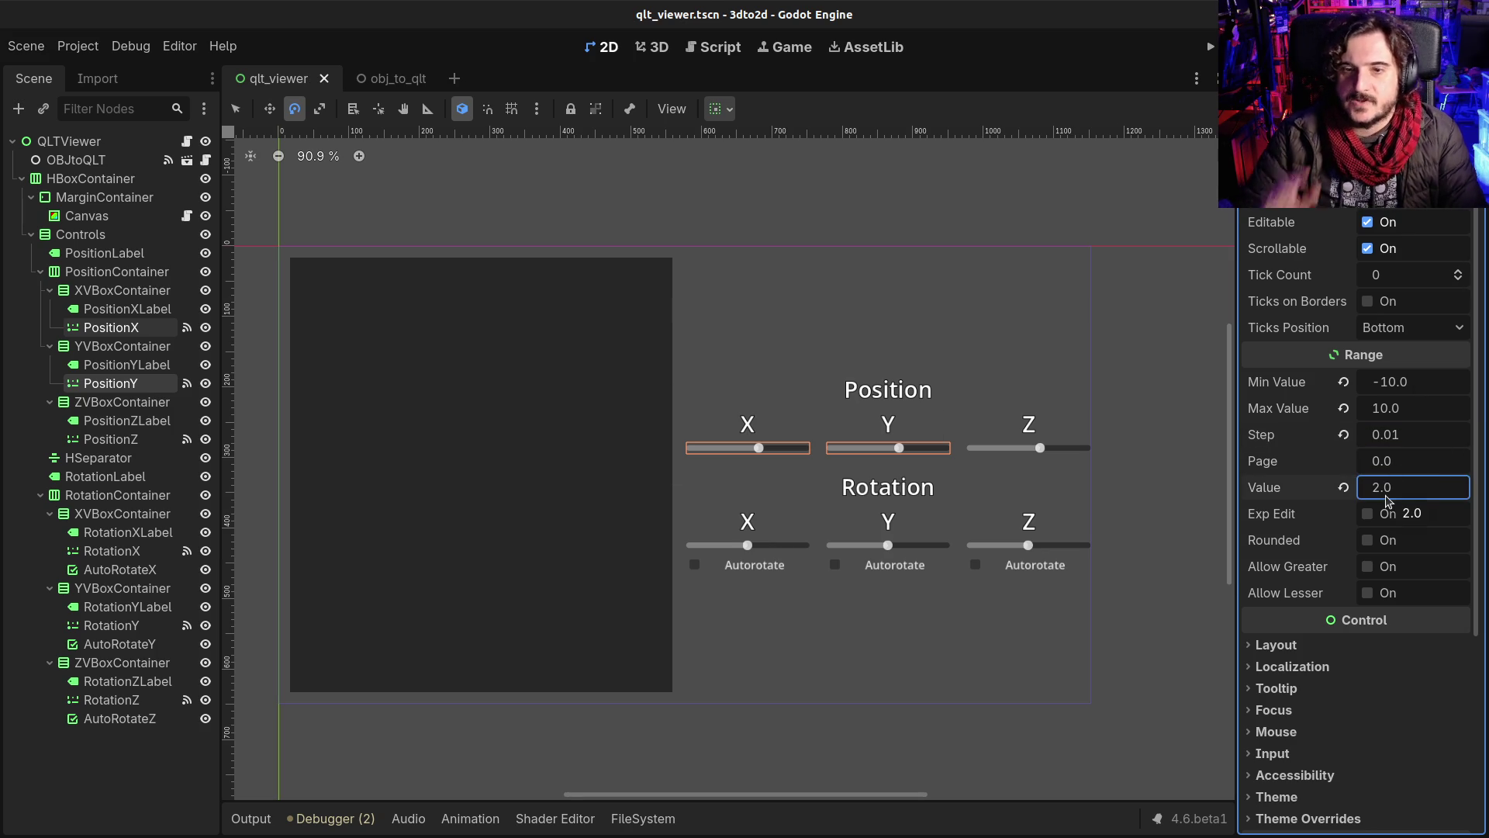
# Step: Set the default value 0 for the X, Y and Z position sliders and save
pyautogui.hotkey('ctrl', 'a')
pyautogui.write('0')
pyautogui.press('Return')
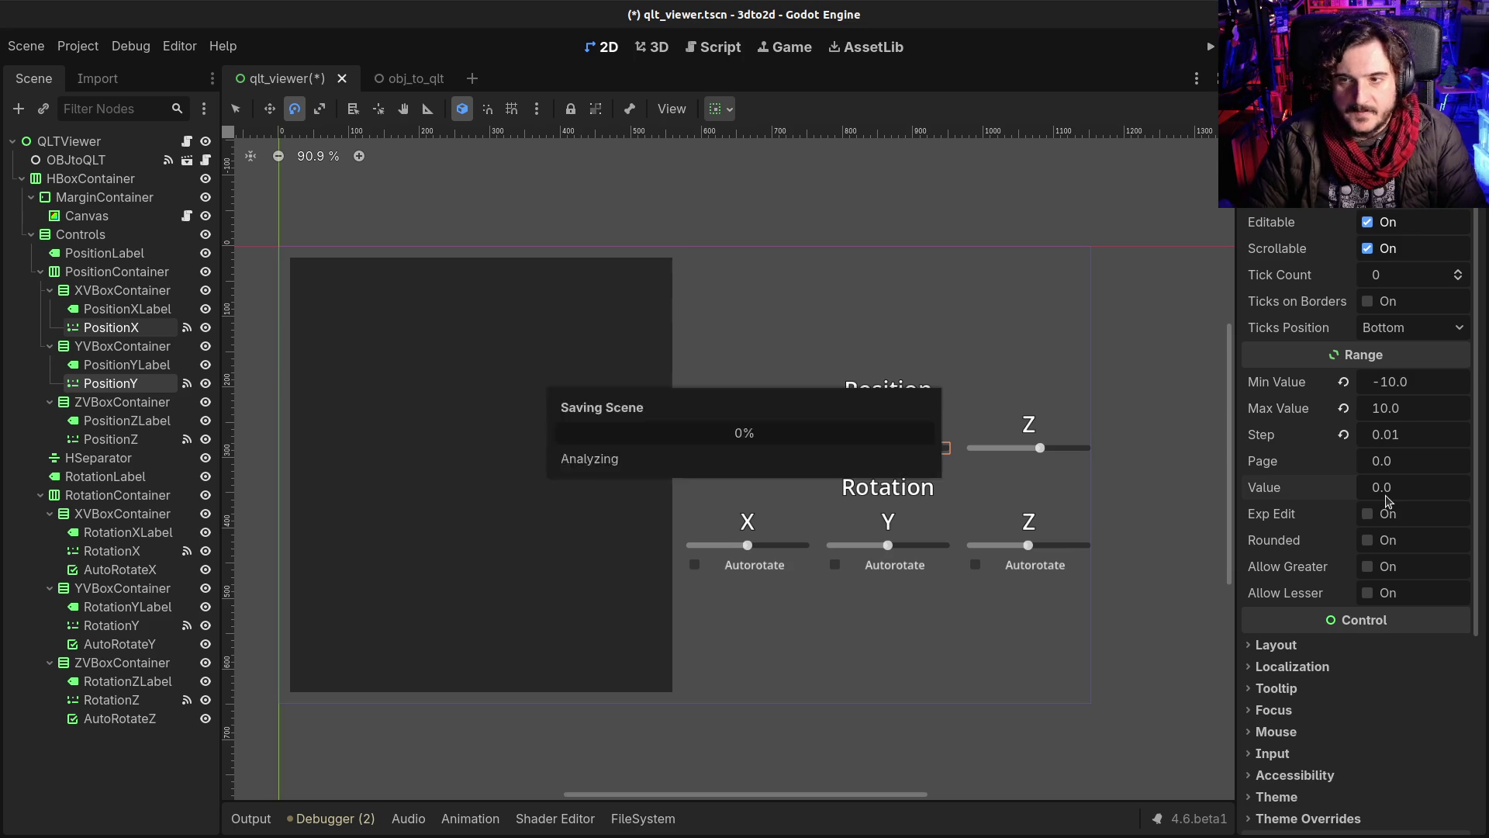
pyautogui.hotkey('ctrl', 's')
pyautogui.click(130, 437)
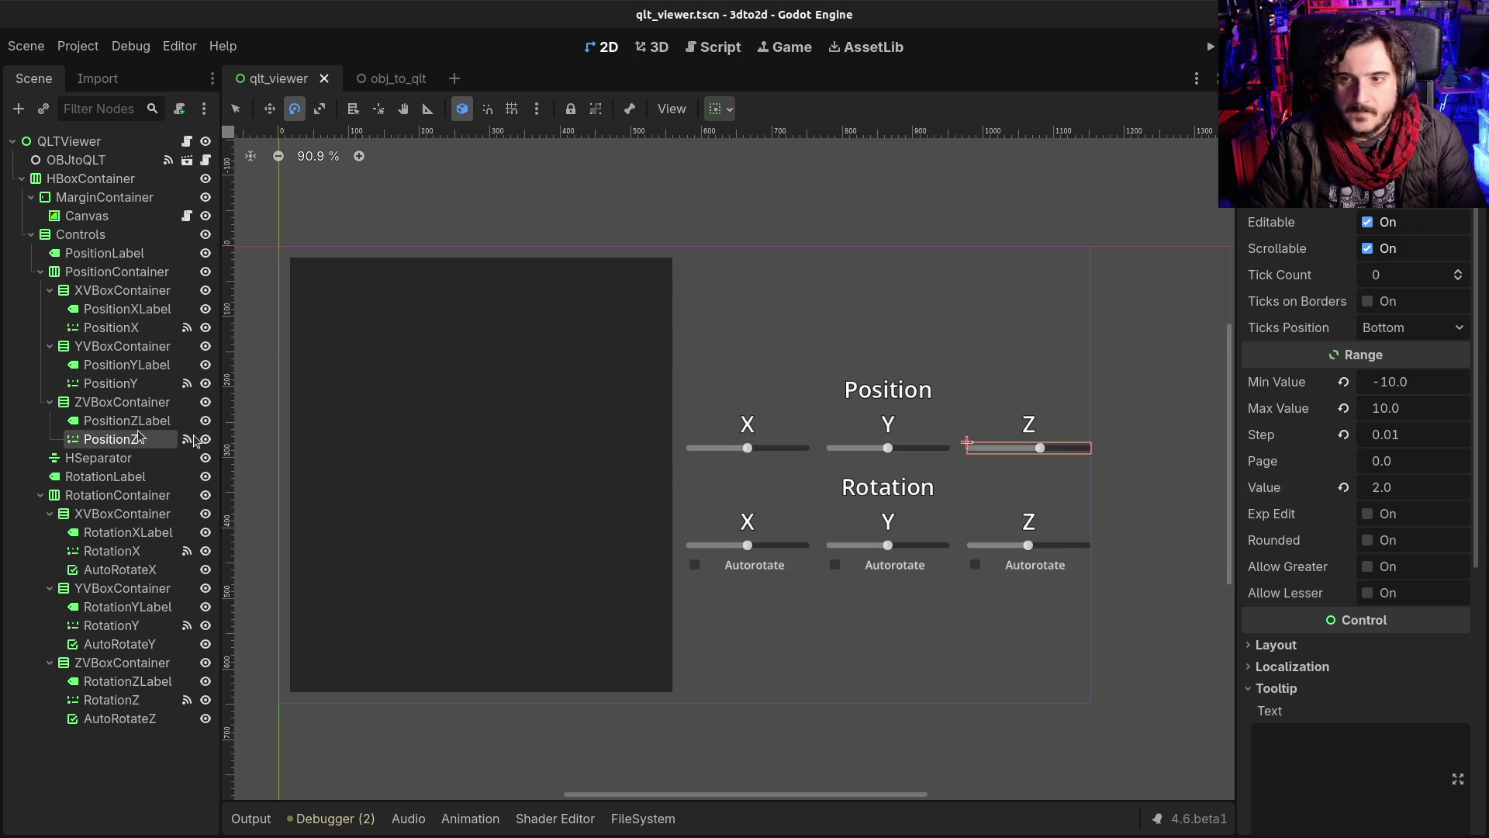
pyautogui.click(1403, 487)
pyautogui.write('0')
pyautogui.press('Return')
# Step: Run the viewer, move the penguin along Z and Y, rotate it around X, Y, Z, then close it
pyautogui.press('F5')
pyautogui.moveTo(1134, 402); pyautogui.dragTo(1127, 403)
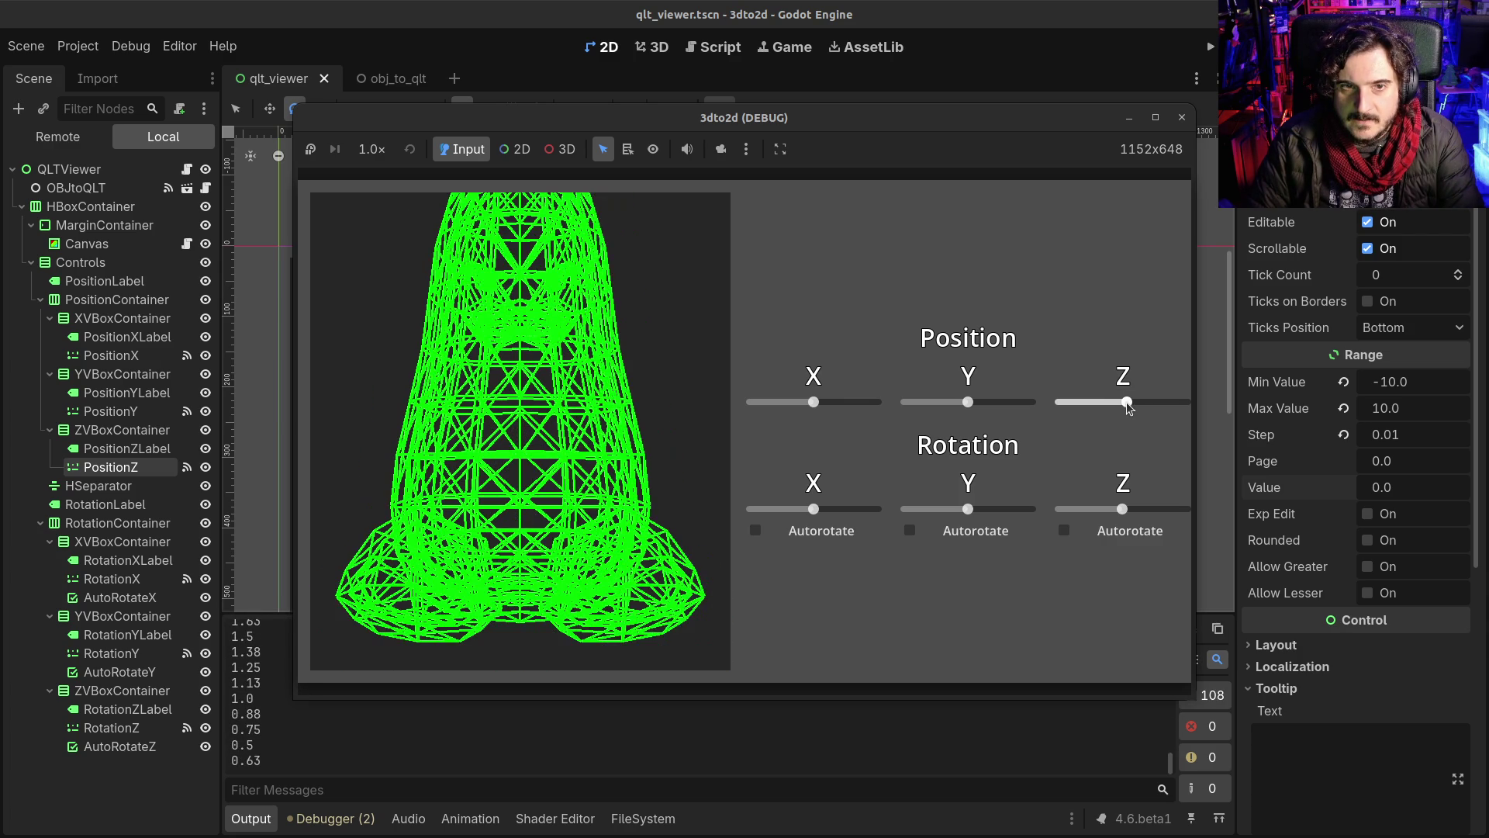
pyautogui.moveTo(1122, 509)
pyautogui.mouseDown()
pyautogui.moveTo(1146, 509)
pyautogui.moveTo(1102, 509)
pyautogui.moveTo(1129, 509)
pyautogui.mouseUp()
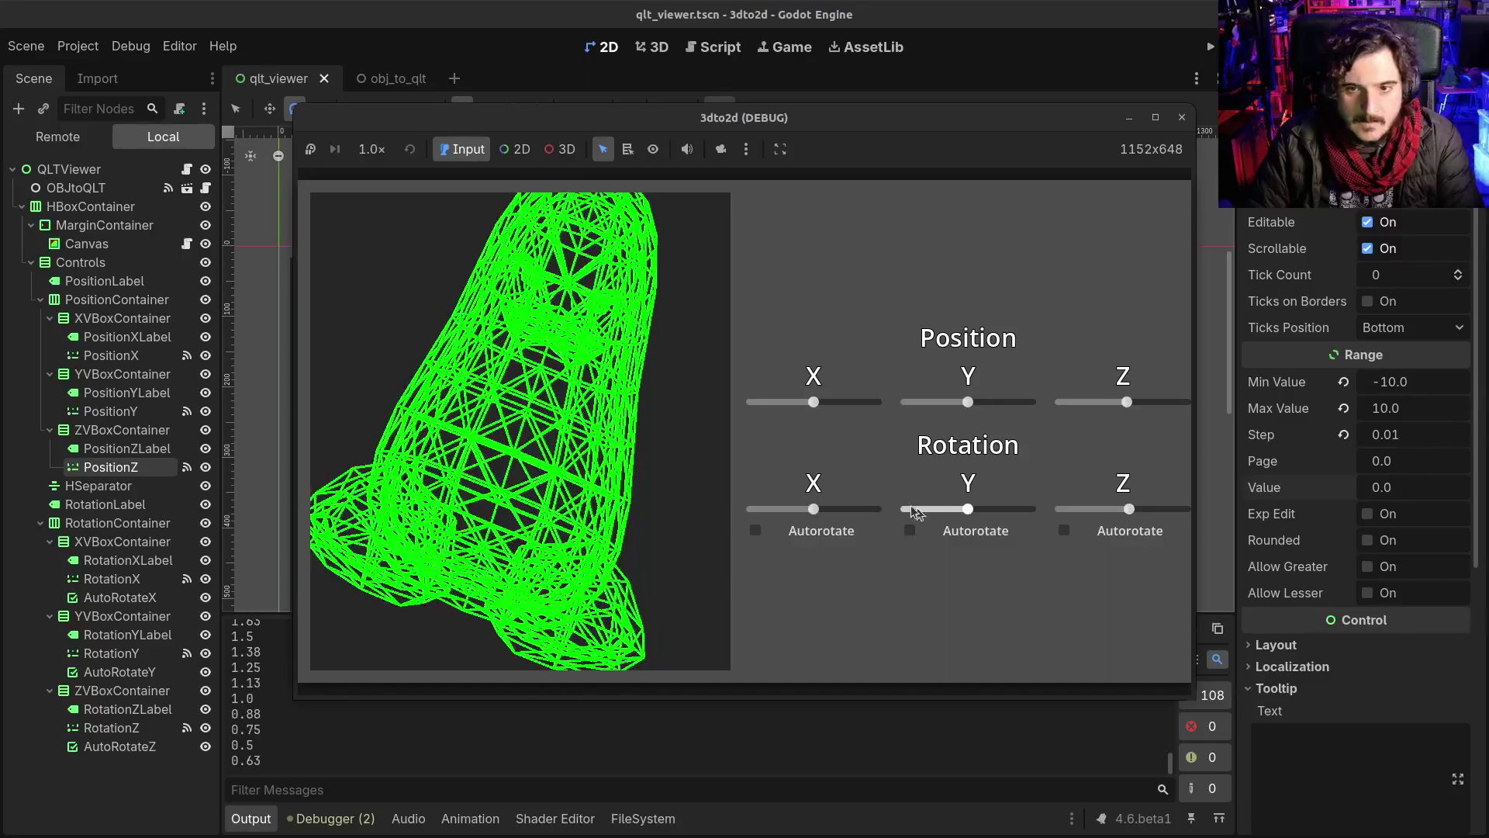
pyautogui.moveTo(971, 512)
pyautogui.mouseDown()
pyautogui.moveTo(1011, 504)
pyautogui.moveTo(944, 512)
pyautogui.mouseUp()
pyautogui.moveTo(813, 515); pyautogui.dragTo(853, 509)
pyautogui.moveTo(948, 510); pyautogui.dragTo(962, 509)
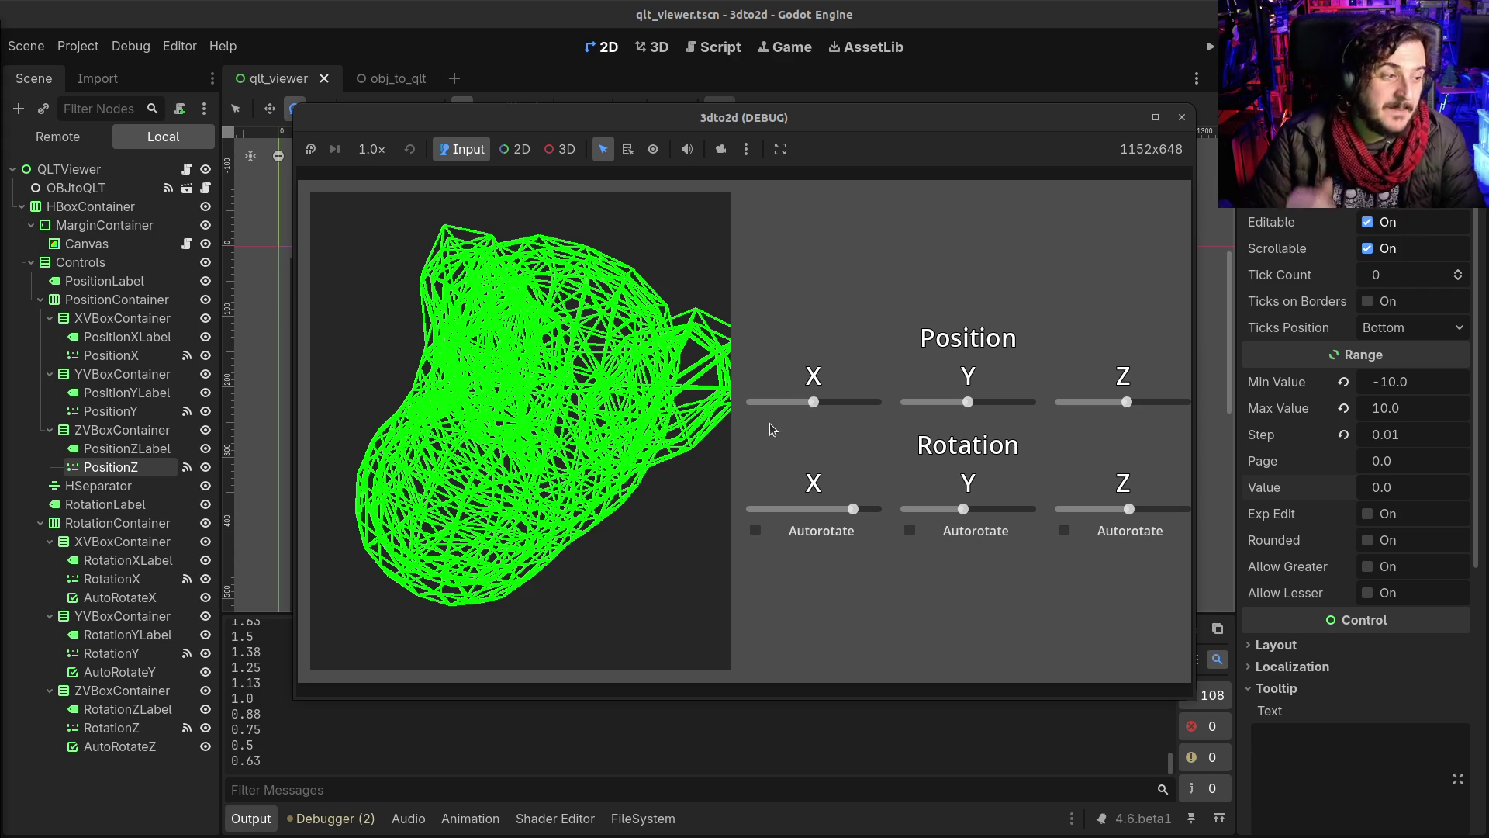
pyautogui.moveTo(969, 402); pyautogui.dragTo(972, 402)
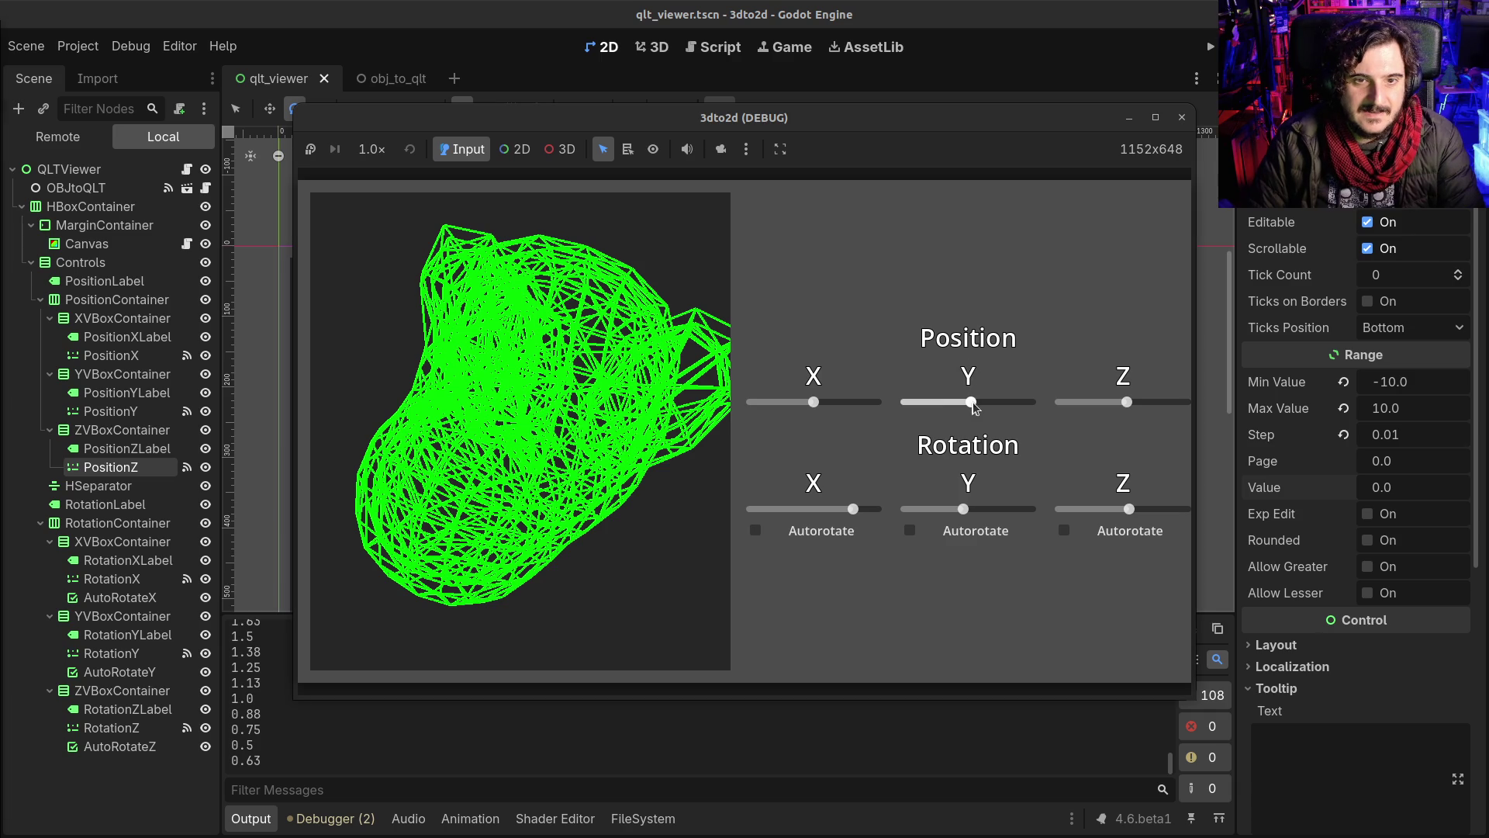
pyautogui.moveTo(966, 510)
pyautogui.mouseDown()
pyautogui.moveTo(997, 514)
pyautogui.moveTo(923, 514)
pyautogui.moveTo(961, 511)
pyautogui.mouseUp()
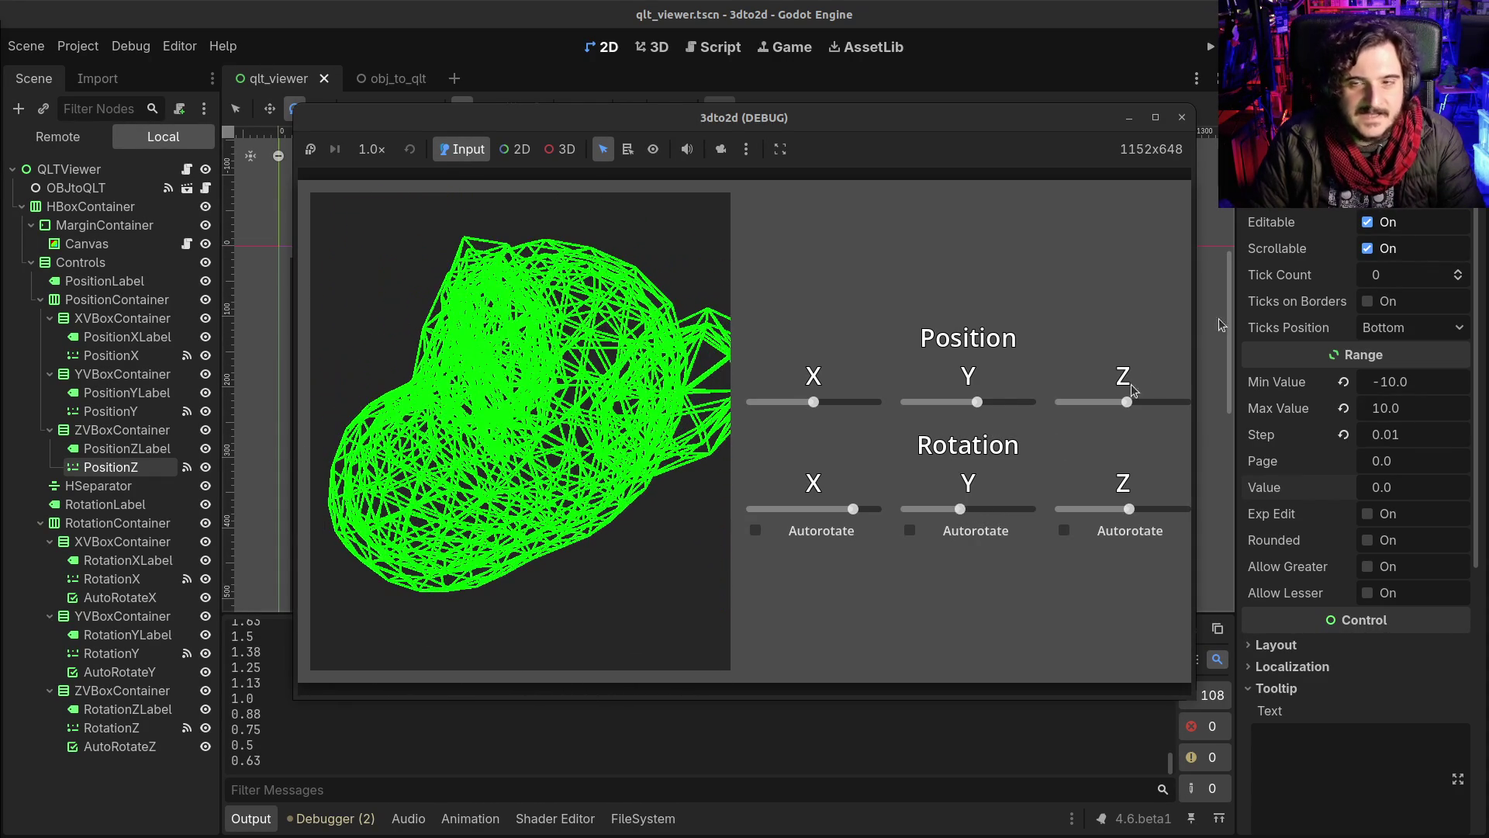
pyautogui.click(1181, 120)
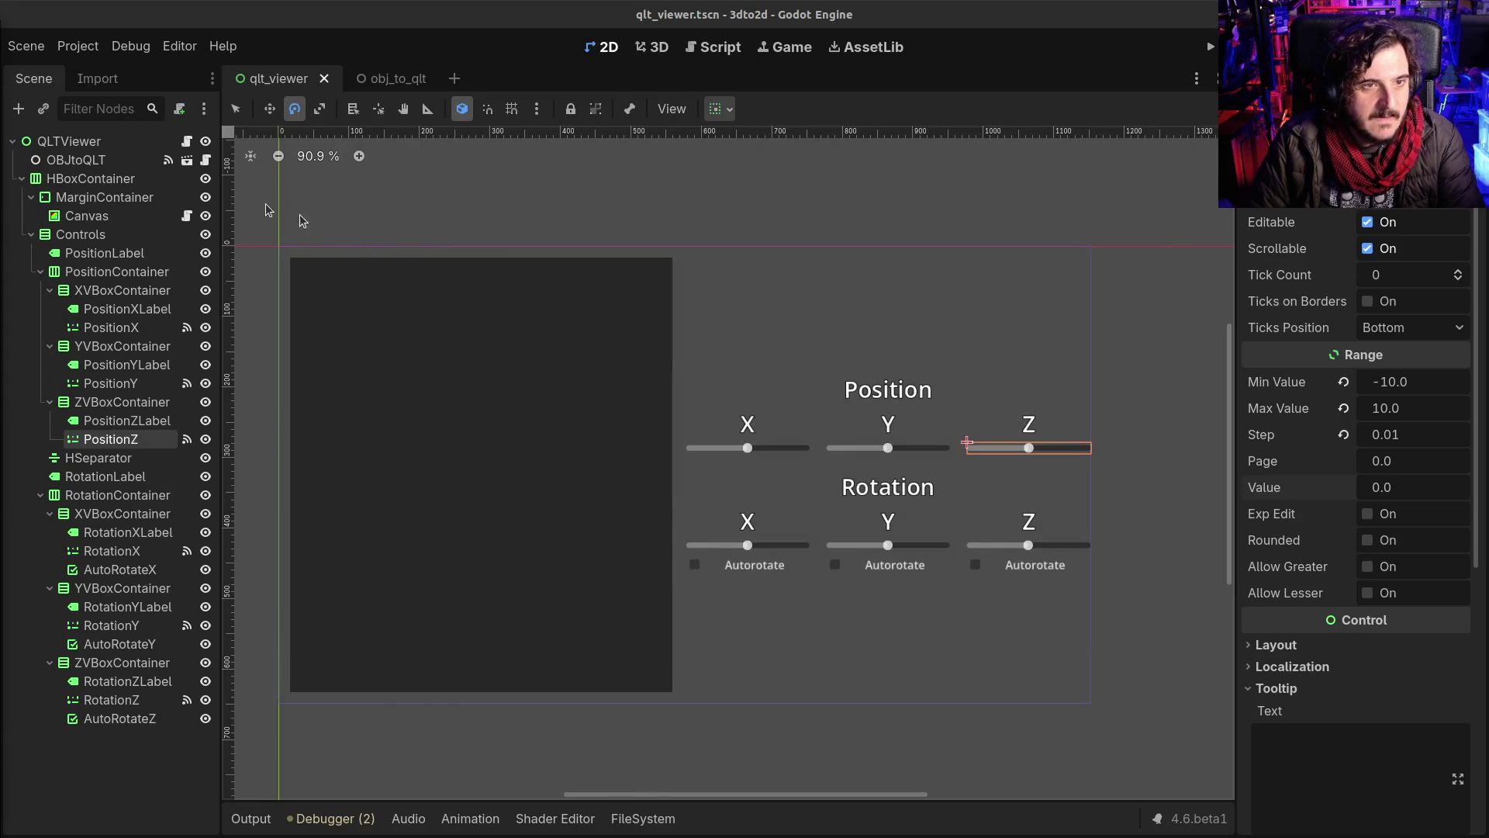
# Step: In qlt_viewer.gd, empty the vs array and keep its old data as vs_old
pyautogui.click(187, 141)
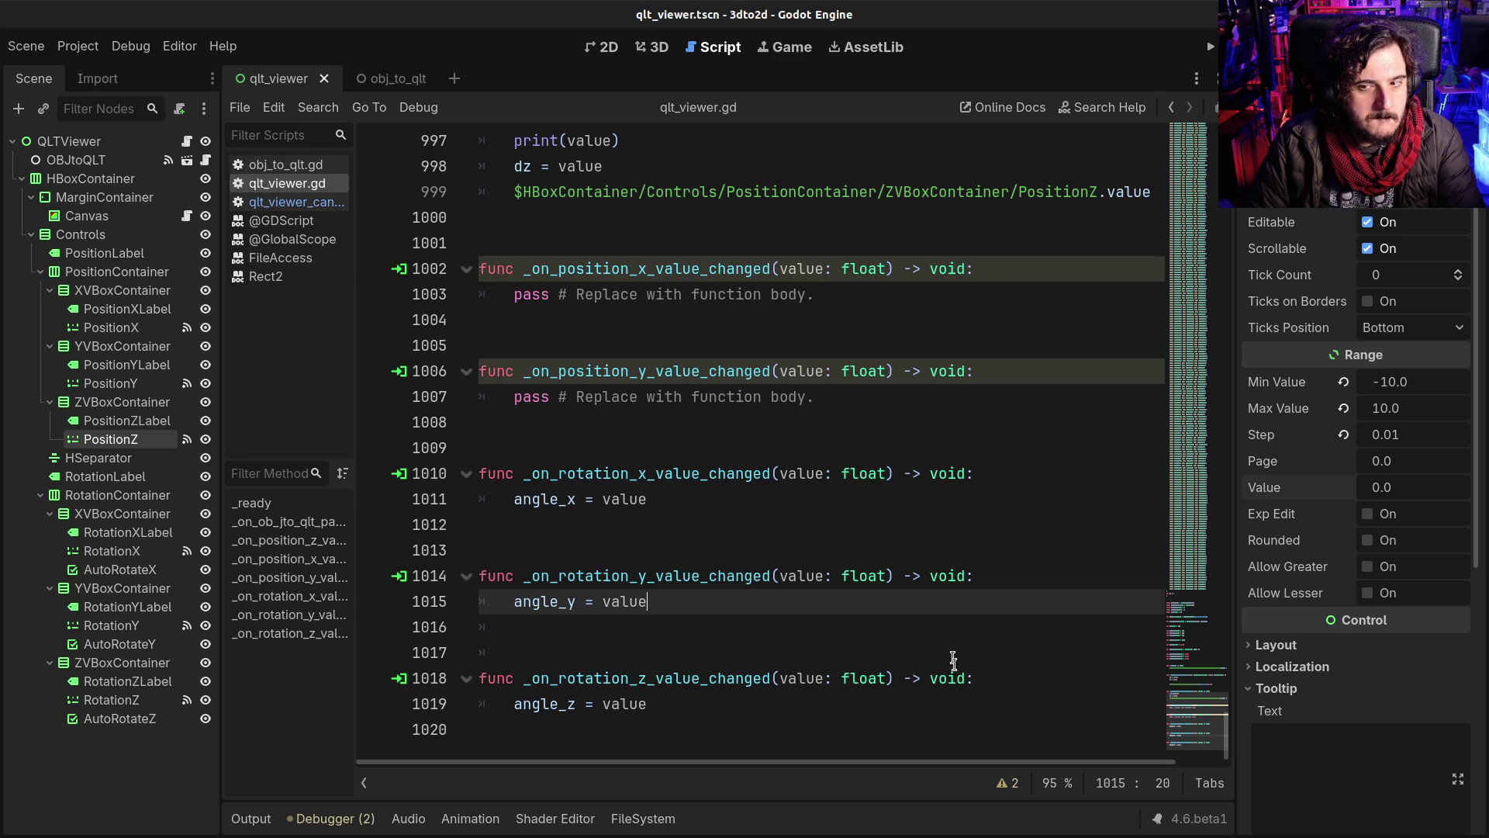
pyautogui.scroll(20, 737, 187)
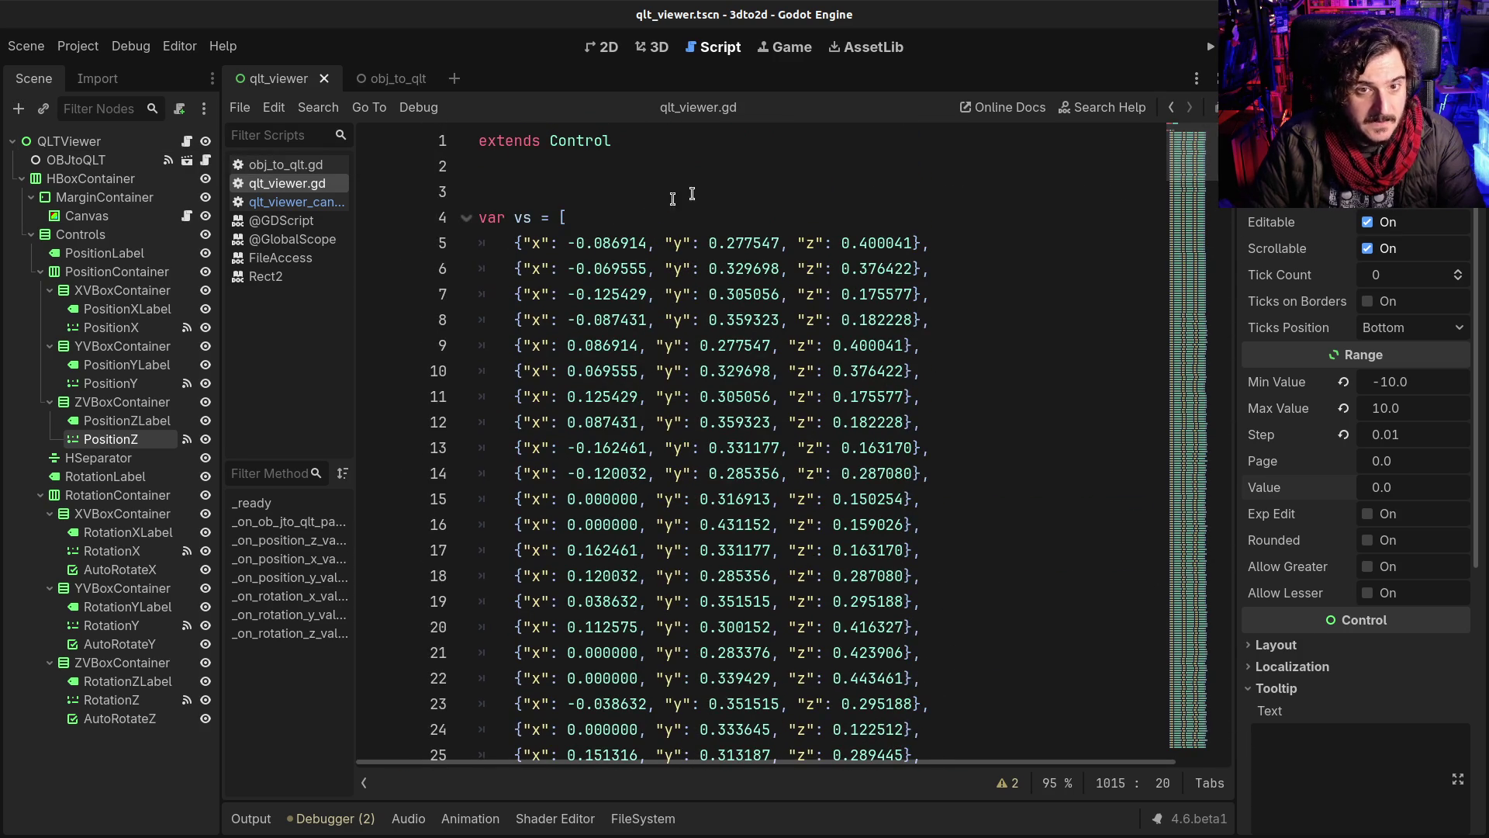
pyautogui.click(625, 212)
pyautogui.write(']')
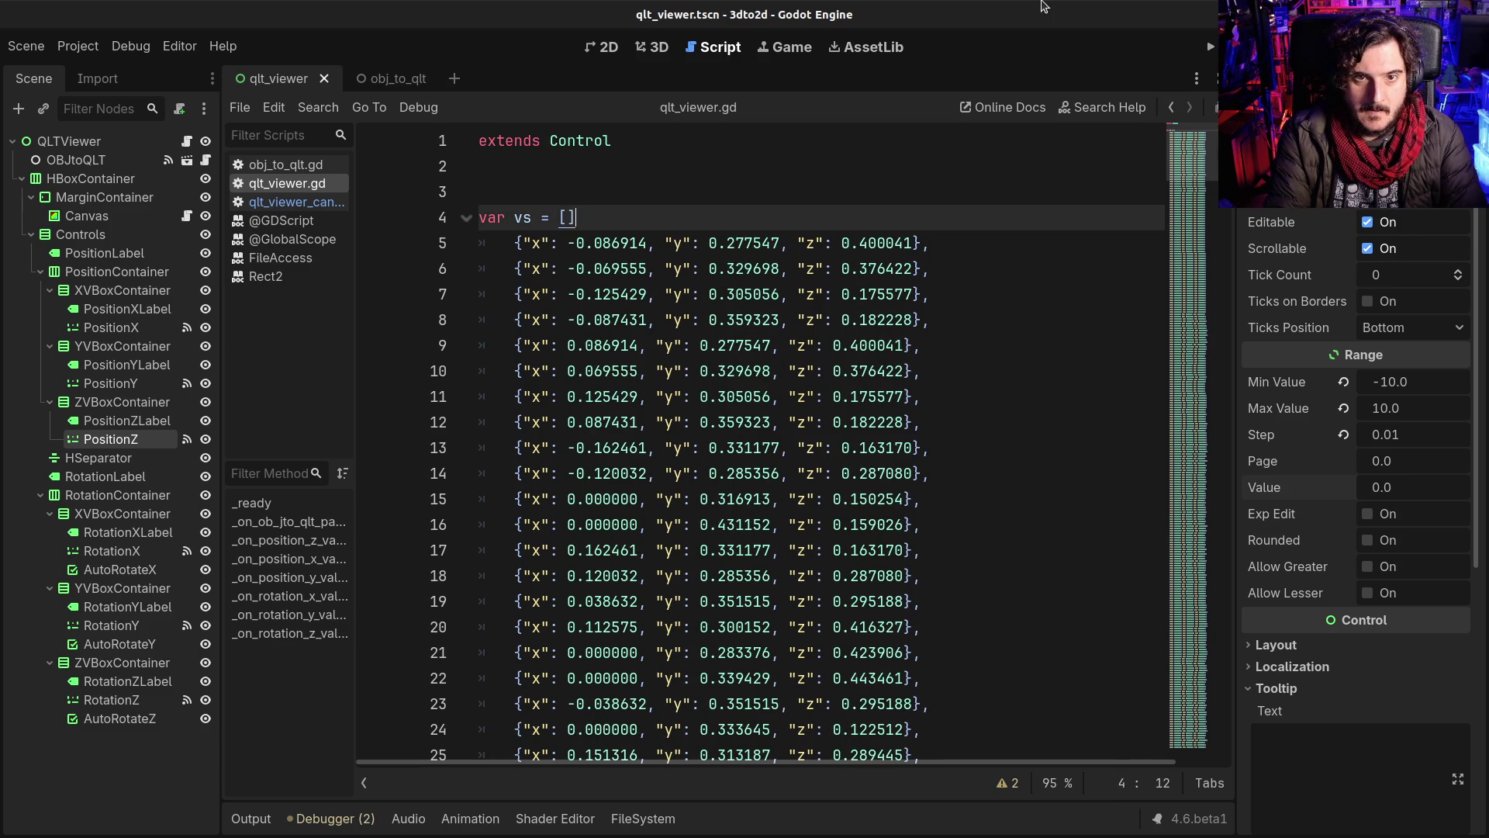
pyautogui.press('Return')
pyautogui.press('Return')
pyautogui.write('= [')
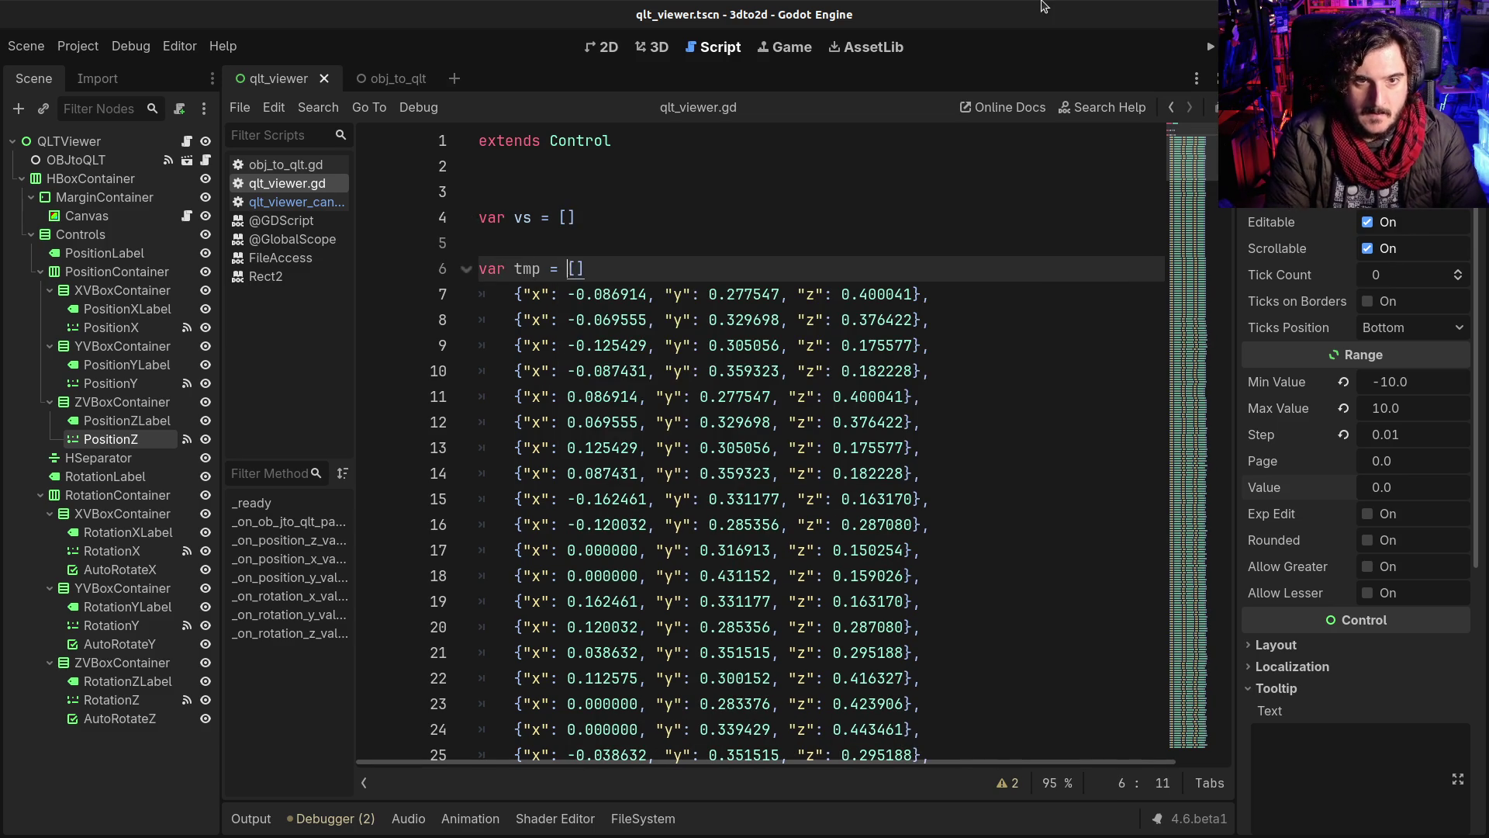
pyautogui.press('Left')
pyautogui.press('Left')
pyautogui.press('Left')
pyautogui.hotkey('shift', 'Right')
pyautogui.hotkey('shift', 'Right')
pyautogui.hotkey('shift', 'Right')
pyautogui.write('vs_old')
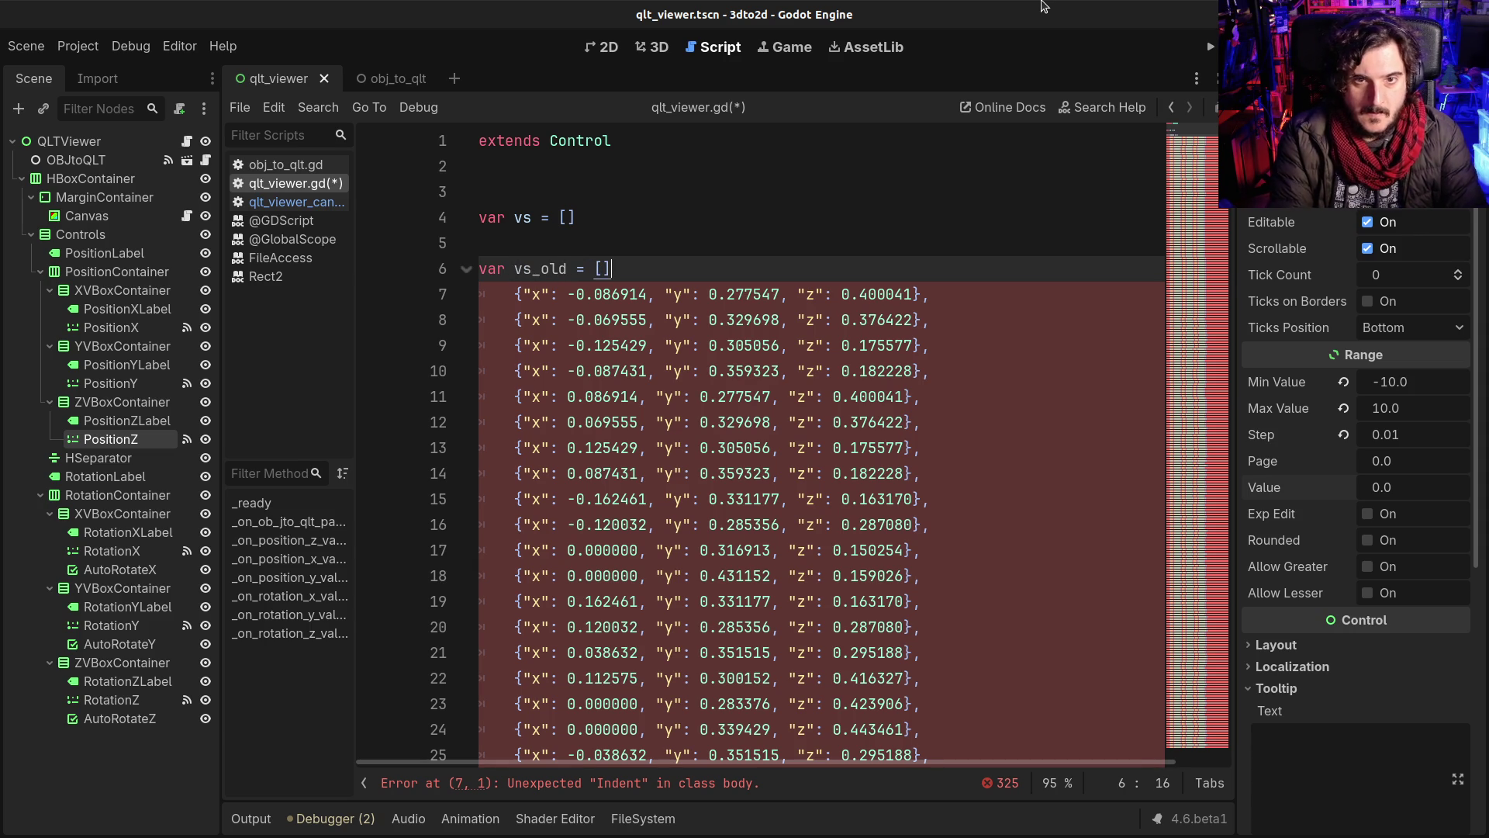
# Step: Empty the fs array, keep the old faces in a new array, and run the viewer
pyautogui.scroll(-15, 663, 460)
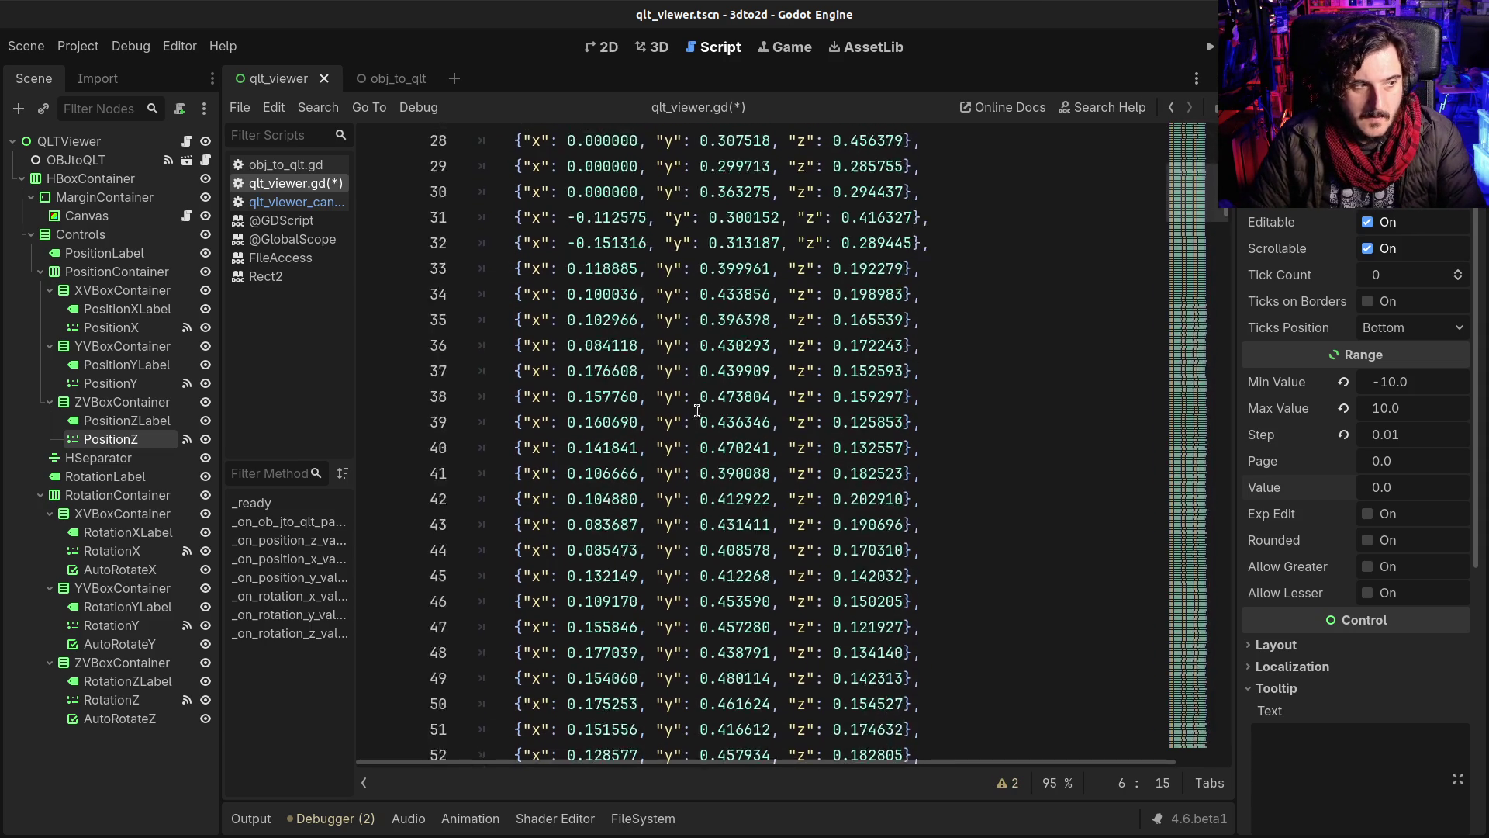
pyautogui.scroll(-20, 663, 460)
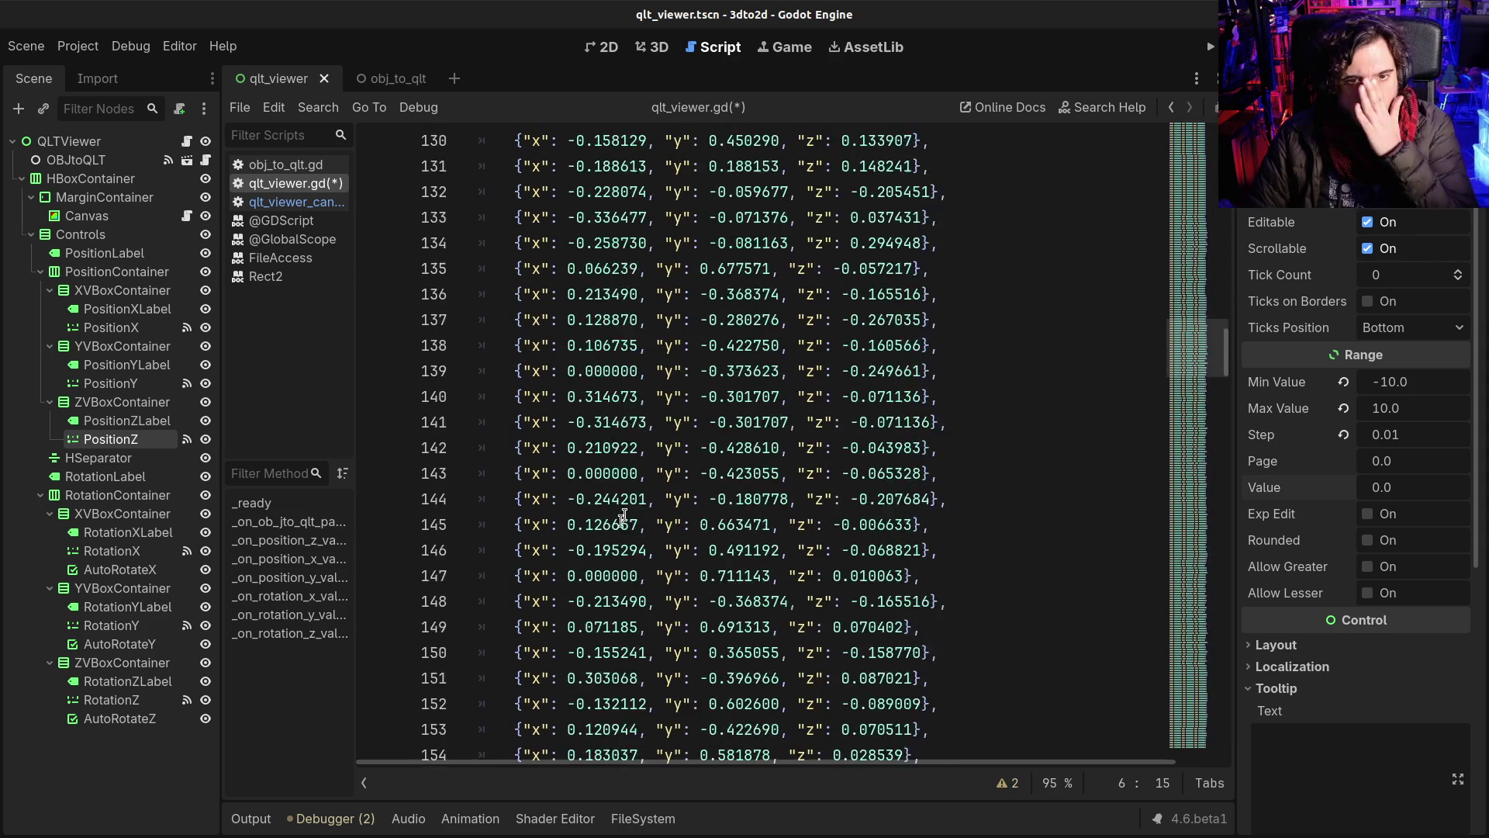
pyautogui.scroll(-20, 604, 549)
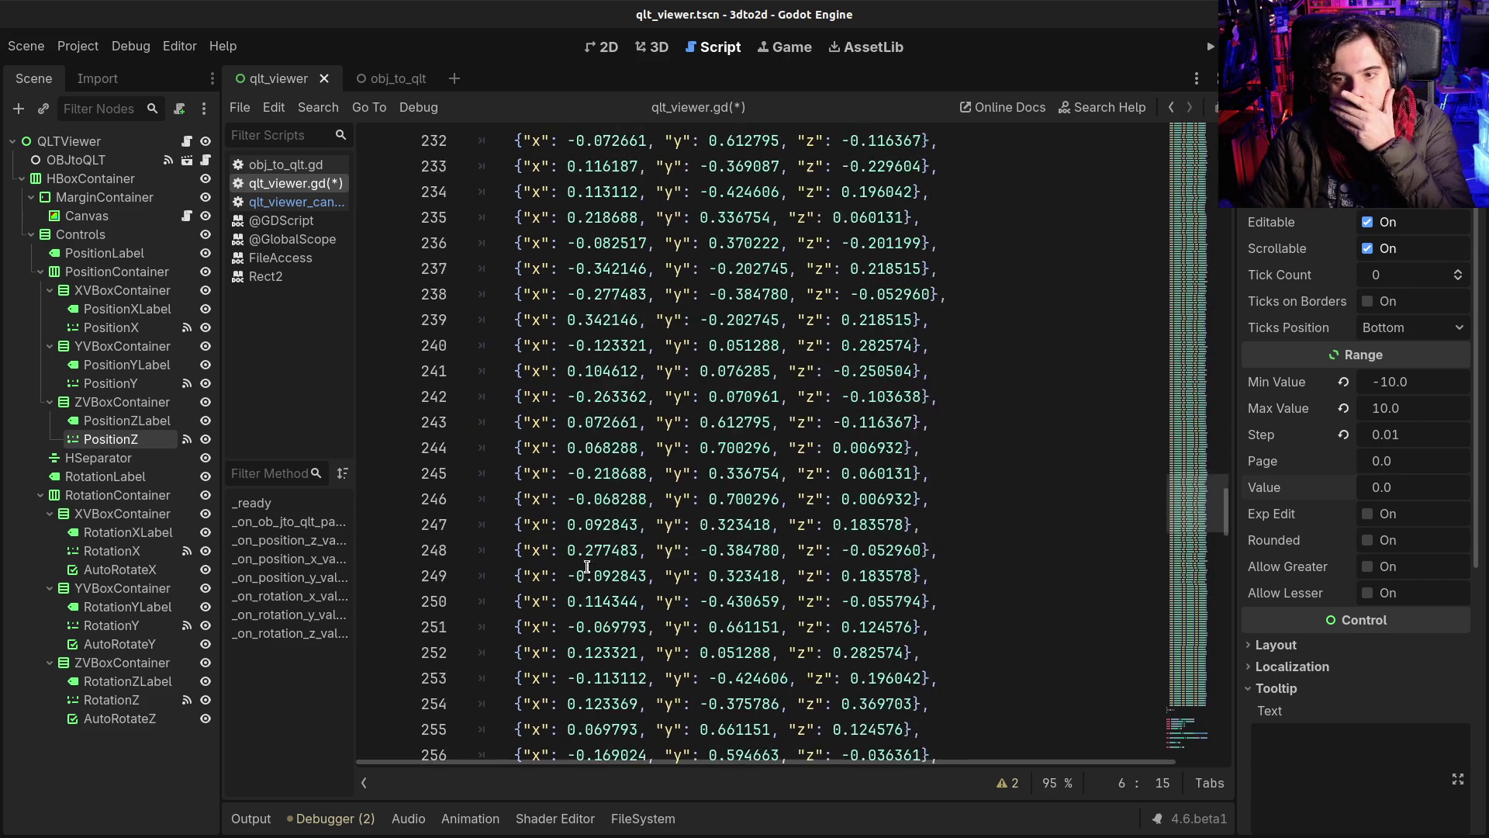
pyautogui.scroll(-20, 576, 573)
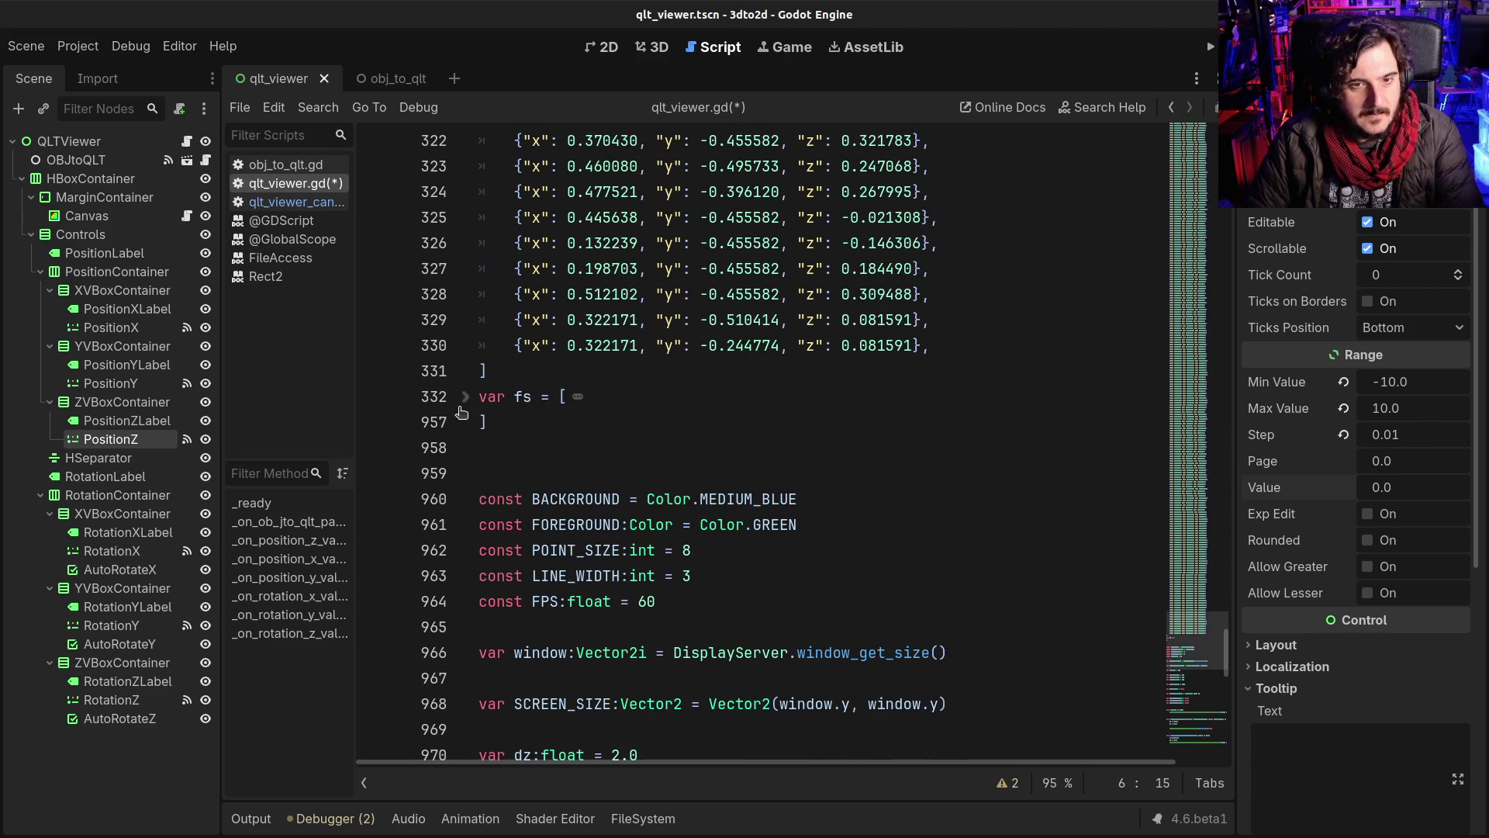
pyautogui.click(464, 398)
pyautogui.click(620, 397)
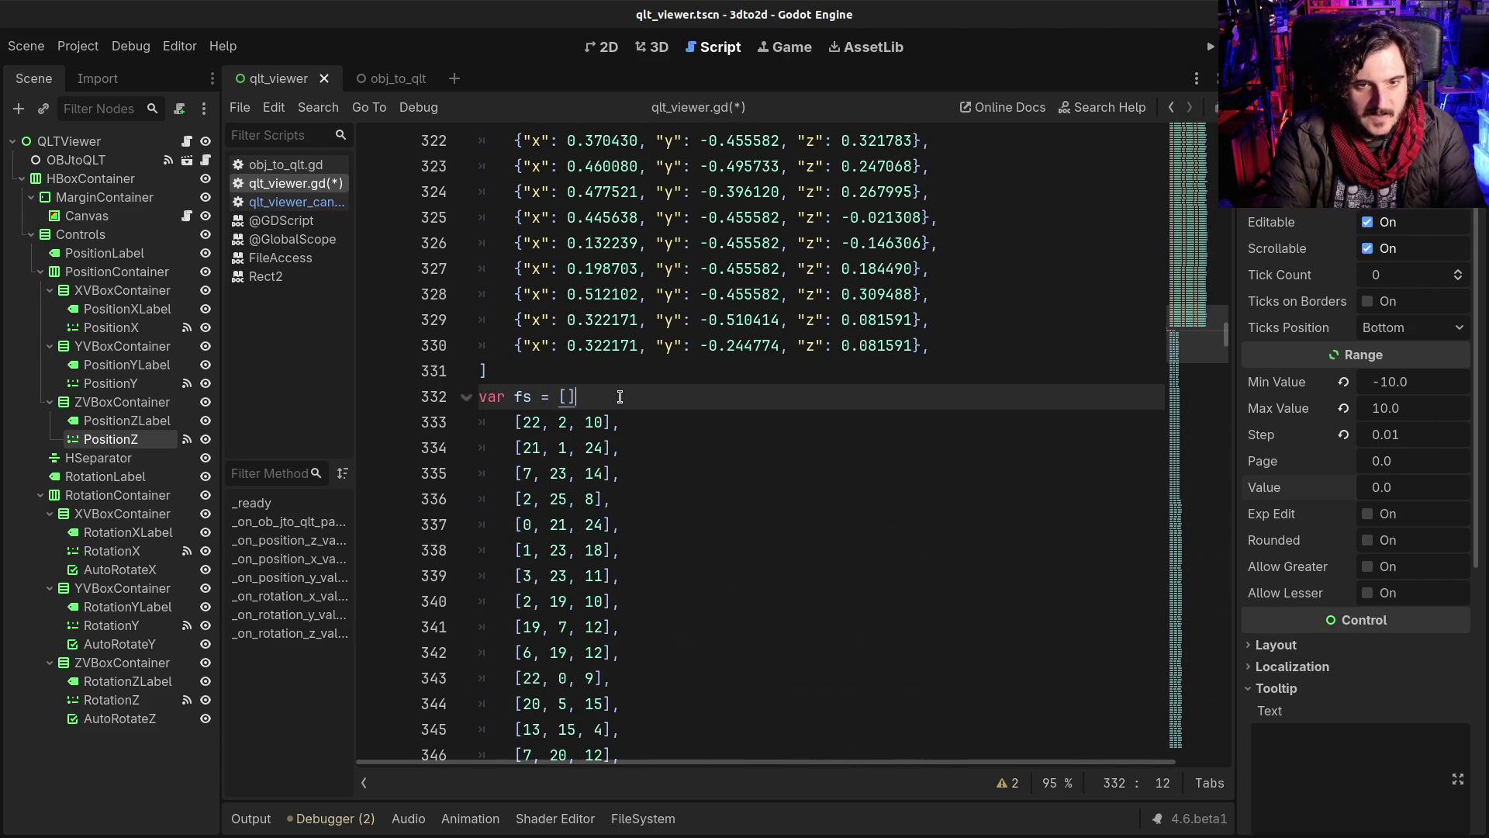
pyautogui.write(']')
pyautogui.press('Return')
pyautogui.press('Return')
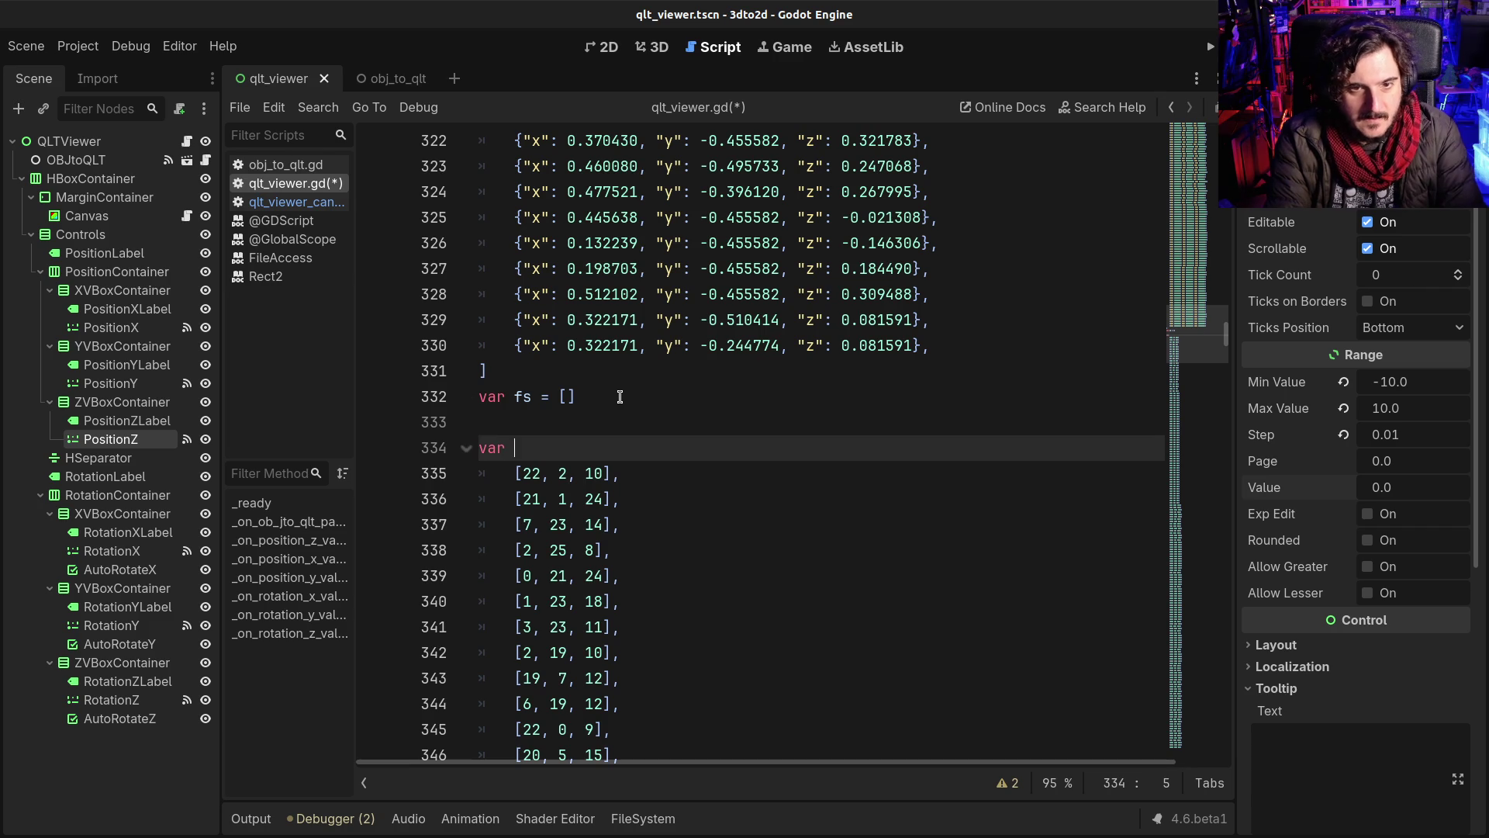
pyautogui.write('var fs_ol')
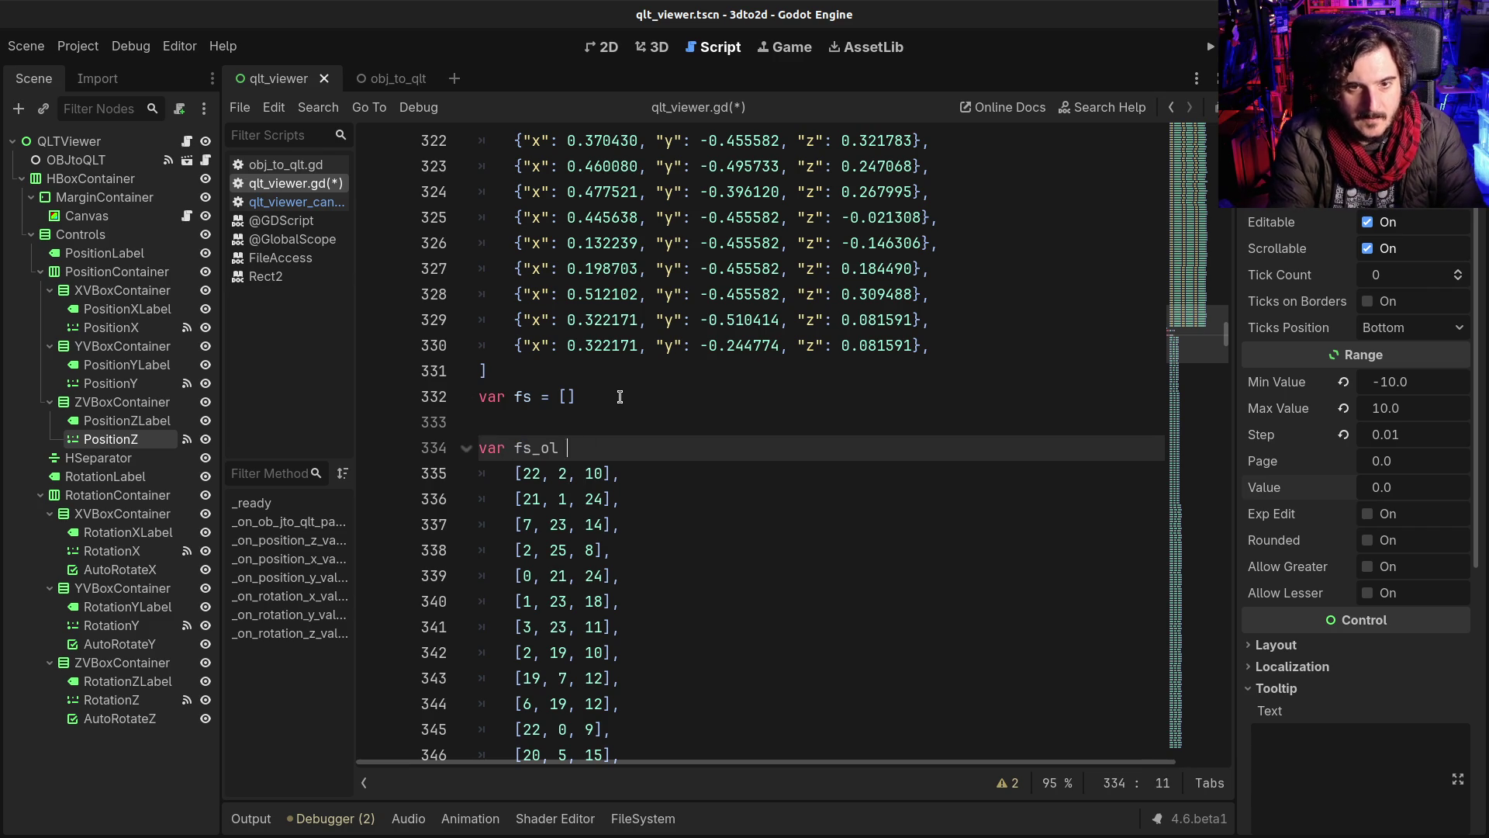
pyautogui.write('? ')
pyautogui.write('= [')
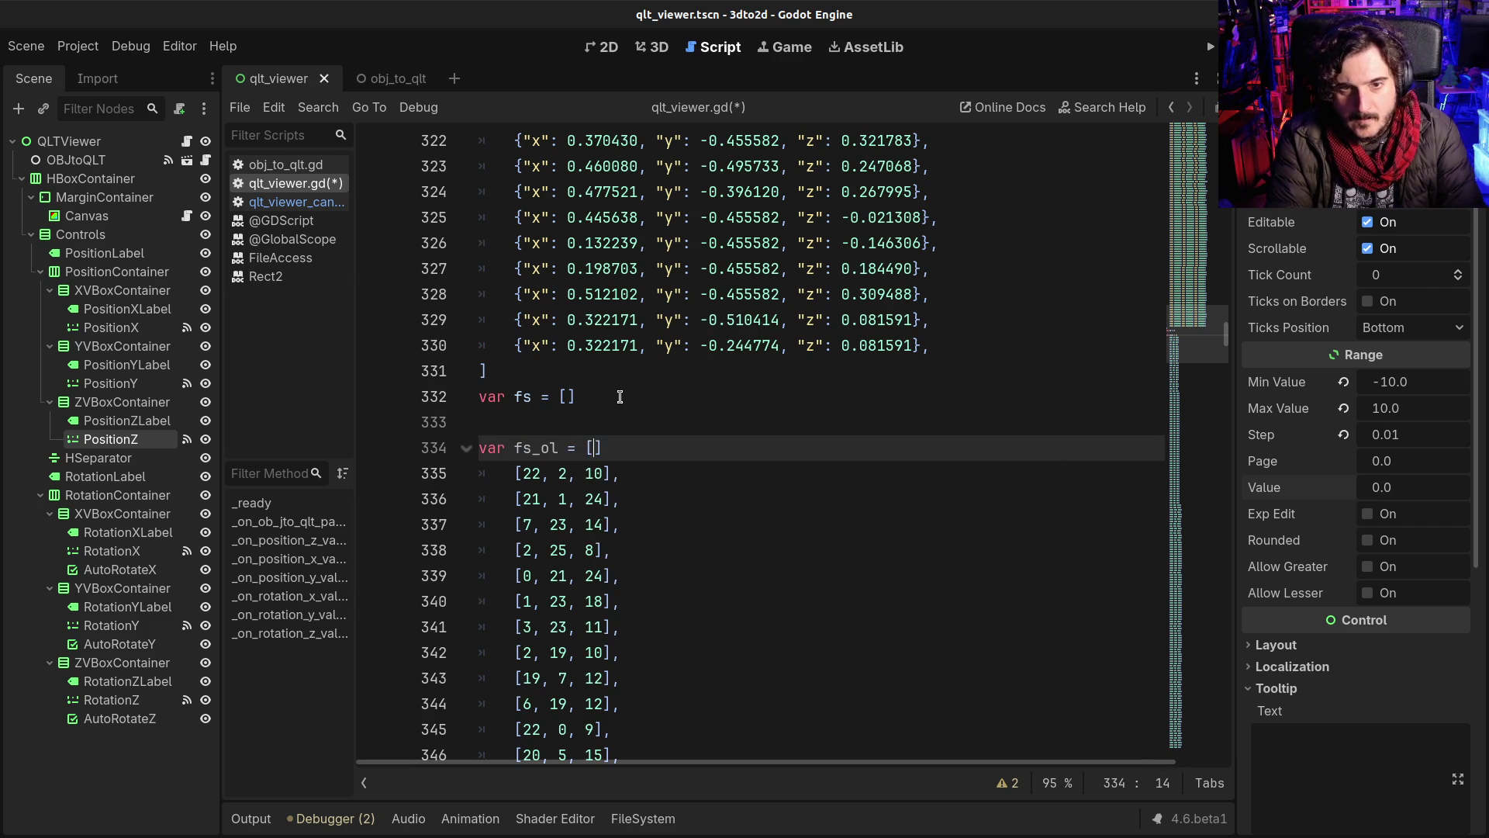
pyautogui.press('F5')
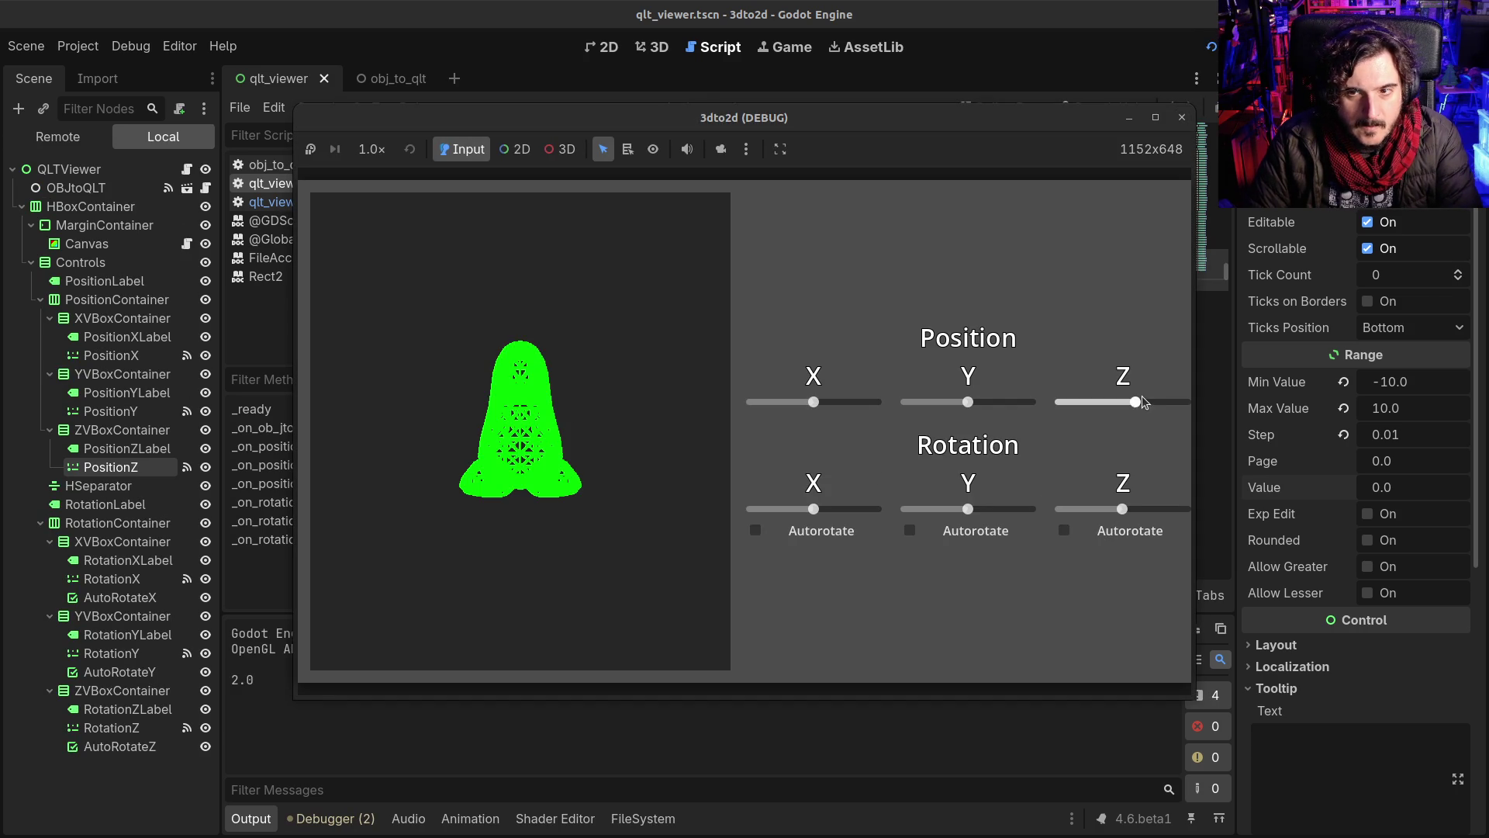
# Step: Bring the penguin closer along Z, rotate it around Y and X, then close the viewer
pyautogui.moveTo(1132, 407); pyautogui.dragTo(1124, 405)
pyautogui.moveTo(1122, 509); pyautogui.dragTo(1129, 512)
pyautogui.moveTo(970, 509); pyautogui.dragTo(992, 509)
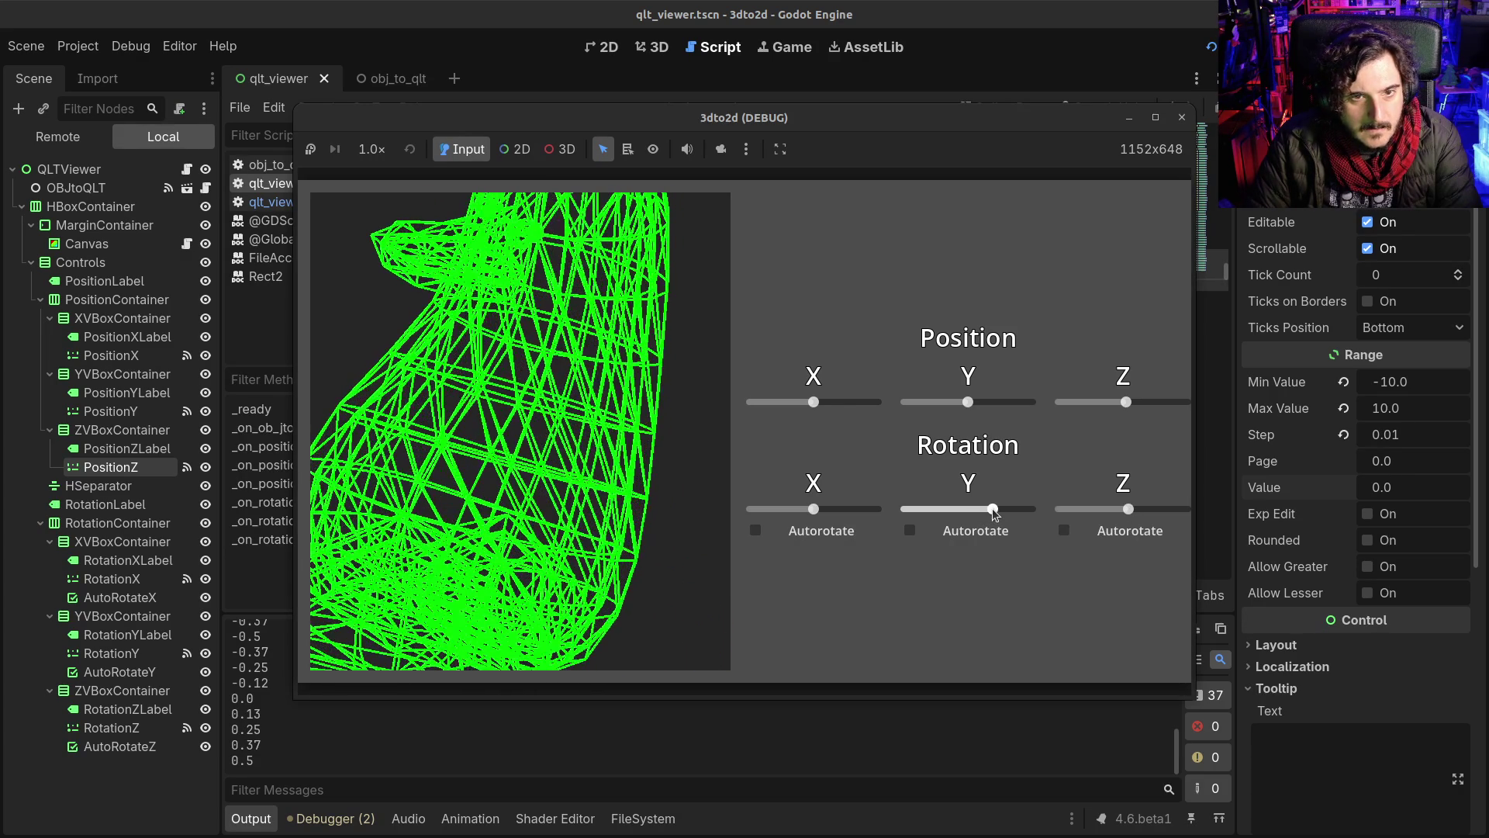
pyautogui.moveTo(1125, 402); pyautogui.dragTo(1126, 402)
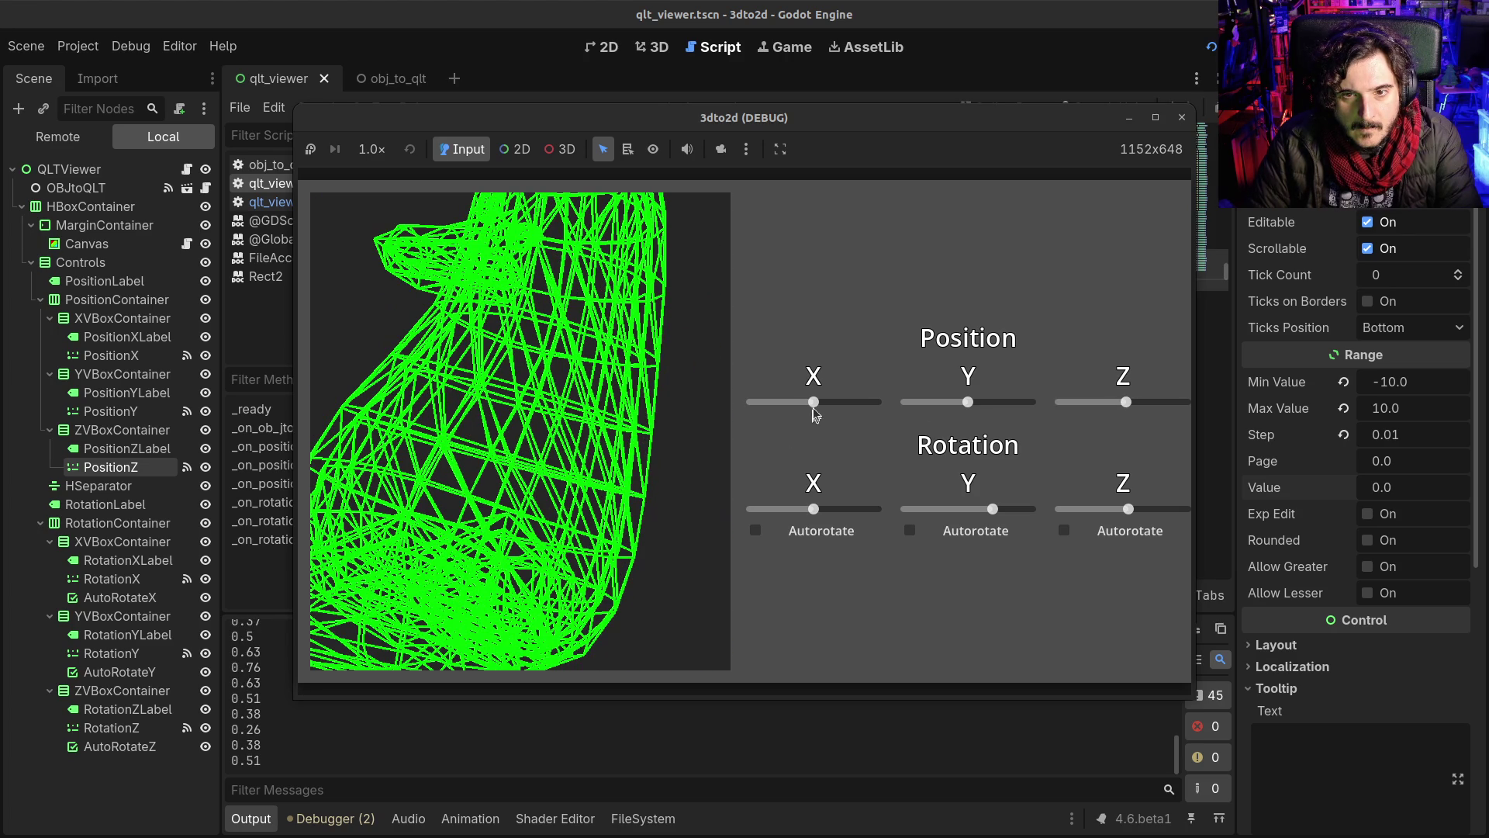
pyautogui.moveTo(814, 512); pyautogui.dragTo(845, 515)
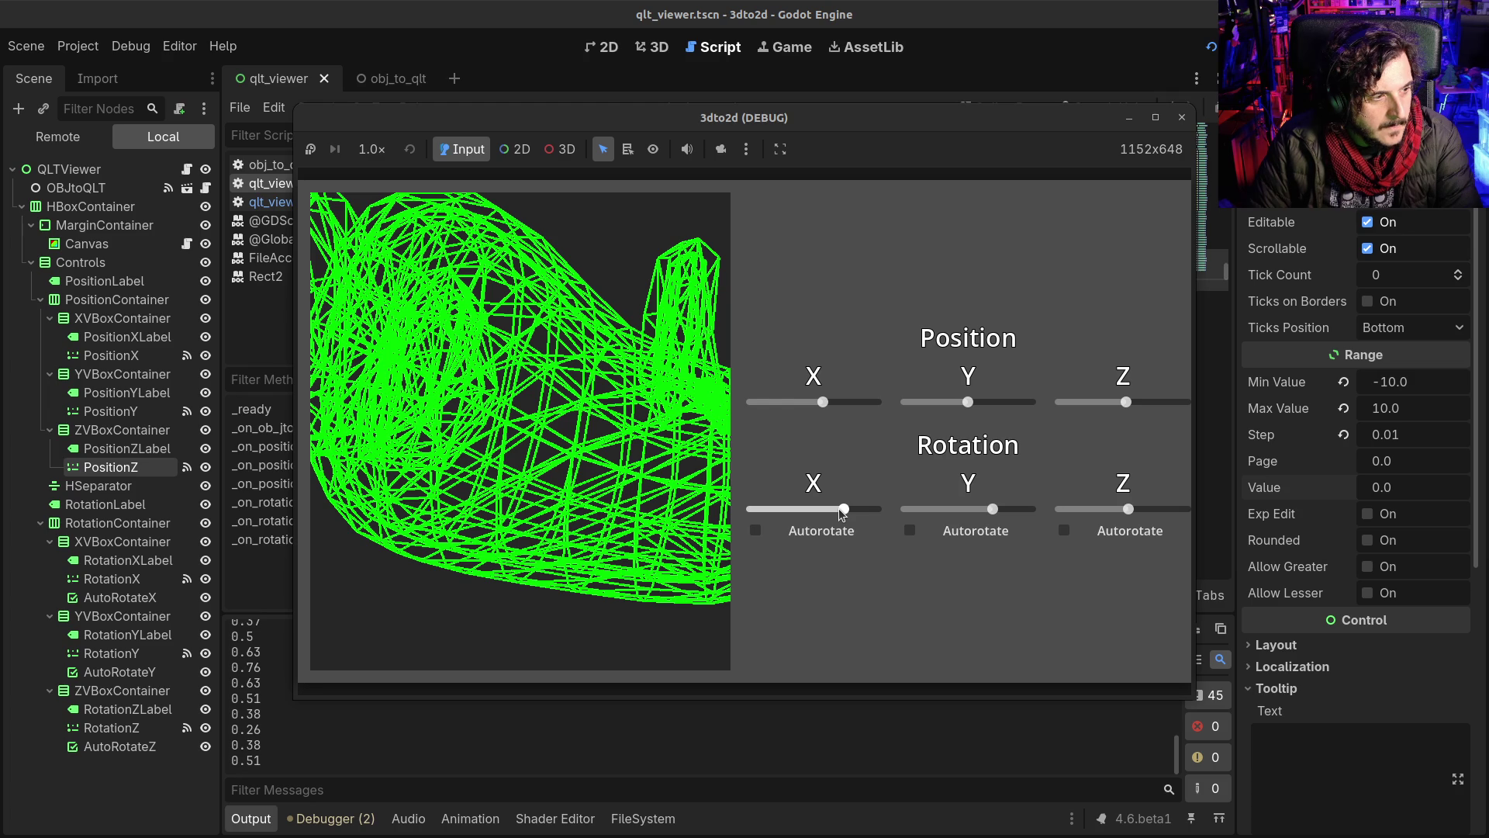
pyautogui.click(1180, 119)
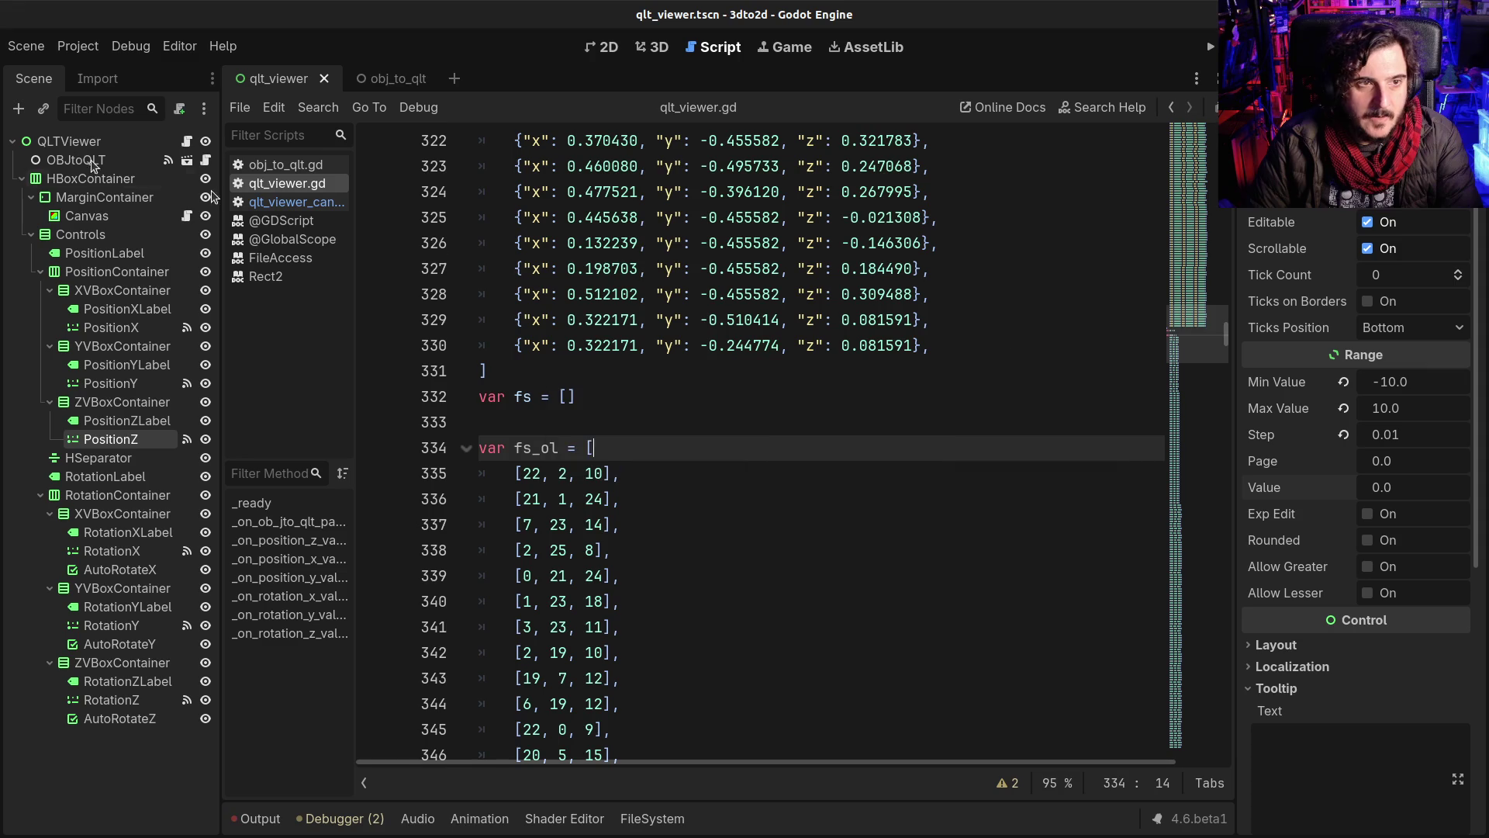
# Step: Select the OBJtoQLT node to show its Obj File in the Inspector
pyautogui.click(116, 162)
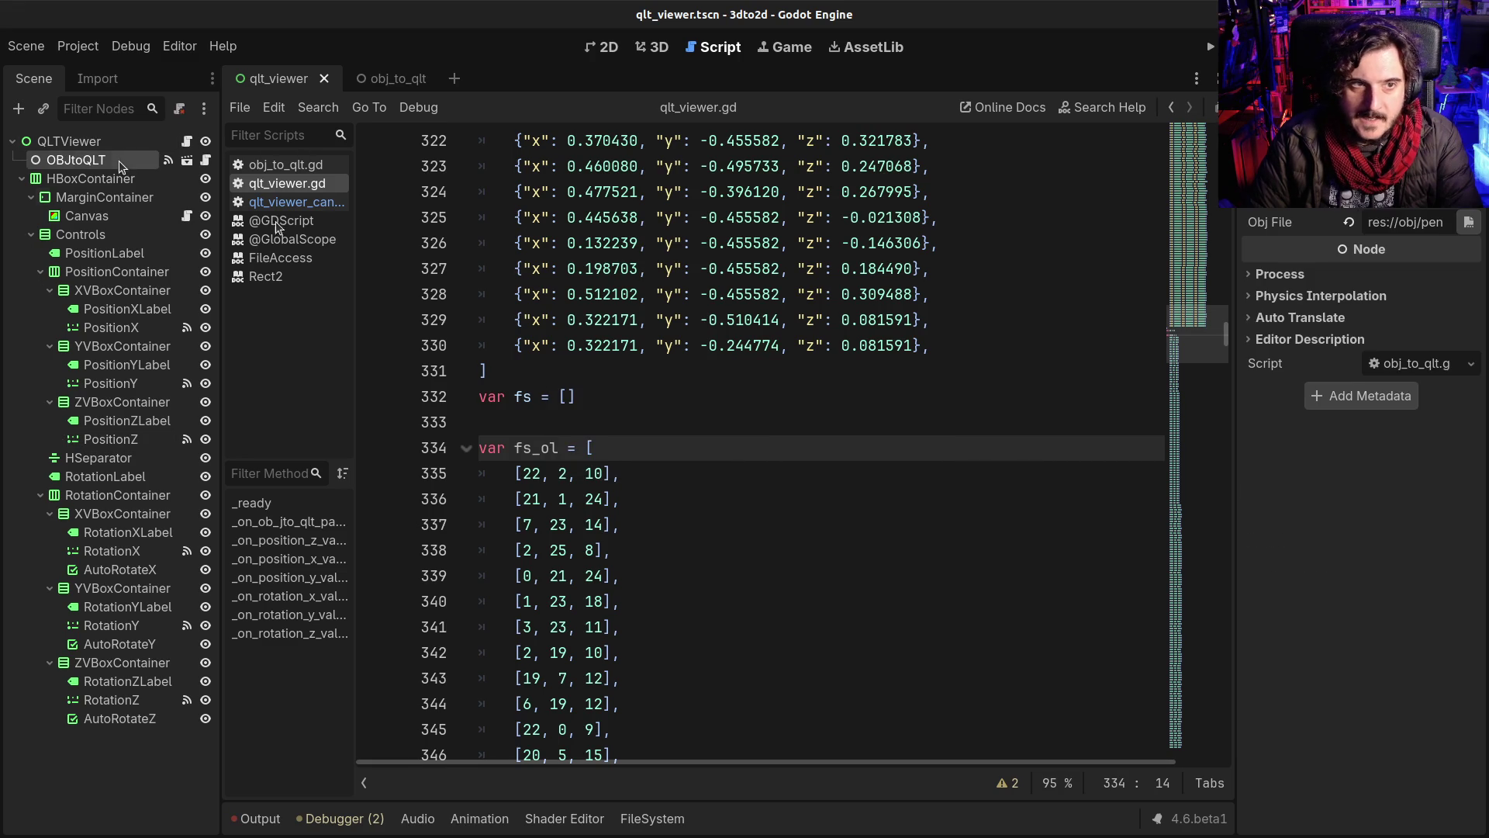
# Step: Assign res://obj/test_ejes.obj as OBJtoQLT's Obj File and run the viewer
pyautogui.click(652, 818)
pyautogui.scroll(-3, 938, 737)
pyautogui.moveTo(483, 746); pyautogui.dragTo(1407, 225)
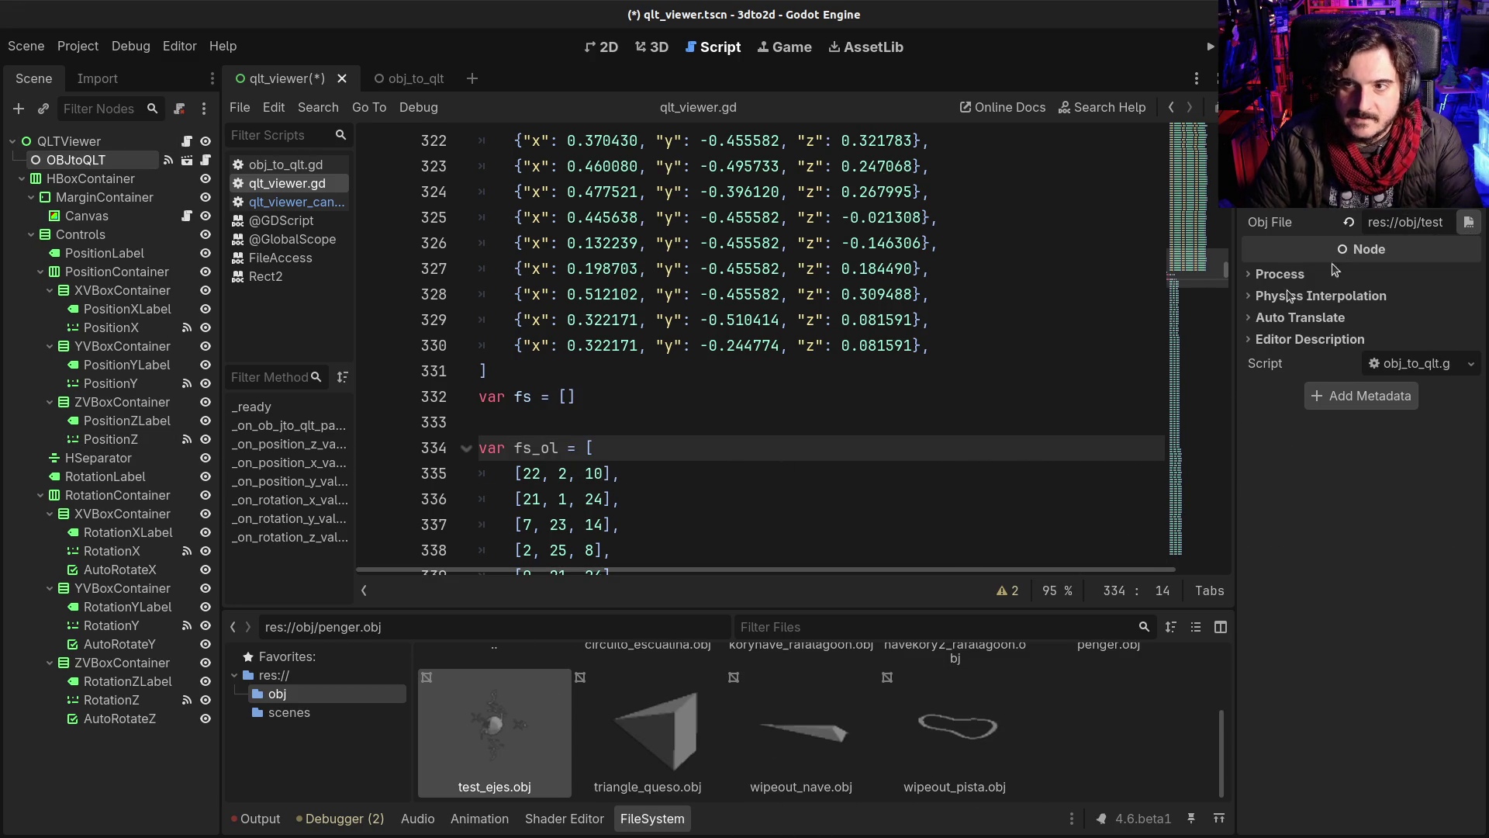
pyautogui.click(249, 826)
pyautogui.click(1209, 46)
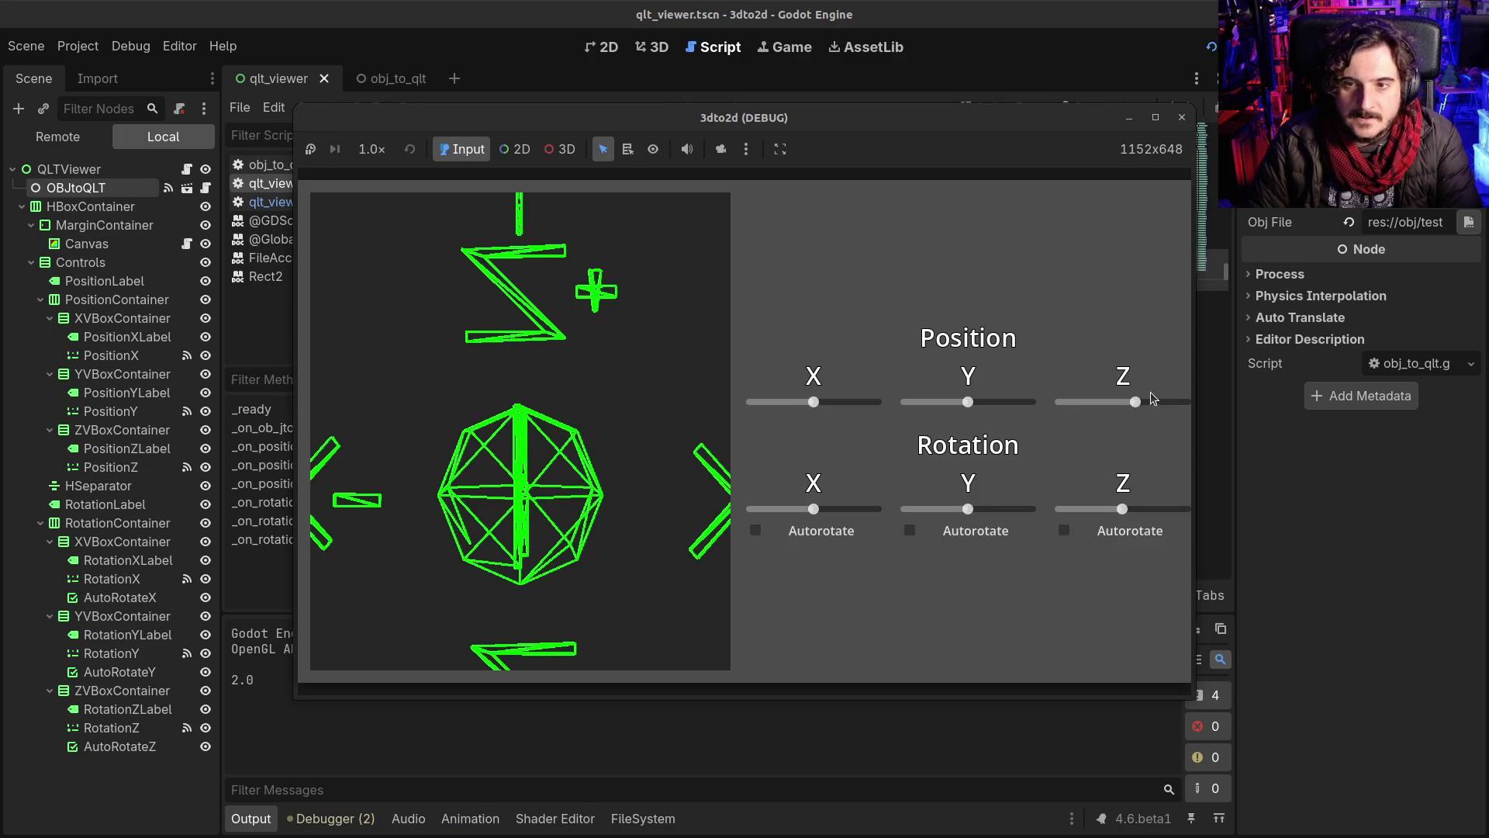
# Step: Move the test axes farther back along Z so all four fit, then close the viewer
pyautogui.moveTo(1134, 398)
pyautogui.mouseDown()
pyautogui.moveTo(1121, 401)
pyautogui.moveTo(1144, 402)
pyautogui.mouseUp()
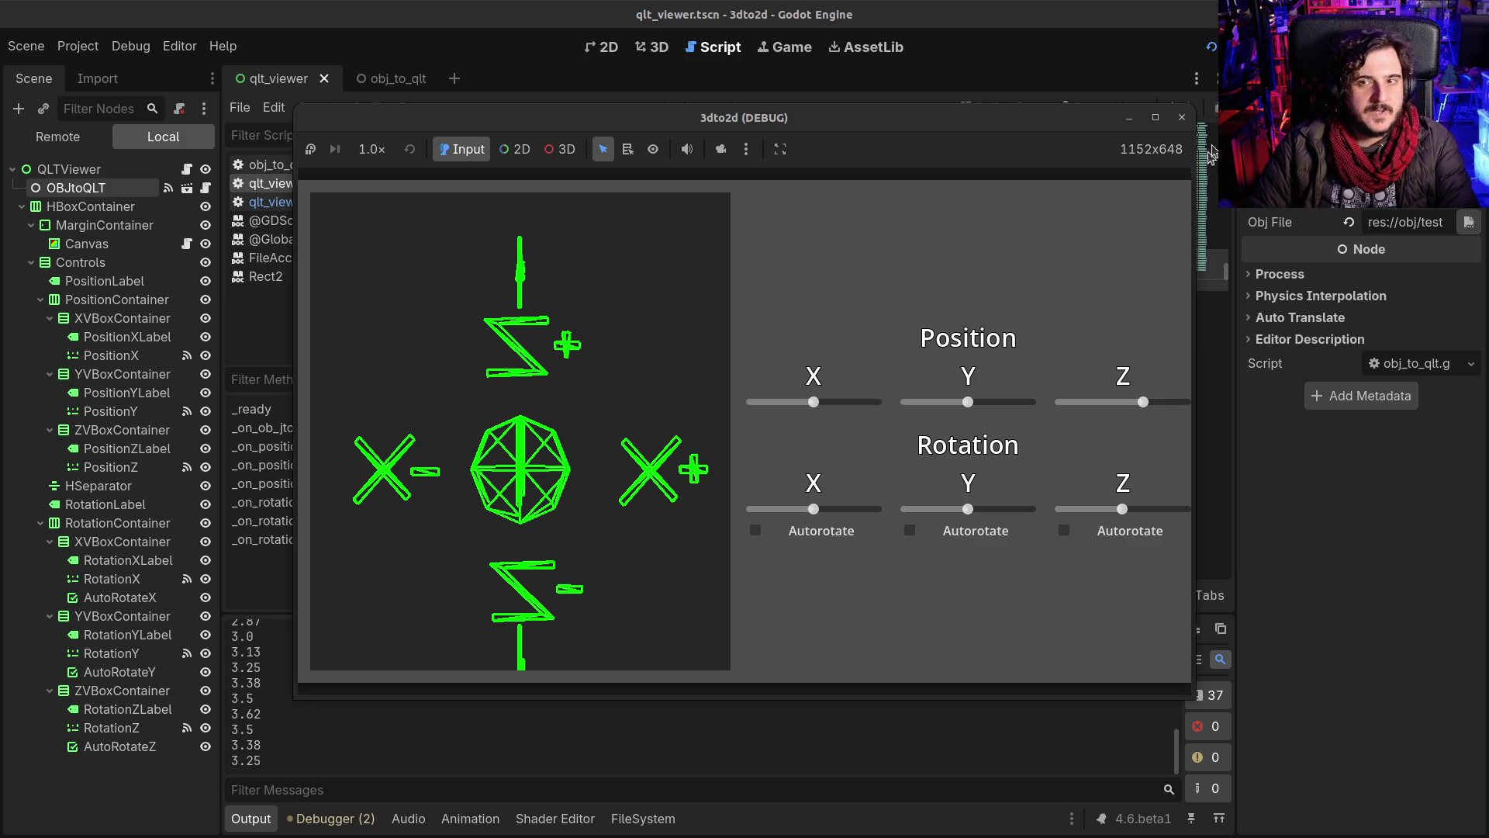
pyautogui.click(1182, 117)
pyautogui.scroll(5, 623, 410)
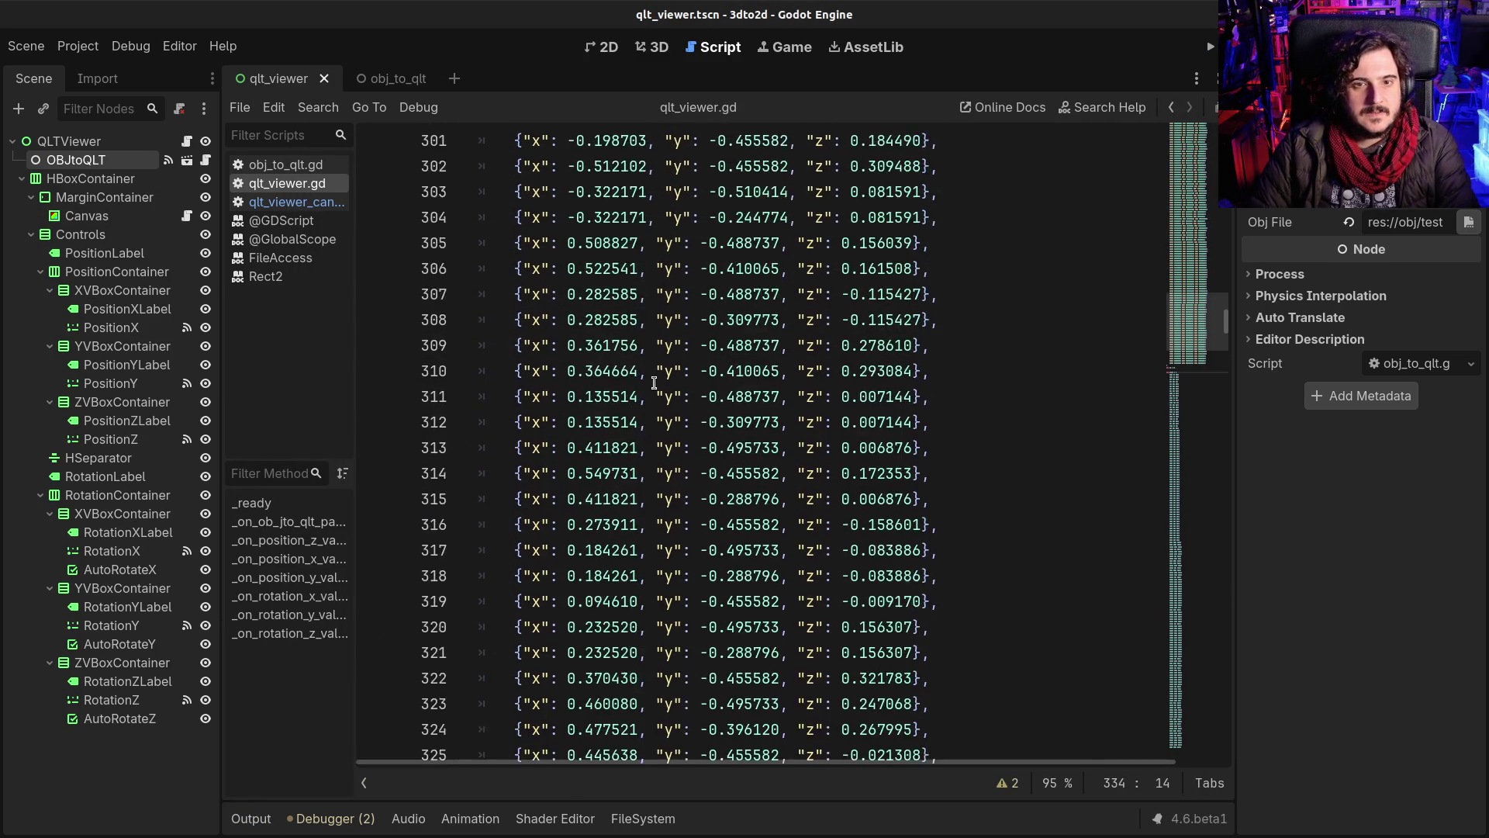
# Step: Delete the old fs_ol and vs_old array data from qlt_viewer.gd
pyautogui.scroll(-5, 624, 410)
pyautogui.scroll(-10, 623, 410)
pyautogui.moveTo(1215, 359); pyautogui.dragTo(1198, 709)
pyautogui.scroll(15, 673, 501)
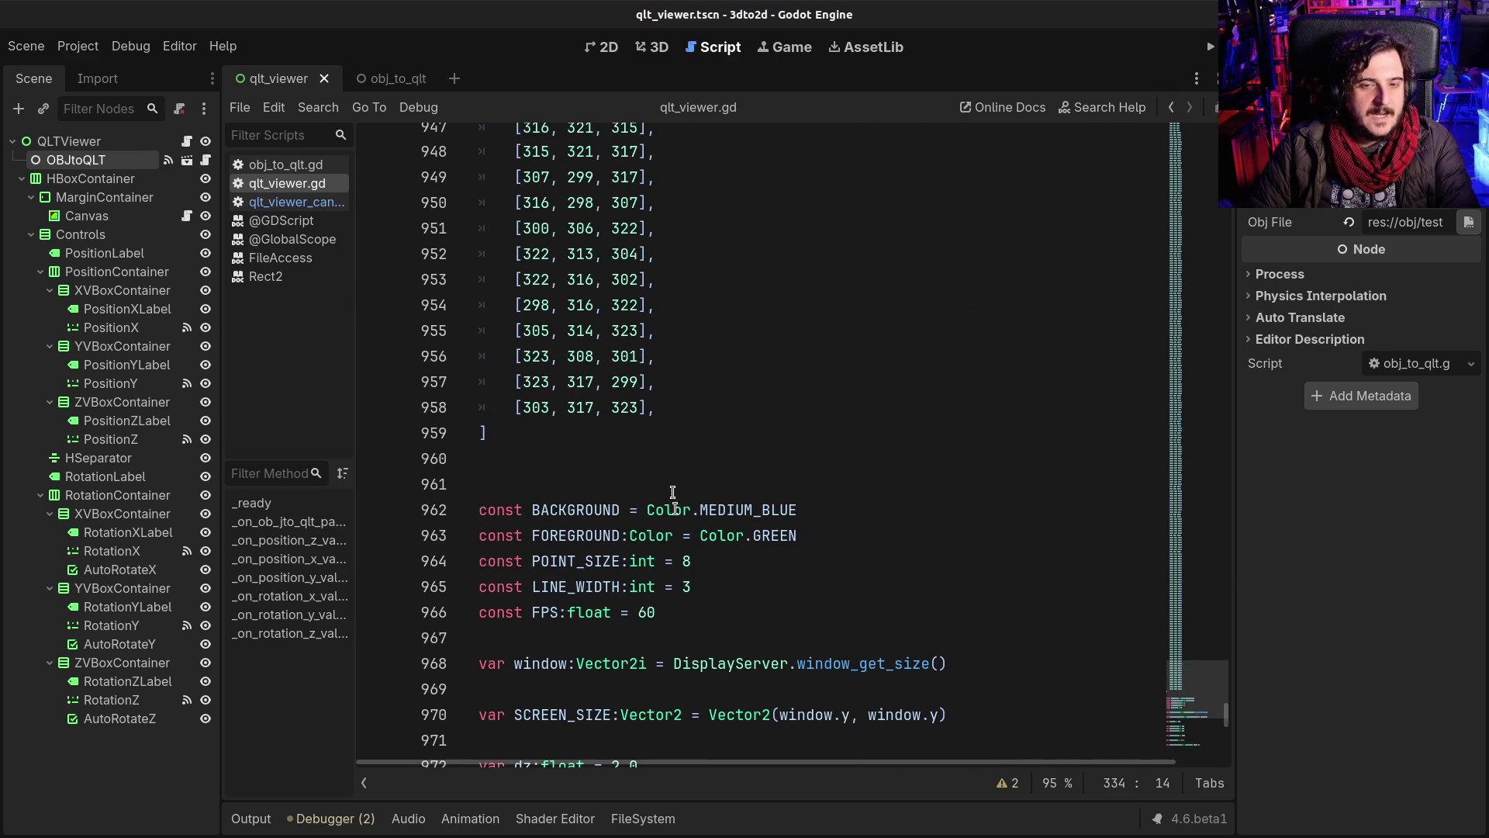
pyautogui.click(668, 408)
pyautogui.click(595, 433)
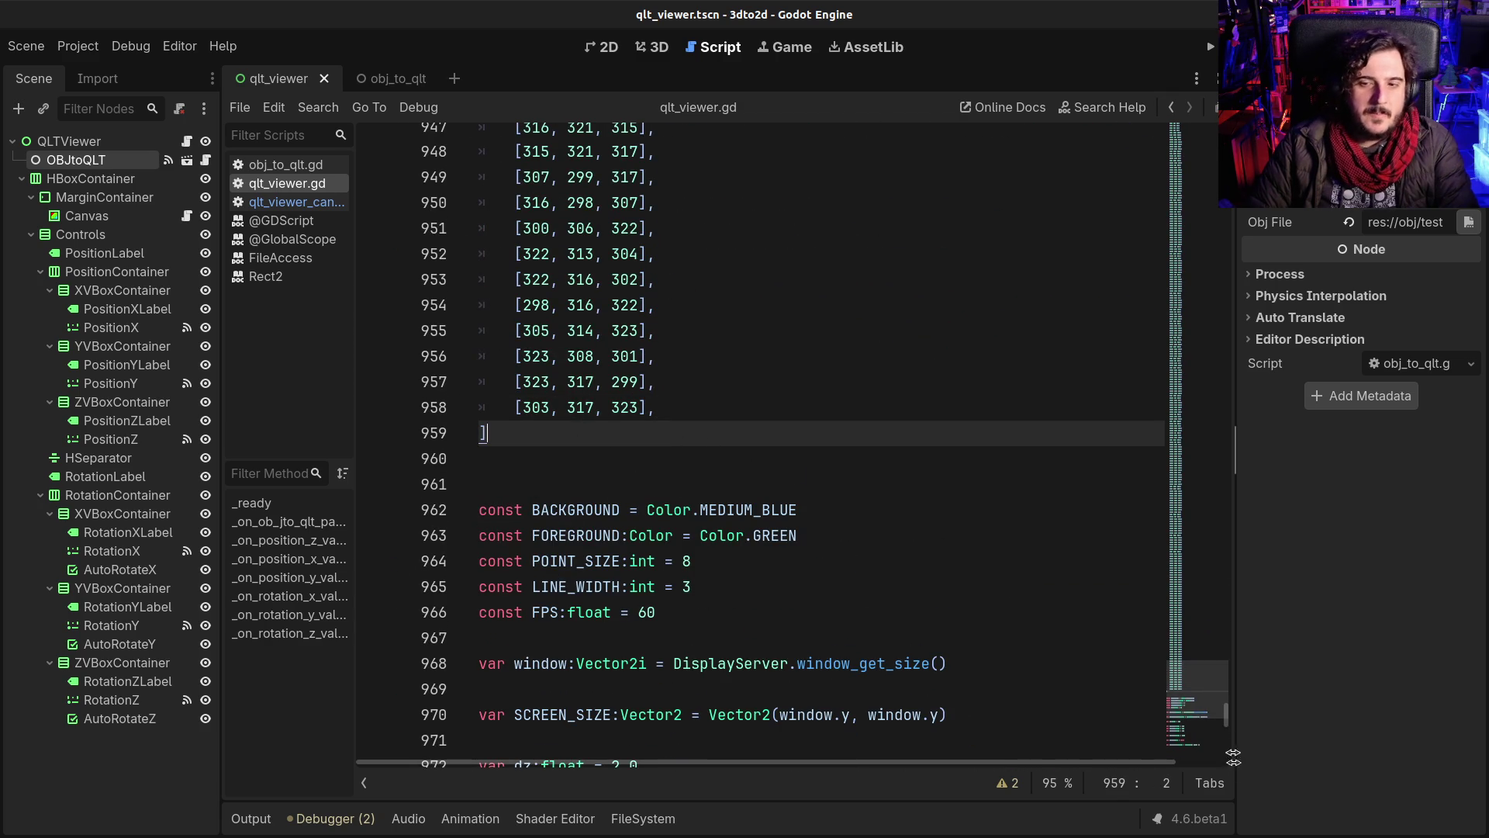
pyautogui.moveTo(1231, 733); pyautogui.dragTo(1249, 330)
pyautogui.scroll(-4, 851, 468)
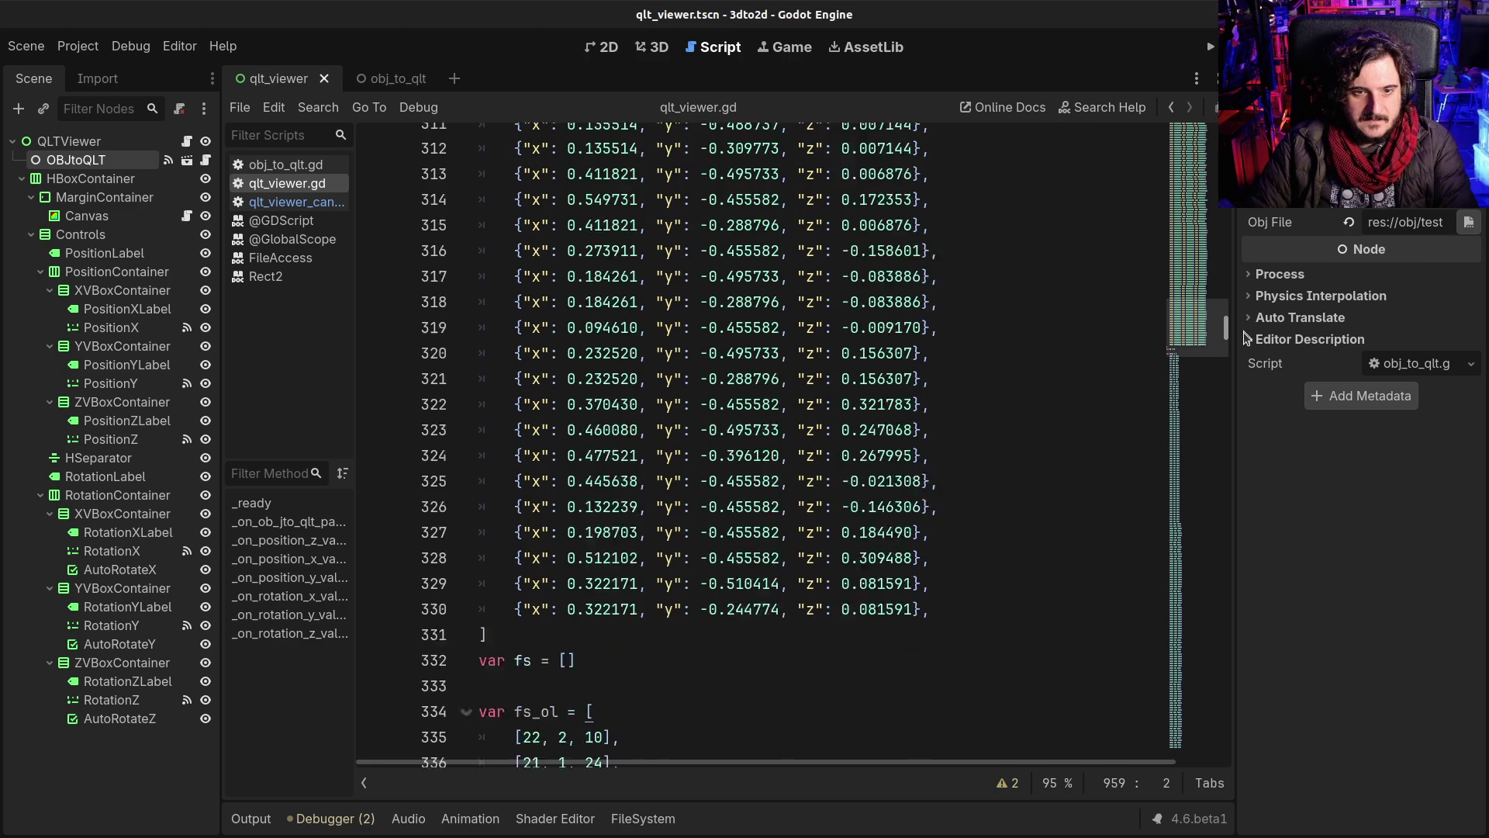
pyautogui.keyDown('shift'); pyautogui.click(492, 528); pyautogui.keyUp('shift')
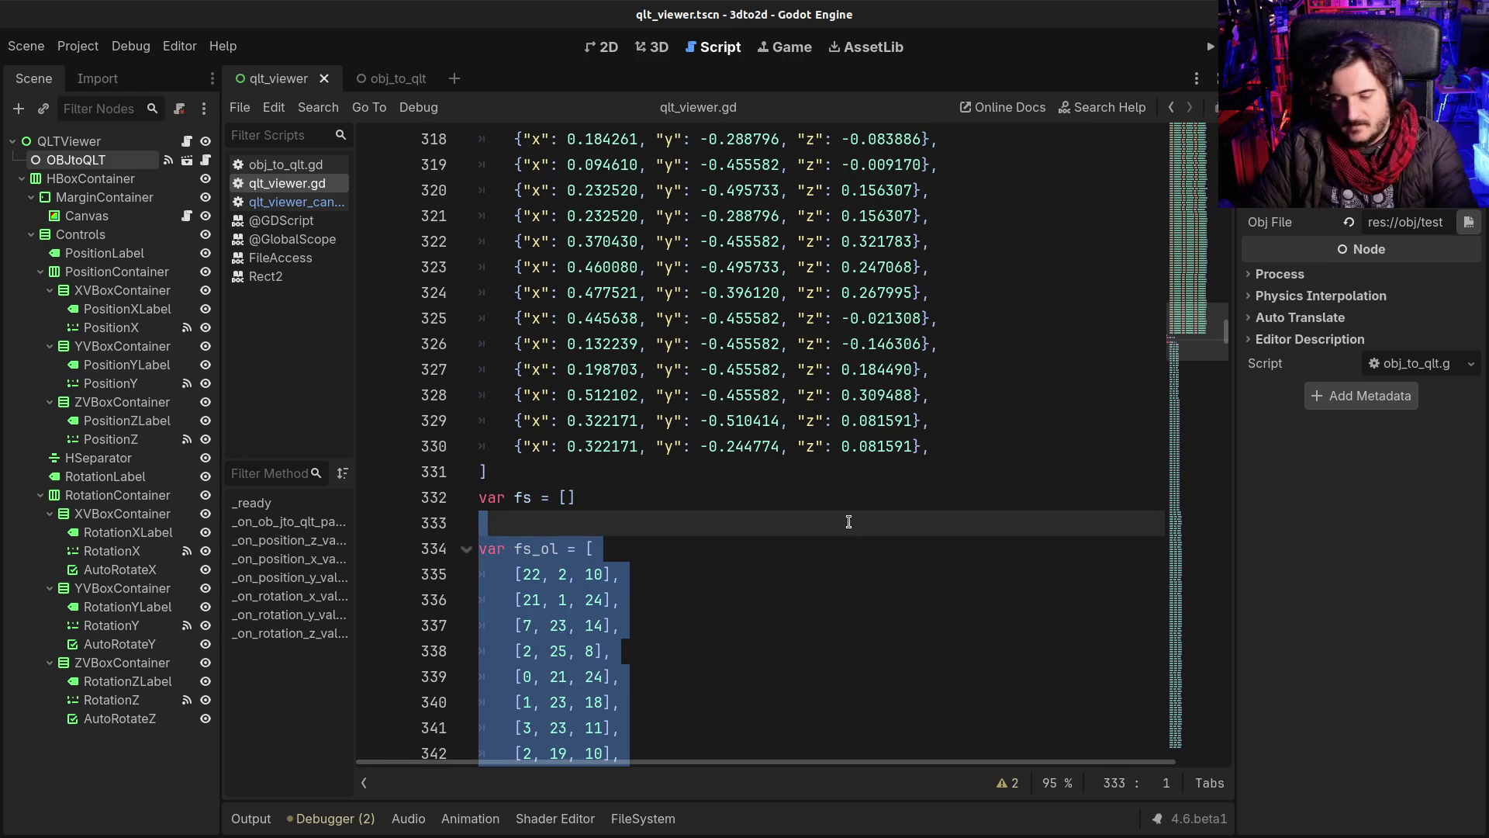
pyautogui.press('Delete')
pyautogui.click(581, 479)
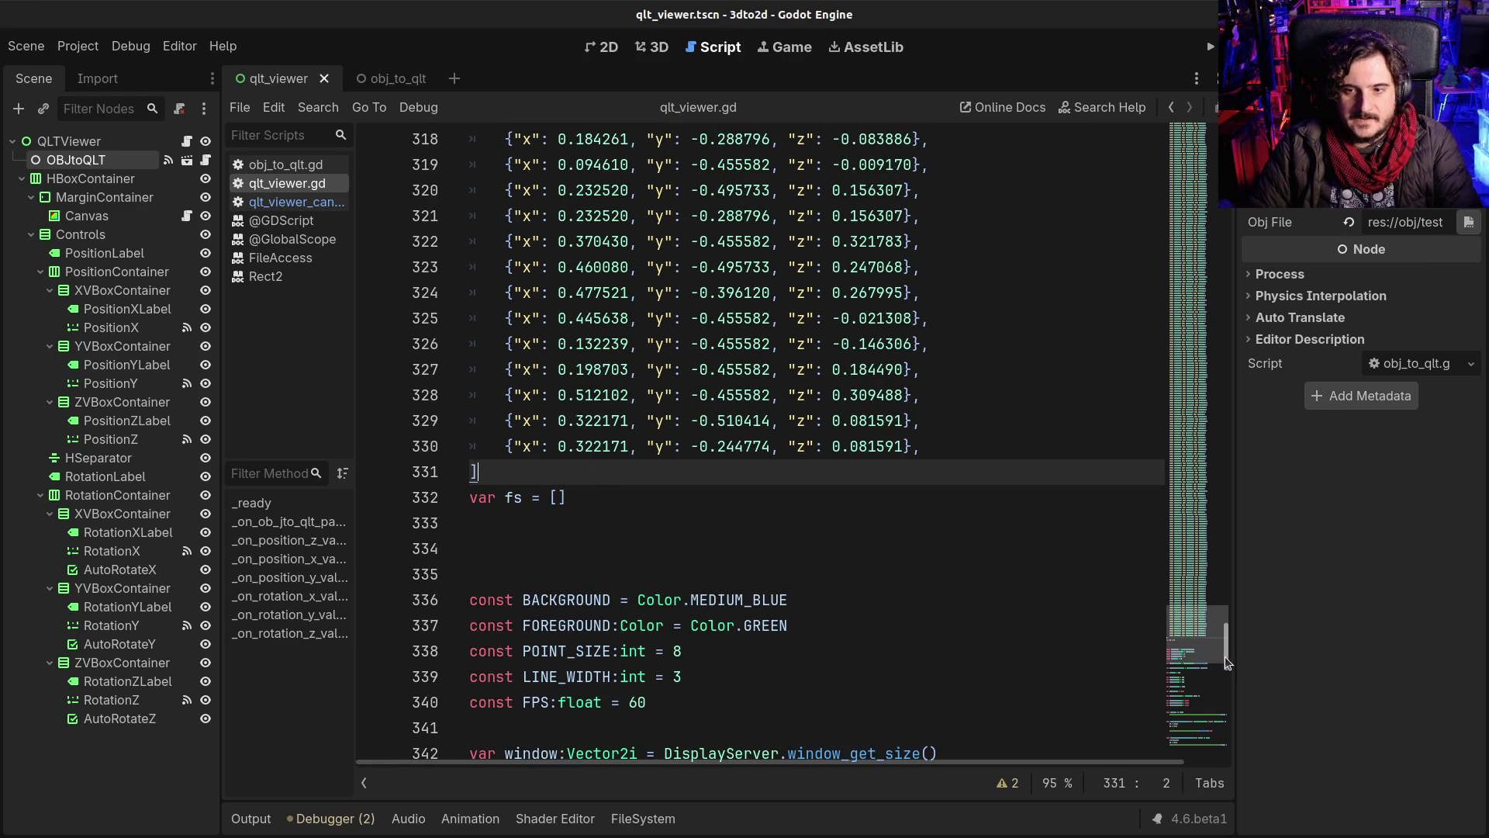
pyautogui.moveTo(1228, 662); pyautogui.dragTo(1227, 143)
pyautogui.keyDown('shift'); pyautogui.click(580, 242); pyautogui.keyUp('shift')
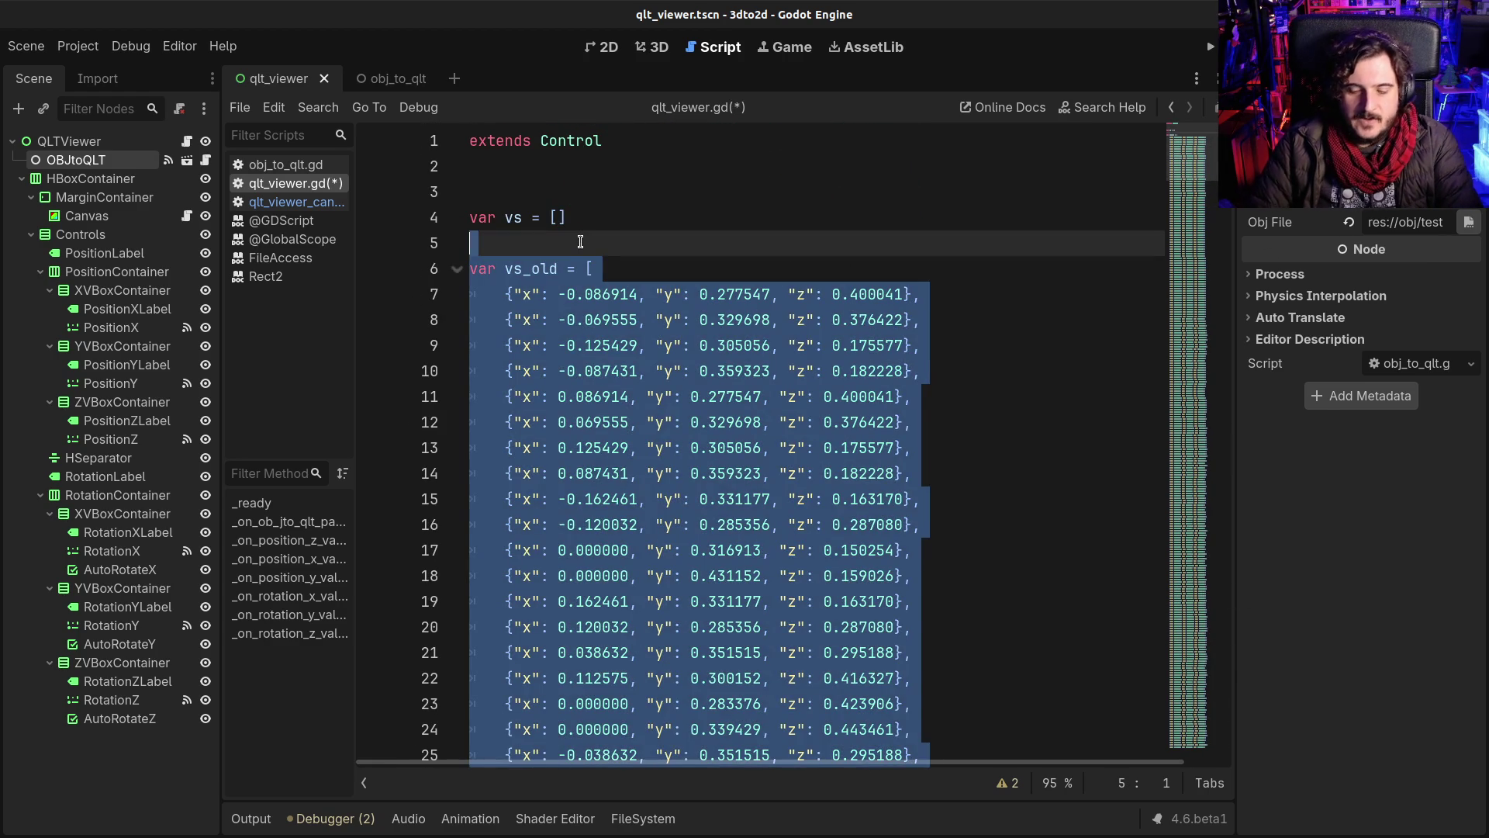
pyautogui.press('Delete')
# Step: Change model_pos's -0.5 to 0, making it Vector3(0, 0, 0), and run the project
pyautogui.scroll(-3, 868, 457)
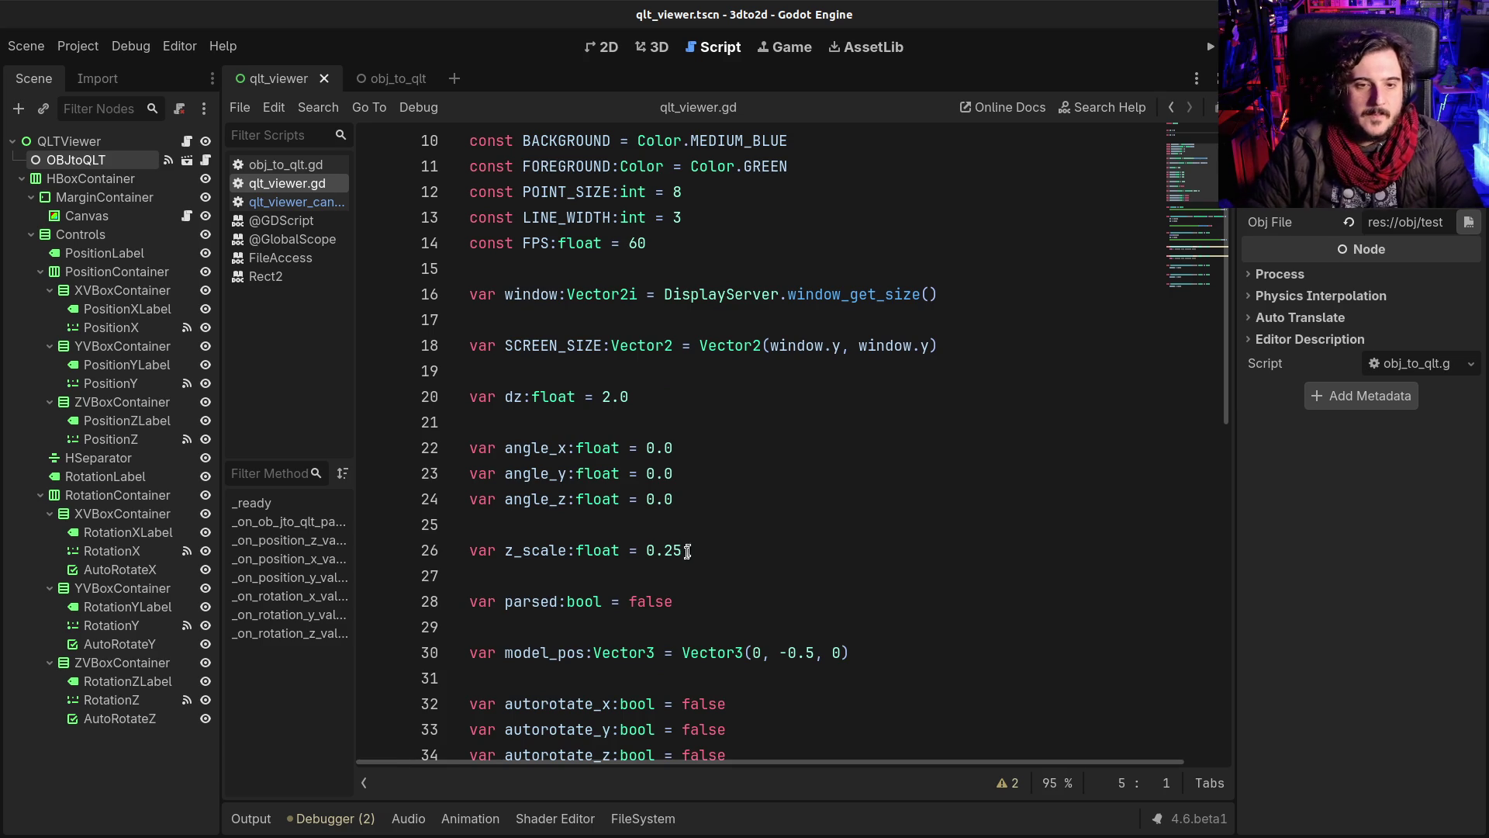
pyautogui.scroll(-1, 682, 578)
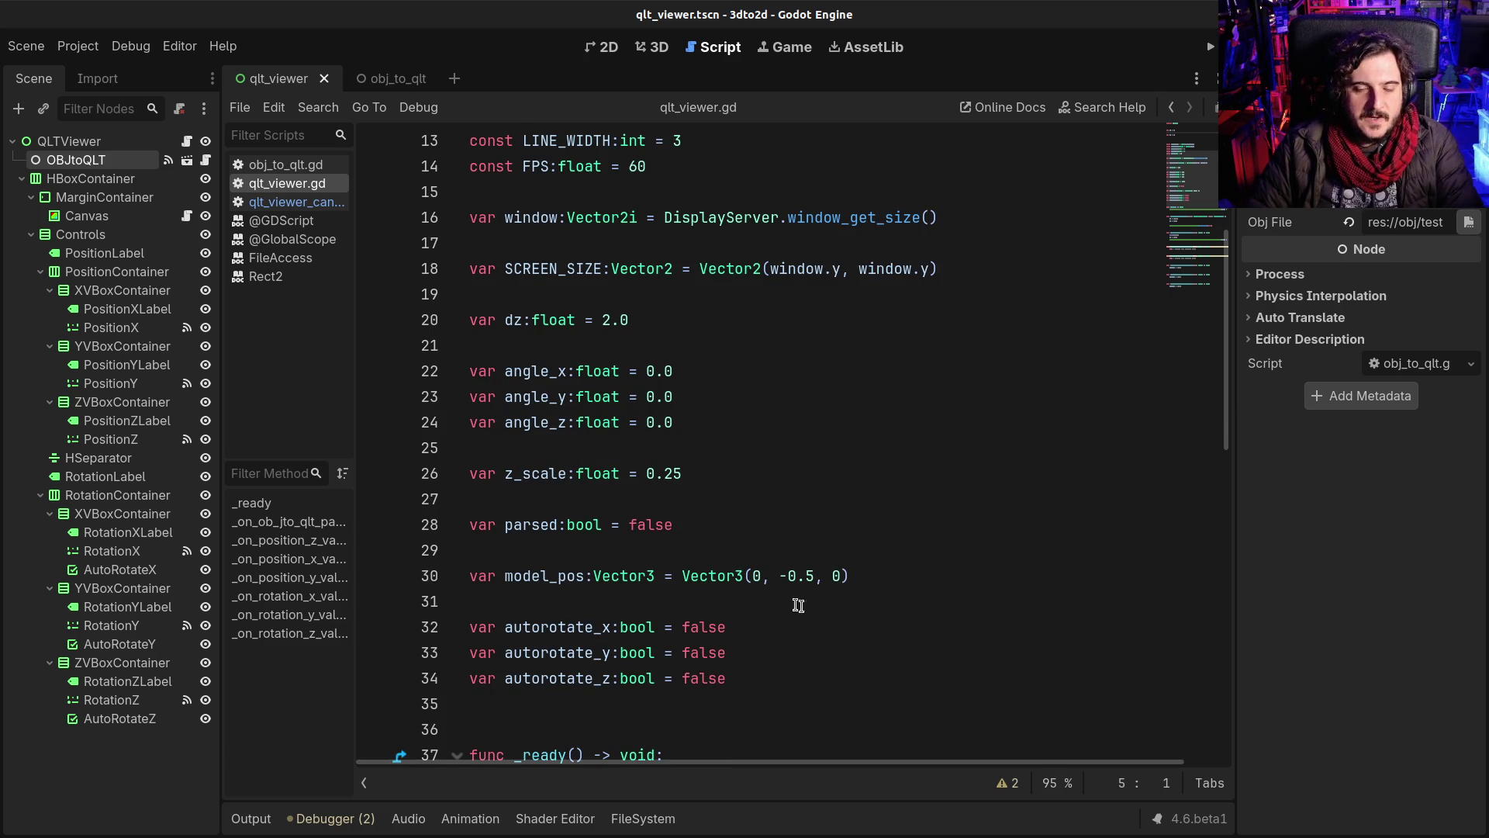
pyautogui.moveTo(776, 582); pyautogui.dragTo(804, 577)
pyautogui.write('0')
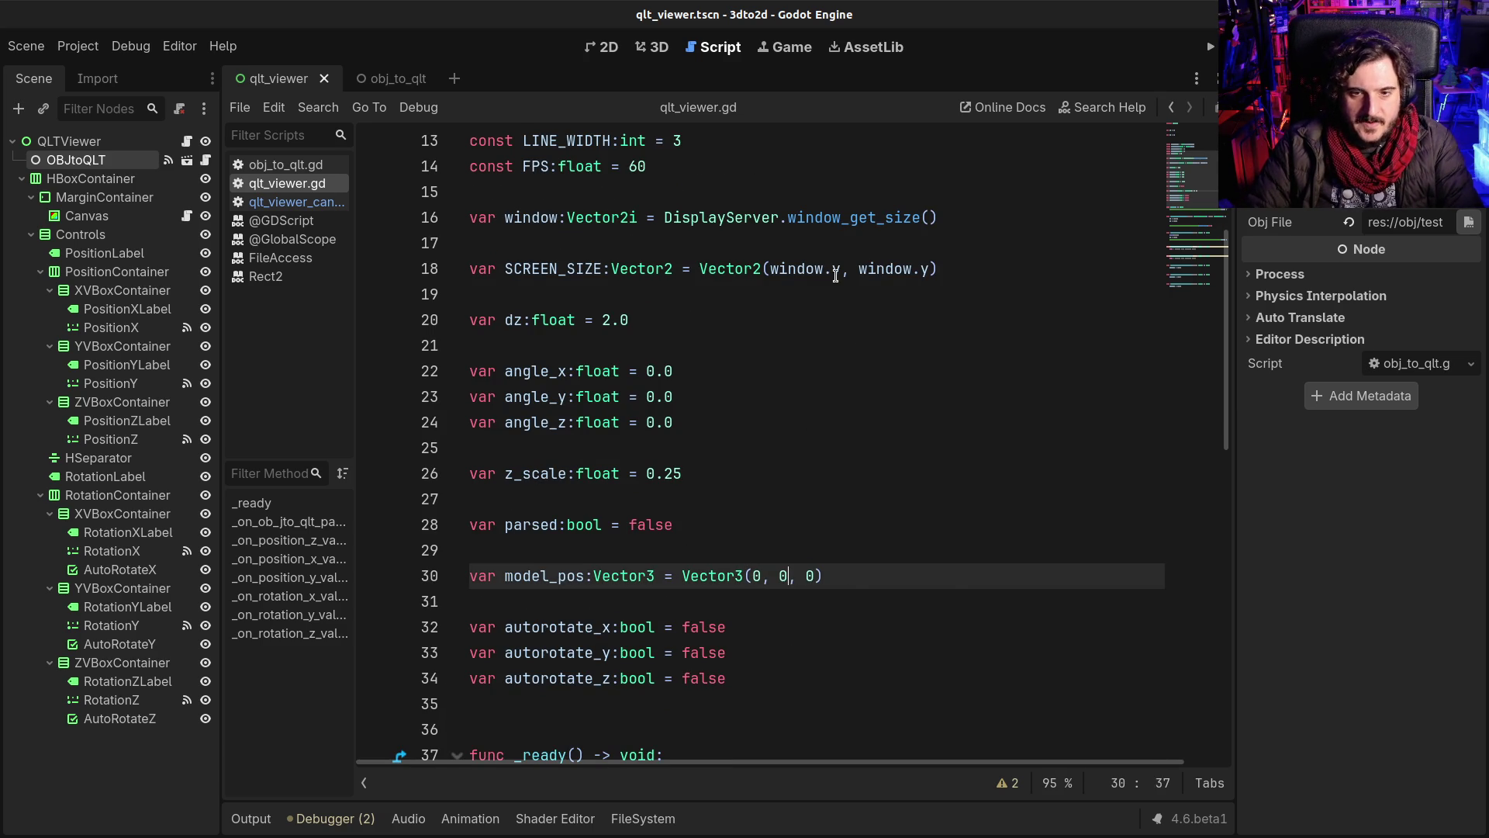
pyautogui.press('F5')
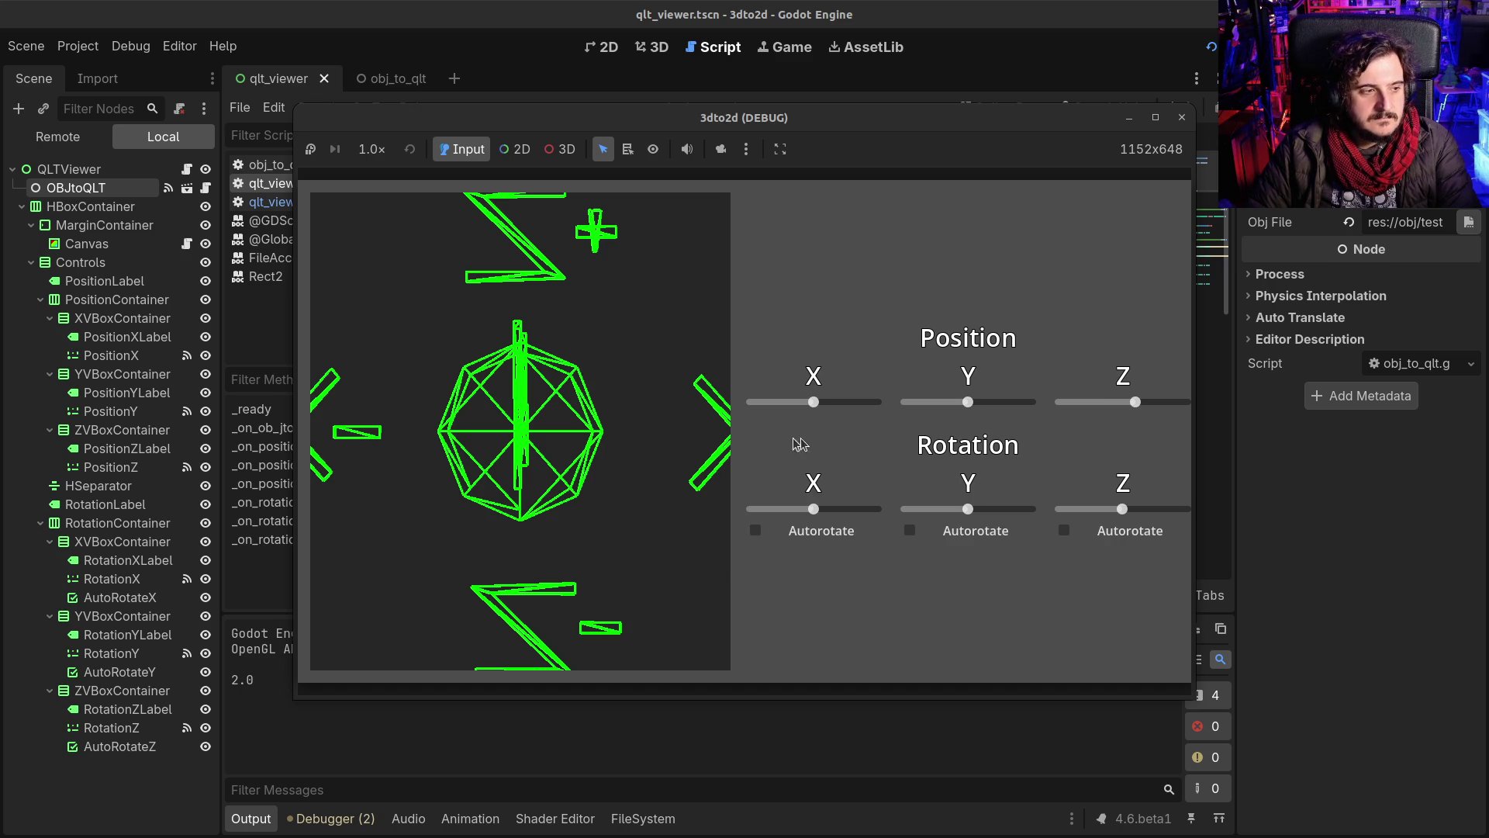
# Step: Push the test axes farther back on Z, rotate them around Z and Y, then restart the game
pyautogui.moveTo(1134, 397); pyautogui.dragTo(1144, 398)
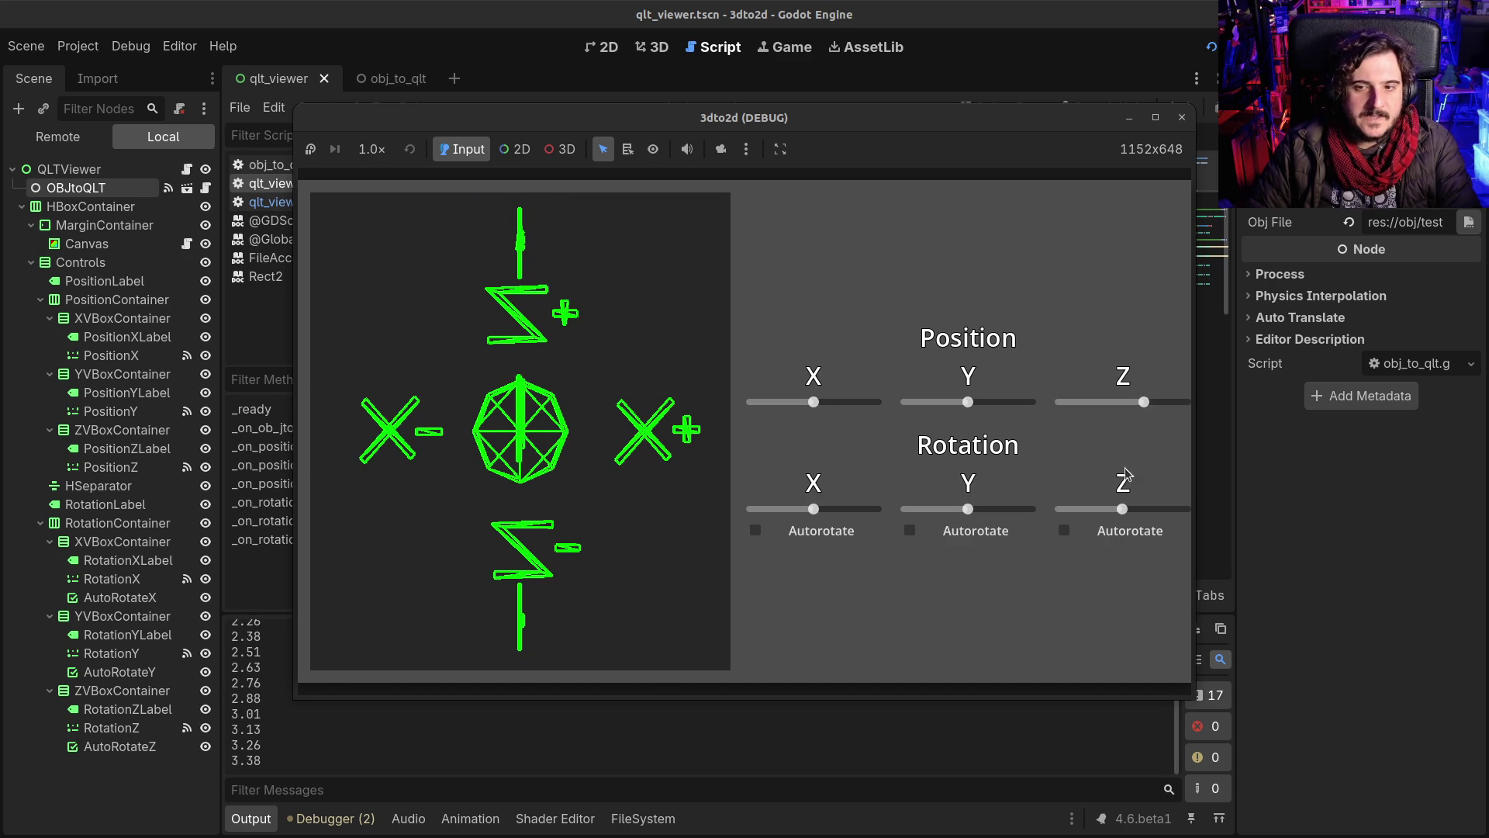
pyautogui.moveTo(1122, 509); pyautogui.dragTo(1150, 510)
pyautogui.moveTo(968, 509); pyautogui.dragTo(995, 510)
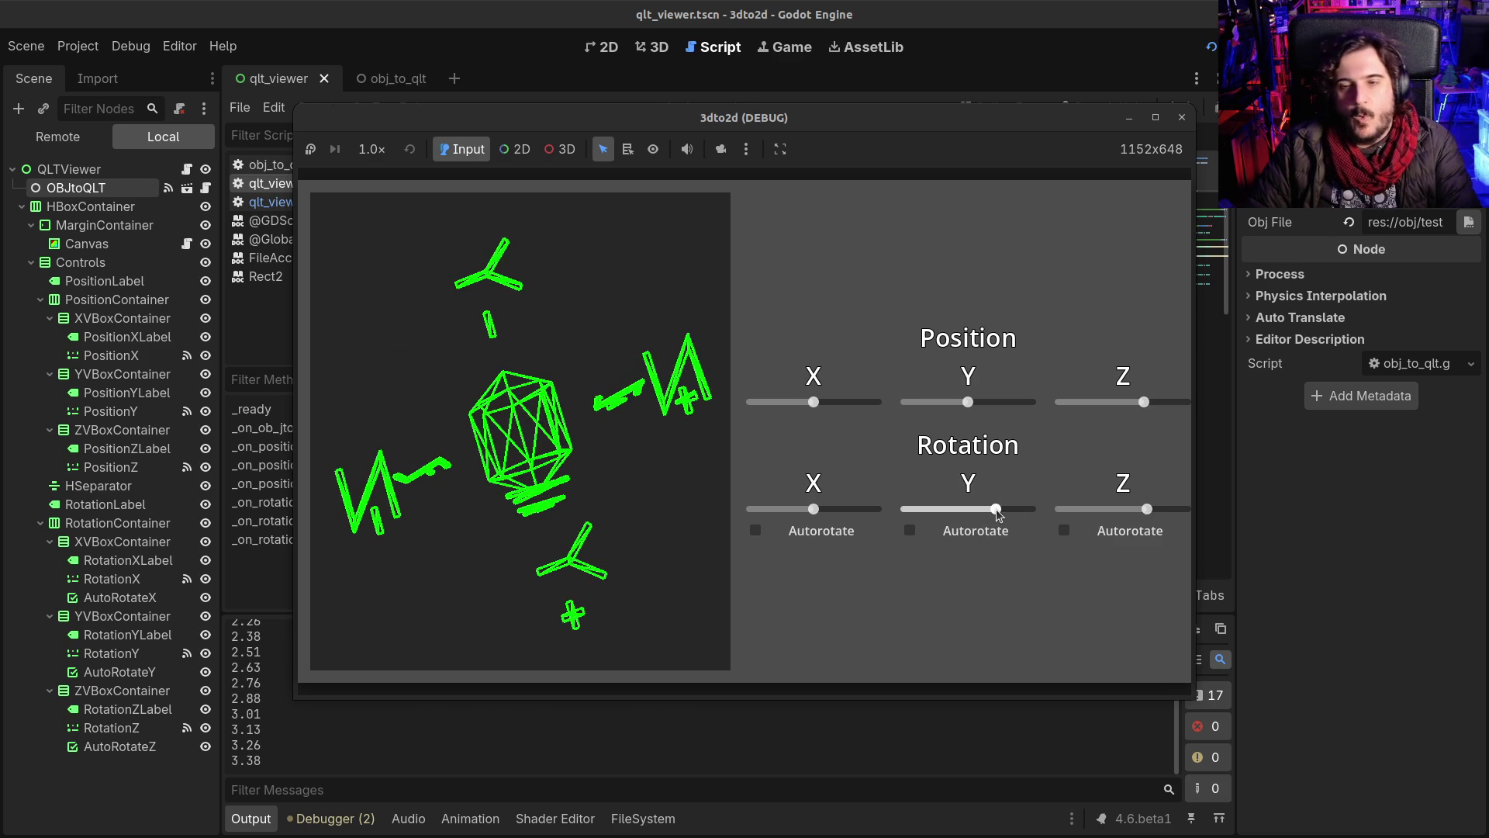
pyautogui.press('F8')
pyautogui.click(1210, 47)
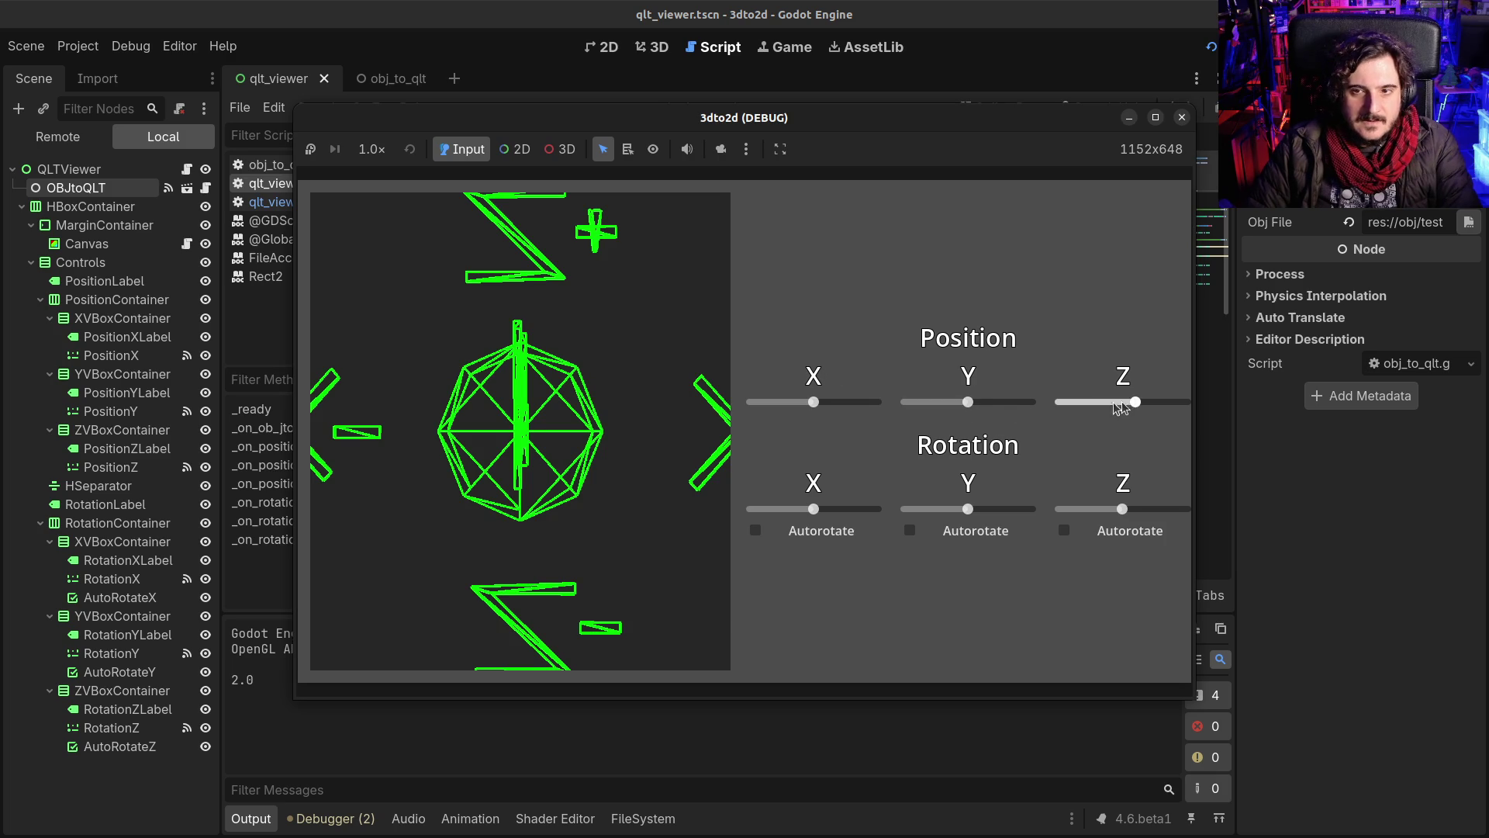
# Step: Move the axes farther away along Z and spin them around Y to reveal the Y axis
pyautogui.moveTo(1133, 400); pyautogui.dragTo(1142, 401)
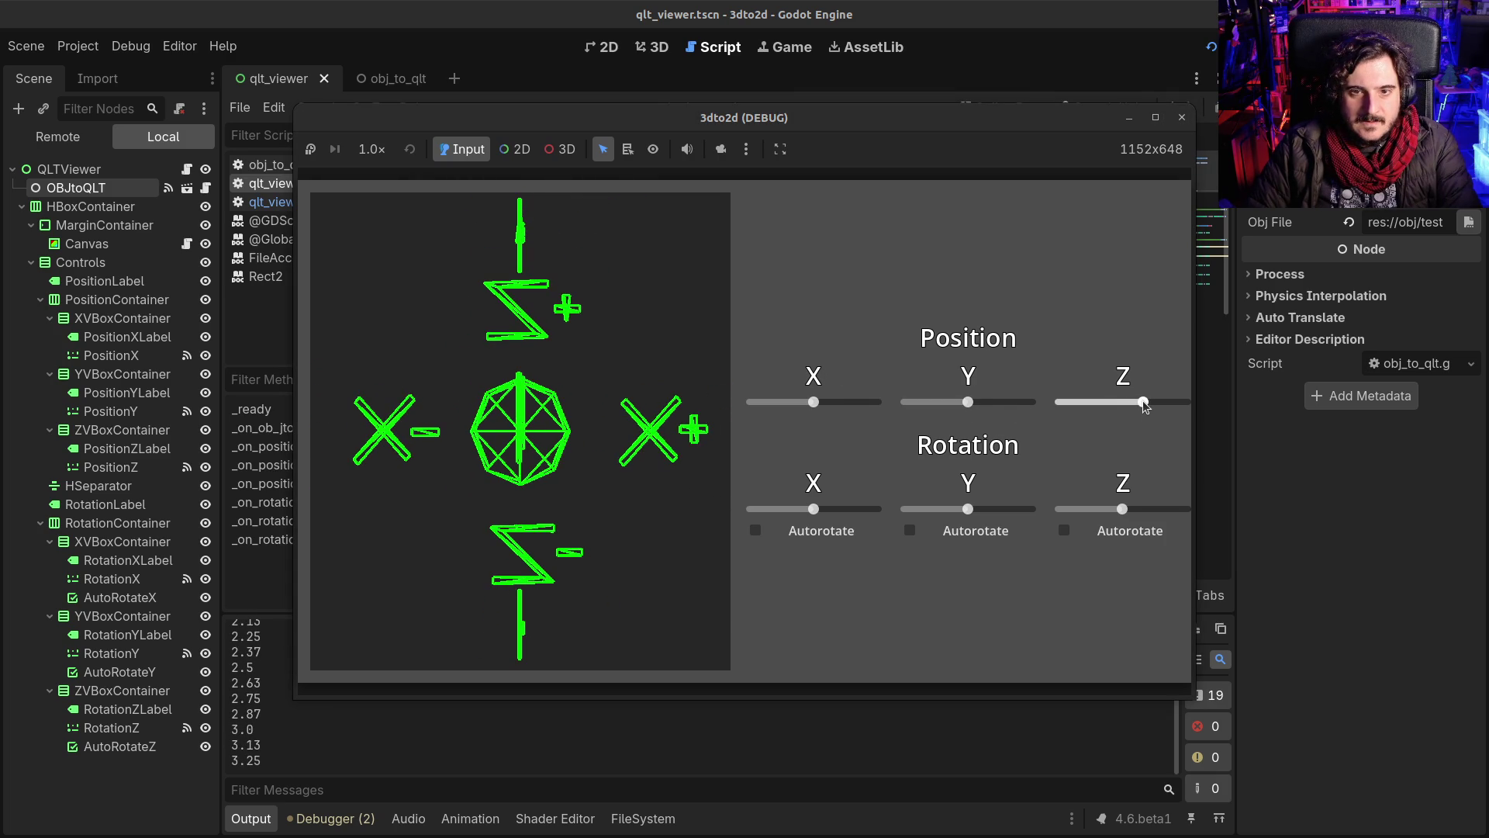
pyautogui.moveTo(971, 509)
pyautogui.mouseDown()
pyautogui.moveTo(1000, 514)
pyautogui.moveTo(998, 501)
pyautogui.mouseUp()
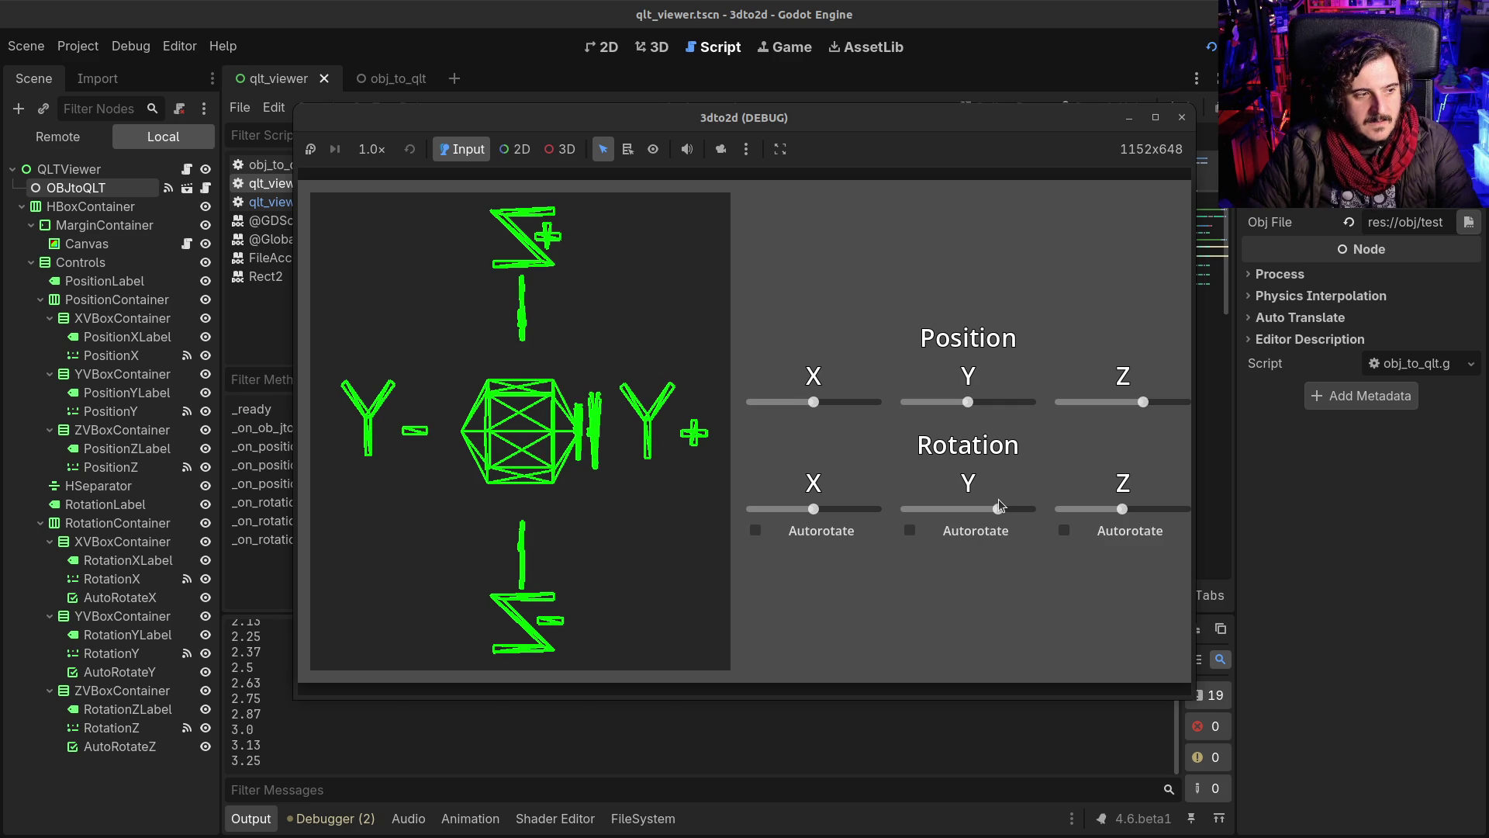
pyautogui.moveTo(998, 500)
pyautogui.mouseDown()
pyautogui.moveTo(1025, 501)
pyautogui.moveTo(970, 516)
pyautogui.mouseUp()
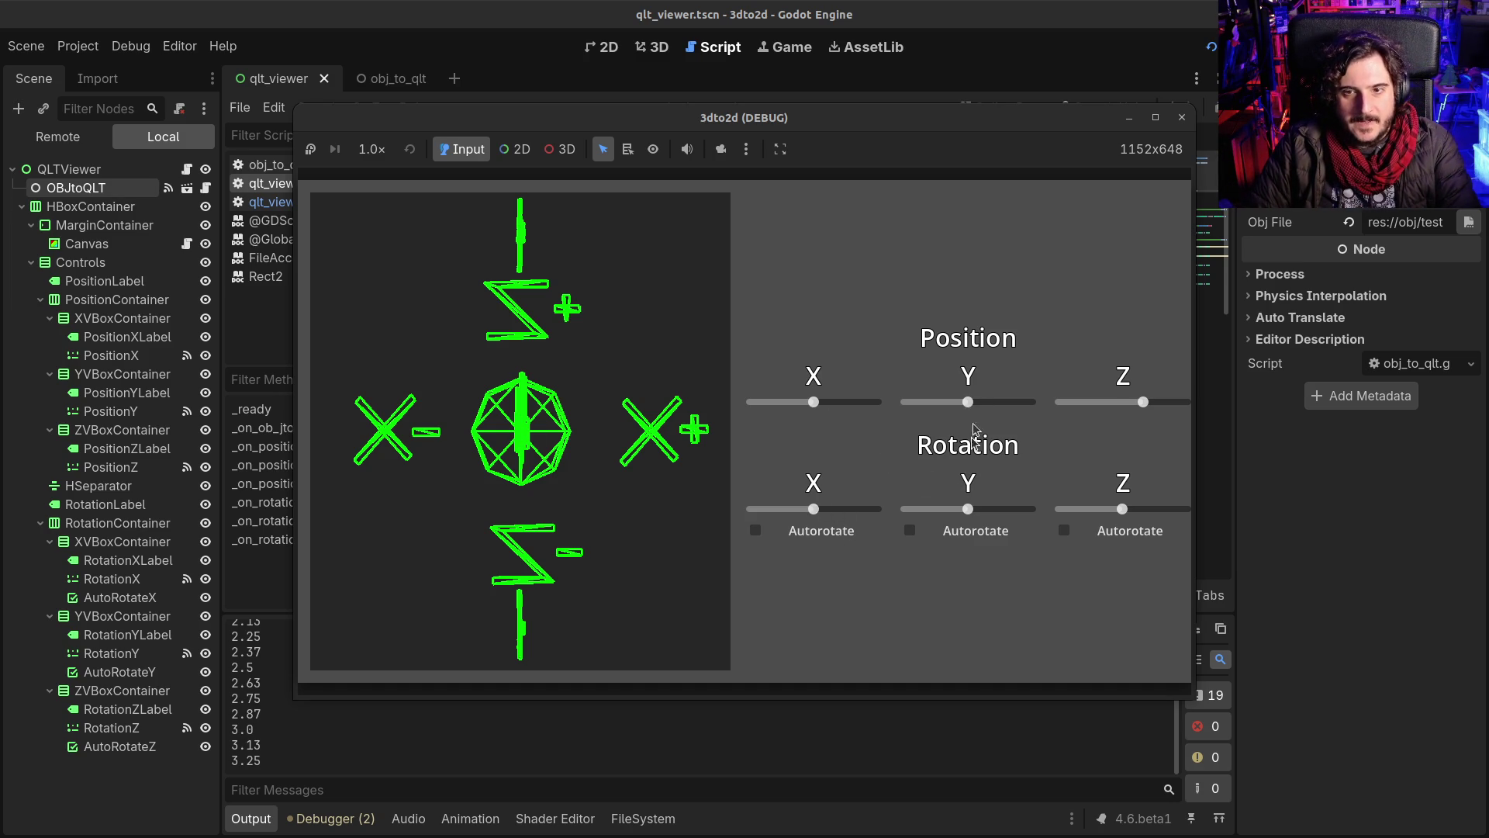
# Step: Lower the axes' Y position, tilt them around X, Y and Z, then close the game
pyautogui.moveTo(978, 398)
pyautogui.mouseDown()
pyautogui.moveTo(992, 398)
pyautogui.moveTo(928, 397)
pyautogui.mouseUp()
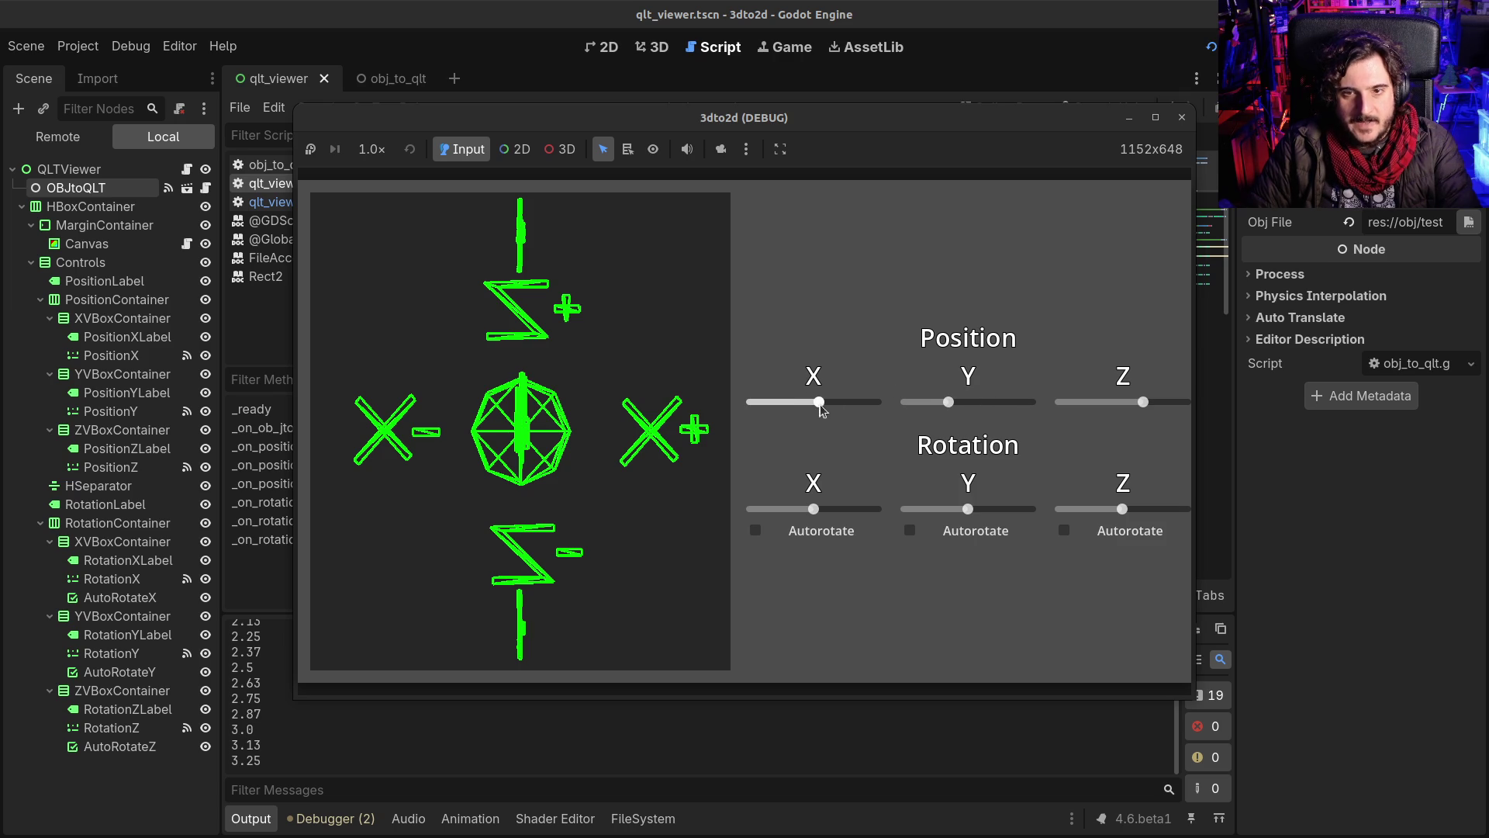
pyautogui.moveTo(812, 509); pyautogui.dragTo(841, 514)
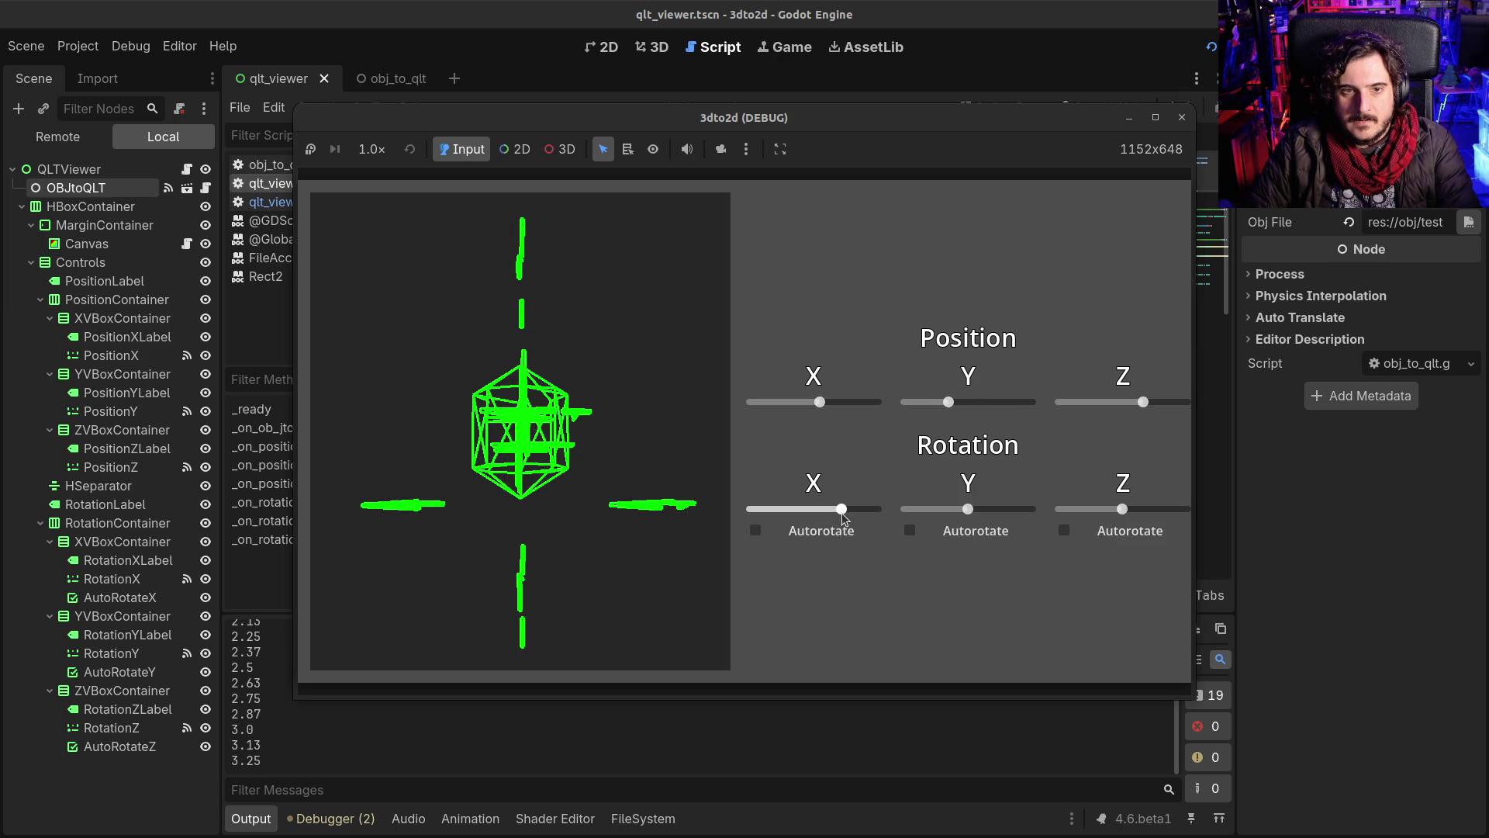
pyautogui.moveTo(968, 510)
pyautogui.mouseDown()
pyautogui.moveTo(1016, 515)
pyautogui.moveTo(995, 529)
pyautogui.mouseUp()
pyautogui.moveTo(1122, 510); pyautogui.dragTo(1095, 511)
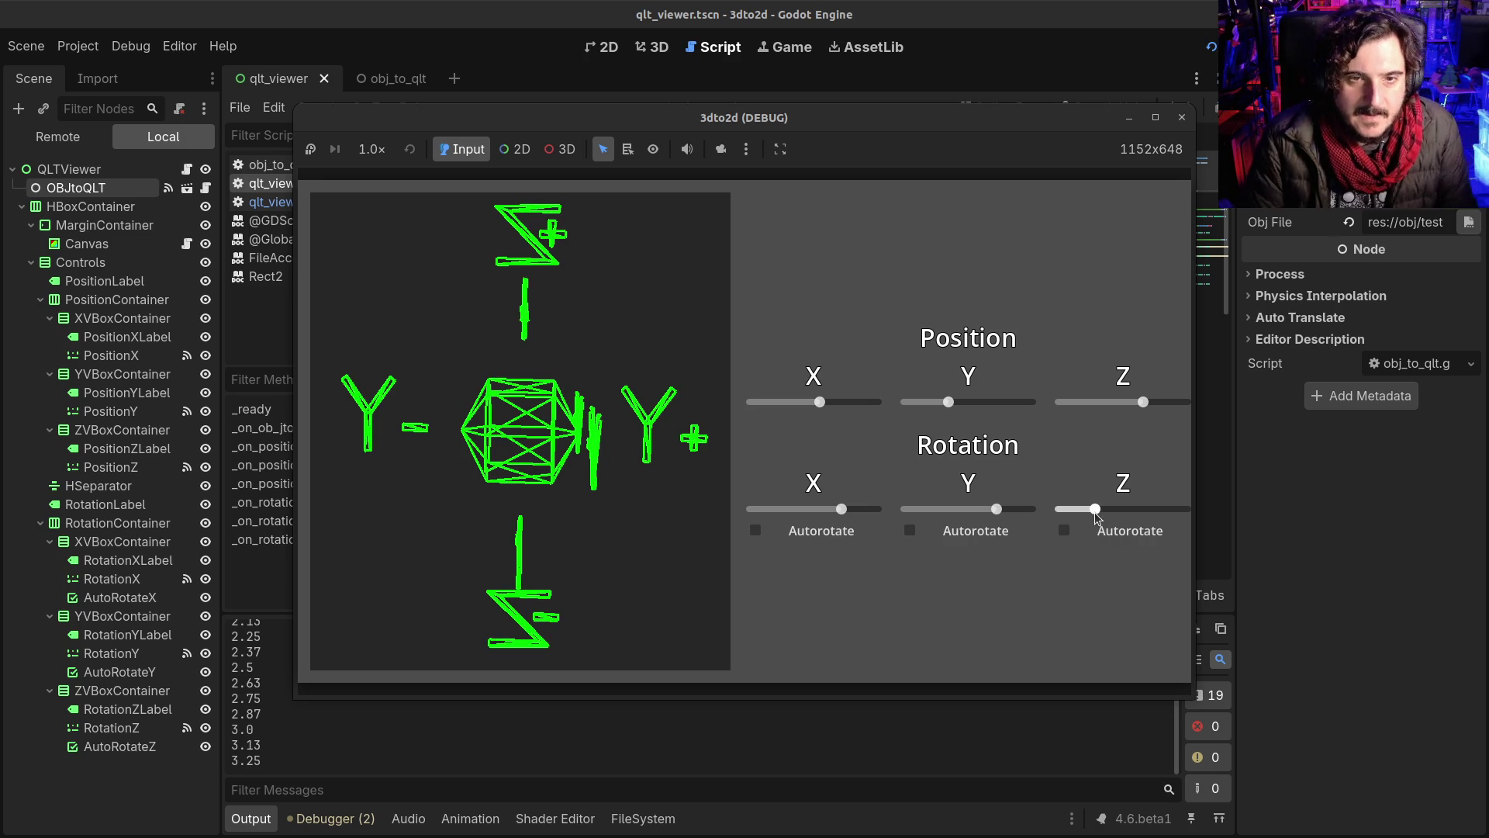
pyautogui.click(1176, 118)
pyautogui.click(647, 814)
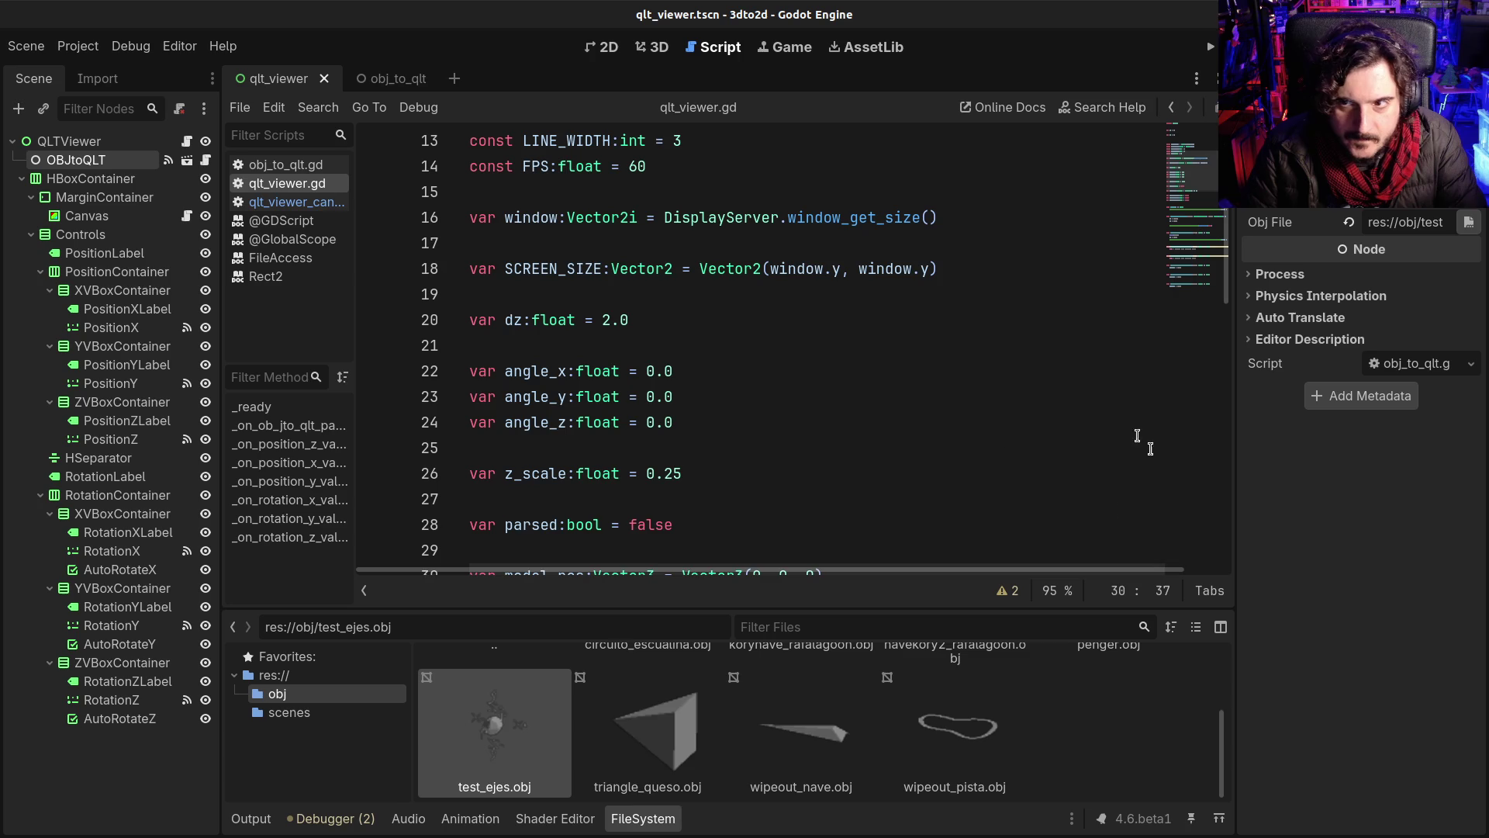
# Step: Assign wipeout_pista.obj as OBJtoQLT's Obj File and run the project
pyautogui.click(955, 729)
pyautogui.moveTo(956, 729); pyautogui.dragTo(1405, 222)
pyautogui.press('F5')
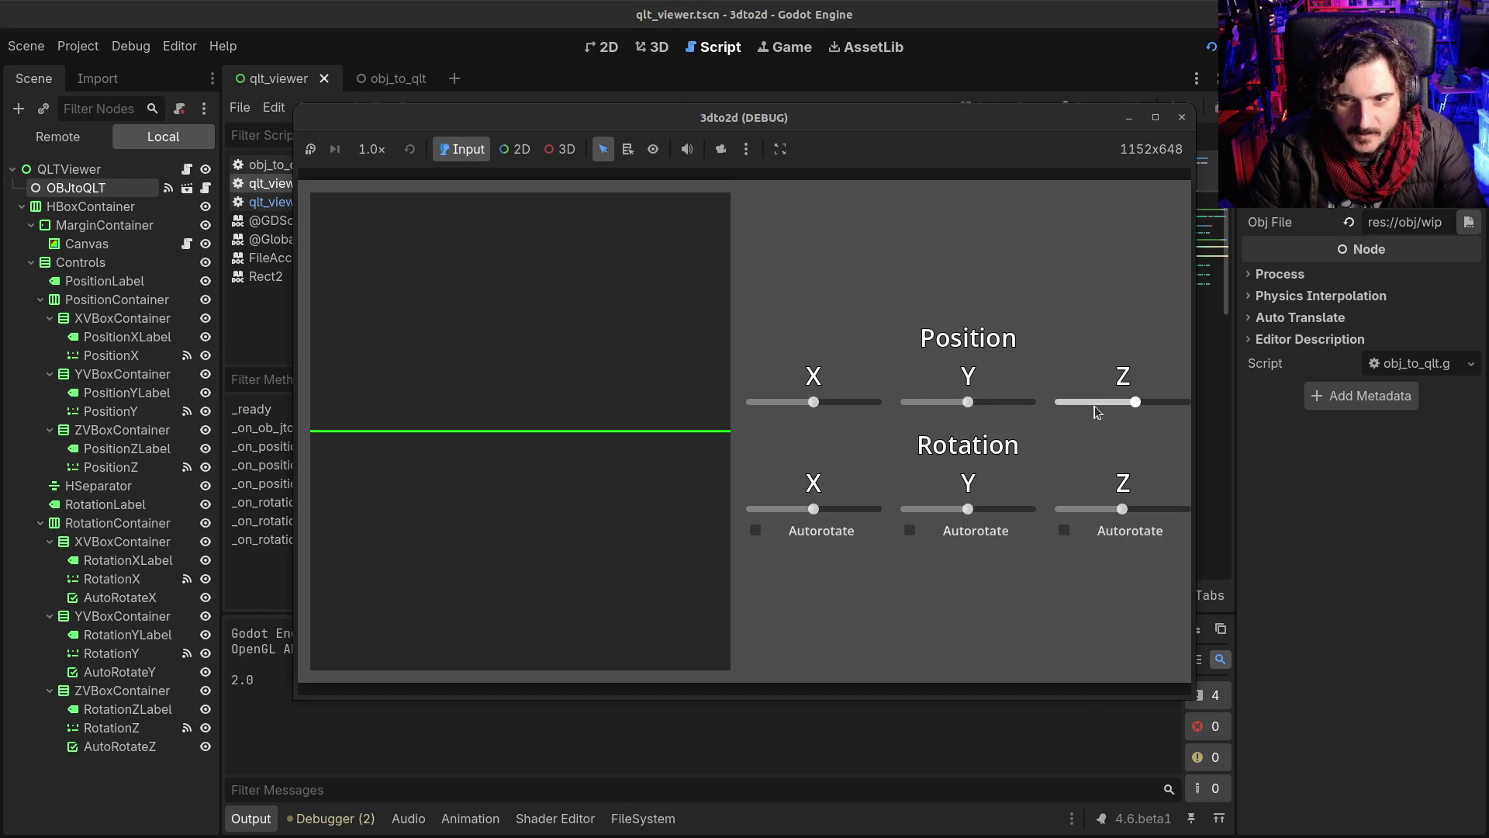
# Step: Move the track back along Z, tilt it around Z and X to show its outline, then close the game
pyautogui.moveTo(1137, 399); pyautogui.dragTo(1187, 405)
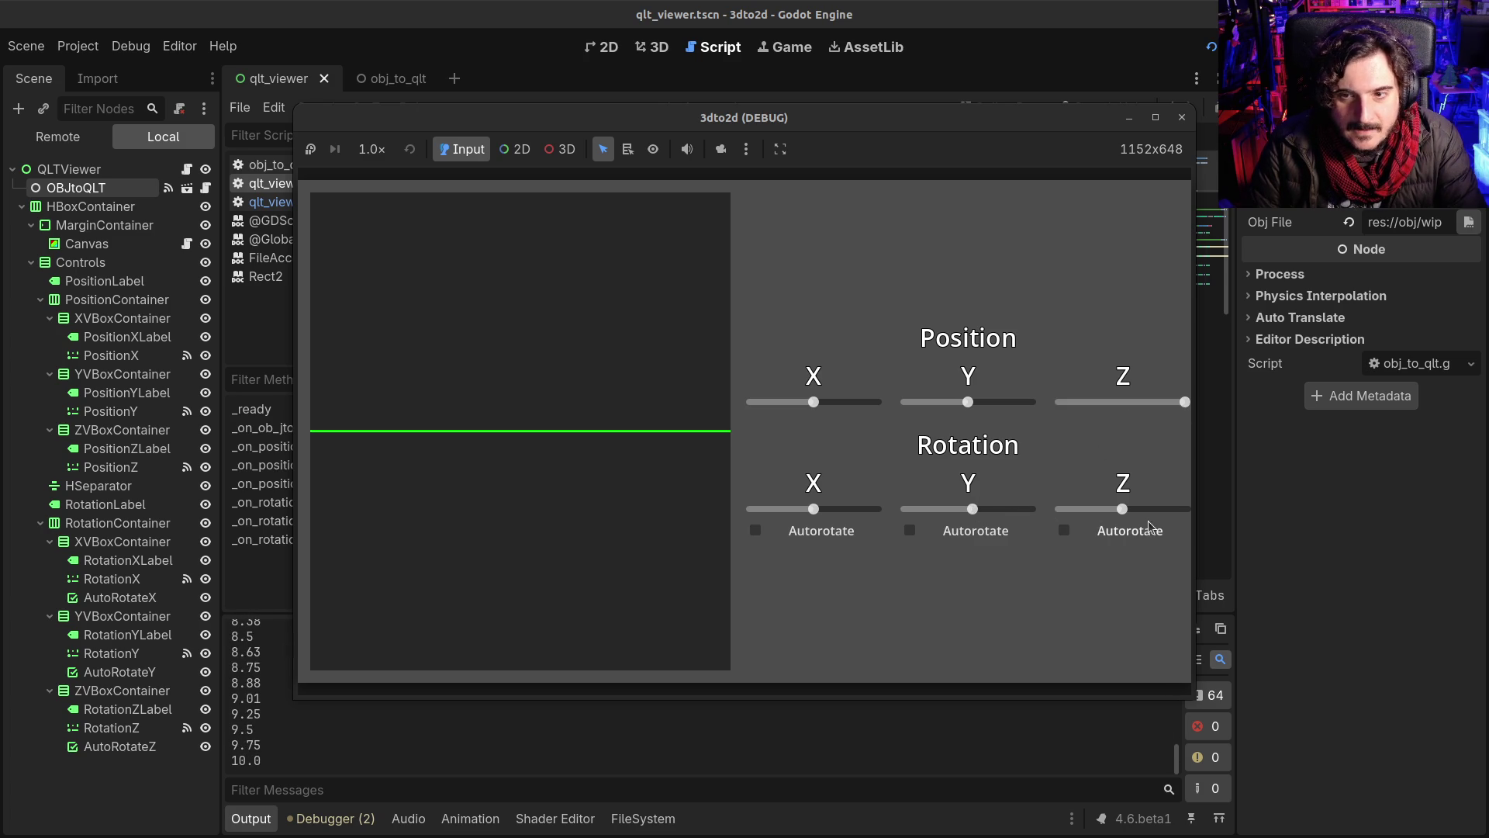
pyautogui.moveTo(1123, 509); pyautogui.dragTo(1128, 511)
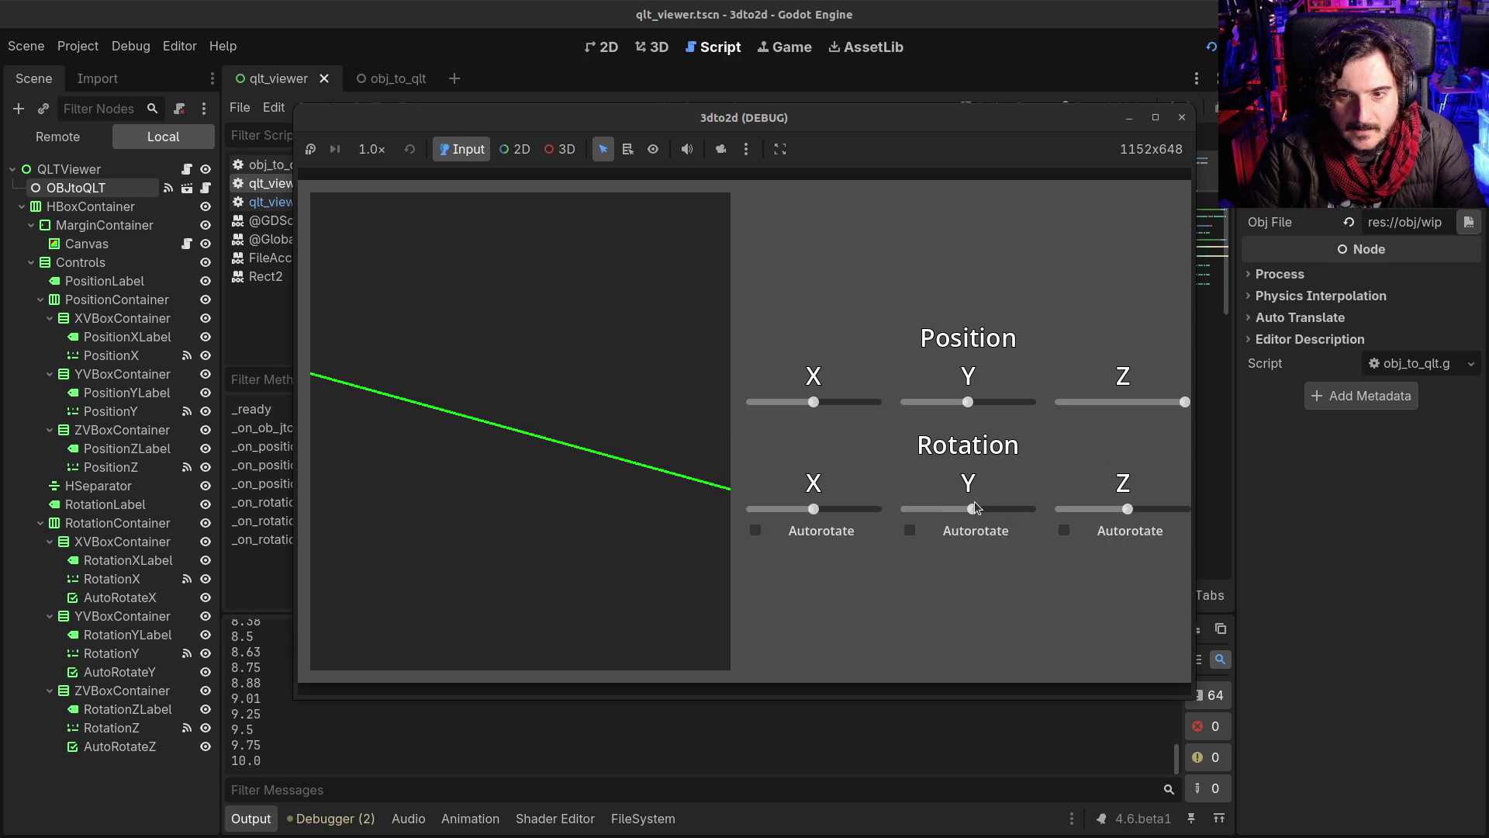
pyautogui.moveTo(814, 510); pyautogui.dragTo(826, 510)
pyautogui.moveTo(1189, 405)
pyautogui.mouseDown()
pyautogui.moveTo(1041, 408)
pyautogui.moveTo(1210, 406)
pyautogui.mouseUp()
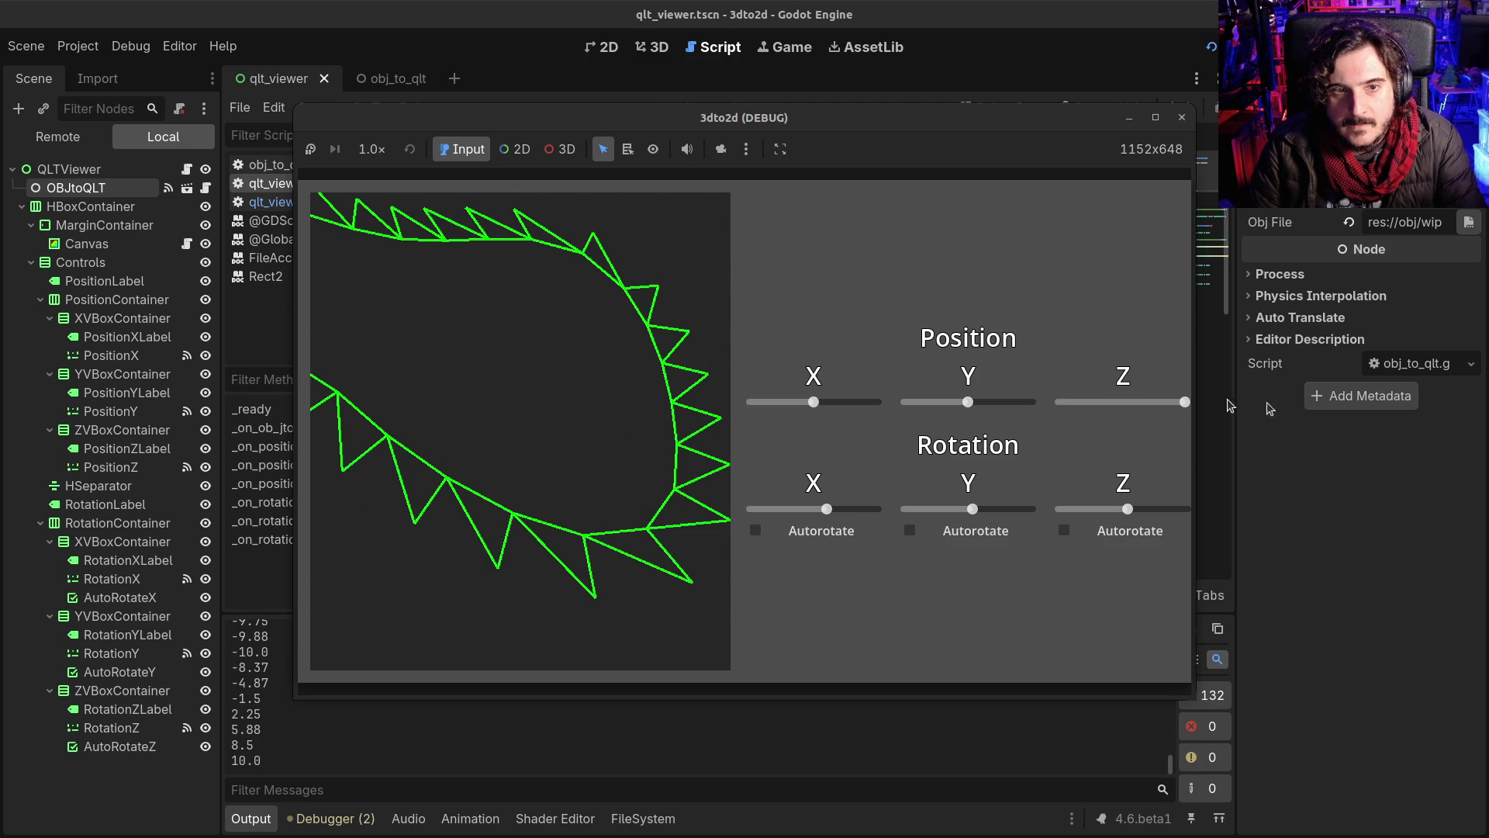
pyautogui.click(1182, 117)
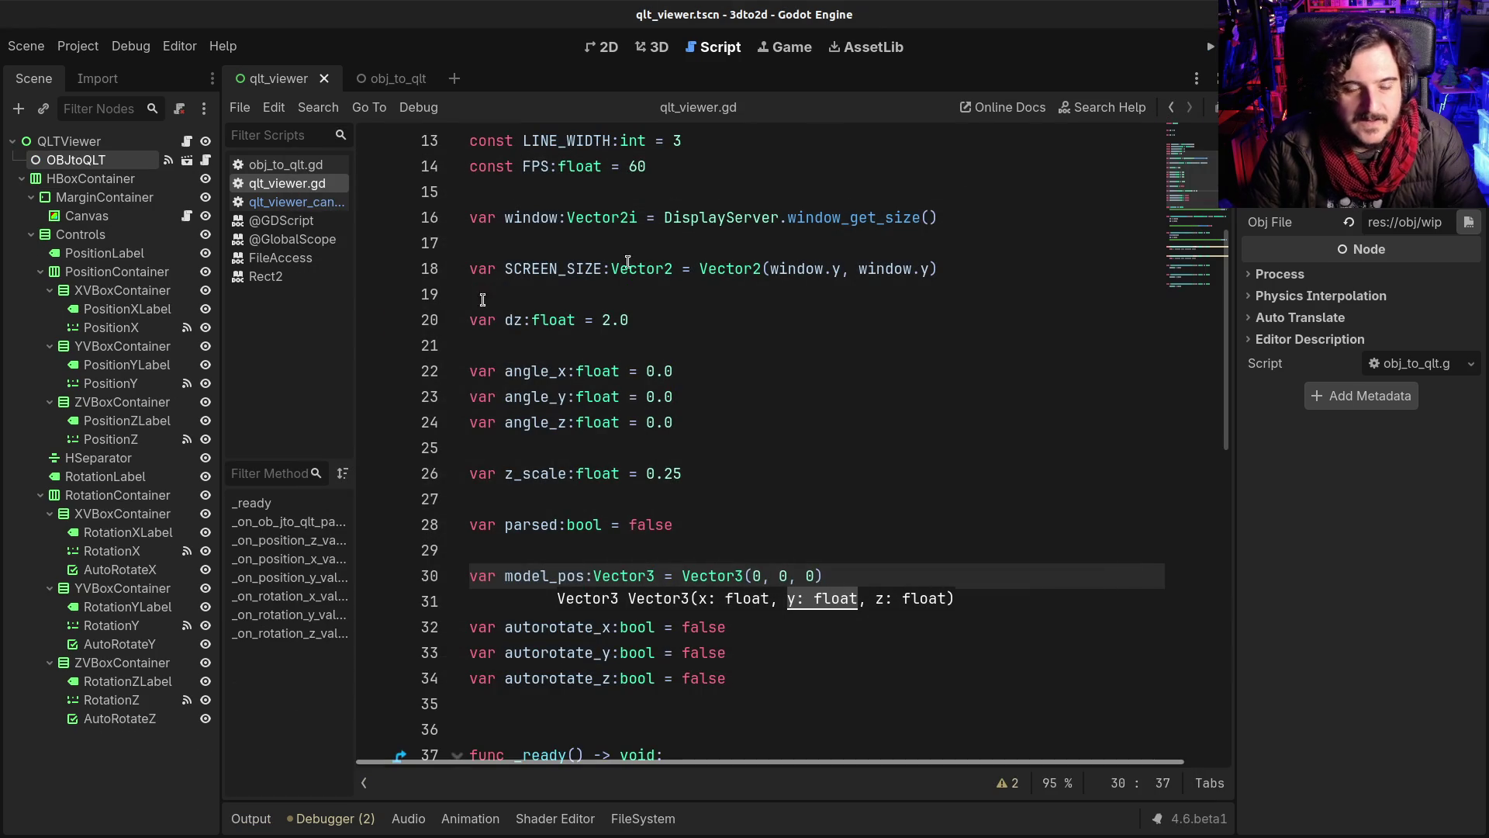
# Step: Select the PositionX, PositionY and PositionZ slider nodes together
pyautogui.click(122, 422)
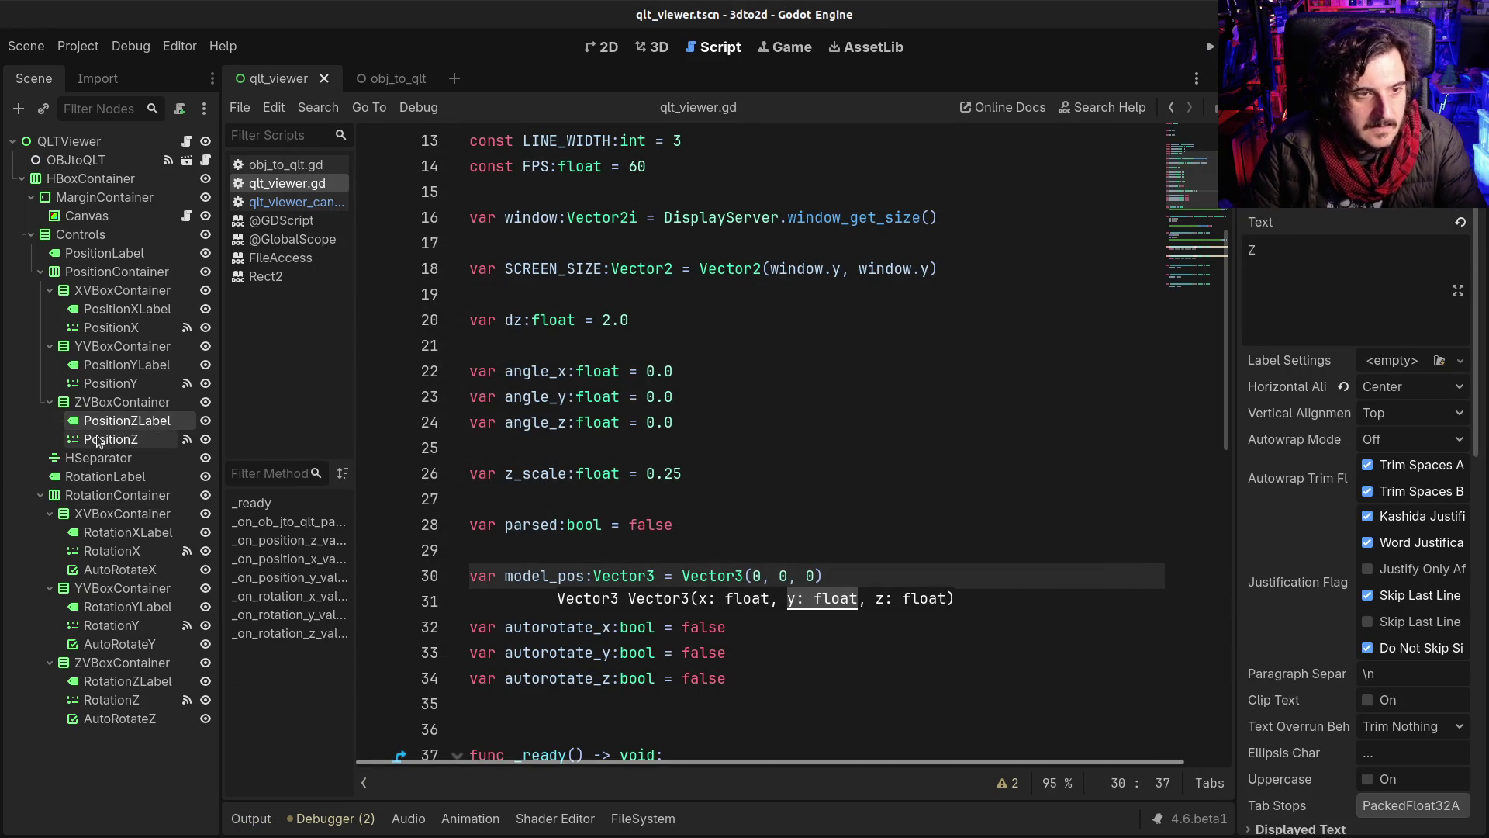
pyautogui.click(111, 439)
pyautogui.keyDown('ctrl'); pyautogui.click(111, 383); pyautogui.keyUp('ctrl')
pyautogui.keyDown('ctrl'); pyautogui.click(110, 327); pyautogui.keyUp('ctrl')
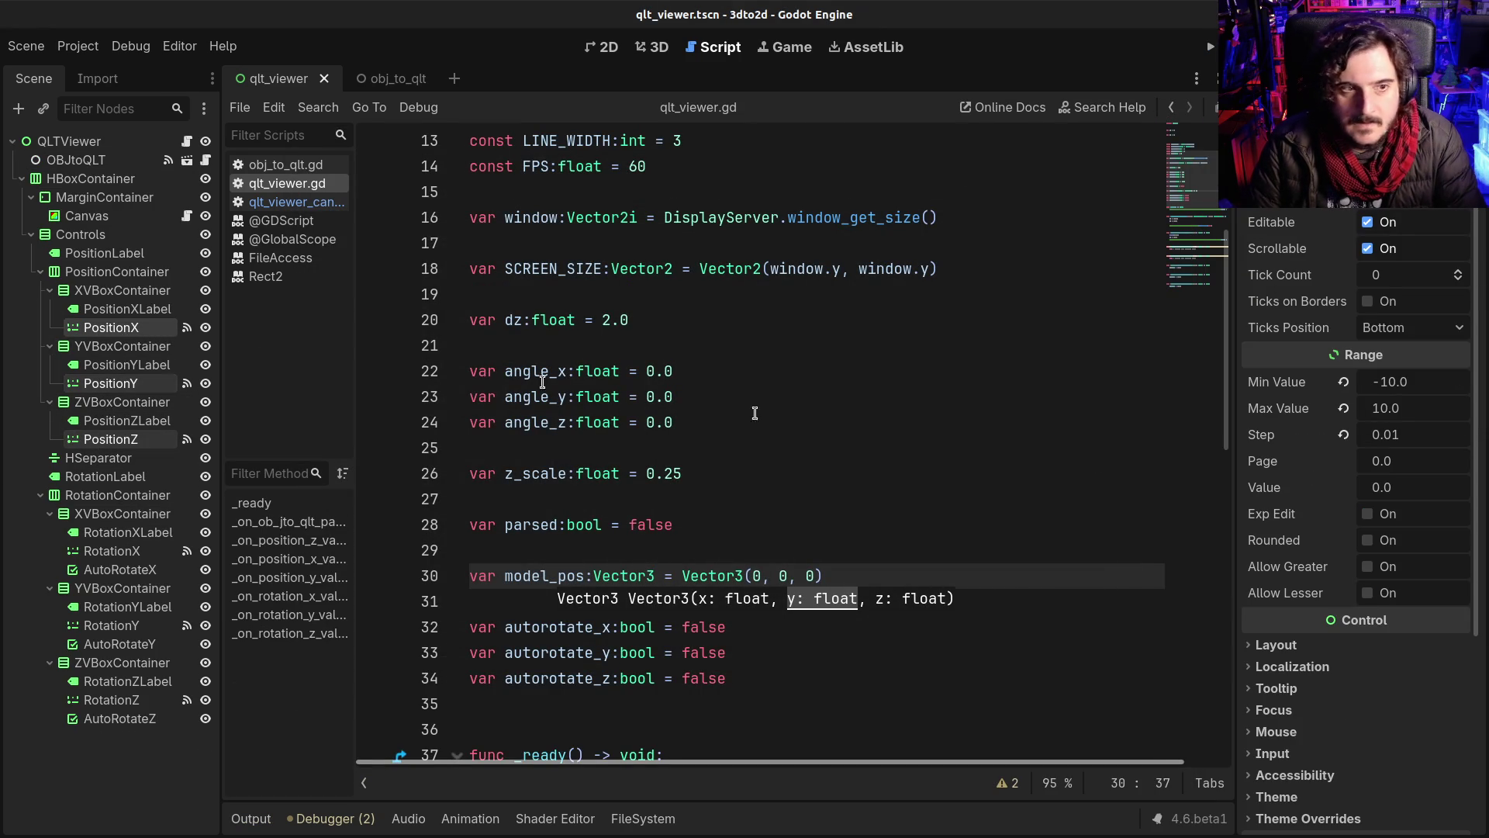
# Step: Set the sliders' Min Value to -20 and Max Value to 20, save the scene, and run it
pyautogui.click(1429, 383)
pyautogui.click(1379, 383)
pyautogui.press('BackSpace')
pyautogui.write('2')
pyautogui.press('Return')
pyautogui.click(1373, 411)
pyautogui.press('BackSpace')
pyautogui.write('2')
pyautogui.press('Return')
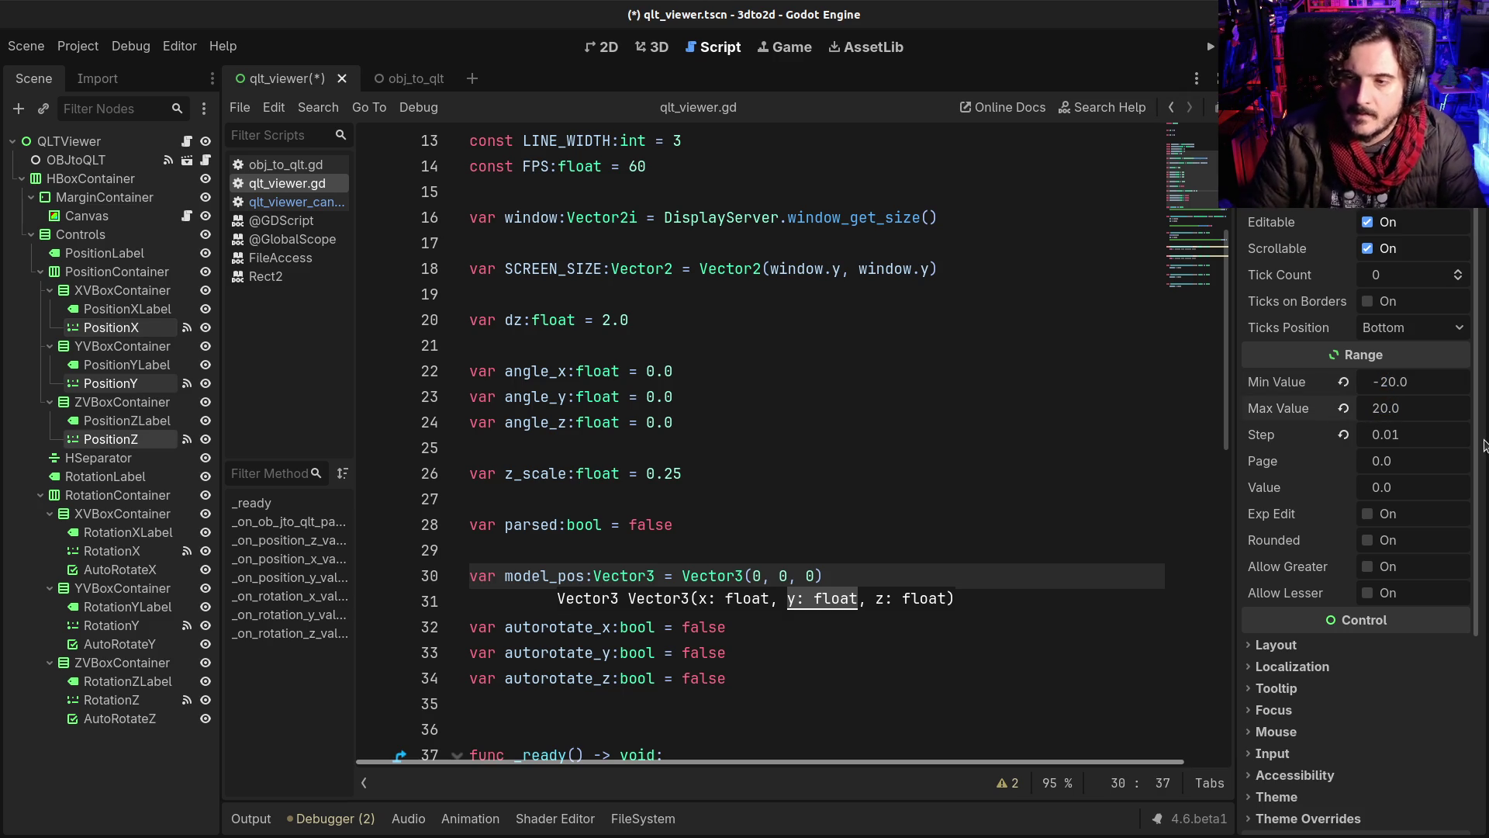
pyautogui.hotkey('ctrl', 's')
pyautogui.press('F5')
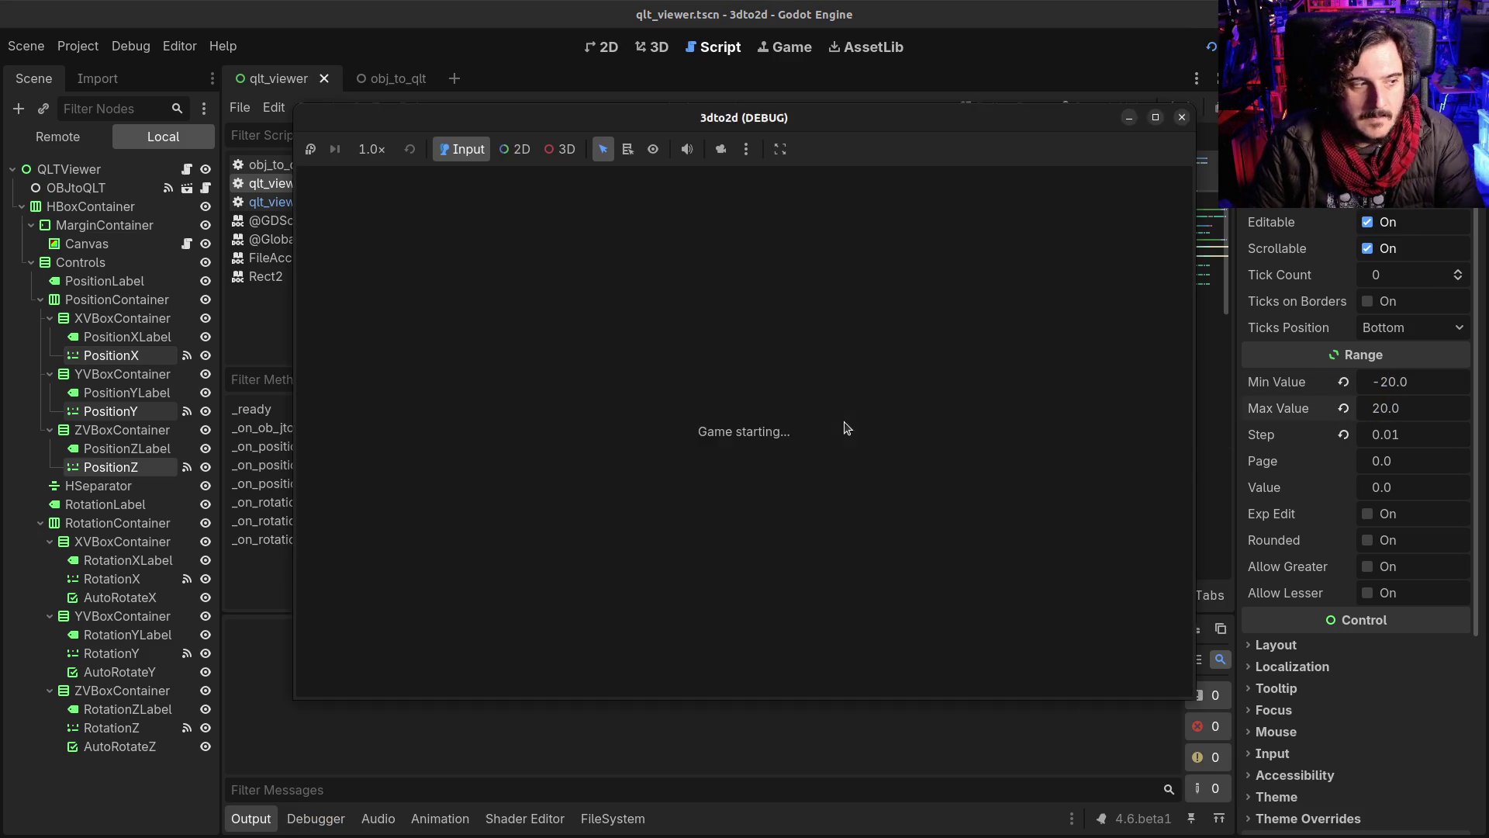
# Step: Move the race track to Z 20 and rotate it to view the whole outline
pyautogui.moveTo(1133, 402); pyautogui.dragTo(1184, 401)
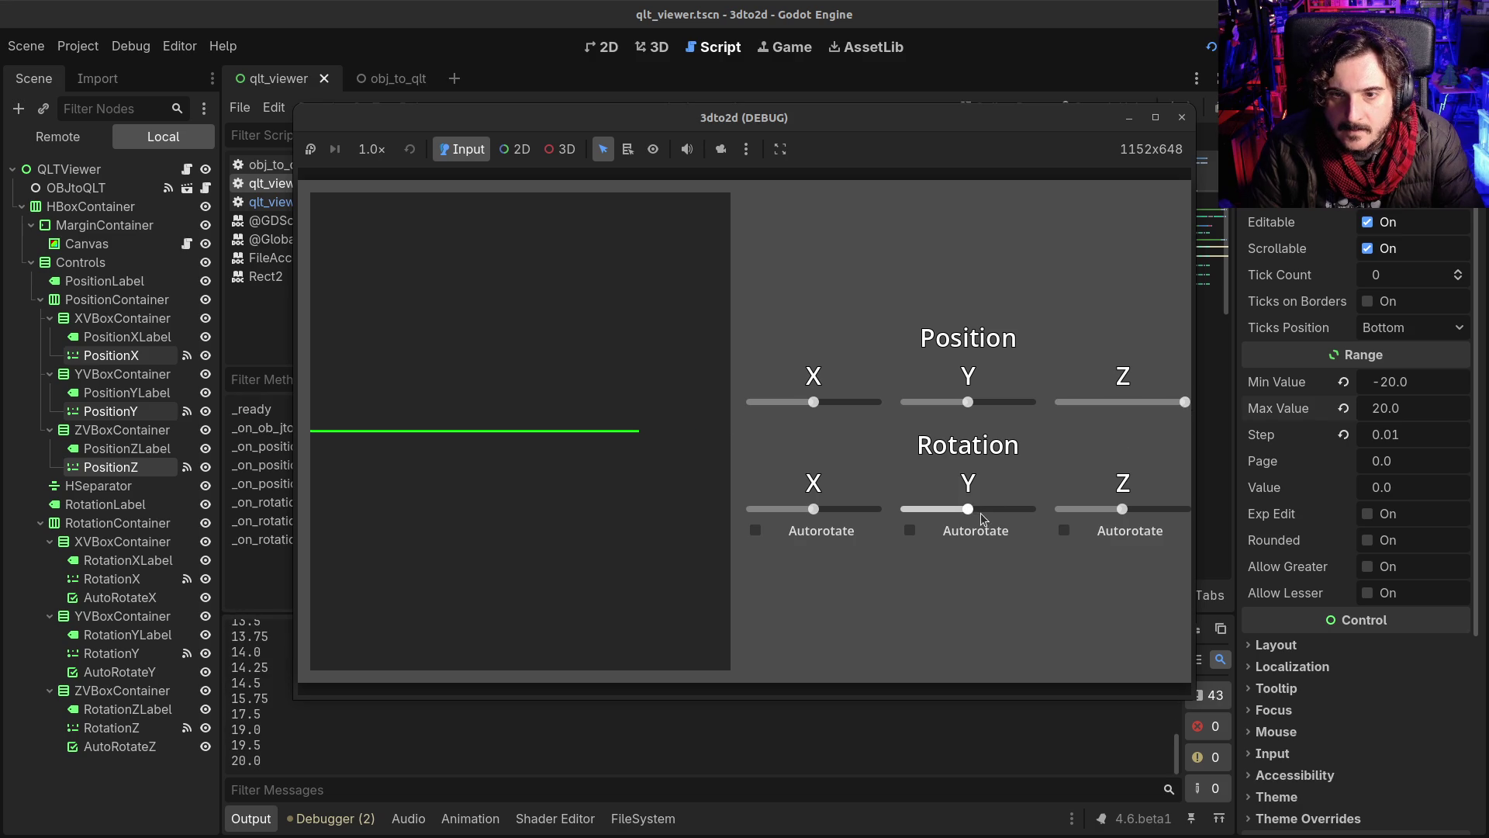
pyautogui.moveTo(993, 508); pyautogui.dragTo(977, 510)
pyautogui.moveTo(812, 509); pyautogui.dragTo(845, 513)
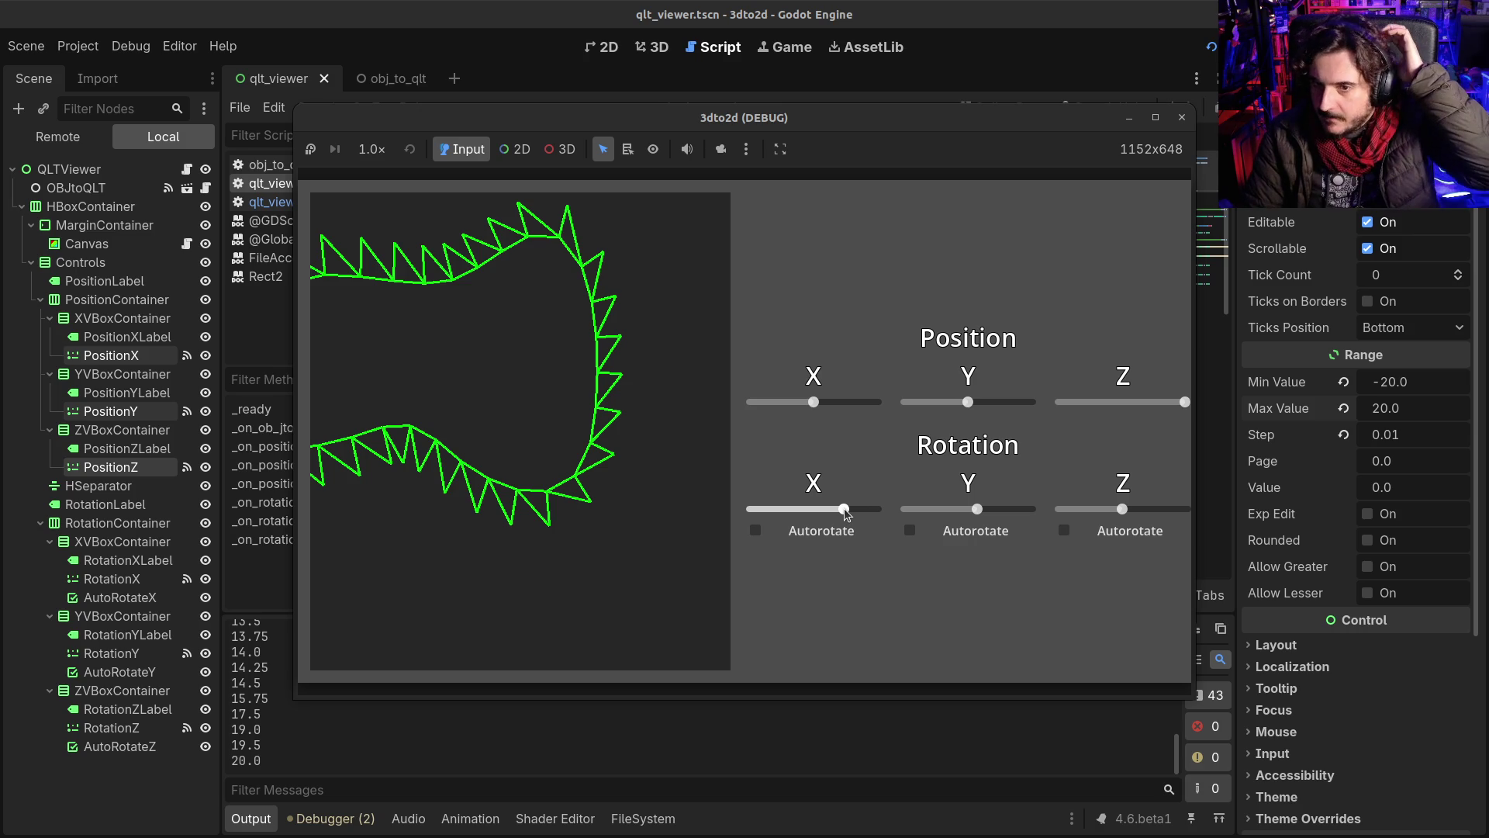
pyautogui.moveTo(976, 511); pyautogui.dragTo(966, 516)
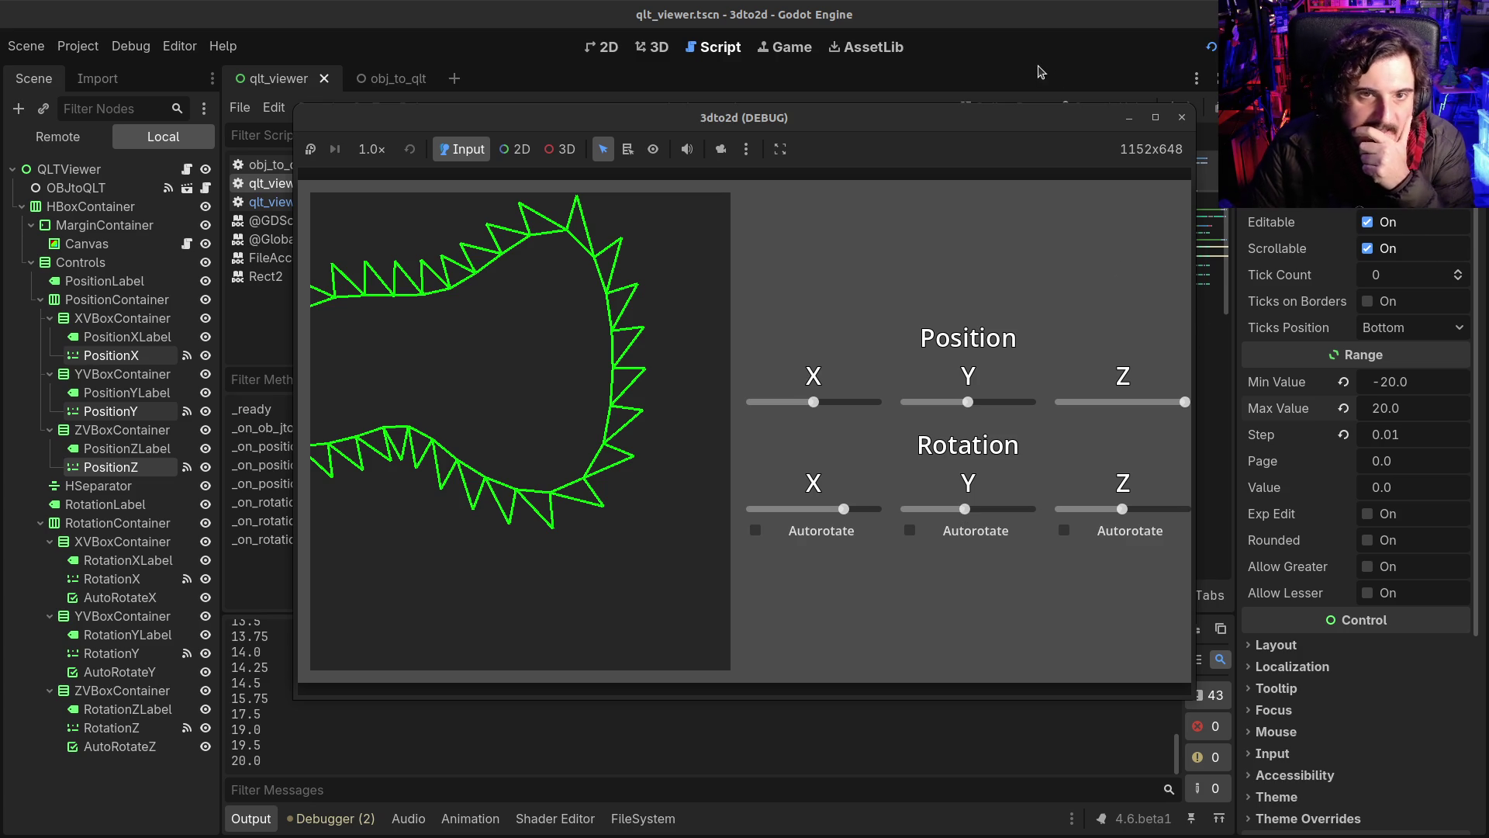
# Step: Close the game, browse the obj files in FileSystem, and select the OBJtoQLT node
pyautogui.click(1182, 119)
pyautogui.click(643, 818)
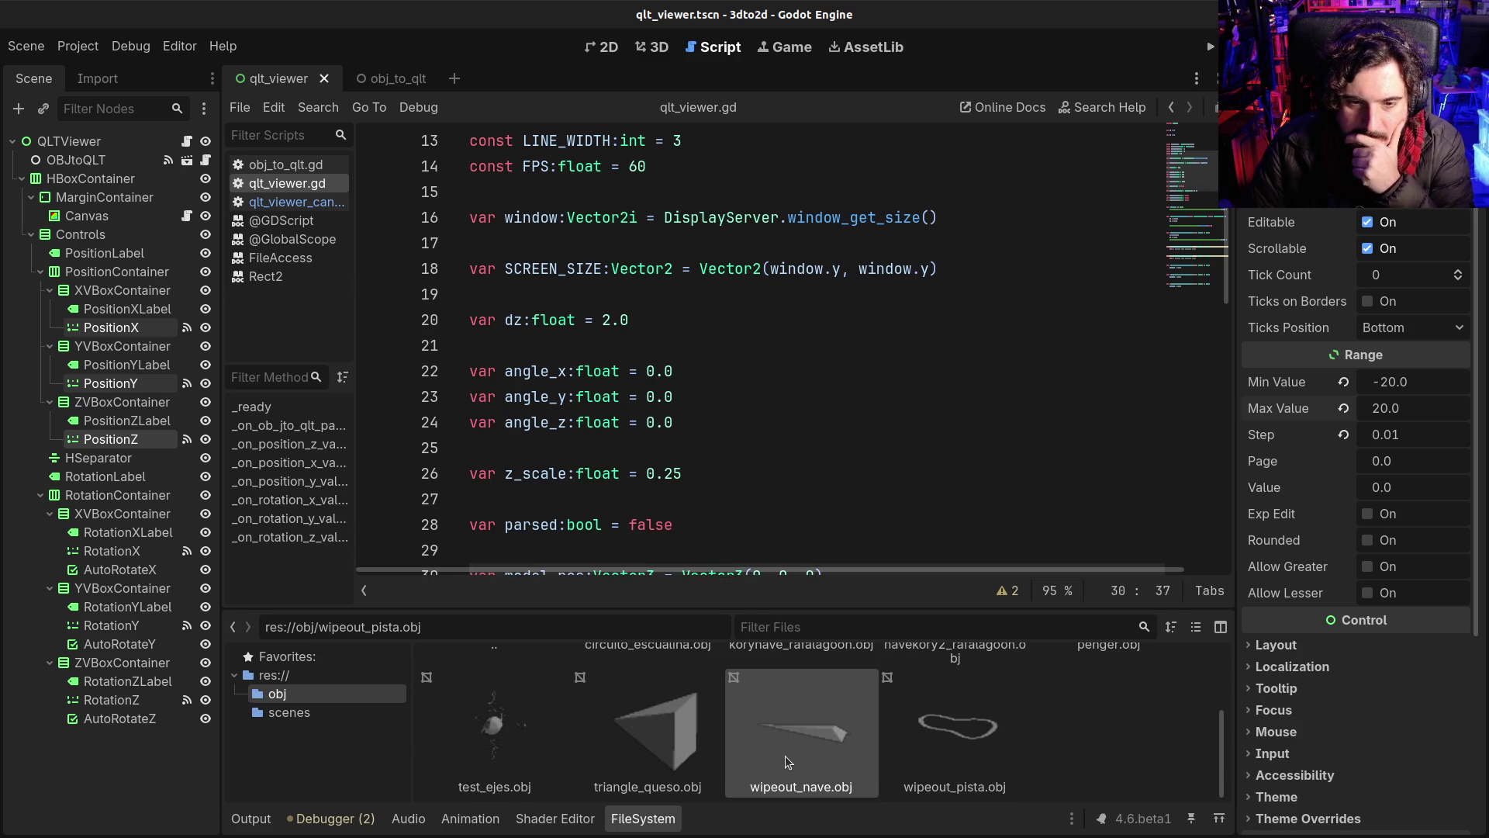
pyautogui.scroll(3, 784, 755)
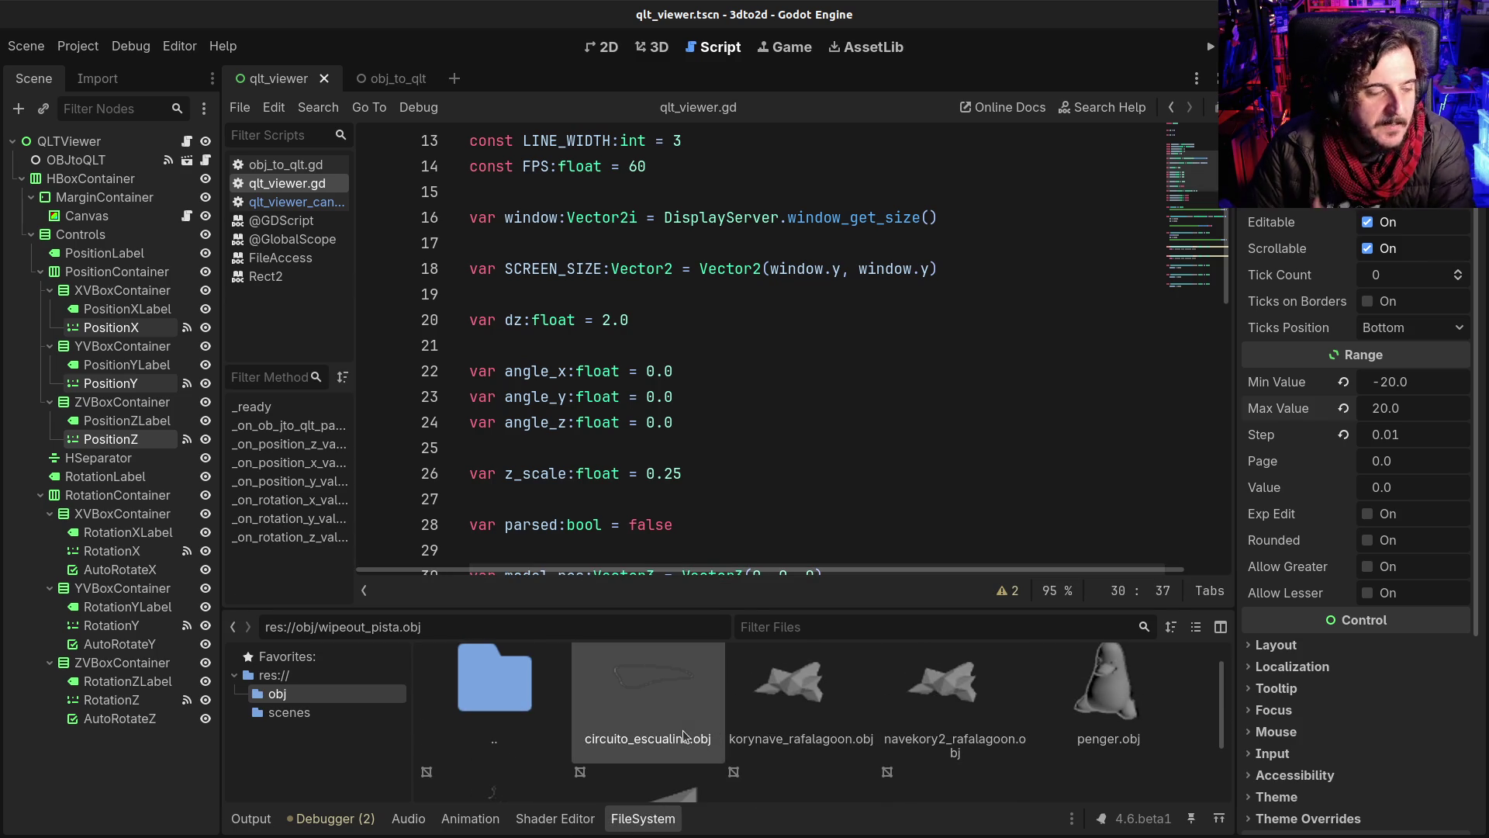
pyautogui.click(53, 163)
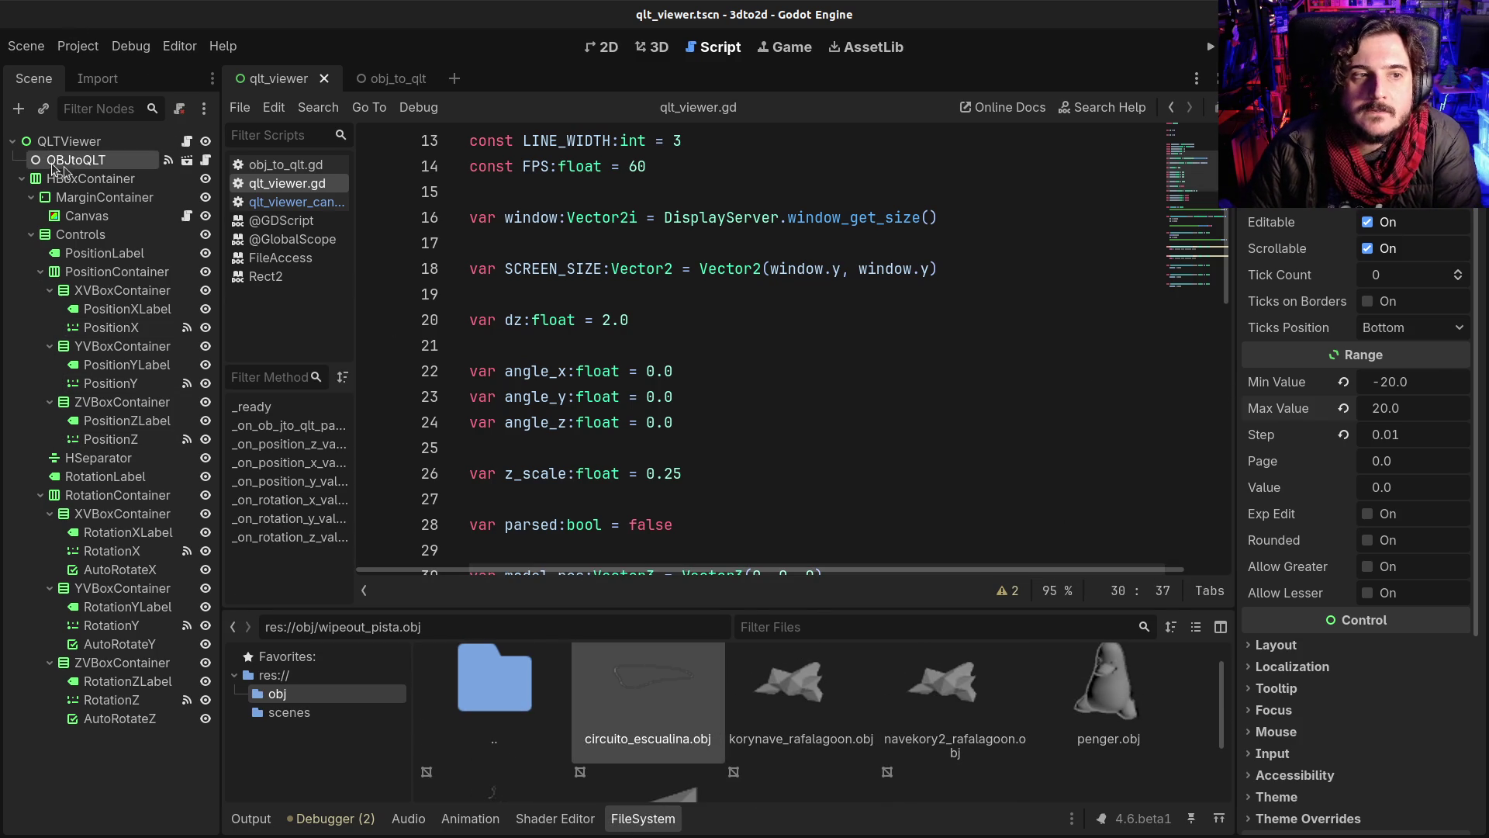